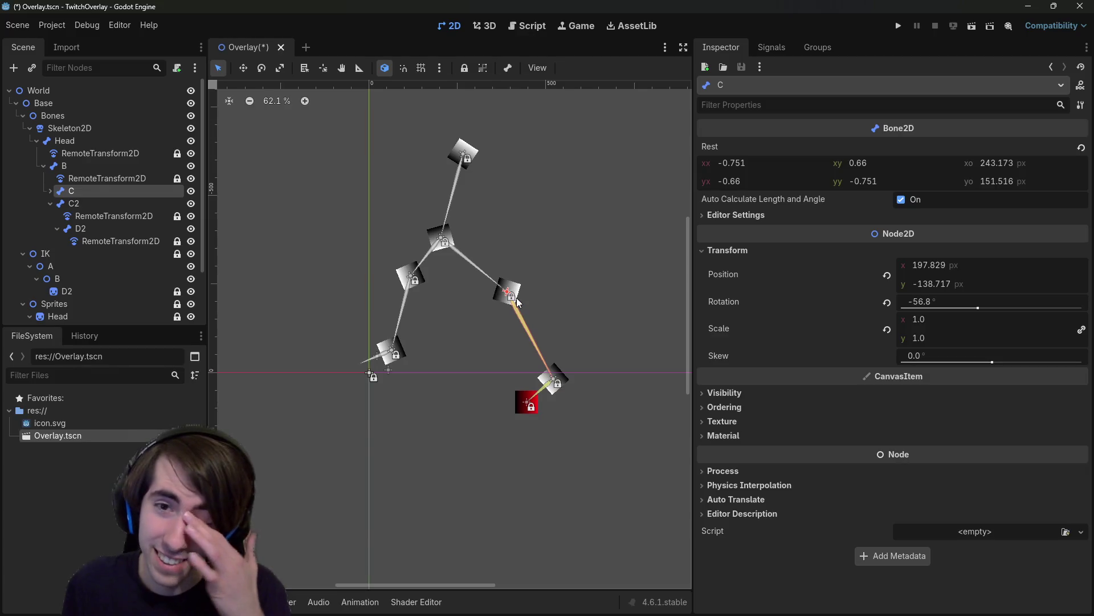
Step: Re-pose the C joint in the viewport, pulling it down and then back up
{"action": "left_click_drag", "start_coordinate": [510, 297], "coordinate": [504, 314]}
{"action": "left_click", "coordinate": [560, 393]}
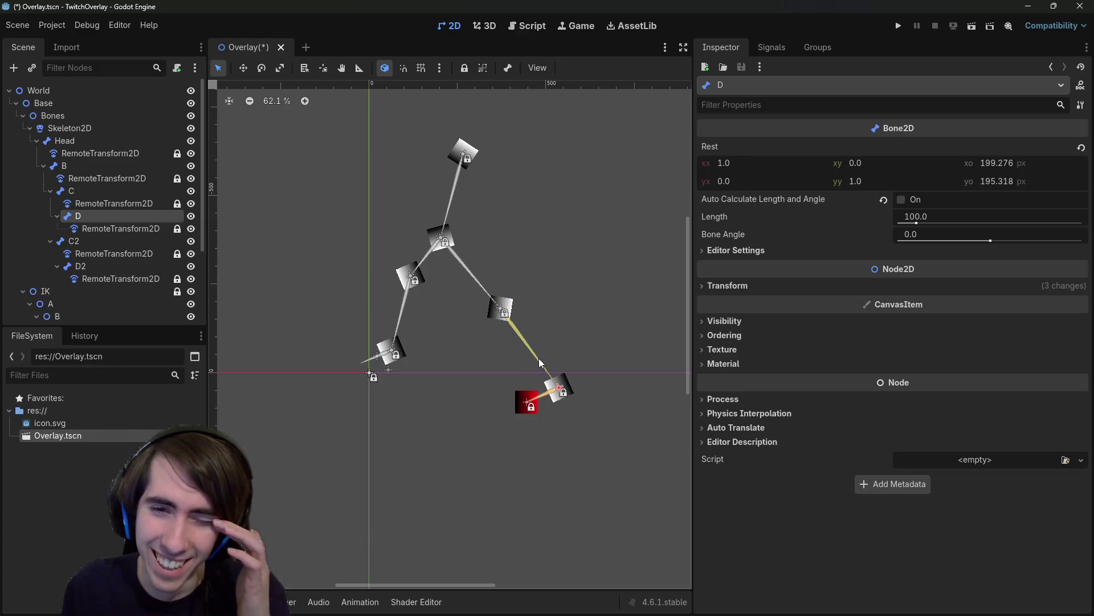
{"action": "mouse_move", "coordinate": [505, 309]}
{"action": "left_mouse_down"}
{"action": "mouse_move", "coordinate": [501, 258]}
{"action": "mouse_move", "coordinate": [518, 240]}
{"action": "mouse_move", "coordinate": [556, 399]}
{"action": "mouse_move", "coordinate": [505, 306]}
{"action": "mouse_move", "coordinate": [509, 356]}
{"action": "mouse_move", "coordinate": [518, 310]}
{"action": "mouse_move", "coordinate": [501, 273]}
{"action": "mouse_move", "coordinate": [498, 296]}
{"action": "mouse_move", "coordinate": [501, 286]}
{"action": "left_mouse_up"}
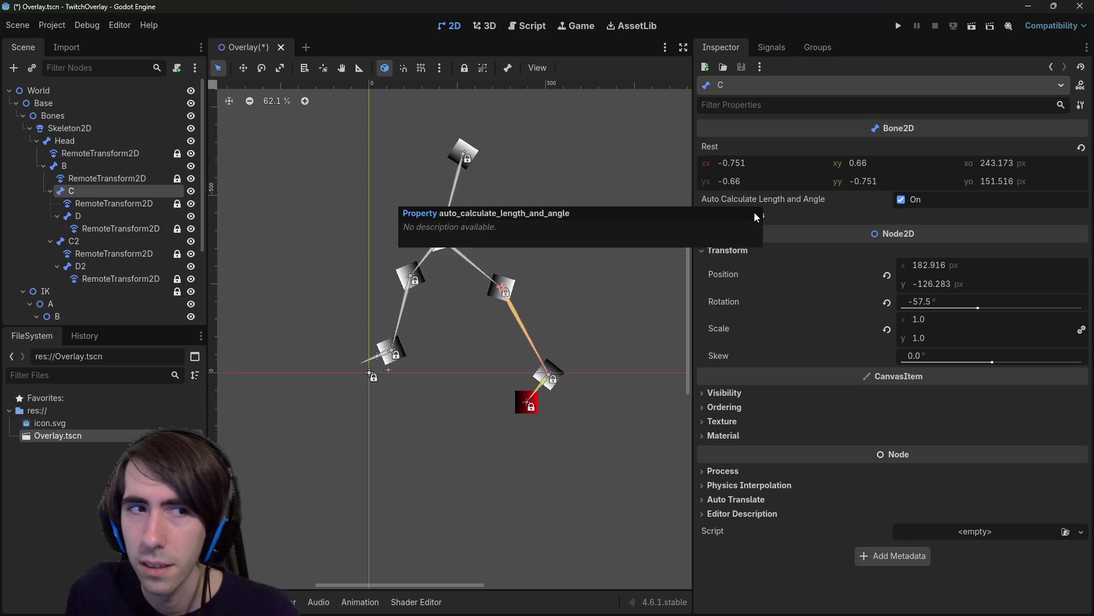
Step: Toggle bone C's Auto Calculate Length and Angle off and back on, then save
{"action": "left_click", "coordinate": [907, 199]}
{"action": "left_click", "coordinate": [917, 222]}
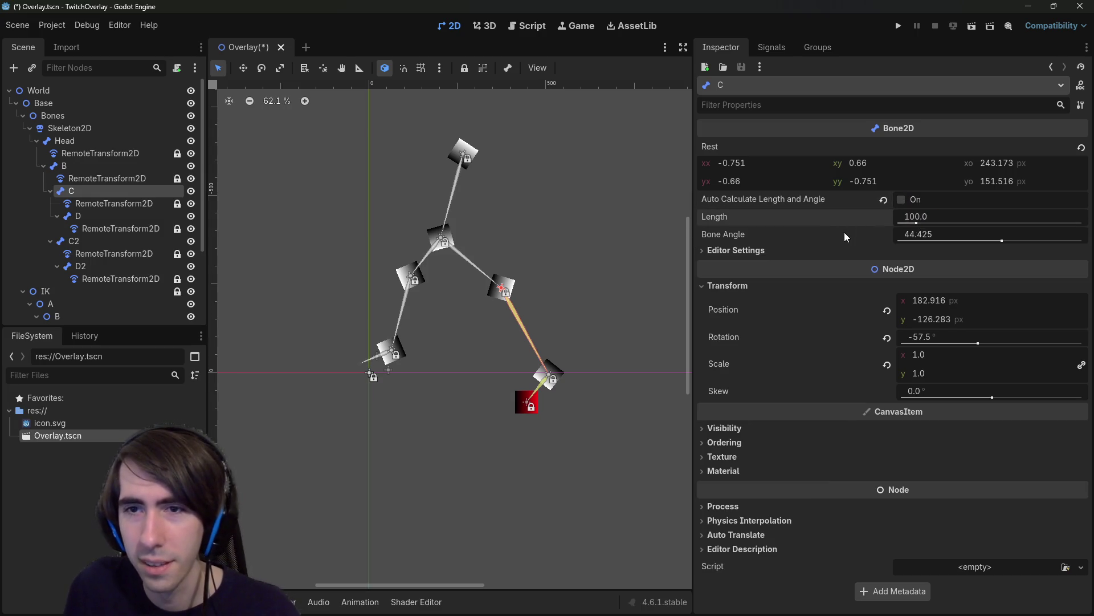
{"action": "left_click", "coordinate": [915, 198]}
{"action": "key", "text": "ctrl+s"}
Step: Pull the C joint down toward the red target
{"action": "mouse_move", "coordinate": [503, 289]}
{"action": "left_mouse_down"}
{"action": "mouse_move", "coordinate": [555, 299]}
{"action": "mouse_move", "coordinate": [587, 322]}
{"action": "mouse_move", "coordinate": [502, 362]}
{"action": "mouse_move", "coordinate": [539, 250]}
{"action": "mouse_move", "coordinate": [524, 251]}
{"action": "mouse_move", "coordinate": [534, 258]}
{"action": "left_mouse_up"}
{"action": "left_click", "coordinate": [80, 216]}
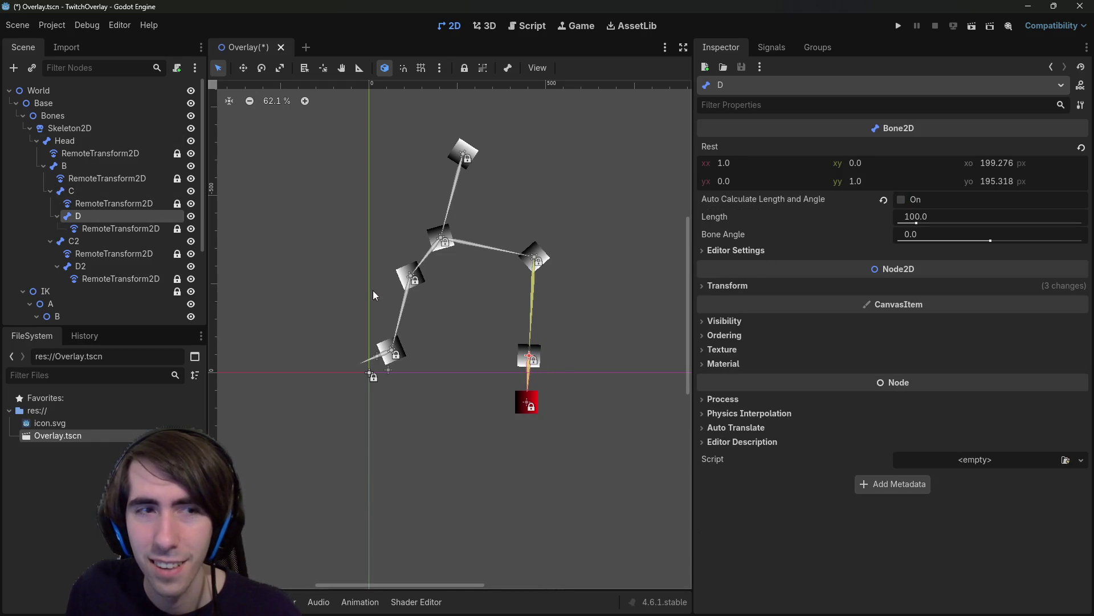
{"action": "left_click", "coordinate": [388, 370]}
Step: Pause the modification stack, then move bone D and toggle its Auto Calculate to get angle 146.844
{"action": "left_click", "coordinate": [897, 167]}
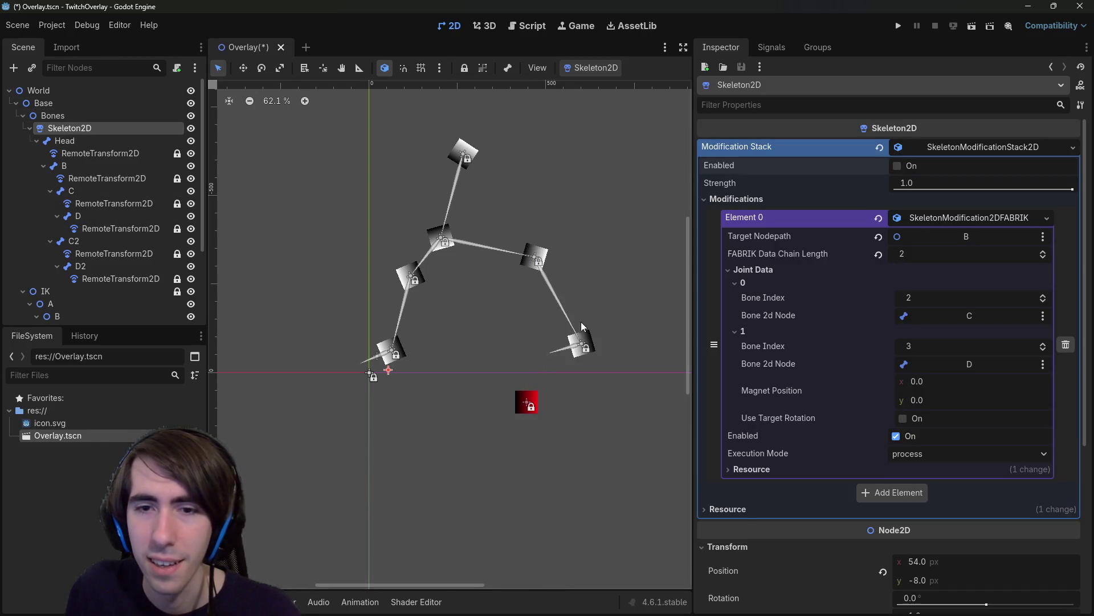
{"action": "left_click_drag", "start_coordinate": [579, 340], "coordinate": [553, 295]}
{"action": "key", "text": "ctrl+s"}
{"action": "left_click", "coordinate": [904, 203]}
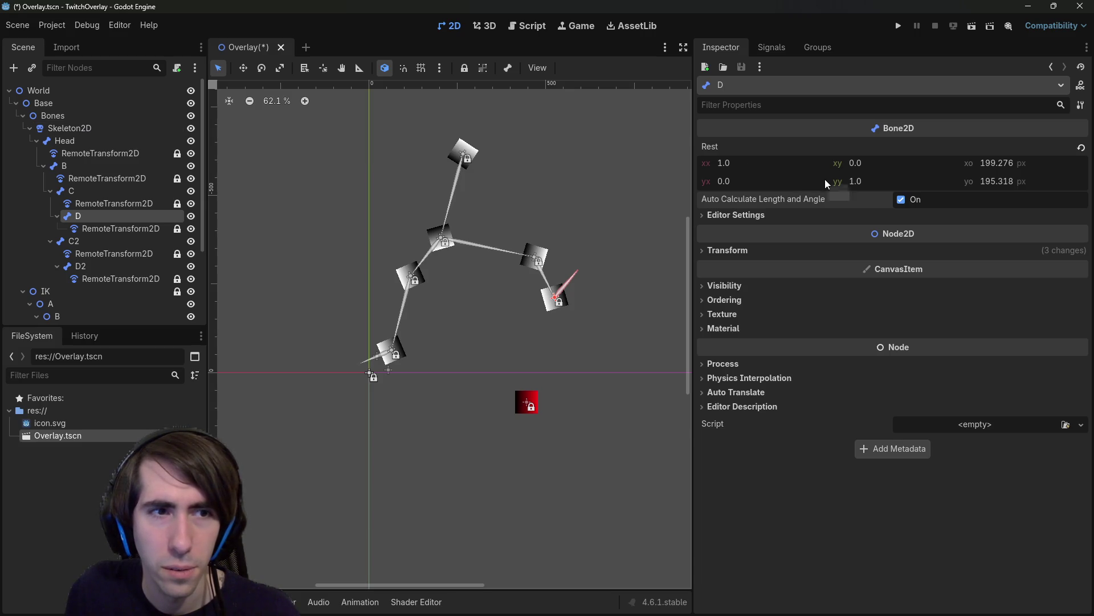
{"action": "left_click", "coordinate": [912, 202]}
{"action": "key", "text": "ctrl+s"}
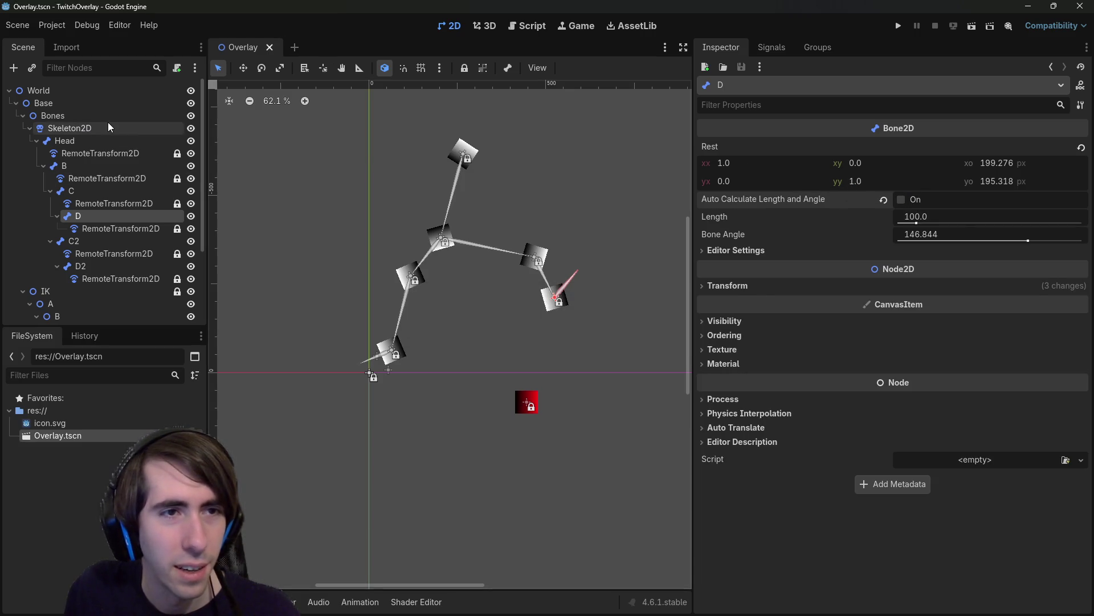
Step: Re-enable the Skeleton2D modification stack, save, and pull bone C down so the leg hangs
{"action": "left_click", "coordinate": [107, 122]}
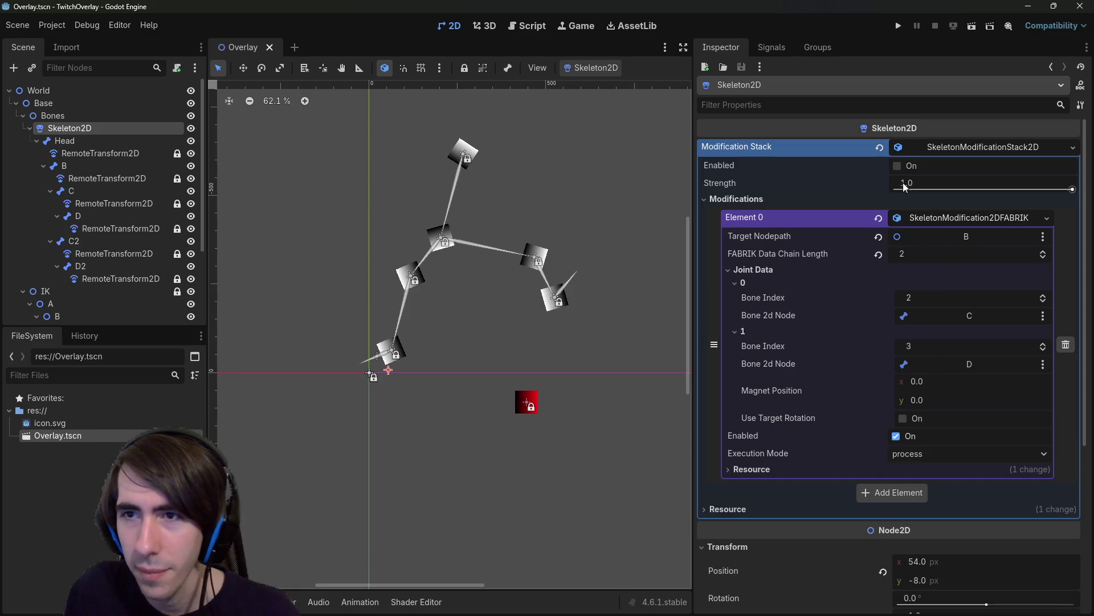
{"action": "left_click", "coordinate": [898, 165]}
{"action": "key", "text": "ctrl+s"}
{"action": "mouse_move", "coordinate": [531, 255]}
{"action": "left_mouse_down"}
{"action": "mouse_move", "coordinate": [535, 326]}
{"action": "mouse_move", "coordinate": [555, 237]}
{"action": "mouse_move", "coordinate": [551, 250]}
{"action": "mouse_move", "coordinate": [538, 239]}
{"action": "mouse_move", "coordinate": [543, 250]}
{"action": "left_mouse_up"}
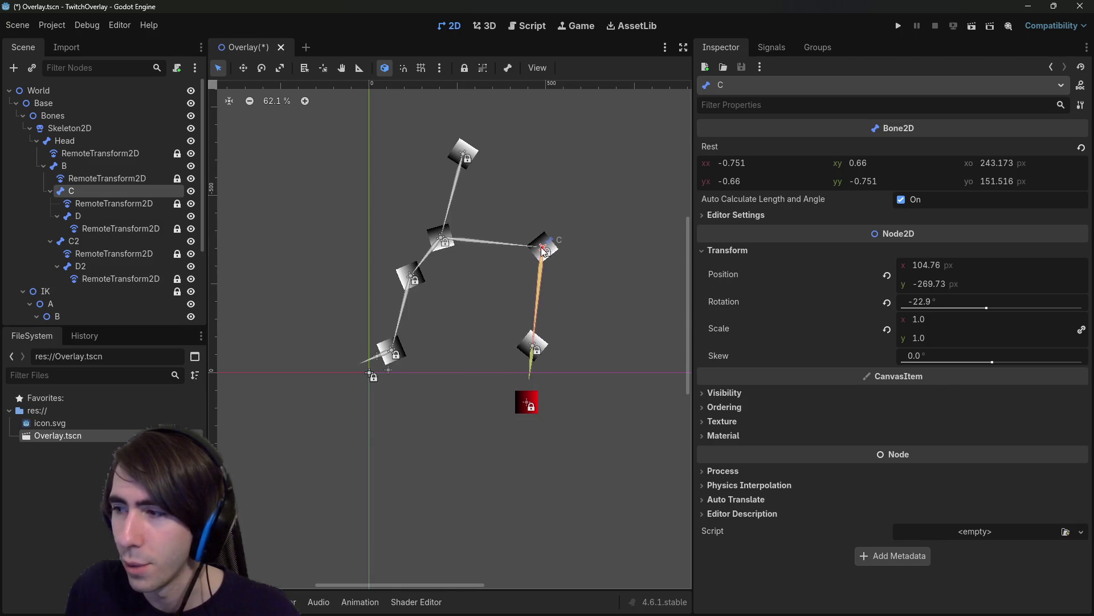
Step: Inspect bone C's RemoteTransform2D, then trial-shorten bone D and move the C joint
{"action": "scroll", "coordinate": [549, 396], "scroll_direction": "up", "scroll_amount": 1}
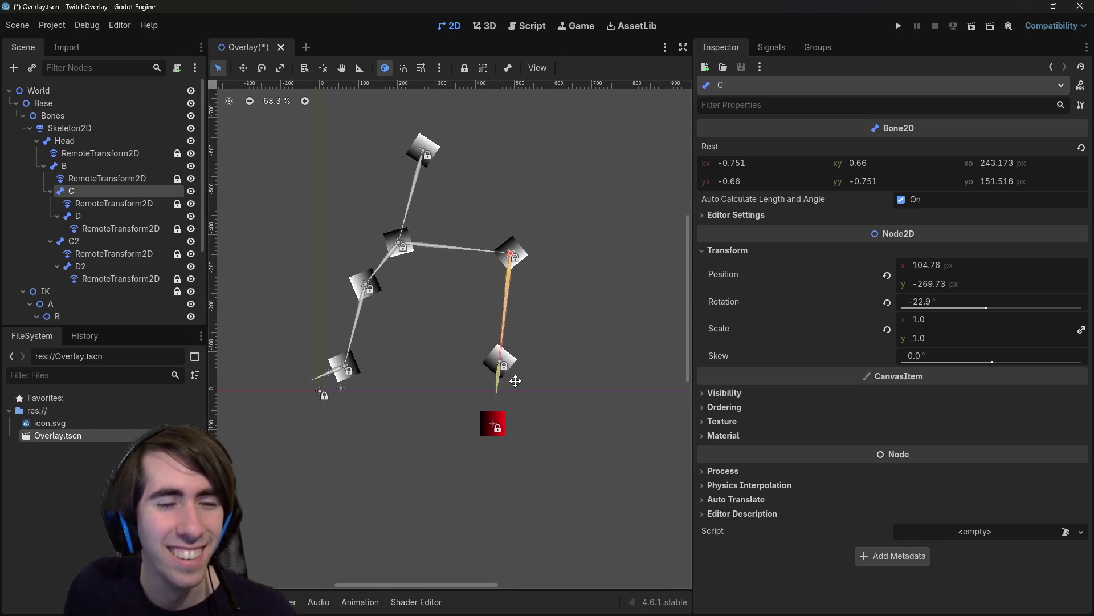
{"action": "left_click", "coordinate": [147, 207]}
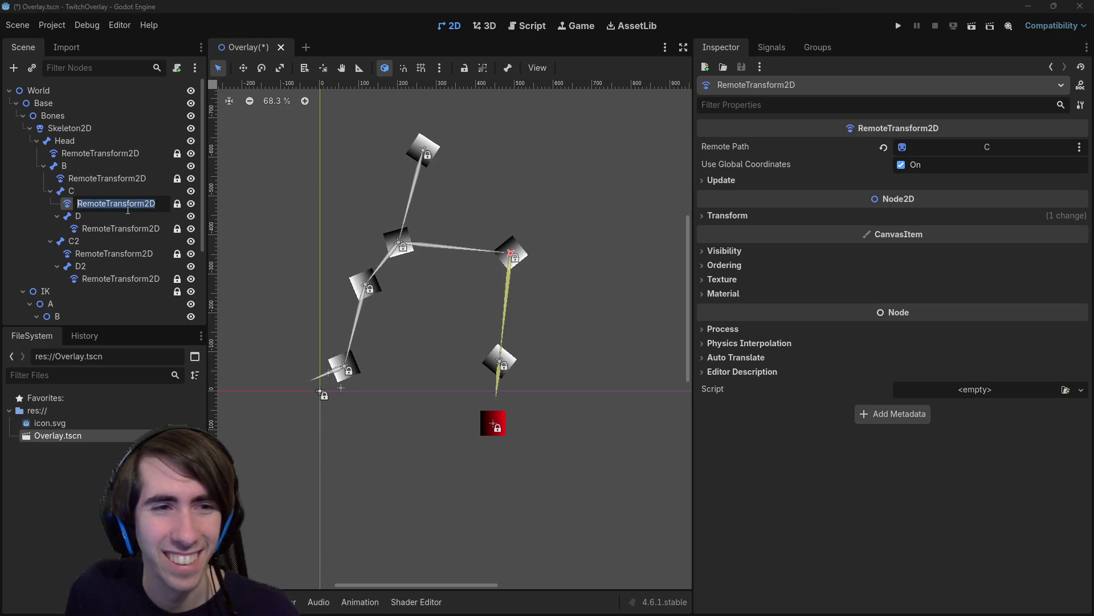
{"action": "left_click", "coordinate": [112, 218]}
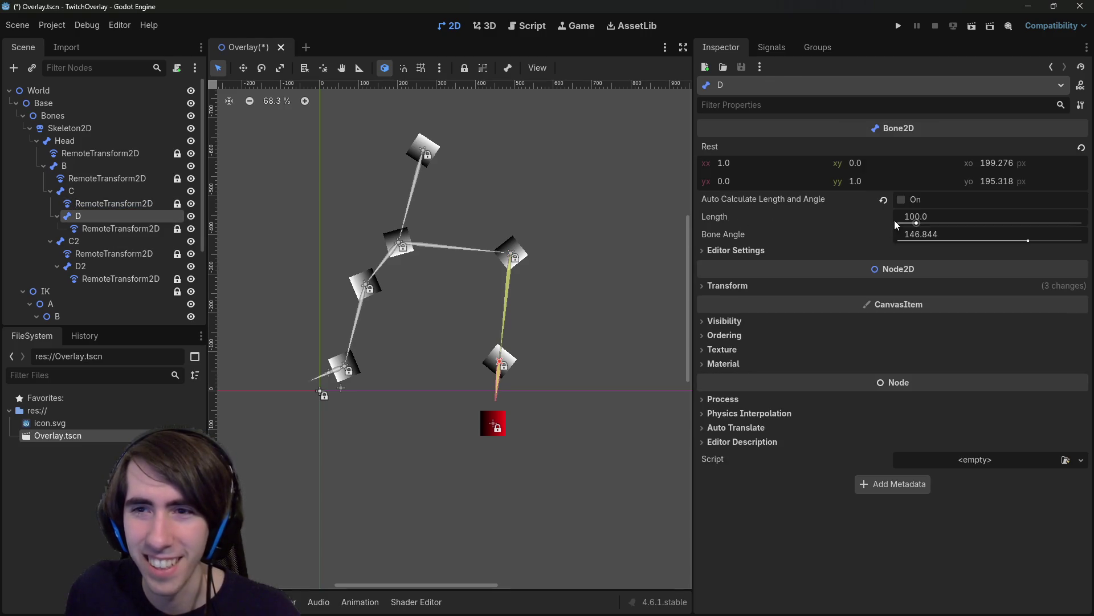
{"action": "left_click_drag", "start_coordinate": [915, 223], "coordinate": [911, 223]}
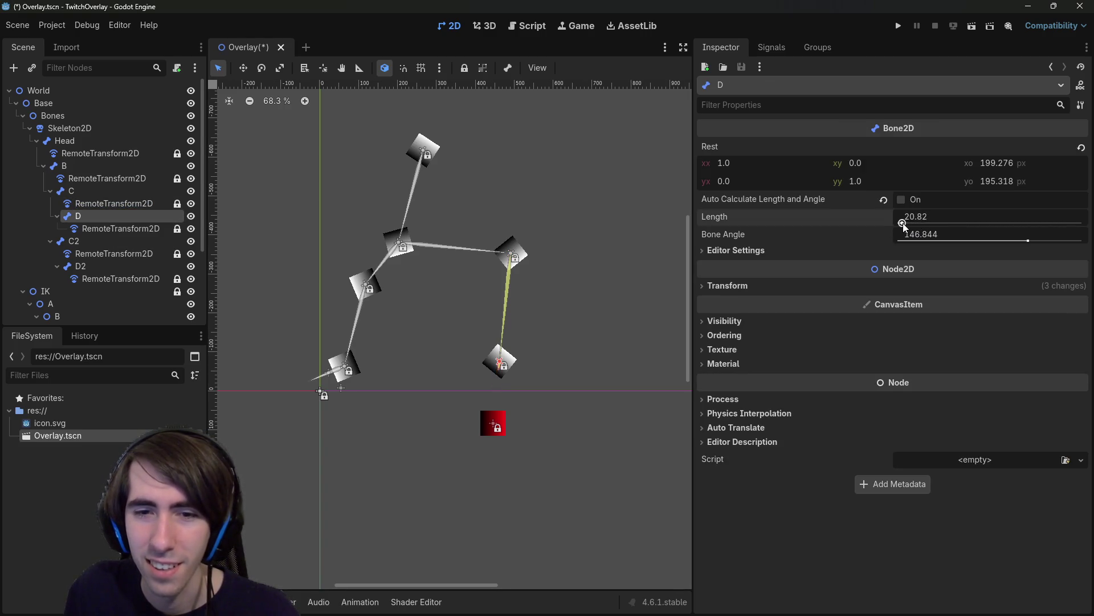
{"action": "mouse_move", "coordinate": [503, 252]}
{"action": "left_mouse_down"}
{"action": "mouse_move", "coordinate": [476, 308]}
{"action": "mouse_move", "coordinate": [516, 305]}
{"action": "mouse_move", "coordinate": [524, 338]}
{"action": "mouse_move", "coordinate": [517, 276]}
{"action": "left_mouse_up"}
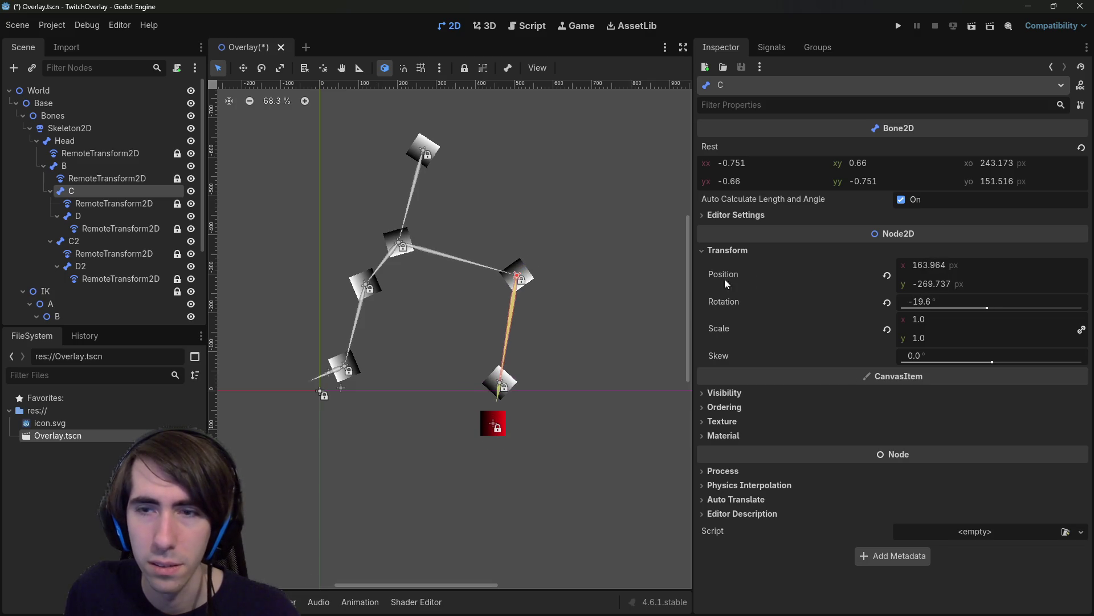
Step: Set bone D's length to 50 after toggling Auto Calculate to recompute its -102.419 angle
{"action": "left_click", "coordinate": [104, 217]}
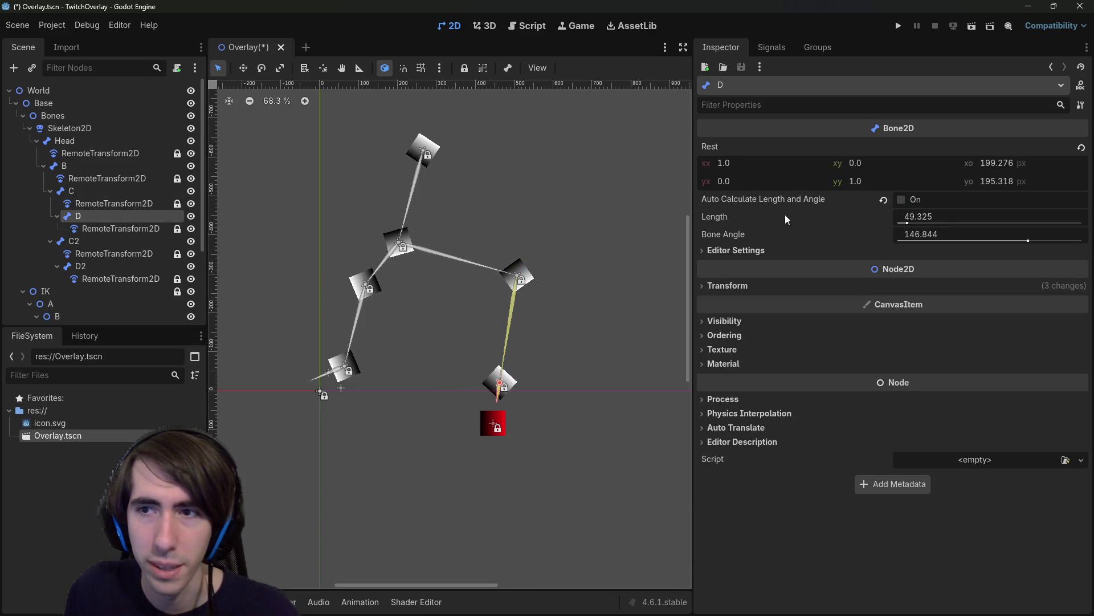
{"action": "left_click", "coordinate": [885, 200]}
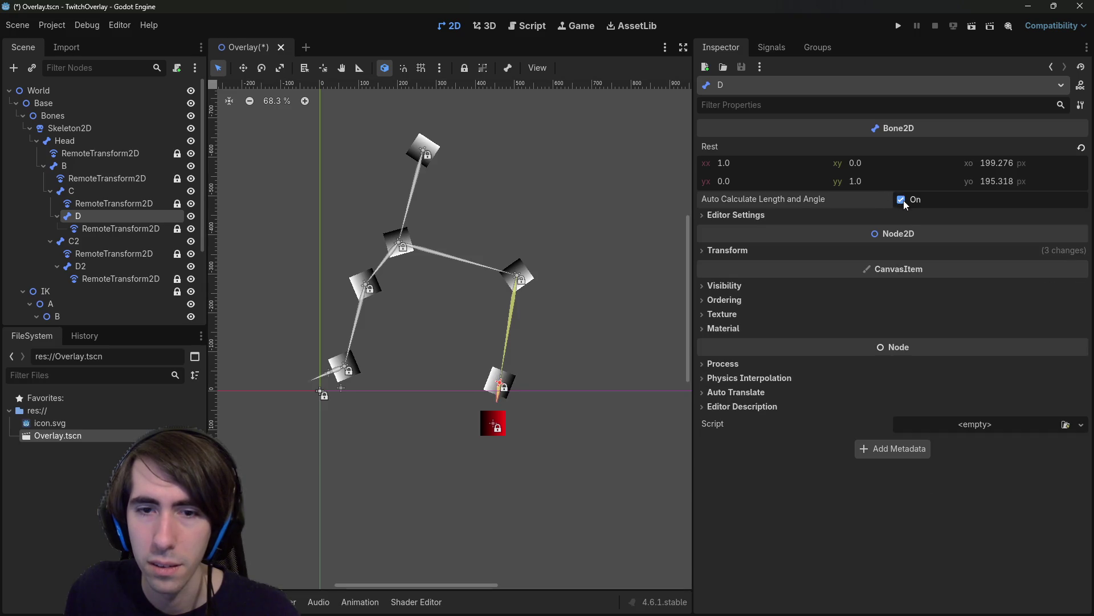
{"action": "left_click", "coordinate": [902, 200]}
{"action": "left_click", "coordinate": [919, 215]}
{"action": "type", "text": "50"}
{"action": "key", "text": "Return"}
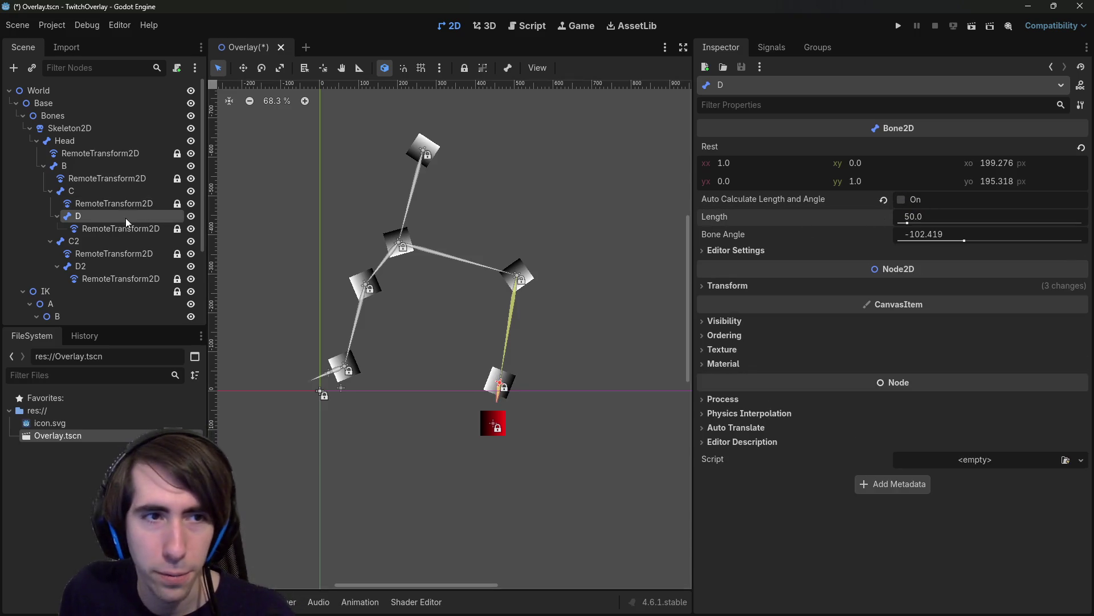
Step: Turn off bone C's Auto Calculate, set its length to 133.344, and save
{"action": "left_click", "coordinate": [86, 190]}
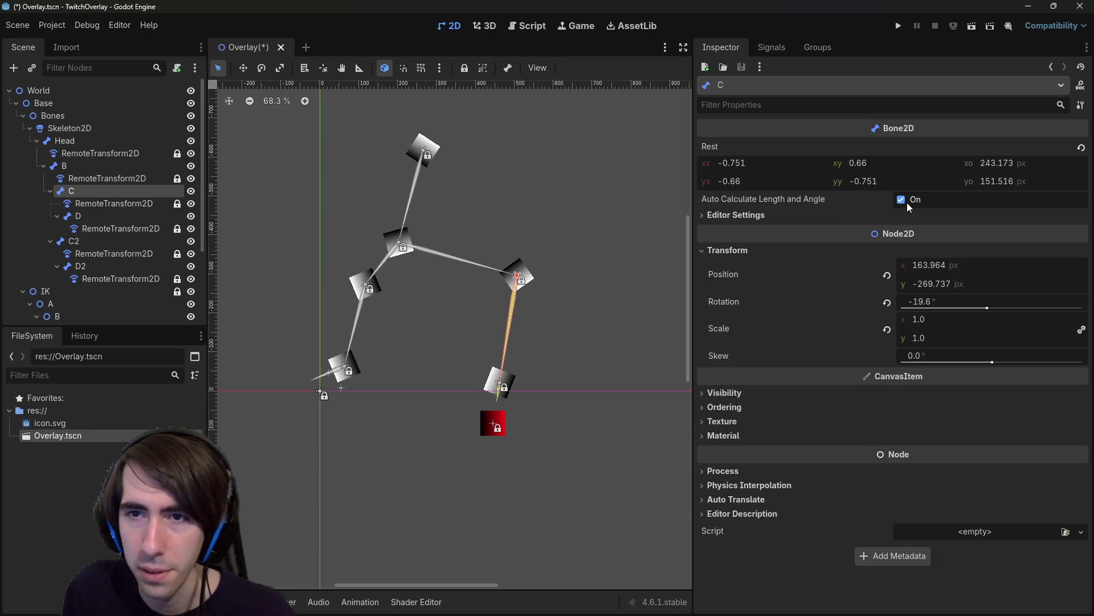
{"action": "left_click", "coordinate": [908, 203]}
{"action": "left_click", "coordinate": [953, 218]}
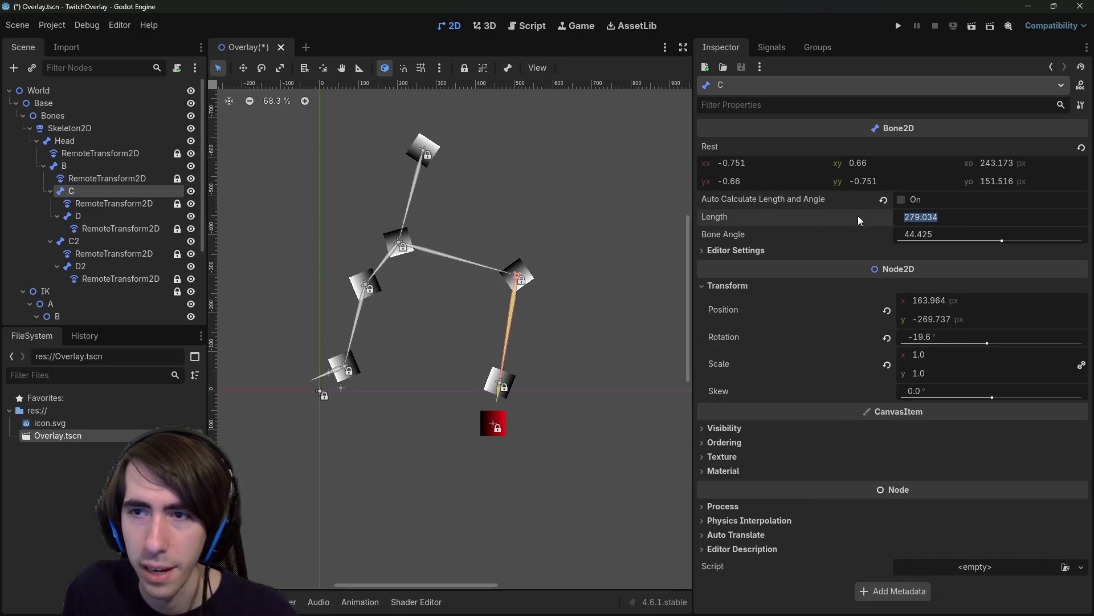
{"action": "left_click_drag", "start_coordinate": [949, 226], "coordinate": [921, 227]}
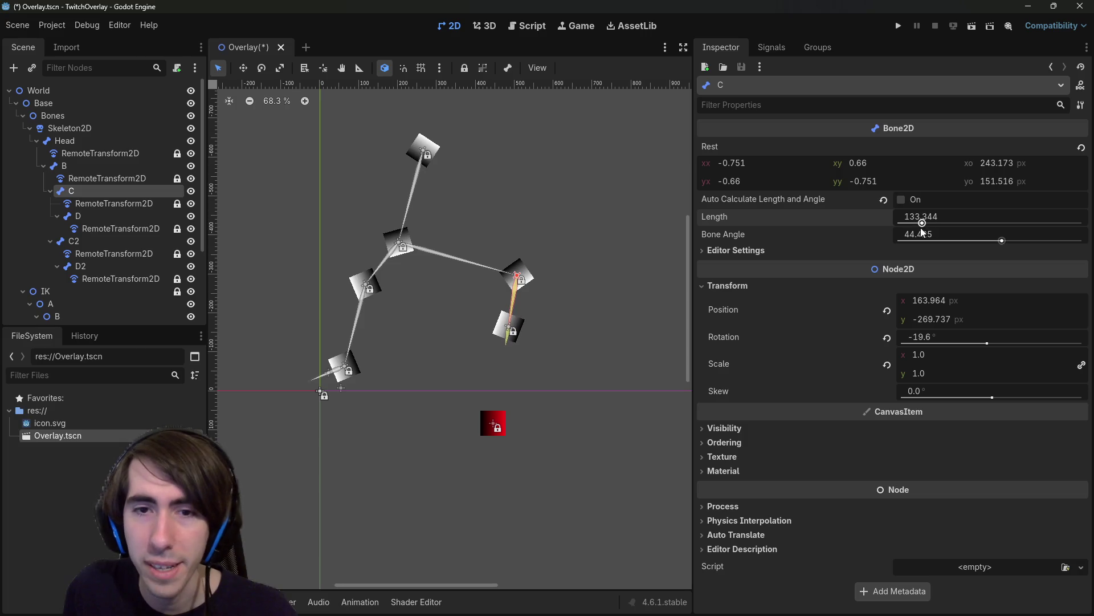
{"action": "key", "text": "ctrl+s"}
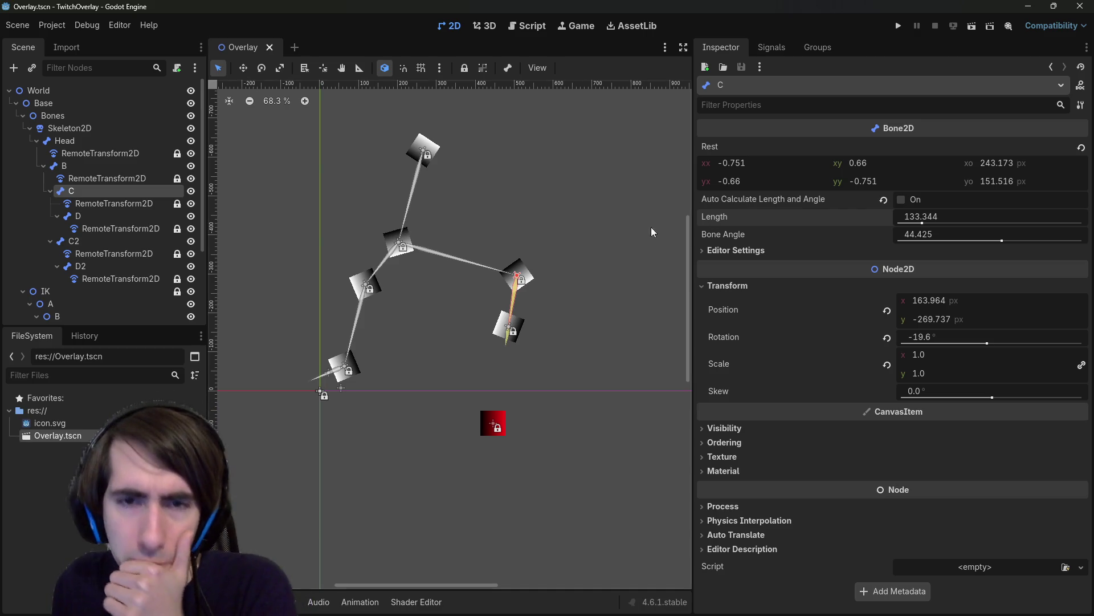
Step: Move the C joint around to test the shortened leg
{"action": "mouse_move", "coordinate": [523, 281]}
{"action": "left_mouse_down"}
{"action": "mouse_move", "coordinate": [464, 319]}
{"action": "mouse_move", "coordinate": [428, 376]}
{"action": "mouse_move", "coordinate": [505, 297]}
{"action": "mouse_move", "coordinate": [520, 309]}
{"action": "mouse_move", "coordinate": [442, 341]}
{"action": "mouse_move", "coordinate": [411, 372]}
{"action": "mouse_move", "coordinate": [489, 336]}
{"action": "left_mouse_up"}
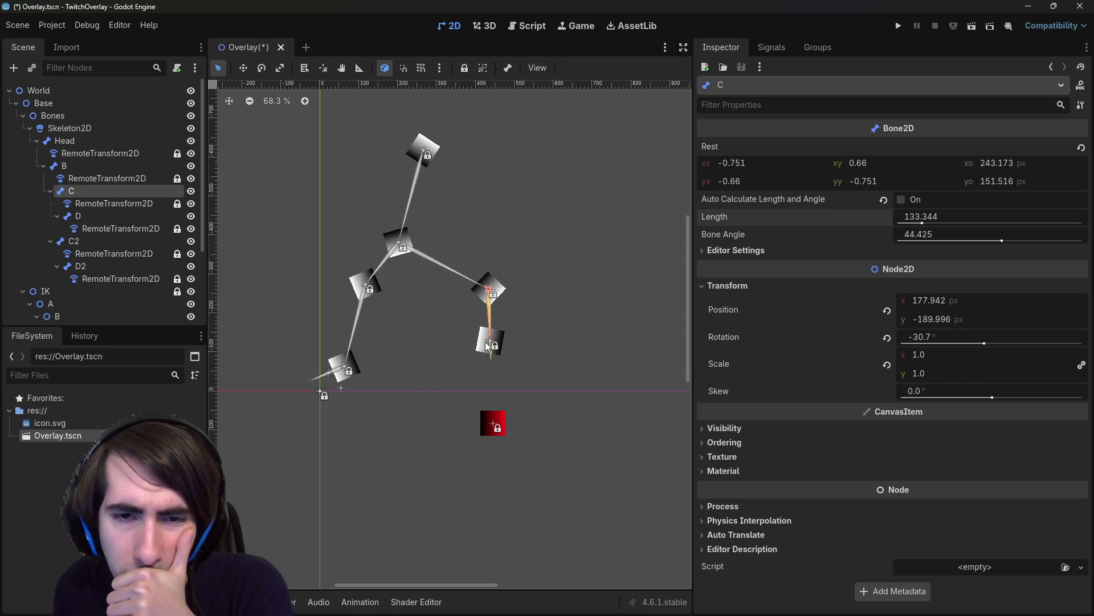
{"action": "left_click", "coordinate": [489, 343]}
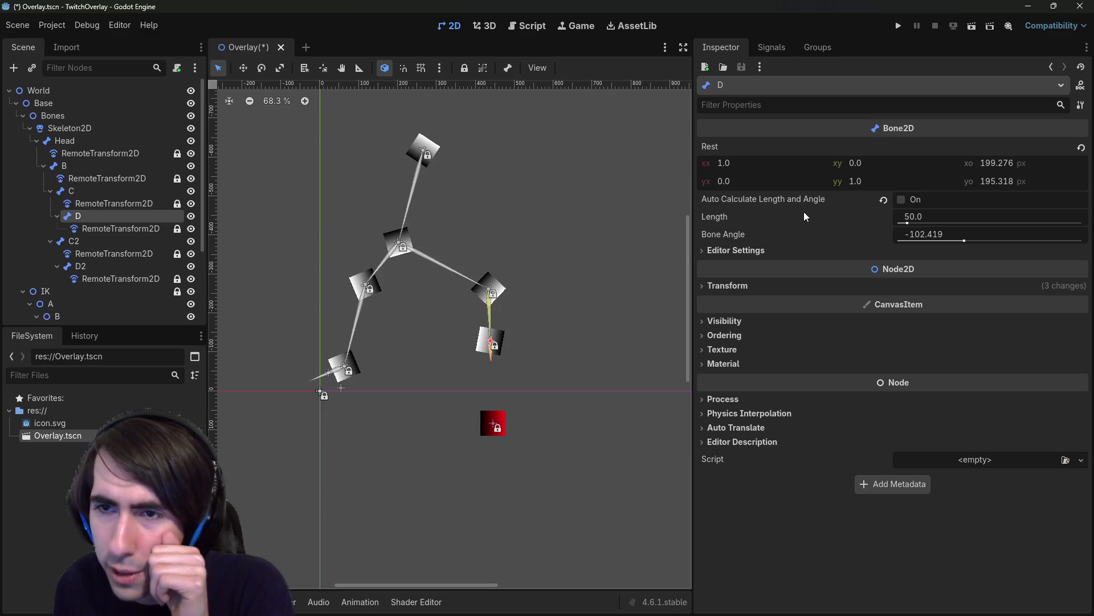
{"action": "mouse_move", "coordinate": [487, 288]}
{"action": "left_mouse_down"}
{"action": "mouse_move", "coordinate": [444, 376]}
{"action": "mouse_move", "coordinate": [392, 436]}
{"action": "mouse_move", "coordinate": [397, 482]}
{"action": "mouse_move", "coordinate": [407, 425]}
{"action": "mouse_move", "coordinate": [451, 370]}
{"action": "mouse_move", "coordinate": [513, 331]}
{"action": "mouse_move", "coordinate": [558, 355]}
{"action": "mouse_move", "coordinate": [565, 410]}
{"action": "mouse_move", "coordinate": [587, 442]}
{"action": "mouse_move", "coordinate": [587, 379]}
{"action": "mouse_move", "coordinate": [493, 297]}
{"action": "mouse_move", "coordinate": [379, 420]}
{"action": "mouse_move", "coordinate": [447, 386]}
{"action": "mouse_move", "coordinate": [511, 288]}
{"action": "mouse_move", "coordinate": [515, 296]}
{"action": "left_mouse_up"}
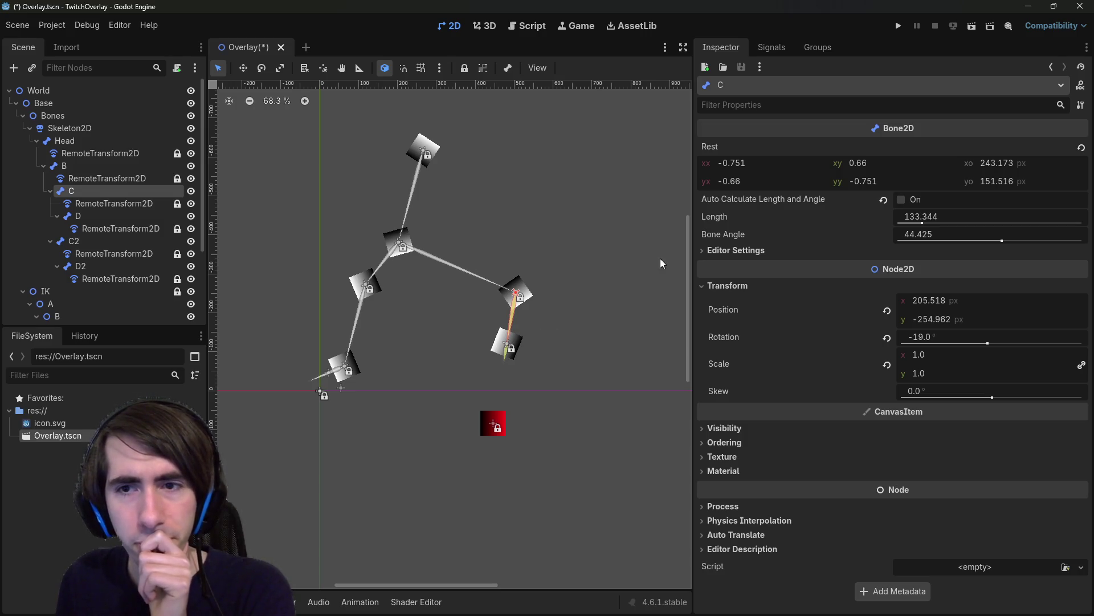
Step: Review the Head bone, the Skeleton2D IK stack, and bone D's editor and transform settings
{"action": "left_click", "coordinate": [105, 140]}
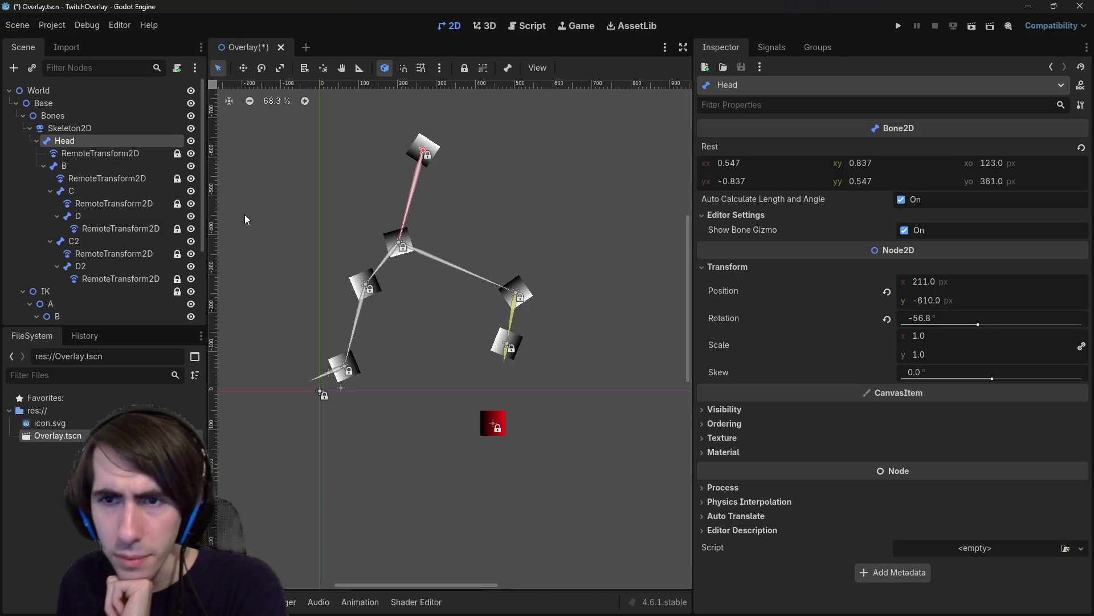
{"action": "left_click", "coordinate": [141, 132]}
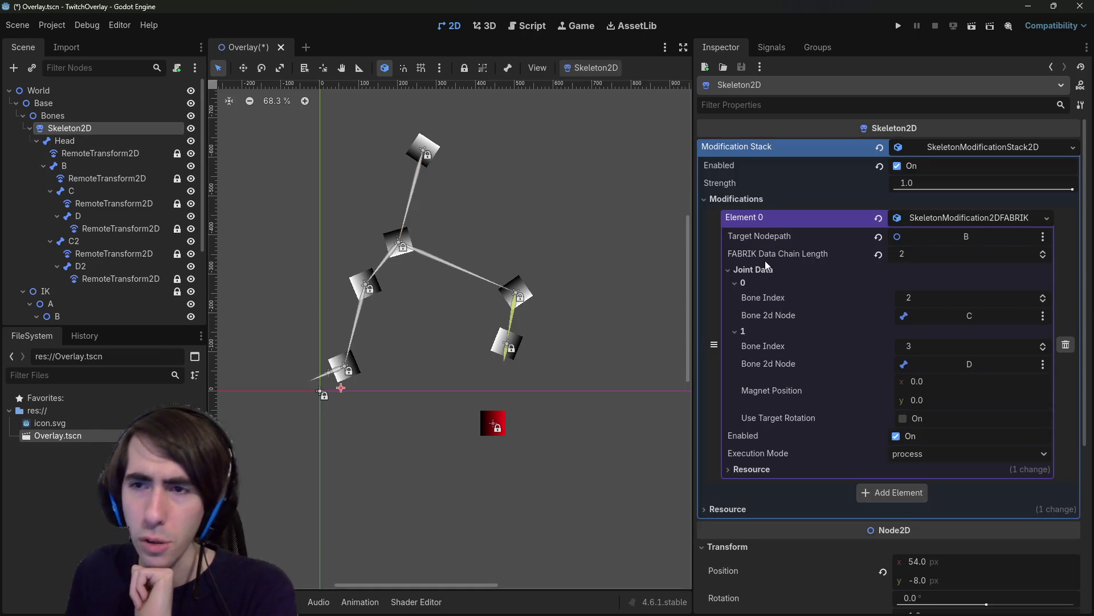
{"action": "left_click", "coordinate": [163, 215]}
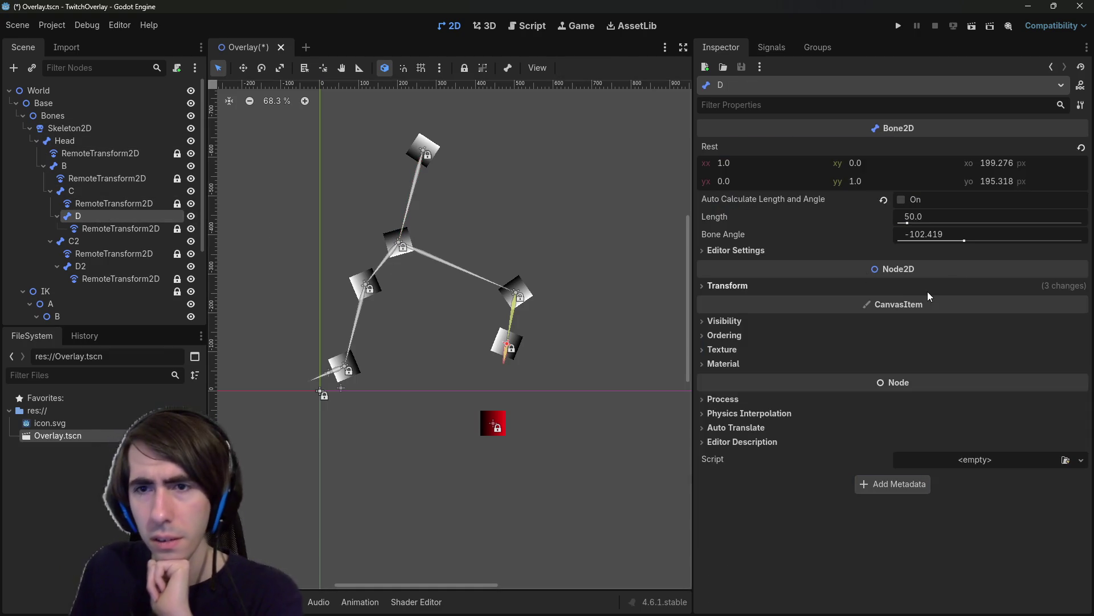
{"action": "left_click", "coordinate": [891, 250]}
{"action": "left_click", "coordinate": [839, 300]}
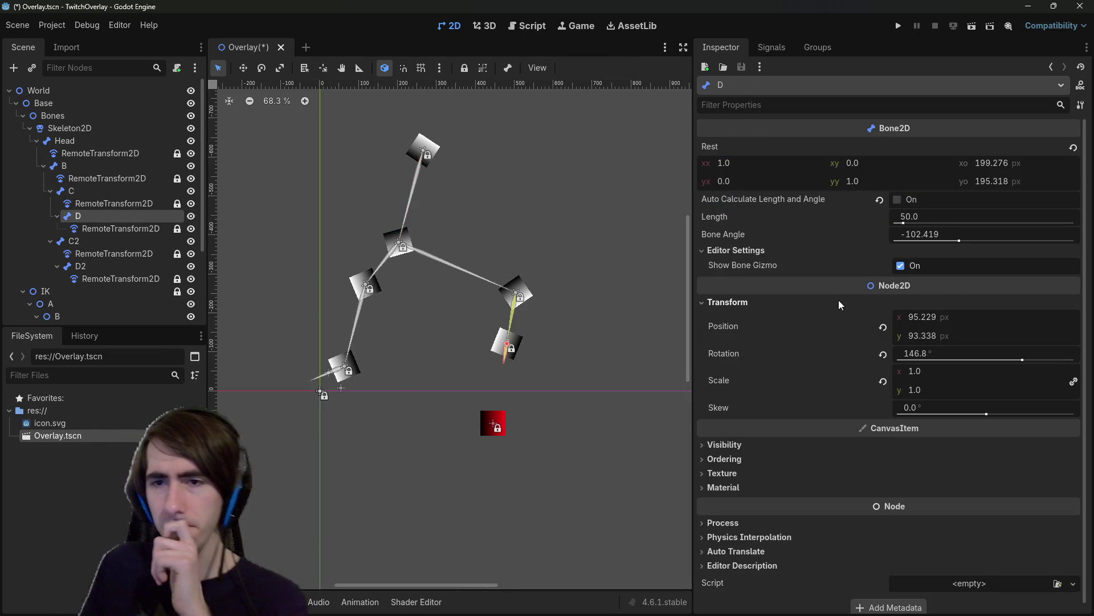
{"action": "left_click", "coordinate": [839, 300]}
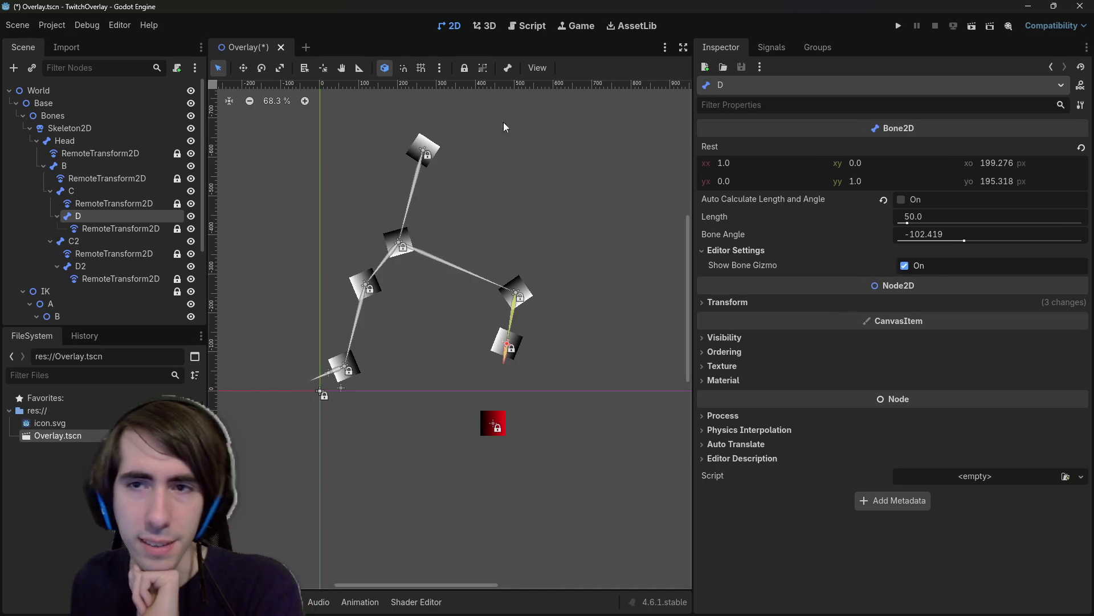
Step: Enable Use Target Rotation on bone D's FABRIK joint, test with bone C, then disable it
{"action": "left_click", "coordinate": [92, 130]}
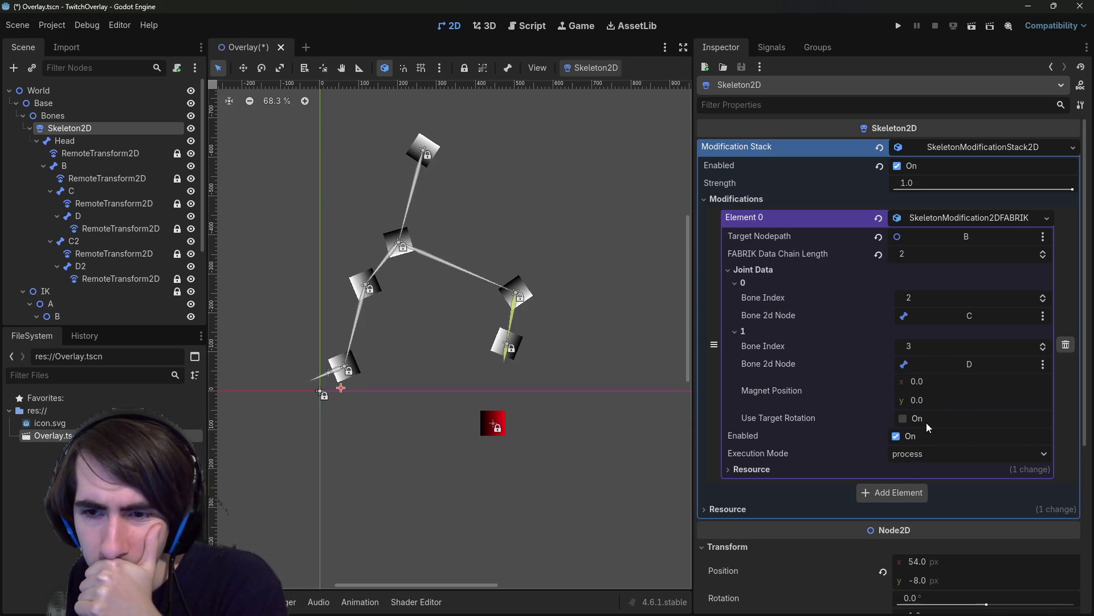
{"action": "left_click", "coordinate": [923, 422]}
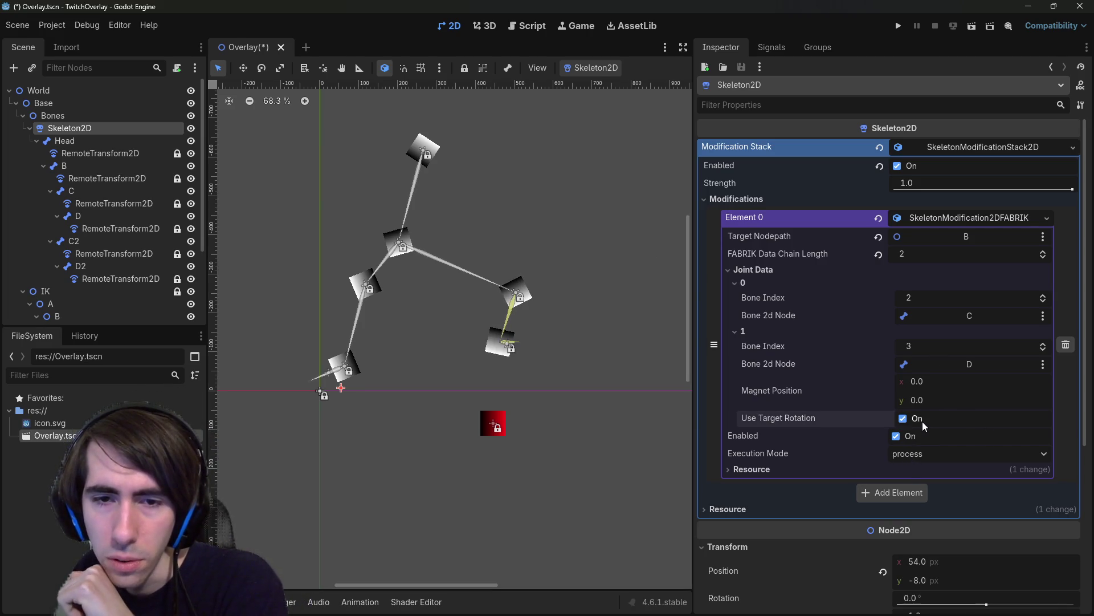
{"action": "mouse_move", "coordinate": [514, 298]}
{"action": "left_mouse_down"}
{"action": "mouse_move", "coordinate": [479, 359]}
{"action": "mouse_move", "coordinate": [459, 436]}
{"action": "mouse_move", "coordinate": [500, 365]}
{"action": "mouse_move", "coordinate": [464, 363]}
{"action": "mouse_move", "coordinate": [445, 408]}
{"action": "mouse_move", "coordinate": [484, 359]}
{"action": "mouse_move", "coordinate": [510, 265]}
{"action": "left_mouse_up"}
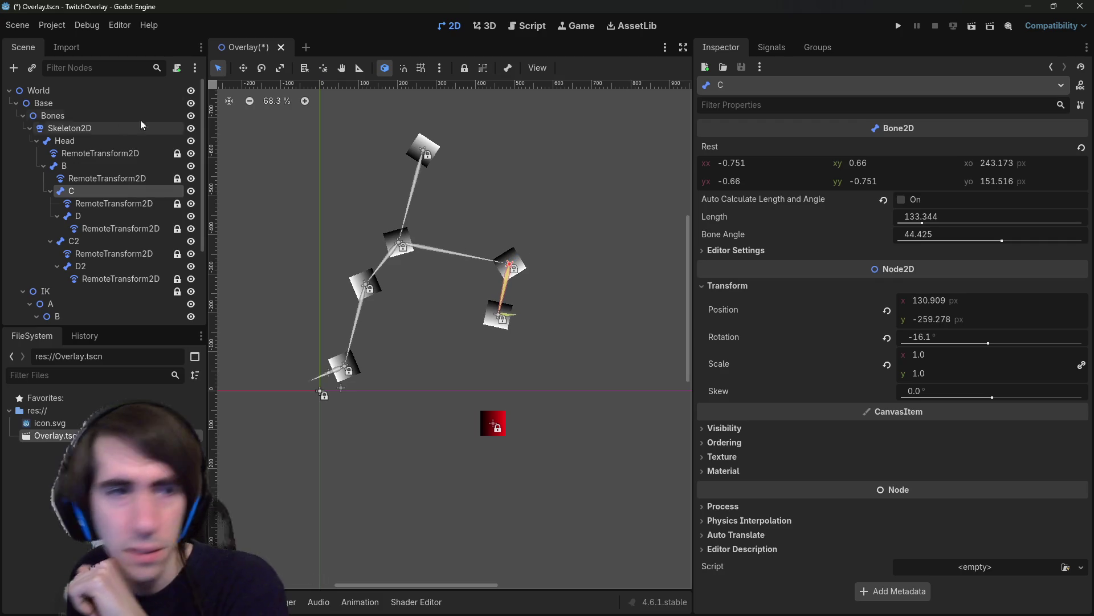
{"action": "left_click", "coordinate": [83, 132]}
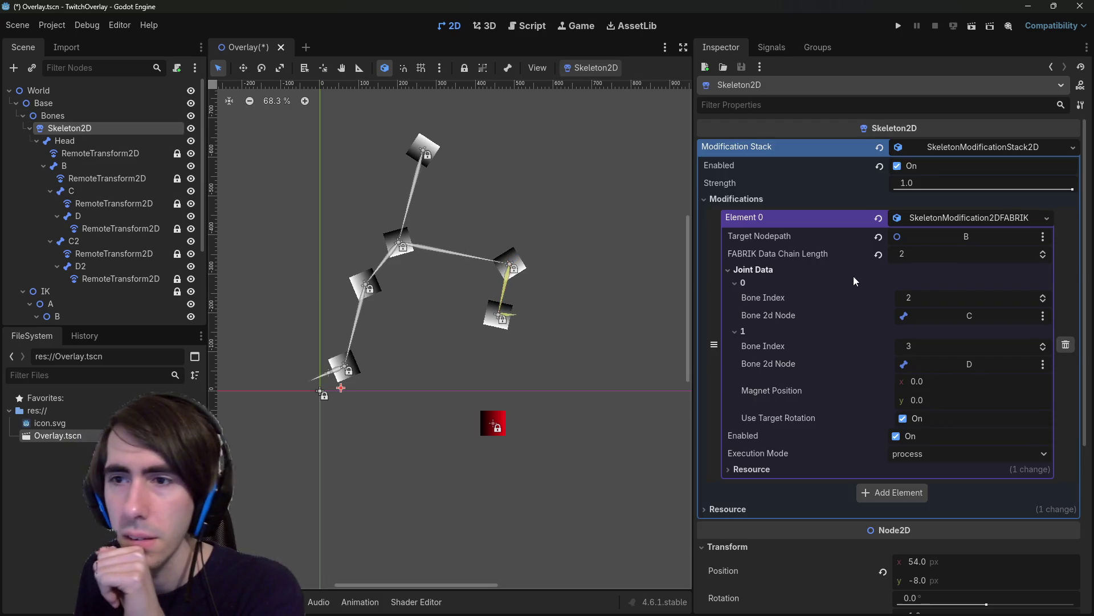
{"action": "left_click", "coordinate": [903, 419]}
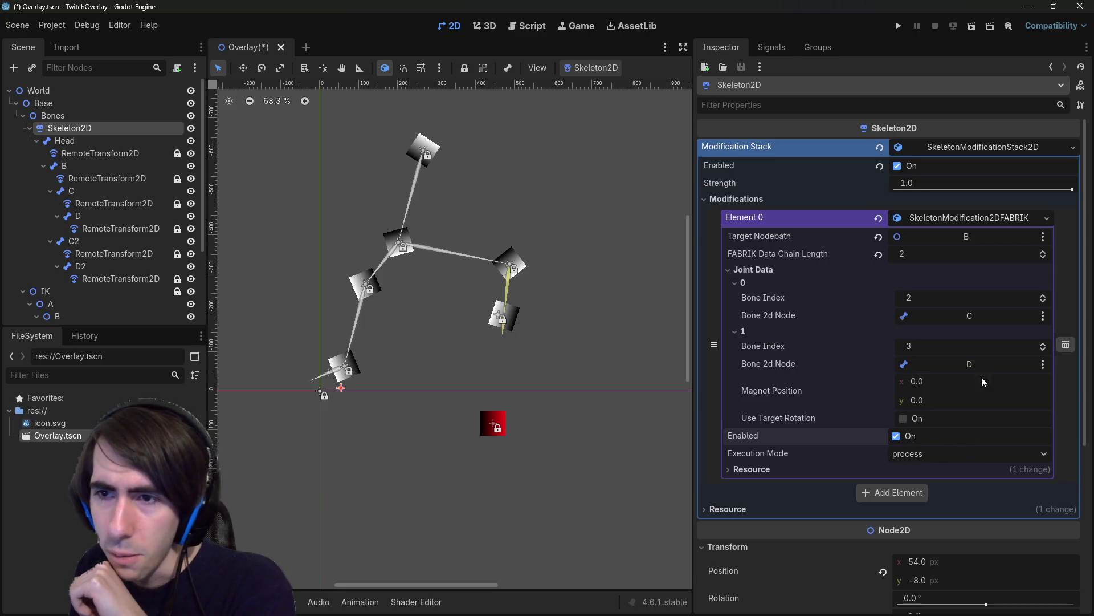
Step: Lower modification strength to 0.825 and drag bone C until the leg reaches the red target
{"action": "mouse_move", "coordinate": [949, 182]}
{"action": "left_mouse_down"}
{"action": "mouse_move", "coordinate": [855, 182]}
{"action": "mouse_move", "coordinate": [678, 259]}
{"action": "left_mouse_up"}
{"action": "mouse_move", "coordinate": [507, 268]}
{"action": "left_mouse_down"}
{"action": "mouse_move", "coordinate": [428, 419]}
{"action": "mouse_move", "coordinate": [438, 450]}
{"action": "mouse_move", "coordinate": [467, 487]}
{"action": "mouse_move", "coordinate": [513, 508]}
{"action": "mouse_move", "coordinate": [582, 473]}
{"action": "mouse_move", "coordinate": [586, 383]}
{"action": "mouse_move", "coordinate": [520, 386]}
{"action": "mouse_move", "coordinate": [488, 354]}
{"action": "mouse_move", "coordinate": [467, 366]}
{"action": "mouse_move", "coordinate": [452, 427]}
{"action": "mouse_move", "coordinate": [422, 452]}
{"action": "mouse_move", "coordinate": [469, 505]}
{"action": "mouse_move", "coordinate": [516, 456]}
{"action": "mouse_move", "coordinate": [561, 441]}
{"action": "mouse_move", "coordinate": [492, 517]}
{"action": "mouse_move", "coordinate": [442, 508]}
{"action": "mouse_move", "coordinate": [512, 517]}
{"action": "mouse_move", "coordinate": [472, 518]}
{"action": "mouse_move", "coordinate": [494, 524]}
{"action": "mouse_move", "coordinate": [462, 515]}
{"action": "mouse_move", "coordinate": [488, 524]}
{"action": "mouse_move", "coordinate": [443, 484]}
{"action": "left_mouse_up"}
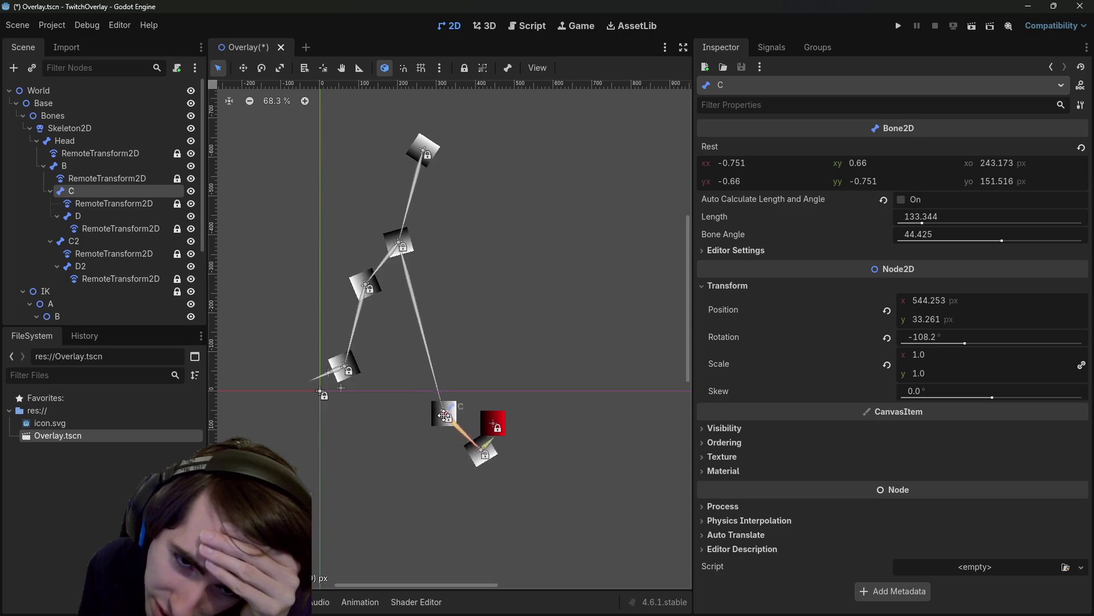
{"action": "mouse_move", "coordinate": [476, 365]}
{"action": "left_mouse_down"}
{"action": "mouse_move", "coordinate": [402, 502]}
{"action": "mouse_move", "coordinate": [453, 532]}
{"action": "mouse_move", "coordinate": [516, 534]}
{"action": "mouse_move", "coordinate": [469, 534]}
{"action": "mouse_move", "coordinate": [425, 411]}
{"action": "left_mouse_up"}
{"action": "mouse_move", "coordinate": [405, 469]}
{"action": "left_mouse_down"}
{"action": "mouse_move", "coordinate": [490, 527]}
{"action": "mouse_move", "coordinate": [456, 521]}
{"action": "mouse_move", "coordinate": [487, 520]}
{"action": "mouse_move", "coordinate": [456, 447]}
{"action": "mouse_move", "coordinate": [481, 530]}
{"action": "mouse_move", "coordinate": [459, 522]}
{"action": "mouse_move", "coordinate": [454, 484]}
{"action": "mouse_move", "coordinate": [469, 368]}
{"action": "mouse_move", "coordinate": [502, 419]}
{"action": "mouse_move", "coordinate": [471, 370]}
{"action": "mouse_move", "coordinate": [506, 381]}
{"action": "mouse_move", "coordinate": [500, 294]}
{"action": "mouse_move", "coordinate": [445, 293]}
{"action": "mouse_move", "coordinate": [423, 345]}
{"action": "mouse_move", "coordinate": [446, 341]}
{"action": "left_mouse_up"}
{"action": "left_click_drag", "start_coordinate": [473, 307], "coordinate": [537, 311]}
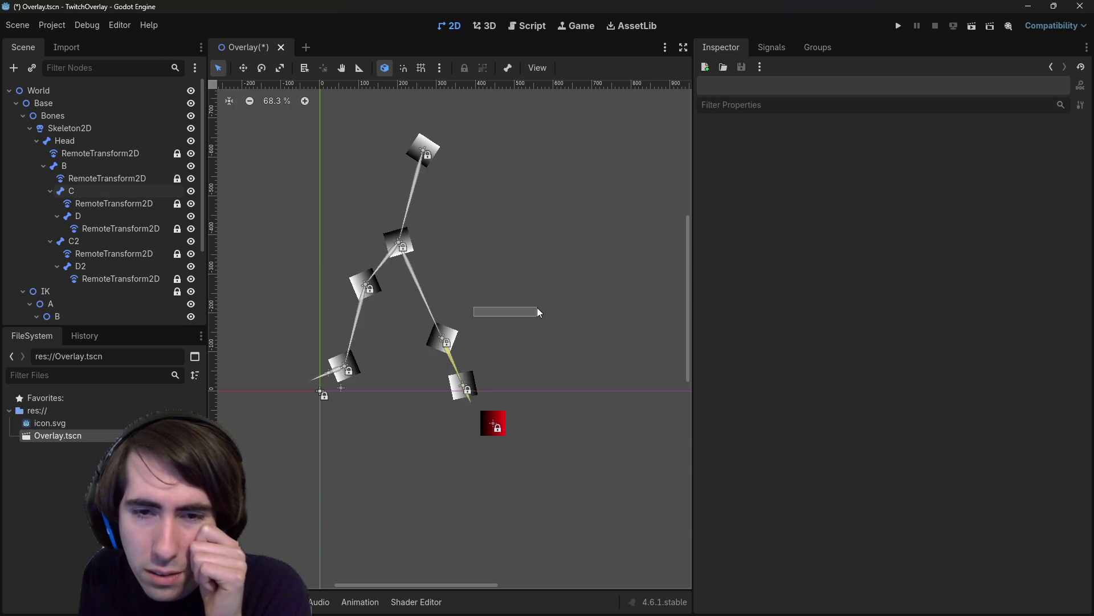
{"action": "mouse_move", "coordinate": [450, 345]}
{"action": "left_mouse_down"}
{"action": "mouse_move", "coordinate": [538, 229]}
{"action": "mouse_move", "coordinate": [521, 363]}
{"action": "mouse_move", "coordinate": [533, 363]}
{"action": "mouse_move", "coordinate": [466, 363]}
{"action": "mouse_move", "coordinate": [484, 373]}
{"action": "mouse_move", "coordinate": [468, 350]}
{"action": "mouse_move", "coordinate": [466, 365]}
{"action": "left_mouse_up"}
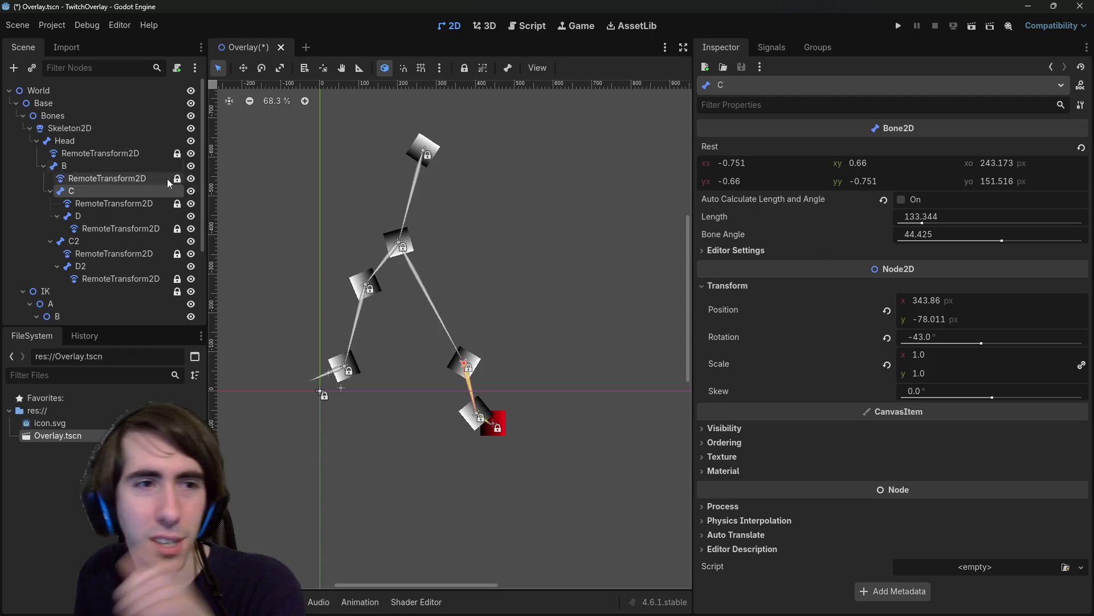
Step: Review the Skeleton2D modification stack and switch to the FABRIK docs in the browser
{"action": "left_click", "coordinate": [69, 127]}
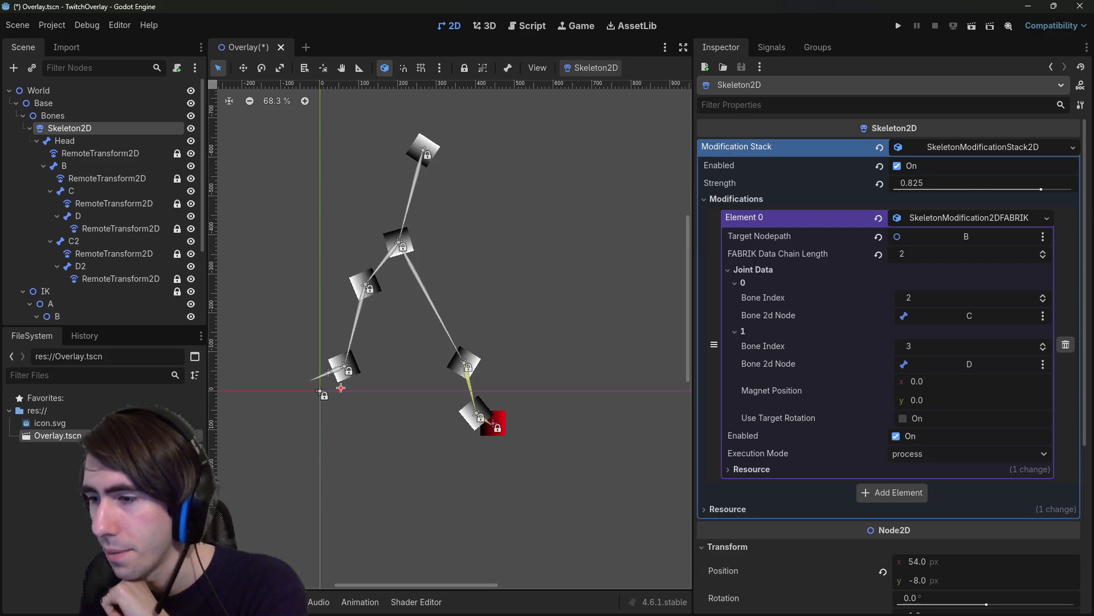
{"action": "key", "text": "alt+Tab"}
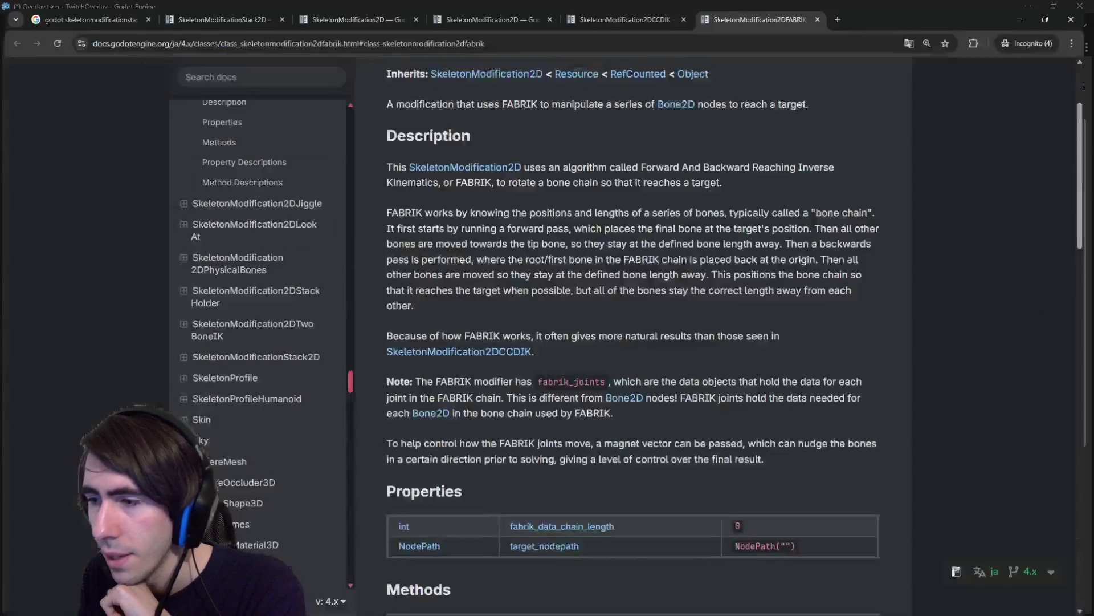
Step: Move through the browser tabs to the SkeletonModificationStack2D docs page
{"action": "key", "text": "ctrl+shift+Tab"}
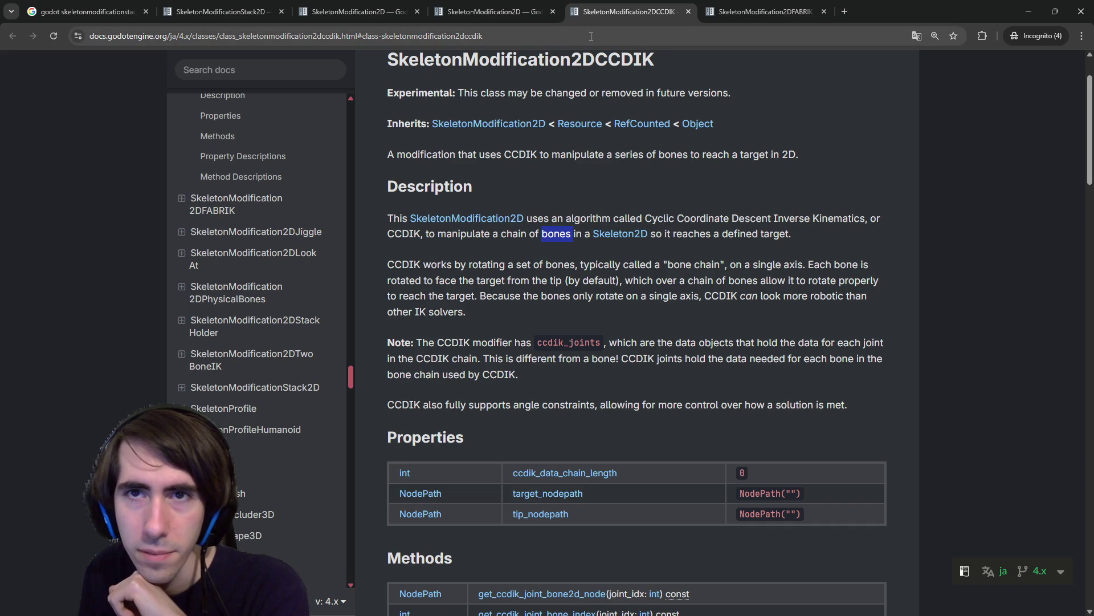
{"action": "left_click", "coordinate": [451, 14]}
{"action": "left_click", "coordinate": [371, 15]}
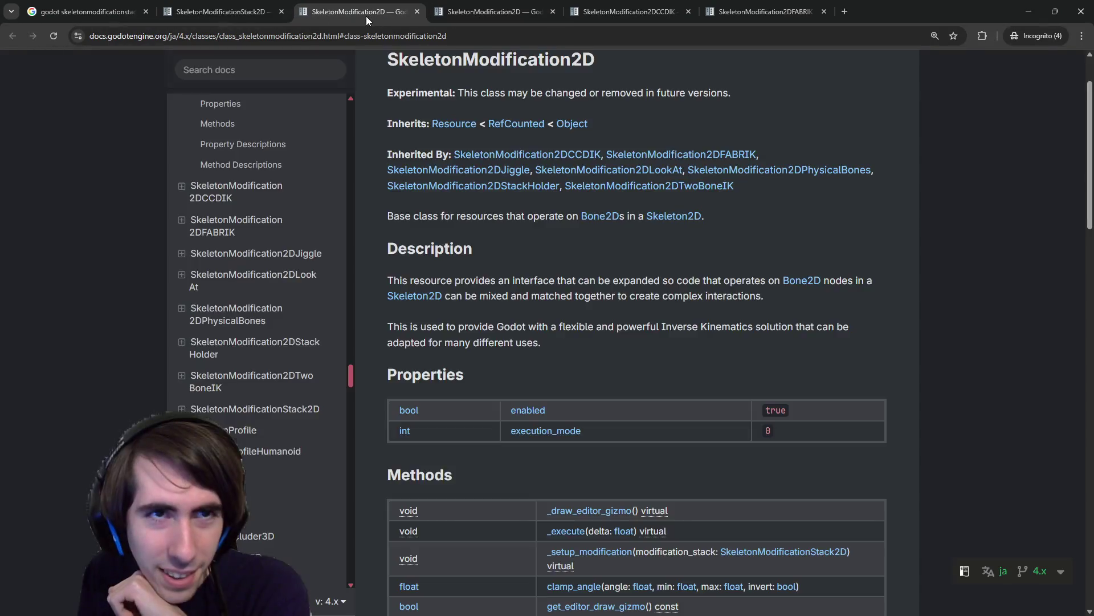
{"action": "left_click", "coordinate": [288, 14]}
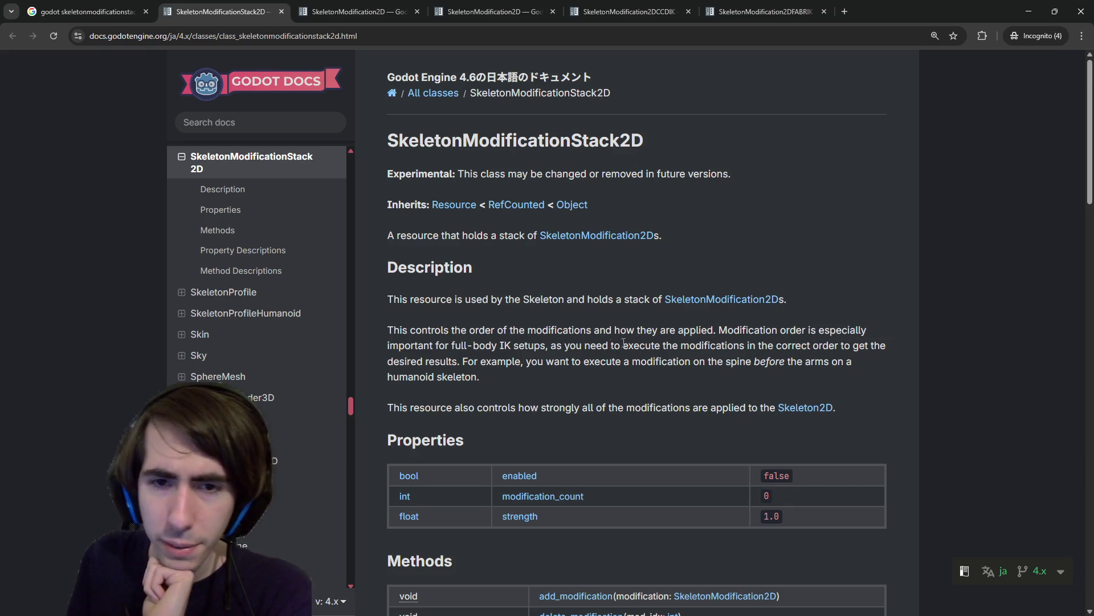
{"action": "scroll", "coordinate": [562, 357], "scroll_direction": "down", "scroll_amount": 4}
{"action": "scroll", "coordinate": [562, 358], "scroll_direction": "up", "scroll_amount": 3}
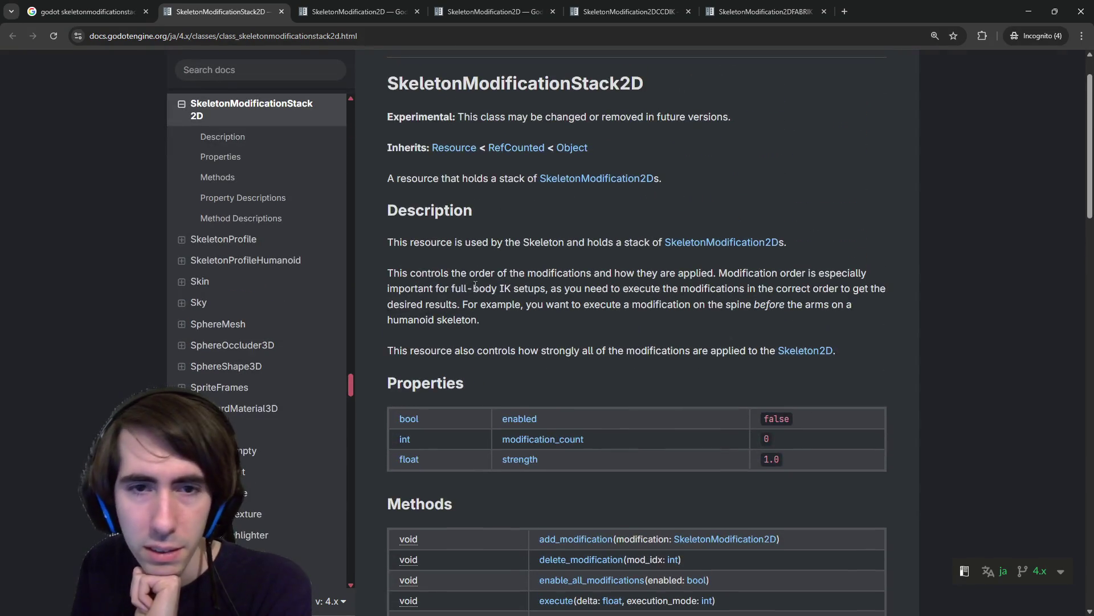
Step: Highlight the modification-order notes, then back in Godot move bone B to -193.624, 65.686
{"action": "mouse_move", "coordinate": [450, 274]}
{"action": "left_mouse_down"}
{"action": "mouse_move", "coordinate": [590, 288]}
{"action": "mouse_move", "coordinate": [771, 274]}
{"action": "mouse_move", "coordinate": [469, 297]}
{"action": "mouse_move", "coordinate": [439, 289]}
{"action": "mouse_move", "coordinate": [573, 291]}
{"action": "left_mouse_up"}
{"action": "left_click", "coordinate": [573, 291]}
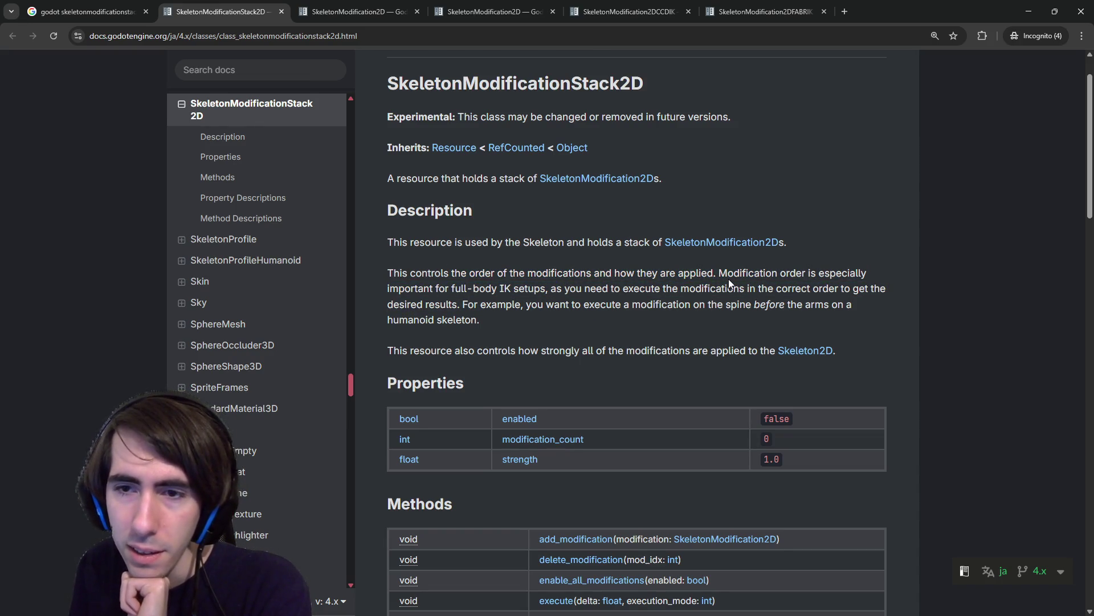
{"action": "left_click_drag", "start_coordinate": [419, 297], "coordinate": [444, 303]}
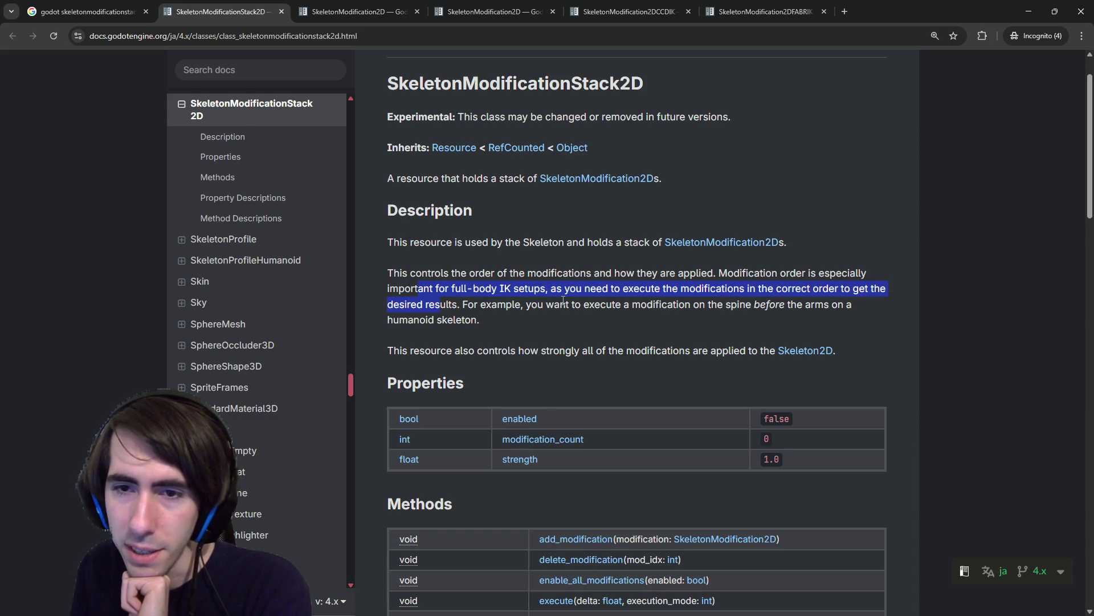
{"action": "mouse_move", "coordinate": [733, 302]}
{"action": "left_mouse_down"}
{"action": "mouse_move", "coordinate": [759, 304]}
{"action": "mouse_move", "coordinate": [732, 303]}
{"action": "left_mouse_up"}
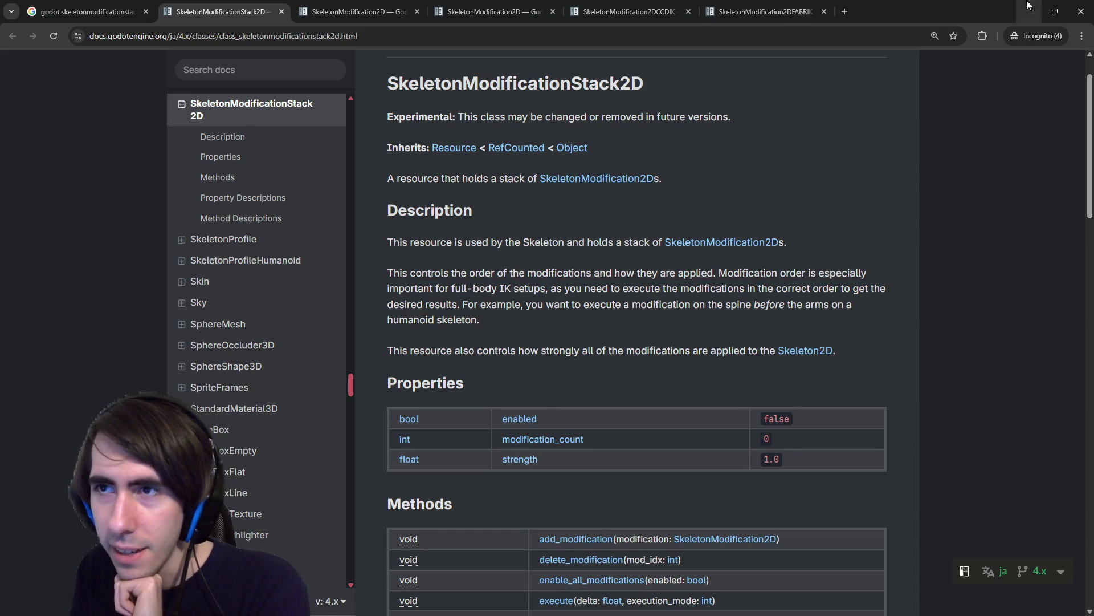
{"action": "left_click", "coordinate": [1029, 11]}
{"action": "mouse_move", "coordinate": [405, 247]}
{"action": "left_mouse_down"}
{"action": "mouse_move", "coordinate": [392, 317]}
{"action": "mouse_move", "coordinate": [398, 257]}
{"action": "mouse_move", "coordinate": [391, 237]}
{"action": "mouse_move", "coordinate": [399, 281]}
{"action": "mouse_move", "coordinate": [391, 256]}
{"action": "mouse_move", "coordinate": [382, 271]}
{"action": "mouse_move", "coordinate": [386, 224]}
{"action": "mouse_move", "coordinate": [422, 235]}
{"action": "mouse_move", "coordinate": [486, 293]}
{"action": "mouse_move", "coordinate": [420, 220]}
{"action": "mouse_move", "coordinate": [406, 215]}
{"action": "mouse_move", "coordinate": [404, 228]}
{"action": "left_mouse_up"}
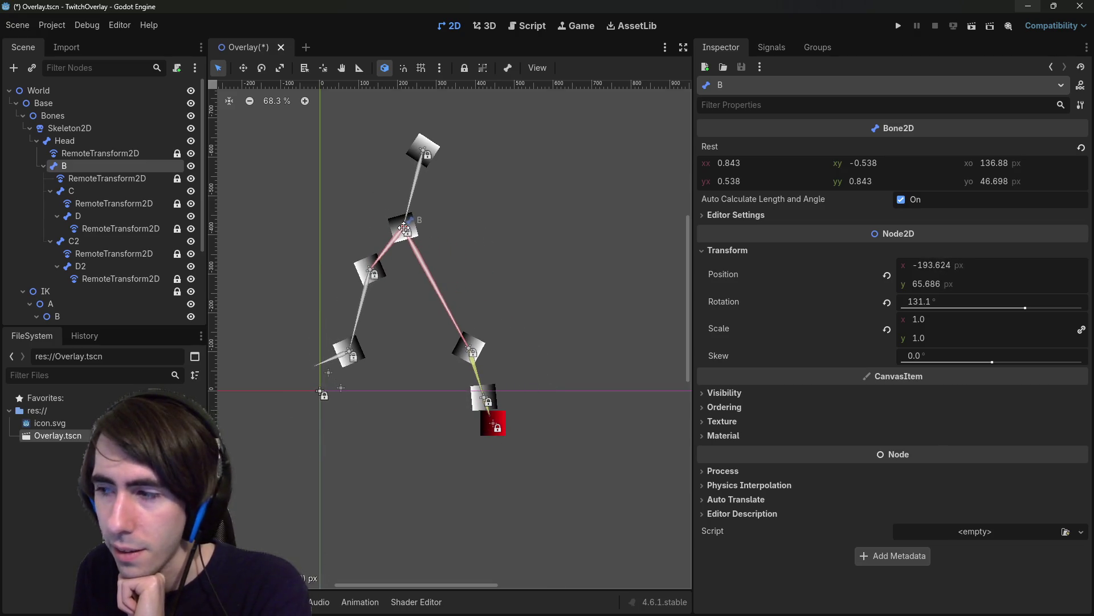
Step: Drag bones C and D to test the legs, zoom out, and save Overlay.tscn
{"action": "left_click_drag", "start_coordinate": [480, 364], "coordinate": [440, 298]}
{"action": "mouse_move", "coordinate": [462, 344]}
{"action": "left_mouse_down"}
{"action": "mouse_move", "coordinate": [473, 367]}
{"action": "mouse_move", "coordinate": [470, 356]}
{"action": "left_mouse_up"}
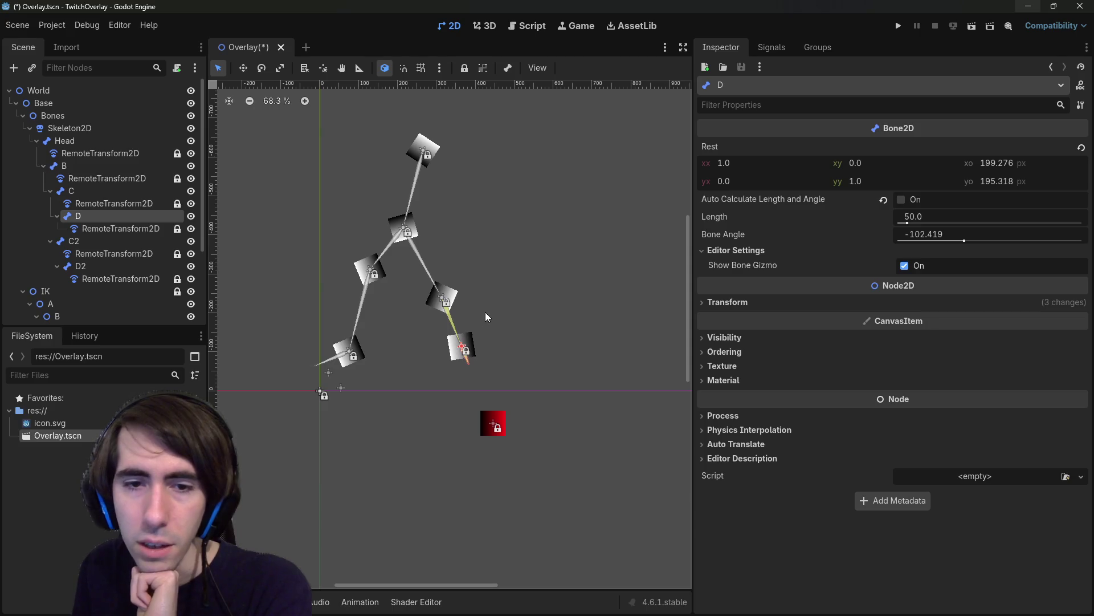
{"action": "scroll", "coordinate": [522, 315], "scroll_direction": "down", "scroll_amount": 2}
{"action": "scroll", "coordinate": [514, 323], "scroll_direction": "down", "scroll_amount": 1}
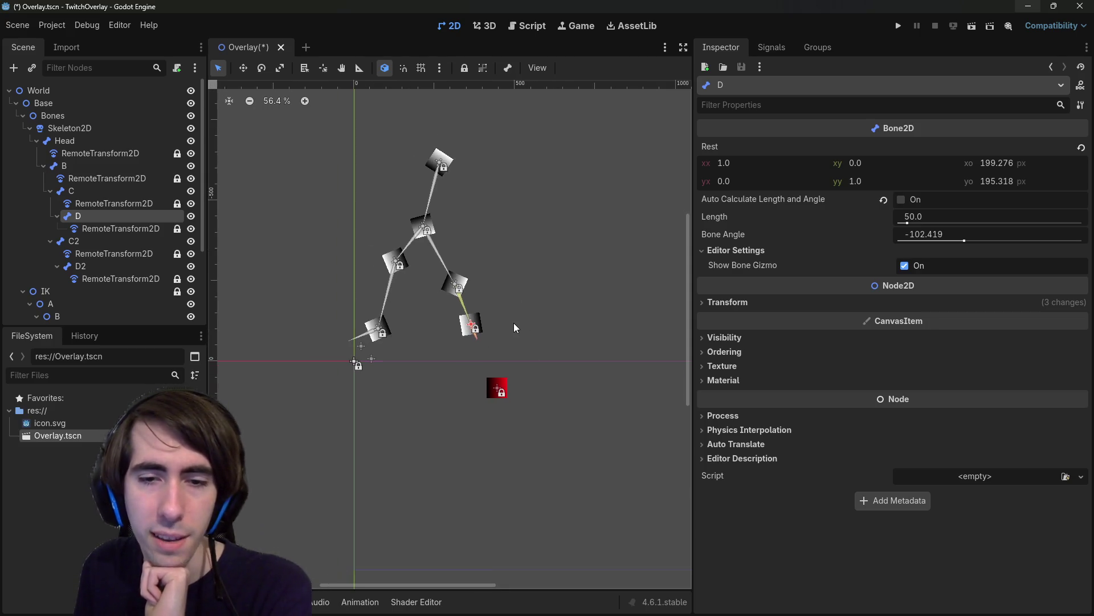
{"action": "scroll", "coordinate": [514, 322], "scroll_direction": "down", "scroll_amount": 1}
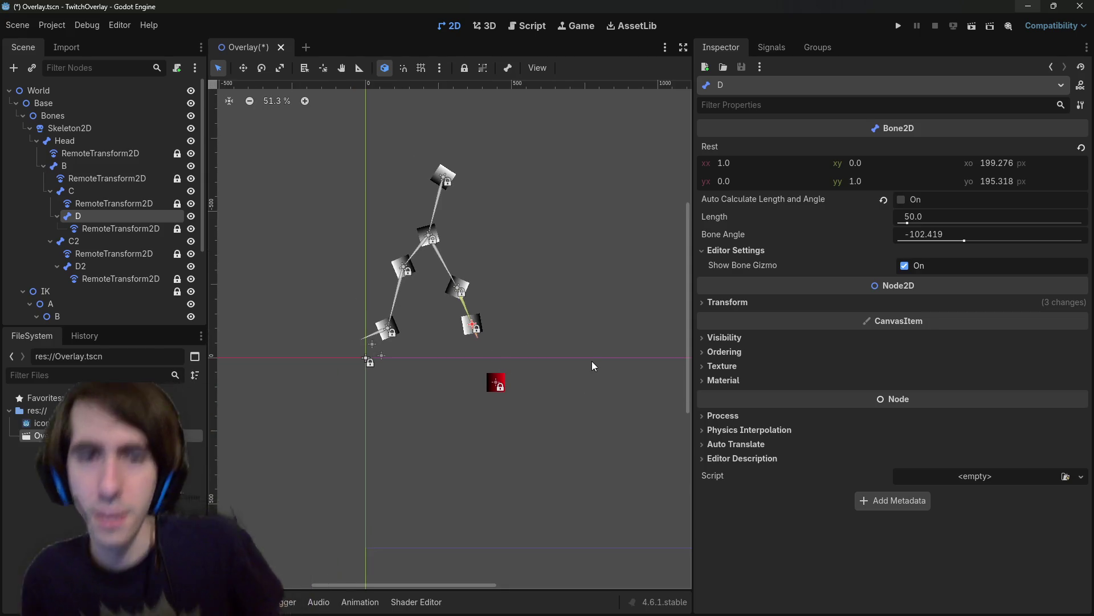
{"action": "key", "text": "ctrl+s"}
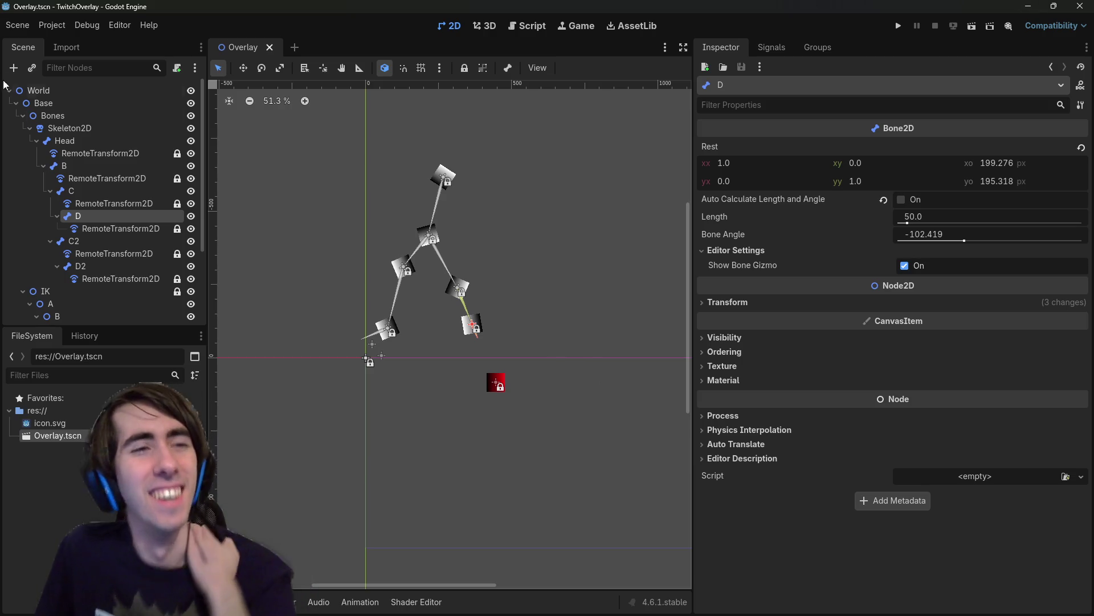
{"action": "left_click", "coordinate": [18, 103]}
Step: Add a Camera2D node under World
{"action": "right_click", "coordinate": [25, 90]}
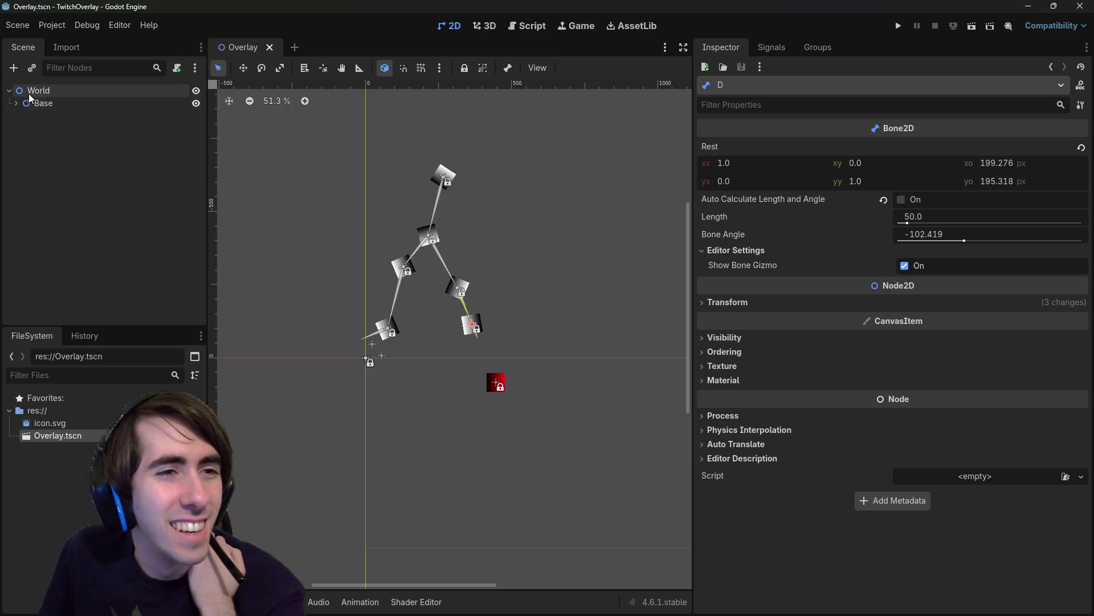
{"action": "left_click", "coordinate": [37, 102]}
{"action": "type", "text": "camera2d"}
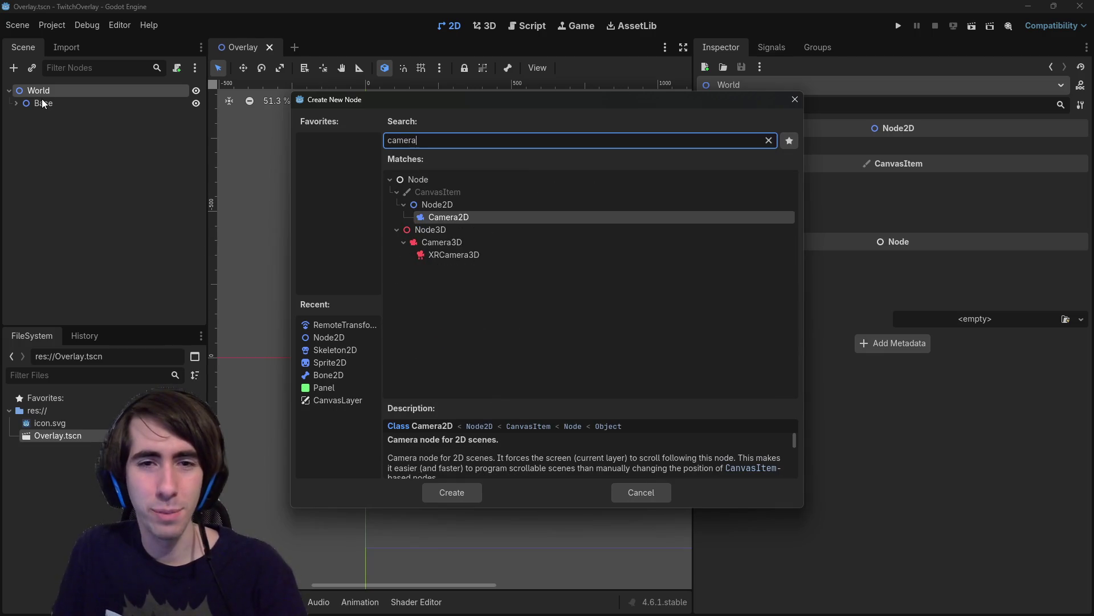
{"action": "key", "text": "Return"}
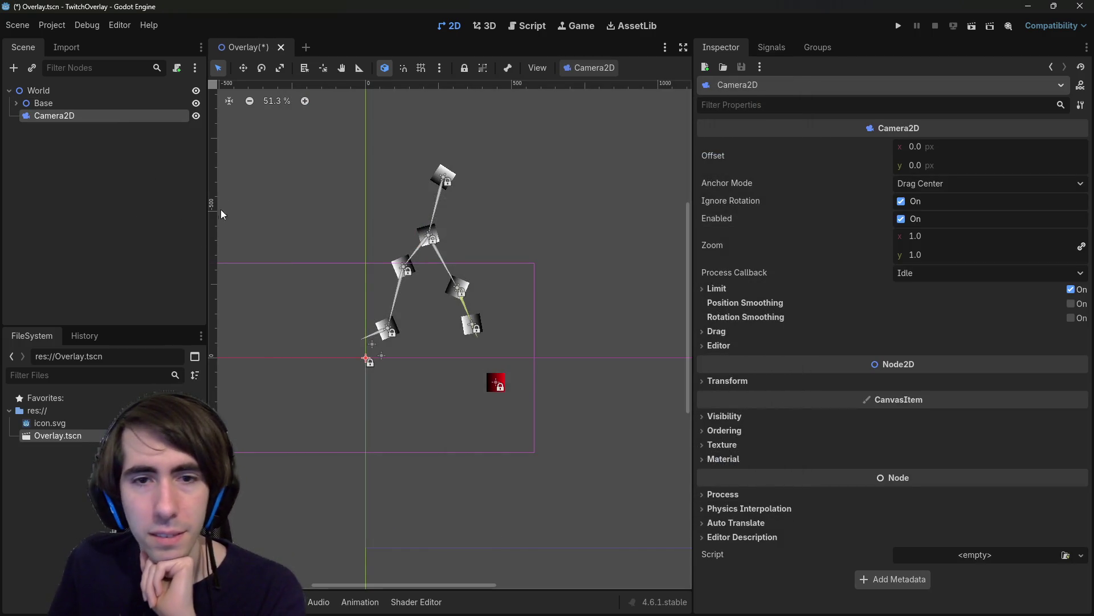
{"action": "mouse_move", "coordinate": [57, 116]}
{"action": "left_mouse_down"}
{"action": "mouse_move", "coordinate": [54, 104]}
{"action": "mouse_move", "coordinate": [98, 281]}
{"action": "mouse_move", "coordinate": [72, 225]}
{"action": "mouse_move", "coordinate": [52, 90]}
{"action": "left_mouse_up"}
Step: Collapse Base, trial-move the camera frame and undo it, then reselect Camera2D
{"action": "scroll", "coordinate": [54, 114], "scroll_direction": "up", "scroll_amount": 5}
{"action": "left_click", "coordinate": [16, 104]}
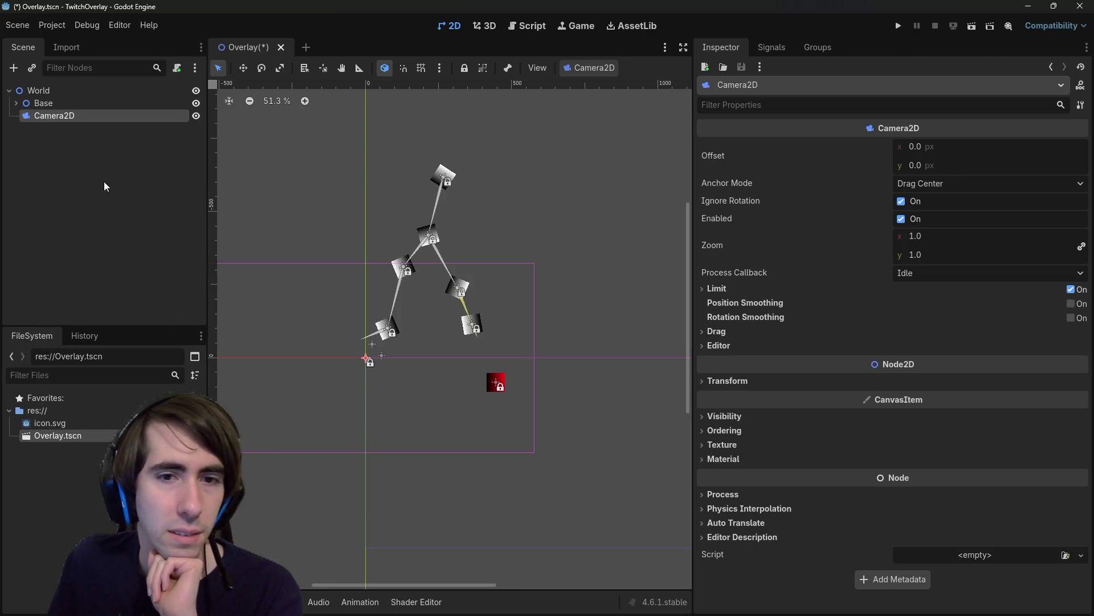
{"action": "scroll", "coordinate": [406, 393], "scroll_direction": "down", "scroll_amount": 2}
{"action": "left_click_drag", "start_coordinate": [380, 382], "coordinate": [399, 381]}
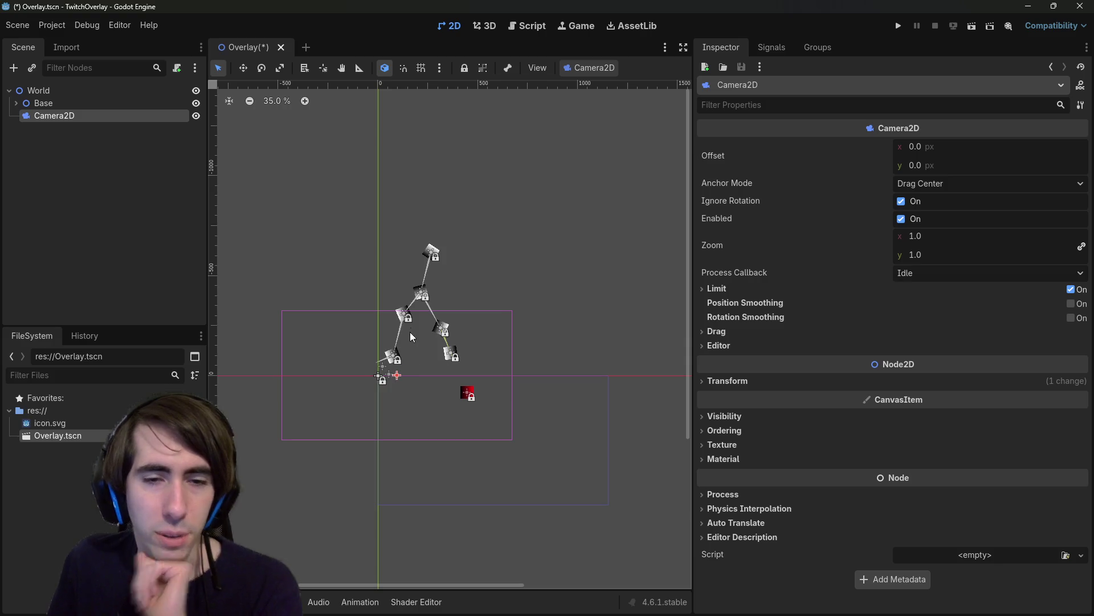
{"action": "key", "text": "ctrl+z"}
{"action": "left_click", "coordinate": [70, 105]}
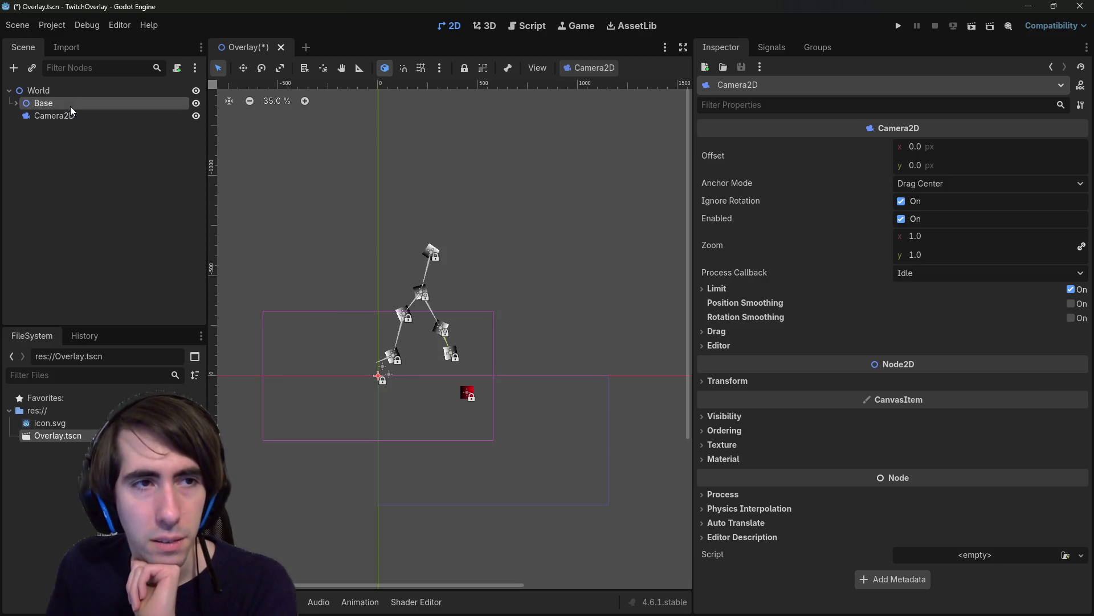
{"action": "left_click", "coordinate": [68, 119]}
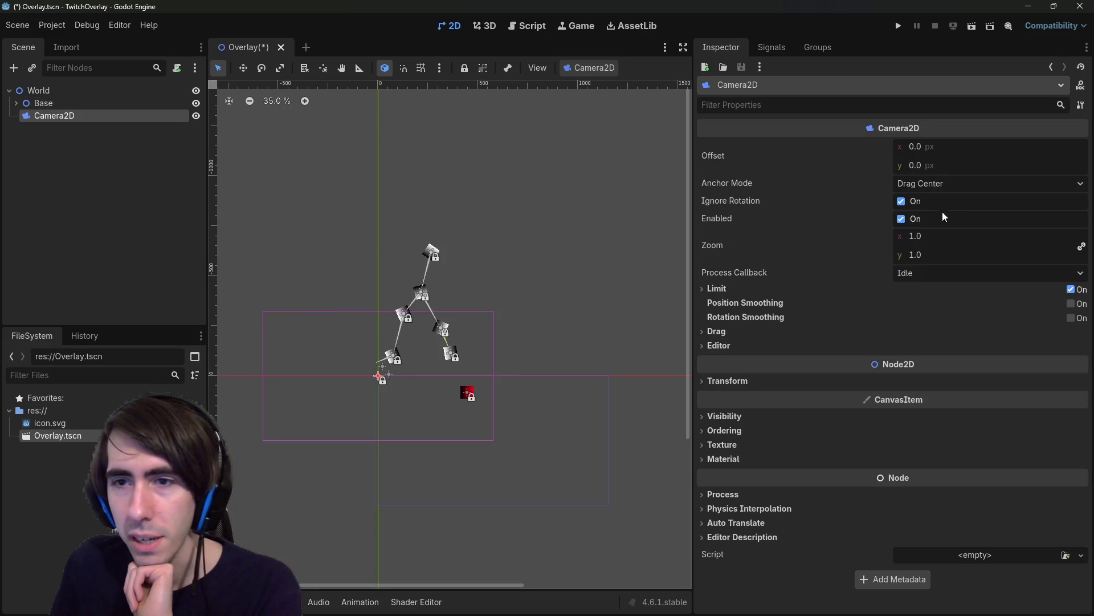
Step: Set the Camera2D zoom to 0.49 and select IK target B for repositioning
{"action": "mouse_move", "coordinate": [952, 235]}
{"action": "left_mouse_down"}
{"action": "mouse_move", "coordinate": [891, 234]}
{"action": "mouse_move", "coordinate": [948, 237]}
{"action": "left_mouse_up"}
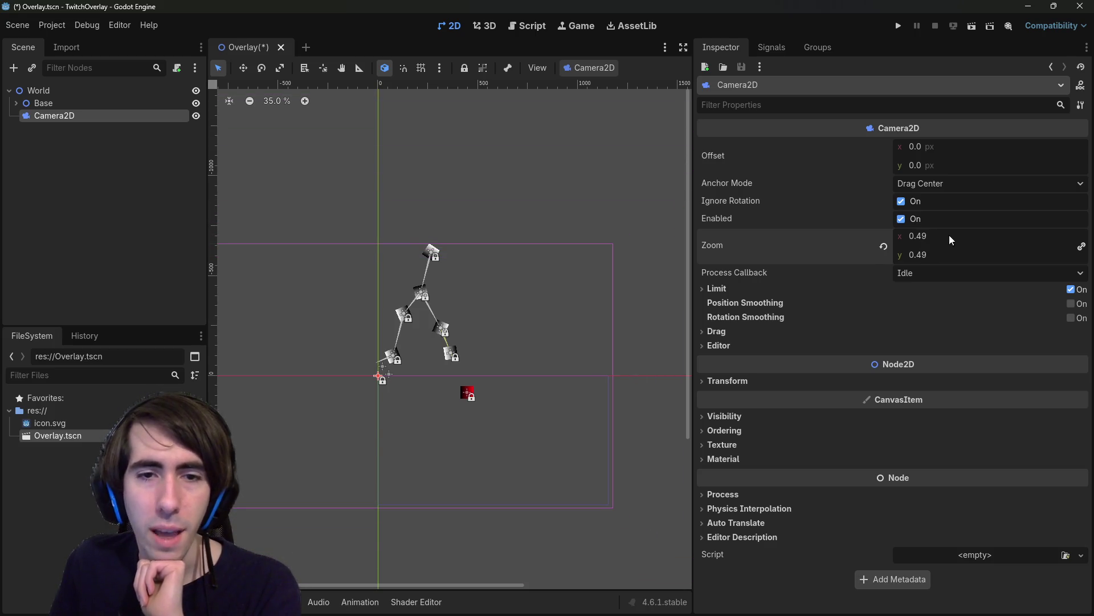
{"action": "mouse_move", "coordinate": [431, 251]}
{"action": "left_mouse_down"}
{"action": "mouse_move", "coordinate": [383, 378]}
{"action": "mouse_move", "coordinate": [409, 381]}
{"action": "mouse_move", "coordinate": [481, 508]}
{"action": "mouse_move", "coordinate": [450, 503]}
{"action": "left_mouse_up"}
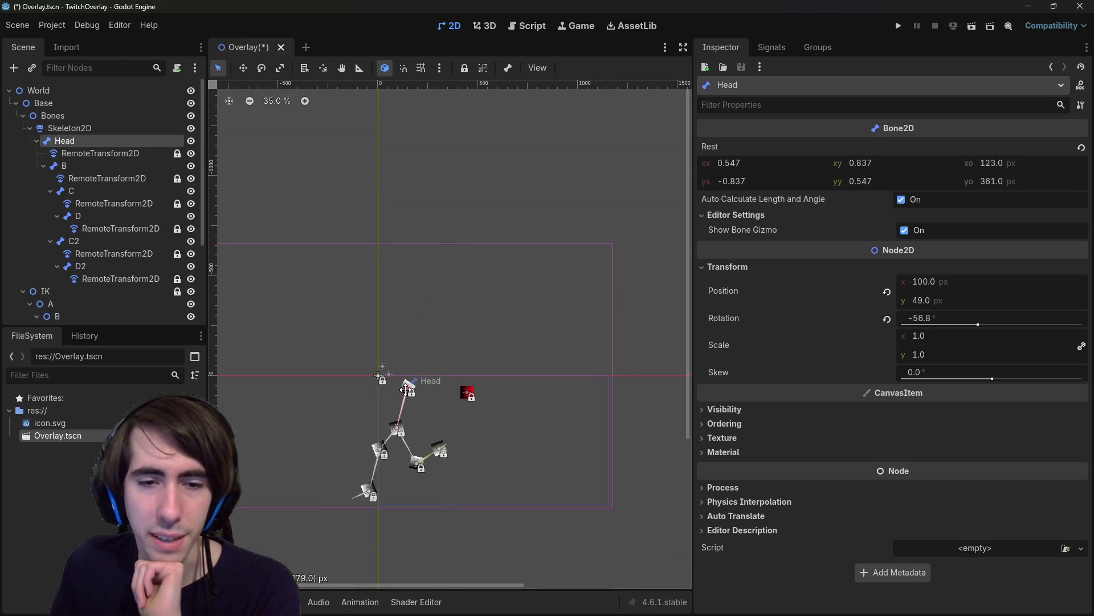
{"action": "left_click", "coordinate": [467, 397]}
{"action": "scroll", "coordinate": [445, 496], "scroll_direction": "up", "scroll_amount": 2}
{"action": "scroll", "coordinate": [461, 461], "scroll_direction": "up", "scroll_amount": 5}
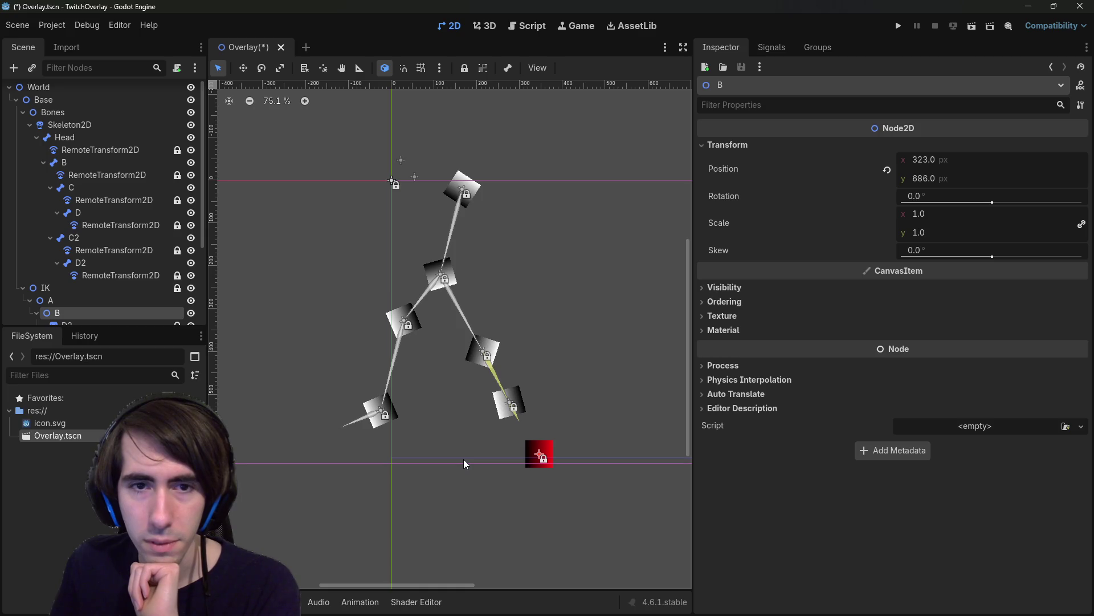
Step: Create a 'scripts' folder under res:// in the FileSystem
{"action": "right_click", "coordinate": [82, 421]}
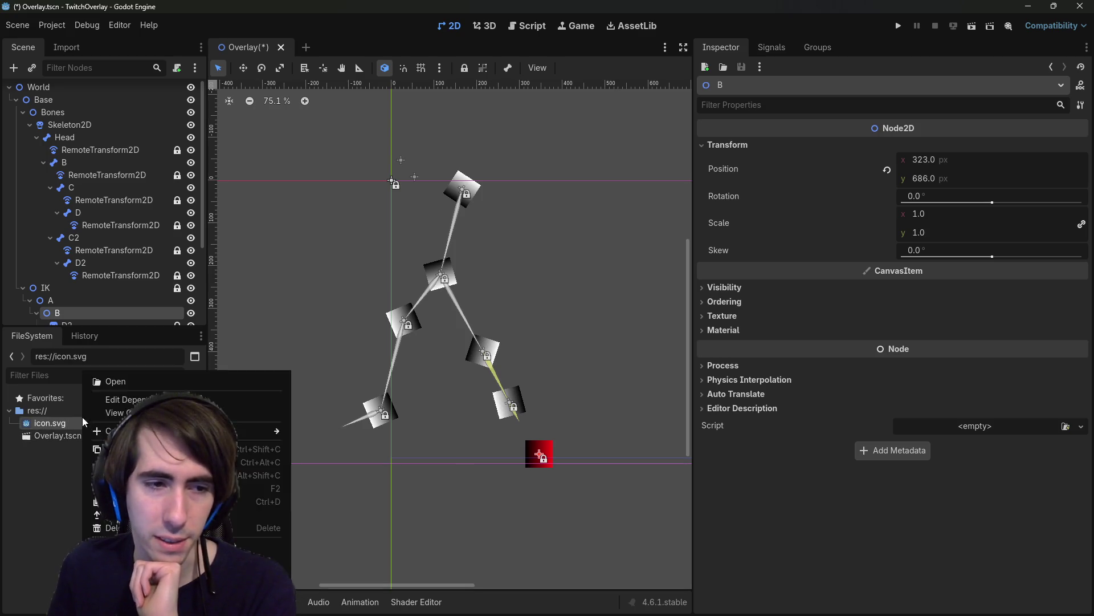
{"action": "right_click", "coordinate": [74, 409]}
{"action": "mouse_move", "coordinate": [148, 431]}
{"action": "left_click", "coordinate": [294, 422]}
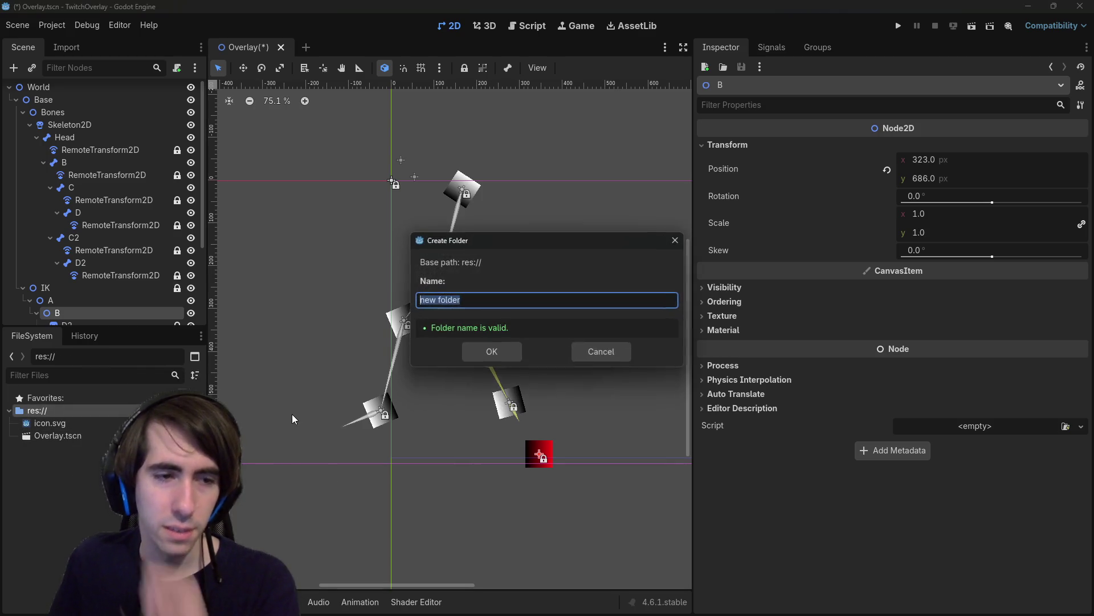
{"action": "type", "text": "scripts"}
{"action": "key", "text": "Return"}
{"action": "left_click", "coordinate": [10, 422]}
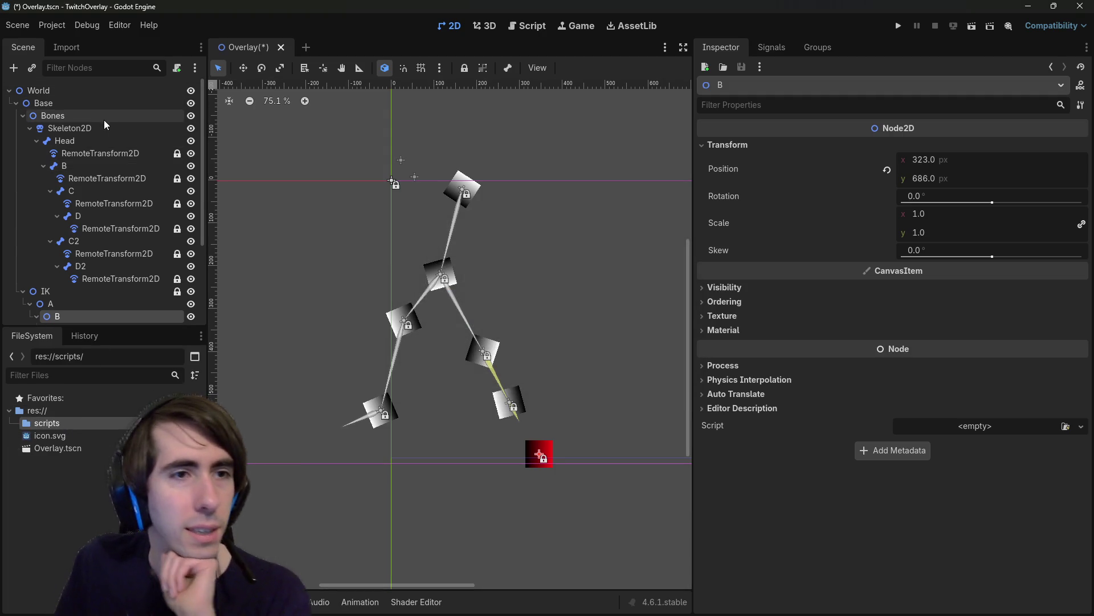
Step: Rename the Base node to 'Creature'
{"action": "left_click", "coordinate": [99, 116]}
{"action": "left_click", "coordinate": [92, 129]}
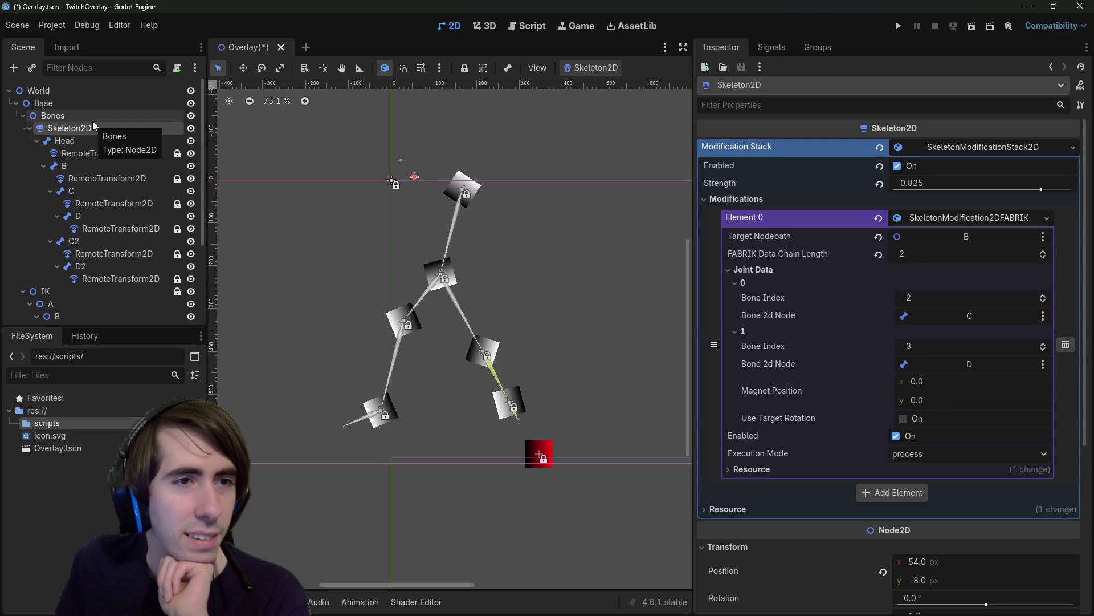
{"action": "left_click", "coordinate": [93, 121]}
{"action": "left_click", "coordinate": [23, 112]}
{"action": "left_click", "coordinate": [23, 113]}
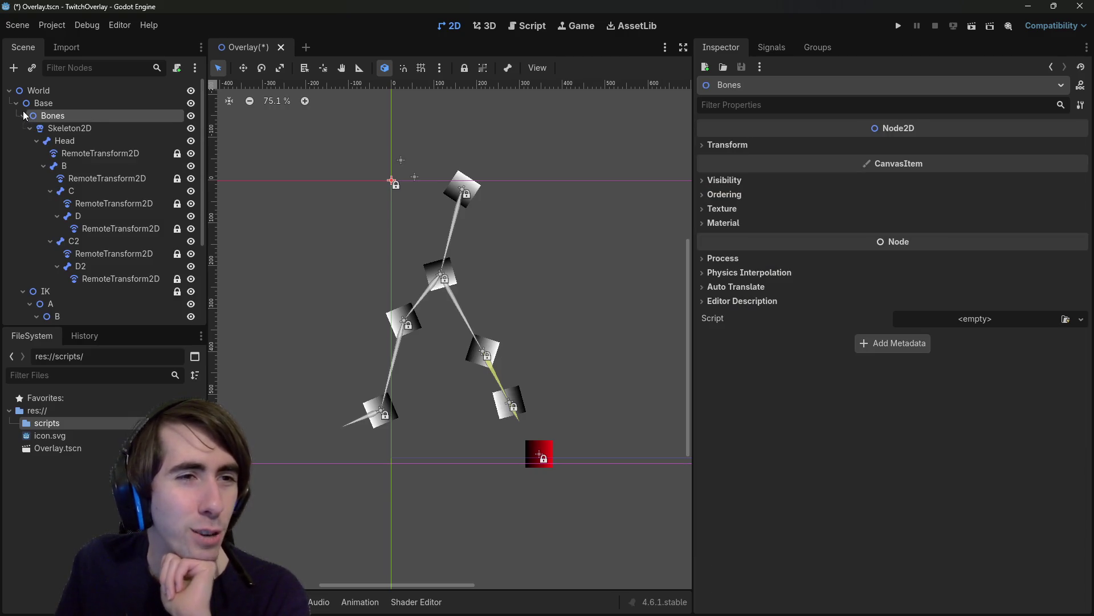
{"action": "double_click", "coordinate": [128, 103]}
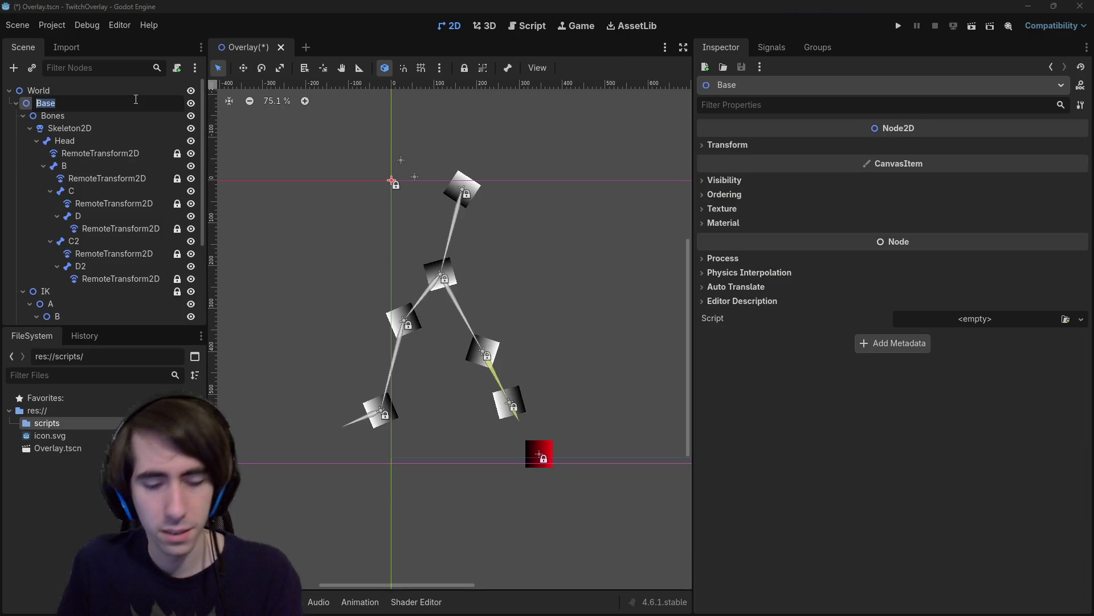
{"action": "type", "text": "Creature"}
{"action": "key", "text": "Return"}
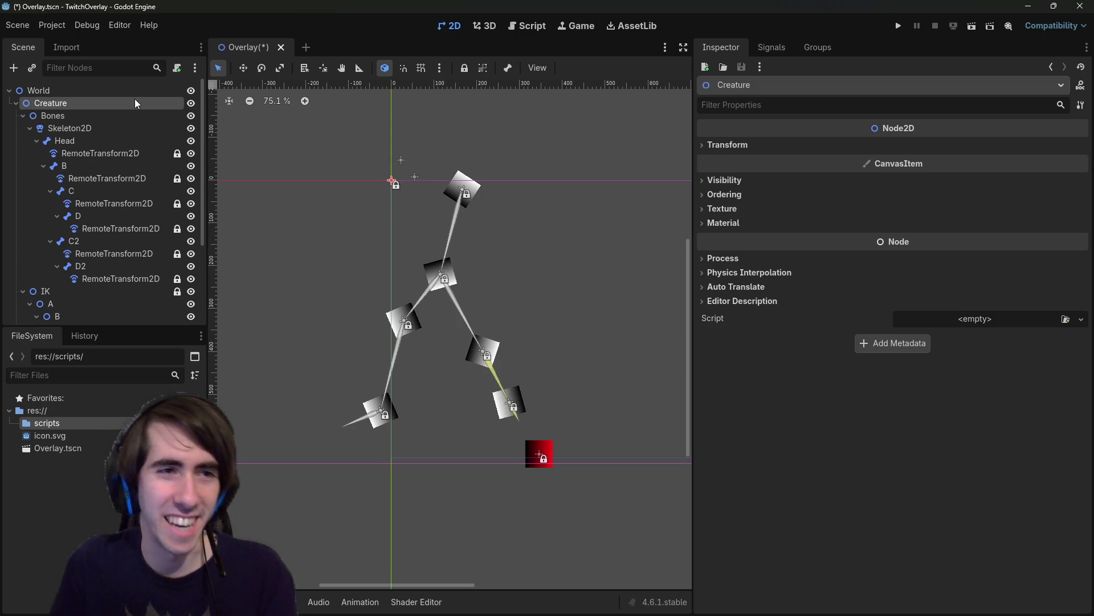
Step: Attach a new script to Creature saved as res://scripts/creature.gd
{"action": "left_click", "coordinate": [176, 69]}
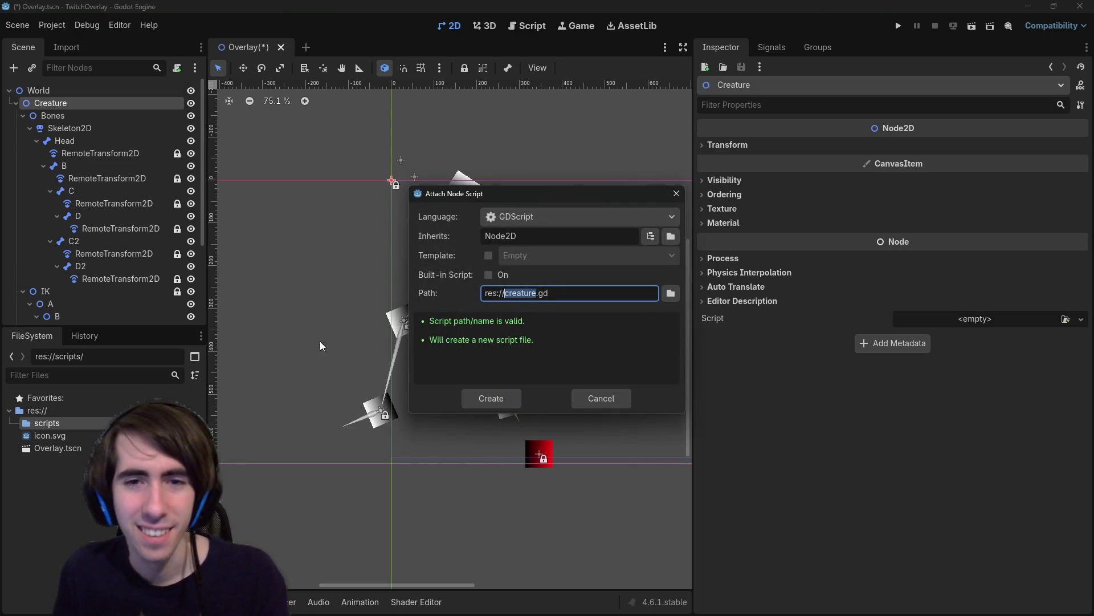
{"action": "left_click", "coordinate": [670, 293]}
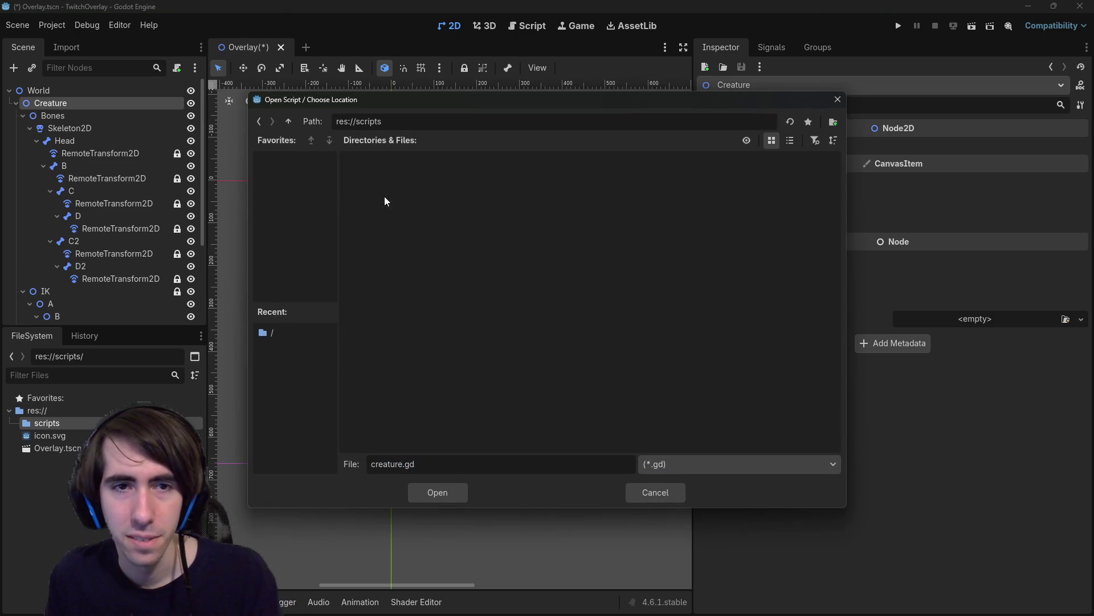
{"action": "key", "text": "Return"}
{"action": "left_click", "coordinate": [485, 398]}
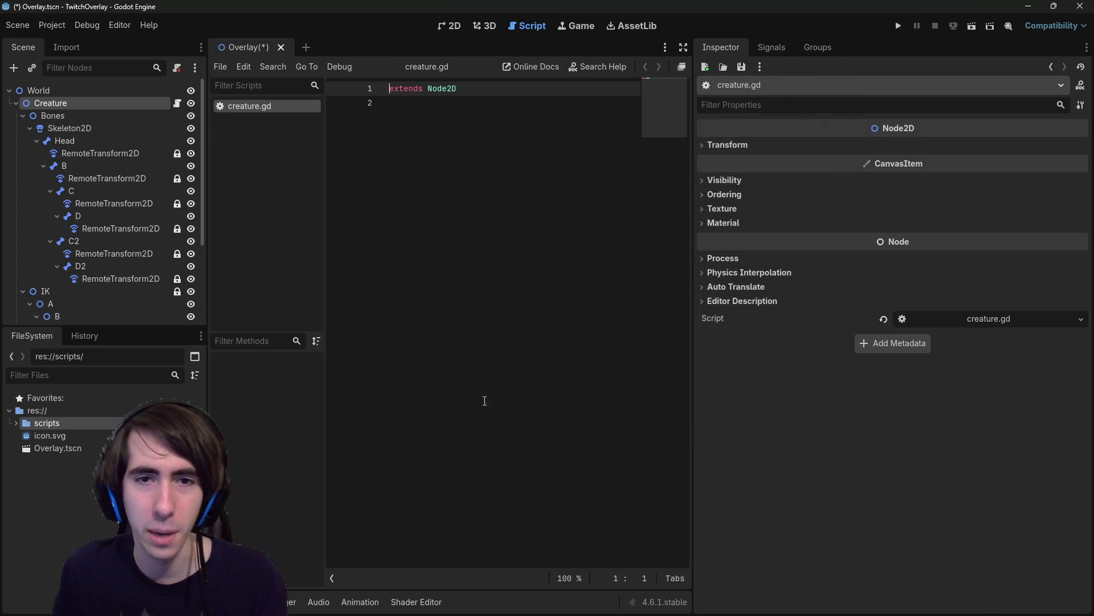
Step: Add blank lines below 'extends Node2D', save, and widen the 2D viewport
{"action": "left_click", "coordinate": [463, 213]}
{"action": "key", "text": "Return"}
{"action": "key", "text": "Return"}
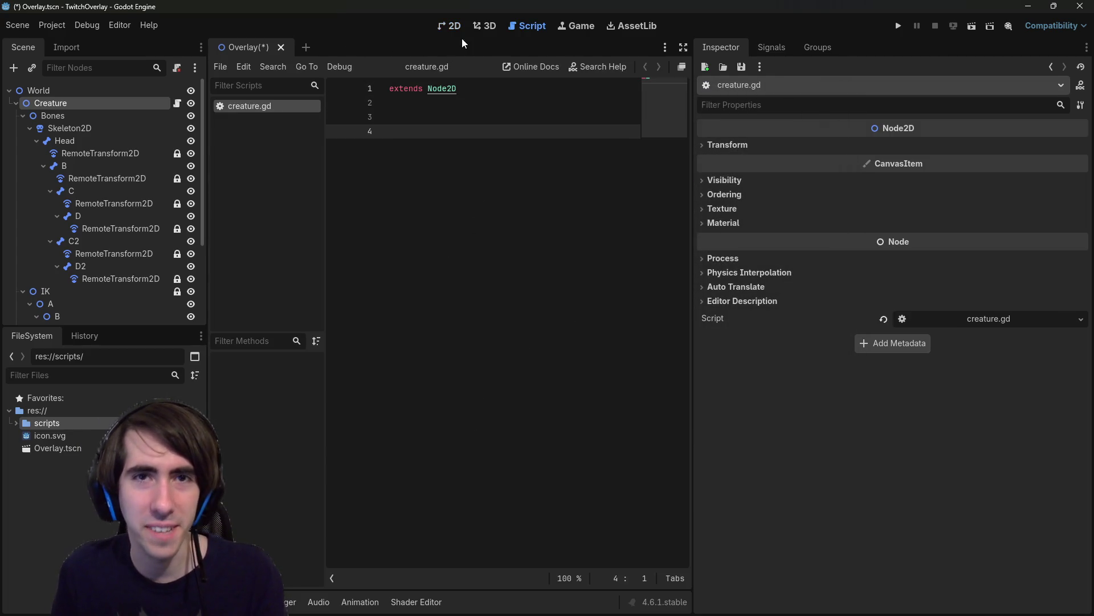
{"action": "key", "text": "ctrl+s"}
{"action": "left_click", "coordinate": [461, 23]}
{"action": "left_click_drag", "start_coordinate": [693, 325], "coordinate": [873, 324]}
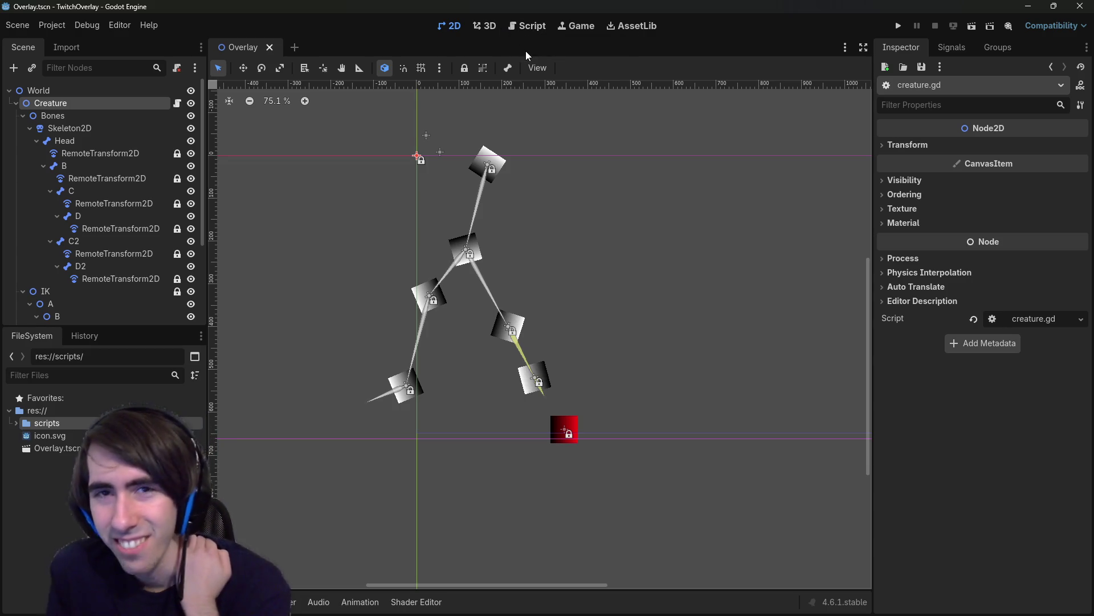
Step: Add the line 'class_name Creature' to creature.gd and save
{"action": "left_click", "coordinate": [521, 28]}
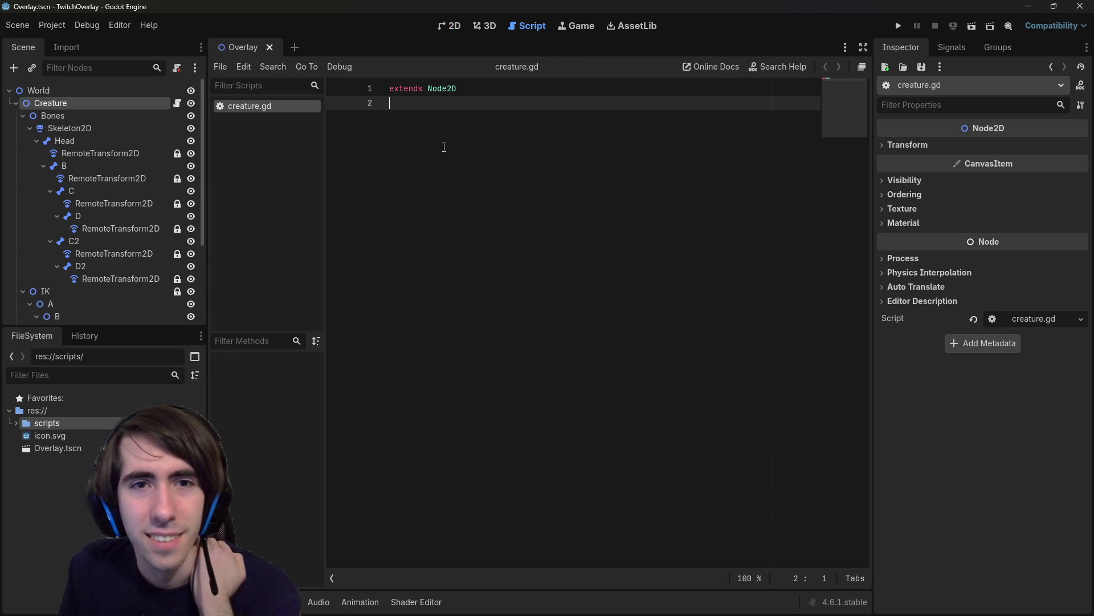
{"action": "key", "text": "Return"}
{"action": "type", "text": "@"}
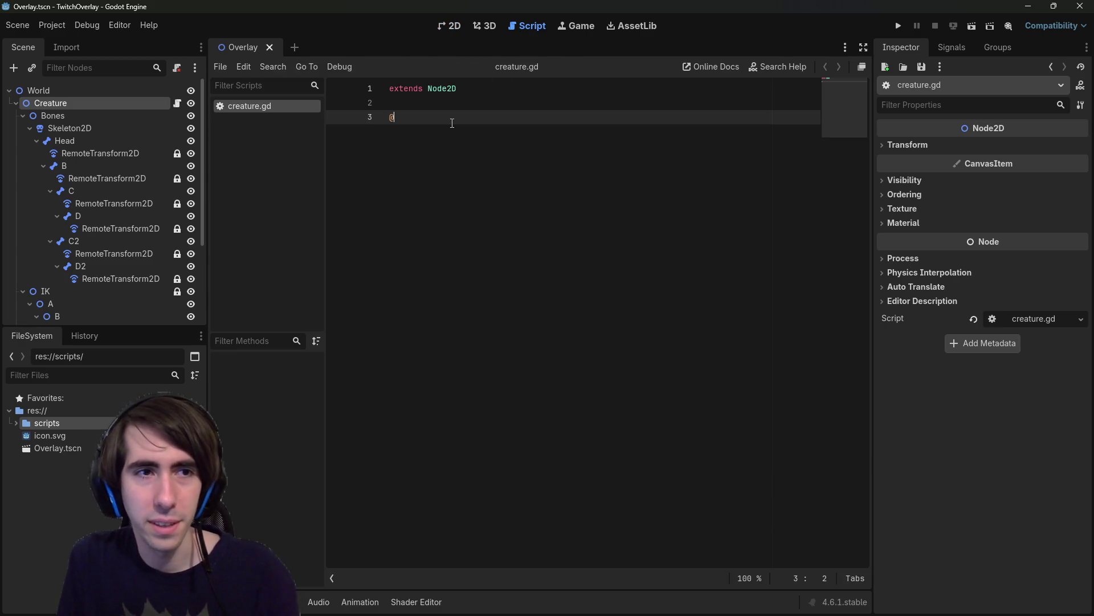
{"action": "key", "text": "BackSpace"}
{"action": "key", "text": "BackSpace"}
{"action": "type", "text": "class_name Creature"}
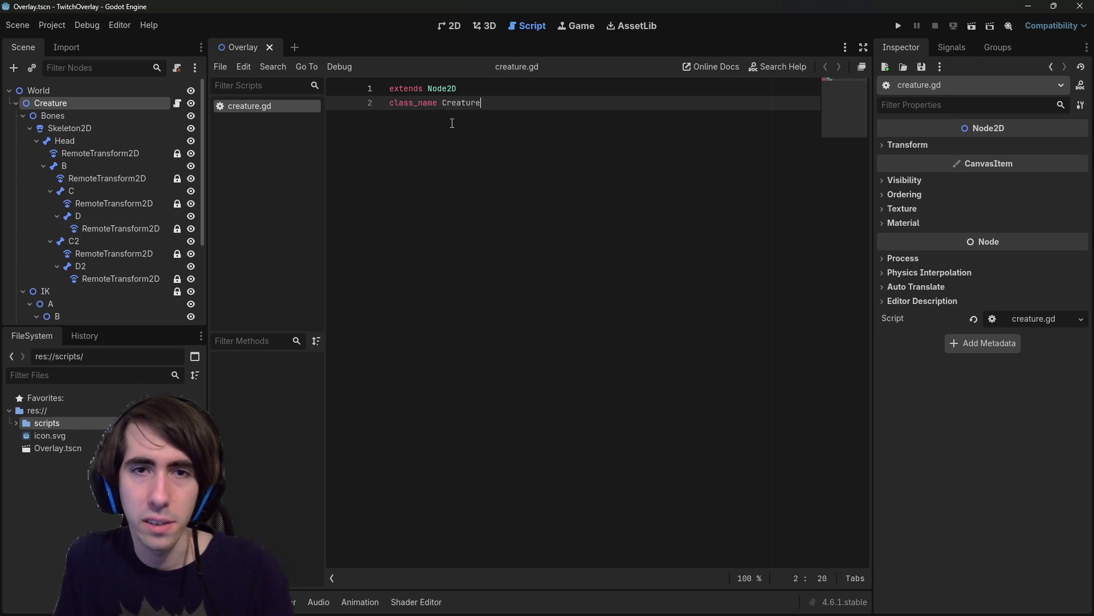
{"action": "key", "text": "Return"}
{"action": "key", "text": "ctrl+s"}
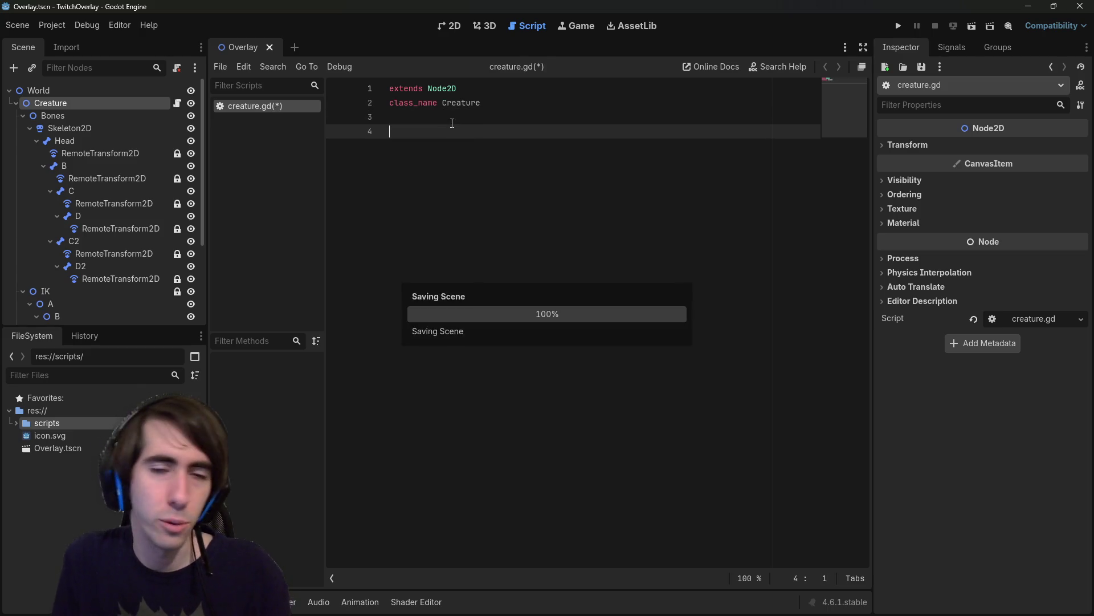
{"action": "key", "text": "Return"}
{"action": "left_click", "coordinate": [442, 25]}
{"action": "left_click", "coordinate": [509, 28]}
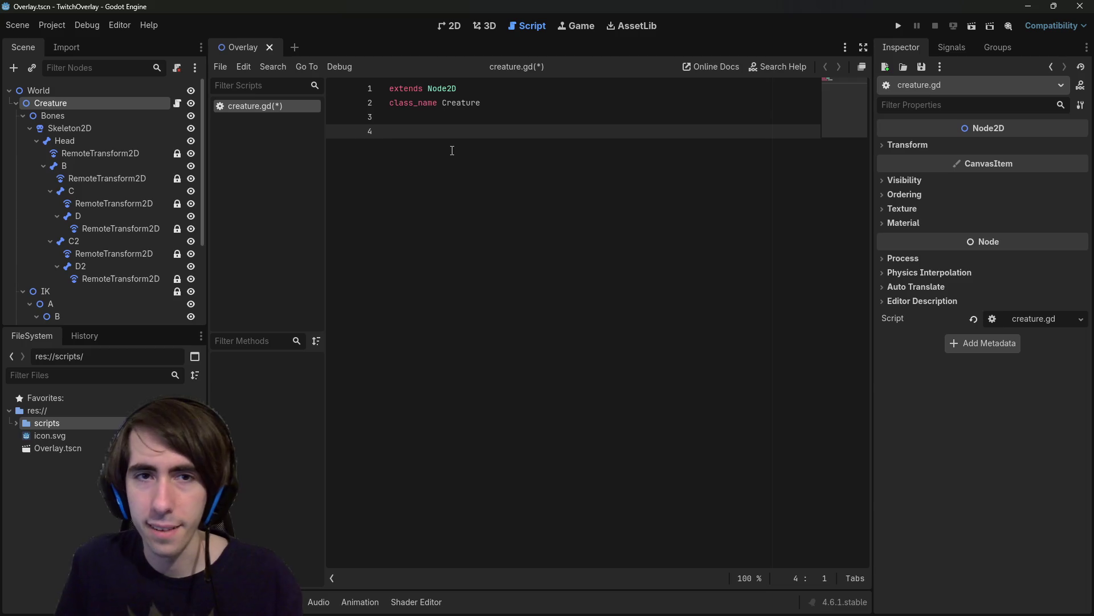
{"action": "type", "text": "@"}
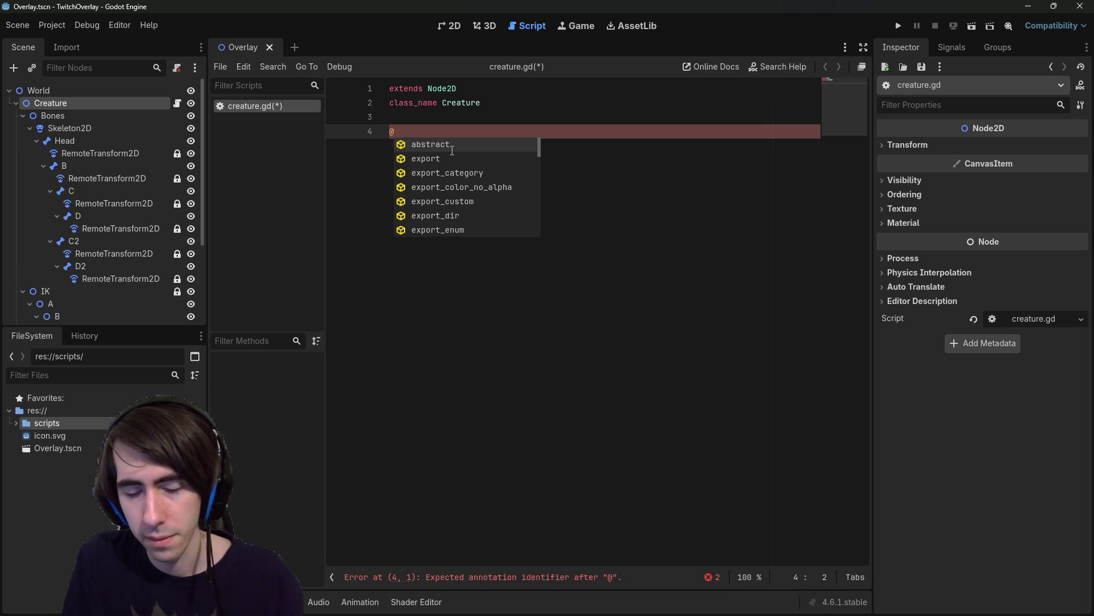
{"action": "type", "text": "export var target:Node"}
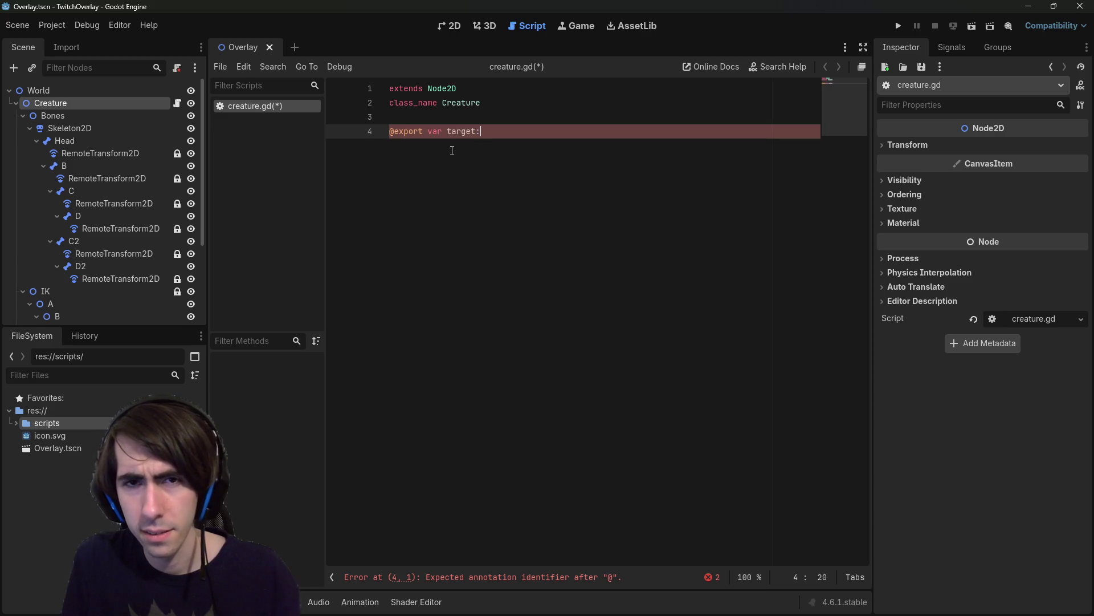
{"action": "type", "text": "2D"}
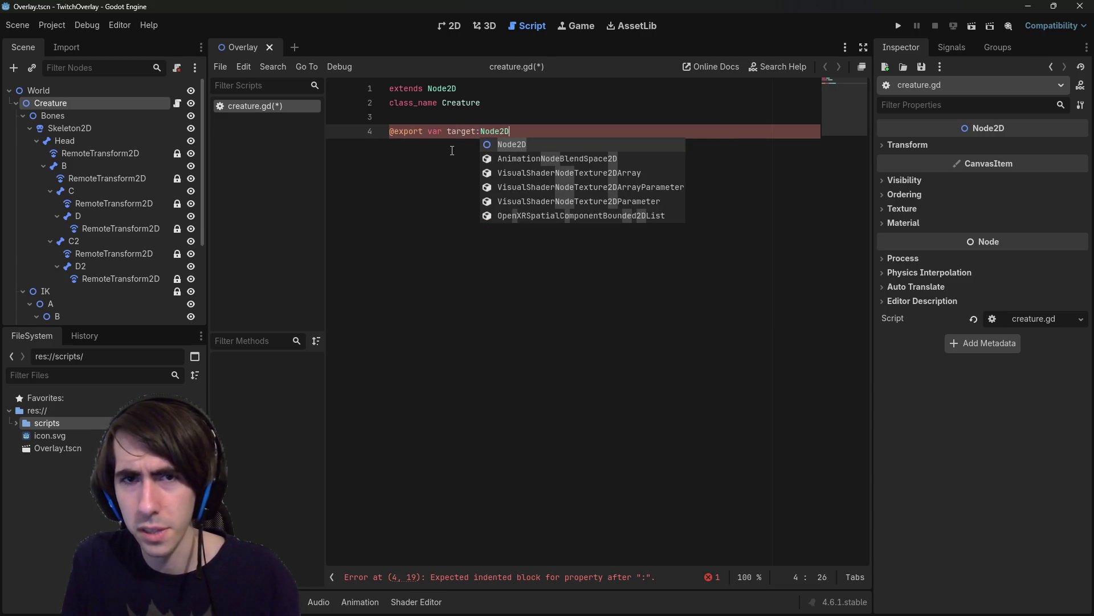
{"action": "key", "text": "ctrl+s"}
{"action": "key", "text": "Escape"}
{"action": "key", "text": "Return"}
{"action": "key", "text": "Return"}
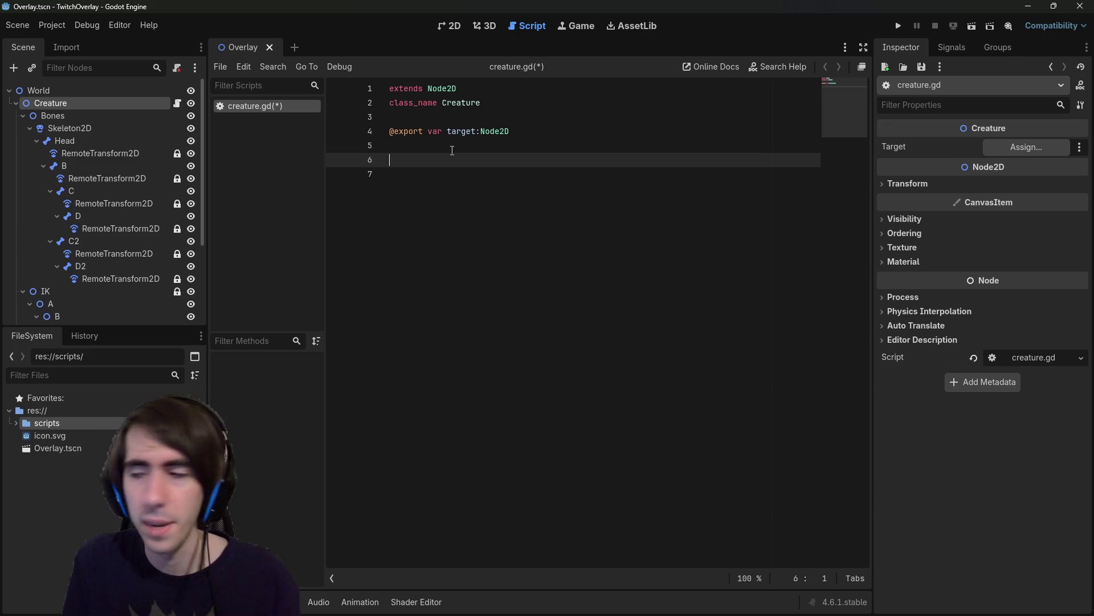
{"action": "key", "text": "ctrl+z"}
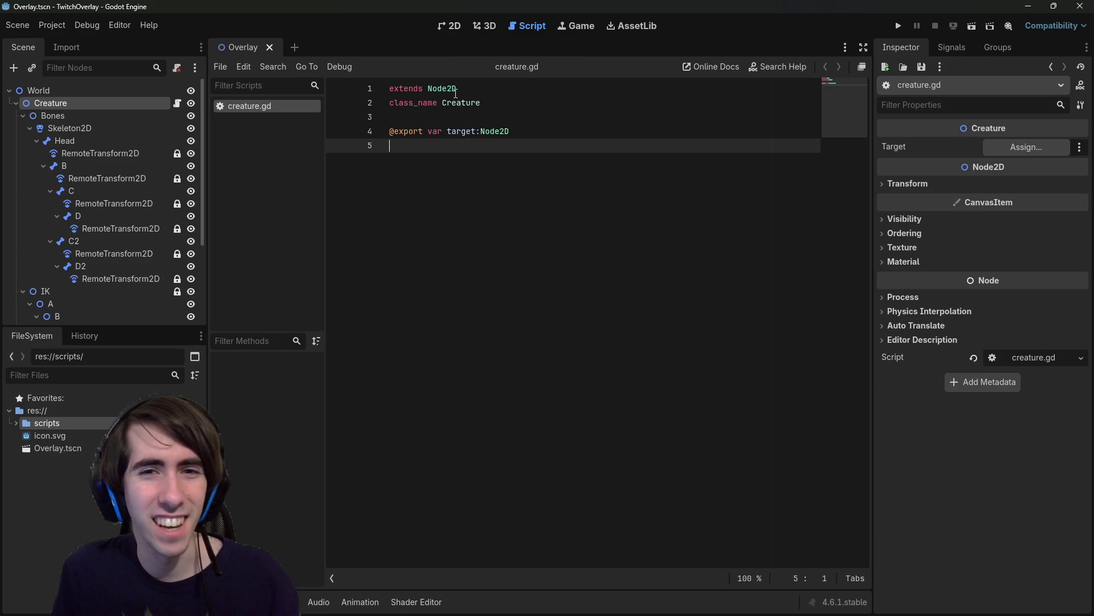
{"action": "key", "text": "Return"}
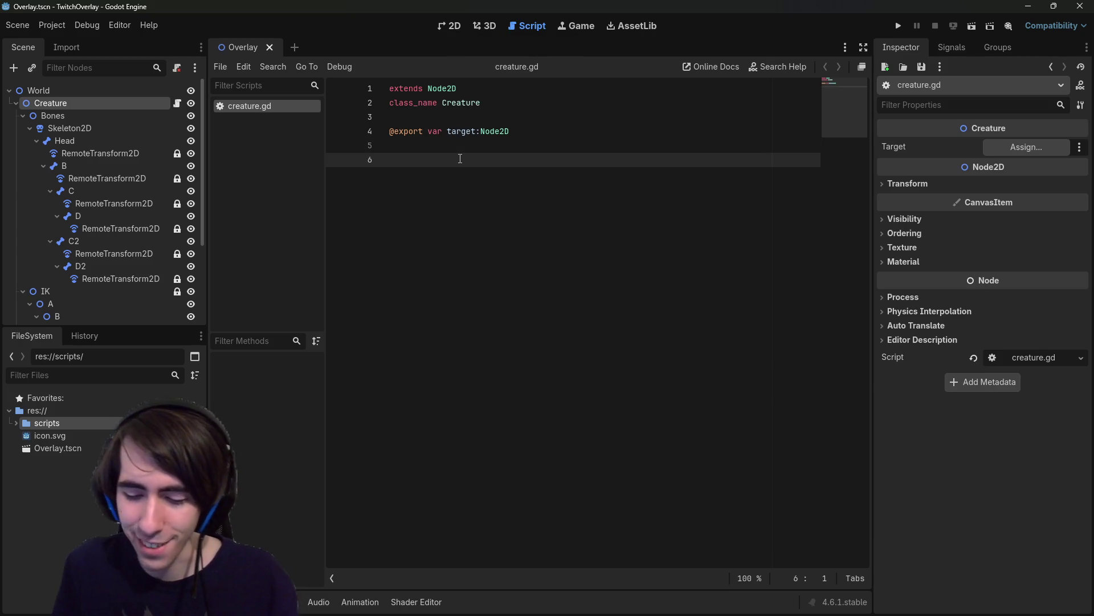
{"action": "left_click", "coordinate": [448, 30]}
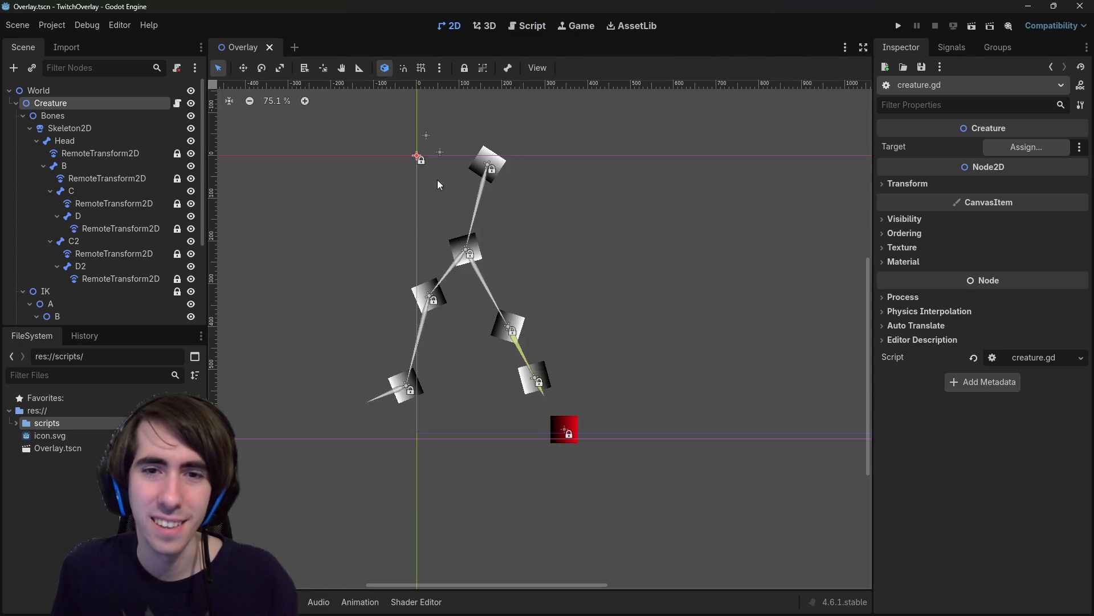
Step: Drag the red IK target, shift bone B right and slightly up, and raise D2 so the leg reaches the target
{"action": "scroll", "coordinate": [473, 433], "scroll_direction": "down", "scroll_amount": 1}
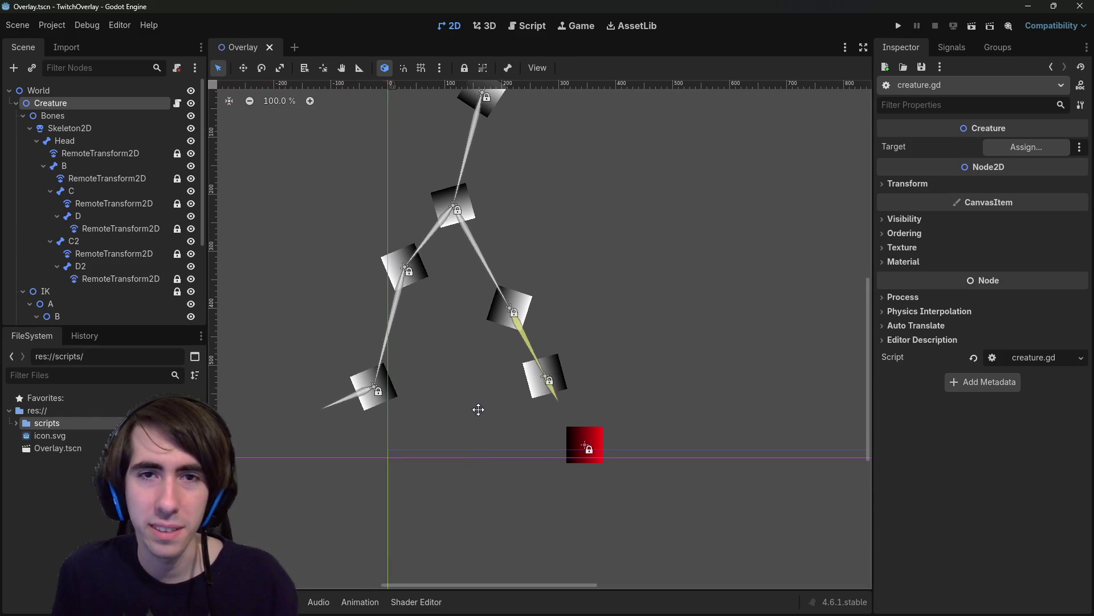
{"action": "left_click", "coordinate": [525, 20]}
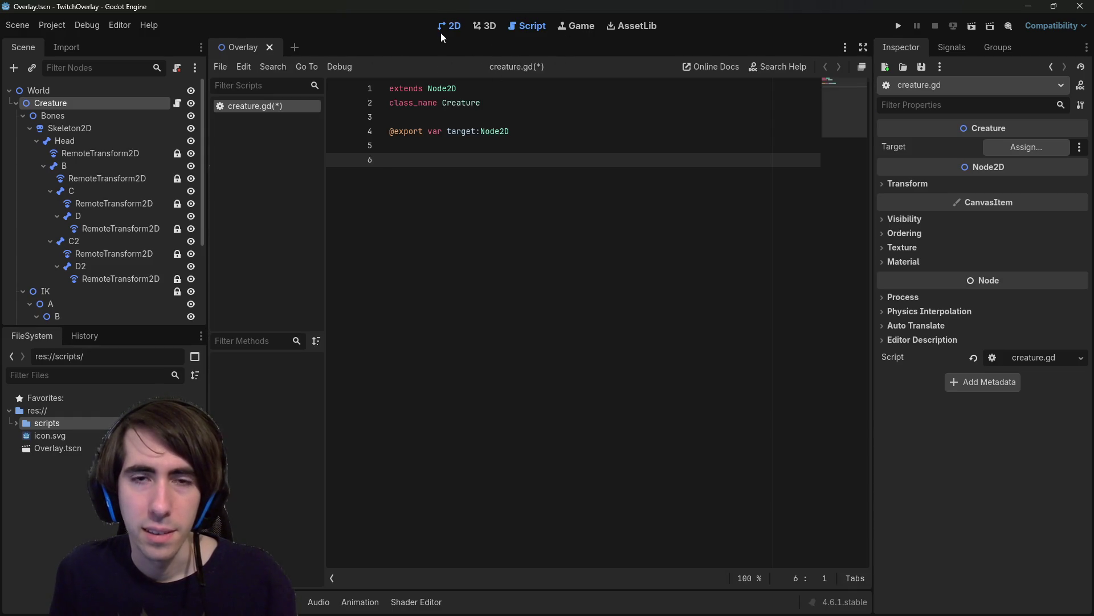
{"action": "left_click", "coordinate": [442, 29]}
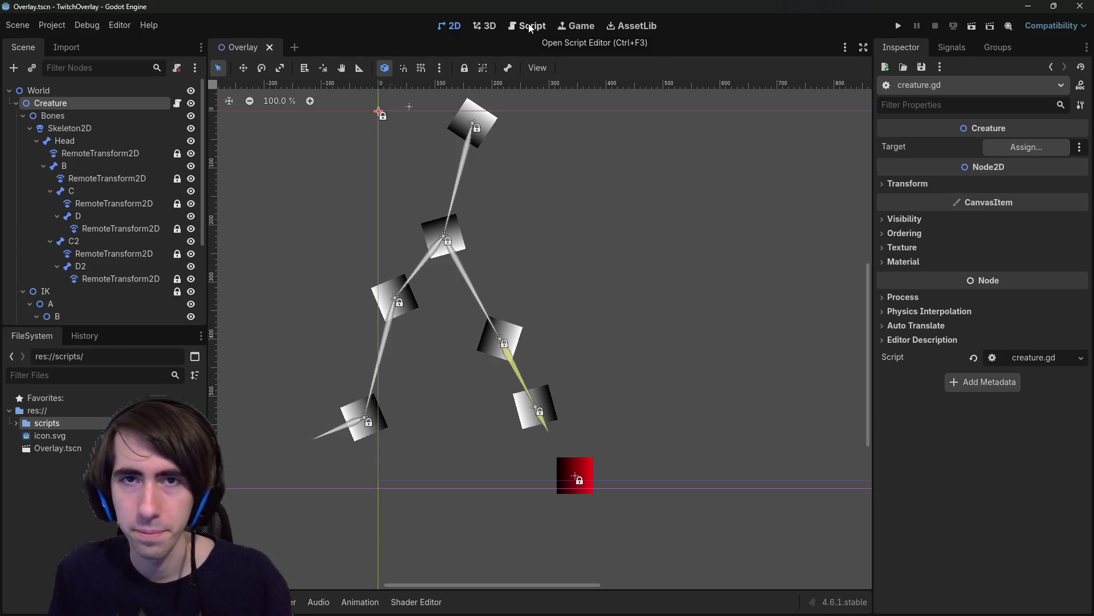
{"action": "mouse_move", "coordinate": [574, 486]}
{"action": "left_mouse_down"}
{"action": "mouse_move", "coordinate": [577, 473]}
{"action": "mouse_move", "coordinate": [654, 442]}
{"action": "mouse_move", "coordinate": [588, 462]}
{"action": "mouse_move", "coordinate": [671, 429]}
{"action": "left_mouse_up"}
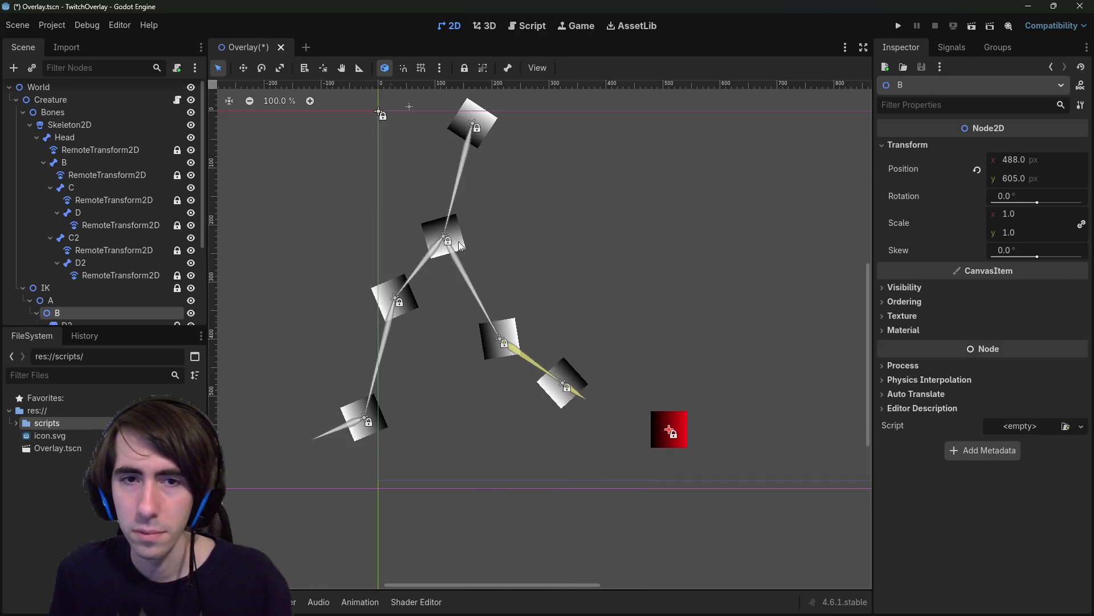
{"action": "mouse_move", "coordinate": [447, 240]}
{"action": "left_mouse_down"}
{"action": "mouse_move", "coordinate": [542, 230]}
{"action": "mouse_move", "coordinate": [581, 246]}
{"action": "mouse_move", "coordinate": [577, 232]}
{"action": "mouse_move", "coordinate": [562, 236]}
{"action": "left_mouse_up"}
{"action": "left_click_drag", "start_coordinate": [561, 235], "coordinate": [561, 232]}
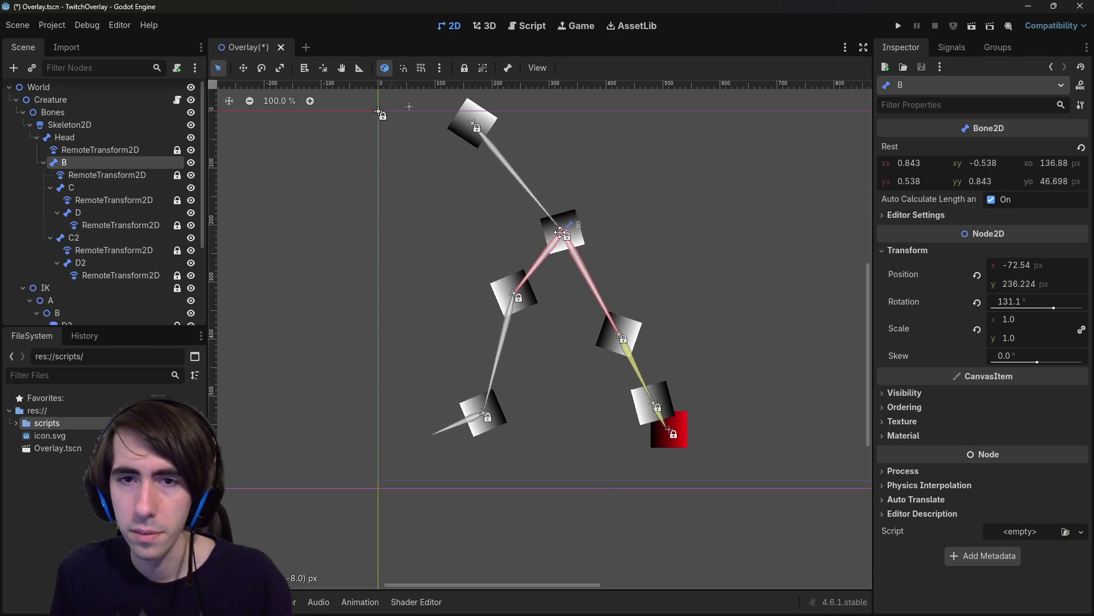
{"action": "mouse_move", "coordinate": [483, 411]}
{"action": "left_mouse_down"}
{"action": "mouse_move", "coordinate": [533, 342]}
{"action": "mouse_move", "coordinate": [504, 394]}
{"action": "mouse_move", "coordinate": [480, 406]}
{"action": "left_mouse_up"}
Step: Select node B under IK in the Scene tree and begin renaming it
{"action": "scroll", "coordinate": [598, 467], "scroll_direction": "down", "scroll_amount": 3}
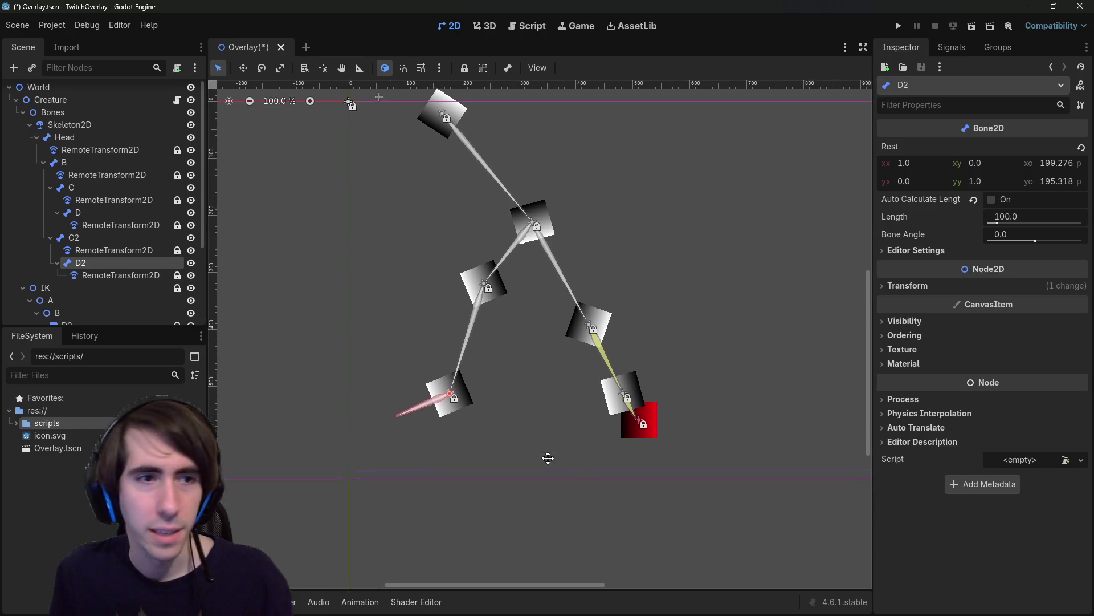
{"action": "scroll", "coordinate": [127, 234], "scroll_direction": "down", "scroll_amount": 5}
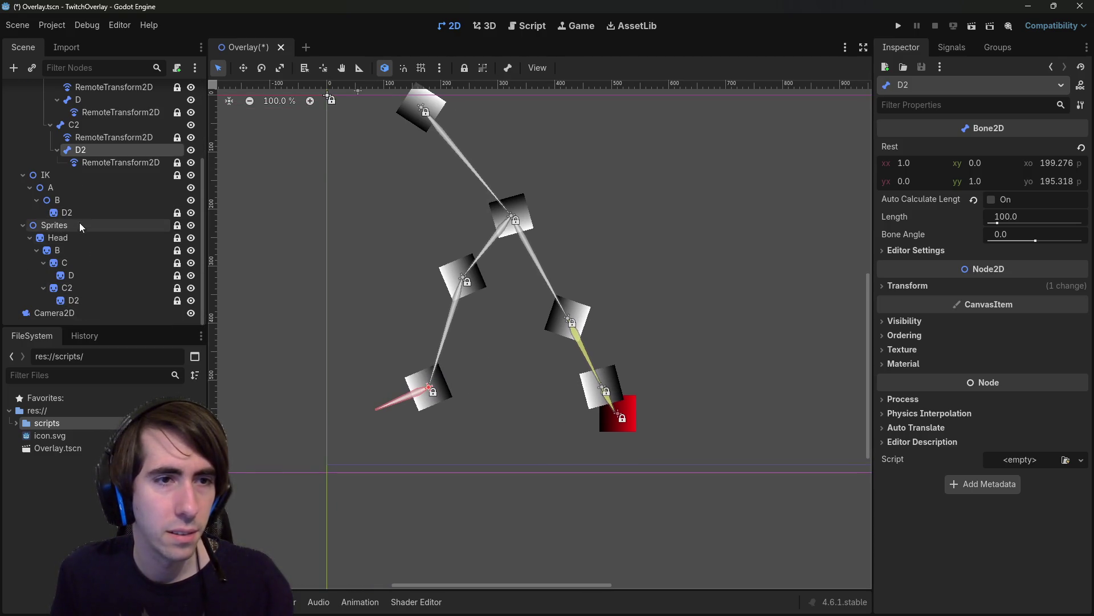
{"action": "left_click", "coordinate": [69, 212]}
{"action": "left_click", "coordinate": [70, 201]}
{"action": "left_click", "coordinate": [74, 201]}
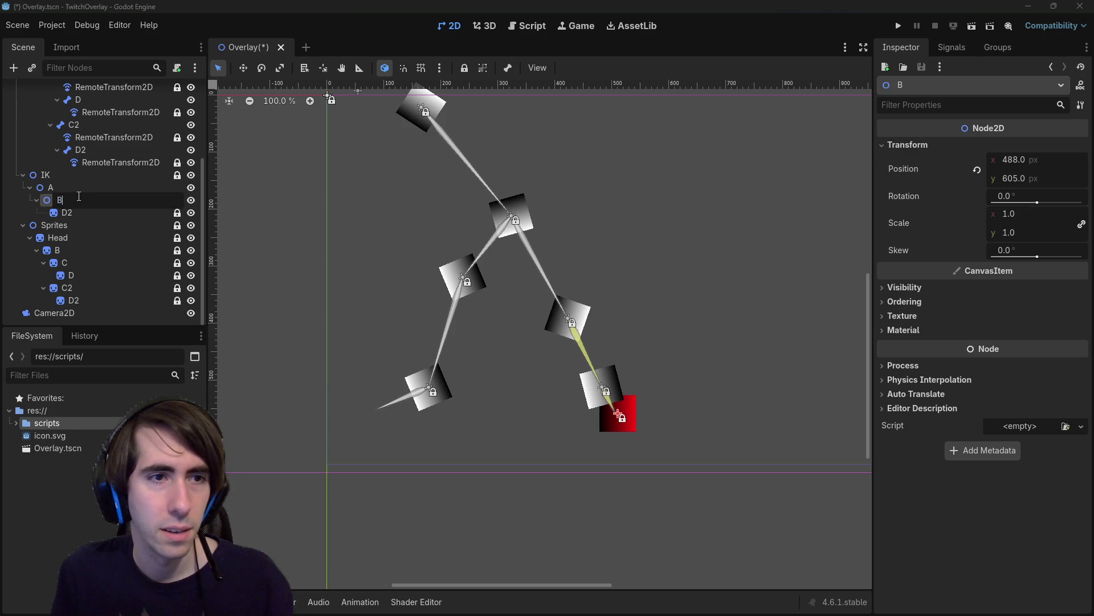
Step: Delete node A from the IK group
{"action": "left_click", "coordinate": [63, 212]}
{"action": "left_click", "coordinate": [68, 199]}
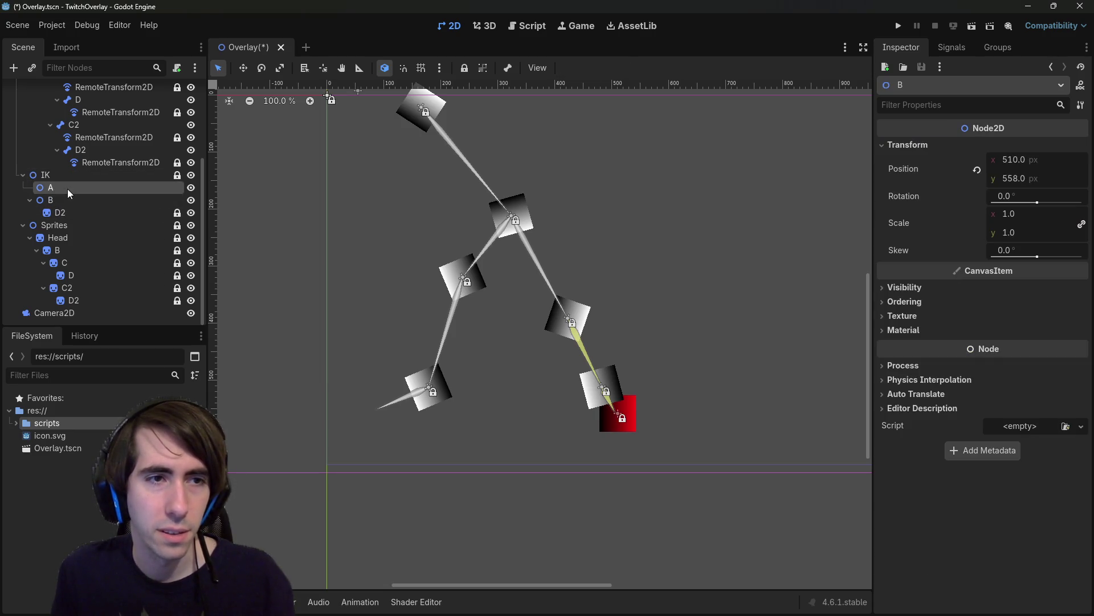
{"action": "left_click", "coordinate": [67, 189]}
{"action": "key", "text": "Delete"}
{"action": "key", "text": "Return"}
Step: Rename node B to Target1 and its sprite to Target1Sprite
{"action": "double_click", "coordinate": [73, 199]}
{"action": "type", "text": "Target"}
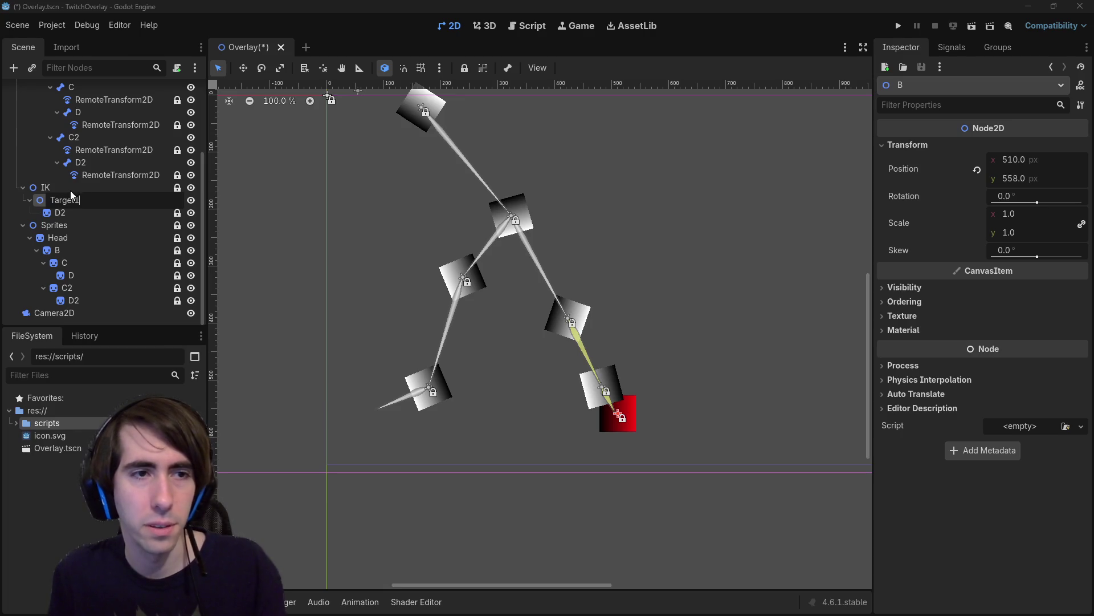
{"action": "key", "text": "Return"}
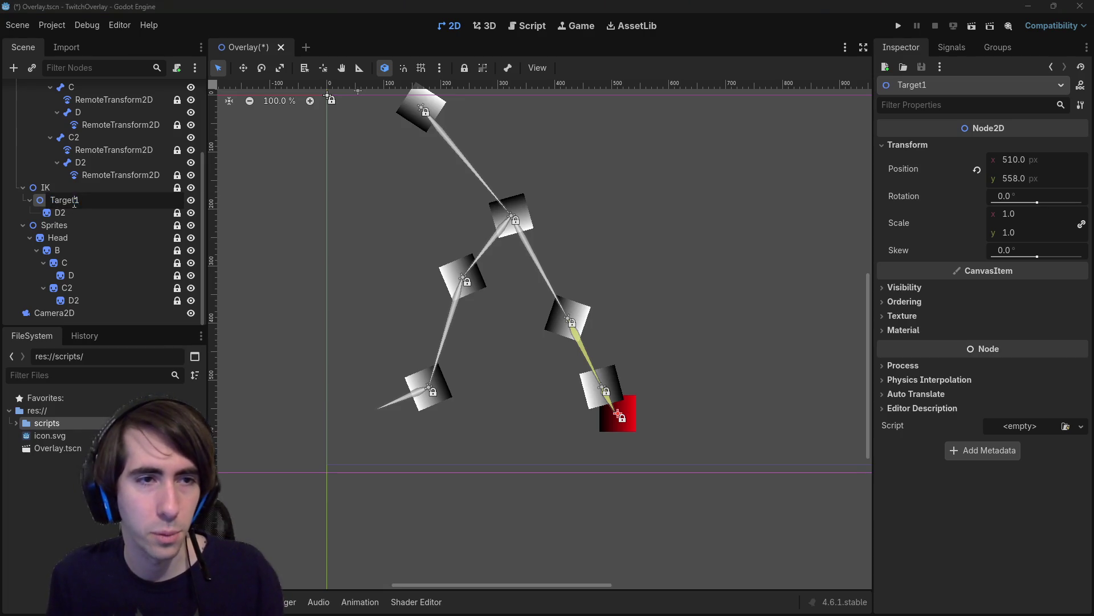
{"action": "left_click", "coordinate": [77, 214]}
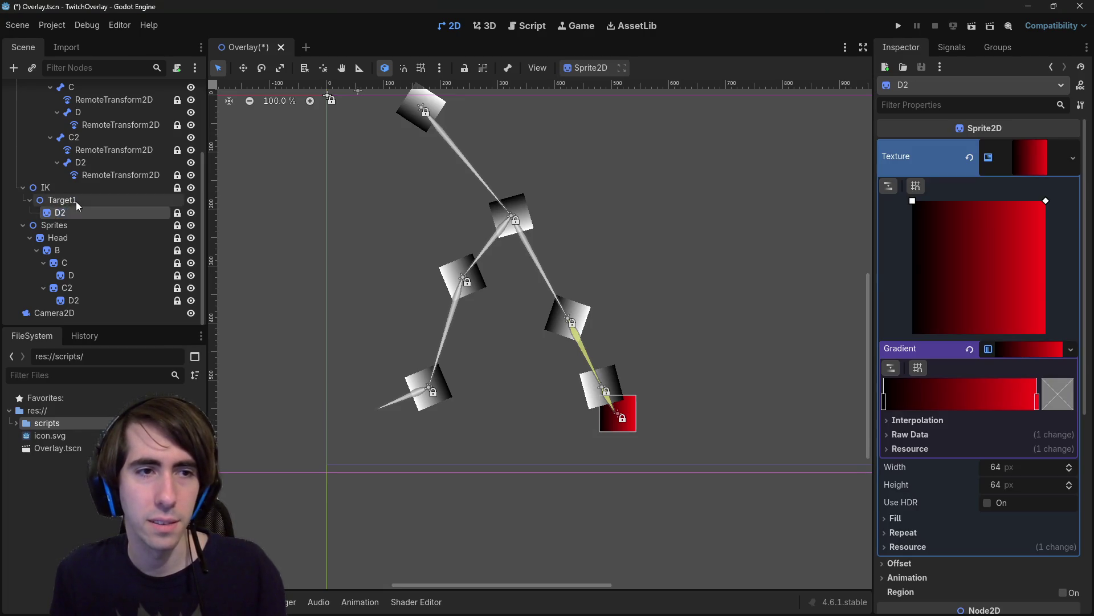
{"action": "left_click", "coordinate": [68, 200]}
{"action": "left_click", "coordinate": [85, 212]}
{"action": "left_click", "coordinate": [86, 212]}
{"action": "type", "text": "Target1Sprit"}
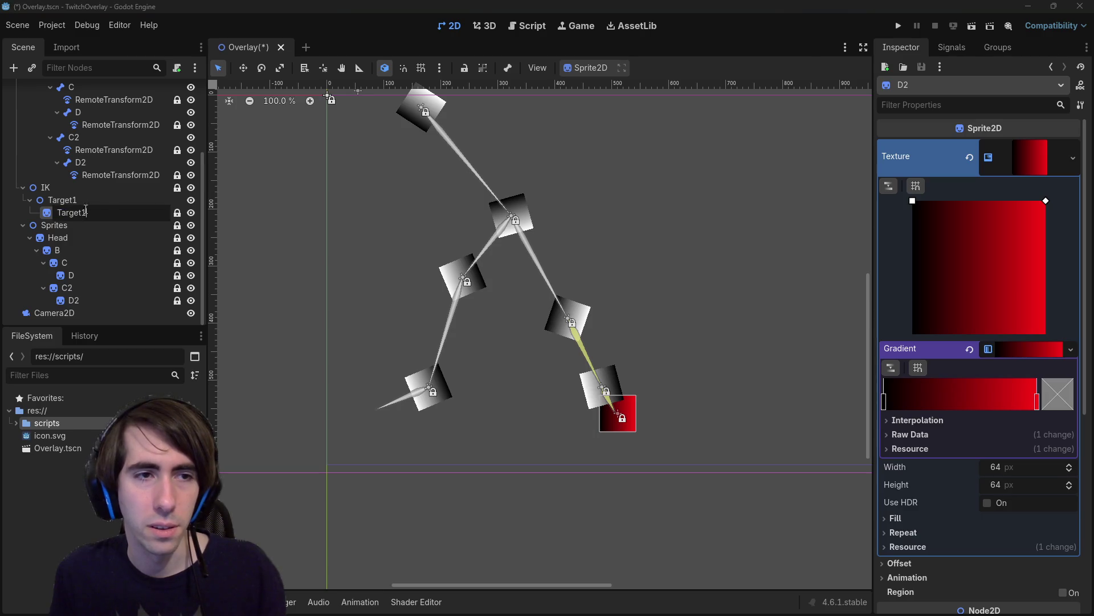
{"action": "type", "text": "e"}
{"action": "key", "text": "Return"}
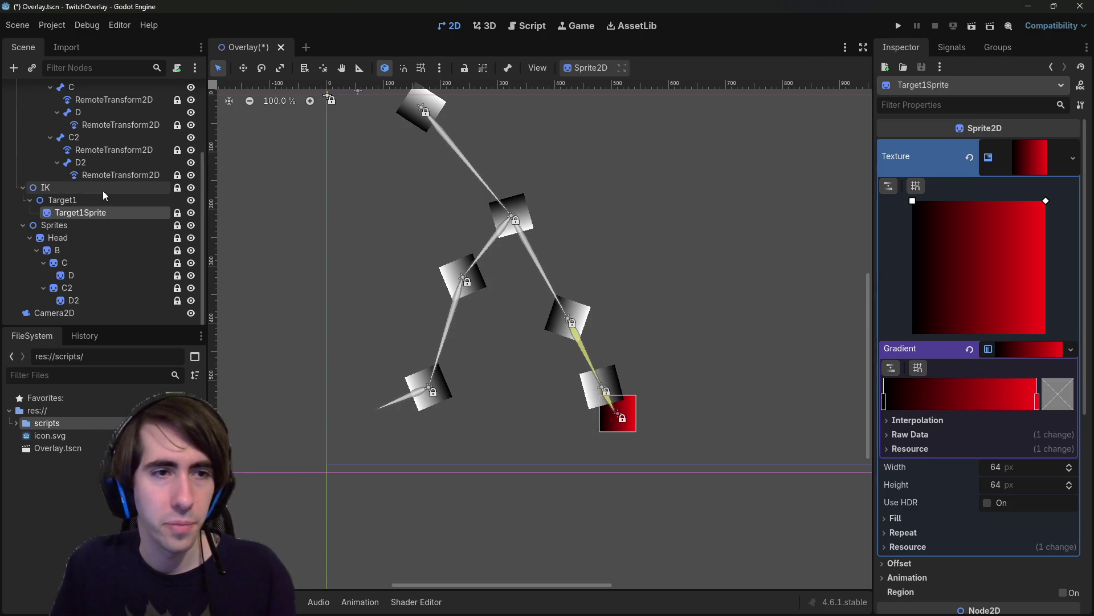
Step: Duplicate Target1 as Target2, rename its sprite Target2Sprite, and save the scene
{"action": "left_click", "coordinate": [93, 200]}
{"action": "key", "text": "ctrl+d"}
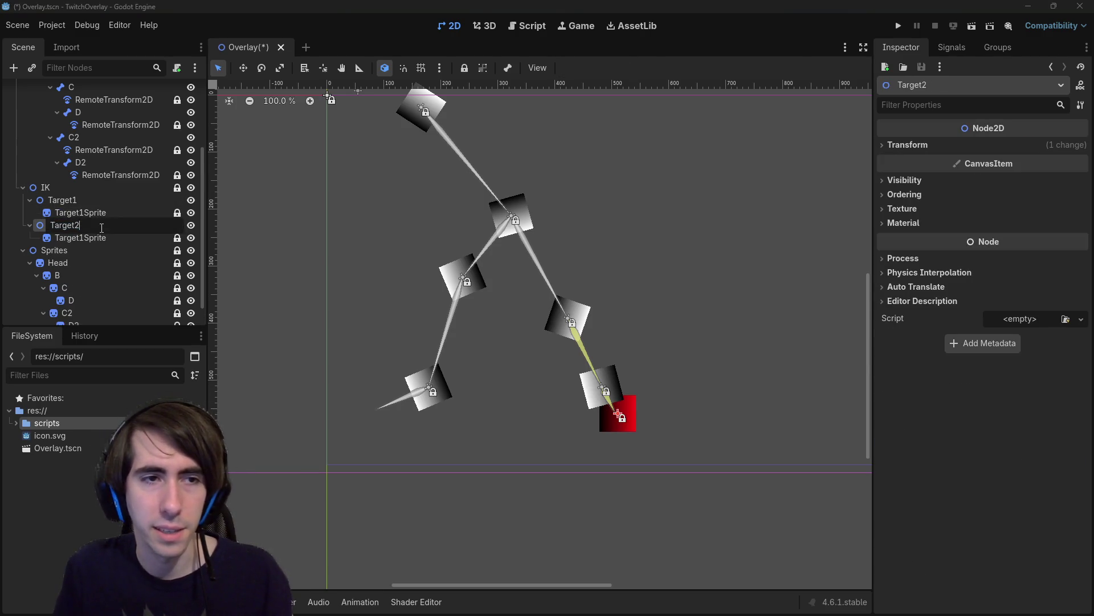
{"action": "left_click", "coordinate": [102, 233]}
{"action": "key", "text": "F2"}
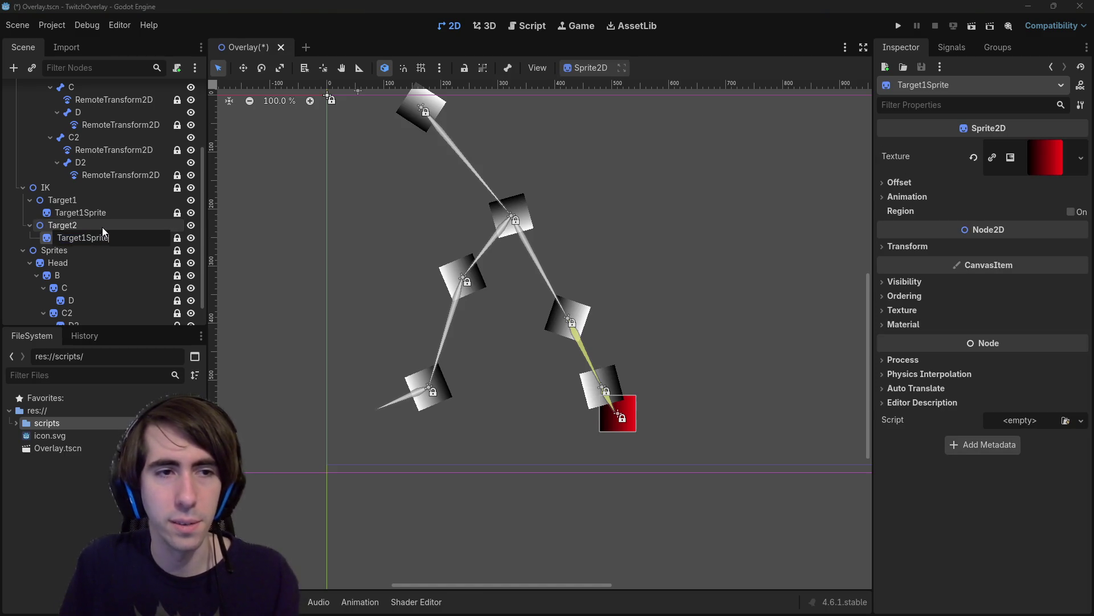
{"action": "key", "text": "Left"}
{"action": "key", "text": "BackSpace"}
{"action": "type", "text": "2"}
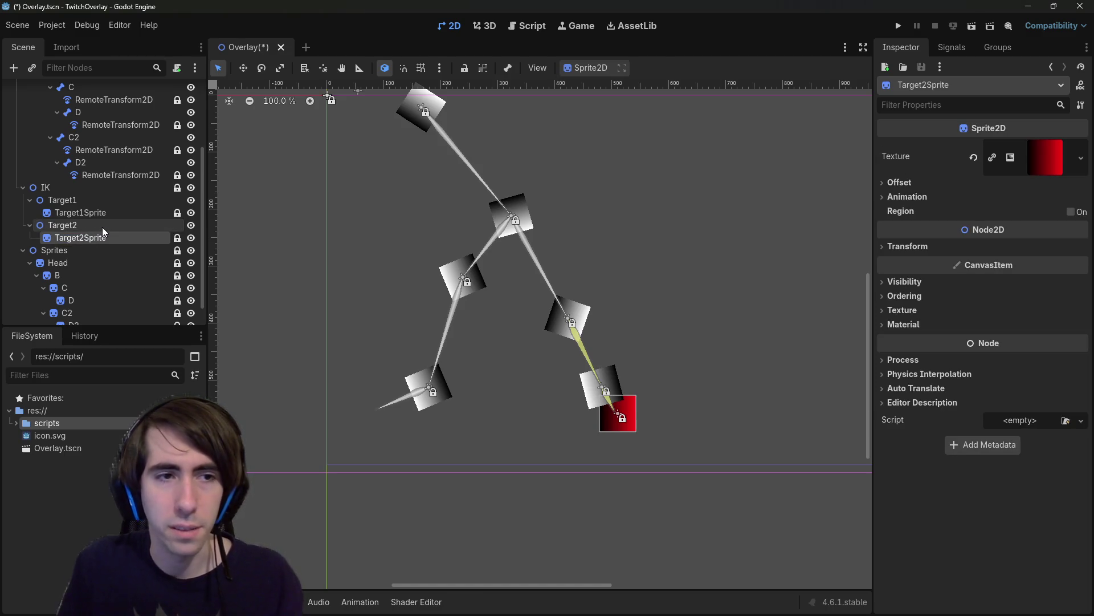
{"action": "key", "text": "Return"}
{"action": "key", "text": "ctrl+s"}
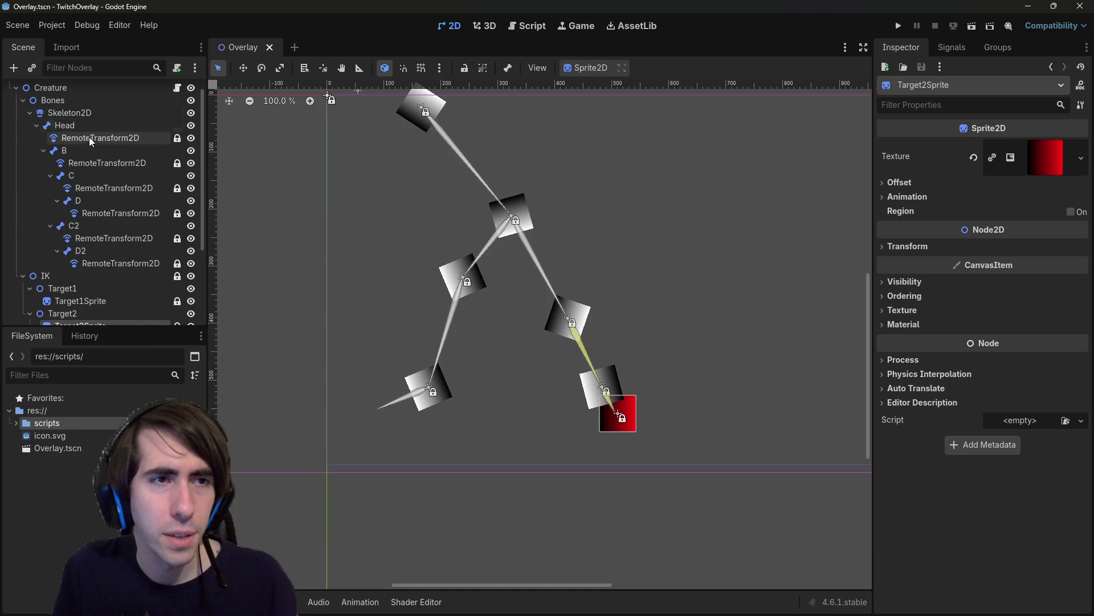
{"action": "left_click", "coordinate": [84, 114]}
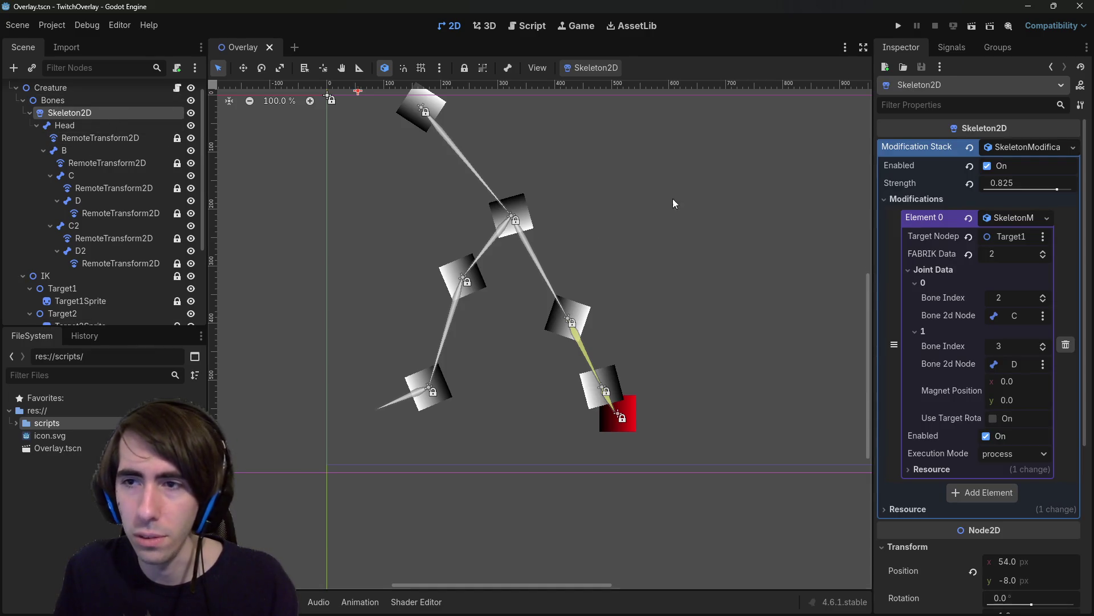
Step: Widen the Inspector and look through Element 0's FABRIK modification options
{"action": "left_click_drag", "start_coordinate": [873, 288], "coordinate": [744, 288]}
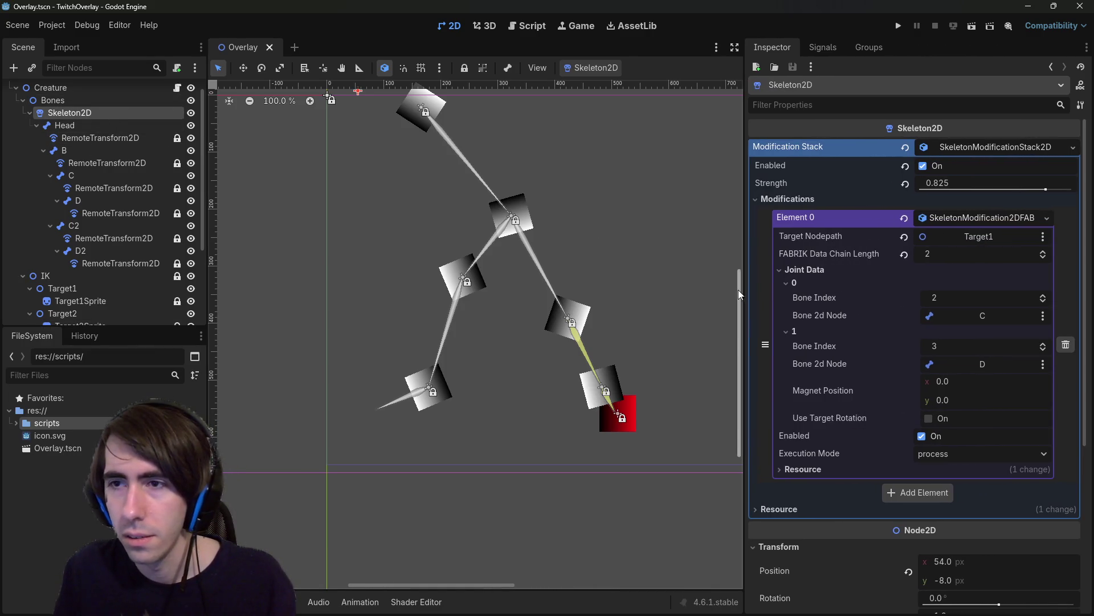
{"action": "left_click", "coordinate": [969, 219]}
{"action": "right_click", "coordinate": [969, 219]}
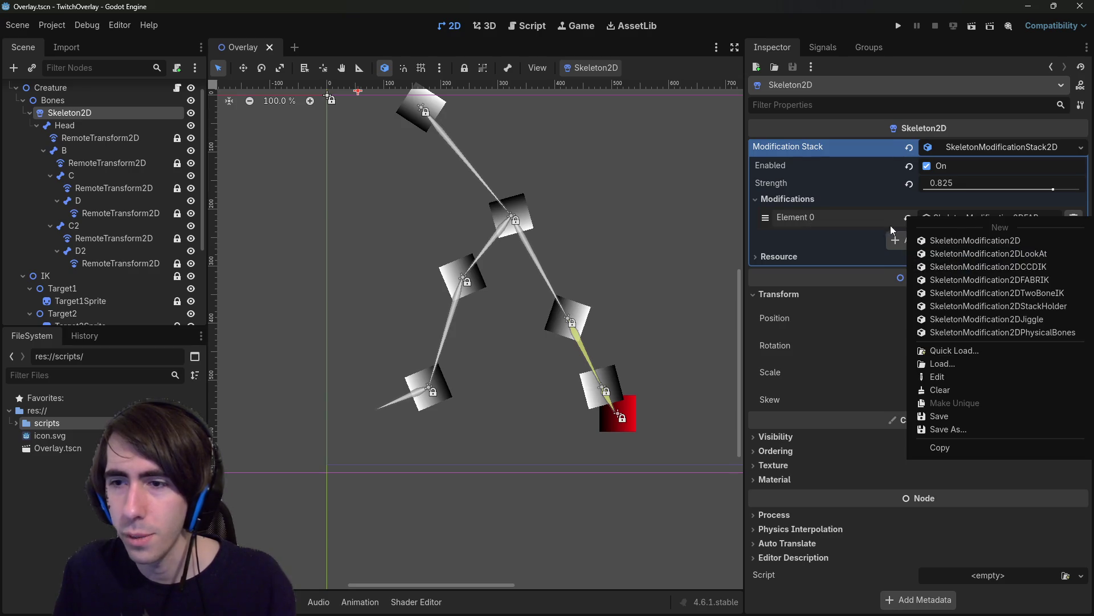
{"action": "left_click", "coordinate": [838, 224]}
{"action": "right_click", "coordinate": [817, 220]}
{"action": "left_click", "coordinate": [873, 225]}
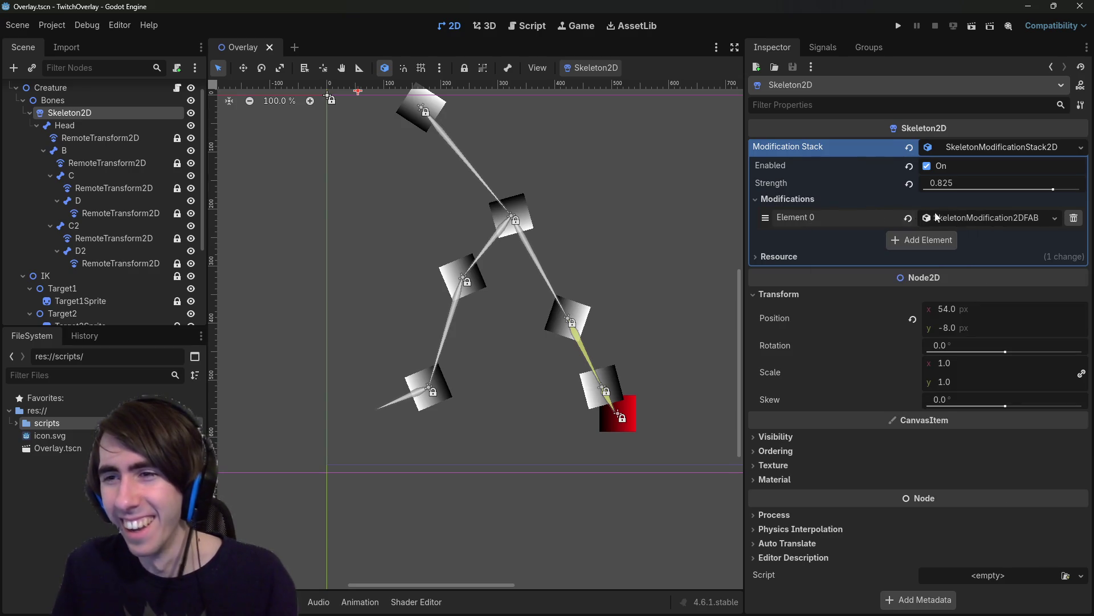
{"action": "right_click", "coordinate": [951, 217]}
{"action": "left_click", "coordinate": [954, 274]}
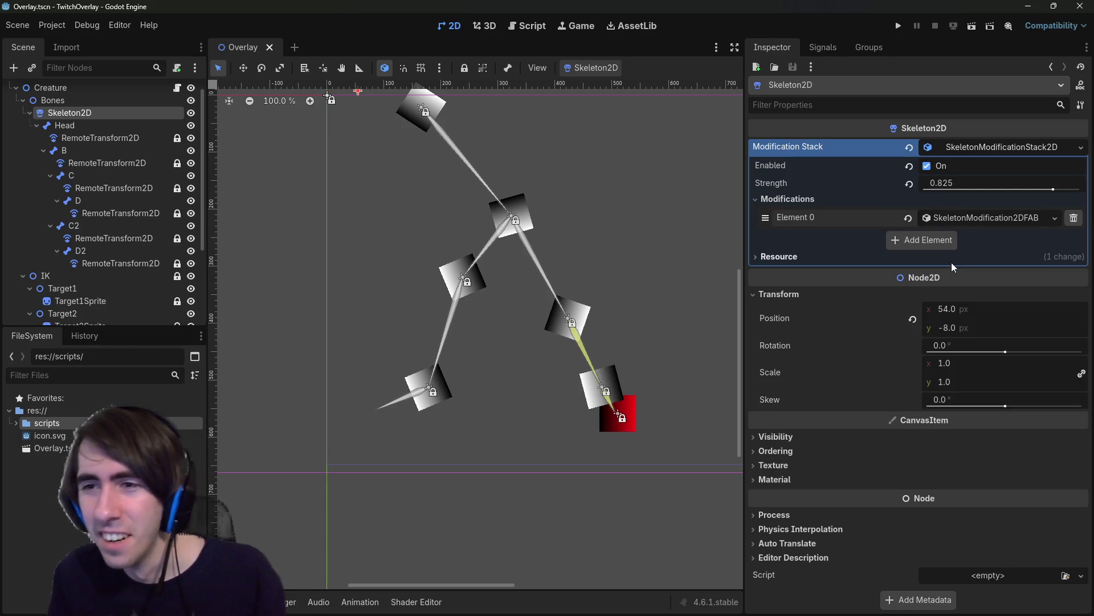
{"action": "left_click", "coordinate": [962, 220]}
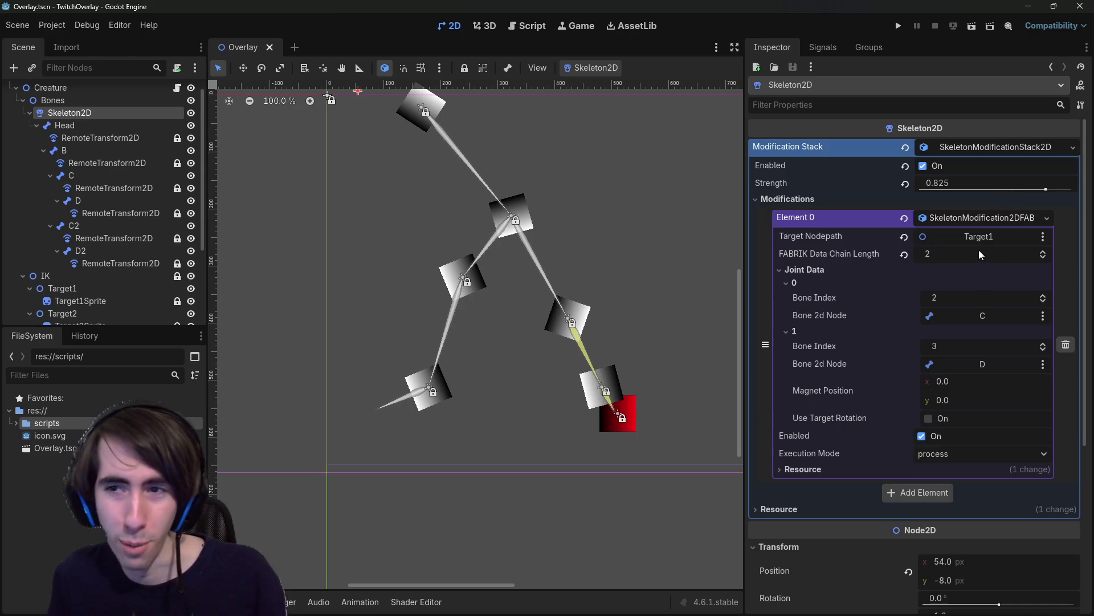
Step: Add a second modification element as a new FABRIK targeting Target2
{"action": "left_click", "coordinate": [911, 491]}
{"action": "scroll", "coordinate": [941, 467], "scroll_direction": "down", "scroll_amount": 3}
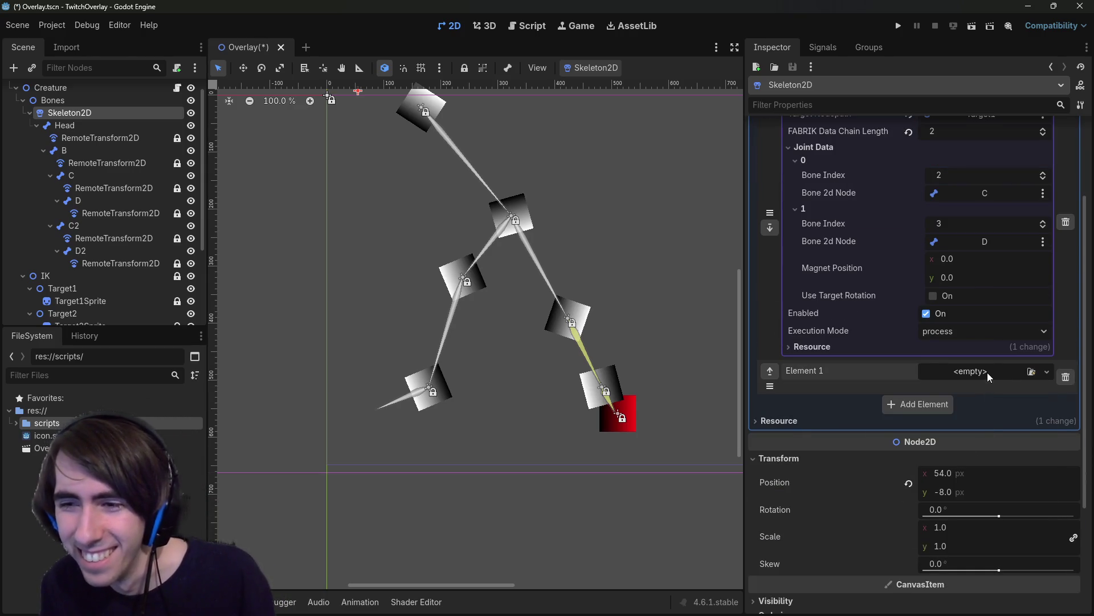
{"action": "left_click", "coordinate": [987, 372]}
{"action": "left_click", "coordinate": [993, 445]}
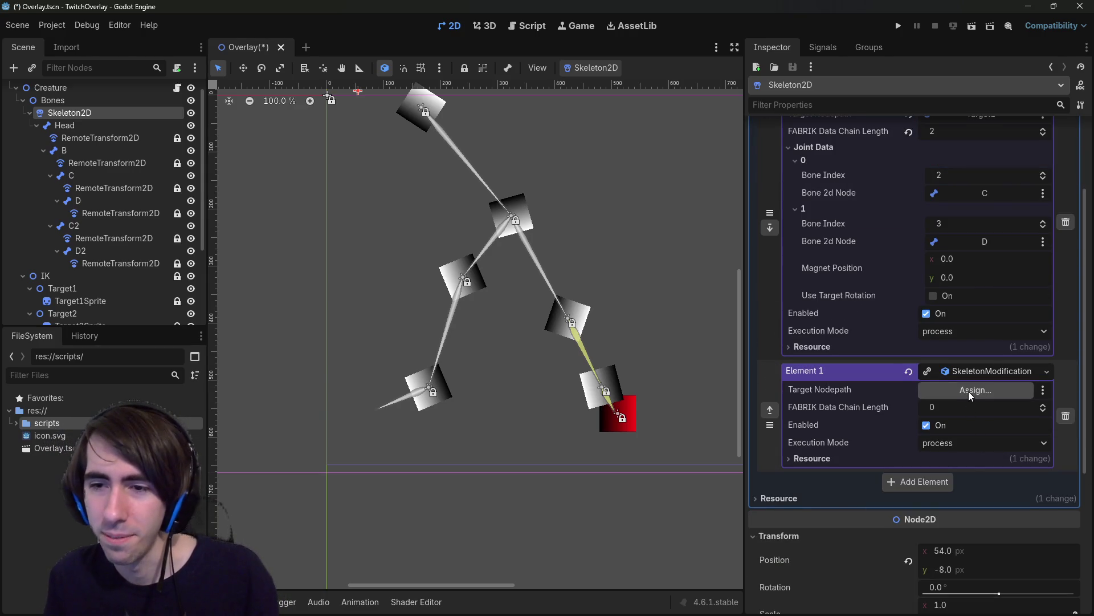
{"action": "scroll", "coordinate": [864, 322], "scroll_direction": "up", "scroll_amount": 3}
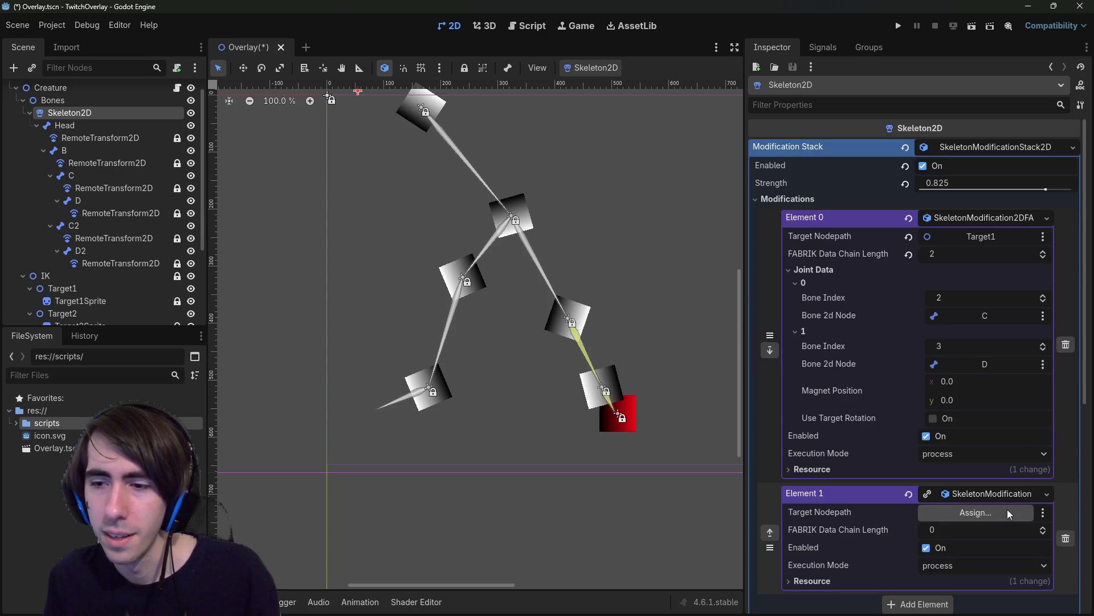
{"action": "left_click", "coordinate": [969, 512]}
{"action": "scroll", "coordinate": [518, 422], "scroll_direction": "down", "scroll_amount": 2}
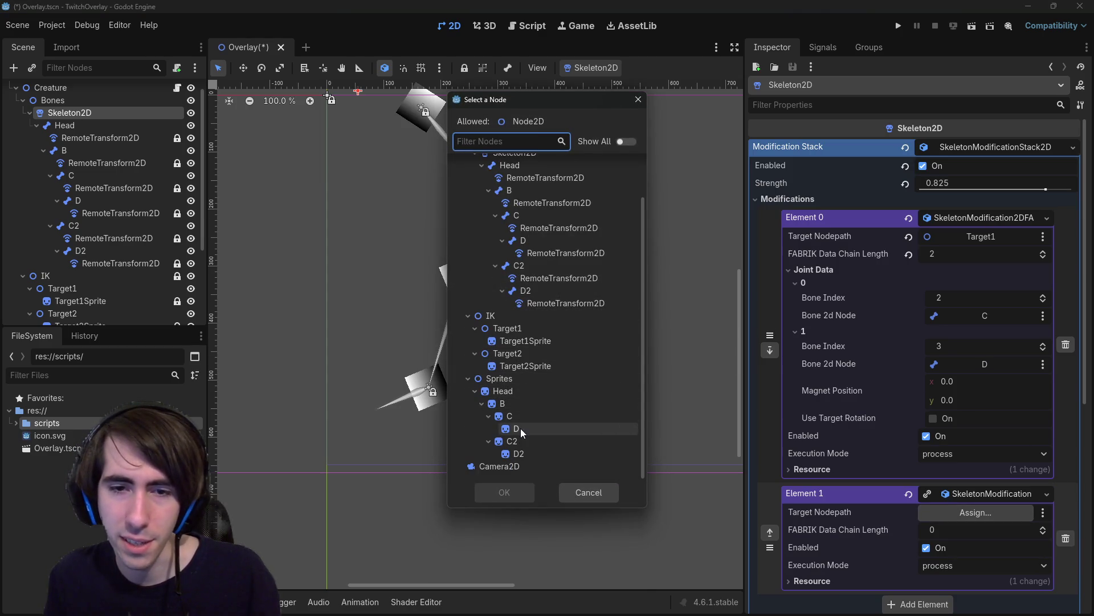
{"action": "double_click", "coordinate": [521, 354]}
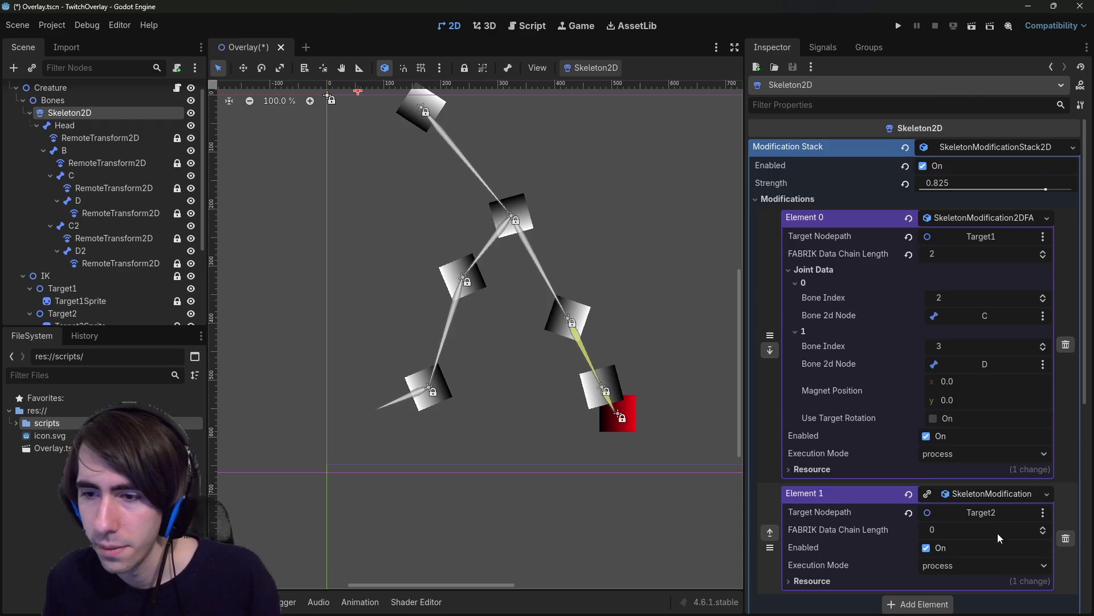
{"action": "scroll", "coordinate": [998, 532], "scroll_direction": "down", "scroll_amount": 1}
{"action": "scroll", "coordinate": [906, 360], "scroll_direction": "up", "scroll_amount": 1}
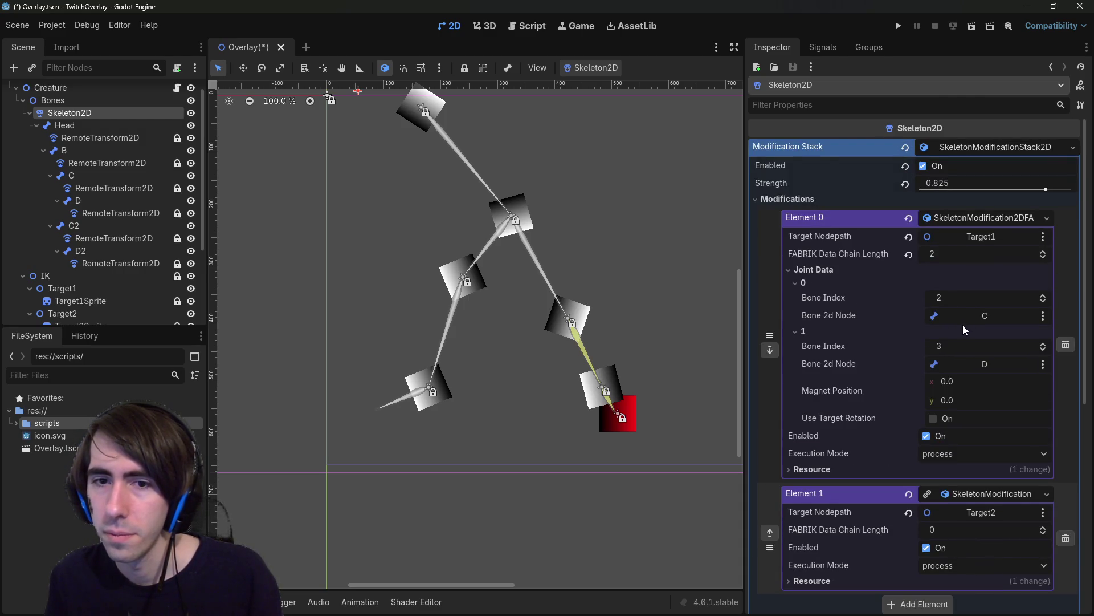
{"action": "left_click_drag", "start_coordinate": [952, 532], "coordinate": [969, 532]}
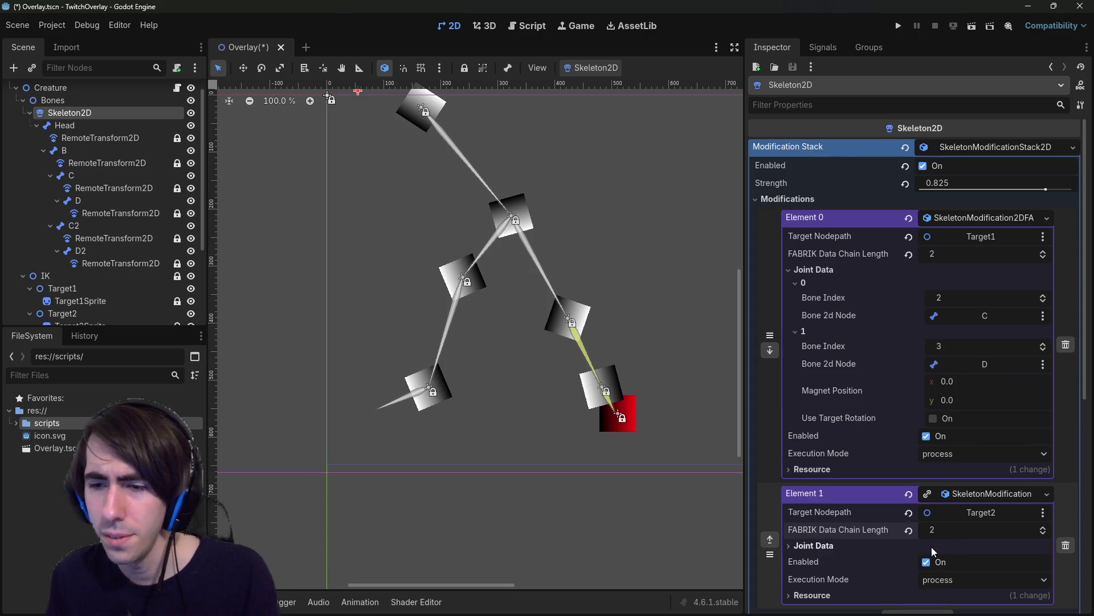
{"action": "scroll", "coordinate": [809, 513], "scroll_direction": "down", "scroll_amount": 1}
Step: Assign bones C2 and D2 as Element 1's two joints and save the scene
{"action": "left_click", "coordinate": [807, 482]}
{"action": "left_click", "coordinate": [858, 500]}
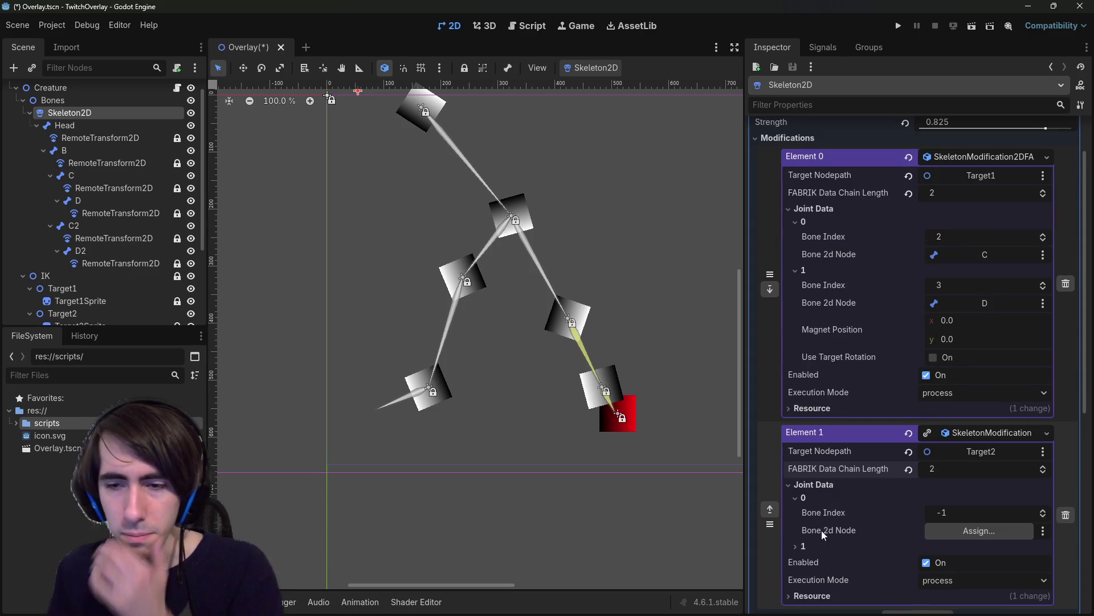
{"action": "left_click", "coordinate": [802, 550]}
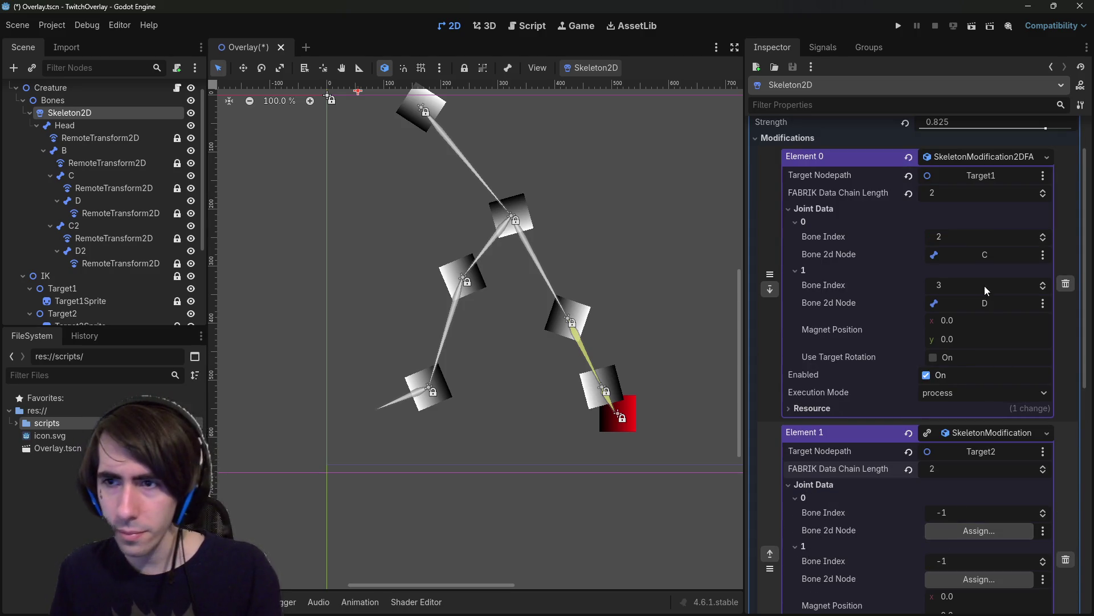
{"action": "scroll", "coordinate": [987, 269], "scroll_direction": "down", "scroll_amount": 1}
{"action": "left_click", "coordinate": [967, 469]}
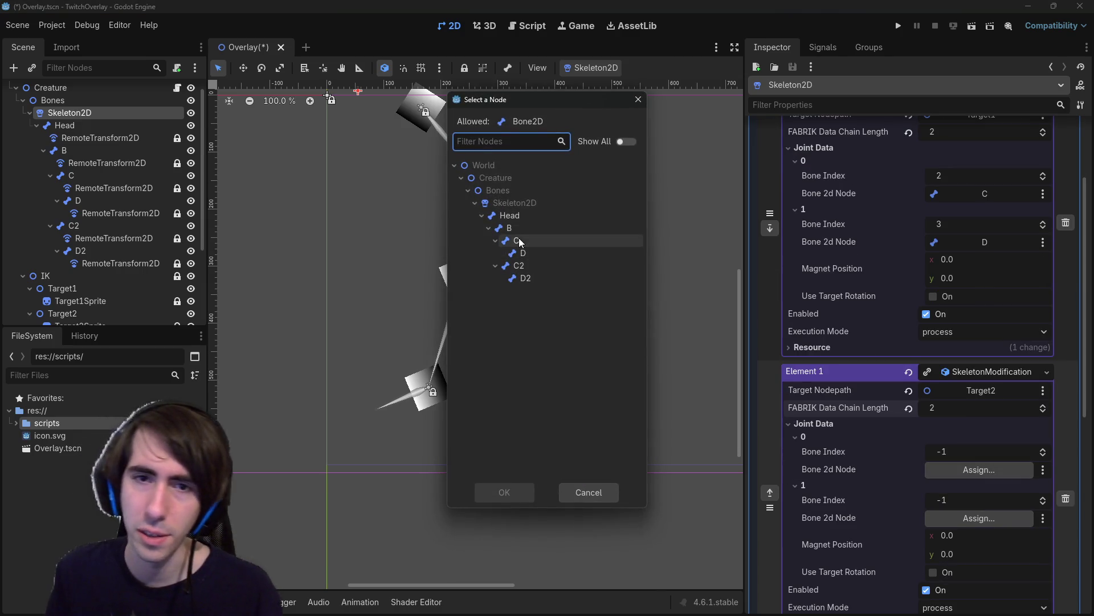
{"action": "double_click", "coordinate": [532, 264]}
{"action": "left_click", "coordinate": [963, 520]}
{"action": "left_click", "coordinate": [568, 279]}
{"action": "double_click", "coordinate": [568, 279]}
{"action": "key", "text": "ctrl+s"}
Step: Bring the whole rig into view and select the D2 sprite
{"action": "mouse_move", "coordinate": [601, 358]}
{"action": "left_mouse_down"}
{"action": "mouse_move", "coordinate": [594, 387]}
{"action": "mouse_move", "coordinate": [552, 371]}
{"action": "mouse_move", "coordinate": [551, 350]}
{"action": "left_mouse_up"}
{"action": "scroll", "coordinate": [81, 308], "scroll_direction": "down", "scroll_amount": 5}
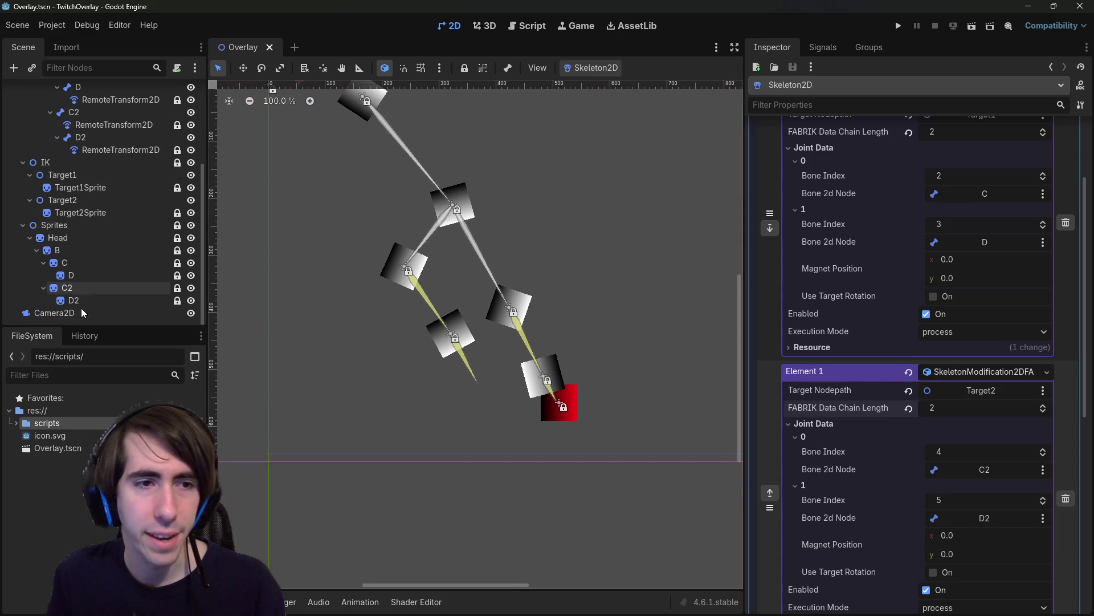
{"action": "left_click", "coordinate": [81, 299]}
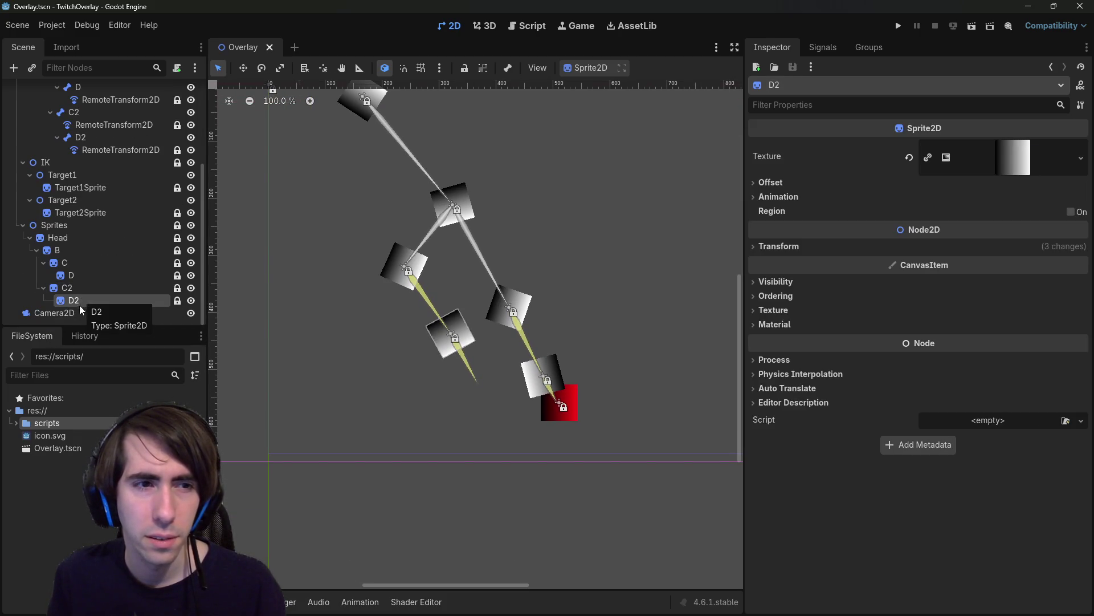
Step: Move Target2 to the lower left of the rig
{"action": "left_click", "coordinate": [80, 211]}
{"action": "left_click", "coordinate": [76, 202]}
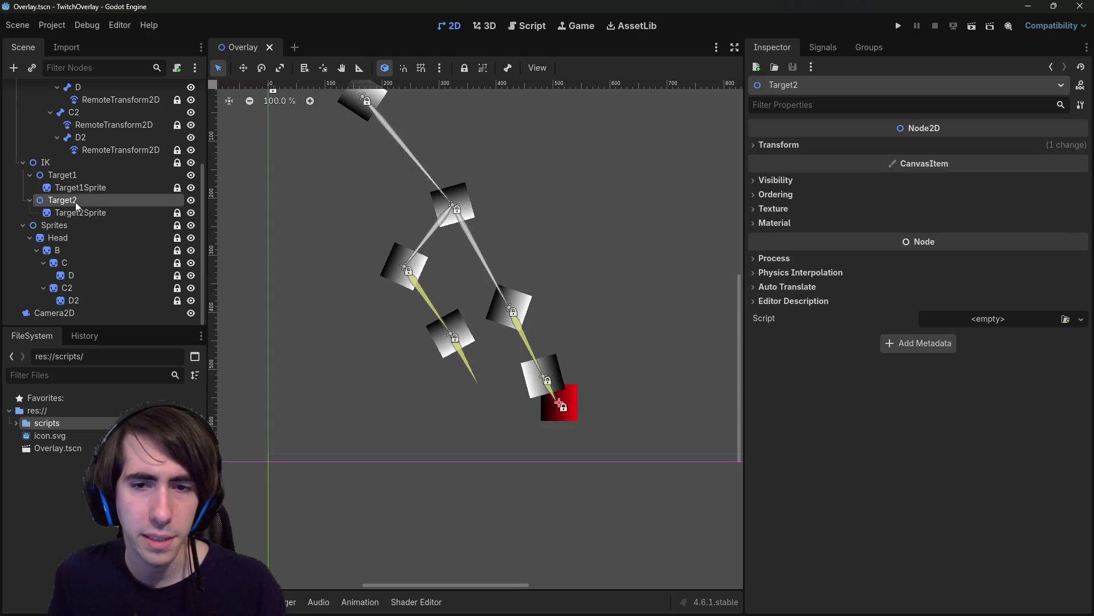
{"action": "mouse_move", "coordinate": [558, 402]}
{"action": "left_mouse_down"}
{"action": "mouse_move", "coordinate": [438, 419]}
{"action": "mouse_move", "coordinate": [365, 382]}
{"action": "mouse_move", "coordinate": [352, 394]}
{"action": "left_mouse_up"}
{"action": "scroll", "coordinate": [469, 366], "scroll_direction": "up", "scroll_amount": 3}
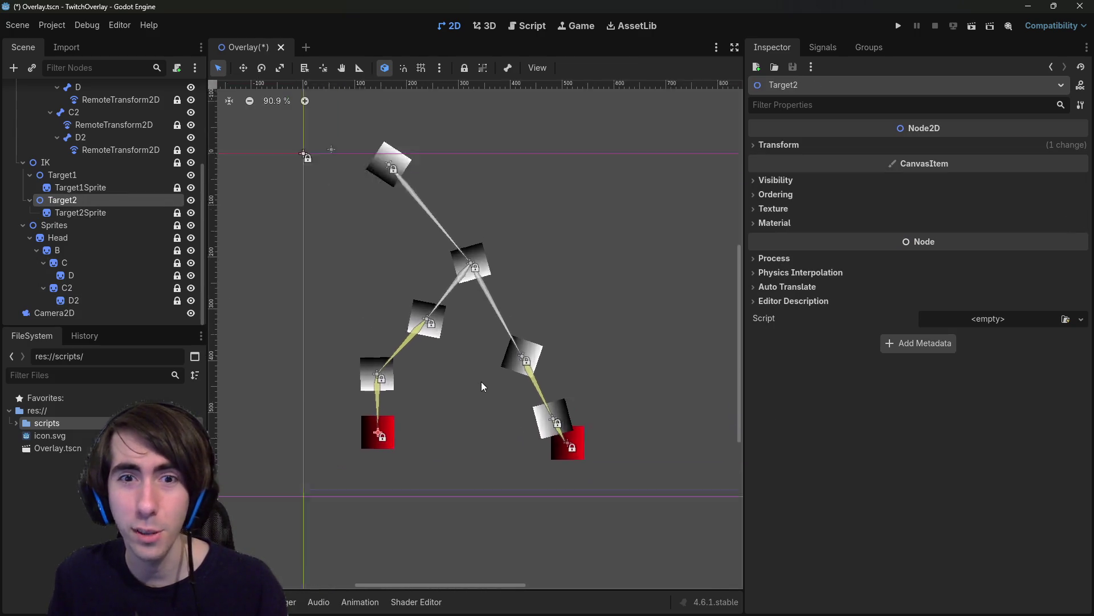
Step: Drag the Head, B and C bones around to test how both IK legs follow
{"action": "mouse_move", "coordinate": [366, 180]}
{"action": "left_mouse_down"}
{"action": "mouse_move", "coordinate": [436, 169]}
{"action": "mouse_move", "coordinate": [329, 187]}
{"action": "mouse_move", "coordinate": [420, 174]}
{"action": "mouse_move", "coordinate": [350, 171]}
{"action": "left_mouse_up"}
{"action": "mouse_move", "coordinate": [443, 288]}
{"action": "left_mouse_down"}
{"action": "mouse_move", "coordinate": [379, 253]}
{"action": "mouse_move", "coordinate": [349, 253]}
{"action": "left_mouse_up"}
{"action": "mouse_move", "coordinate": [352, 168]}
{"action": "left_mouse_down"}
{"action": "mouse_move", "coordinate": [407, 188]}
{"action": "mouse_move", "coordinate": [489, 190]}
{"action": "mouse_move", "coordinate": [447, 137]}
{"action": "mouse_move", "coordinate": [452, 165]}
{"action": "left_mouse_up"}
{"action": "left_click_drag", "start_coordinate": [520, 379], "coordinate": [473, 210]}
{"action": "left_click_drag", "start_coordinate": [456, 171], "coordinate": [461, 183]}
{"action": "left_click_drag", "start_coordinate": [463, 272], "coordinate": [462, 252]}
{"action": "mouse_move", "coordinate": [466, 200]}
{"action": "left_mouse_down"}
{"action": "mouse_move", "coordinate": [459, 193]}
{"action": "mouse_move", "coordinate": [507, 196]}
{"action": "mouse_move", "coordinate": [374, 212]}
{"action": "mouse_move", "coordinate": [444, 203]}
{"action": "mouse_move", "coordinate": [518, 228]}
{"action": "mouse_move", "coordinate": [349, 217]}
{"action": "mouse_move", "coordinate": [552, 282]}
{"action": "mouse_move", "coordinate": [480, 226]}
{"action": "mouse_move", "coordinate": [401, 228]}
{"action": "mouse_move", "coordinate": [567, 210]}
{"action": "mouse_move", "coordinate": [405, 183]}
{"action": "mouse_move", "coordinate": [395, 244]}
{"action": "mouse_move", "coordinate": [610, 249]}
{"action": "mouse_move", "coordinate": [457, 232]}
{"action": "mouse_move", "coordinate": [523, 246]}
{"action": "mouse_move", "coordinate": [420, 200]}
{"action": "mouse_move", "coordinate": [562, 195]}
{"action": "mouse_move", "coordinate": [459, 247]}
{"action": "mouse_move", "coordinate": [502, 251]}
{"action": "mouse_move", "coordinate": [433, 234]}
{"action": "mouse_move", "coordinate": [464, 229]}
{"action": "mouse_move", "coordinate": [465, 248]}
{"action": "mouse_move", "coordinate": [445, 166]}
{"action": "left_mouse_up"}
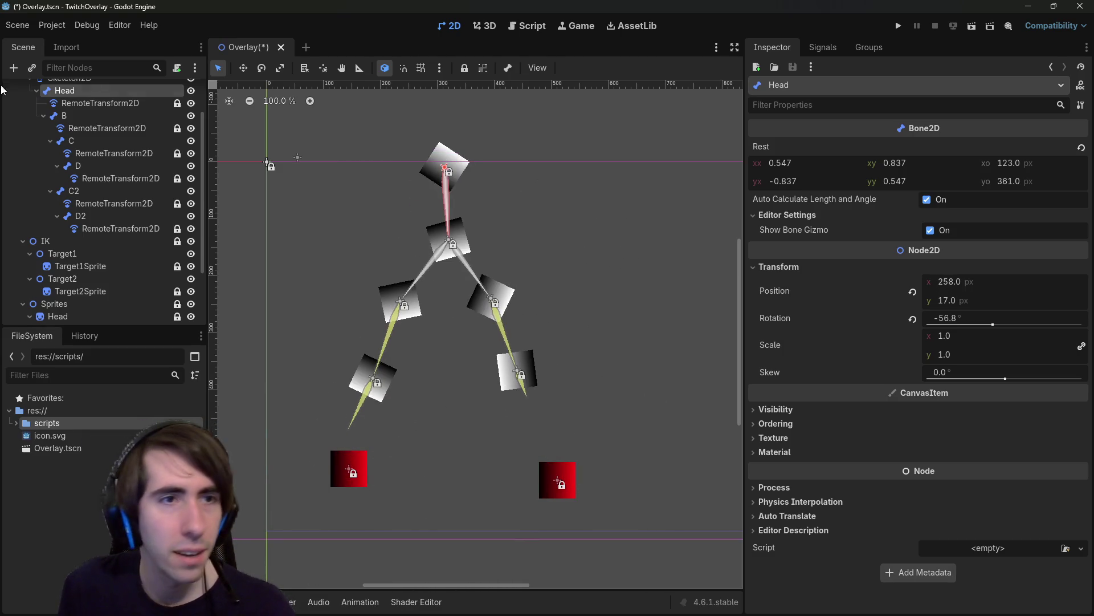
Step: Reset Skeleton2D's modification Strength to 1.0, save, and drag the Head bone to test
{"action": "scroll", "coordinate": [88, 190], "scroll_direction": "up", "scroll_amount": 2}
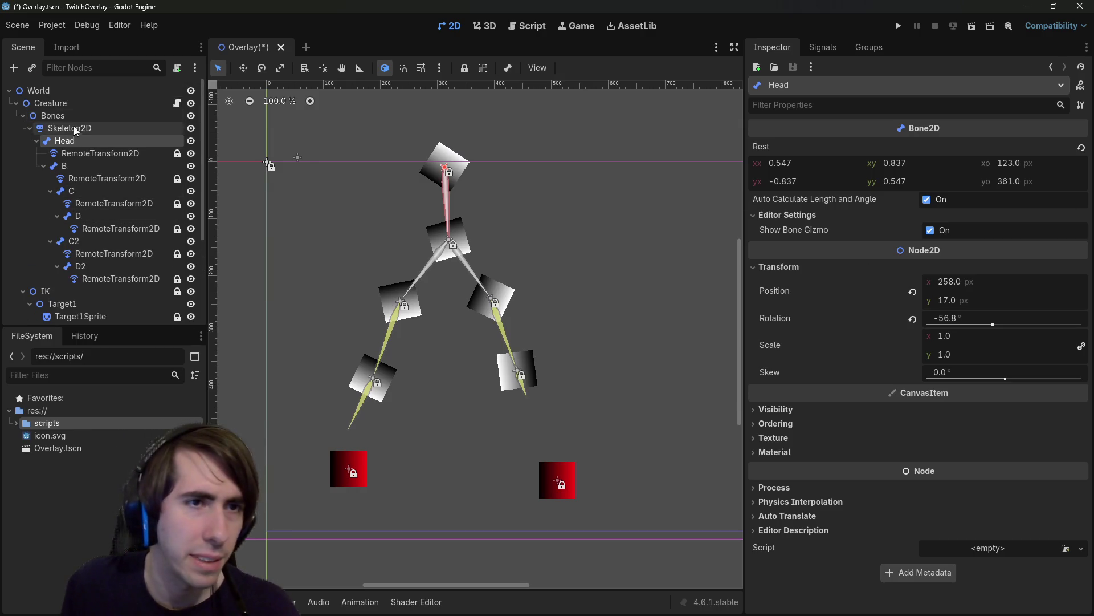
{"action": "left_click", "coordinate": [73, 127]}
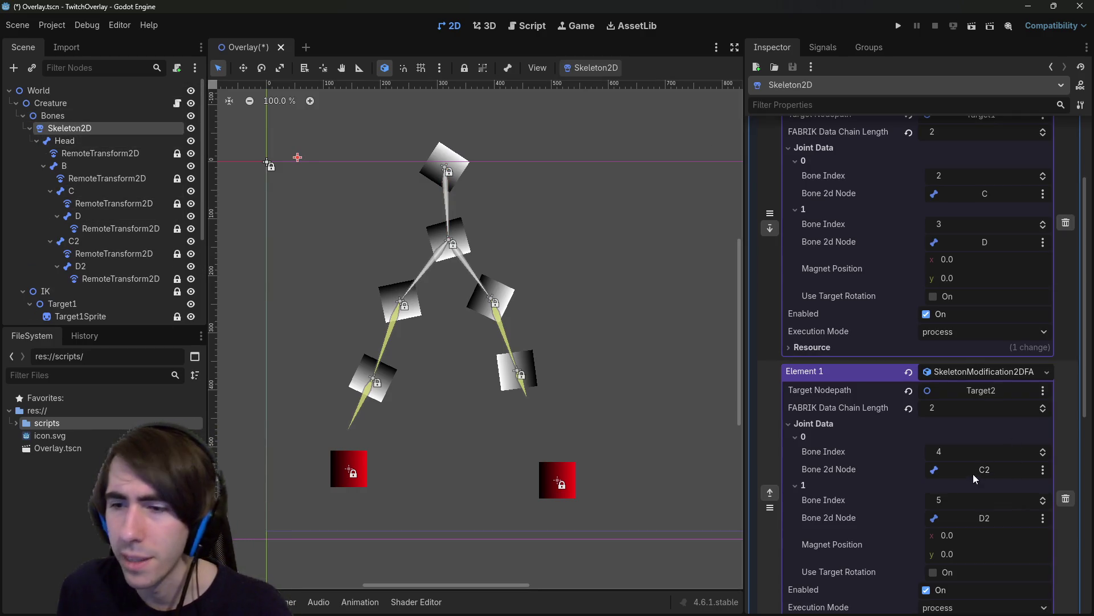
{"action": "scroll", "coordinate": [974, 475], "scroll_direction": "up", "scroll_amount": 3}
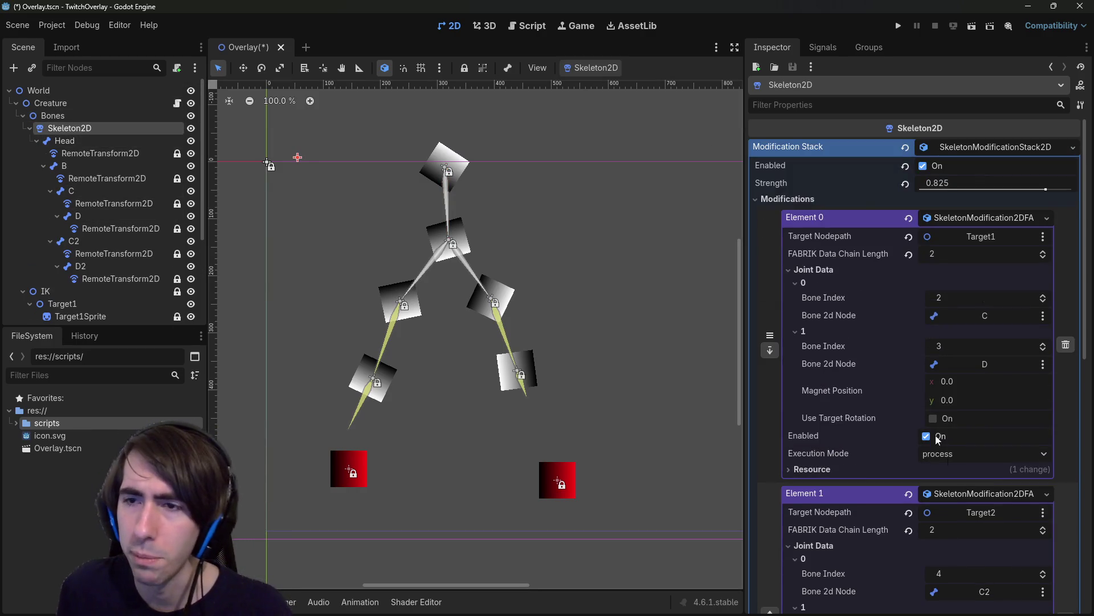
{"action": "left_click", "coordinate": [906, 184]}
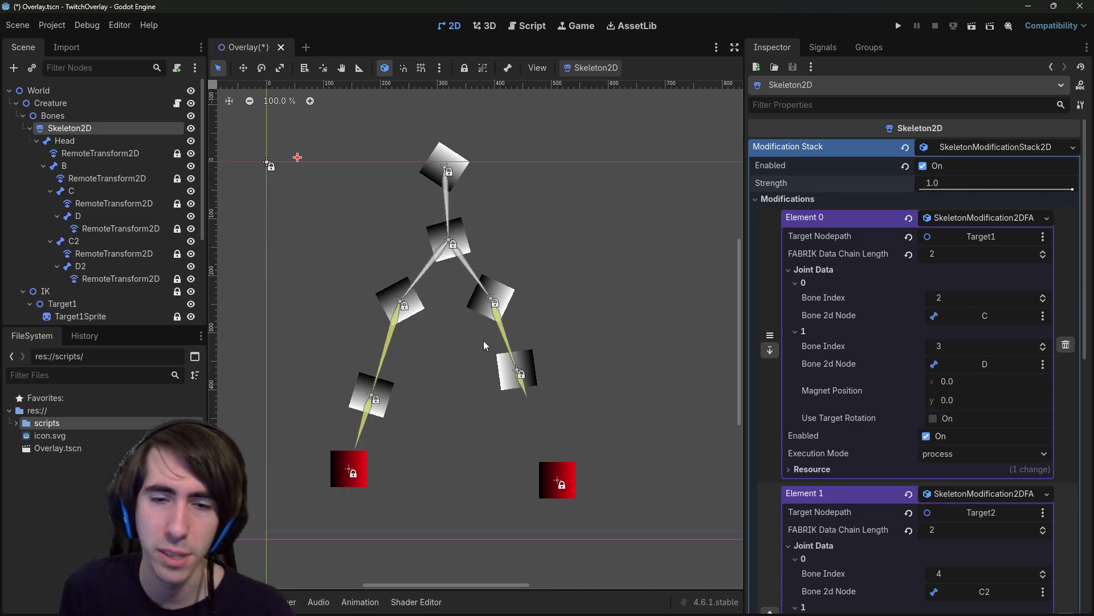
{"action": "key", "text": "ctrl+s"}
{"action": "mouse_move", "coordinate": [448, 170]}
{"action": "left_mouse_down"}
{"action": "mouse_move", "coordinate": [513, 225]}
{"action": "mouse_move", "coordinate": [299, 171]}
{"action": "mouse_move", "coordinate": [329, 217]}
{"action": "mouse_move", "coordinate": [506, 268]}
{"action": "mouse_move", "coordinate": [440, 237]}
{"action": "mouse_move", "coordinate": [452, 225]}
{"action": "mouse_move", "coordinate": [350, 231]}
{"action": "mouse_move", "coordinate": [516, 226]}
{"action": "mouse_move", "coordinate": [357, 238]}
{"action": "mouse_move", "coordinate": [520, 251]}
{"action": "mouse_move", "coordinate": [376, 216]}
{"action": "mouse_move", "coordinate": [476, 174]}
{"action": "mouse_move", "coordinate": [555, 191]}
{"action": "mouse_move", "coordinate": [335, 177]}
{"action": "mouse_move", "coordinate": [362, 171]}
{"action": "mouse_move", "coordinate": [451, 209]}
{"action": "left_mouse_up"}
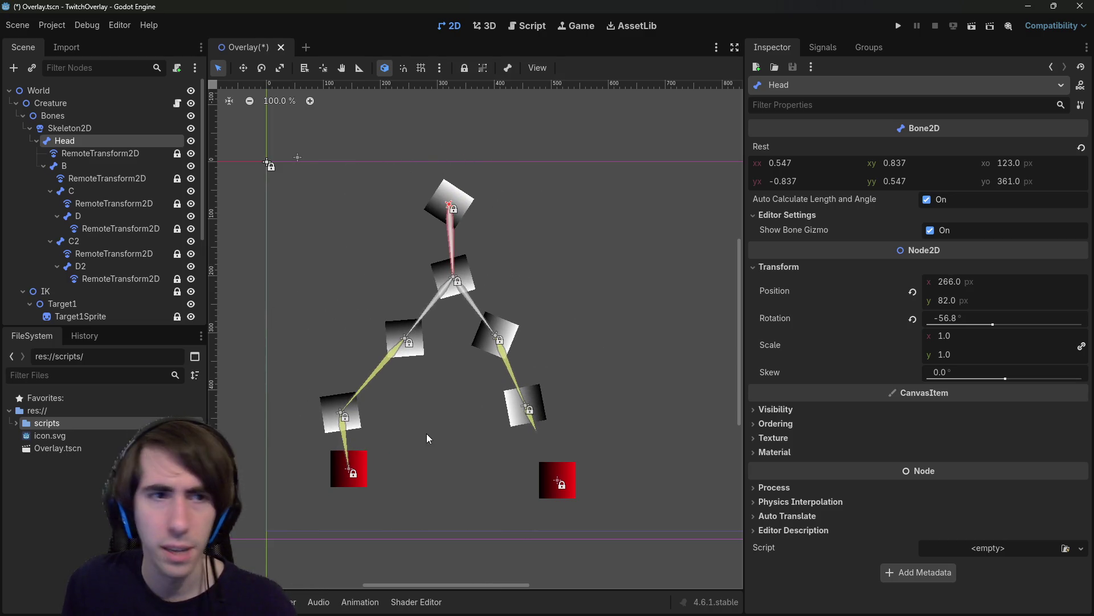
Step: Select the B sprite, the Head bone, and then bone D2 in the Scene tree
{"action": "scroll", "coordinate": [427, 422], "scroll_direction": "down", "scroll_amount": 3}
{"action": "scroll", "coordinate": [80, 210], "scroll_direction": "down", "scroll_amount": 5}
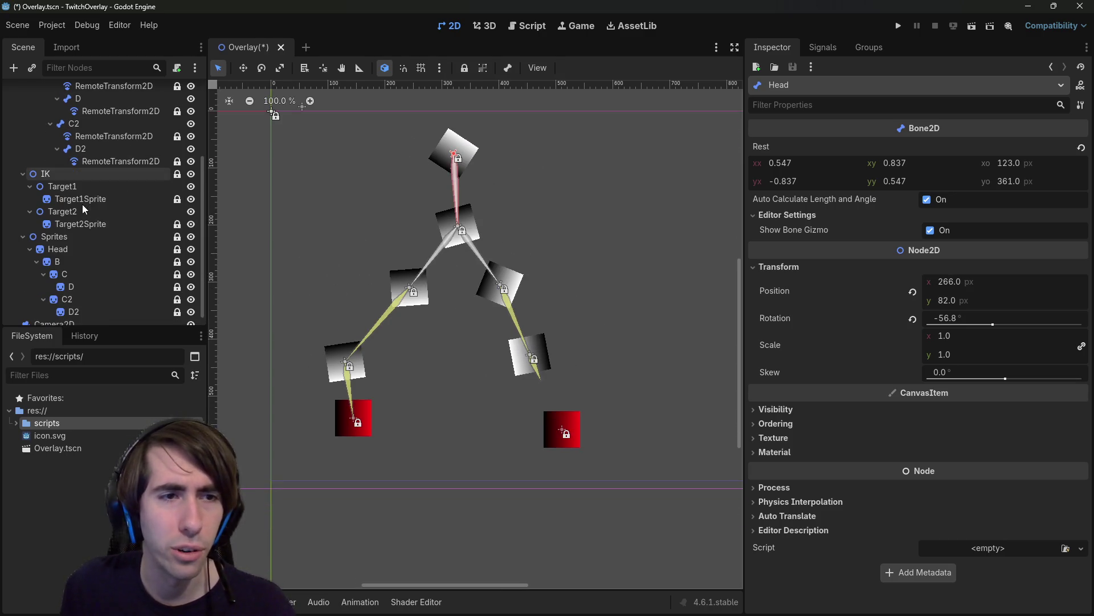
{"action": "left_click", "coordinate": [95, 262]}
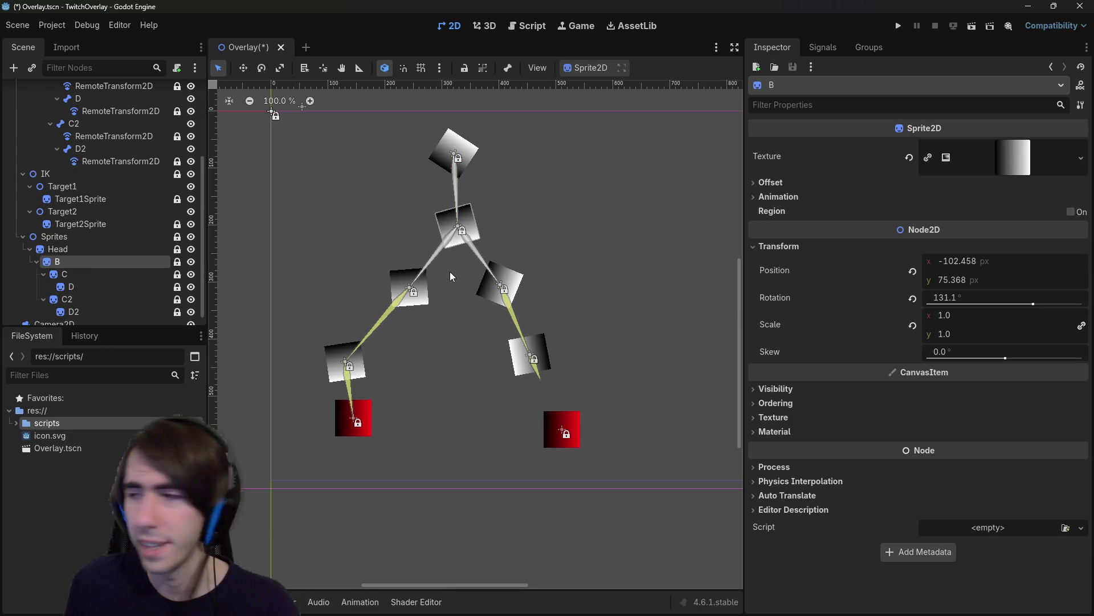
{"action": "scroll", "coordinate": [425, 301], "scroll_direction": "up", "scroll_amount": 2}
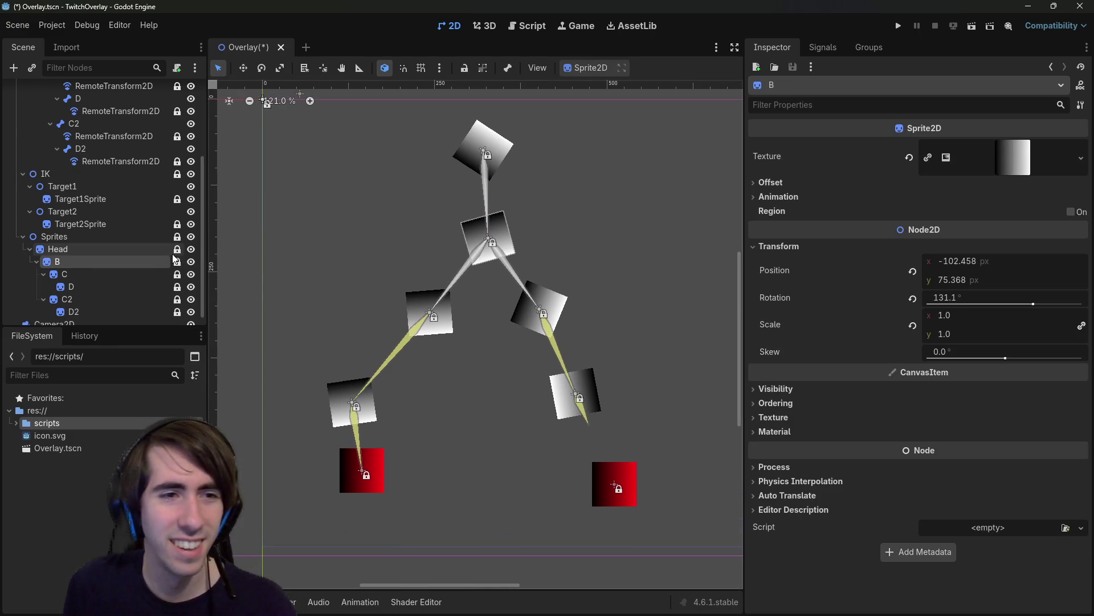
{"action": "scroll", "coordinate": [125, 189], "scroll_direction": "up", "scroll_amount": 5}
{"action": "left_click", "coordinate": [101, 141]}
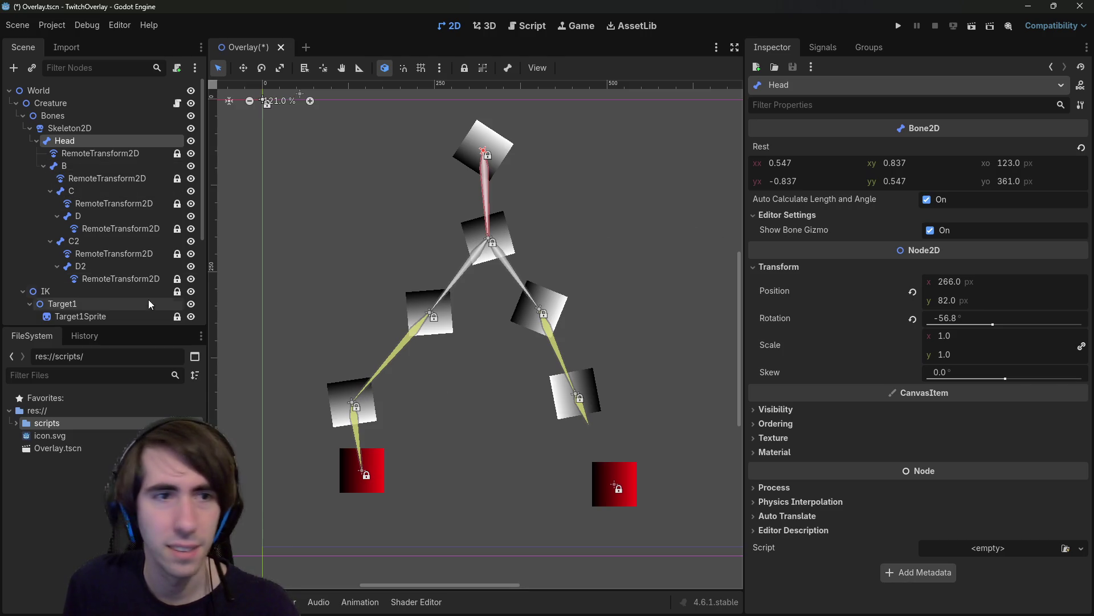
{"action": "left_click", "coordinate": [113, 267]}
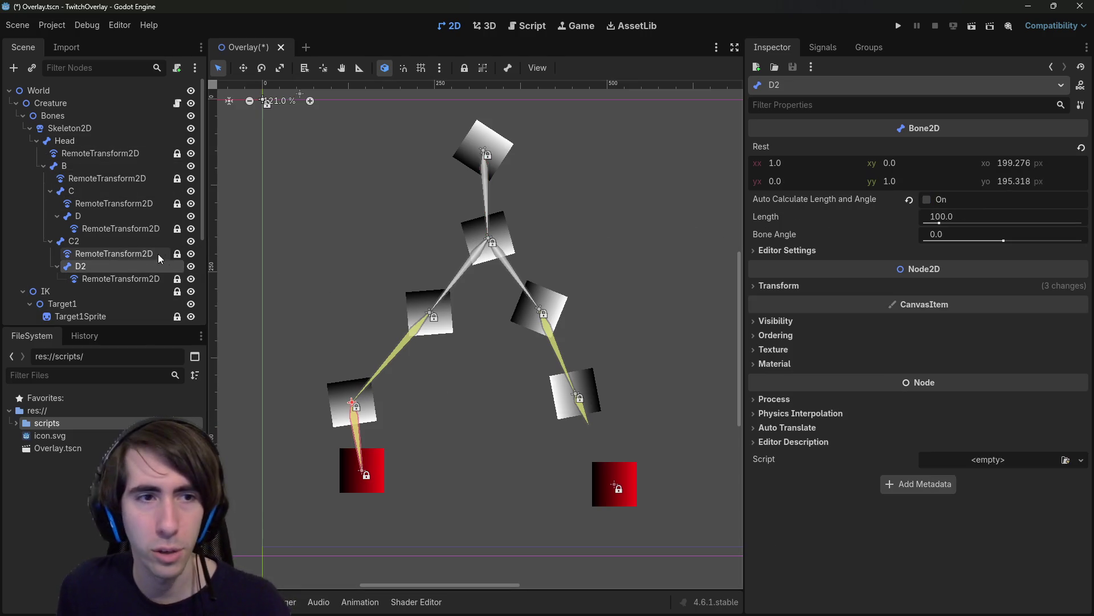
Step: Set bone D2's length to 50 and save the scene
{"action": "left_click", "coordinate": [963, 215]}
{"action": "type", "text": "50"}
{"action": "key", "text": "Return"}
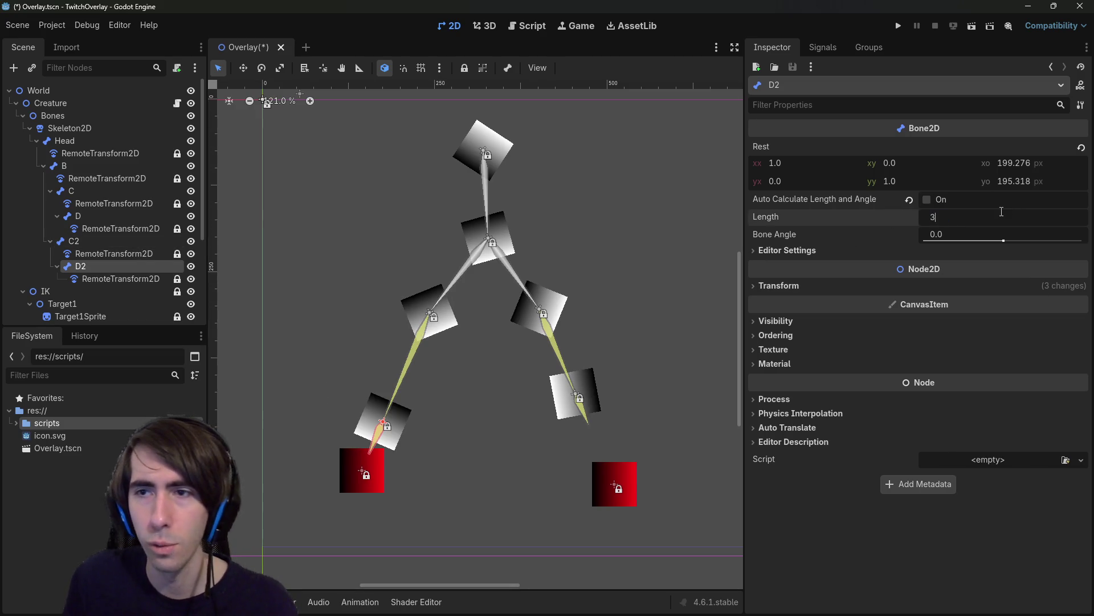
{"action": "type", "text": "0"}
{"action": "key", "text": "Return"}
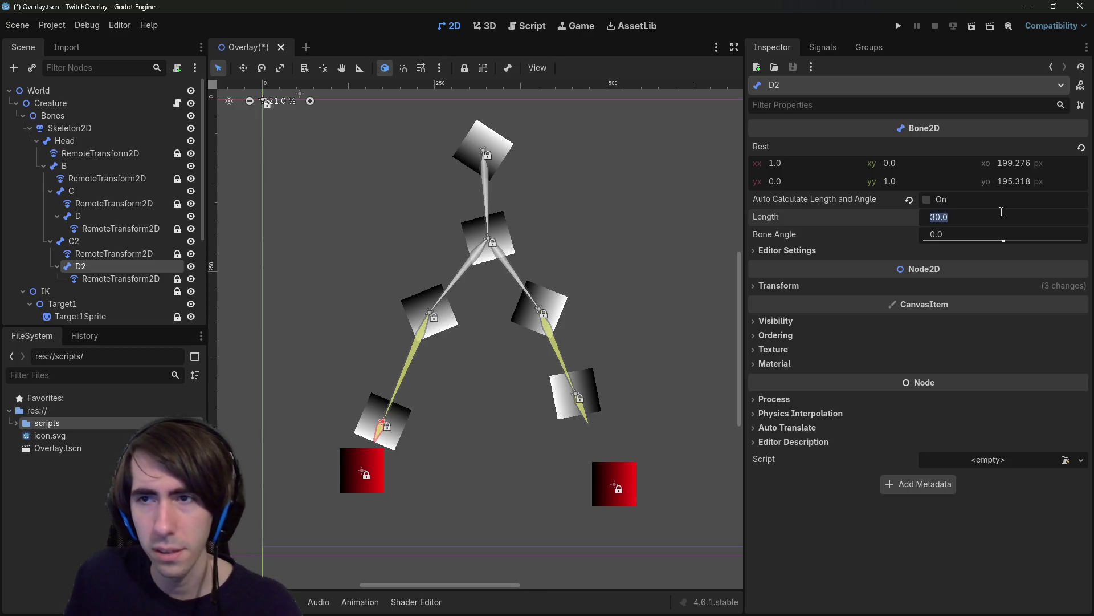
{"action": "type", "text": "50"}
{"action": "key", "text": "Return"}
{"action": "key", "text": "ctrl+s"}
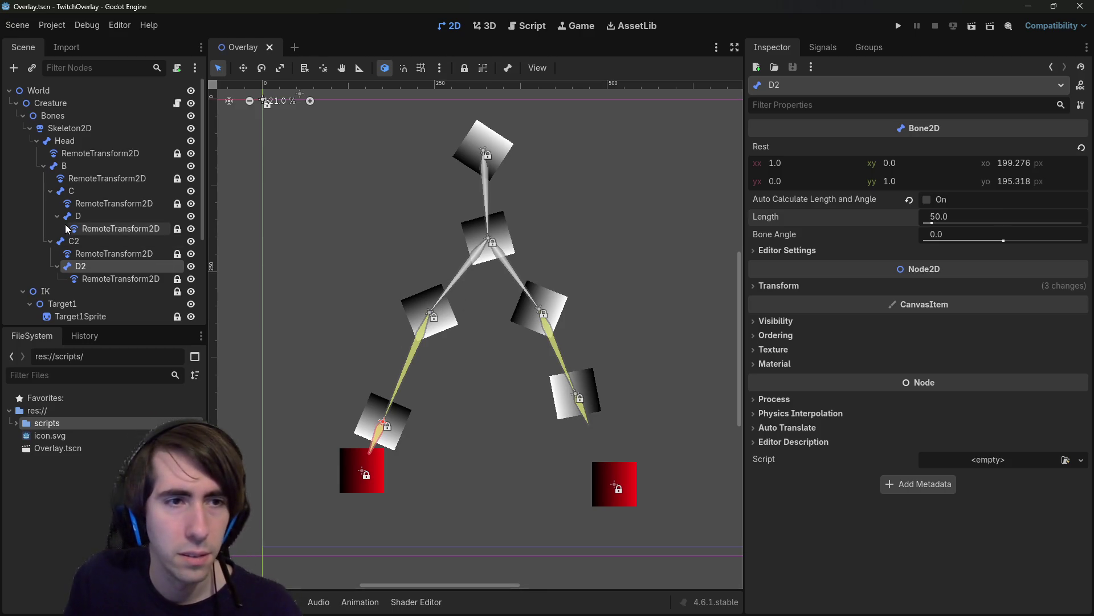
Step: Turn off Auto Calculate Length and Angle for C2 and set its length to 100
{"action": "left_click", "coordinate": [80, 208]}
{"action": "left_click", "coordinate": [79, 215]}
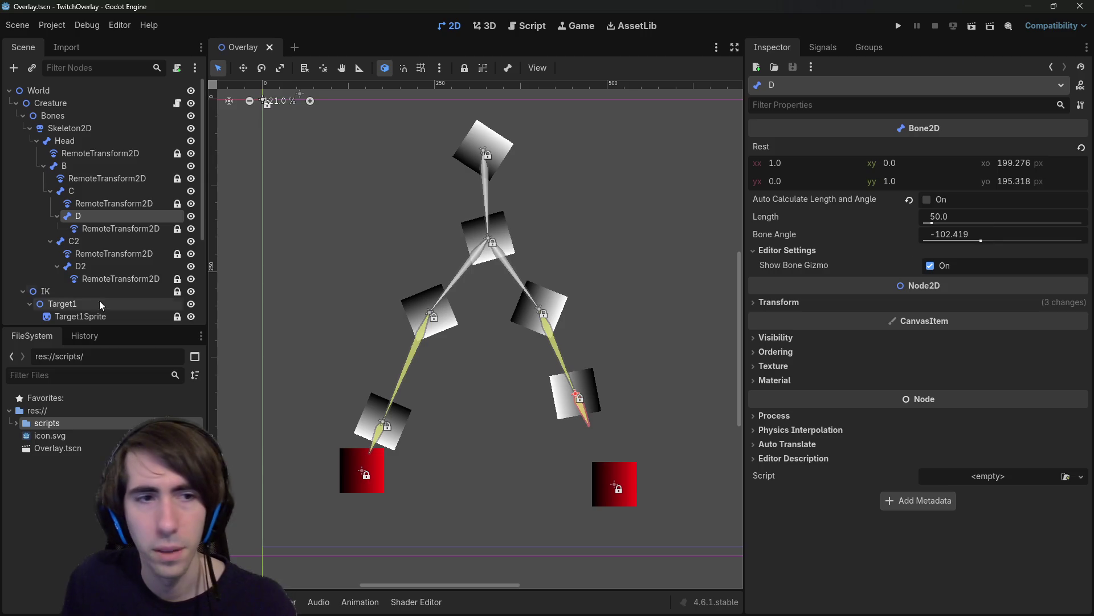
{"action": "left_click", "coordinate": [94, 240]}
{"action": "left_click", "coordinate": [931, 200]}
{"action": "left_click", "coordinate": [953, 211]}
{"action": "type", "text": "50"}
{"action": "key", "text": "Return"}
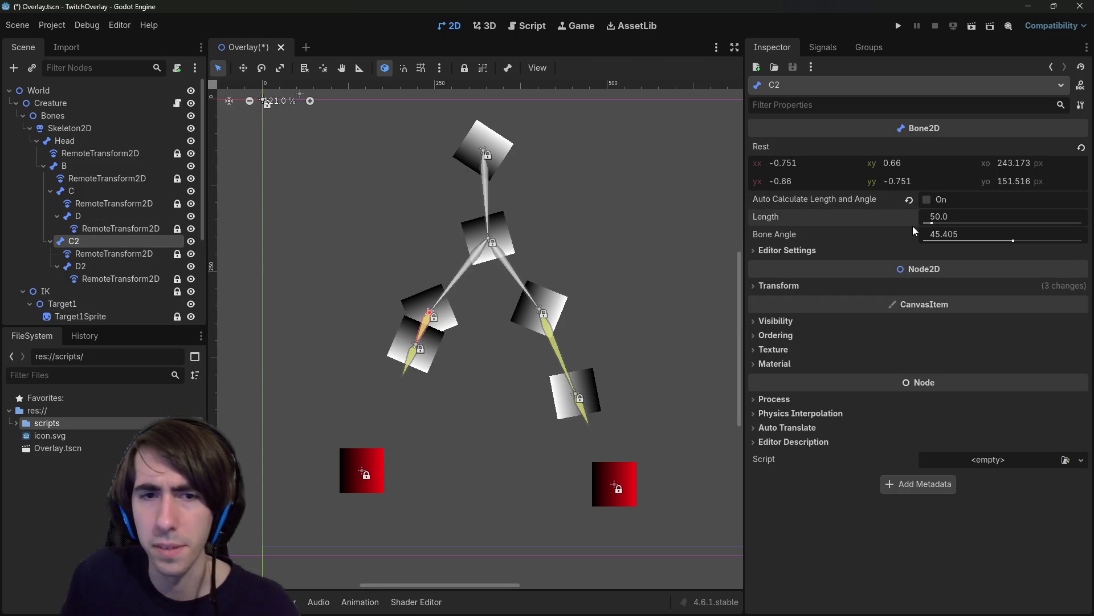
{"action": "type", "text": "0"}
{"action": "key", "text": "Return"}
Step: Set bone C's length to 100
{"action": "left_click", "coordinate": [71, 191]}
{"action": "left_click", "coordinate": [969, 217]}
{"action": "type", "text": "100"}
{"action": "key", "text": "Return"}
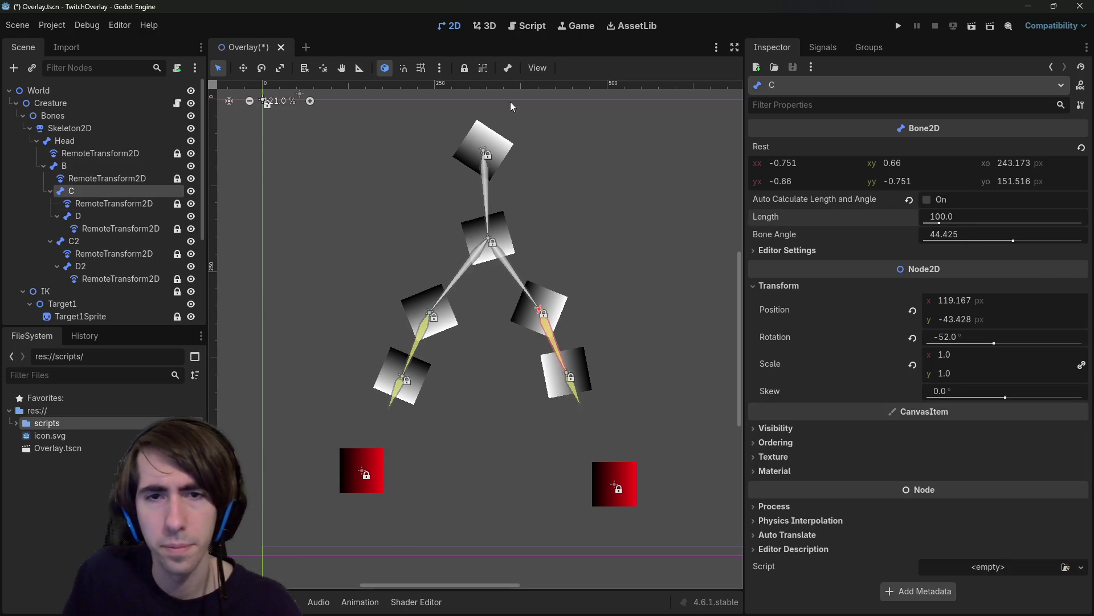
Step: Turn off bone B's automatic length and shorten it to about 97
{"action": "left_click", "coordinate": [91, 167]}
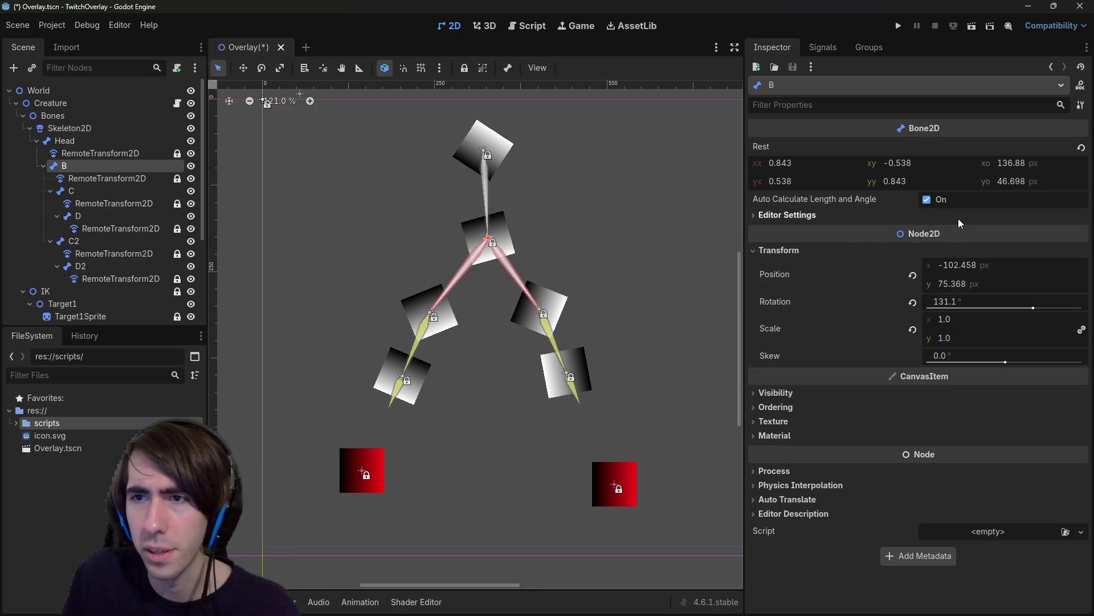
{"action": "left_click", "coordinate": [935, 200]}
{"action": "left_click", "coordinate": [967, 222]}
{"action": "type", "text": "200.0"}
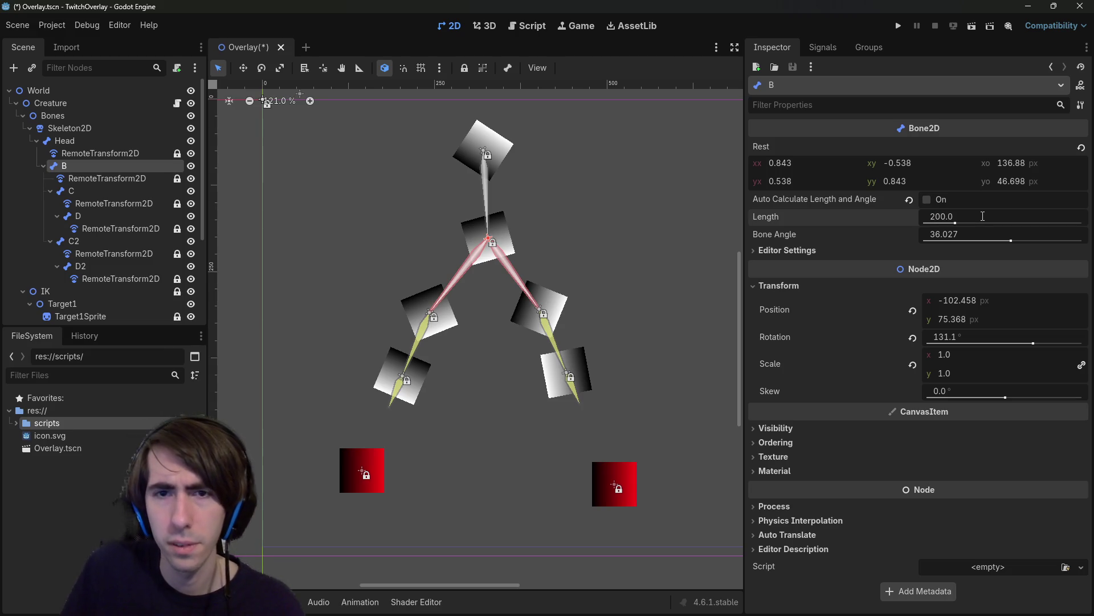
{"action": "left_click_drag", "start_coordinate": [1039, 214], "coordinate": [942, 221]}
{"action": "left_click", "coordinate": [942, 222]}
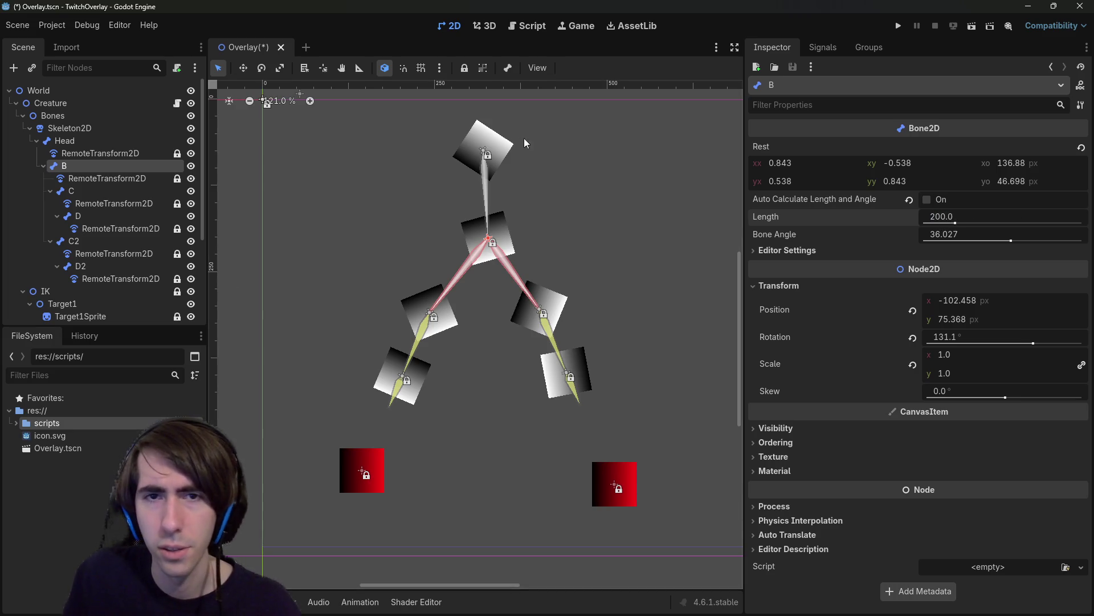
Step: Turn off the Head bone's automatic length and set its Length to 500
{"action": "left_click", "coordinate": [484, 152]}
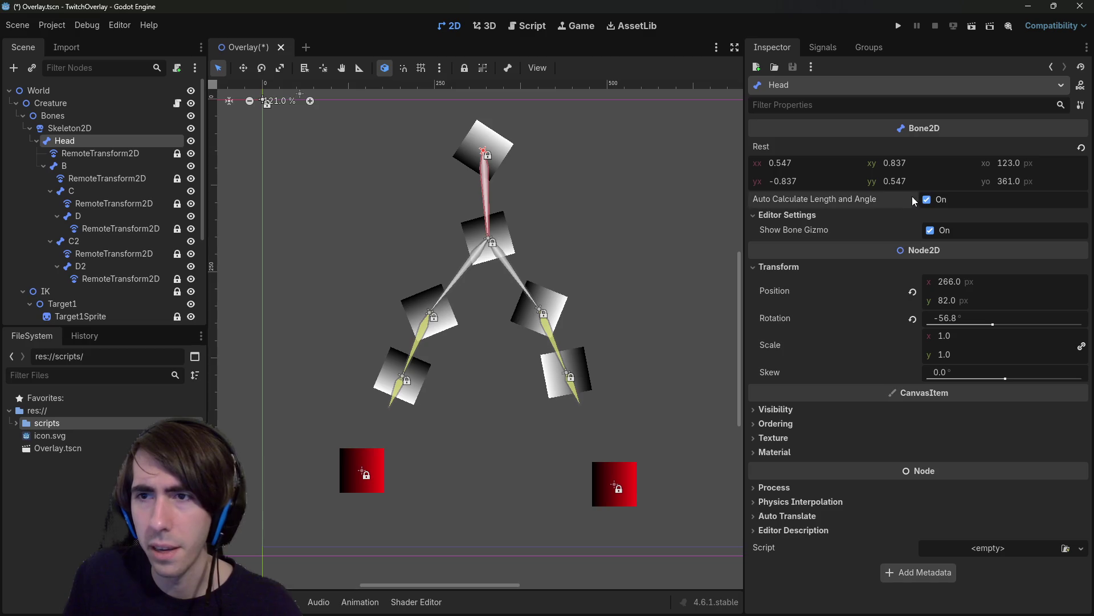
{"action": "left_click", "coordinate": [491, 243]}
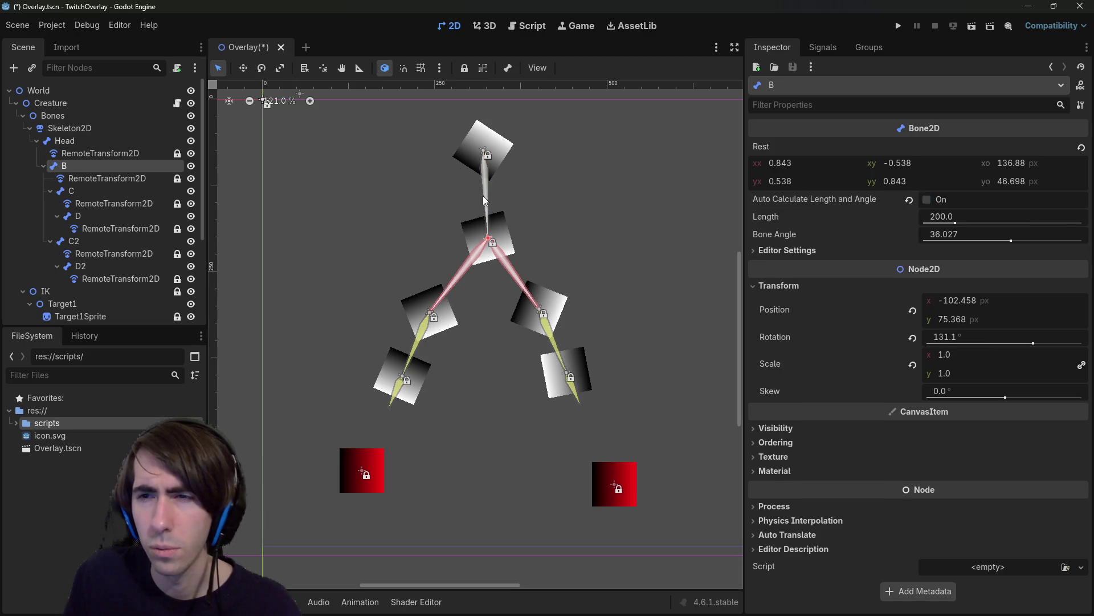
{"action": "left_click", "coordinate": [484, 151]}
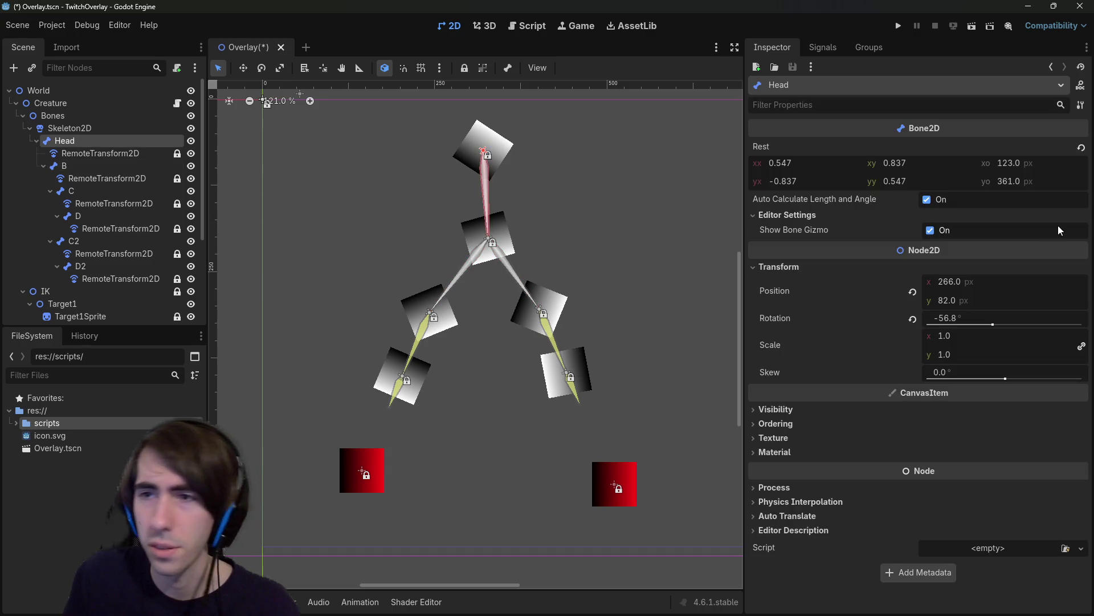
{"action": "left_click", "coordinate": [940, 201]}
{"action": "left_click_drag", "start_coordinate": [945, 217], "coordinate": [951, 218]}
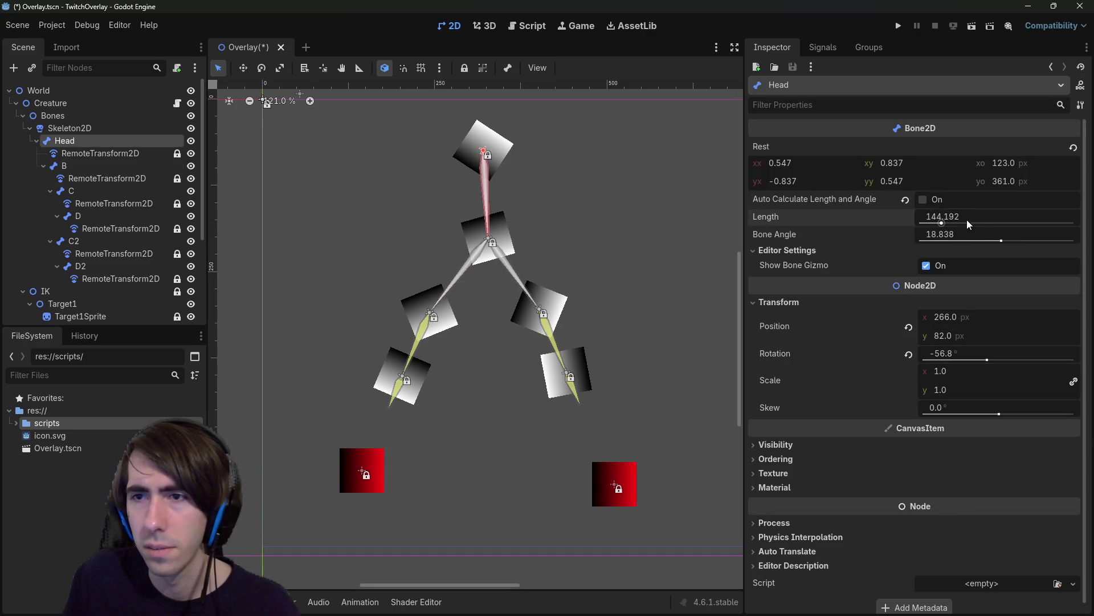
{"action": "type", "text": "500"}
{"action": "key", "text": "Return"}
Step: Move the skeleton higher, re-enable Auto Calculate for bone B, and save
{"action": "scroll", "coordinate": [491, 265], "scroll_direction": "down", "scroll_amount": 2}
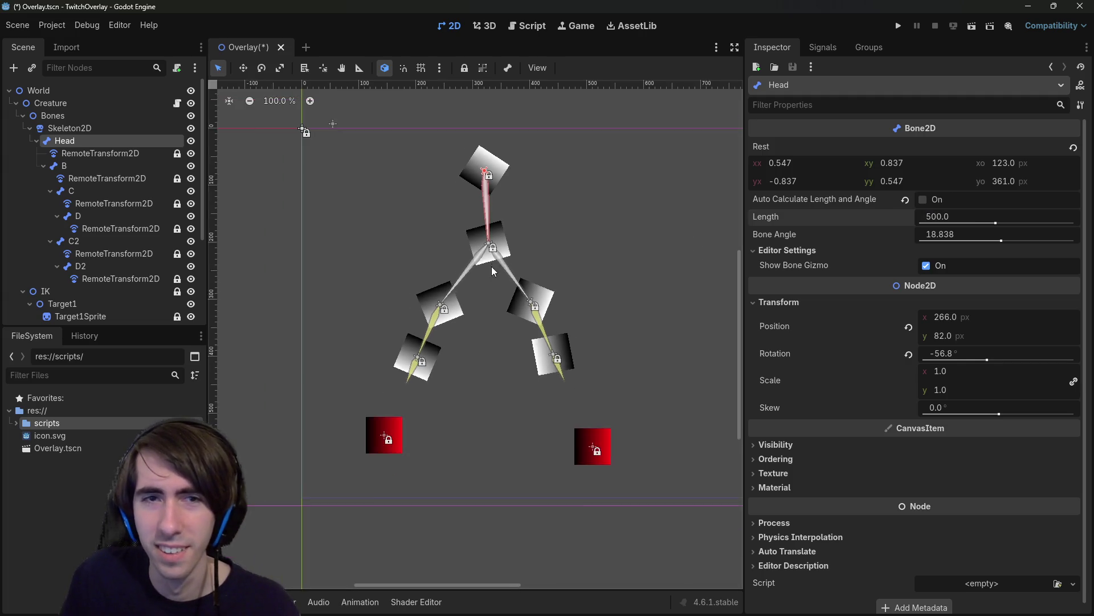
{"action": "mouse_move", "coordinate": [435, 229]}
{"action": "left_mouse_down"}
{"action": "mouse_move", "coordinate": [447, 180]}
{"action": "mouse_move", "coordinate": [401, 154]}
{"action": "mouse_move", "coordinate": [362, 250]}
{"action": "mouse_move", "coordinate": [476, 244]}
{"action": "mouse_move", "coordinate": [476, 208]}
{"action": "left_mouse_up"}
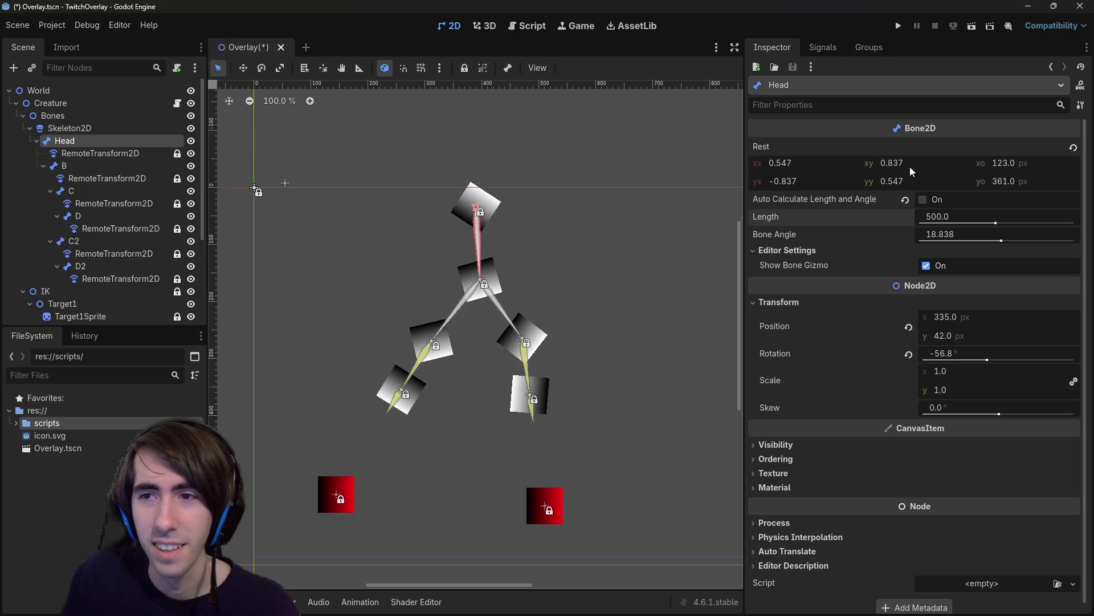
{"action": "left_click", "coordinate": [906, 201]}
{"action": "left_click", "coordinate": [120, 166]}
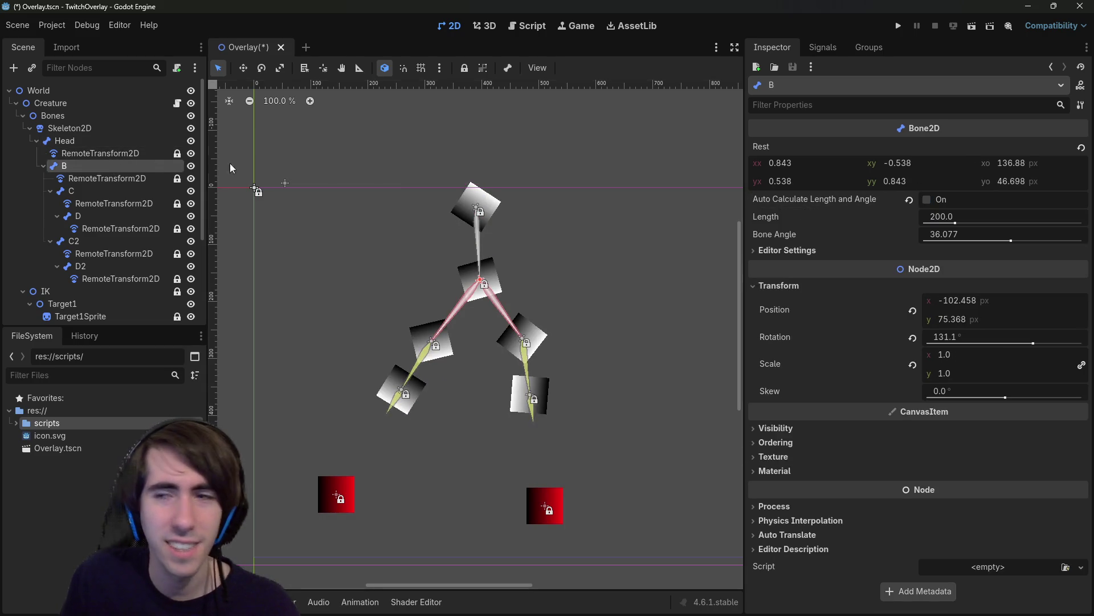
{"action": "left_click", "coordinate": [927, 199]}
{"action": "key", "text": "ctrl+s"}
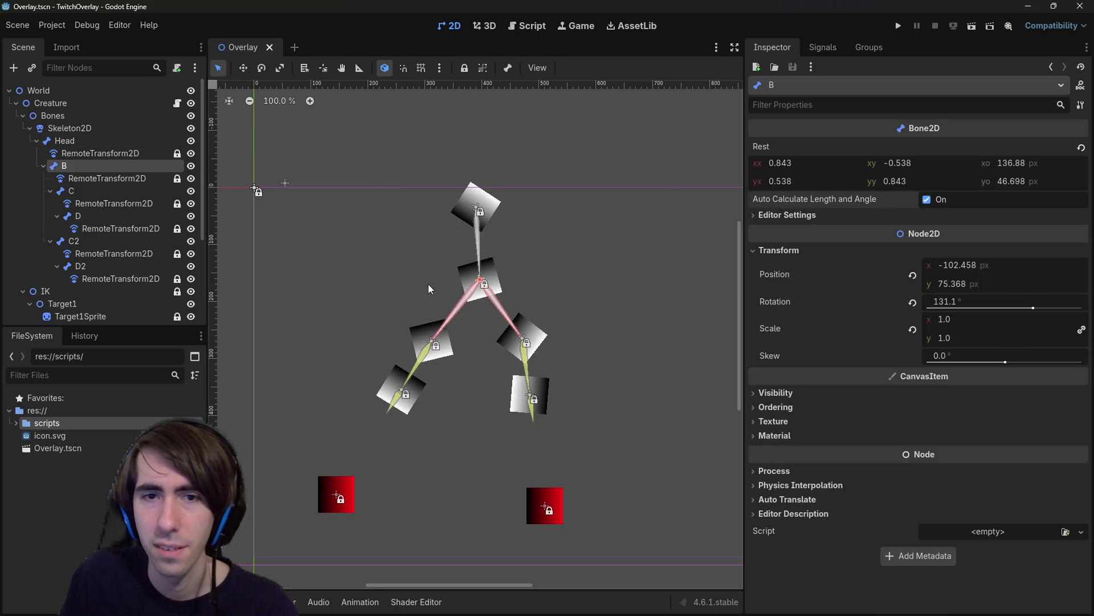
Step: Drag bones B, C and Head, then move Target1 and Target2 so both legs reach them
{"action": "mouse_move", "coordinate": [482, 280]}
{"action": "left_mouse_down"}
{"action": "mouse_move", "coordinate": [484, 262]}
{"action": "mouse_move", "coordinate": [469, 282]}
{"action": "left_mouse_up"}
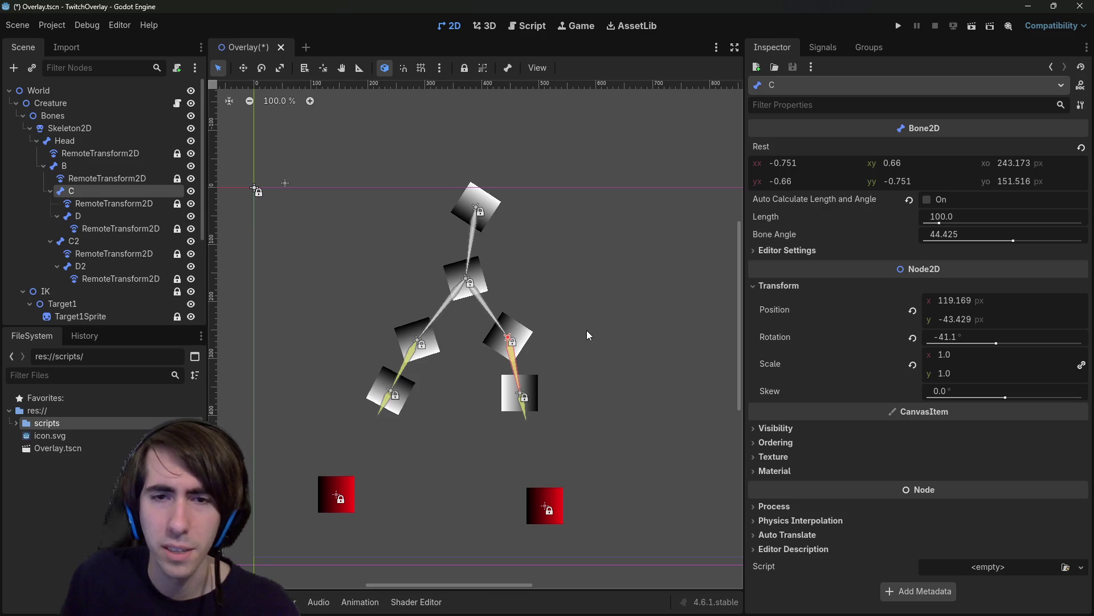
{"action": "scroll", "coordinate": [484, 337], "scroll_direction": "up", "scroll_amount": 2}
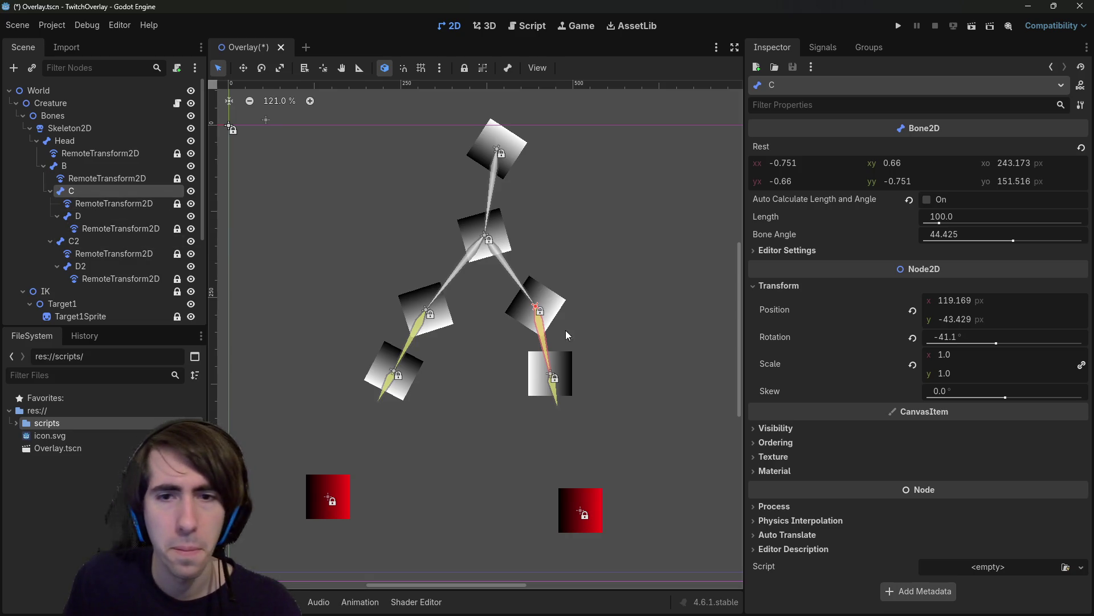
{"action": "left_click_drag", "start_coordinate": [536, 310], "coordinate": [449, 433]}
{"action": "mouse_move", "coordinate": [484, 236]}
{"action": "left_mouse_down"}
{"action": "mouse_move", "coordinate": [456, 245]}
{"action": "mouse_move", "coordinate": [404, 323]}
{"action": "mouse_move", "coordinate": [482, 312]}
{"action": "mouse_move", "coordinate": [439, 305]}
{"action": "mouse_move", "coordinate": [487, 320]}
{"action": "mouse_move", "coordinate": [415, 352]}
{"action": "mouse_move", "coordinate": [462, 345]}
{"action": "mouse_move", "coordinate": [488, 217]}
{"action": "left_mouse_up"}
{"action": "mouse_move", "coordinate": [494, 150]}
{"action": "left_mouse_down"}
{"action": "mouse_move", "coordinate": [442, 228]}
{"action": "mouse_move", "coordinate": [439, 268]}
{"action": "mouse_move", "coordinate": [393, 290]}
{"action": "mouse_move", "coordinate": [479, 249]}
{"action": "mouse_move", "coordinate": [416, 252]}
{"action": "mouse_move", "coordinate": [501, 244]}
{"action": "mouse_move", "coordinate": [421, 262]}
{"action": "mouse_move", "coordinate": [433, 247]}
{"action": "mouse_move", "coordinate": [521, 254]}
{"action": "mouse_move", "coordinate": [393, 247]}
{"action": "mouse_move", "coordinate": [414, 260]}
{"action": "mouse_move", "coordinate": [513, 259]}
{"action": "mouse_move", "coordinate": [460, 257]}
{"action": "mouse_move", "coordinate": [403, 232]}
{"action": "mouse_move", "coordinate": [516, 240]}
{"action": "left_mouse_up"}
{"action": "mouse_move", "coordinate": [580, 510]}
{"action": "left_mouse_down"}
{"action": "mouse_move", "coordinate": [463, 505]}
{"action": "mouse_move", "coordinate": [619, 483]}
{"action": "mouse_move", "coordinate": [649, 504]}
{"action": "left_mouse_up"}
{"action": "mouse_move", "coordinate": [330, 499]}
{"action": "left_mouse_down"}
{"action": "mouse_move", "coordinate": [388, 464]}
{"action": "mouse_move", "coordinate": [518, 489]}
{"action": "mouse_move", "coordinate": [501, 520]}
{"action": "mouse_move", "coordinate": [340, 470]}
{"action": "left_mouse_up"}
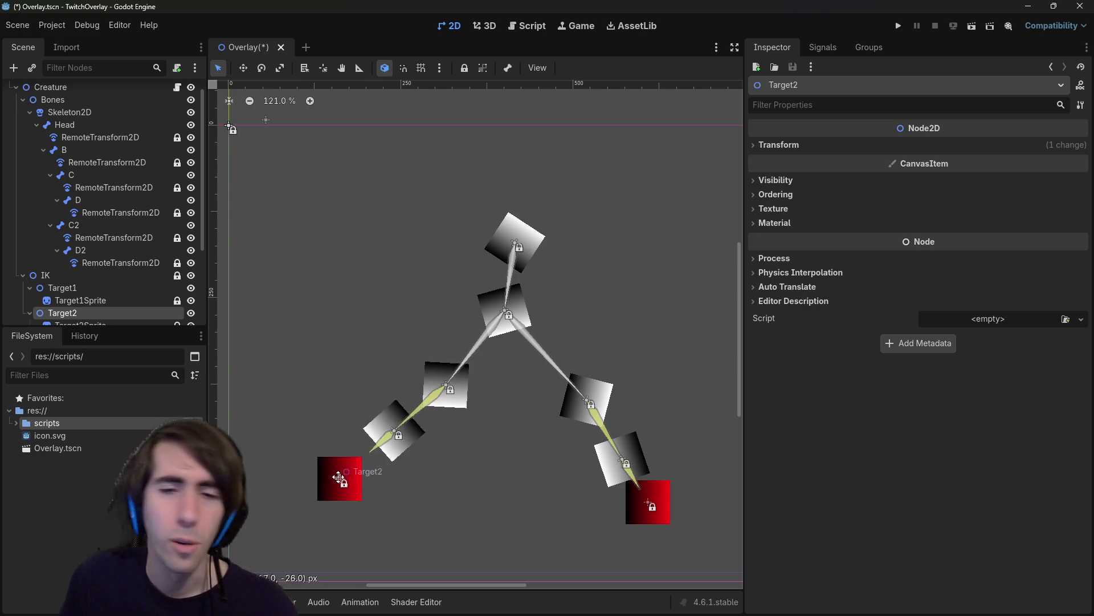
Step: On Skeleton2D, try bone index 3 for the first chain's joint 0, then restore it to 2
{"action": "left_click", "coordinate": [70, 111]}
{"action": "scroll", "coordinate": [981, 315], "scroll_direction": "down", "scroll_amount": 2}
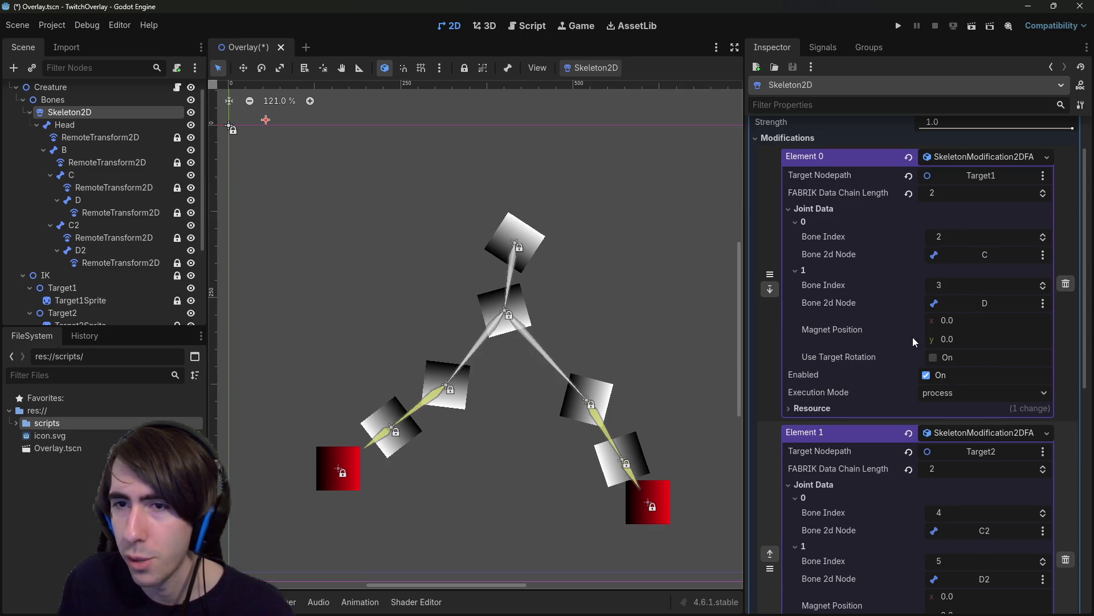
{"action": "left_click", "coordinate": [863, 270]}
{"action": "left_click", "coordinate": [861, 269]}
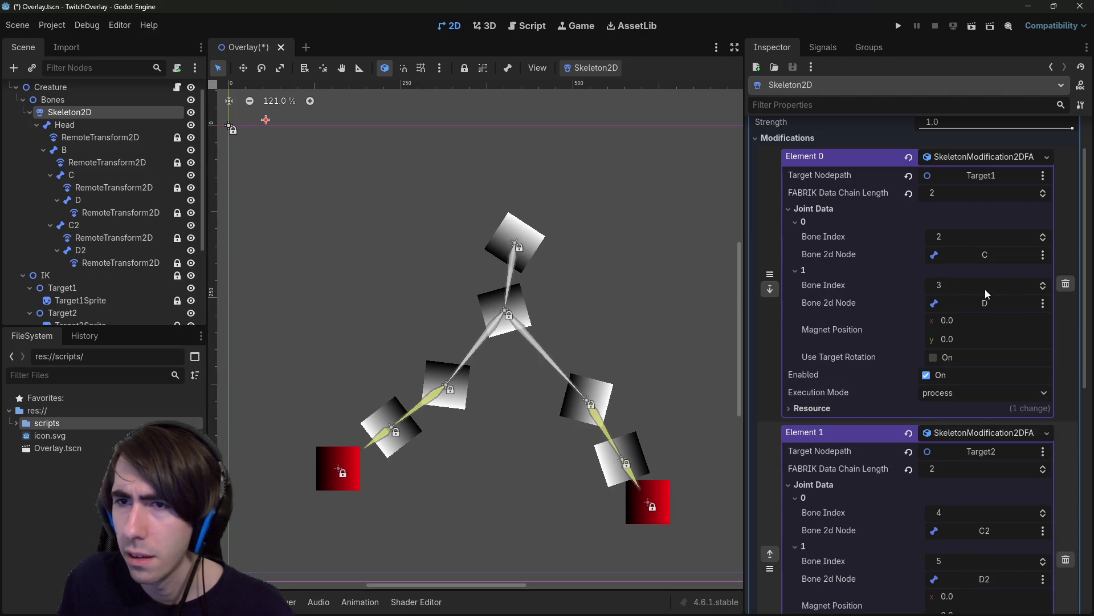
{"action": "scroll", "coordinate": [912, 285], "scroll_direction": "up", "scroll_amount": 2}
{"action": "left_click", "coordinate": [964, 297]}
{"action": "type", "text": "3"}
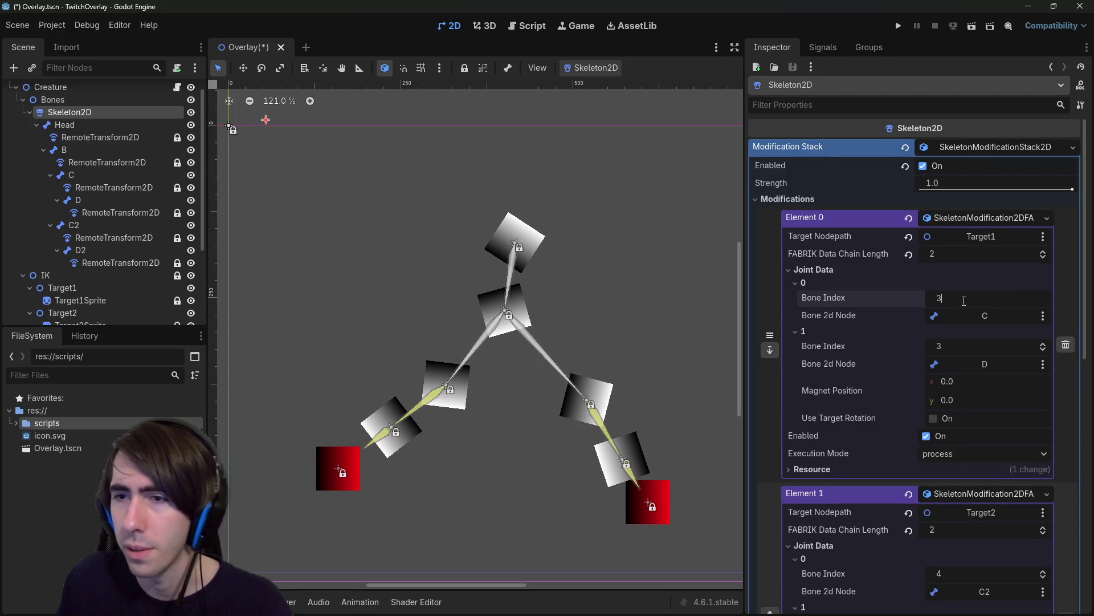
{"action": "key", "text": "Return"}
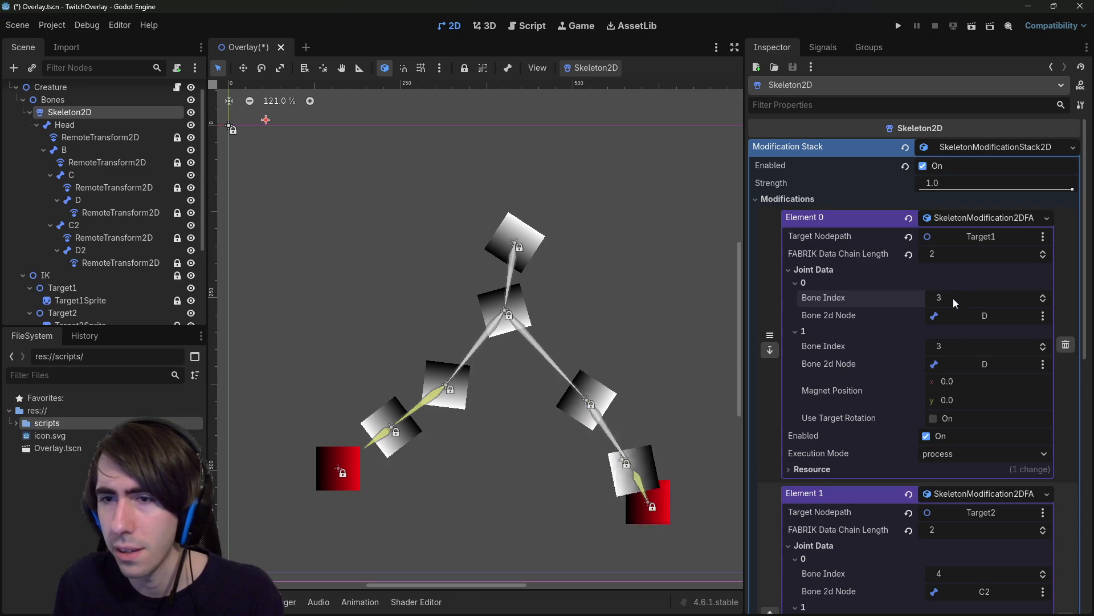
{"action": "left_click", "coordinate": [952, 298]}
{"action": "type", "text": "2"}
{"action": "key", "text": "Return"}
Step: Lengthen the first FABRIK chain to 3 joints and assign bone B to the new third joint
{"action": "left_click", "coordinate": [956, 255]}
{"action": "type", "text": "3"}
{"action": "key", "text": "Return"}
{"action": "scroll", "coordinate": [892, 329], "scroll_direction": "down", "scroll_amount": 2}
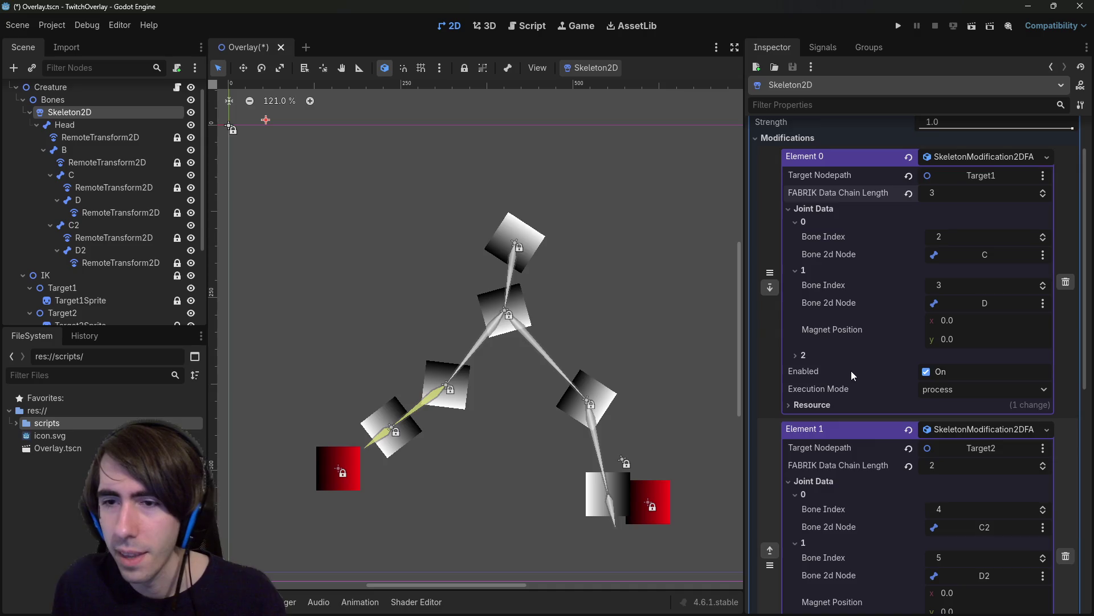
{"action": "left_click", "coordinate": [840, 359]}
{"action": "left_click", "coordinate": [983, 389]}
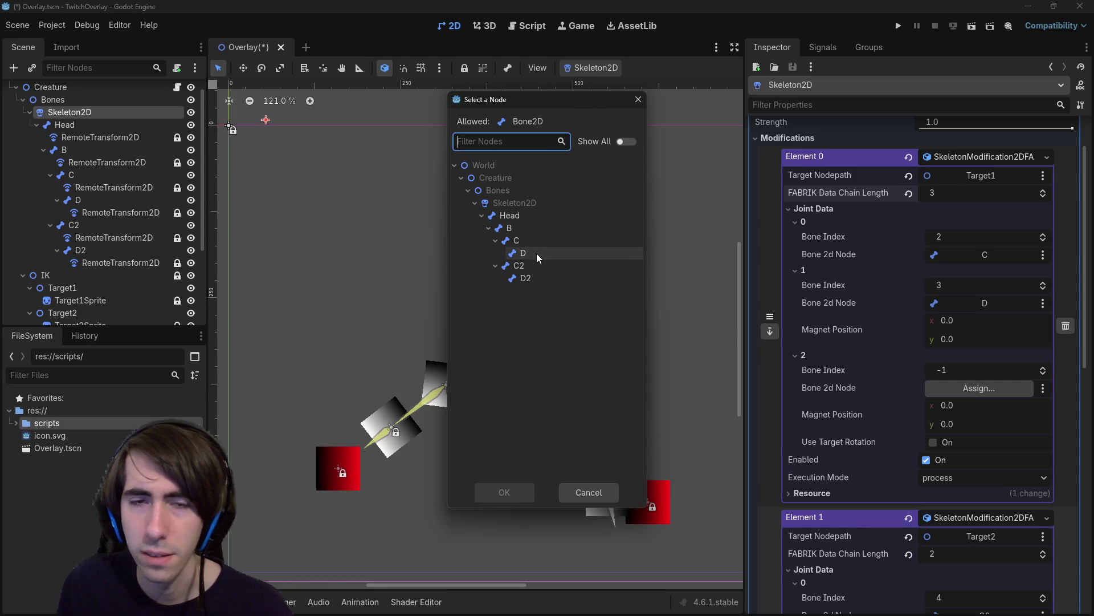
{"action": "double_click", "coordinate": [535, 228]}
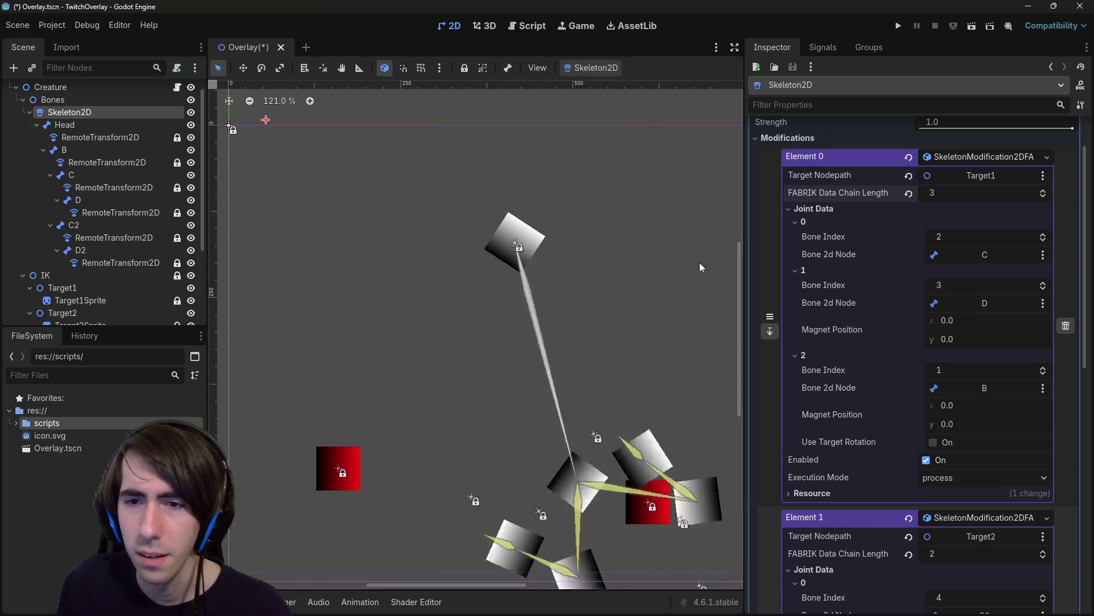
{"action": "left_click", "coordinate": [809, 361]}
{"action": "left_click", "coordinate": [810, 360]}
{"action": "mouse_move", "coordinate": [809, 361]}
{"action": "left_mouse_down"}
{"action": "mouse_move", "coordinate": [803, 314]}
{"action": "mouse_move", "coordinate": [802, 359]}
{"action": "left_mouse_up"}
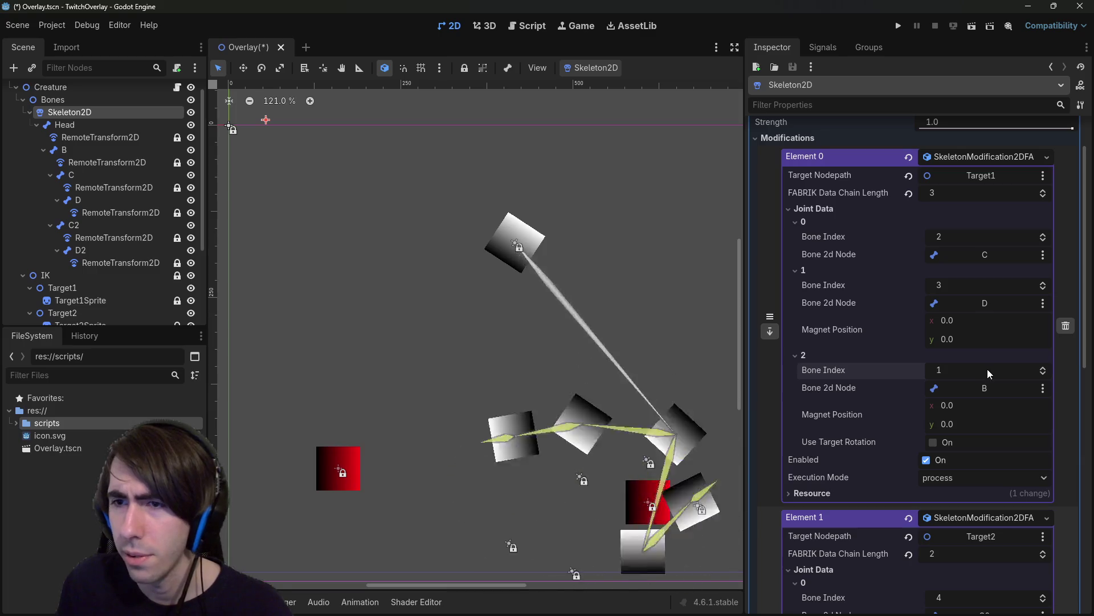
Step: Assign bones B, C and D to joints 0, 1 and 2 of the first chain
{"action": "left_click", "coordinate": [985, 254]}
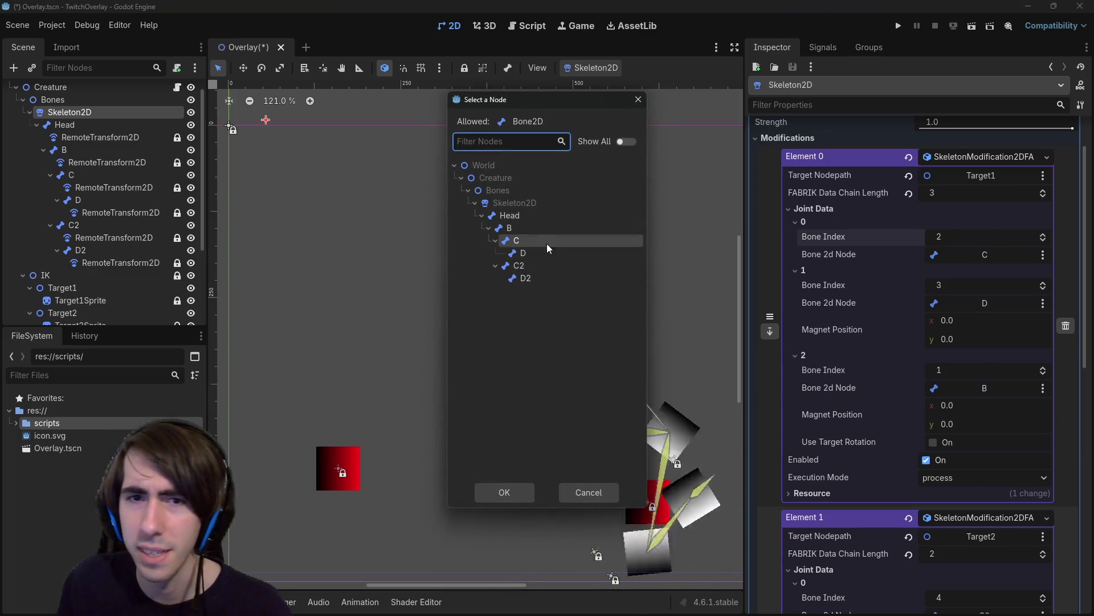
{"action": "double_click", "coordinate": [517, 230]}
{"action": "left_click", "coordinate": [985, 303]}
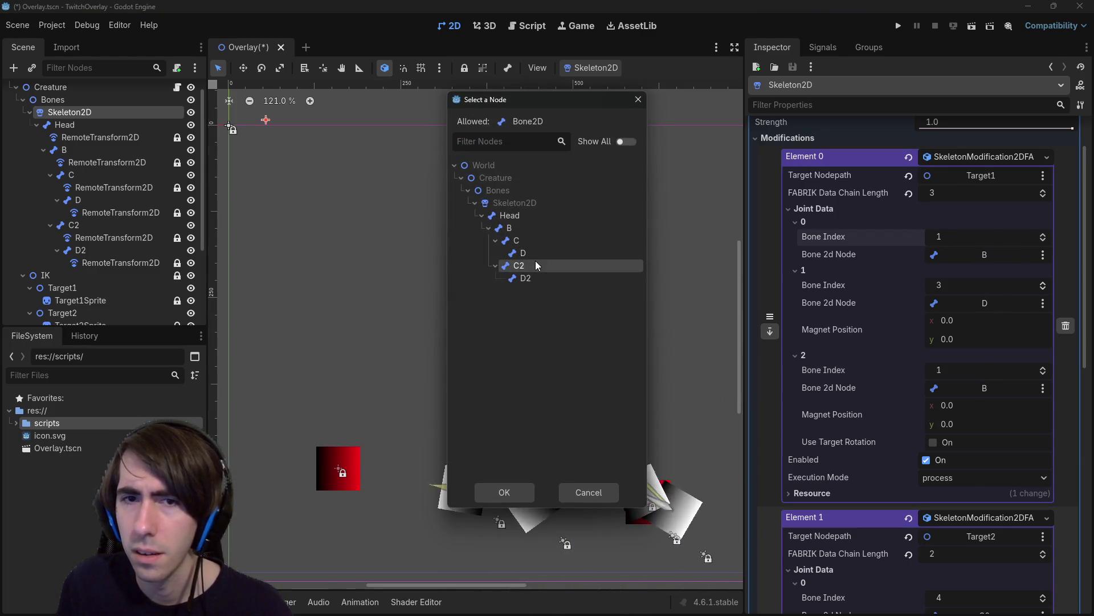
{"action": "double_click", "coordinate": [536, 263]}
{"action": "left_click", "coordinate": [990, 306]}
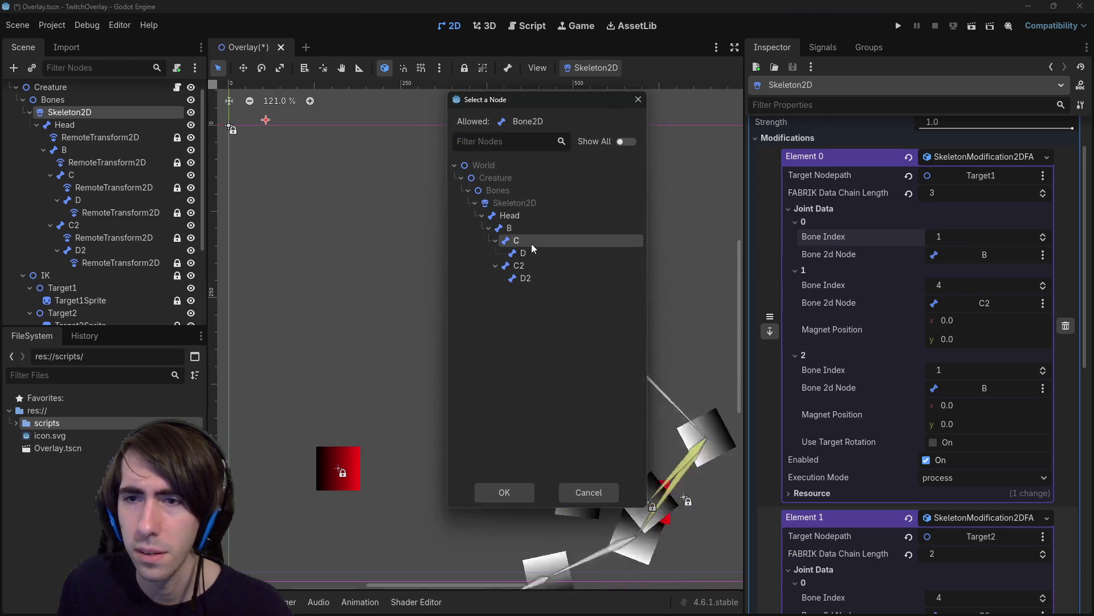
{"action": "double_click", "coordinate": [531, 244]}
{"action": "left_click", "coordinate": [1005, 391]}
{"action": "double_click", "coordinate": [529, 252]}
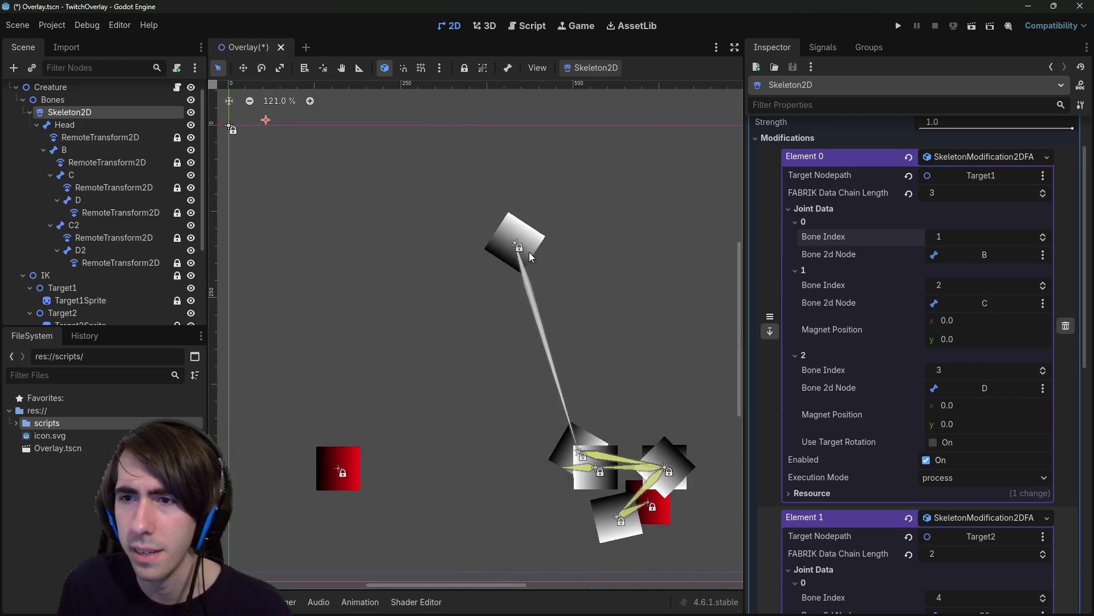
Step: Drag bone B and swing the C2–D2 leg left, lifting both legs upward
{"action": "mouse_move", "coordinate": [613, 416]}
{"action": "left_mouse_down"}
{"action": "mouse_move", "coordinate": [579, 350]}
{"action": "mouse_move", "coordinate": [623, 391]}
{"action": "left_mouse_up"}
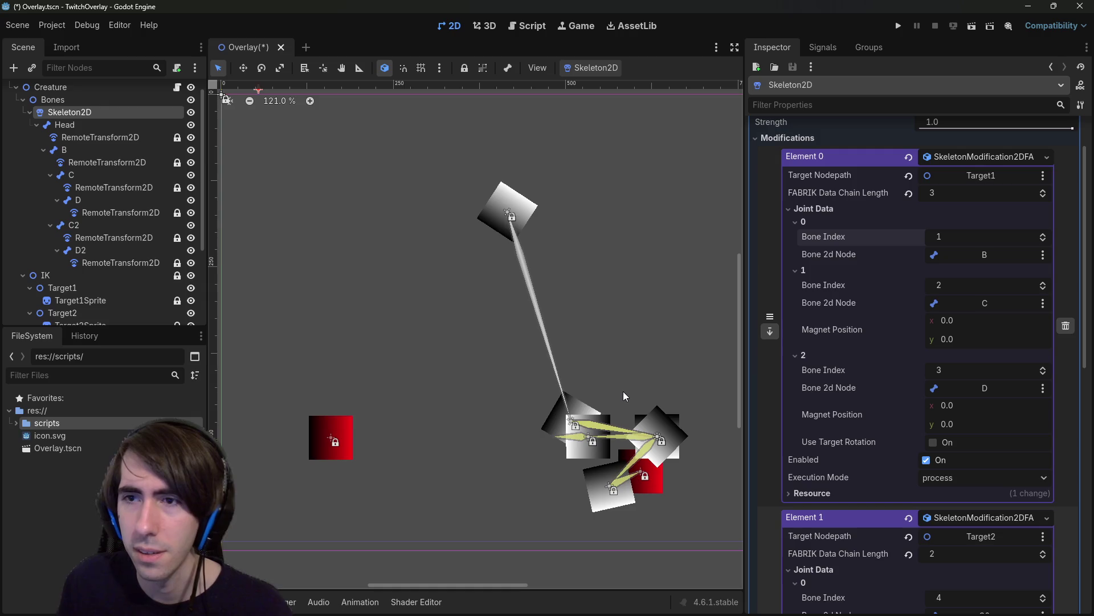
{"action": "left_click_drag", "start_coordinate": [812, 224], "coordinate": [805, 271]}
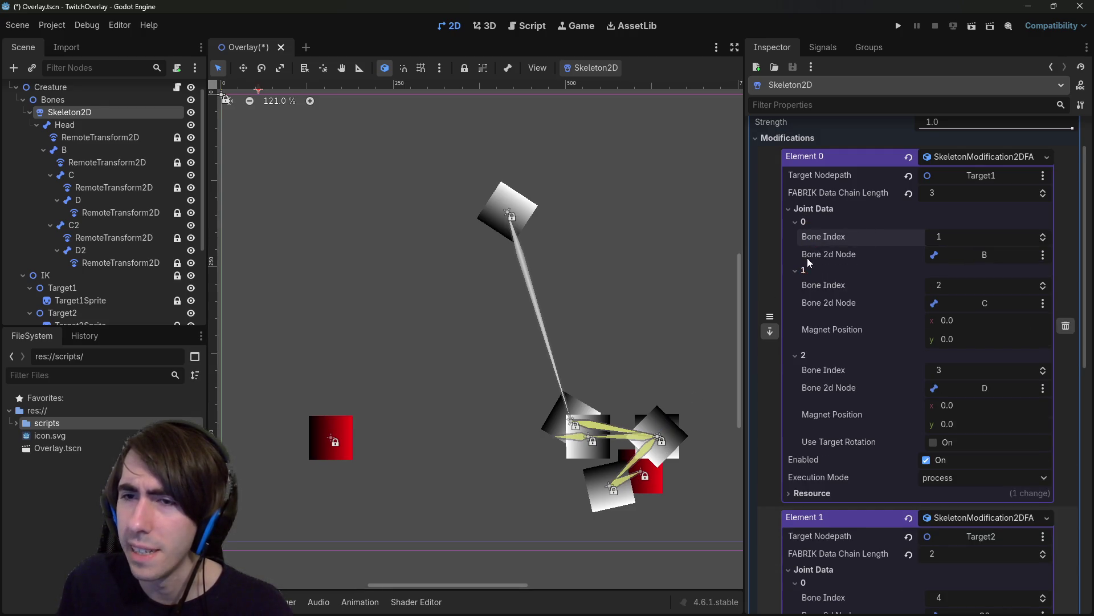
{"action": "mouse_move", "coordinate": [660, 438]}
{"action": "left_mouse_down"}
{"action": "mouse_move", "coordinate": [593, 399]}
{"action": "mouse_move", "coordinate": [519, 286]}
{"action": "mouse_move", "coordinate": [545, 407]}
{"action": "mouse_move", "coordinate": [544, 354]}
{"action": "mouse_move", "coordinate": [516, 301]}
{"action": "left_mouse_up"}
Step: Drag the C2 and Head bones, then move Target1 to 609, 474 and reposition Target2
{"action": "mouse_move", "coordinate": [456, 165]}
{"action": "left_mouse_down"}
{"action": "mouse_move", "coordinate": [366, 308]}
{"action": "mouse_move", "coordinate": [392, 339]}
{"action": "mouse_move", "coordinate": [403, 330]}
{"action": "mouse_move", "coordinate": [370, 294]}
{"action": "mouse_move", "coordinate": [419, 318]}
{"action": "left_mouse_up"}
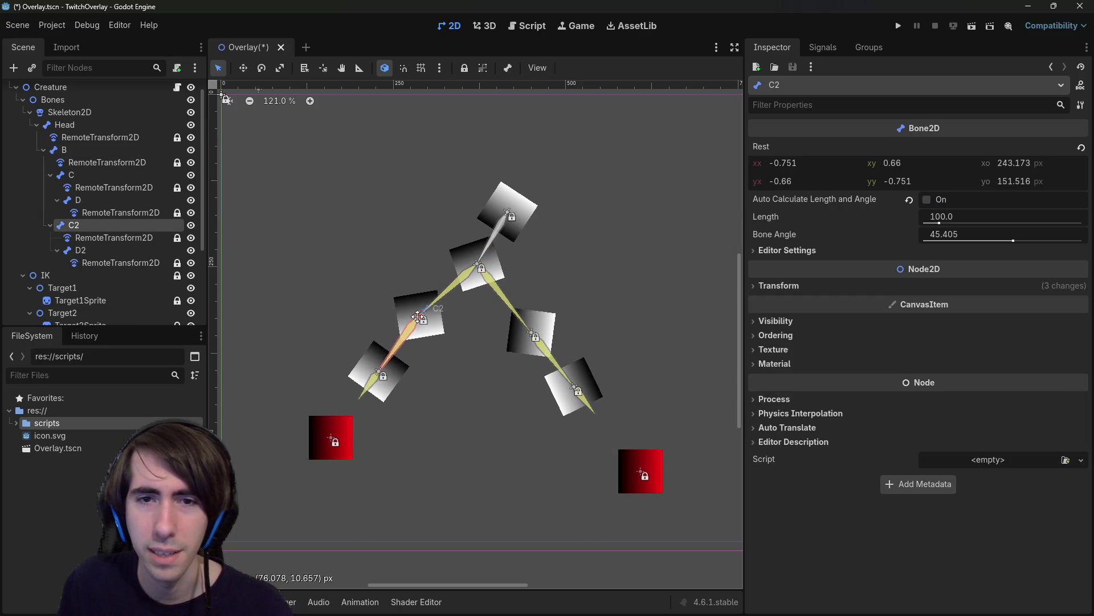
{"action": "mouse_move", "coordinate": [506, 219]}
{"action": "left_mouse_down"}
{"action": "mouse_move", "coordinate": [456, 233]}
{"action": "mouse_move", "coordinate": [474, 265]}
{"action": "left_mouse_up"}
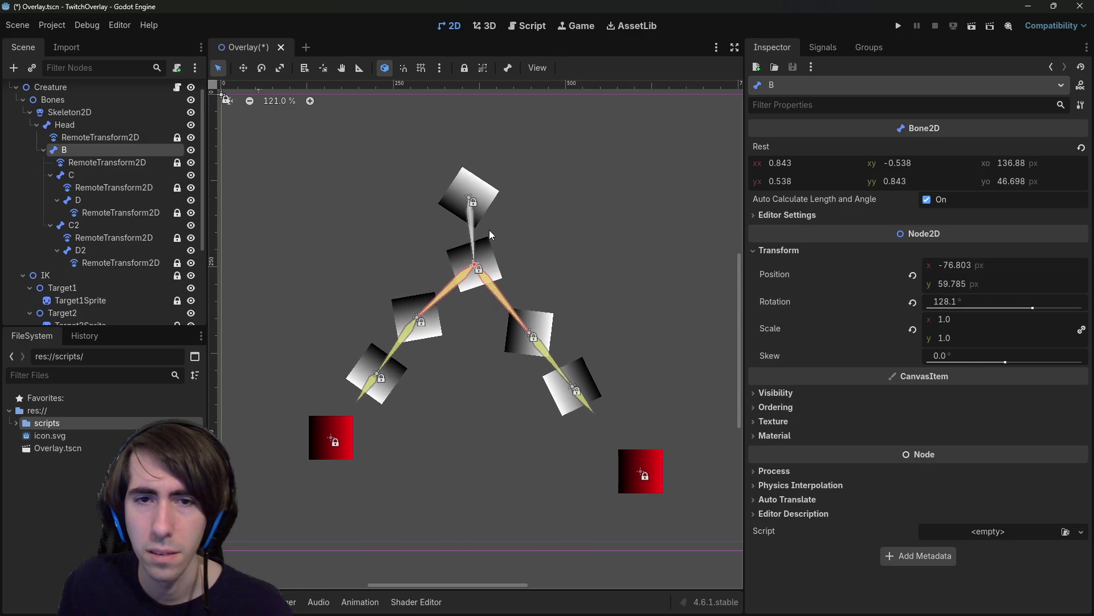
{"action": "mouse_move", "coordinate": [636, 477]}
{"action": "left_mouse_down"}
{"action": "mouse_move", "coordinate": [652, 379]}
{"action": "mouse_move", "coordinate": [591, 465]}
{"action": "mouse_move", "coordinate": [675, 425]}
{"action": "mouse_move", "coordinate": [627, 500]}
{"action": "mouse_move", "coordinate": [707, 372]}
{"action": "mouse_move", "coordinate": [567, 513]}
{"action": "mouse_move", "coordinate": [680, 326]}
{"action": "mouse_move", "coordinate": [652, 426]}
{"action": "mouse_move", "coordinate": [601, 439]}
{"action": "mouse_move", "coordinate": [640, 371]}
{"action": "mouse_move", "coordinate": [552, 439]}
{"action": "mouse_move", "coordinate": [593, 419]}
{"action": "mouse_move", "coordinate": [641, 421]}
{"action": "left_mouse_up"}
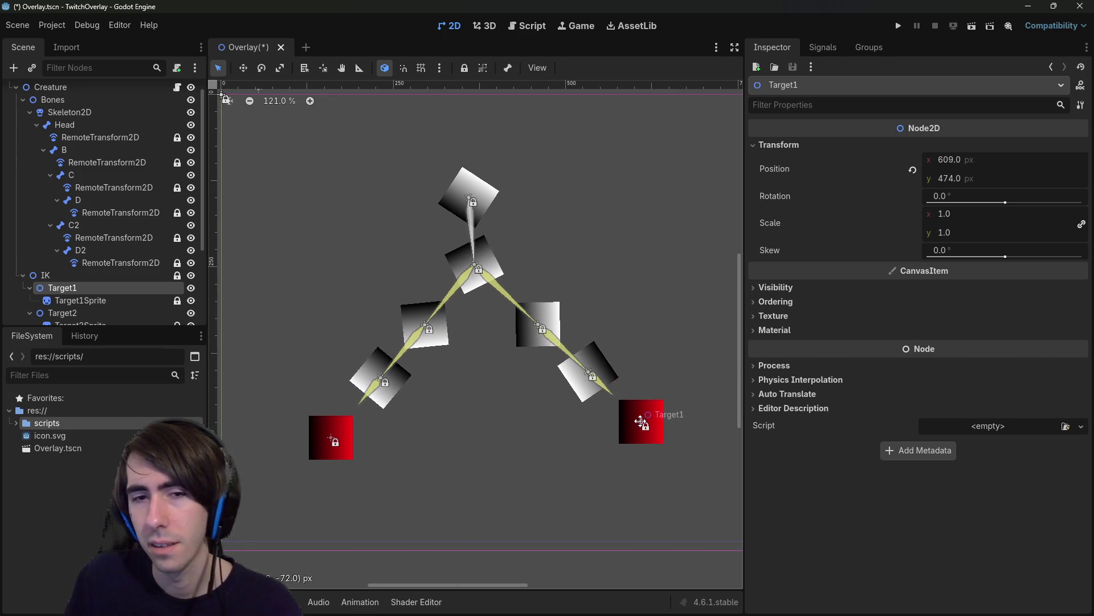
{"action": "mouse_move", "coordinate": [322, 446]}
{"action": "left_mouse_down"}
{"action": "mouse_move", "coordinate": [507, 386]}
{"action": "mouse_move", "coordinate": [493, 458]}
{"action": "mouse_move", "coordinate": [356, 448]}
{"action": "left_mouse_up"}
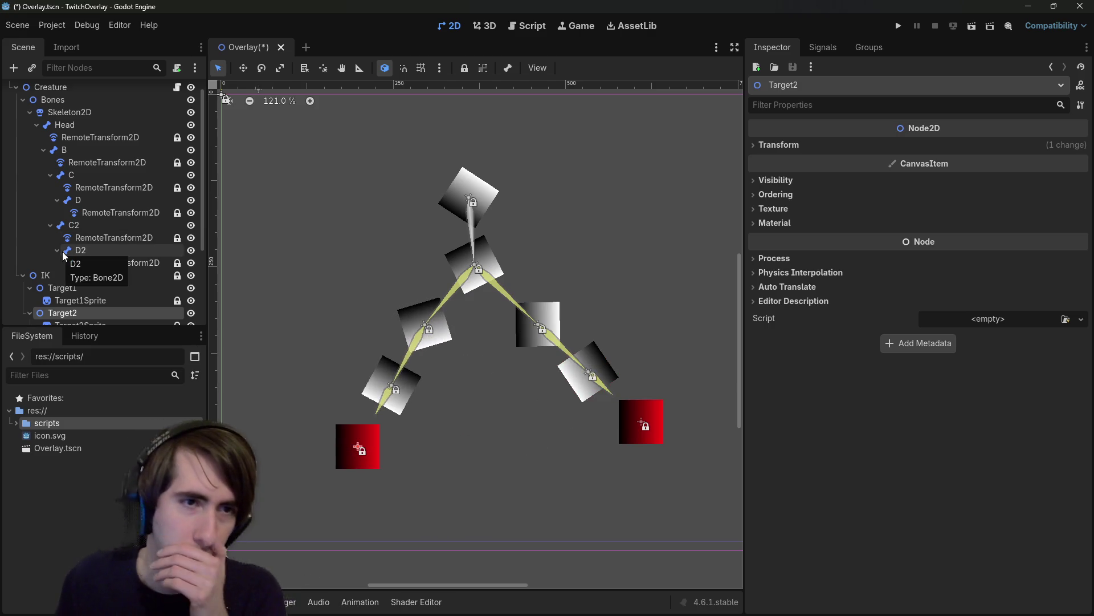
Step: On Skeleton2D, assign bones B and C2 to the Target2 chain's first two joints
{"action": "scroll", "coordinate": [86, 254], "scroll_direction": "down", "scroll_amount": 2}
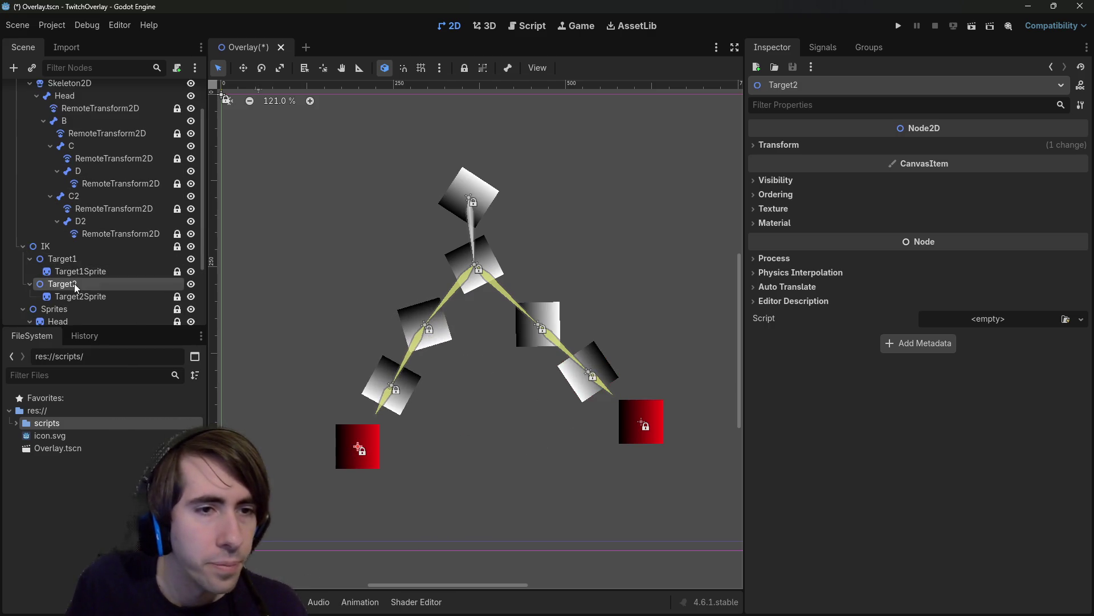
{"action": "left_click", "coordinate": [83, 85]}
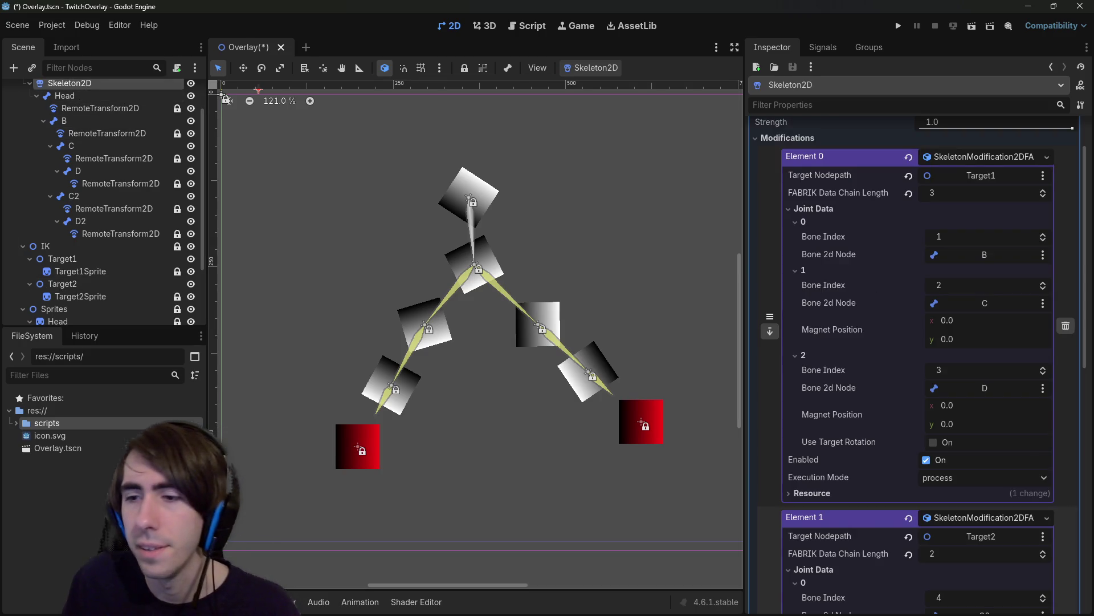
{"action": "scroll", "coordinate": [954, 458], "scroll_direction": "down", "scroll_amount": 4}
{"action": "left_click", "coordinate": [982, 442]}
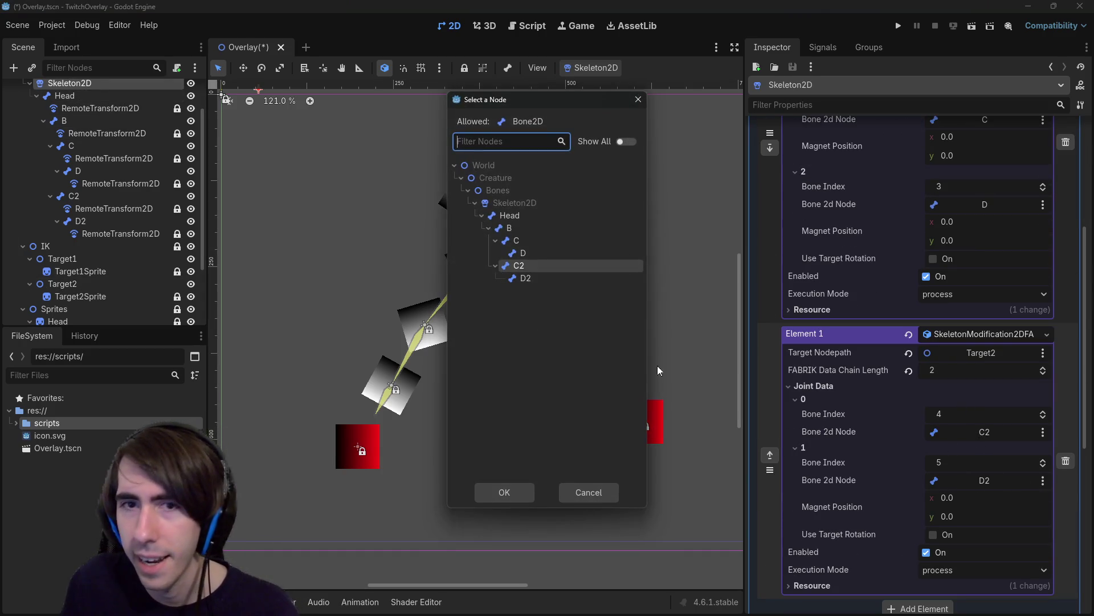
{"action": "double_click", "coordinate": [529, 230]}
{"action": "left_click", "coordinate": [1013, 479]}
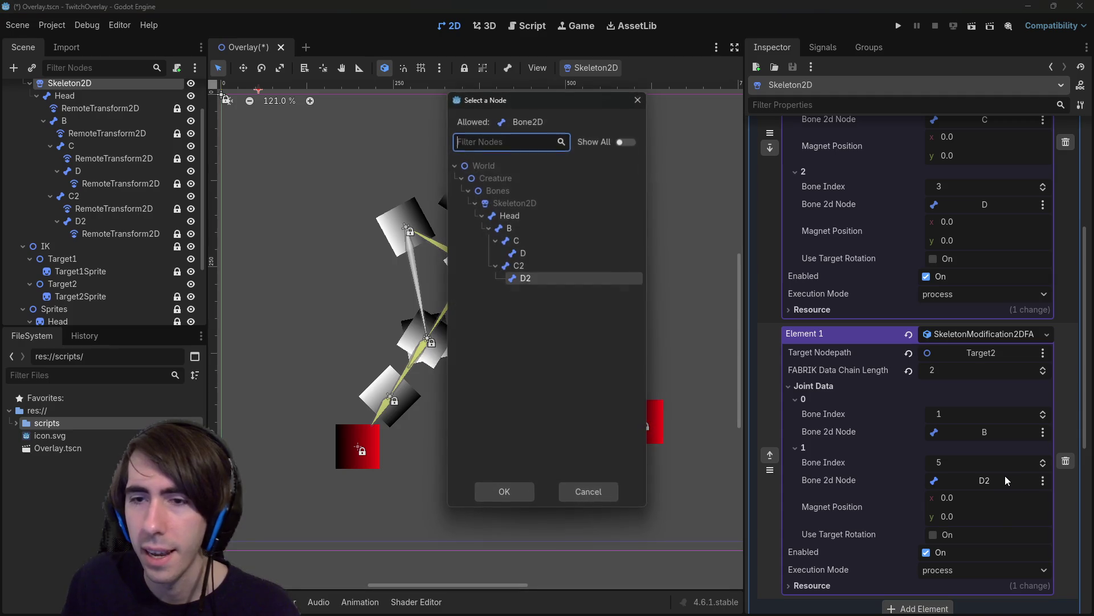
{"action": "left_click", "coordinate": [532, 269]}
{"action": "double_click", "coordinate": [531, 269]}
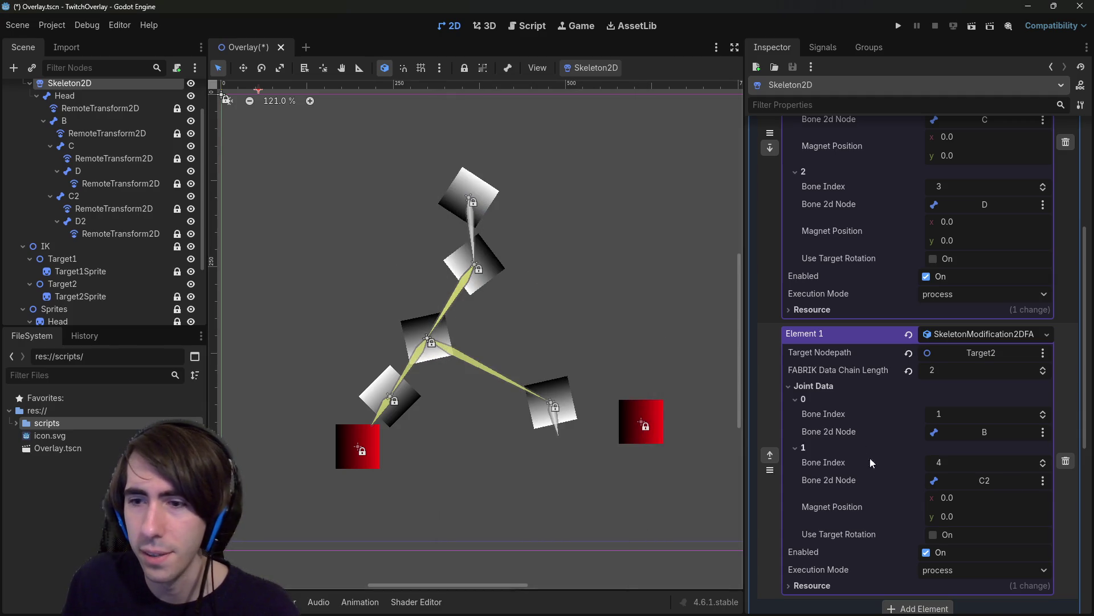
Step: Extend the Target2 chain to three joints with D2 as the third, and save
{"action": "scroll", "coordinate": [918, 525], "scroll_direction": "down", "scroll_amount": 3}
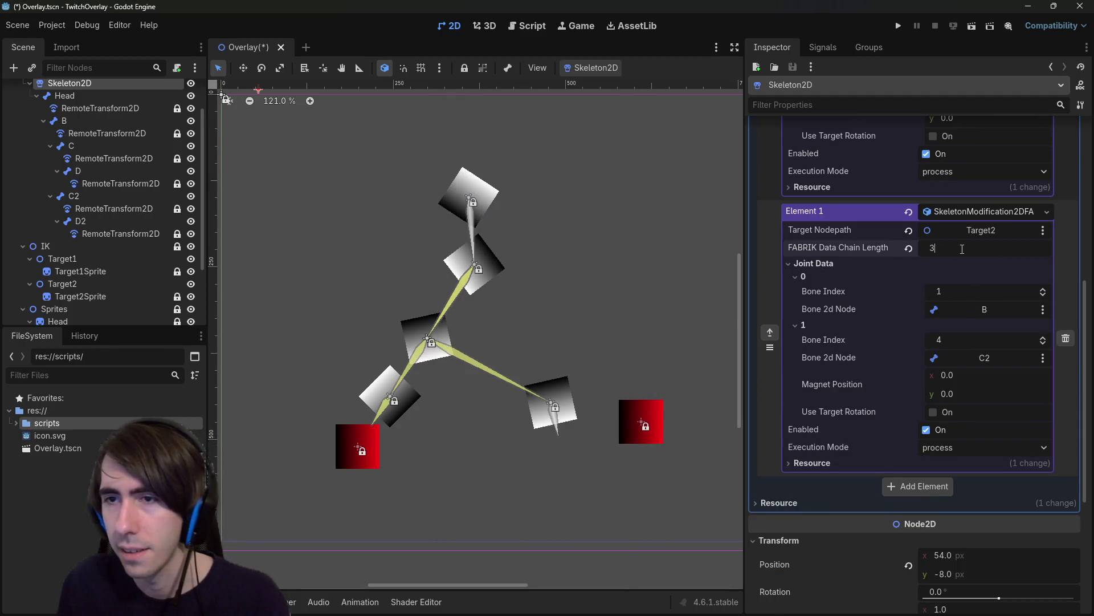
{"action": "left_click", "coordinate": [1043, 245]}
{"action": "left_click", "coordinate": [803, 410]}
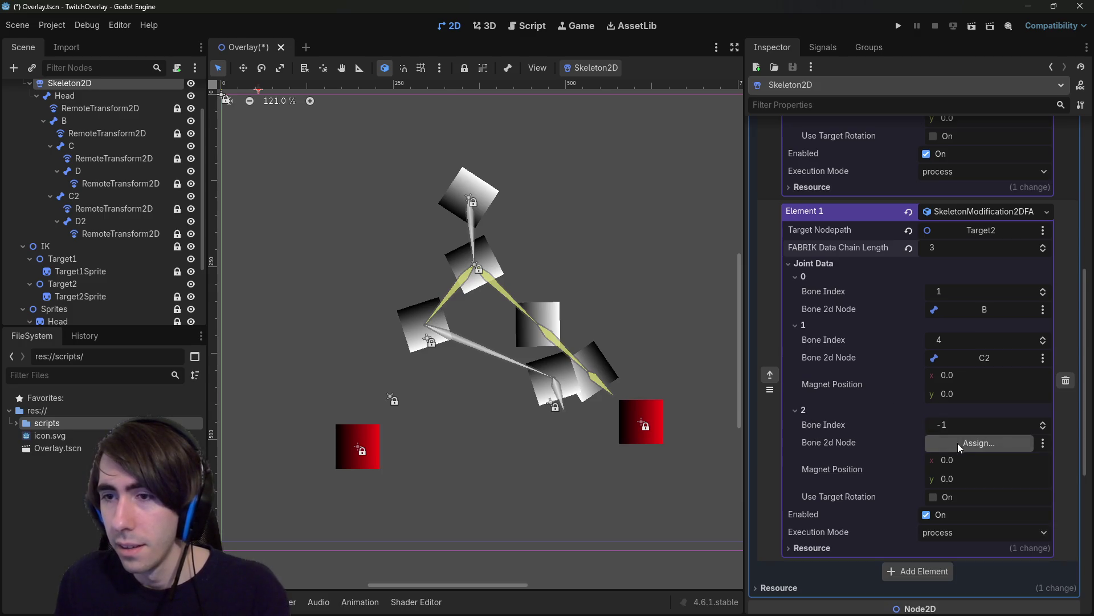
{"action": "left_click", "coordinate": [958, 443]}
{"action": "double_click", "coordinate": [525, 282]}
{"action": "key", "text": "ctrl+s"}
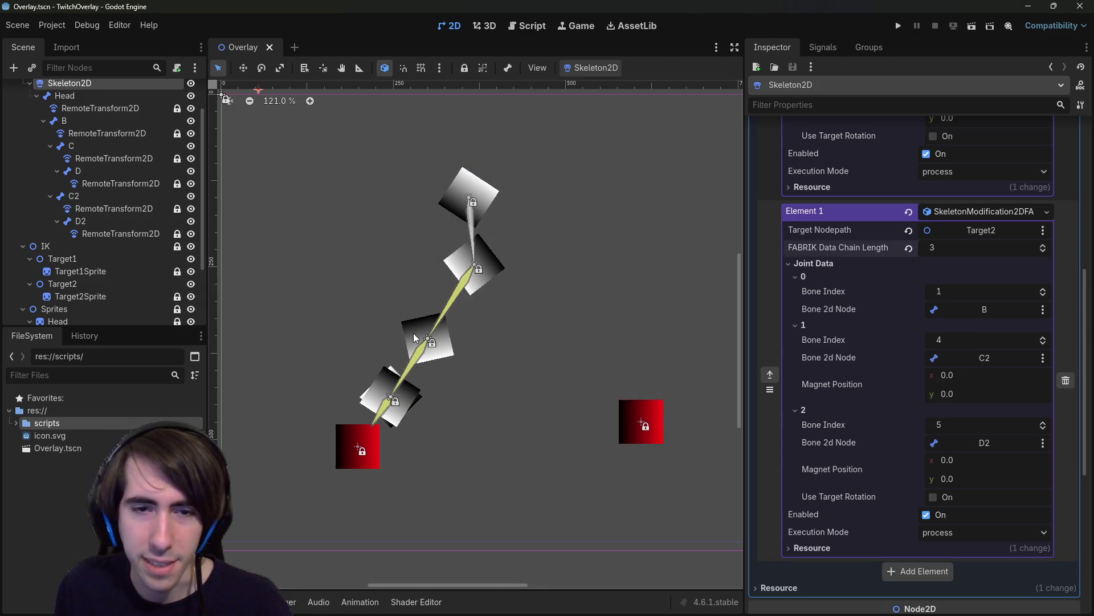
Step: Move Target1 left to 470, 473 to test how the legs respond
{"action": "scroll", "coordinate": [114, 208], "scroll_direction": "up", "scroll_amount": 3}
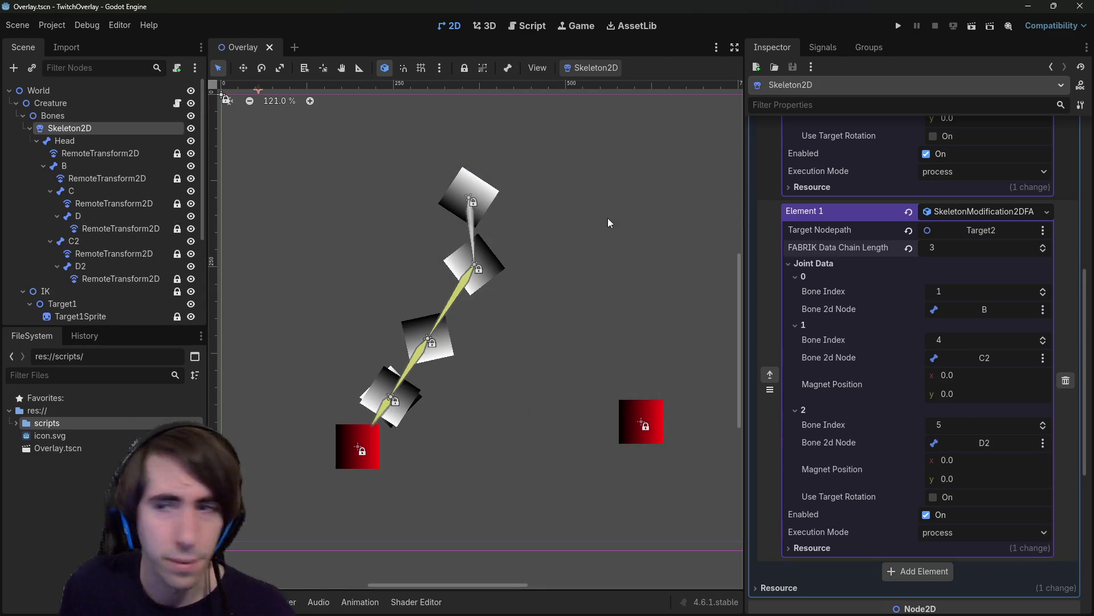
{"action": "scroll", "coordinate": [972, 266], "scroll_direction": "up", "scroll_amount": 5}
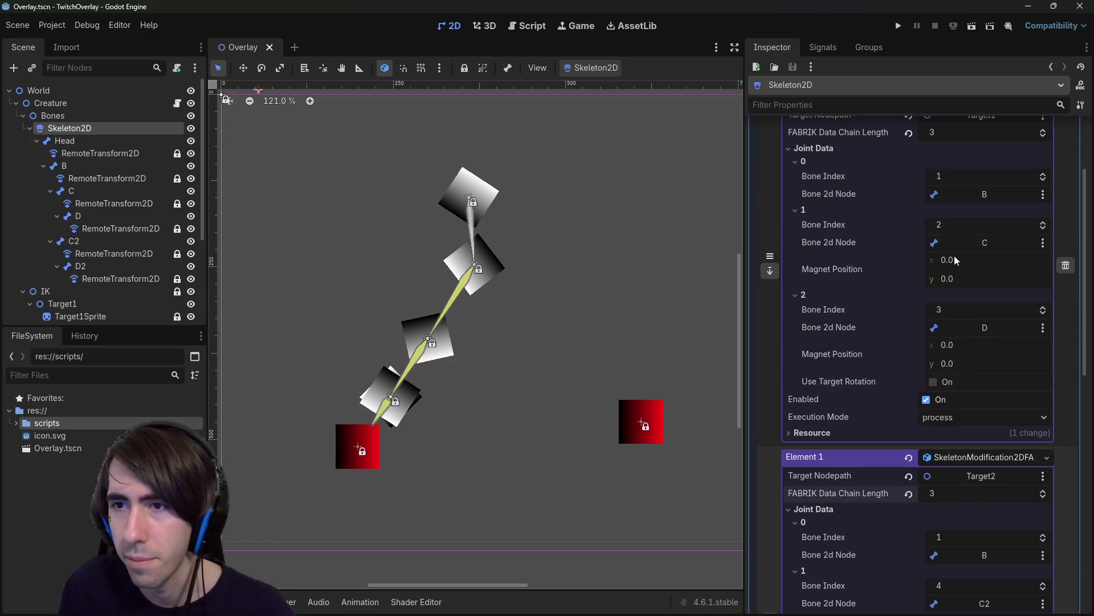
{"action": "scroll", "coordinate": [957, 260], "scroll_direction": "down", "scroll_amount": 4}
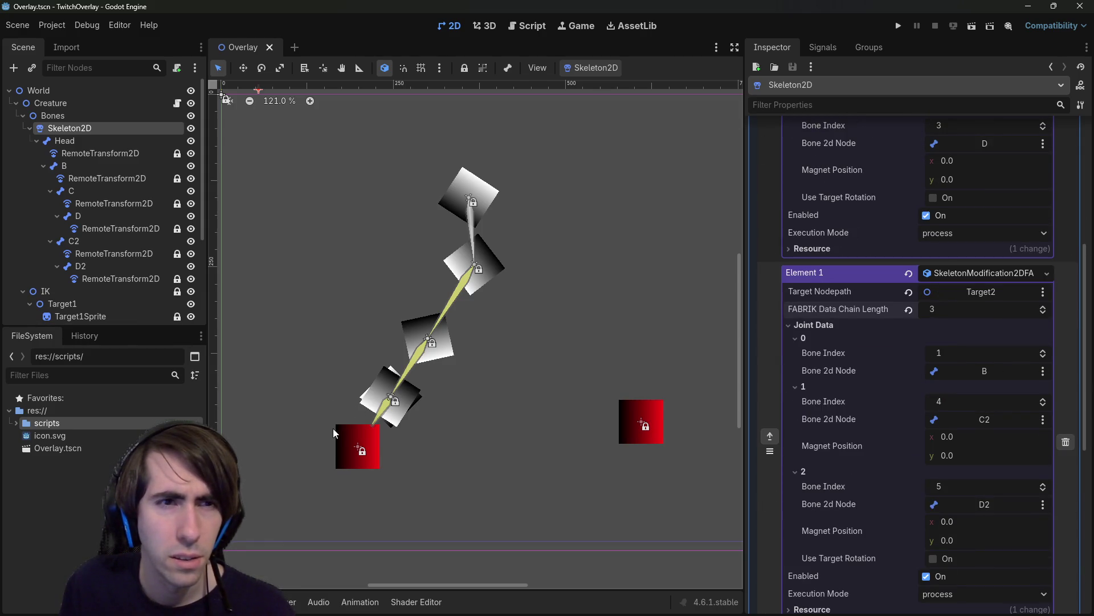
{"action": "scroll", "coordinate": [834, 483], "scroll_direction": "down", "scroll_amount": 1}
{"action": "scroll", "coordinate": [907, 367], "scroll_direction": "up", "scroll_amount": 6}
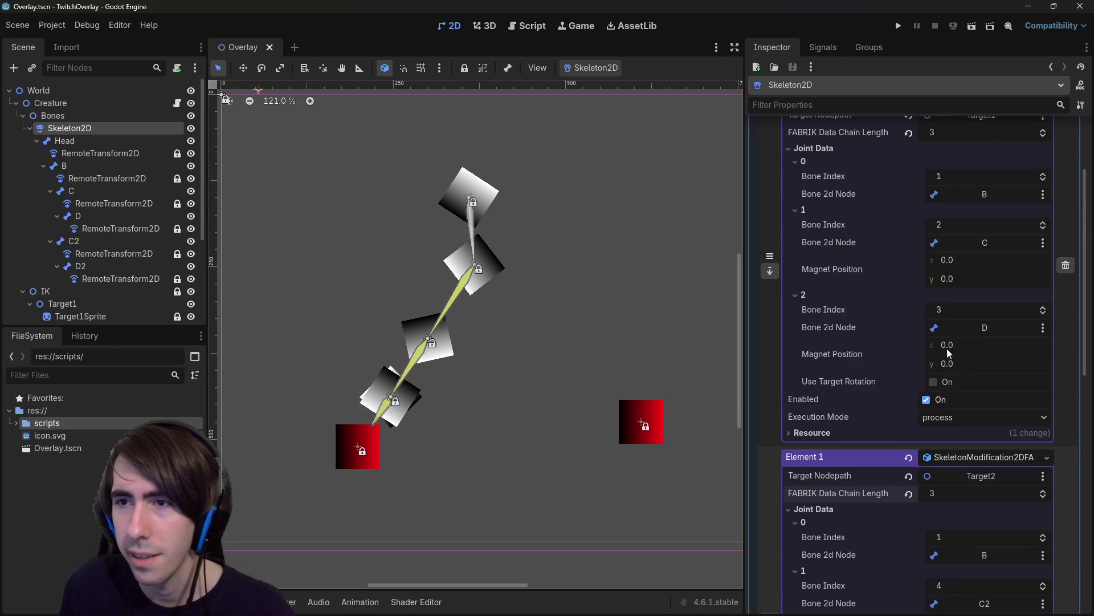
{"action": "scroll", "coordinate": [981, 304], "scroll_direction": "down", "scroll_amount": 4}
{"action": "mouse_move", "coordinate": [644, 427]}
{"action": "left_mouse_down"}
{"action": "mouse_move", "coordinate": [442, 426]}
{"action": "mouse_move", "coordinate": [549, 420]}
{"action": "mouse_move", "coordinate": [488, 436]}
{"action": "mouse_move", "coordinate": [547, 423]}
{"action": "left_mouse_up"}
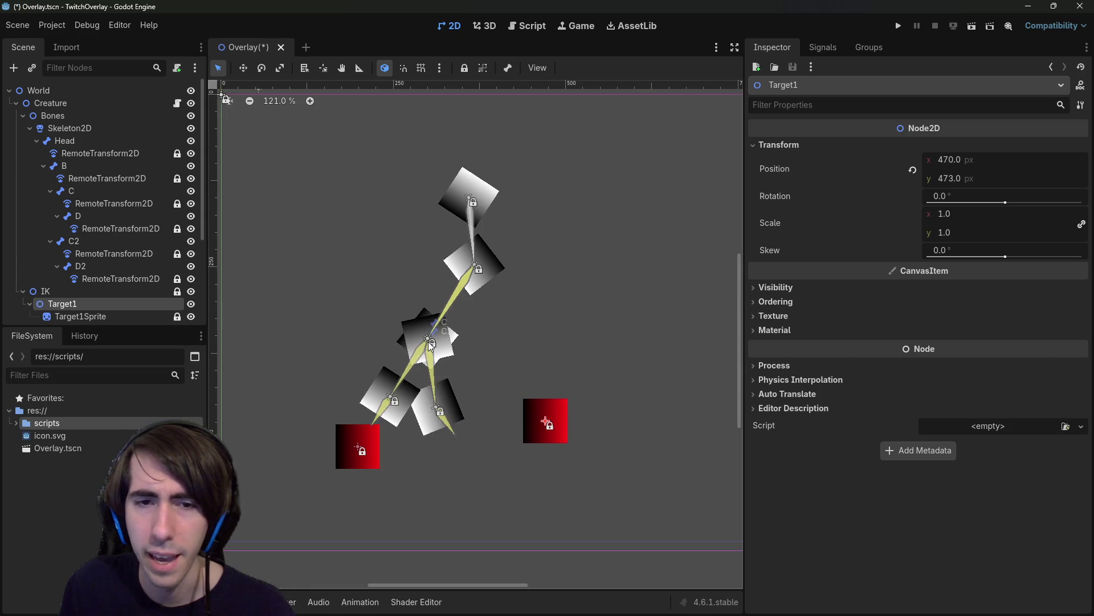
Step: Turn off bone B's Auto Calculate Length and Angle, testing and undoing a bone angle change
{"action": "left_click", "coordinate": [450, 338]}
{"action": "mouse_move", "coordinate": [477, 268]}
{"action": "left_mouse_down"}
{"action": "mouse_move", "coordinate": [462, 279]}
{"action": "mouse_move", "coordinate": [489, 266]}
{"action": "left_mouse_up"}
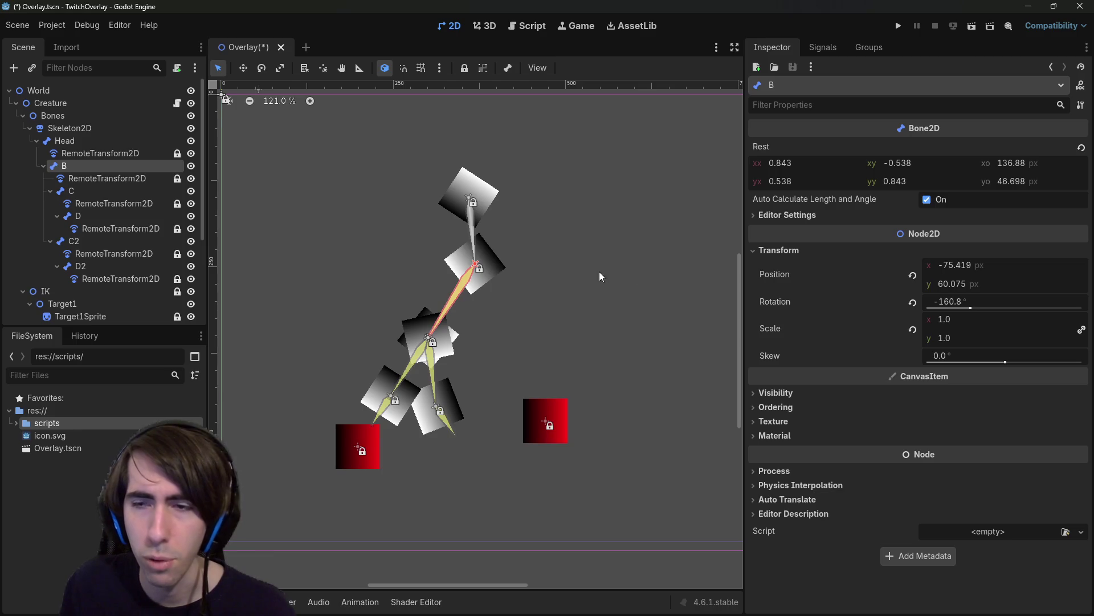
{"action": "left_click", "coordinate": [930, 200]}
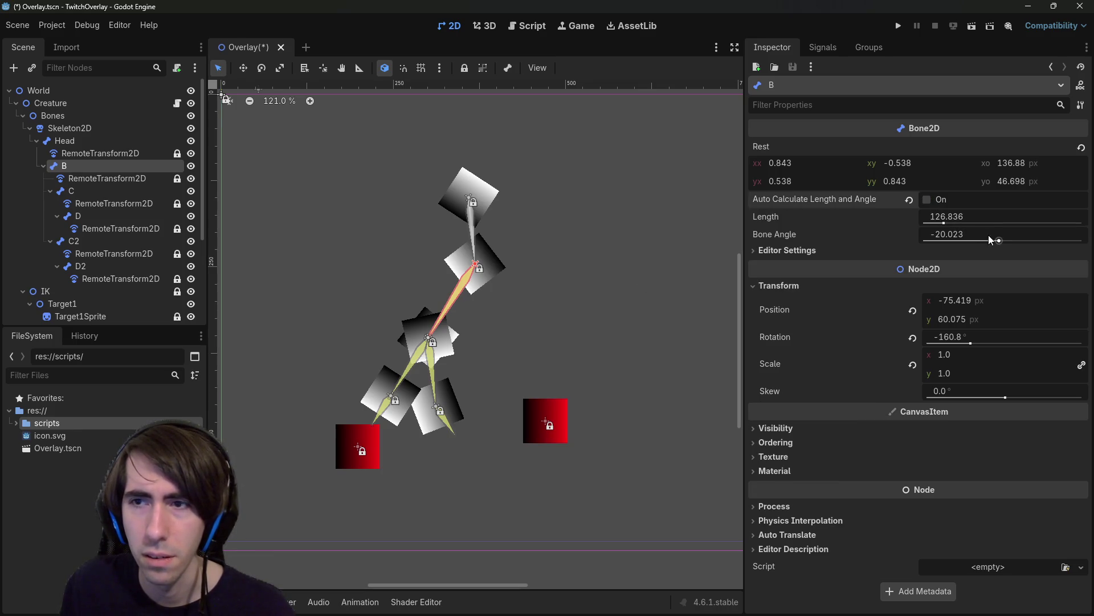
{"action": "left_click_drag", "start_coordinate": [999, 242], "coordinate": [977, 246]}
{"action": "key", "text": "ctrl+z"}
Step: Try moving bone D, then reselect bone B and Skeleton2D's modification stack
{"action": "left_click", "coordinate": [428, 336]}
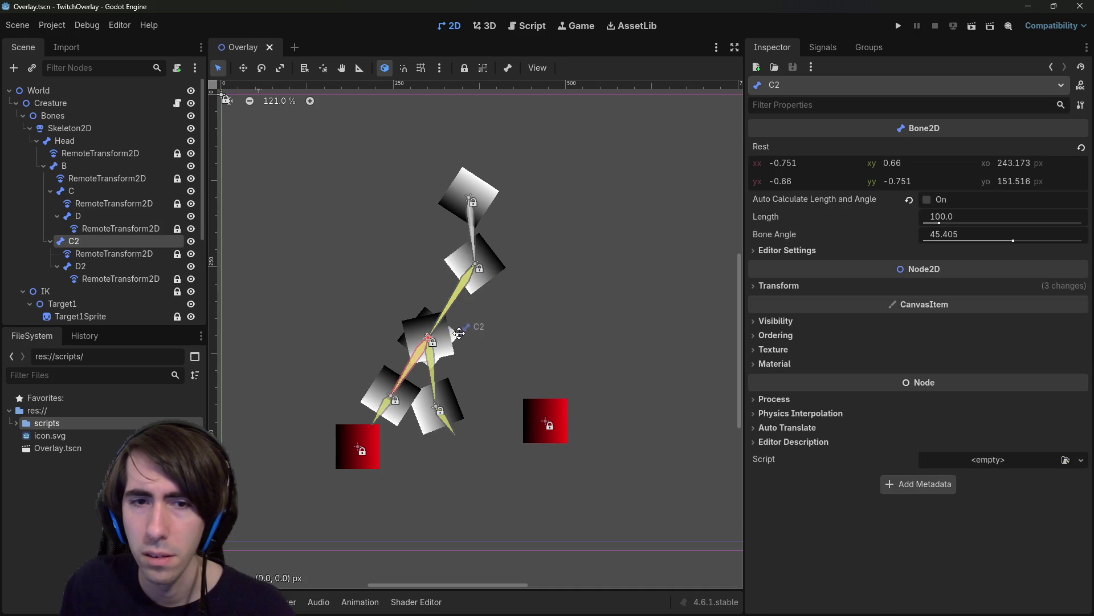
{"action": "left_click", "coordinate": [525, 389]}
{"action": "left_click_drag", "start_coordinate": [525, 390], "coordinate": [426, 403]}
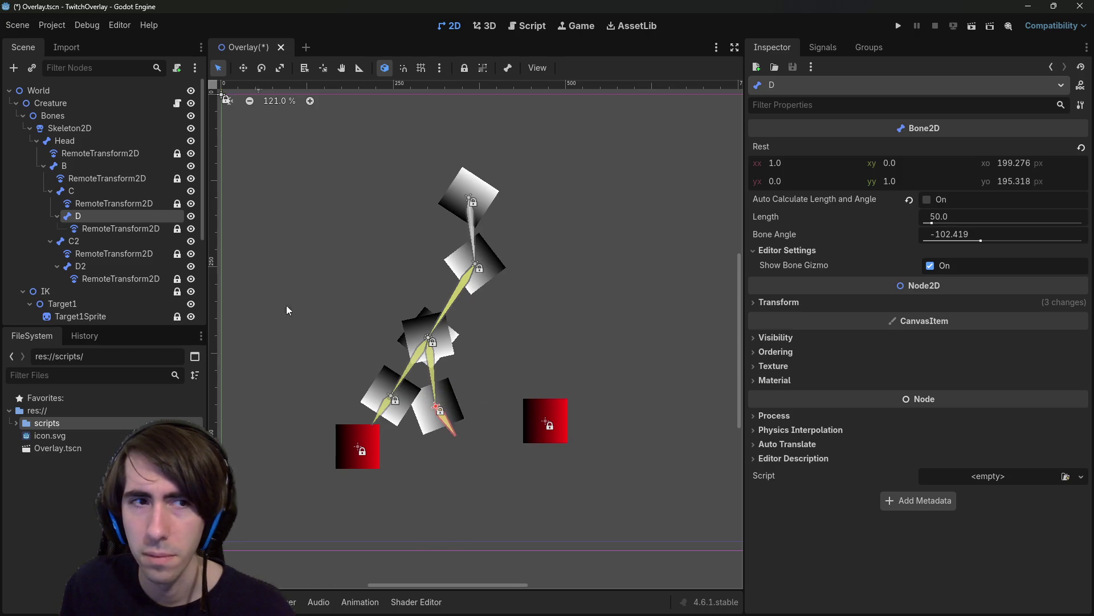
{"action": "left_click", "coordinate": [104, 179]}
{"action": "left_click", "coordinate": [87, 165]}
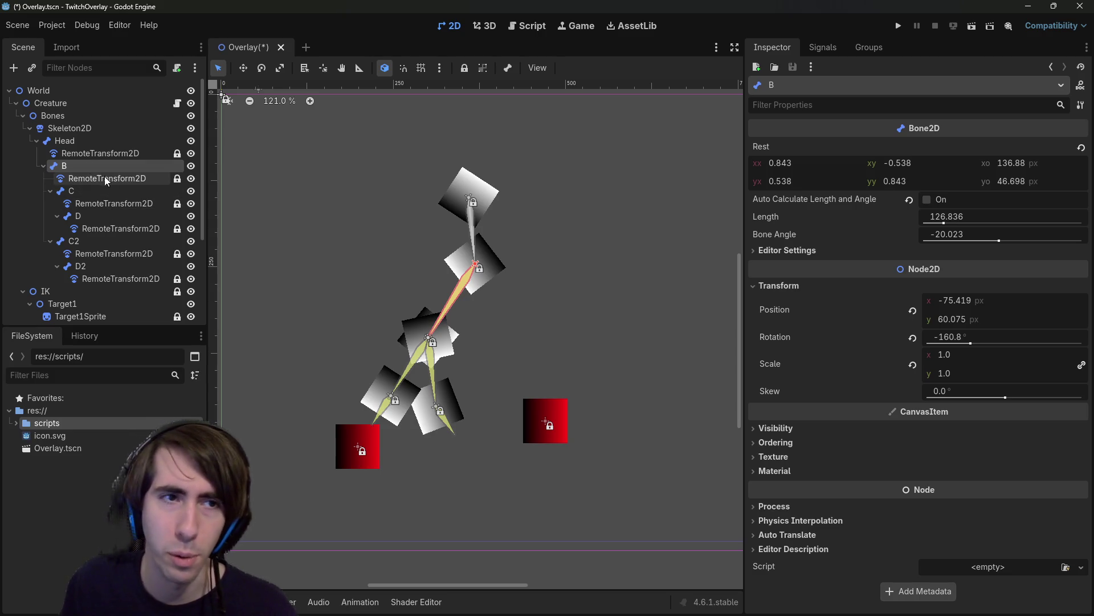
{"action": "left_click", "coordinate": [80, 130]}
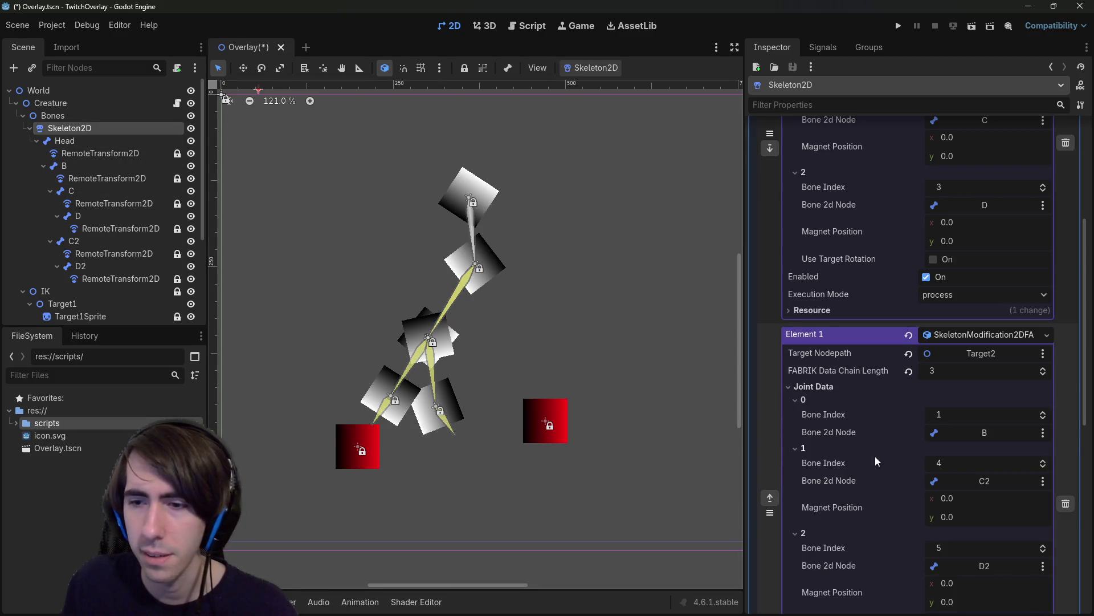
Step: Disable the Target2 FABRIK chain and save the scene
{"action": "scroll", "coordinate": [876, 461], "scroll_direction": "down", "scroll_amount": 3}
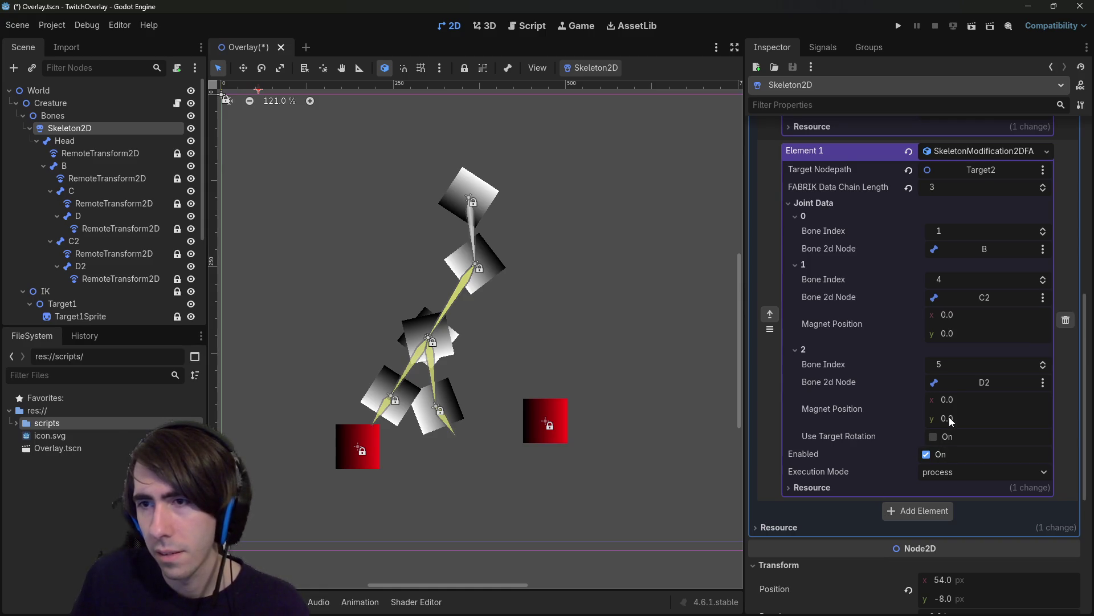
{"action": "scroll", "coordinate": [912, 310], "scroll_direction": "up", "scroll_amount": 1}
{"action": "left_click", "coordinate": [848, 265]}
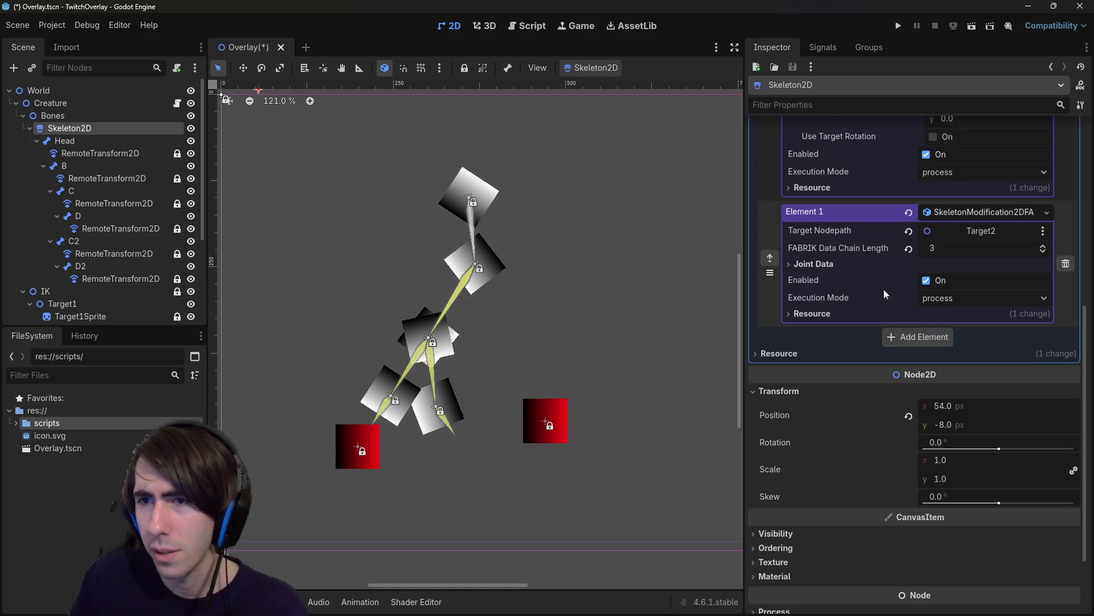
{"action": "left_click", "coordinate": [943, 283]}
{"action": "key", "text": "ctrl+s"}
Step: Pull bones C2 and D2 into place and move Target1 further right
{"action": "left_click_drag", "start_coordinate": [499, 336], "coordinate": [393, 330]}
{"action": "left_click_drag", "start_coordinate": [534, 326], "coordinate": [371, 419]}
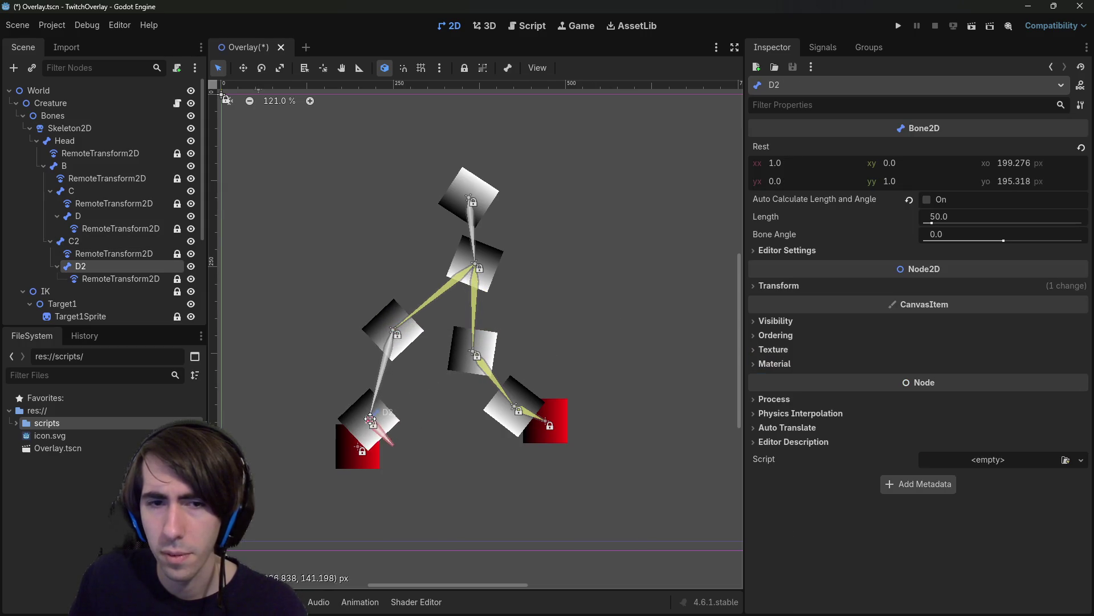
{"action": "mouse_move", "coordinate": [547, 422]}
{"action": "left_mouse_down"}
{"action": "mouse_move", "coordinate": [632, 344]}
{"action": "mouse_move", "coordinate": [670, 404]}
{"action": "mouse_move", "coordinate": [593, 386]}
{"action": "mouse_move", "coordinate": [449, 439]}
{"action": "mouse_move", "coordinate": [501, 452]}
{"action": "mouse_move", "coordinate": [605, 400]}
{"action": "mouse_move", "coordinate": [544, 459]}
{"action": "mouse_move", "coordinate": [586, 422]}
{"action": "left_mouse_up"}
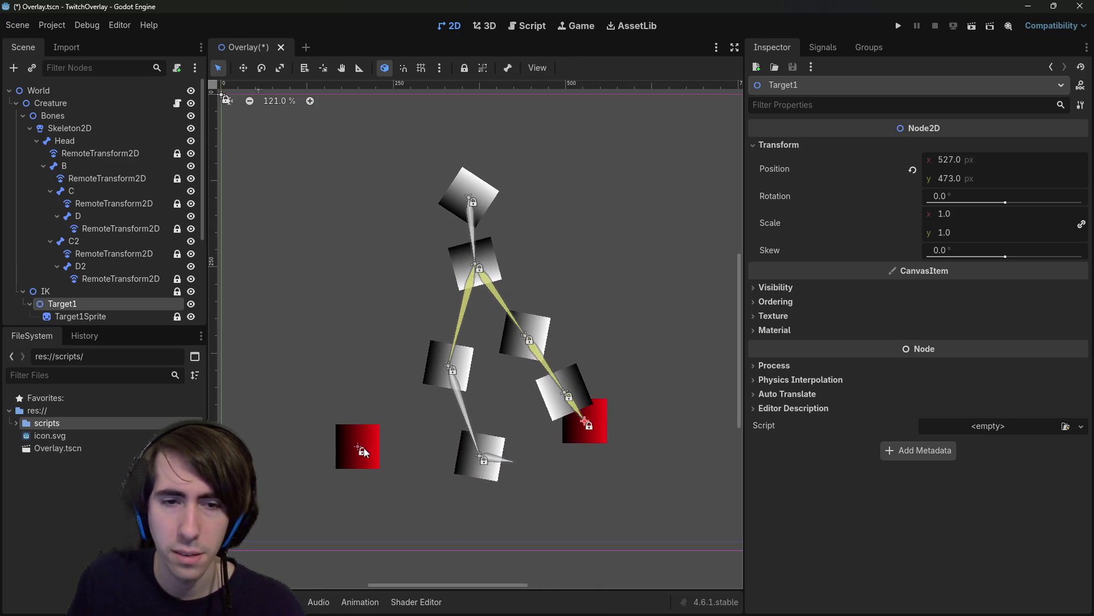
{"action": "left_click", "coordinate": [102, 128]}
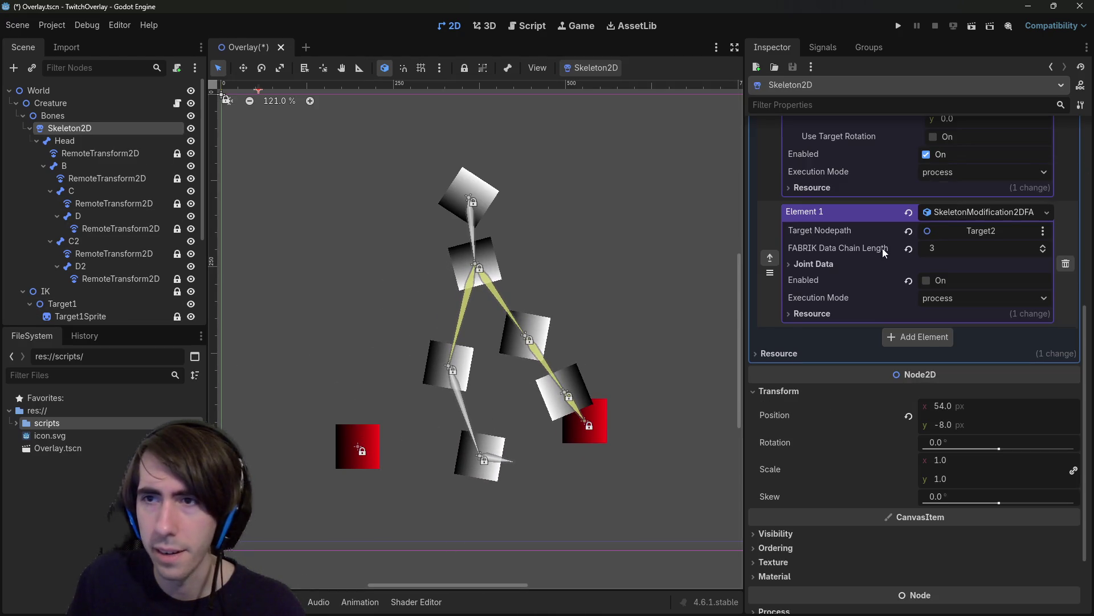
{"action": "scroll", "coordinate": [884, 253], "scroll_direction": "up", "scroll_amount": 2}
Step: Disable the Target1 chain, enable the Target2 chain, and move Target2 so that leg follows
{"action": "left_click", "coordinate": [926, 216]}
{"action": "left_click", "coordinate": [927, 343]}
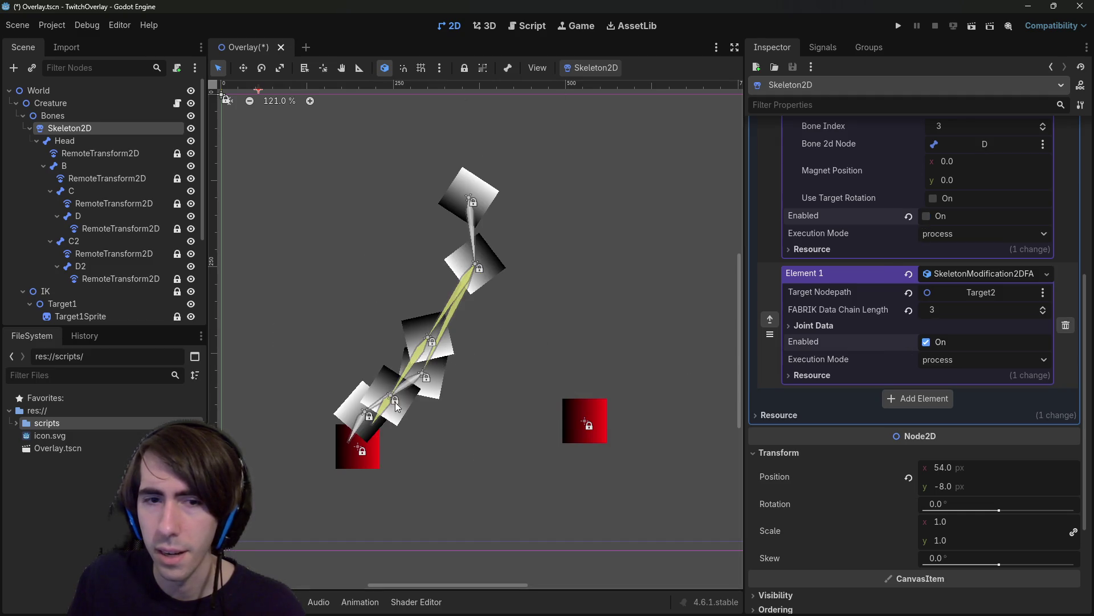
{"action": "mouse_move", "coordinate": [360, 453]}
{"action": "left_mouse_down"}
{"action": "mouse_move", "coordinate": [488, 495]}
{"action": "mouse_move", "coordinate": [392, 432]}
{"action": "left_mouse_up"}
Step: Reselect Skeleton2D and bring up options for the first modification element
{"action": "left_click", "coordinate": [85, 125]}
{"action": "left_click", "coordinate": [85, 112]}
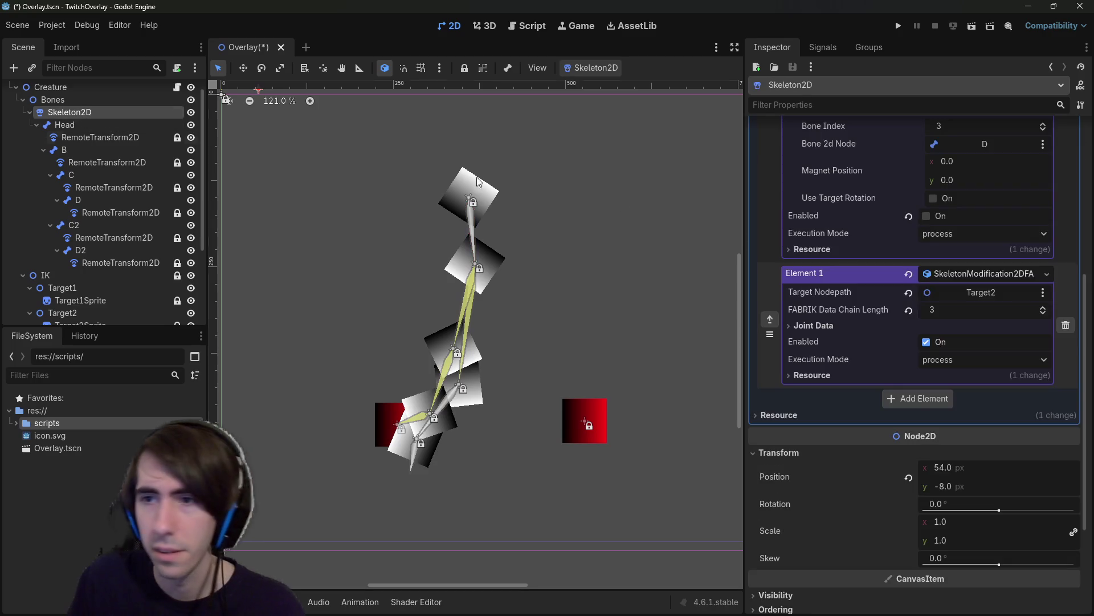
{"action": "scroll", "coordinate": [932, 287], "scroll_direction": "up", "scroll_amount": 3}
{"action": "scroll", "coordinate": [912, 255], "scroll_direction": "up", "scroll_amount": 3}
{"action": "right_click", "coordinate": [856, 290]}
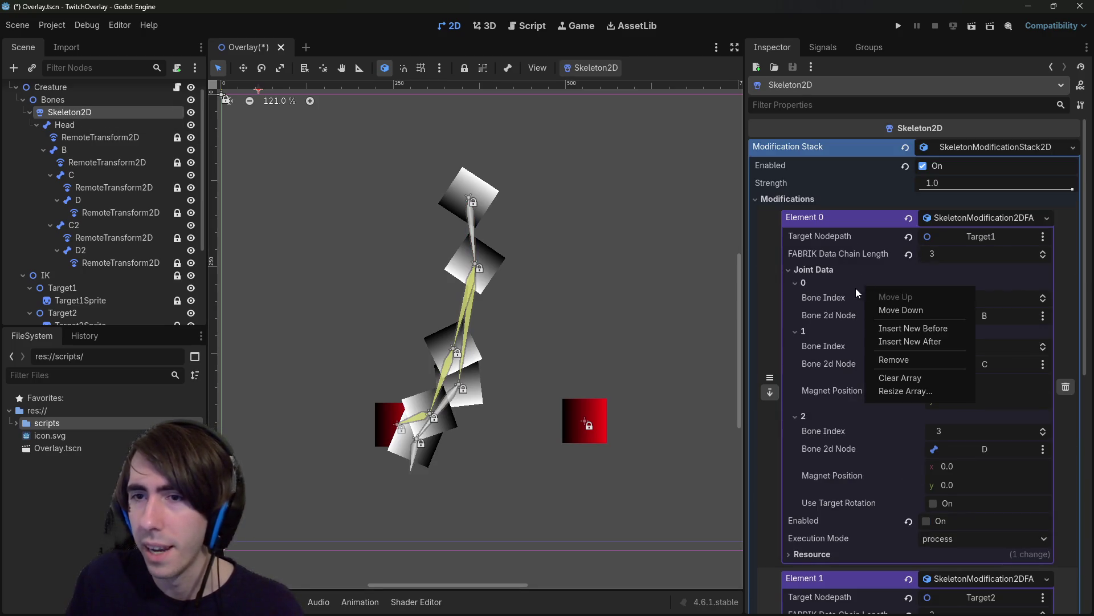
Step: Remove the Target1 modification, inspect the remaining joint data, then undo the removal
{"action": "left_click", "coordinate": [905, 358]}
{"action": "left_click", "coordinate": [822, 271]}
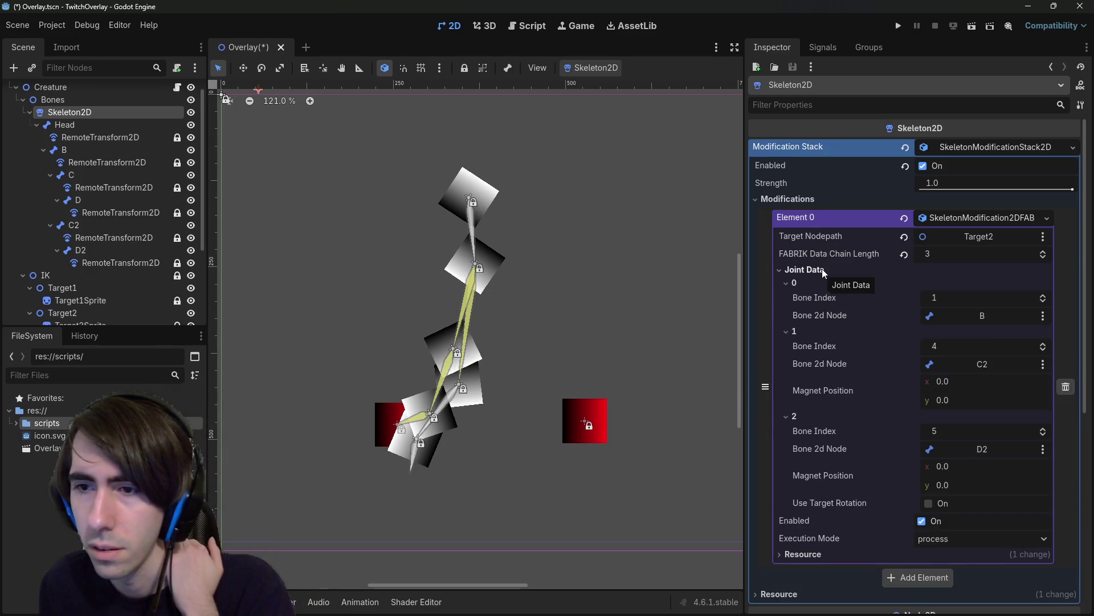
{"action": "right_click", "coordinate": [829, 294]}
{"action": "left_click", "coordinate": [823, 291]}
{"action": "scroll", "coordinate": [854, 330], "scroll_direction": "down", "scroll_amount": 3}
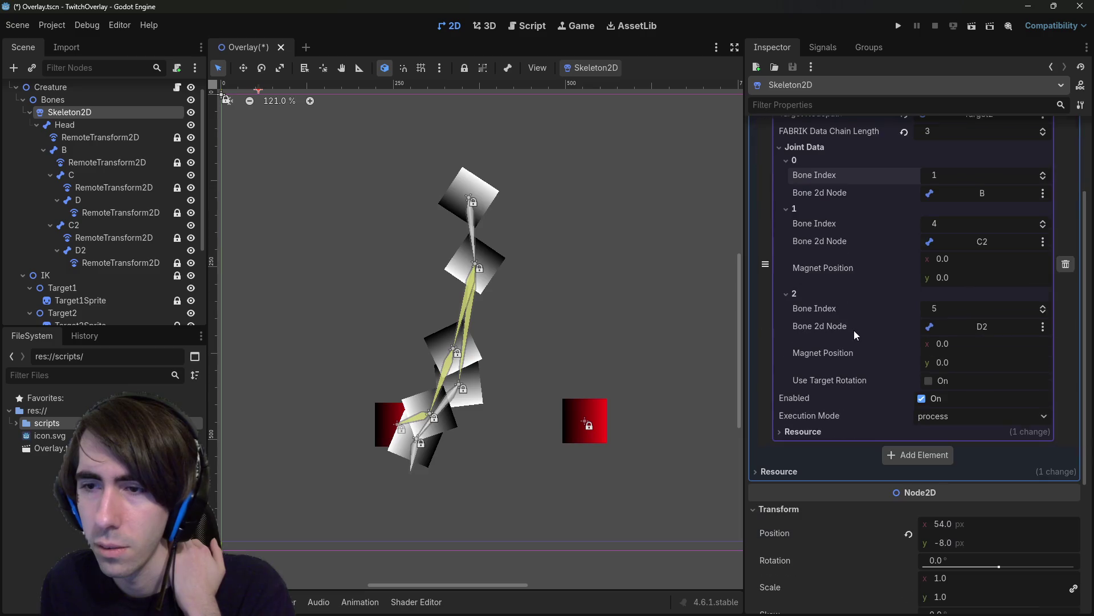
{"action": "scroll", "coordinate": [847, 330], "scroll_direction": "up", "scroll_amount": 3}
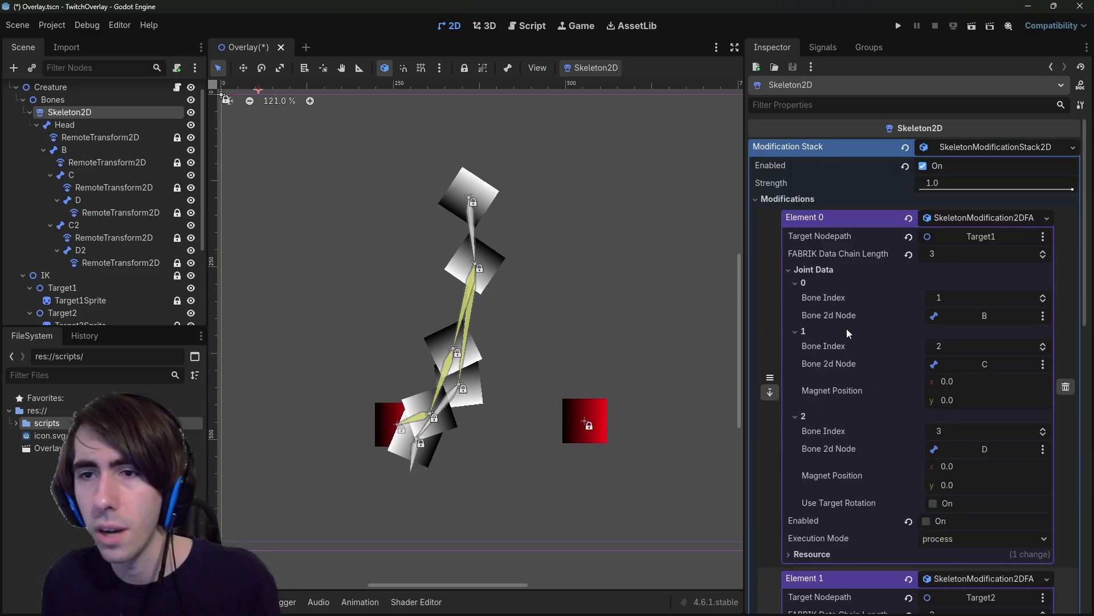
{"action": "key", "text": "ctrl+z"}
{"action": "scroll", "coordinate": [846, 327], "scroll_direction": "down", "scroll_amount": 1}
{"action": "right_click", "coordinate": [855, 232]}
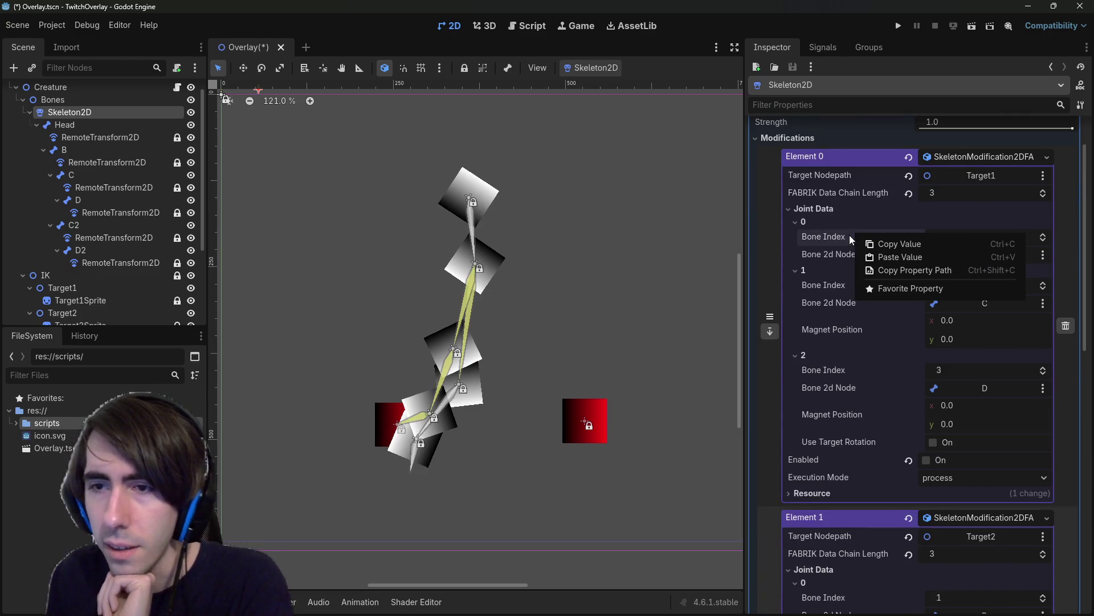
{"action": "left_click", "coordinate": [891, 242]}
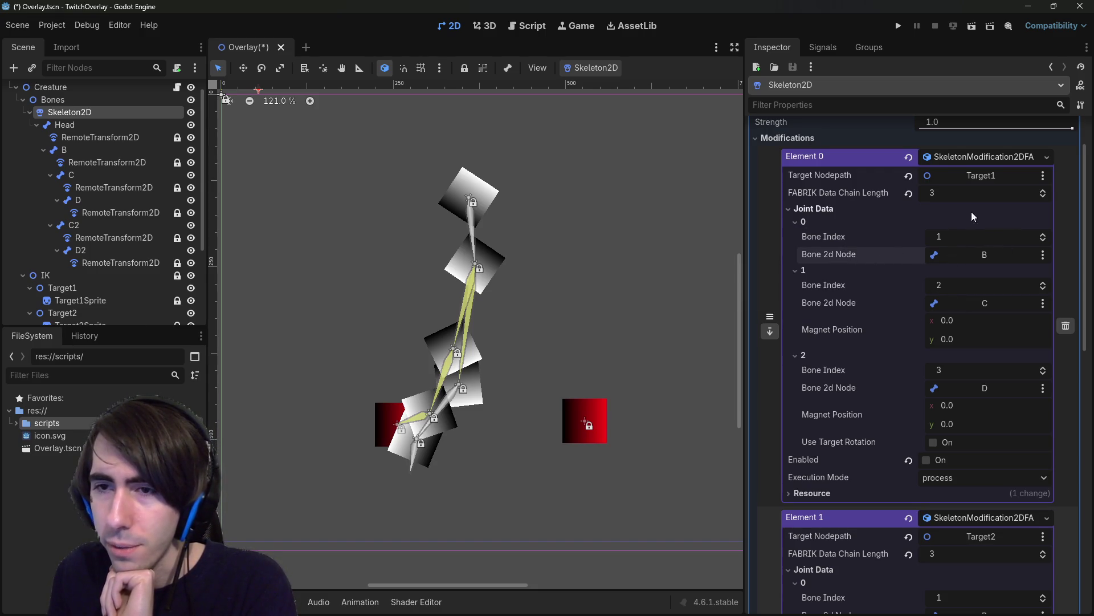
Step: Set the C–D chain's joint 0 bone index to 2 and its chain length to 2
{"action": "left_click", "coordinate": [966, 235]}
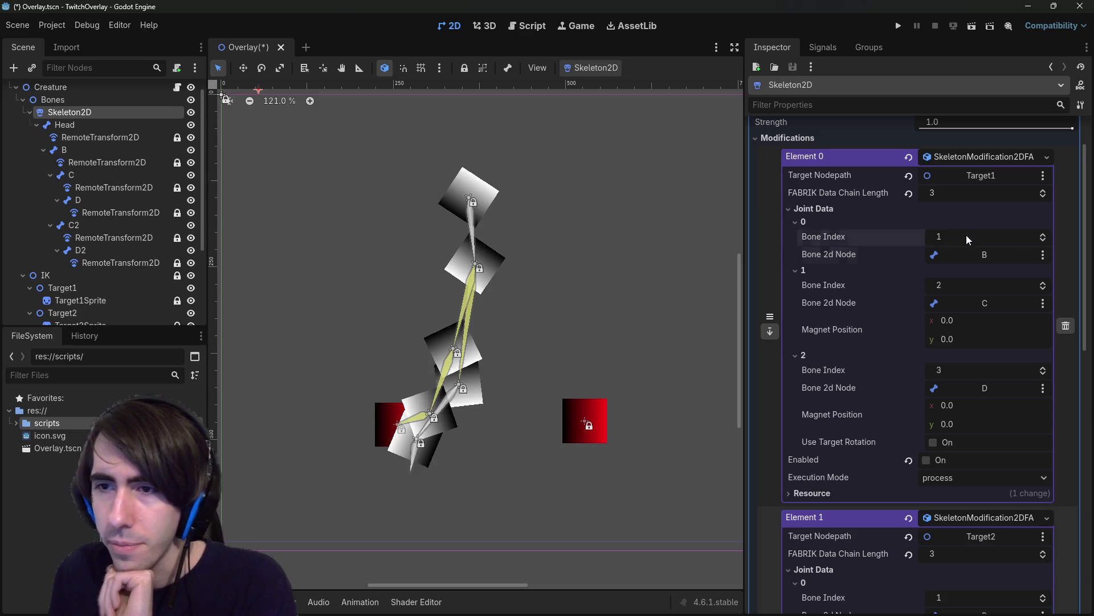
{"action": "type", "text": "2"}
{"action": "key", "text": "BackSpace"}
{"action": "key", "text": "Return"}
{"action": "scroll", "coordinate": [964, 285], "scroll_direction": "up", "scroll_amount": 1}
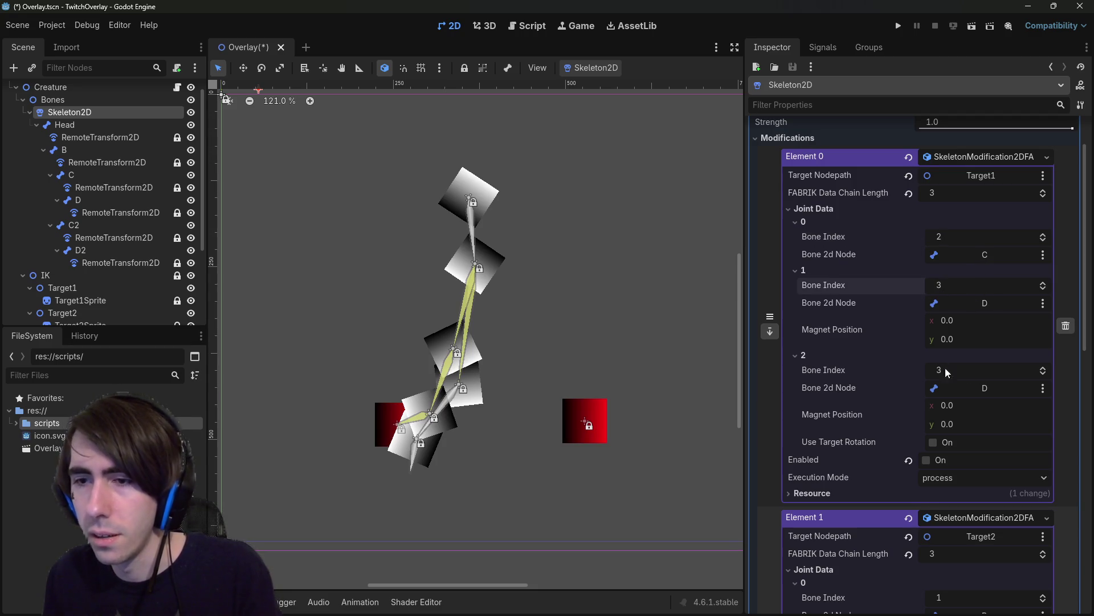
{"action": "right_click", "coordinate": [847, 372]}
{"action": "left_click", "coordinate": [832, 381]}
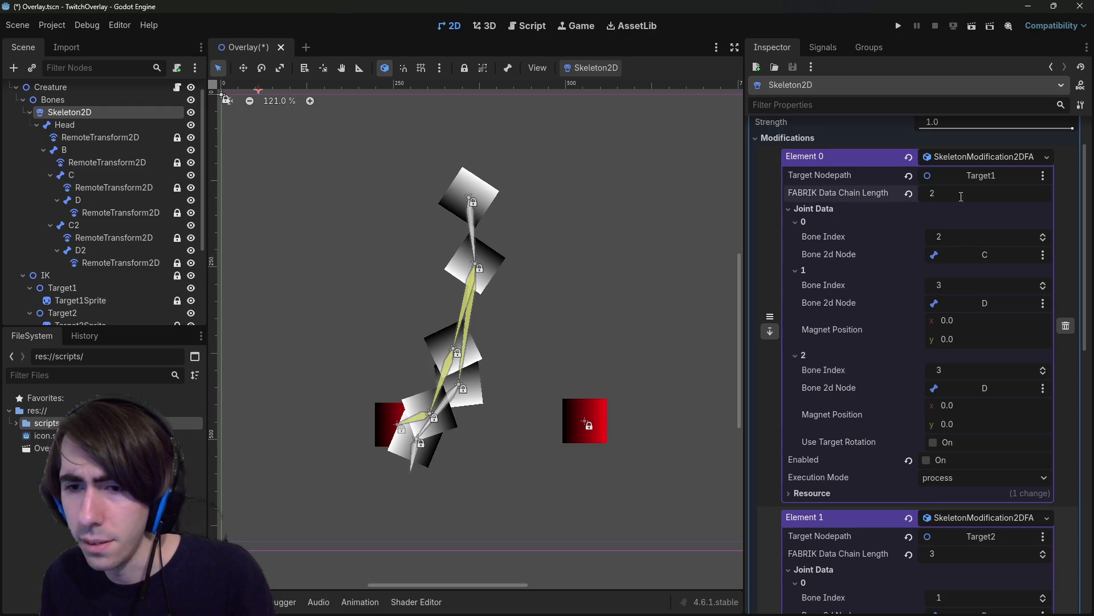
{"action": "key", "text": "Return"}
Step: Give the second chain bone indices 4 and 5 (C2, D2), length 2, and save
{"action": "scroll", "coordinate": [864, 394], "scroll_direction": "down", "scroll_amount": 3}
{"action": "left_click", "coordinate": [966, 344]}
{"action": "left_click", "coordinate": [955, 390]}
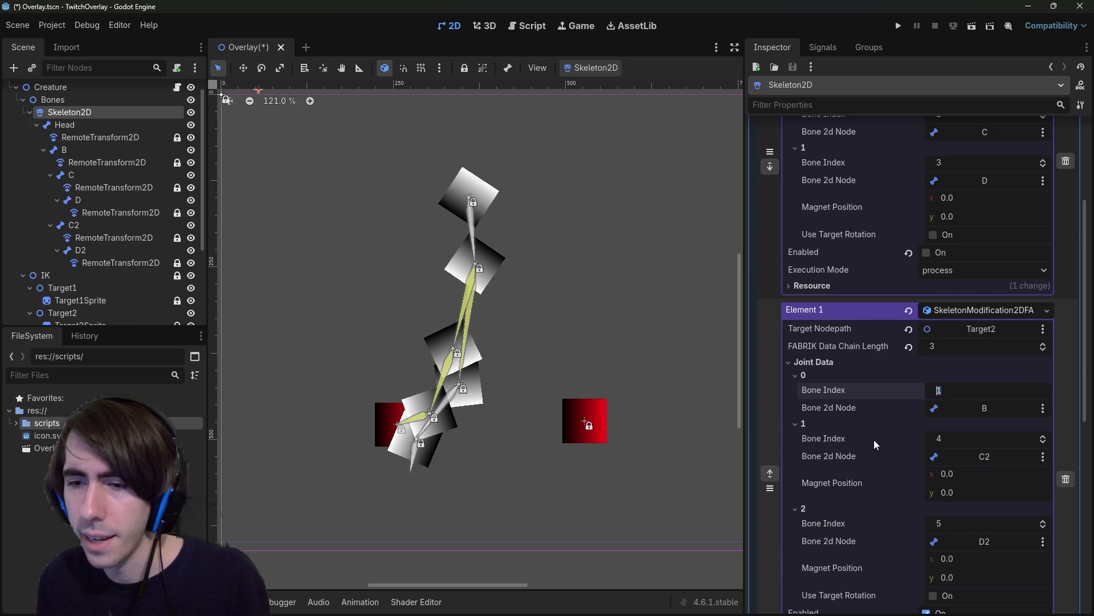
{"action": "scroll", "coordinate": [874, 439], "scroll_direction": "down", "scroll_amount": 2}
{"action": "type", "text": "4"}
{"action": "key", "text": "Return"}
{"action": "left_click", "coordinate": [959, 379]}
{"action": "type", "text": "5"}
{"action": "key", "text": "Return"}
{"action": "left_click_drag", "start_coordinate": [960, 282], "coordinate": [929, 284]}
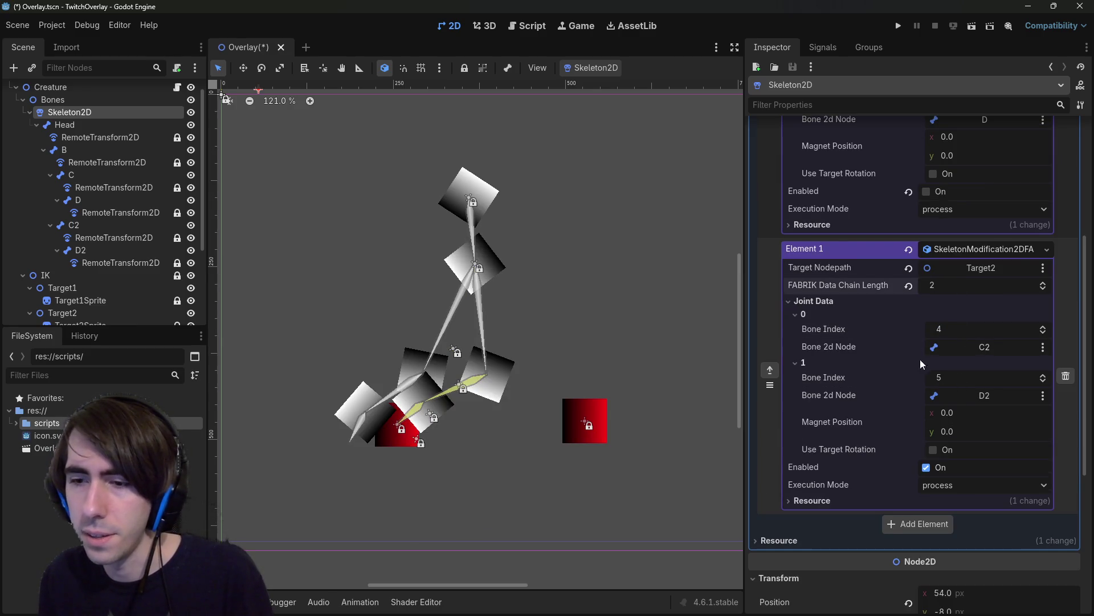
{"action": "key", "text": "ctrl+s"}
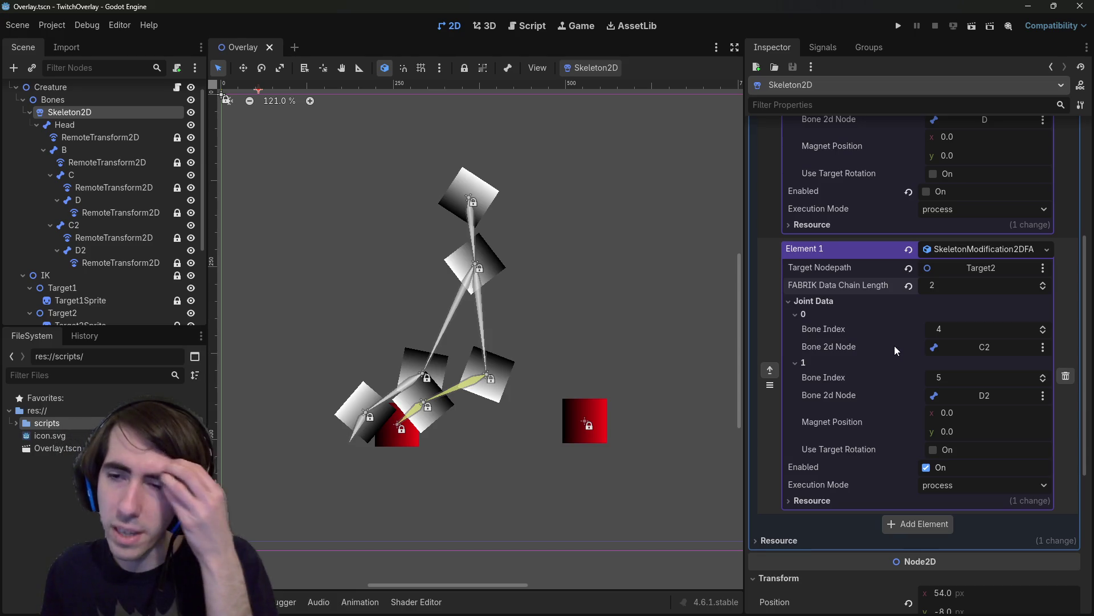
Step: Rotate bone C2 up, enable the C–D leg's IK modification, and save
{"action": "scroll", "coordinate": [920, 329], "scroll_direction": "up", "scroll_amount": 2}
{"action": "mouse_move", "coordinate": [480, 379]}
{"action": "left_mouse_down"}
{"action": "mouse_move", "coordinate": [599, 319]}
{"action": "mouse_move", "coordinate": [587, 333]}
{"action": "left_mouse_up"}
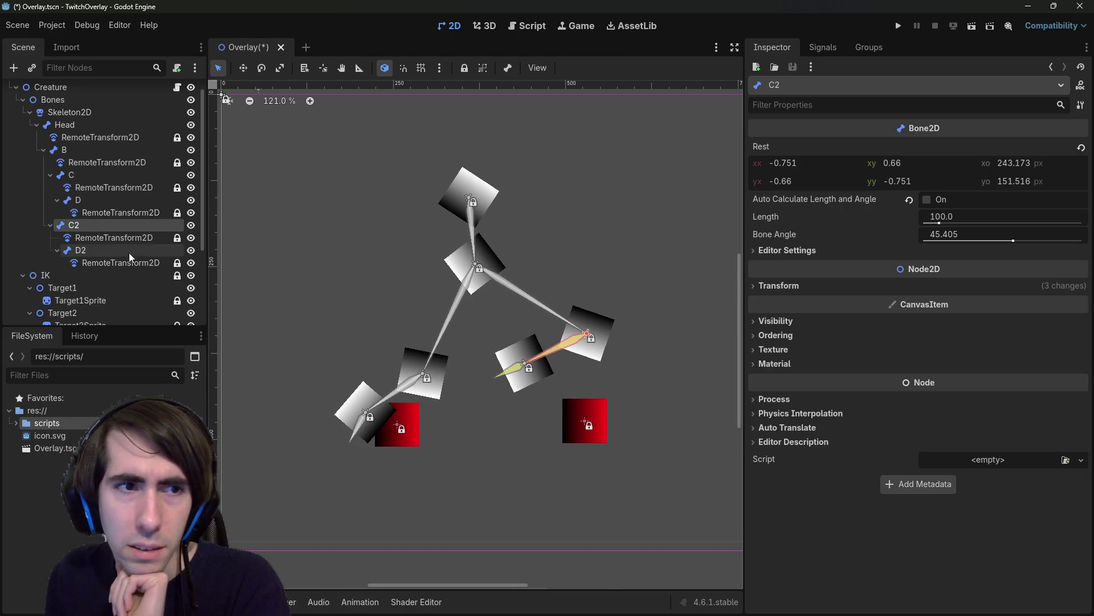
{"action": "left_click", "coordinate": [97, 112]}
{"action": "left_click", "coordinate": [951, 316]}
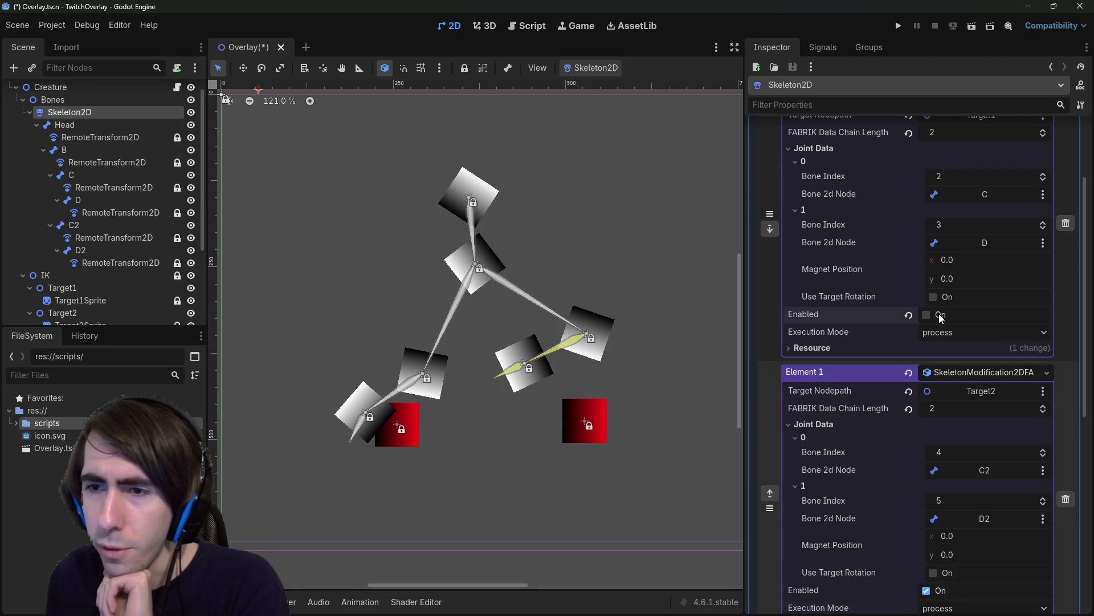
{"action": "scroll", "coordinate": [908, 422], "scroll_direction": "down", "scroll_amount": 2}
{"action": "key", "text": "ctrl+s"}
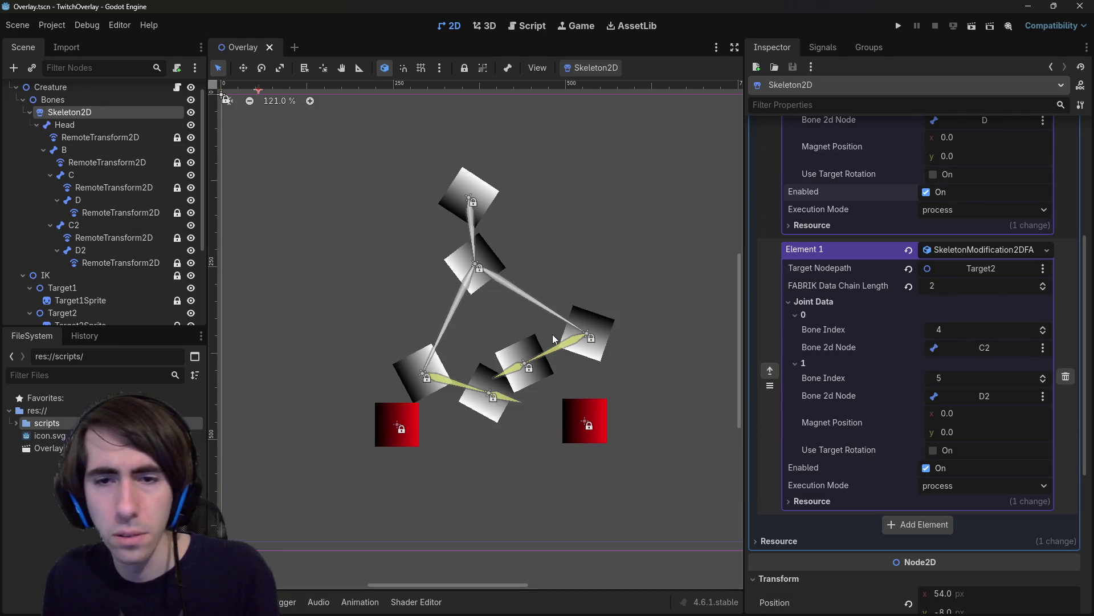
Step: Test the rig by dragging bones C, B, C2 and both targets, then restore bone B's auto length and angle
{"action": "mouse_move", "coordinate": [583, 337]}
{"action": "left_mouse_down"}
{"action": "mouse_move", "coordinate": [536, 359]}
{"action": "mouse_move", "coordinate": [515, 353]}
{"action": "mouse_move", "coordinate": [536, 343]}
{"action": "left_mouse_up"}
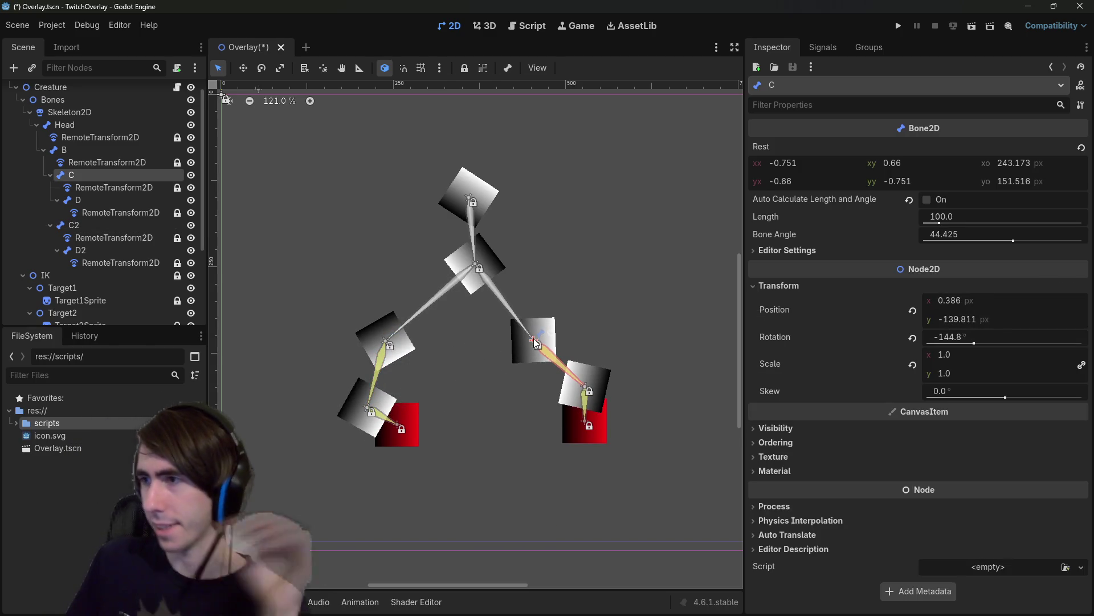
{"action": "left_click_drag", "start_coordinate": [484, 263], "coordinate": [383, 328]}
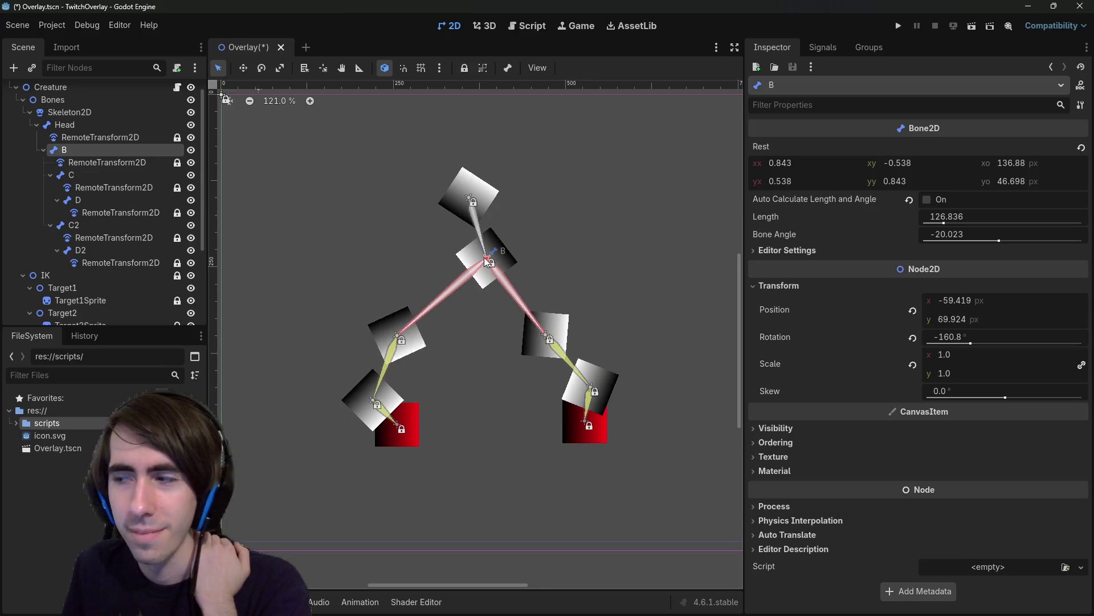
{"action": "scroll", "coordinate": [489, 433], "scroll_direction": "down", "scroll_amount": 1}
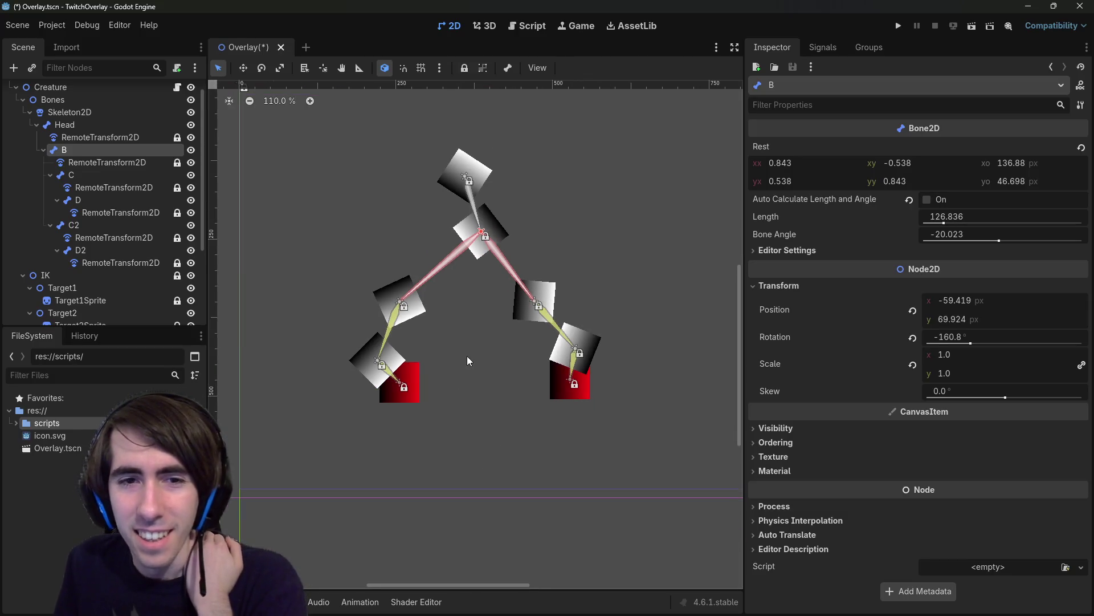
{"action": "left_click_drag", "start_coordinate": [402, 309], "coordinate": [429, 292]}
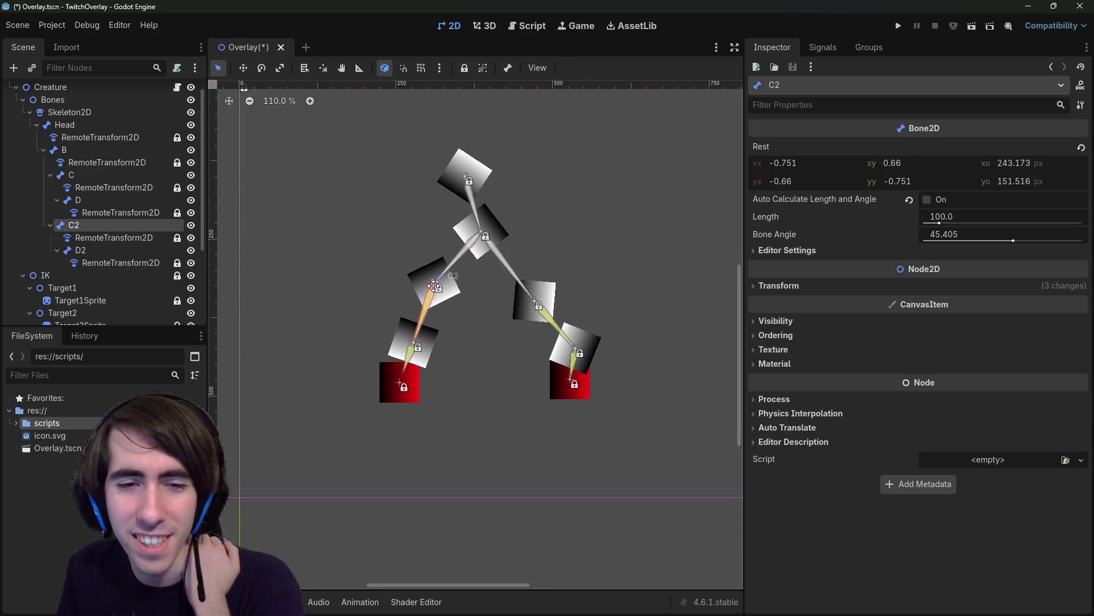
{"action": "mouse_move", "coordinate": [564, 389]}
{"action": "left_mouse_down"}
{"action": "mouse_move", "coordinate": [530, 388]}
{"action": "mouse_move", "coordinate": [564, 387]}
{"action": "left_mouse_up"}
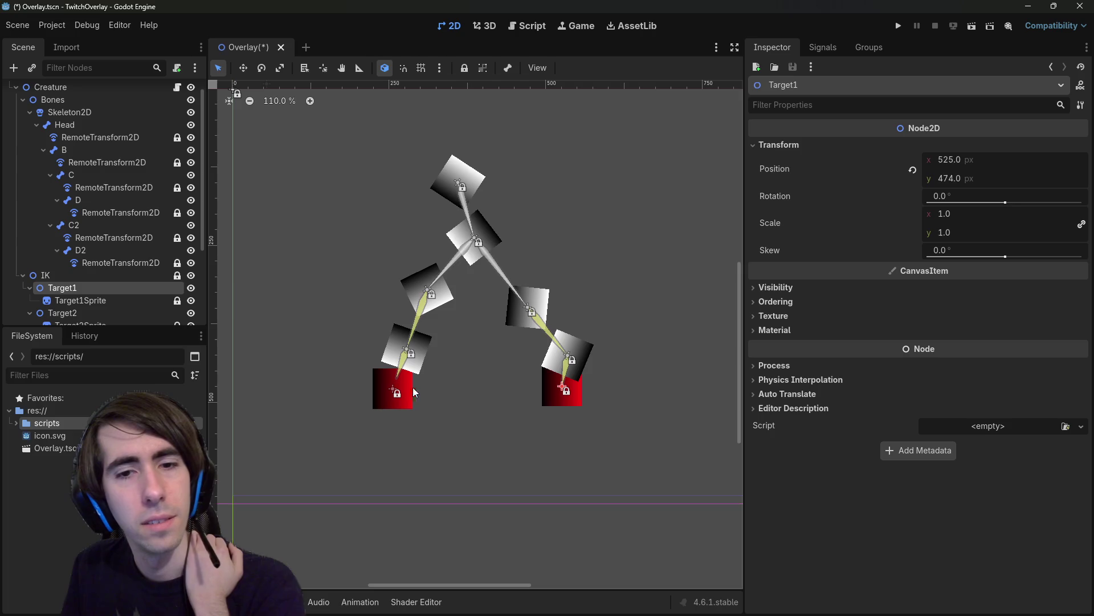
{"action": "mouse_move", "coordinate": [390, 396]}
{"action": "left_mouse_down"}
{"action": "mouse_move", "coordinate": [614, 373]}
{"action": "mouse_move", "coordinate": [472, 394]}
{"action": "mouse_move", "coordinate": [697, 387]}
{"action": "left_mouse_up"}
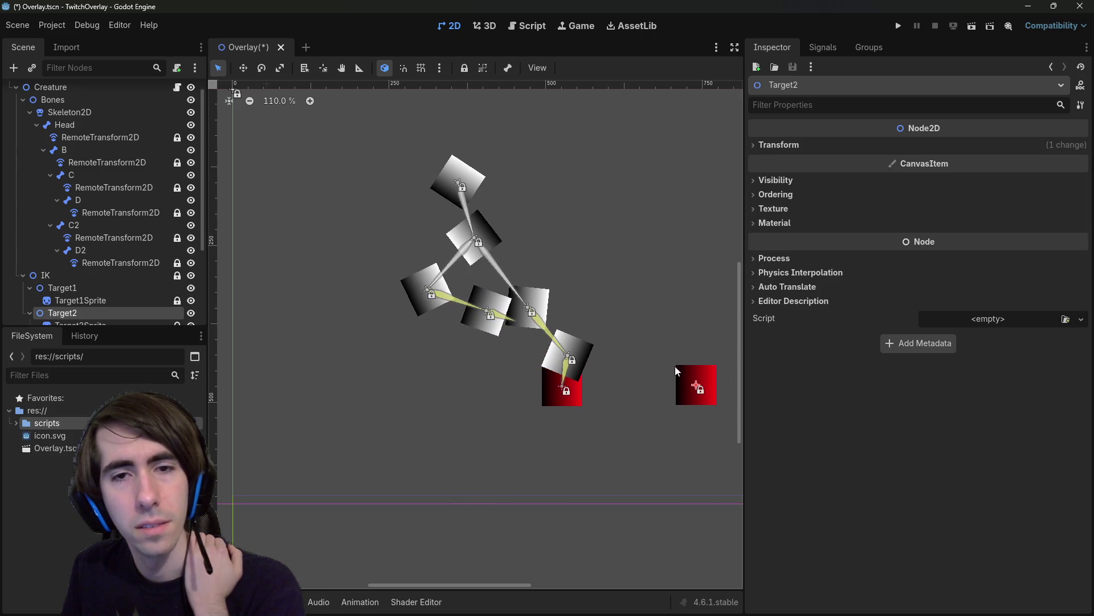
{"action": "mouse_move", "coordinate": [473, 246]}
{"action": "left_mouse_down"}
{"action": "mouse_move", "coordinate": [621, 246]}
{"action": "mouse_move", "coordinate": [509, 248]}
{"action": "mouse_move", "coordinate": [471, 261]}
{"action": "mouse_move", "coordinate": [633, 244]}
{"action": "mouse_move", "coordinate": [506, 259]}
{"action": "left_mouse_up"}
{"action": "left_click", "coordinate": [949, 202]}
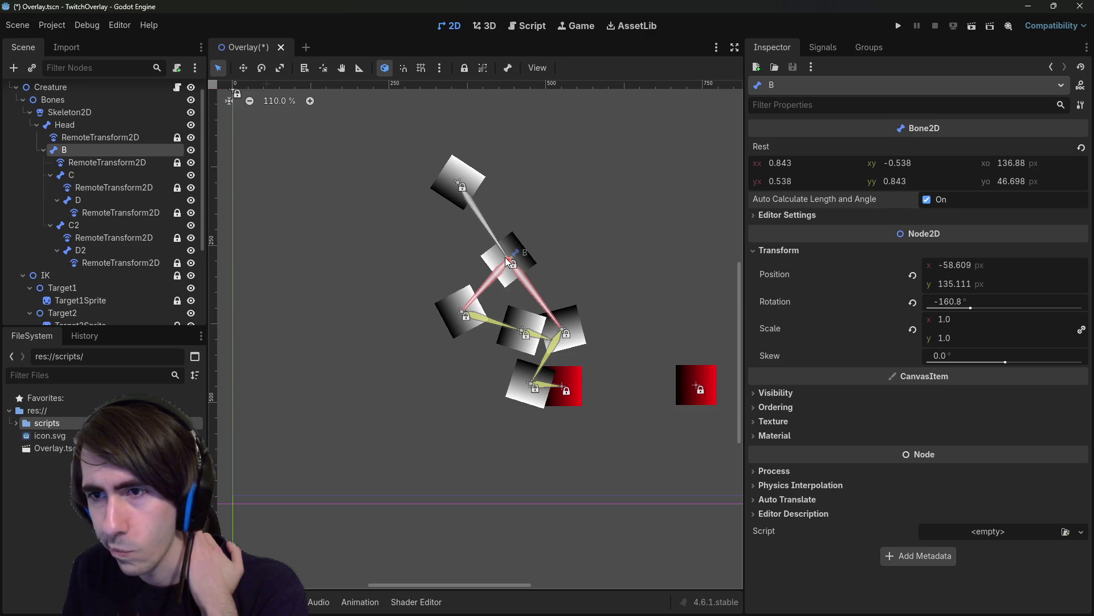
Step: Undo bone B's last change and Target2's far-right move, then save the scene
{"action": "key", "text": "ctrl+z"}
{"action": "key", "text": "ctrl+z"}
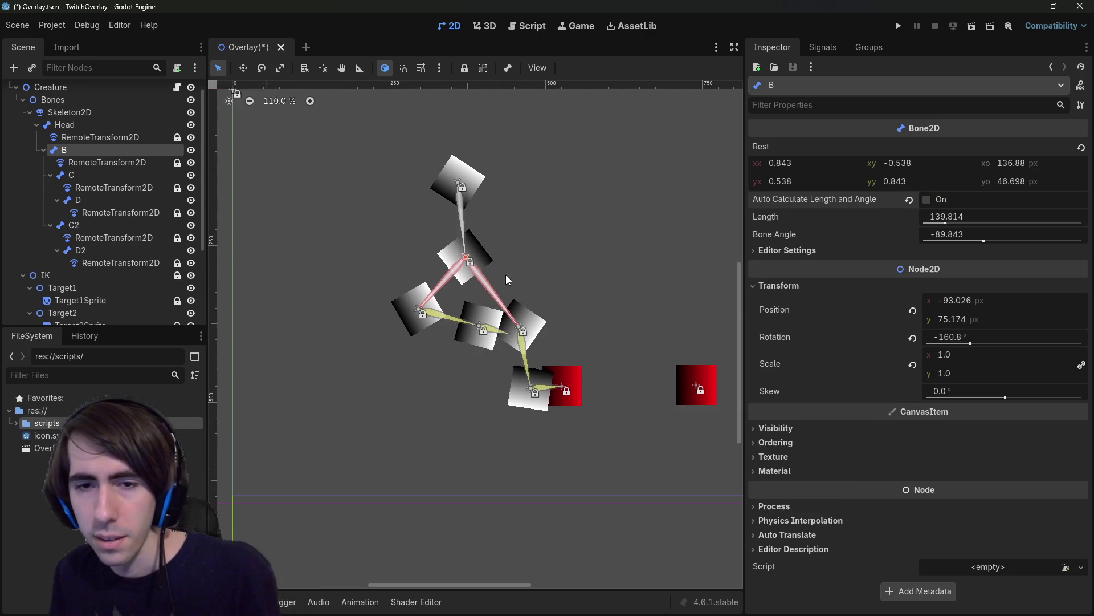
{"action": "key", "text": "ctrl+z"}
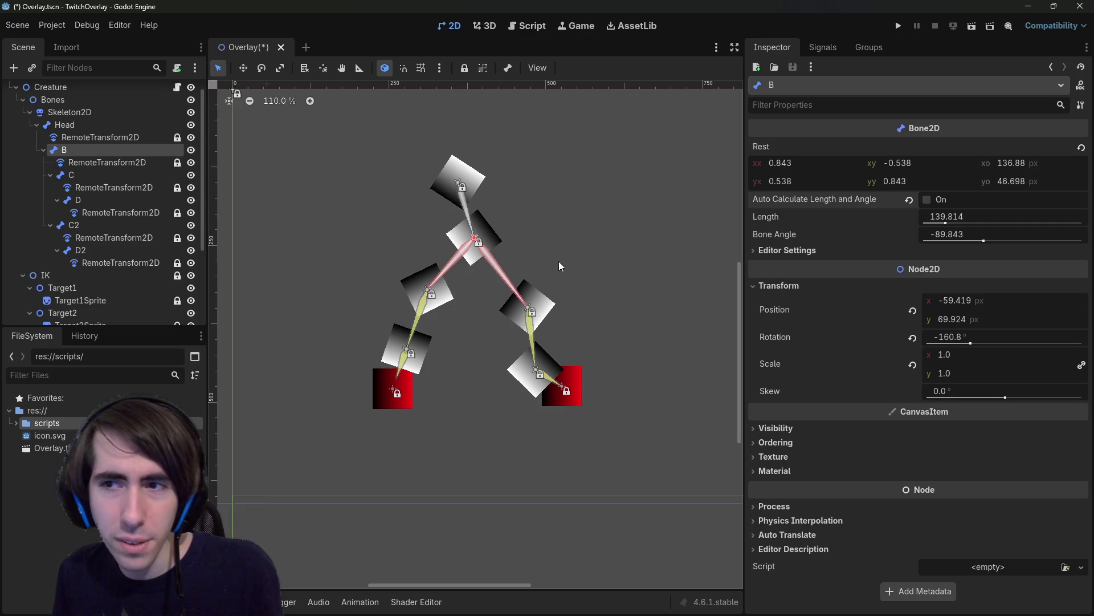
{"action": "key", "text": "ctrl+s"}
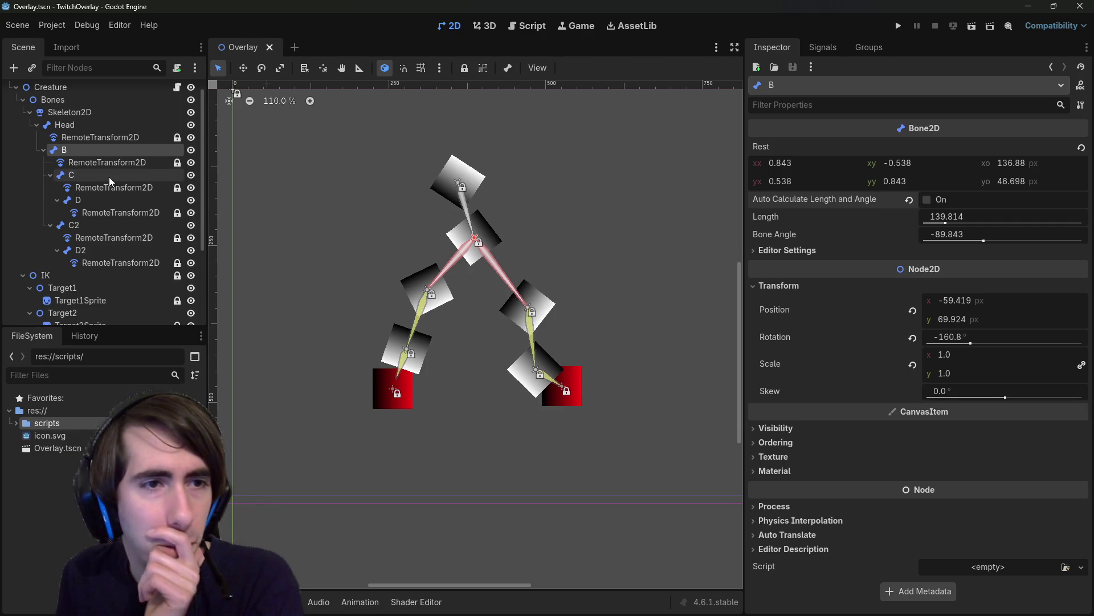
Step: Select Skeleton2D and bring the first chain's FABRIK Data Chain Length into view
{"action": "left_click", "coordinate": [98, 113]}
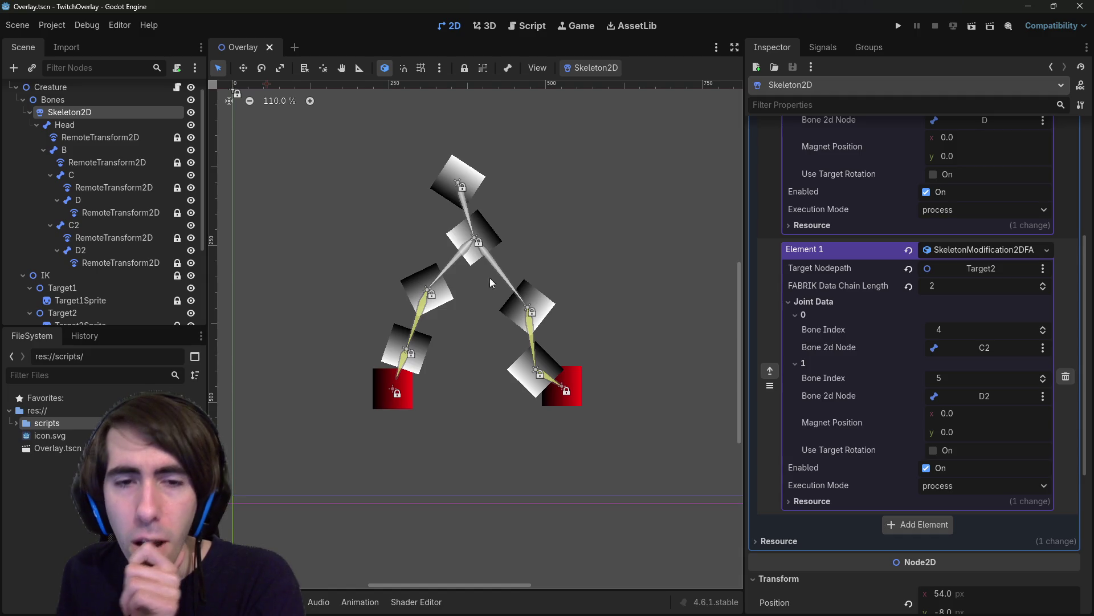
{"action": "scroll", "coordinate": [919, 340], "scroll_direction": "up", "scroll_amount": 4}
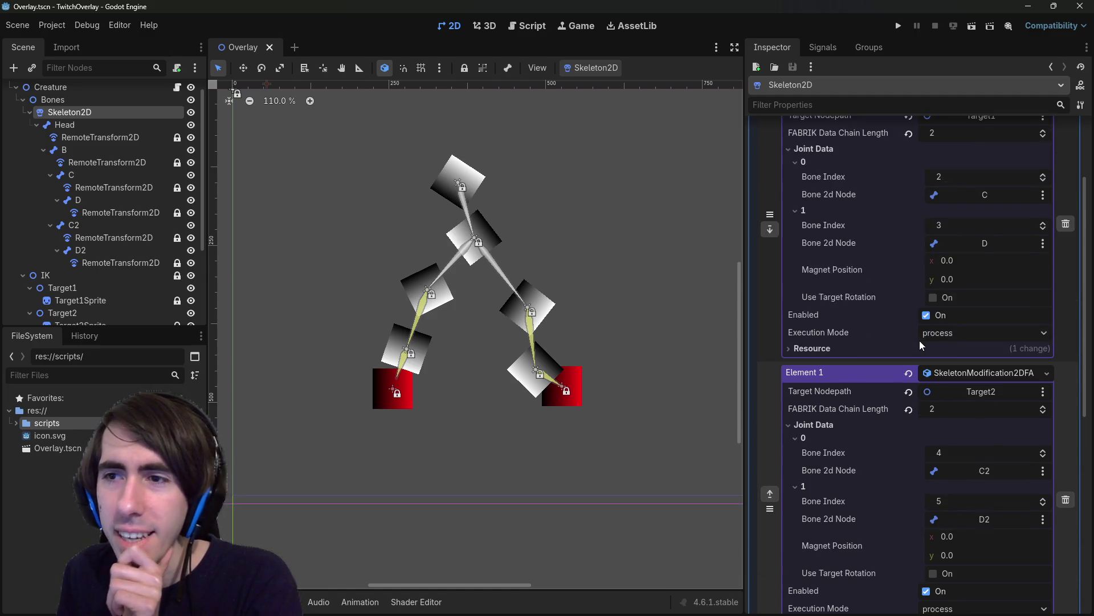
{"action": "scroll", "coordinate": [919, 341], "scroll_direction": "down", "scroll_amount": 3}
{"action": "scroll", "coordinate": [912, 394], "scroll_direction": "up", "scroll_amount": 2}
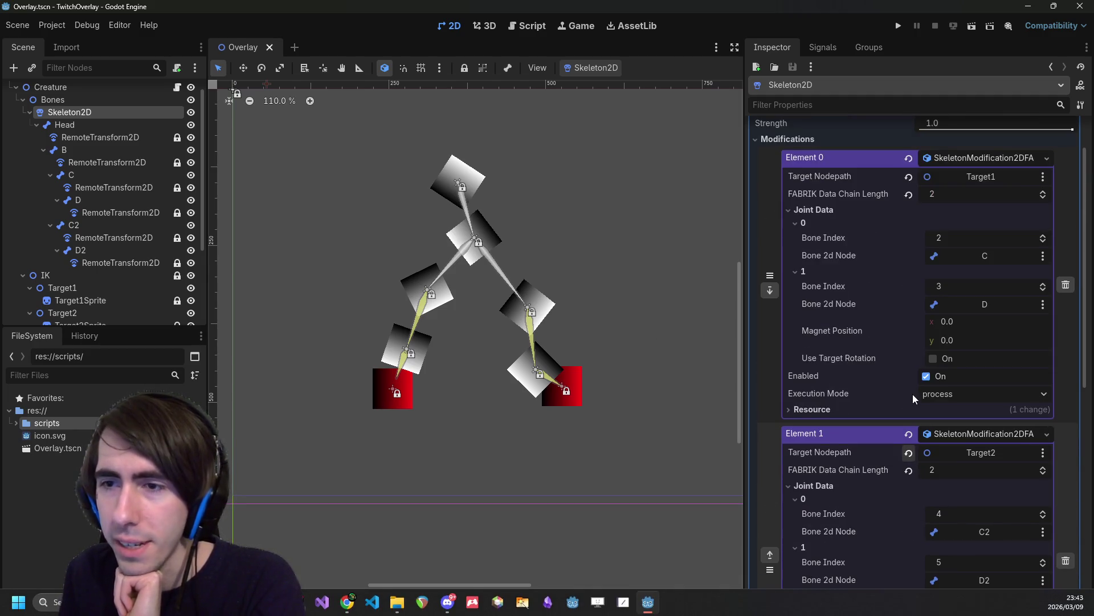
Step: Trim the first FABRIK chain to a Chain Length of 2, removing the duplicate bone C joint
{"action": "scroll", "coordinate": [952, 197], "scroll_direction": "up", "scroll_amount": 1}
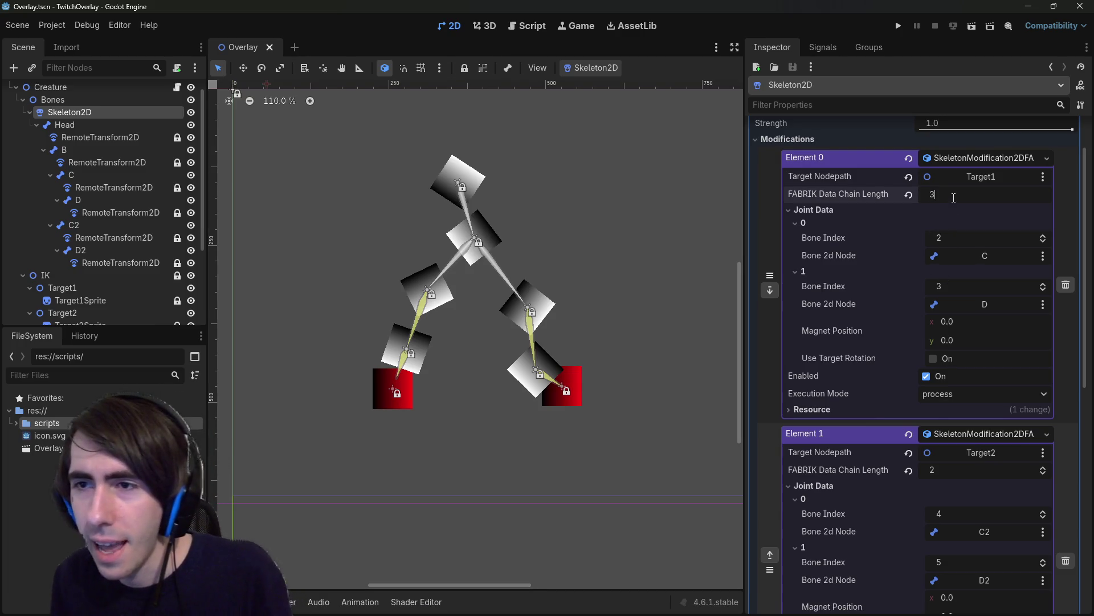
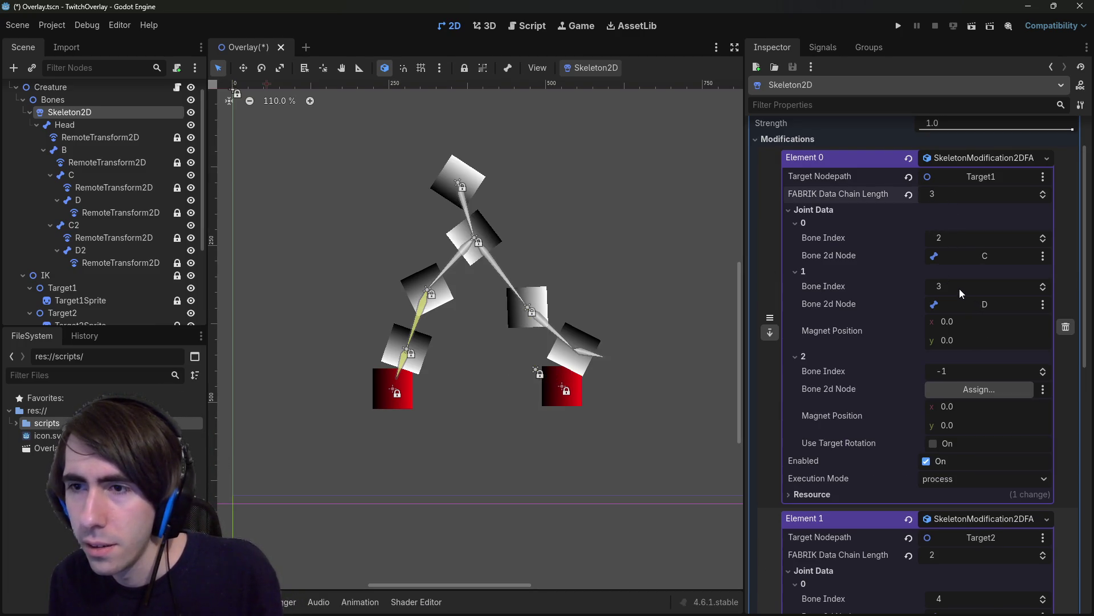
Step: Trim the first FABRIK chain to a Chain Length of 2, removing the duplicate bone C joint
{"action": "scroll", "coordinate": [959, 288], "scroll_direction": "down", "scroll_amount": 1}
{"action": "scroll", "coordinate": [962, 371], "scroll_direction": "up", "scroll_amount": 4}
{"action": "scroll", "coordinate": [973, 237], "scroll_direction": "down", "scroll_amount": 1}
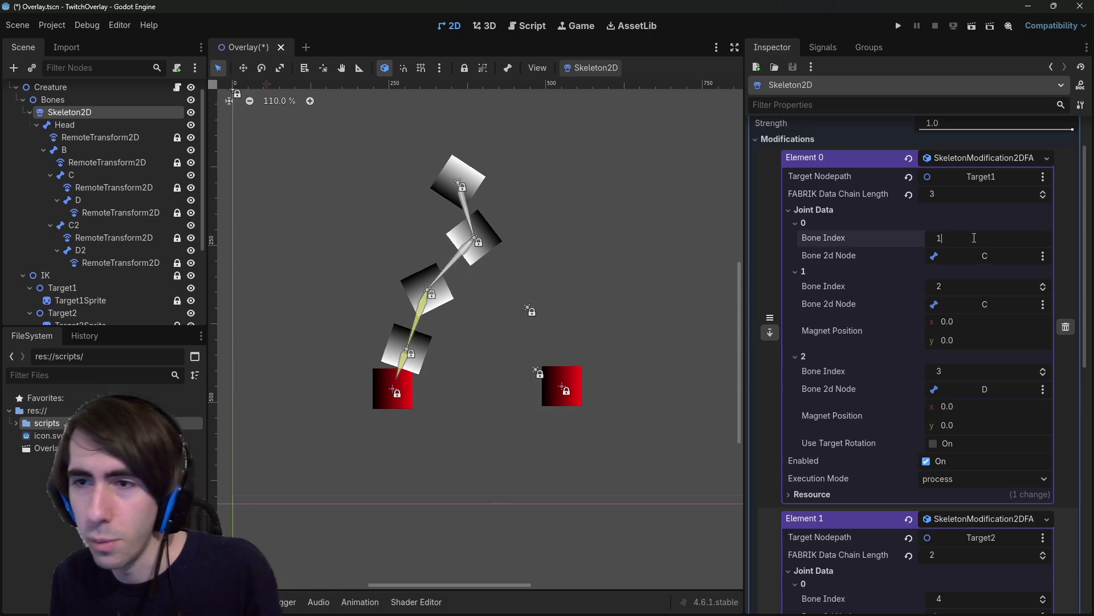
{"action": "left_click", "coordinate": [953, 239]}
{"action": "key", "text": "Return"}
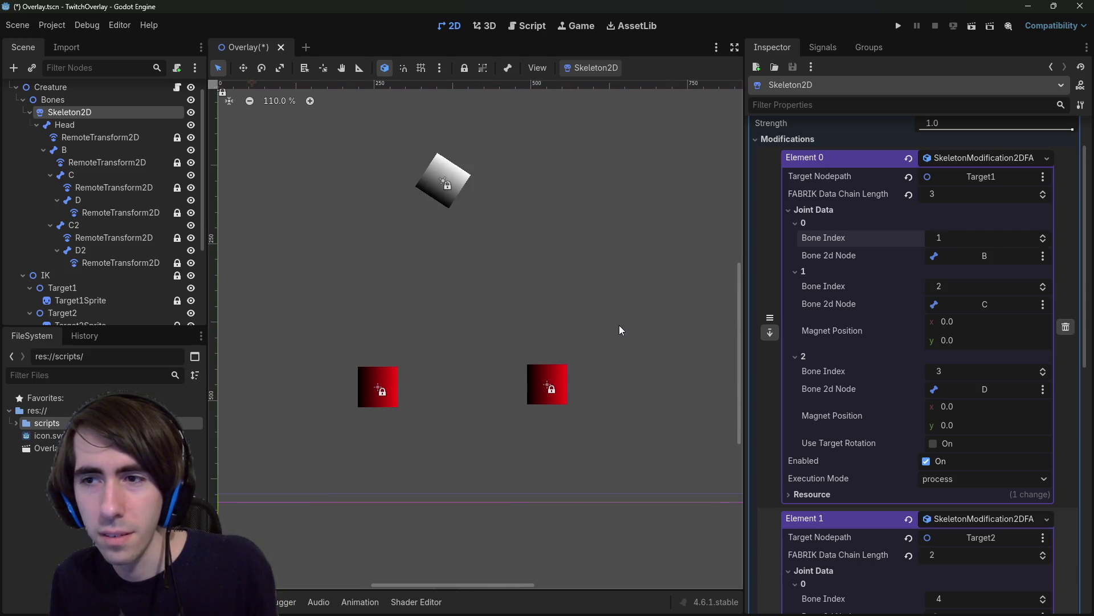
{"action": "type", "text": "2"}
{"action": "key", "text": "Return"}
{"action": "left_click", "coordinate": [1066, 327]}
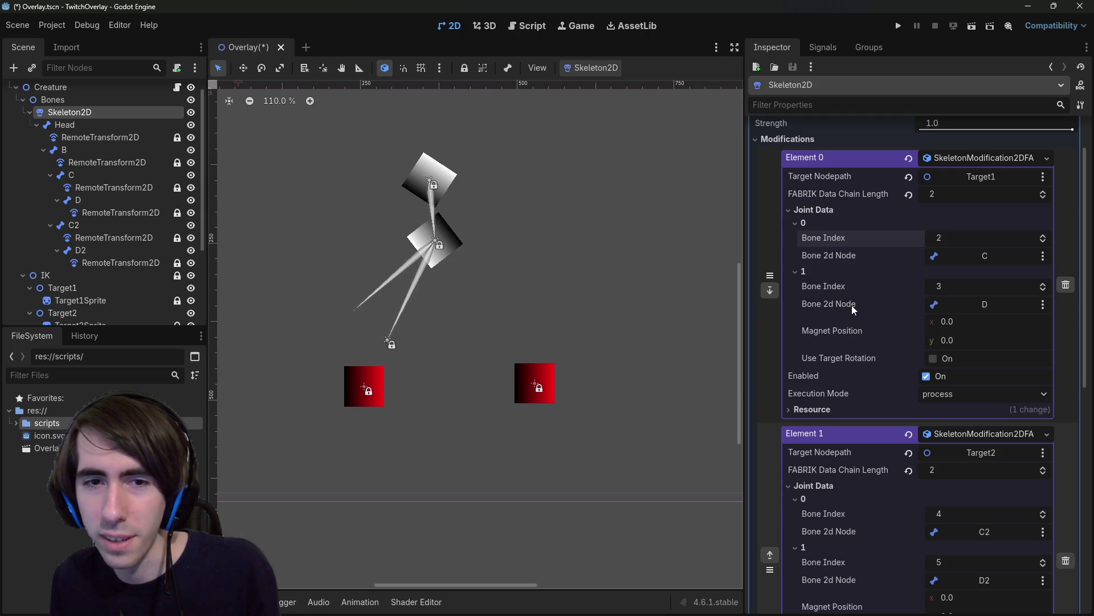
{"action": "left_click_drag", "start_coordinate": [992, 194], "coordinate": [1008, 194]}
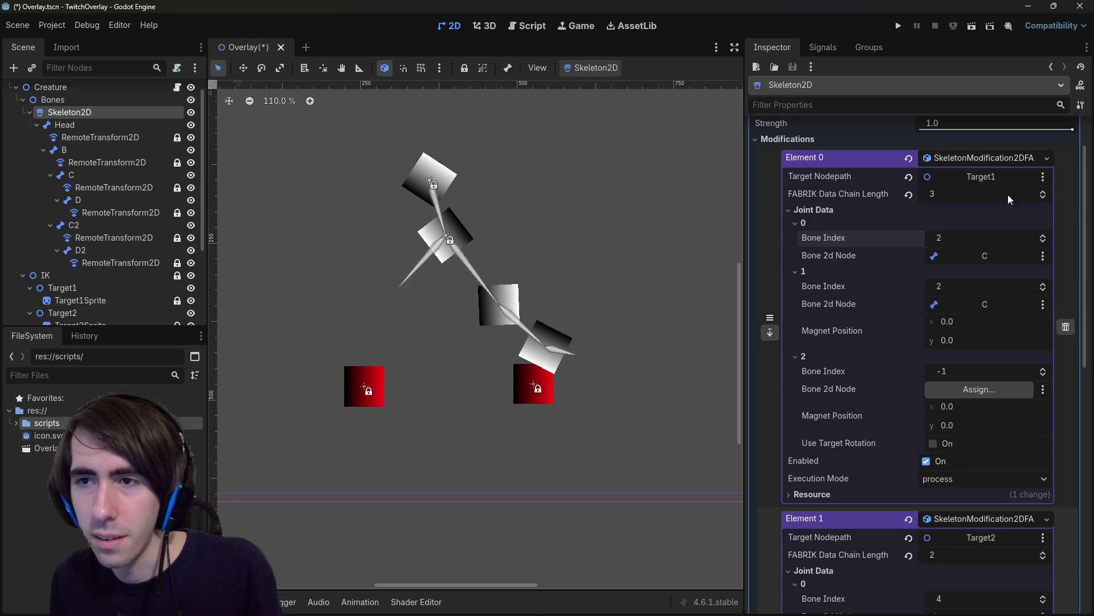
{"action": "left_click", "coordinate": [973, 198]}
{"action": "type", "text": "2"}
{"action": "key", "text": "Return"}
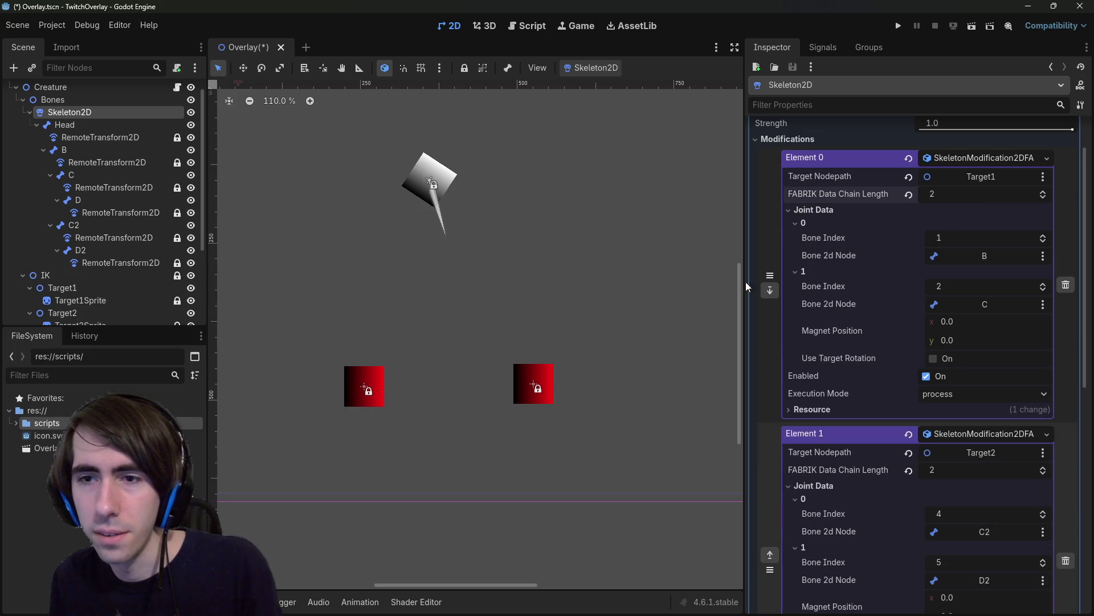
Step: Set Joint 0 to bone index 2 and Joint 1 to bone index 3, then save the scene
{"action": "left_click", "coordinate": [943, 238]}
{"action": "type", "text": "2"}
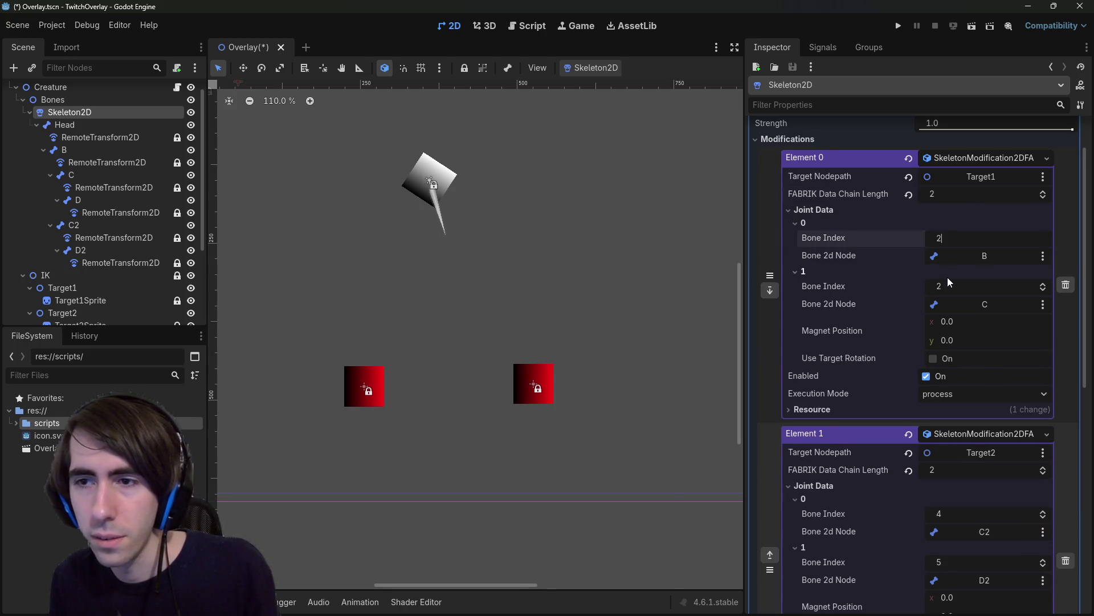
{"action": "key", "text": "Return"}
{"action": "left_click", "coordinate": [951, 287]}
{"action": "type", "text": "3"}
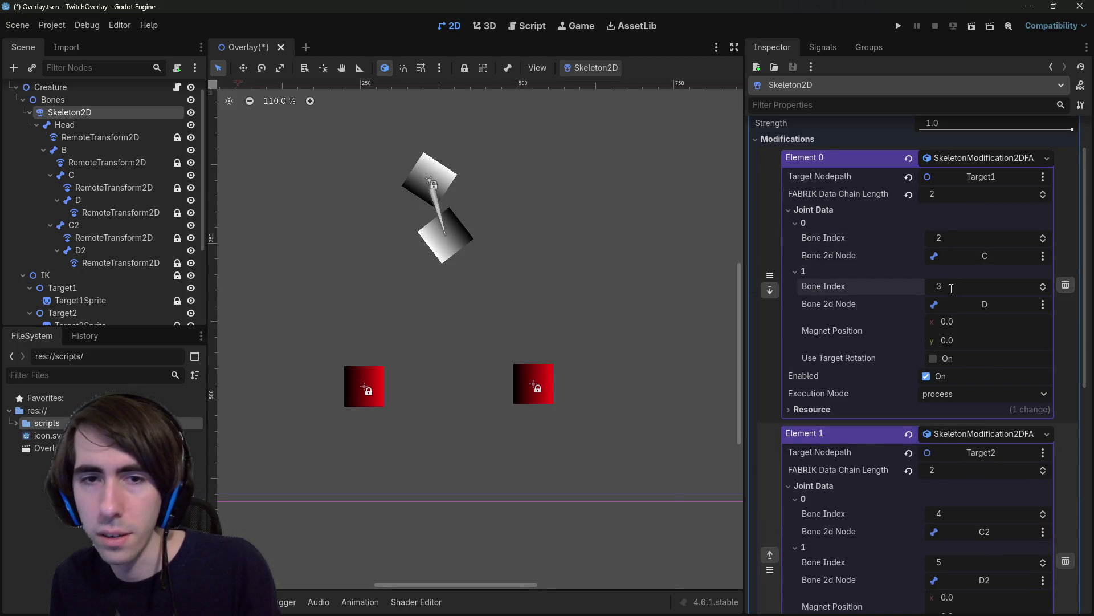
{"action": "scroll", "coordinate": [542, 374], "scroll_direction": "down", "scroll_amount": 5}
{"action": "key", "text": "ctrl+s"}
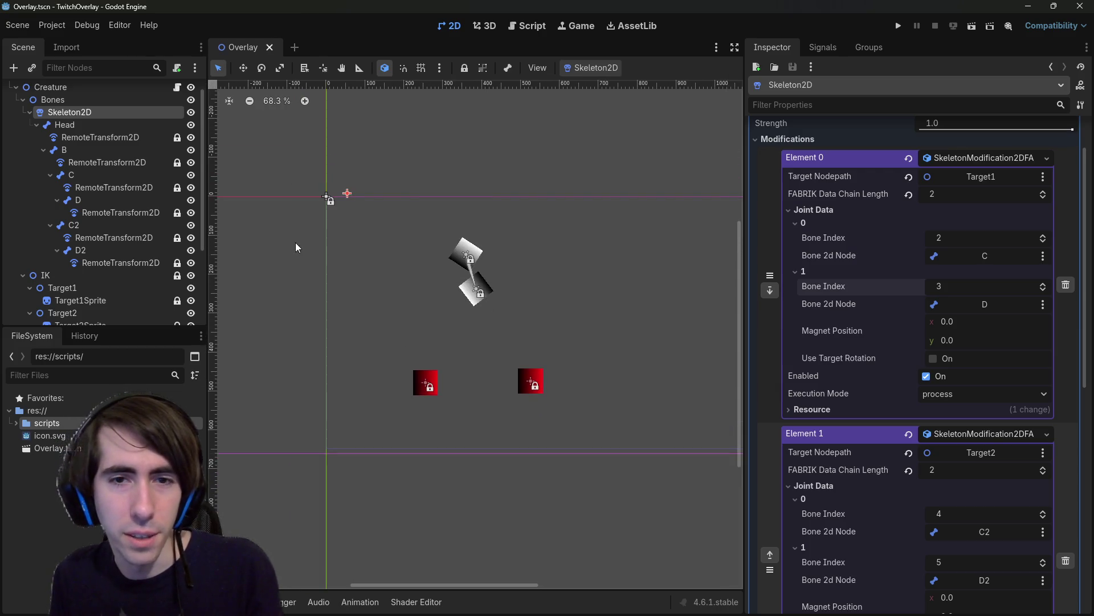
Step: Inspect bone C2, toggle its auto length and angle on and back off, and save
{"action": "scroll", "coordinate": [513, 324], "scroll_direction": "down", "scroll_amount": 5}
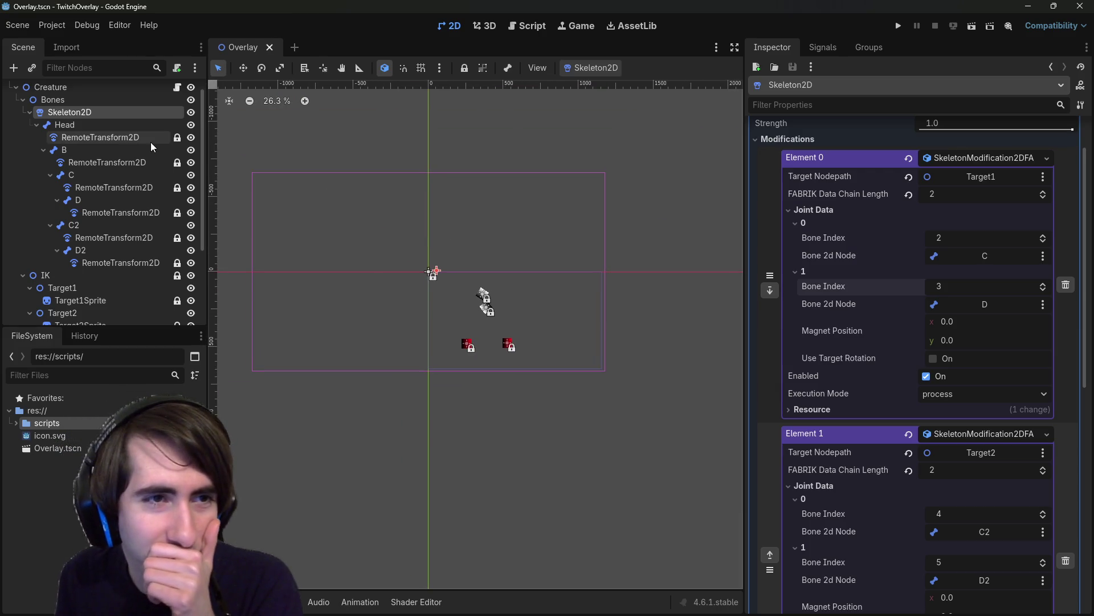
{"action": "left_click", "coordinate": [121, 127]}
{"action": "scroll", "coordinate": [496, 302], "scroll_direction": "up", "scroll_amount": 10}
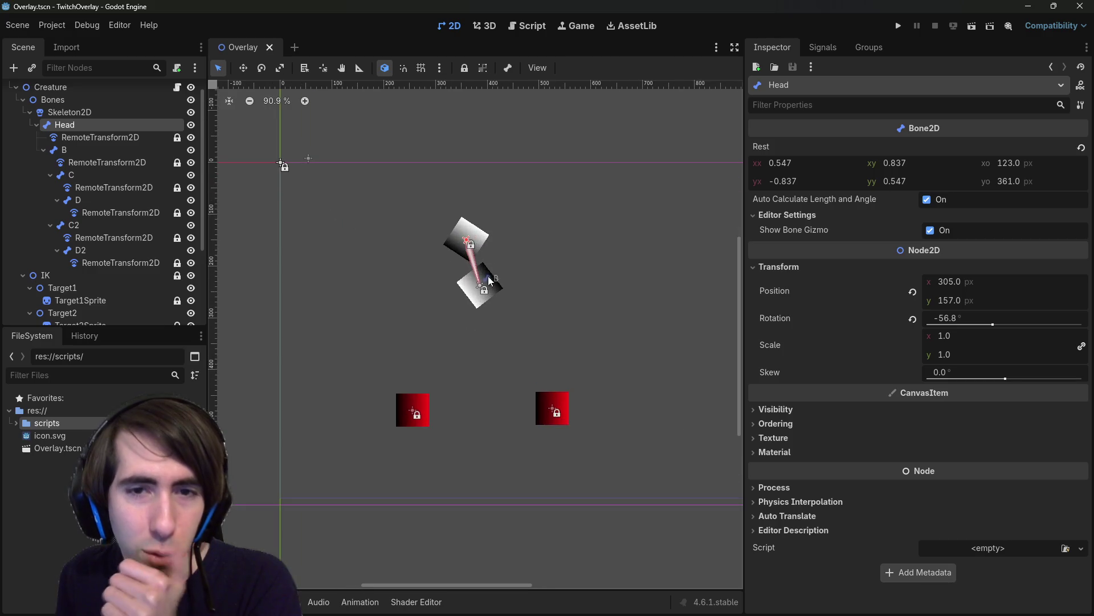
{"action": "left_click", "coordinate": [100, 187]}
{"action": "left_click", "coordinate": [97, 226]}
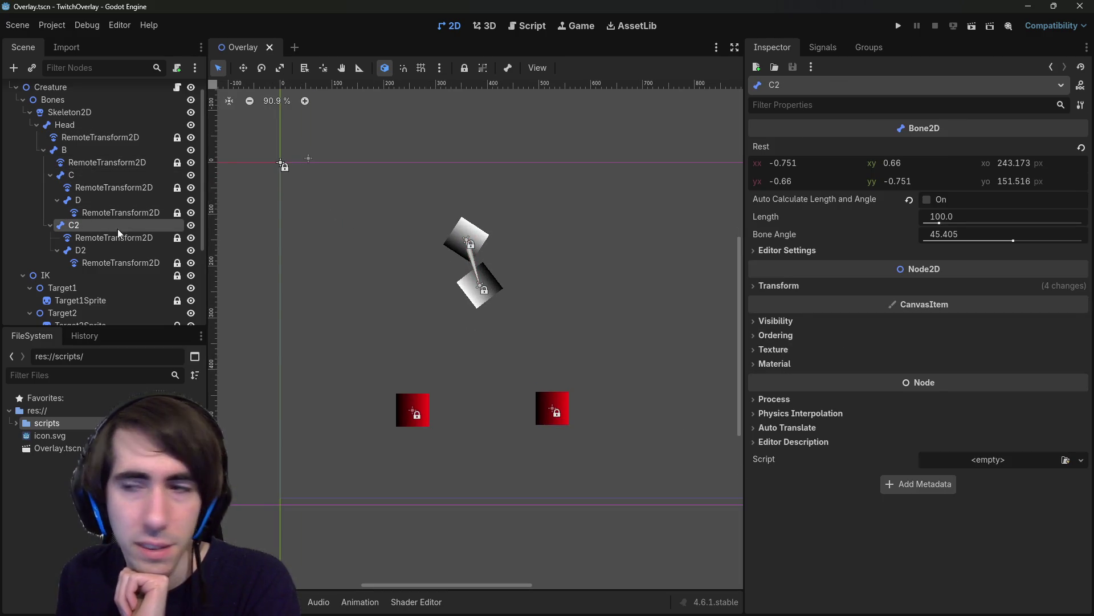
{"action": "left_click", "coordinate": [928, 200]}
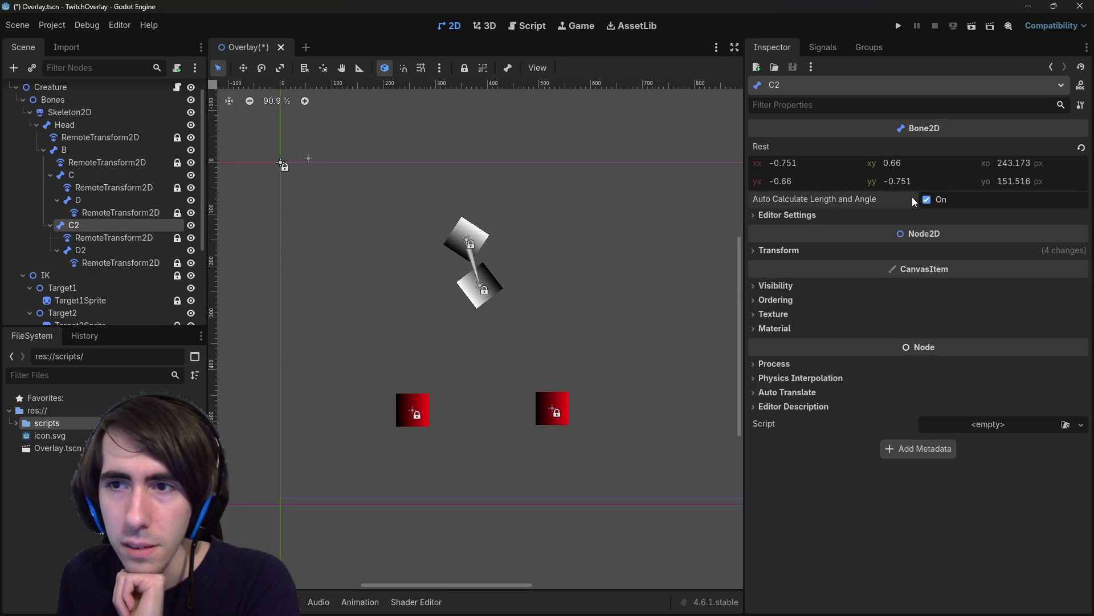
{"action": "left_click", "coordinate": [927, 200]}
{"action": "key", "text": "ctrl+s"}
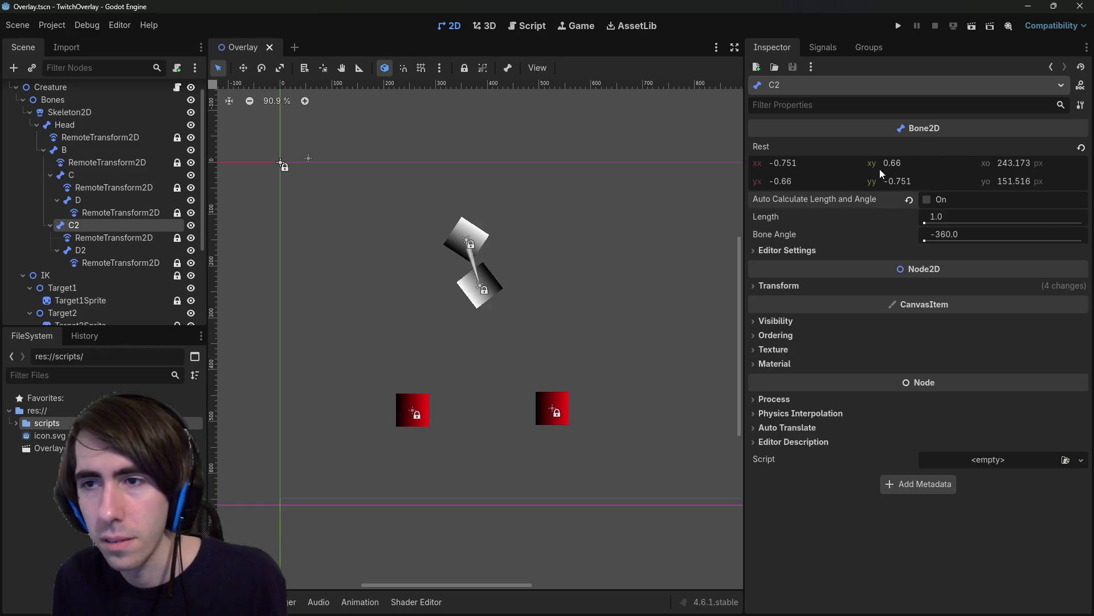
Step: Give bone C2 a length of 100 and review its transform properties
{"action": "left_click", "coordinate": [940, 217]}
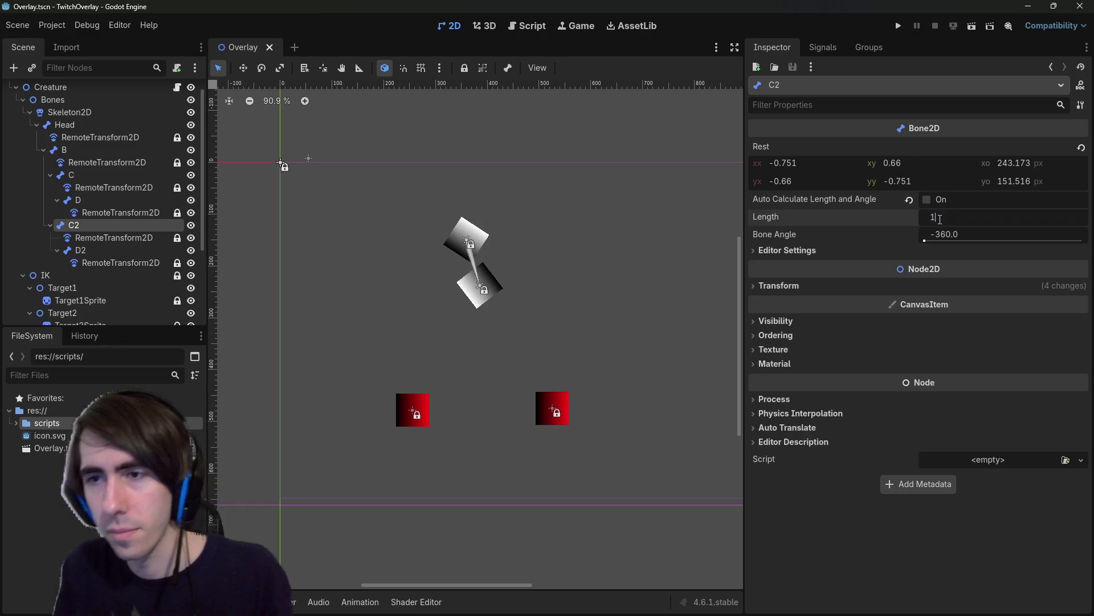
{"action": "type", "text": "100"}
{"action": "key", "text": "Return"}
{"action": "left_click", "coordinate": [874, 284]}
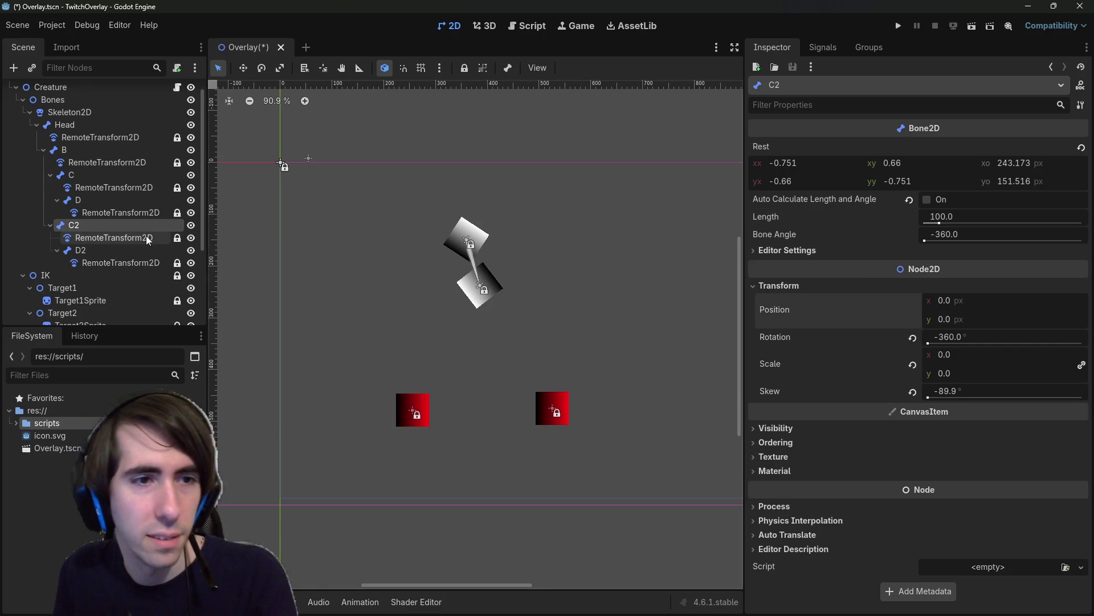
Step: Compare the transform properties of bones D2, C, B and D, then save the scene
{"action": "left_click", "coordinate": [81, 250]}
{"action": "left_click", "coordinate": [77, 176], "text": "ctrl"}
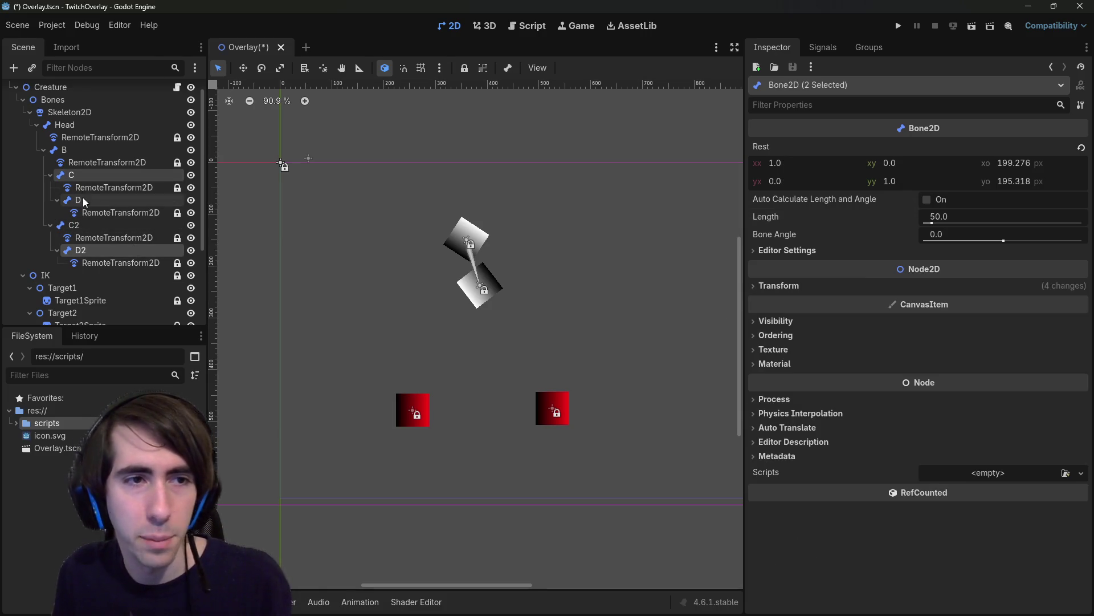
{"action": "left_click", "coordinate": [828, 283]}
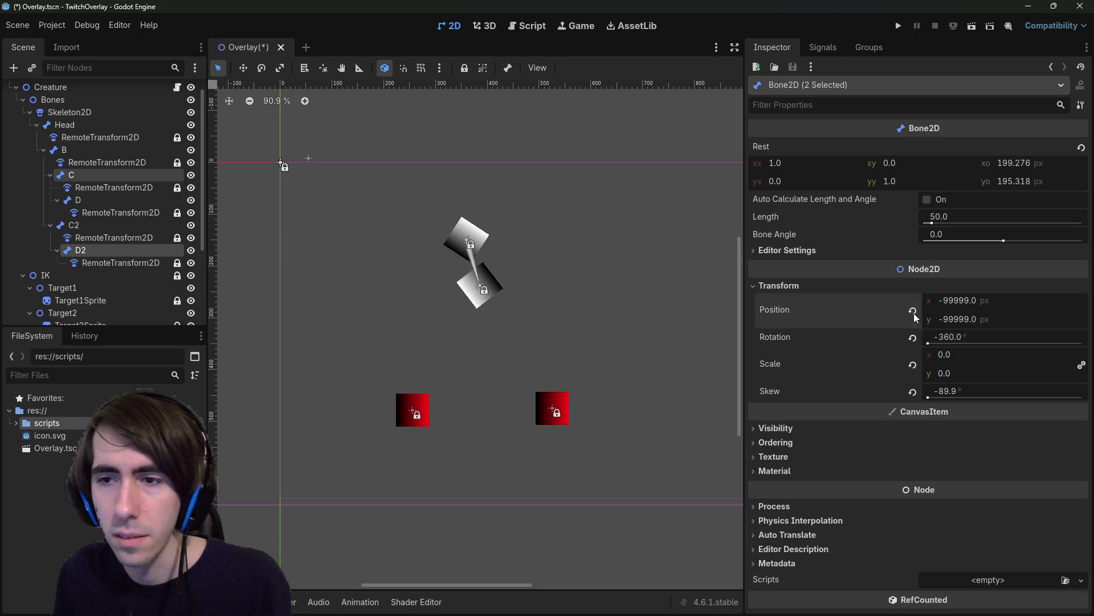
{"action": "left_click", "coordinate": [108, 250]}
{"action": "left_click", "coordinate": [887, 286]}
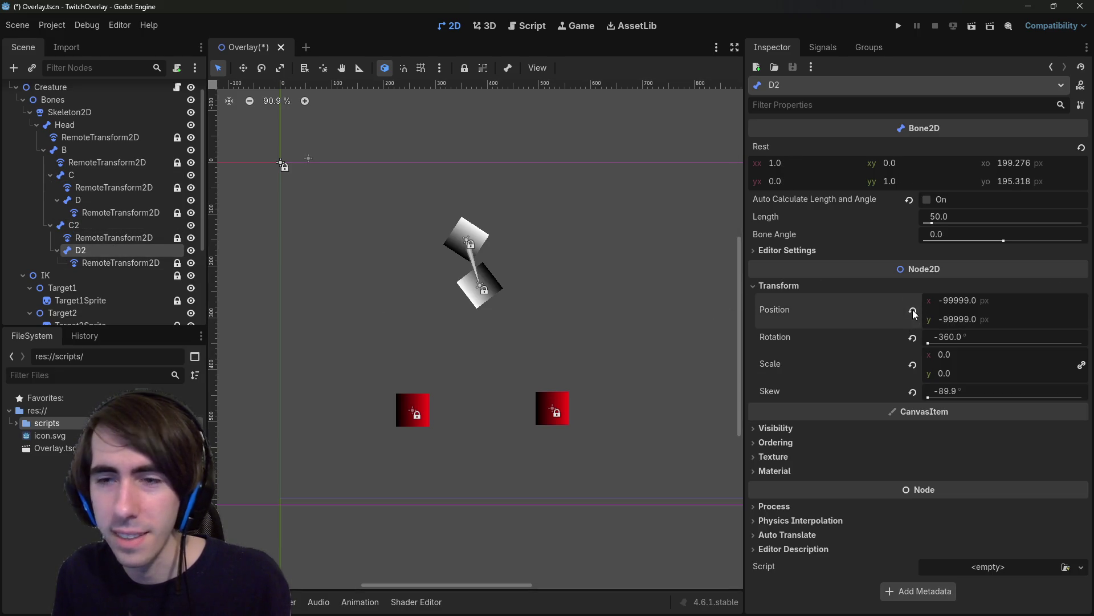
{"action": "left_click", "coordinate": [86, 150]}
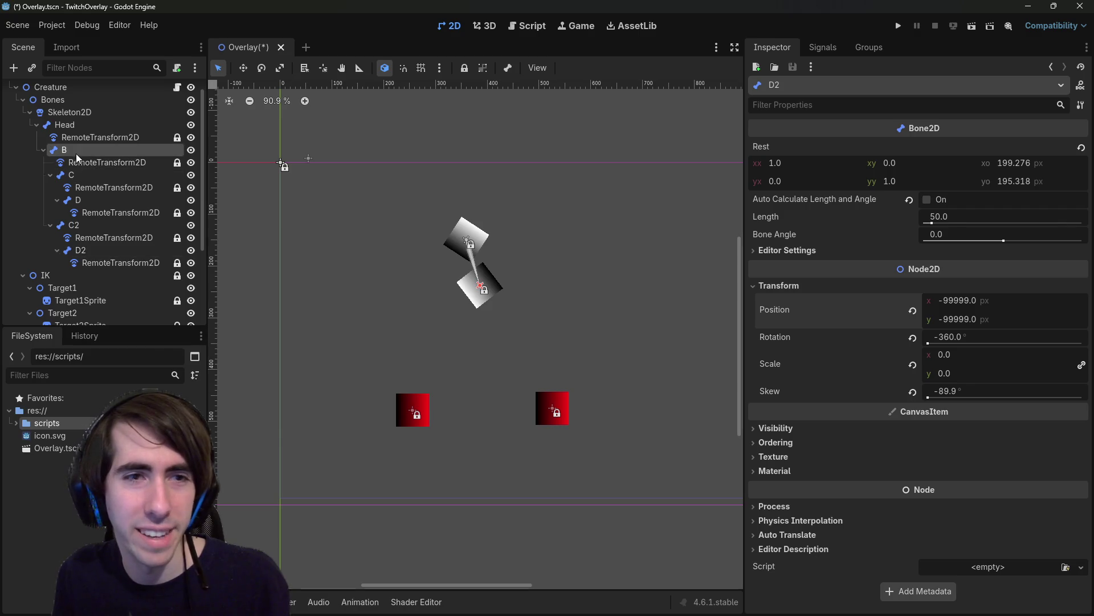
{"action": "left_click", "coordinate": [144, 176]}
{"action": "left_click", "coordinate": [110, 202]}
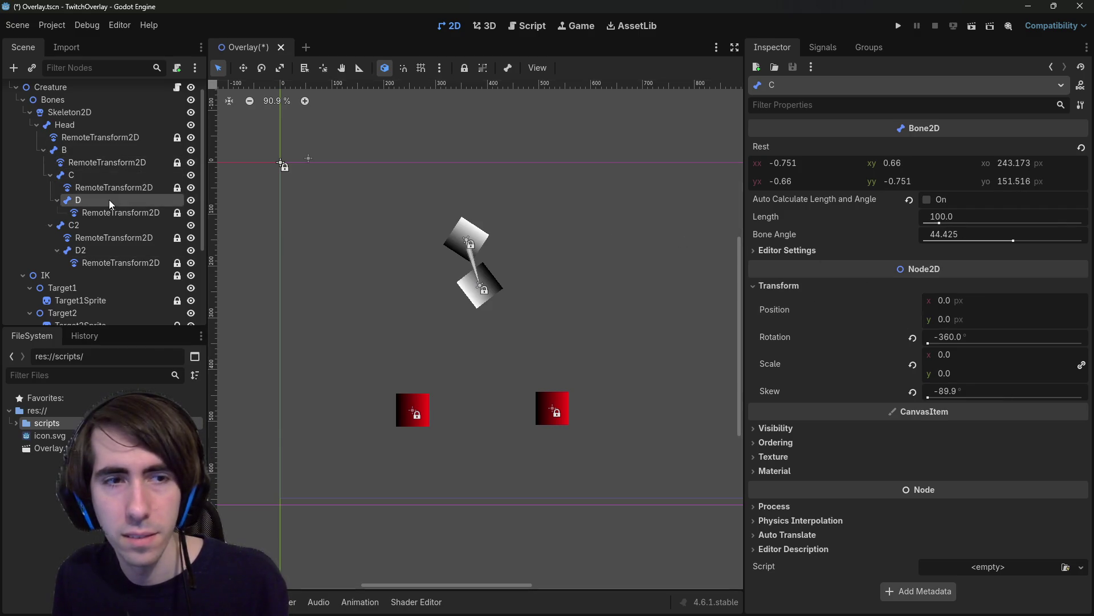
{"action": "left_click", "coordinate": [820, 291]}
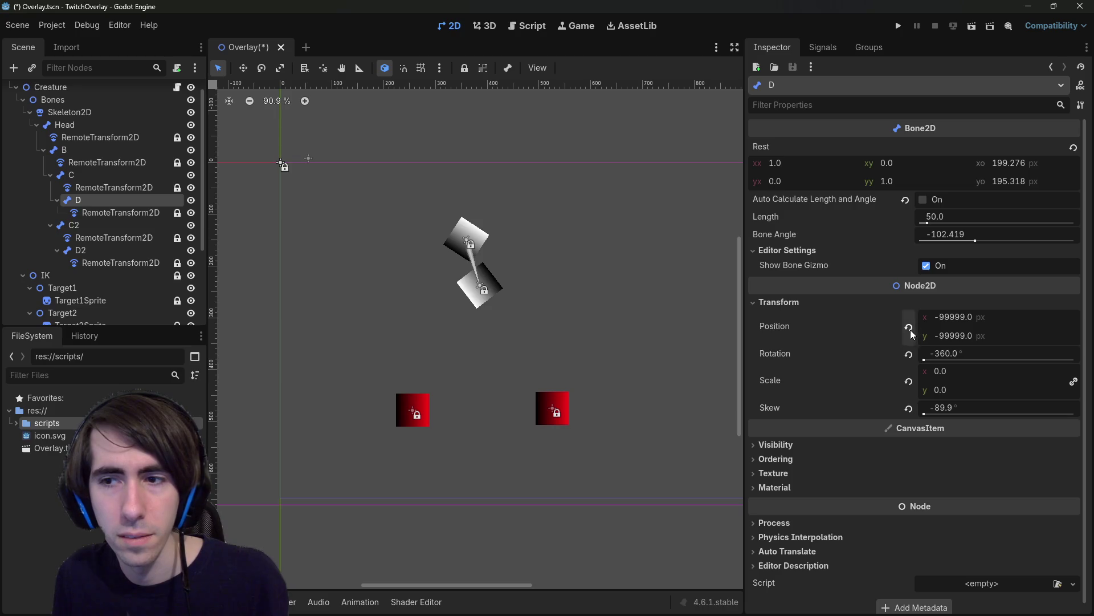
{"action": "key", "text": "ctrl+s"}
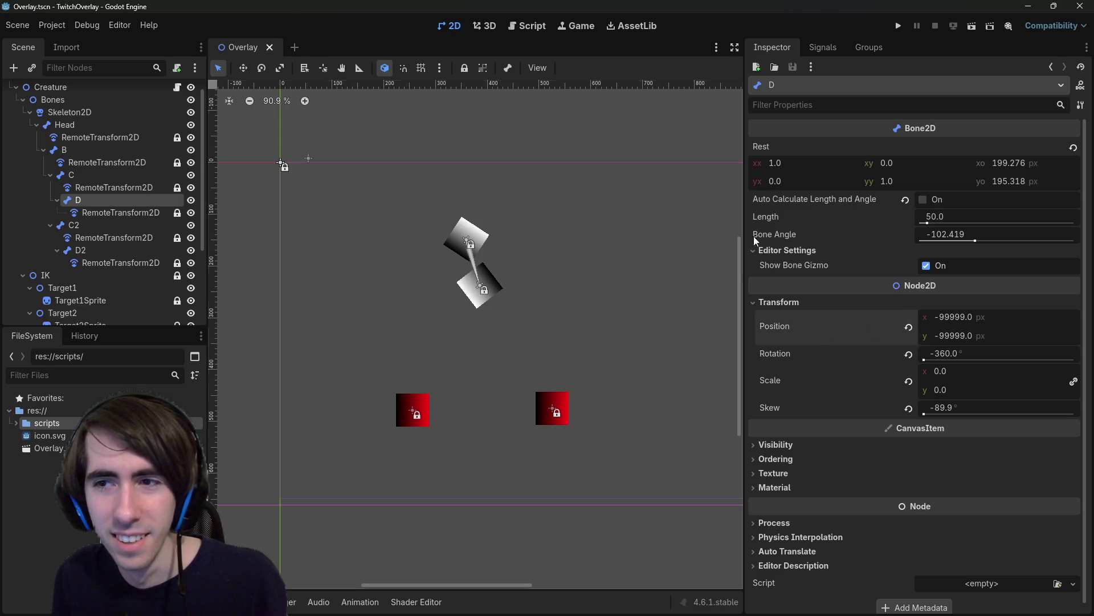
Step: Move the Head bone up and to the right, then inspect Target1Sprite's gradient texture
{"action": "left_click", "coordinate": [73, 174]}
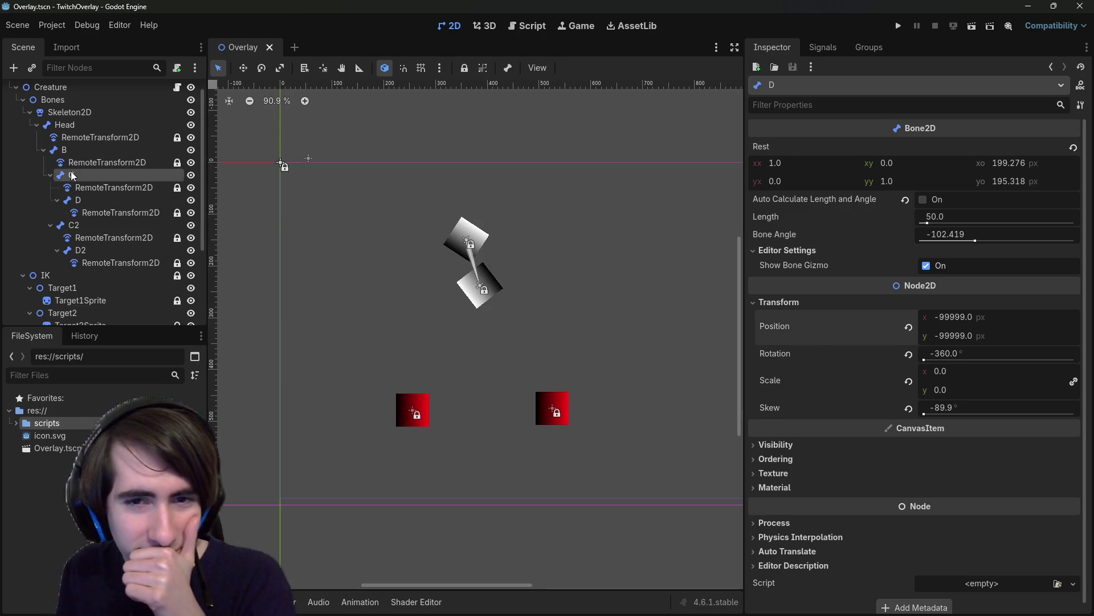
{"action": "mouse_move", "coordinate": [471, 243]}
{"action": "left_mouse_down"}
{"action": "mouse_move", "coordinate": [456, 171]}
{"action": "mouse_move", "coordinate": [500, 157]}
{"action": "mouse_move", "coordinate": [288, 177]}
{"action": "mouse_move", "coordinate": [479, 202]}
{"action": "left_mouse_up"}
{"action": "scroll", "coordinate": [102, 250], "scroll_direction": "down", "scroll_amount": 5}
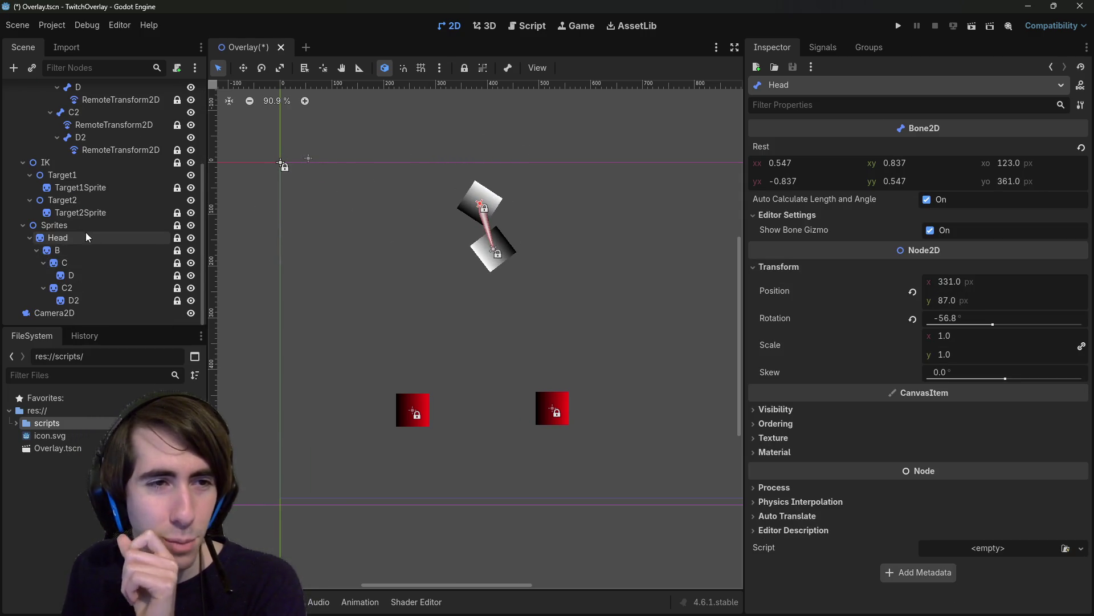
{"action": "left_click", "coordinate": [99, 188]}
{"action": "left_click_drag", "start_coordinate": [90, 212], "coordinate": [94, 193]}
{"action": "left_click", "coordinate": [94, 193]}
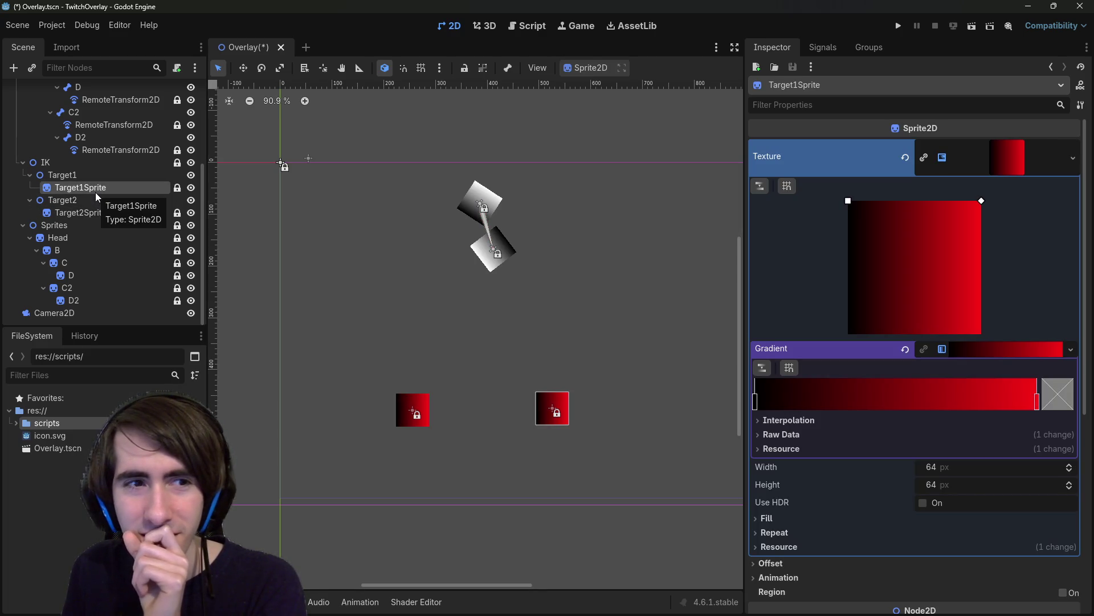
{"action": "scroll", "coordinate": [95, 193], "scroll_direction": "up", "scroll_amount": 4}
{"action": "left_click", "coordinate": [87, 226]}
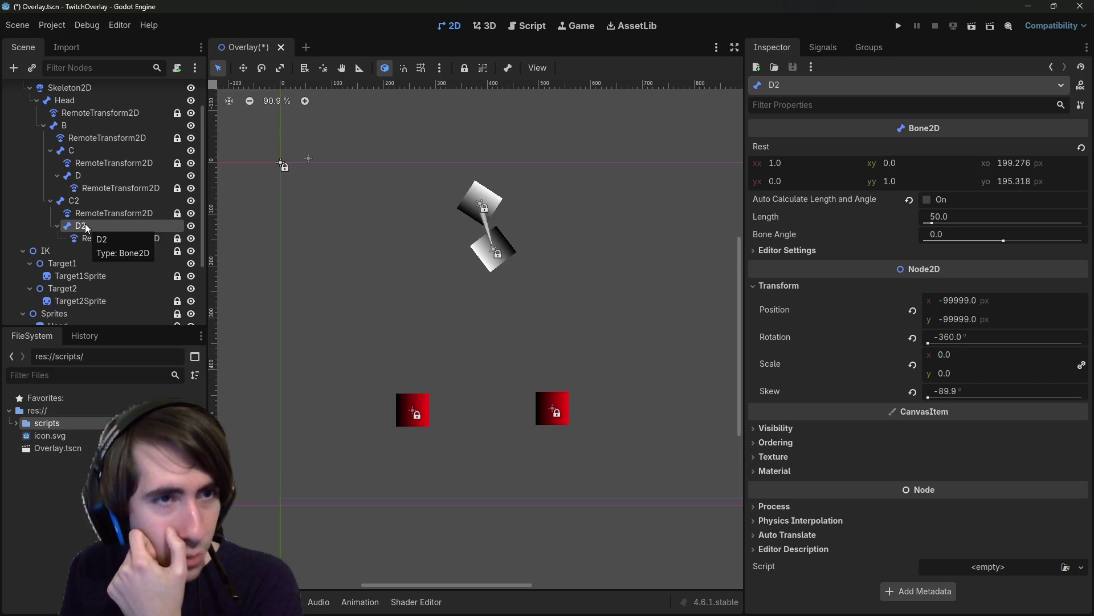
{"action": "scroll", "coordinate": [85, 223], "scroll_direction": "up", "scroll_amount": 2}
Step: Reposition bone B on the canvas to -74.197, 47.327 and select the Skeleton2D
{"action": "left_click", "coordinate": [87, 146]}
{"action": "left_click", "coordinate": [88, 157]}
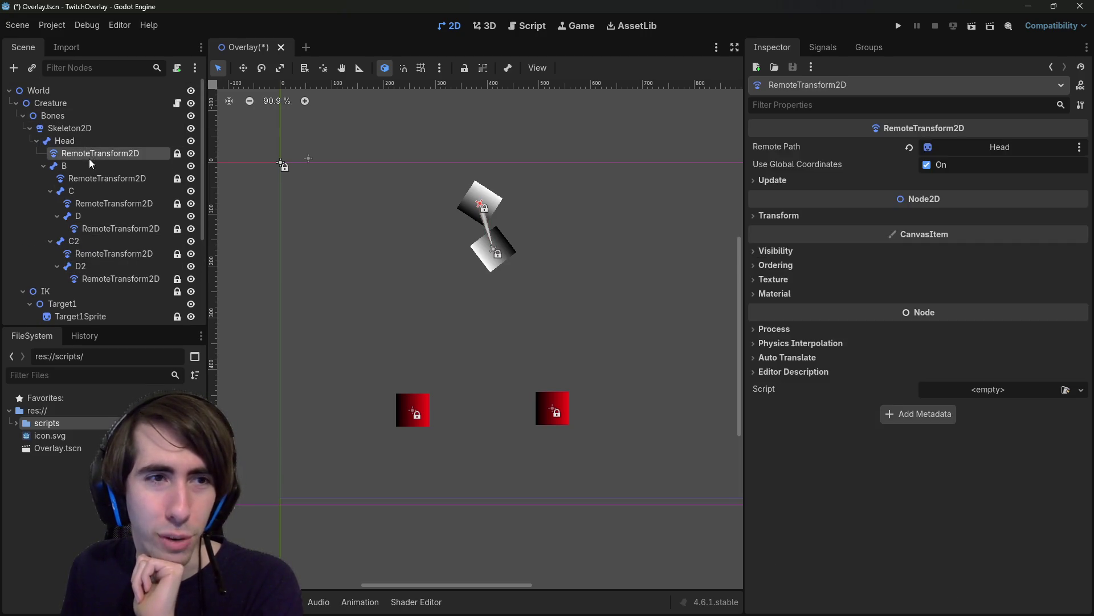
{"action": "left_click", "coordinate": [91, 165]}
{"action": "left_click", "coordinate": [85, 155]}
{"action": "left_click", "coordinate": [83, 165]}
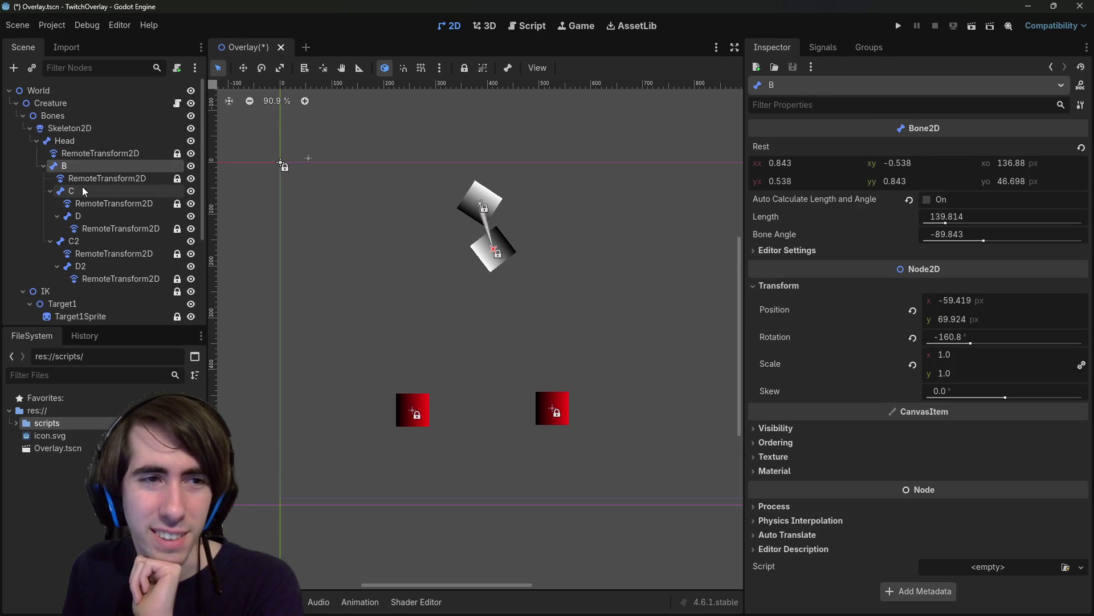
{"action": "left_click", "coordinate": [82, 188]}
{"action": "mouse_move", "coordinate": [492, 255]}
{"action": "left_mouse_down"}
{"action": "mouse_move", "coordinate": [505, 255]}
{"action": "mouse_move", "coordinate": [459, 252]}
{"action": "mouse_move", "coordinate": [481, 254]}
{"action": "left_mouse_up"}
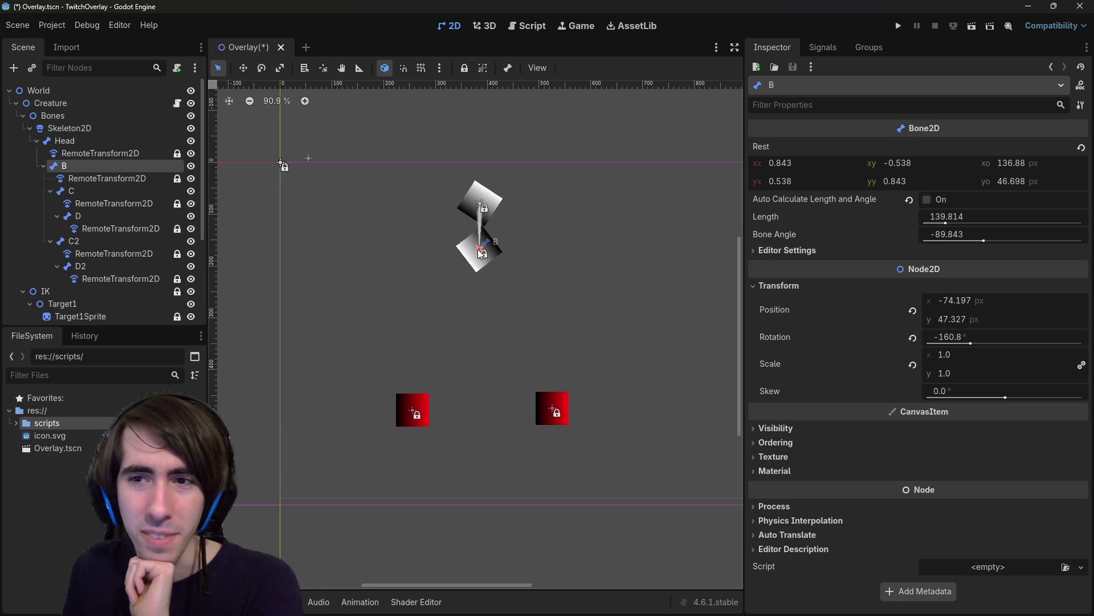
{"action": "left_click", "coordinate": [124, 193]}
{"action": "left_click", "coordinate": [110, 125]}
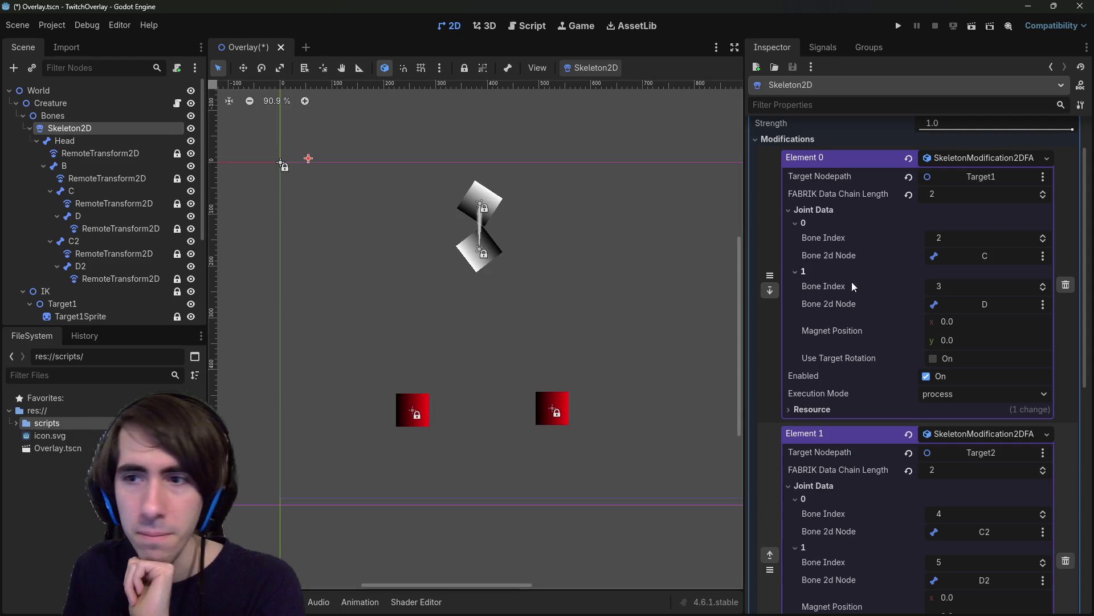
Step: Uncheck Enabled on the FABRIK modification elements and save the scene
{"action": "left_click", "coordinate": [926, 376]}
{"action": "scroll", "coordinate": [948, 446], "scroll_direction": "down", "scroll_amount": 5}
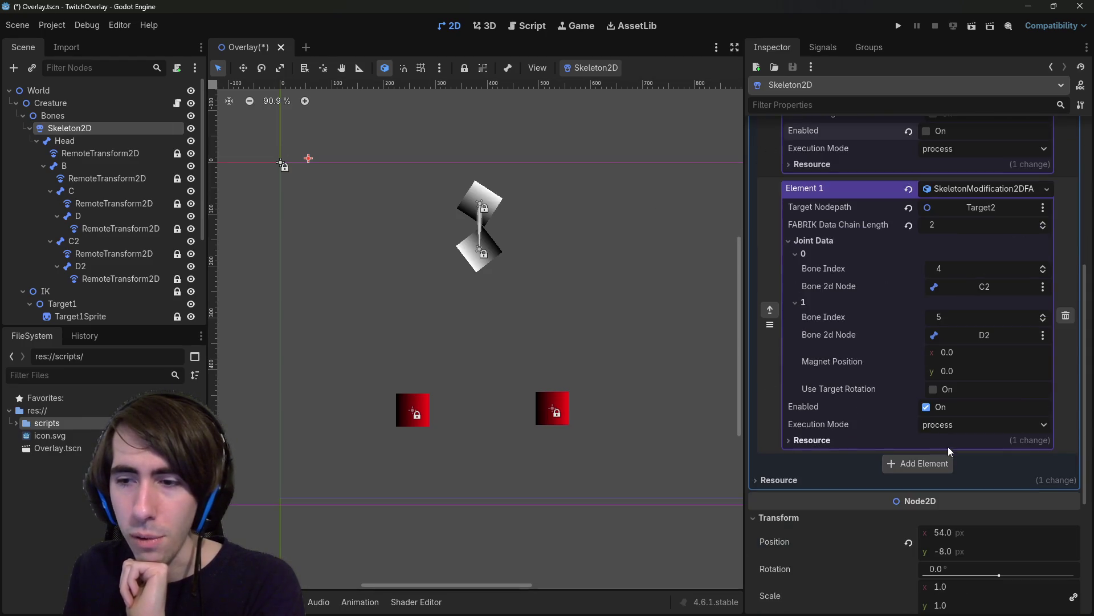
{"action": "scroll", "coordinate": [941, 415], "scroll_direction": "up", "scroll_amount": 5}
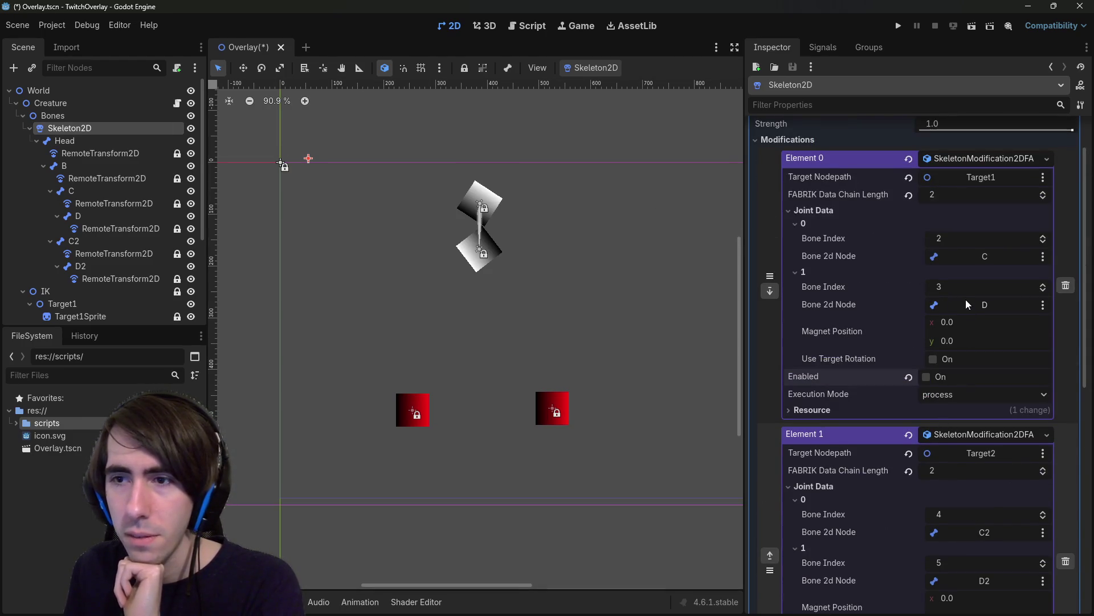
{"action": "scroll", "coordinate": [964, 308], "scroll_direction": "down", "scroll_amount": 1}
{"action": "key", "text": "ctrl+s"}
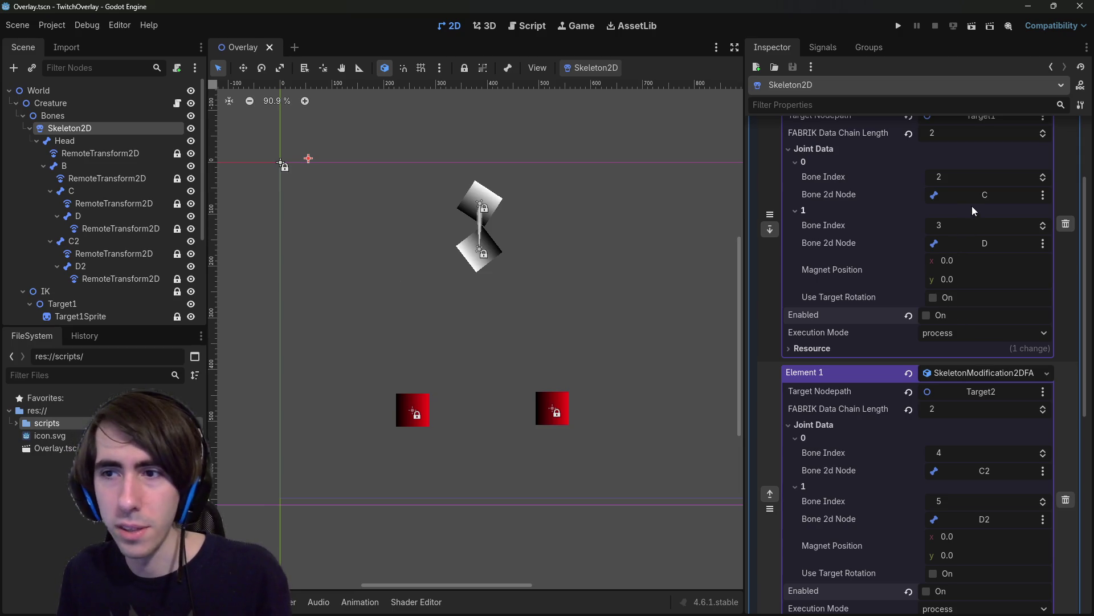
{"action": "scroll", "coordinate": [972, 207], "scroll_direction": "down", "scroll_amount": 1}
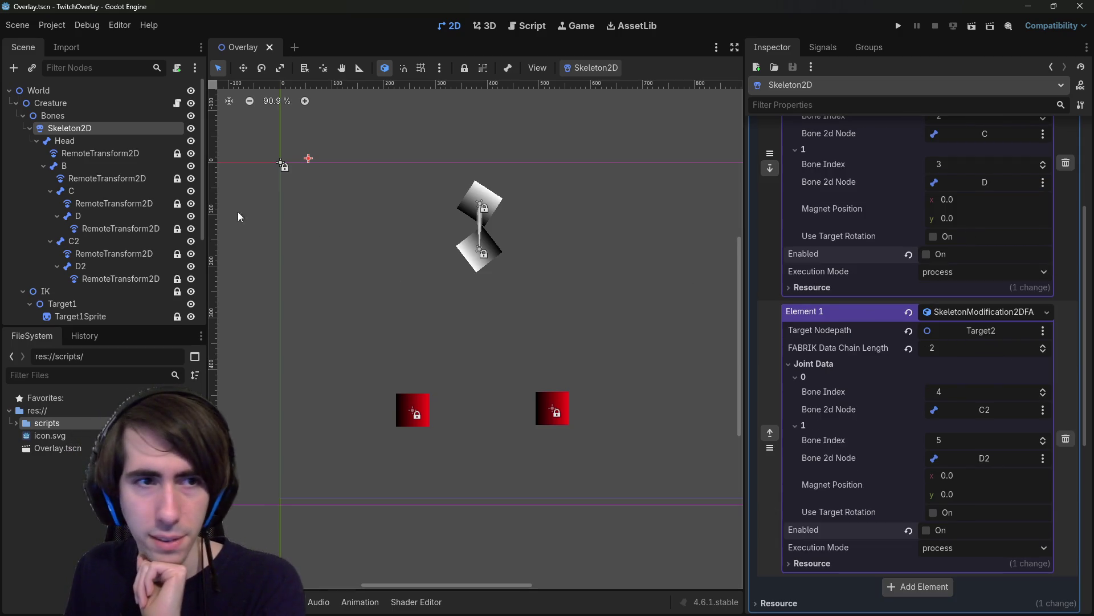
{"action": "left_click", "coordinate": [113, 164]}
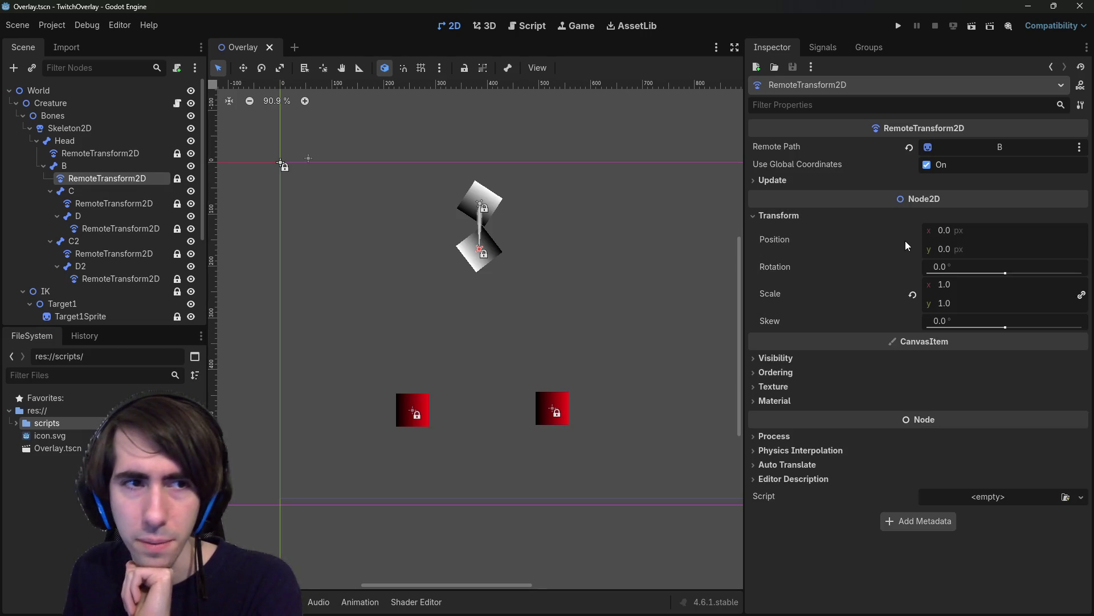
Step: Review bones B, C, D, C2 and D2, undo D2's auto length change, and save
{"action": "left_click", "coordinate": [120, 166]}
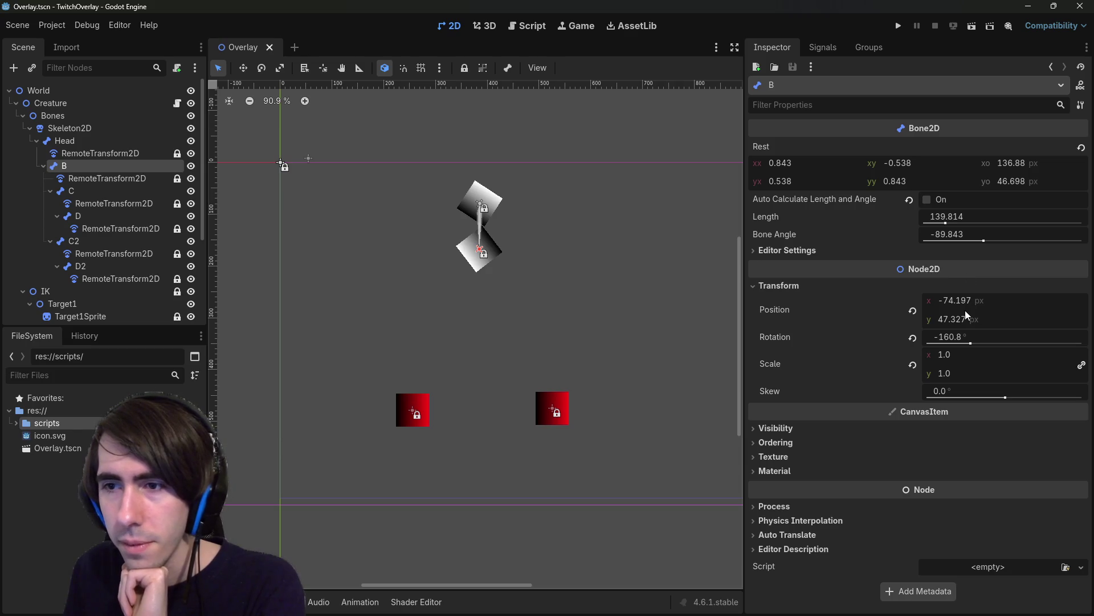
{"action": "left_click", "coordinate": [94, 191]}
{"action": "left_click", "coordinate": [913, 393]}
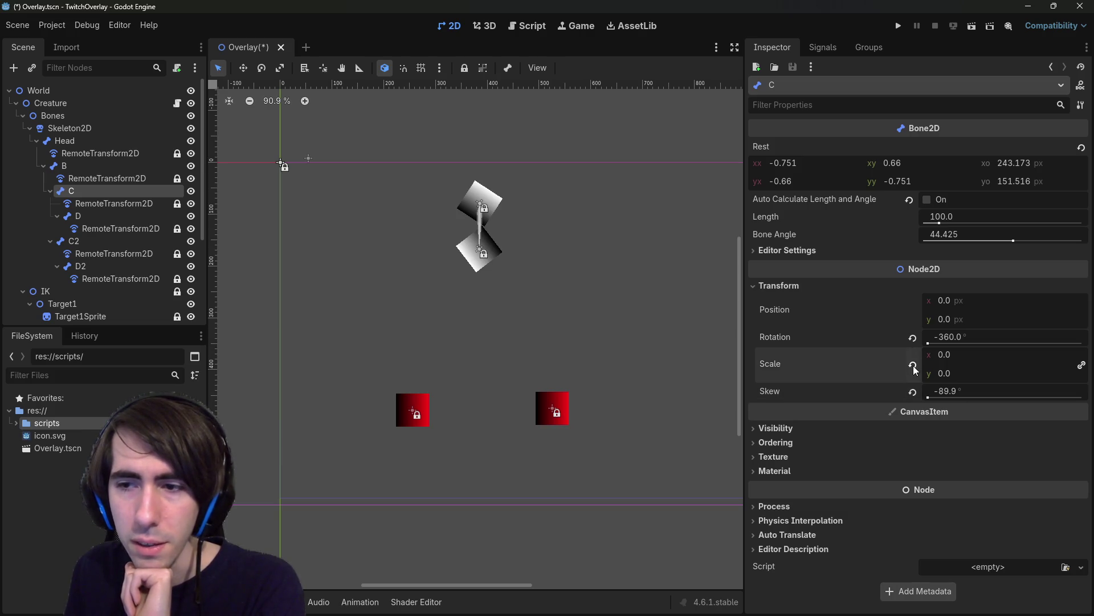
{"action": "left_click", "coordinate": [84, 167]}
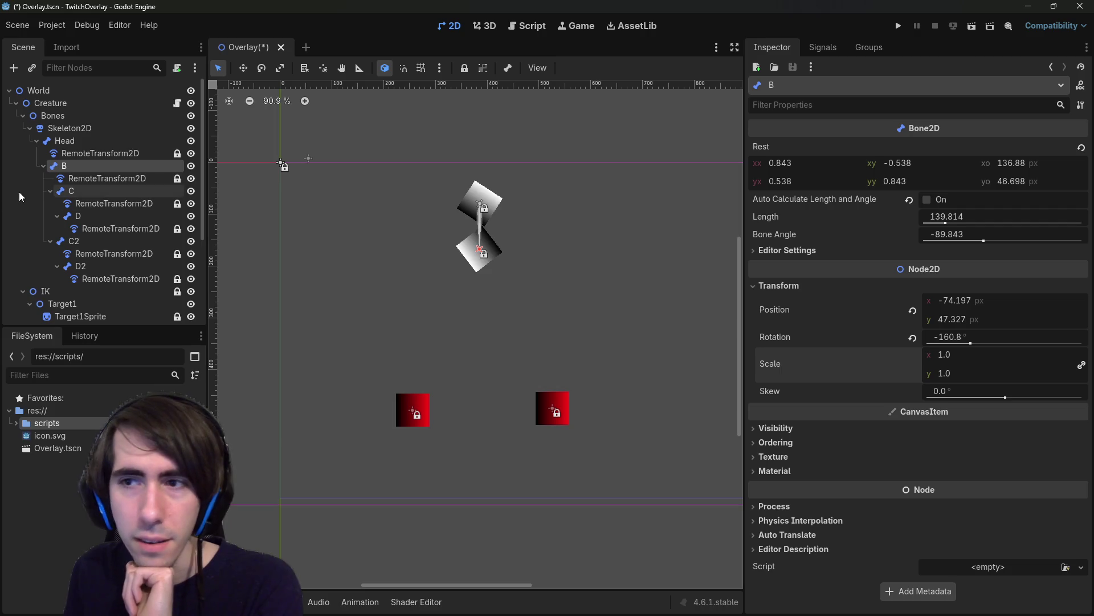
{"action": "left_click", "coordinate": [78, 216]}
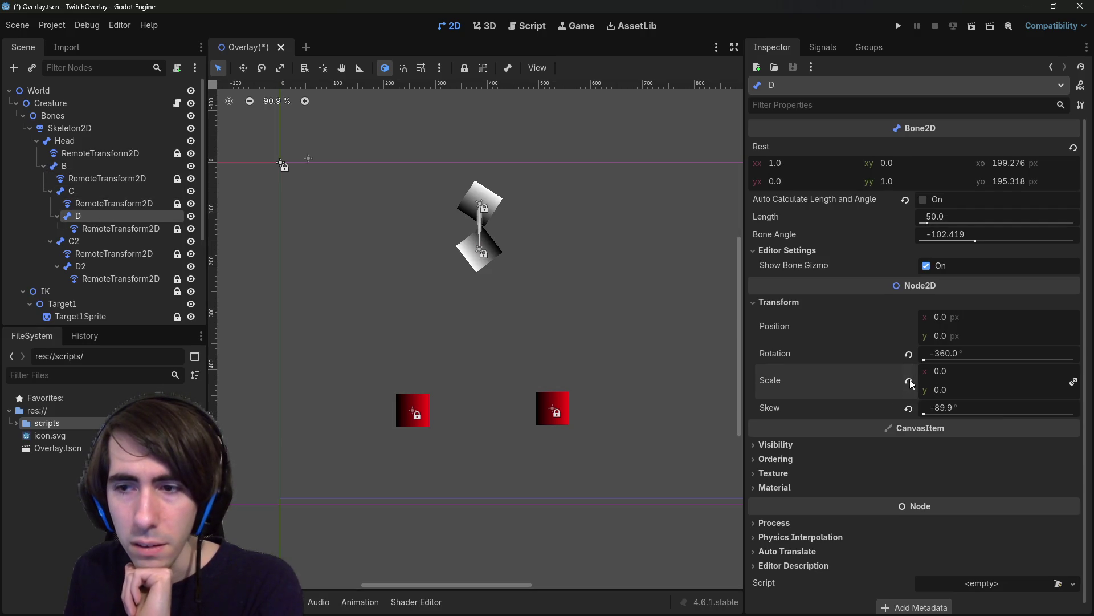
{"action": "left_click", "coordinate": [182, 241]}
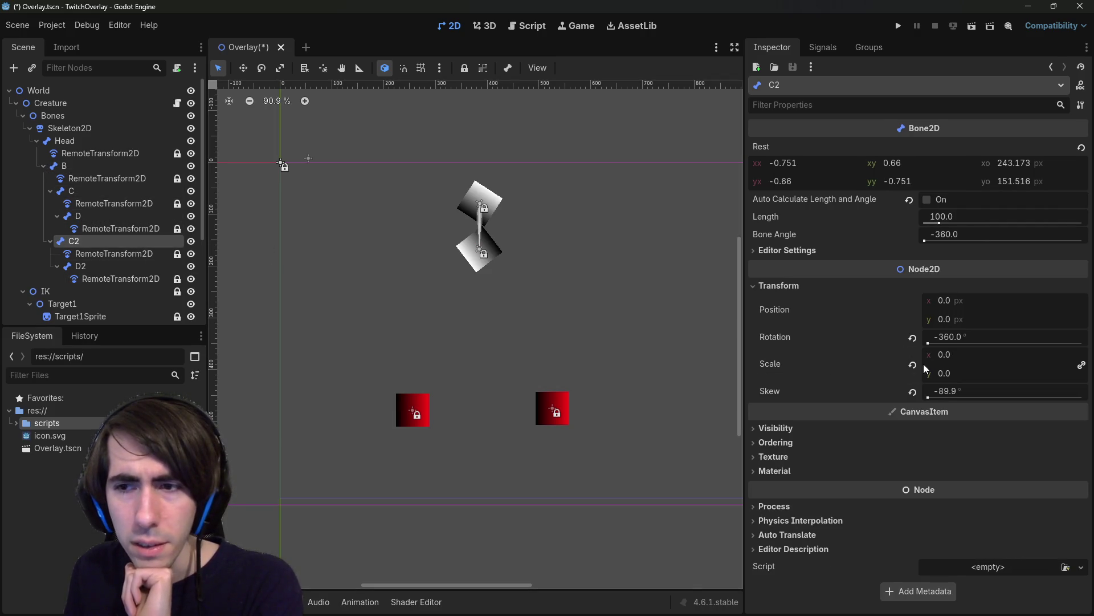
{"action": "key", "text": "Down"}
{"action": "key", "text": "Down"}
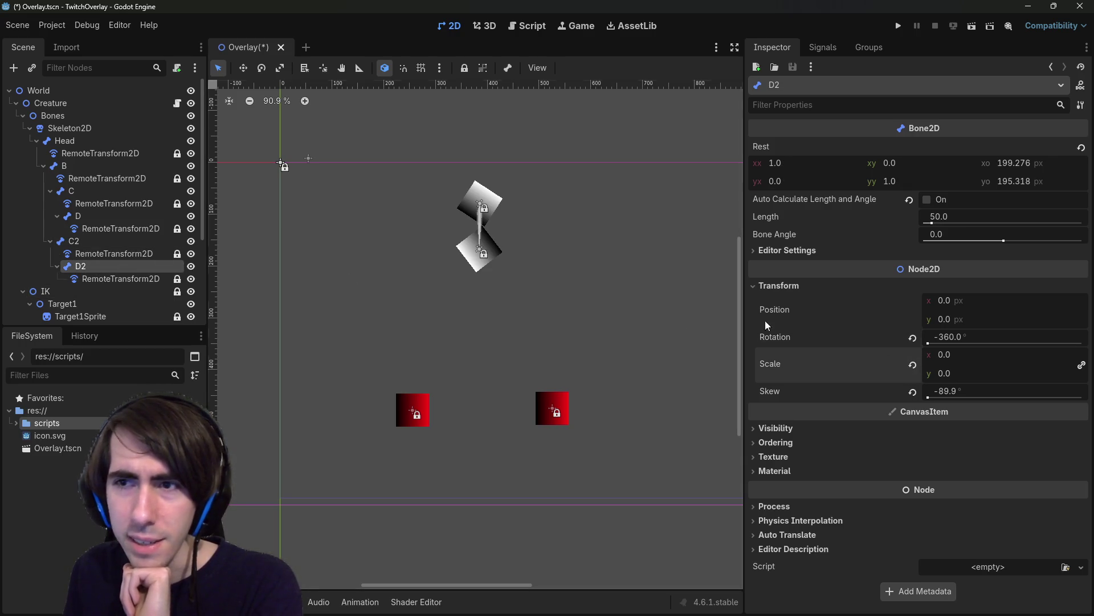
{"action": "left_click", "coordinate": [932, 203]}
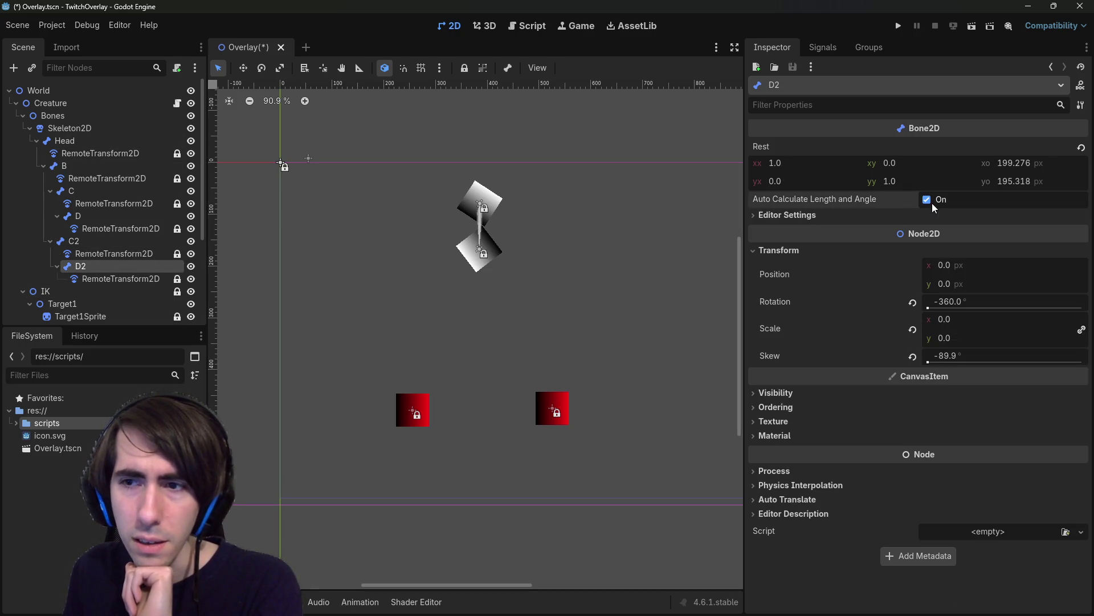
{"action": "key", "text": "ctrl+z"}
{"action": "key", "text": "ctrl+s"}
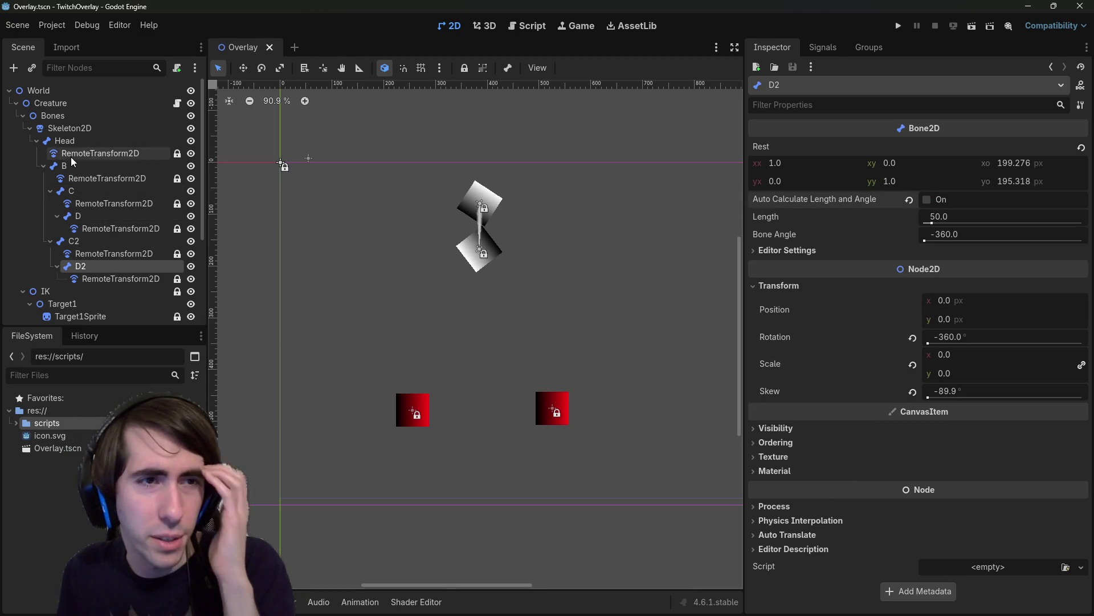
Step: Collapse both Skeleton2D modification elements and uncheck Modification Stack Enabled
{"action": "left_click", "coordinate": [71, 130]}
{"action": "scroll", "coordinate": [942, 398], "scroll_direction": "up", "scroll_amount": 2}
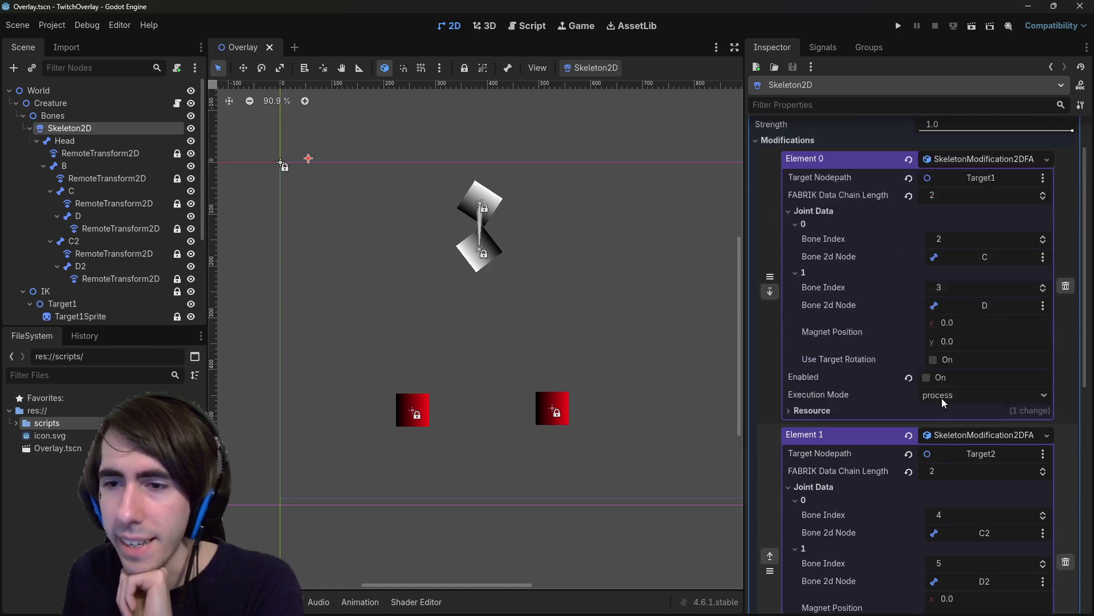
{"action": "scroll", "coordinate": [941, 398], "scroll_direction": "up", "scroll_amount": 2}
{"action": "left_click", "coordinate": [945, 218]}
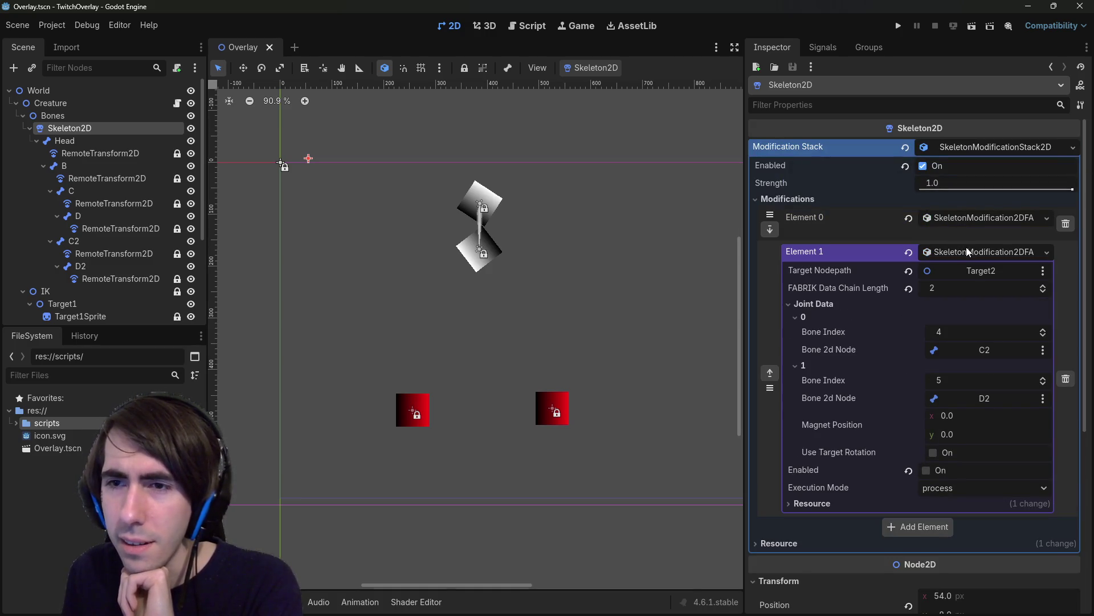
{"action": "left_click", "coordinate": [966, 247]}
{"action": "left_click", "coordinate": [942, 165]}
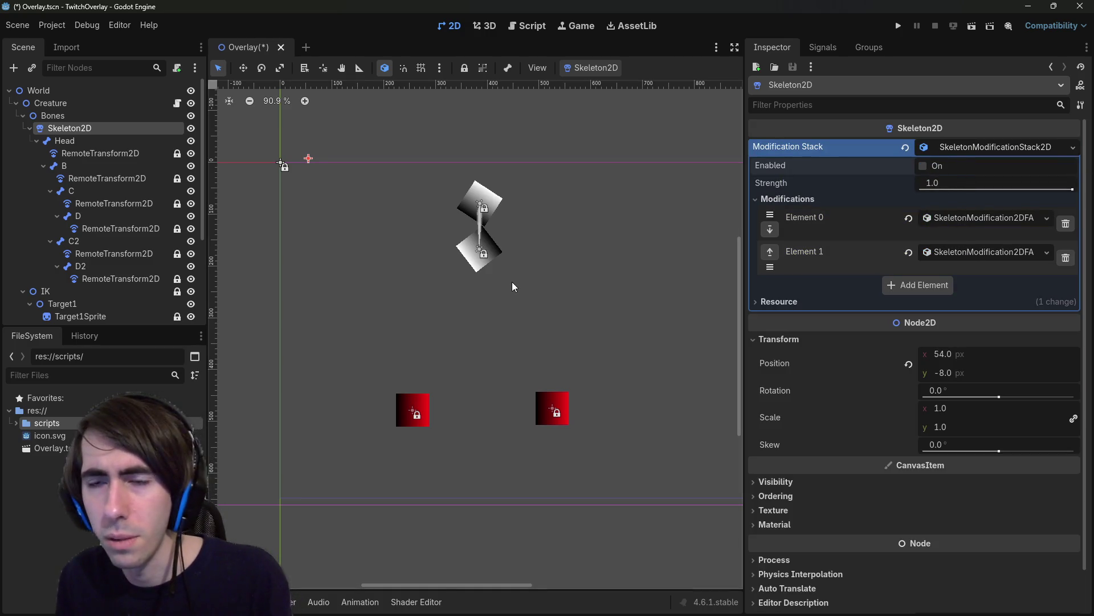
{"action": "scroll", "coordinate": [465, 328], "scroll_direction": "up", "scroll_amount": 1}
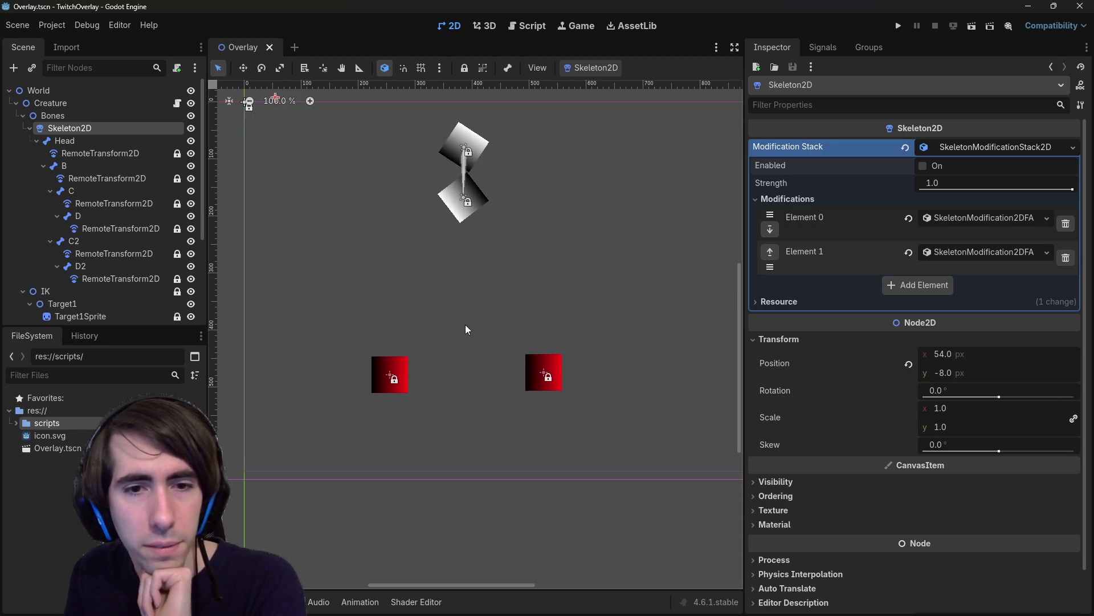
{"action": "left_click", "coordinate": [391, 377]}
{"action": "left_click", "coordinate": [114, 237]}
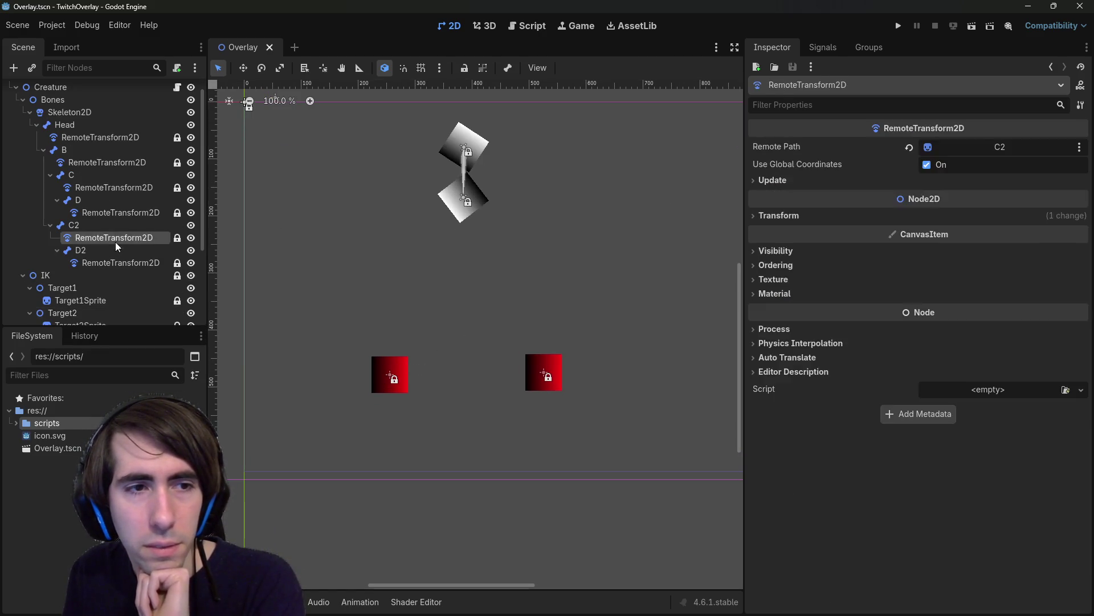
{"action": "left_click", "coordinate": [80, 249]}
{"action": "left_click", "coordinate": [912, 337]}
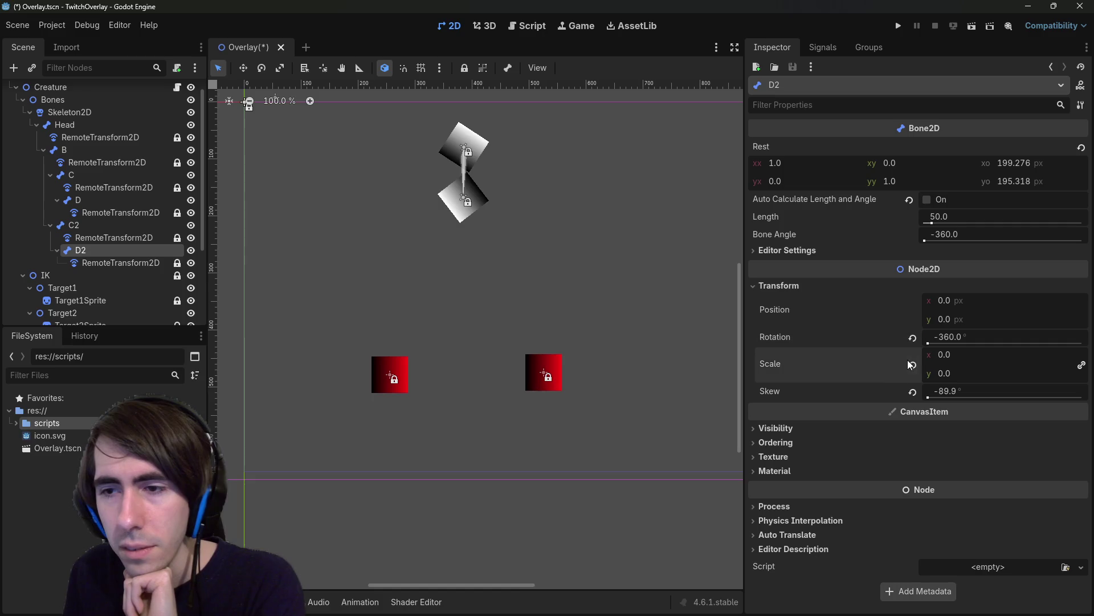
{"action": "right_click", "coordinate": [768, 337]}
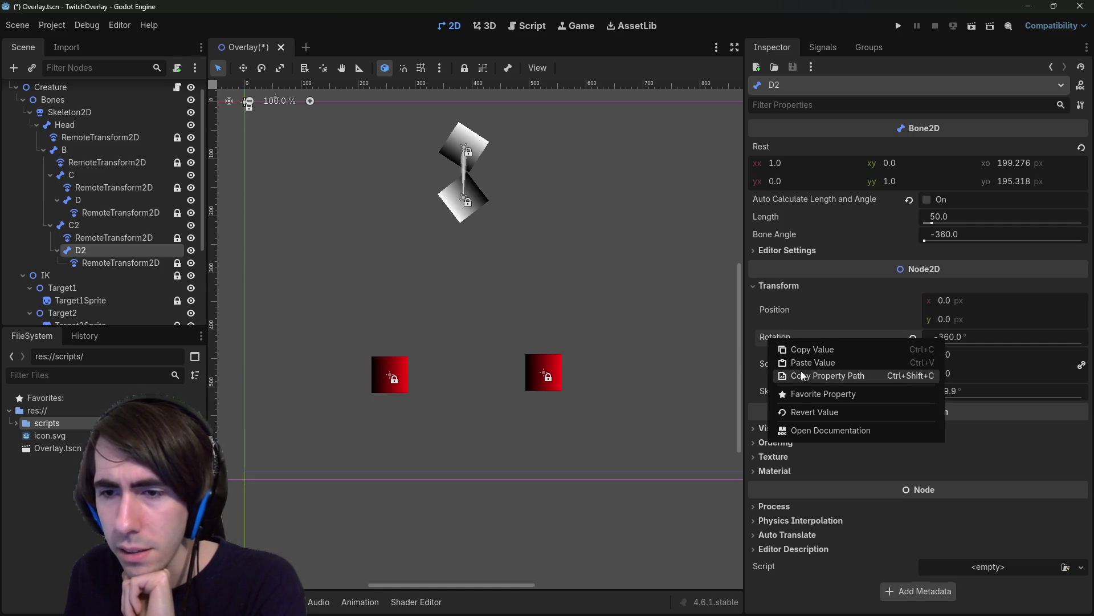
{"action": "left_click", "coordinate": [806, 415]}
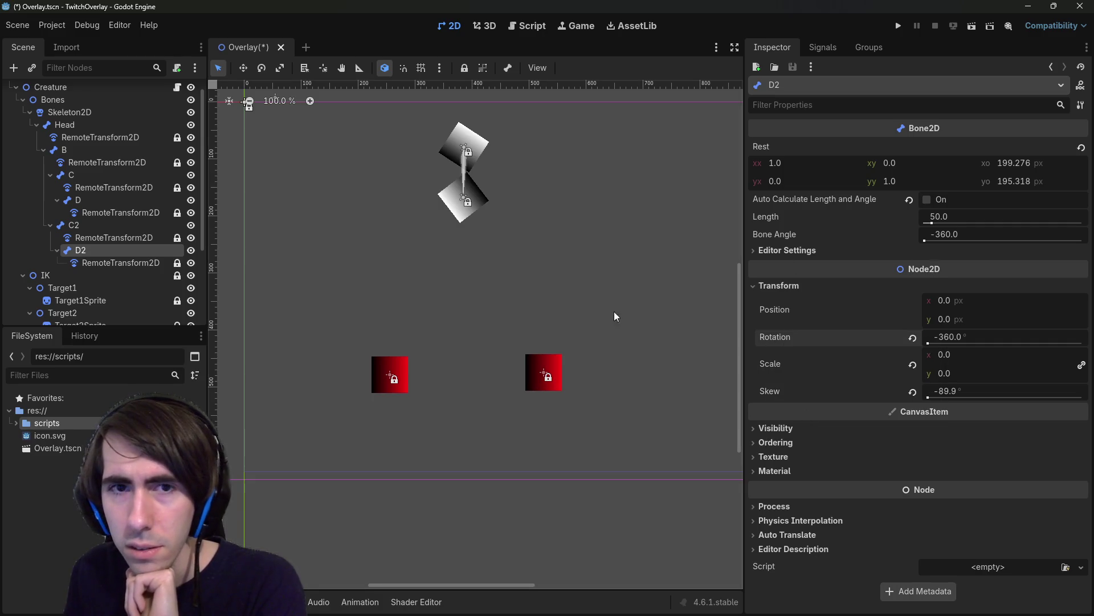
{"action": "scroll", "coordinate": [613, 375], "scroll_direction": "down", "scroll_amount": 2}
{"action": "left_click_drag", "start_coordinate": [456, 394], "coordinate": [459, 389]}
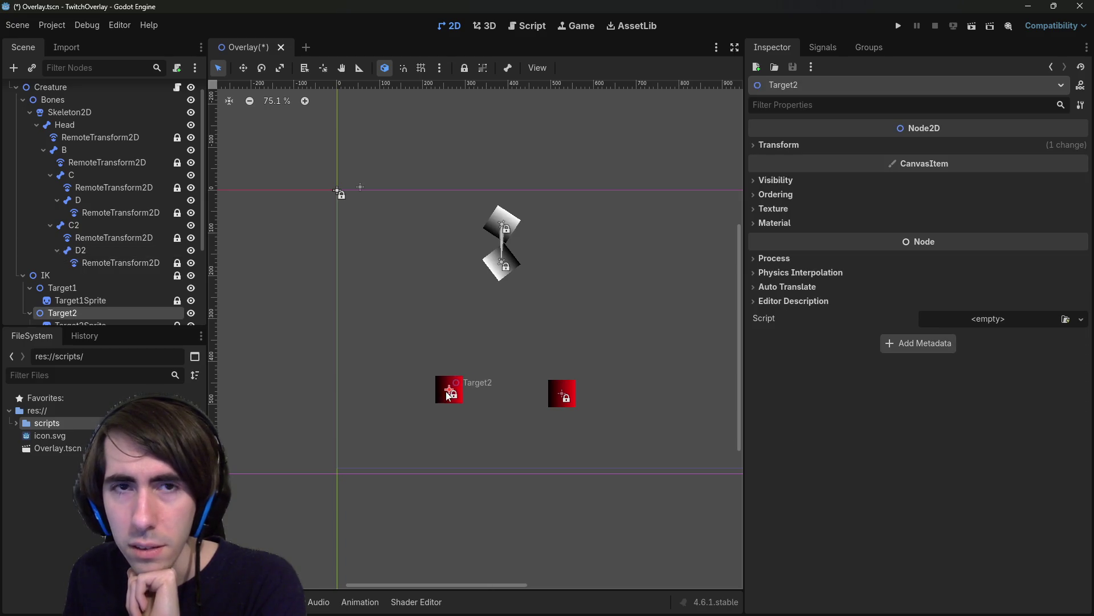
{"action": "left_click", "coordinate": [278, 47]}
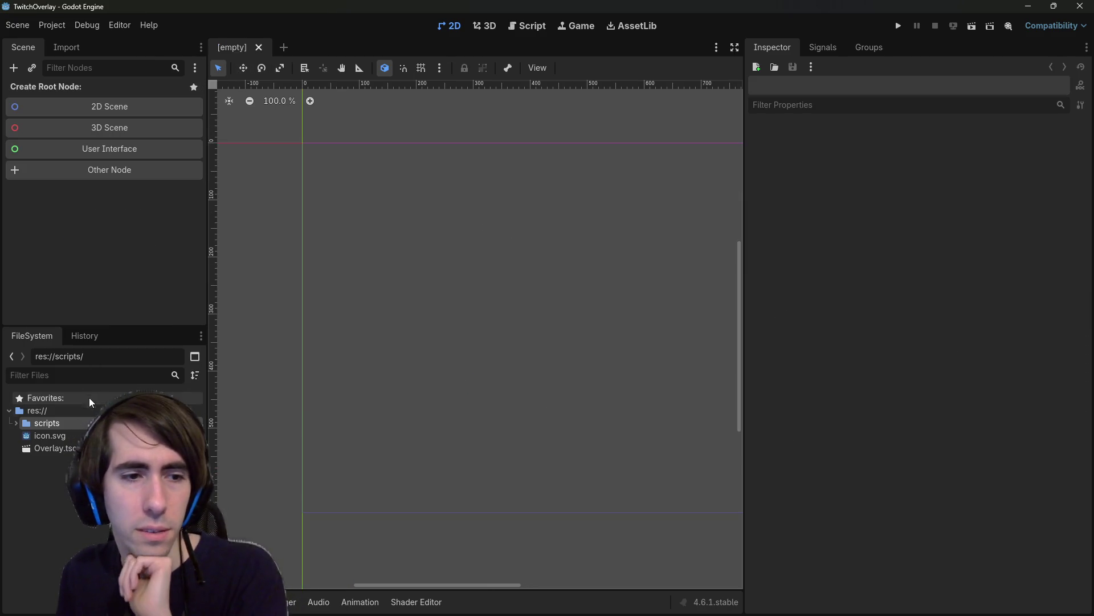
{"action": "double_click", "coordinate": [53, 460]}
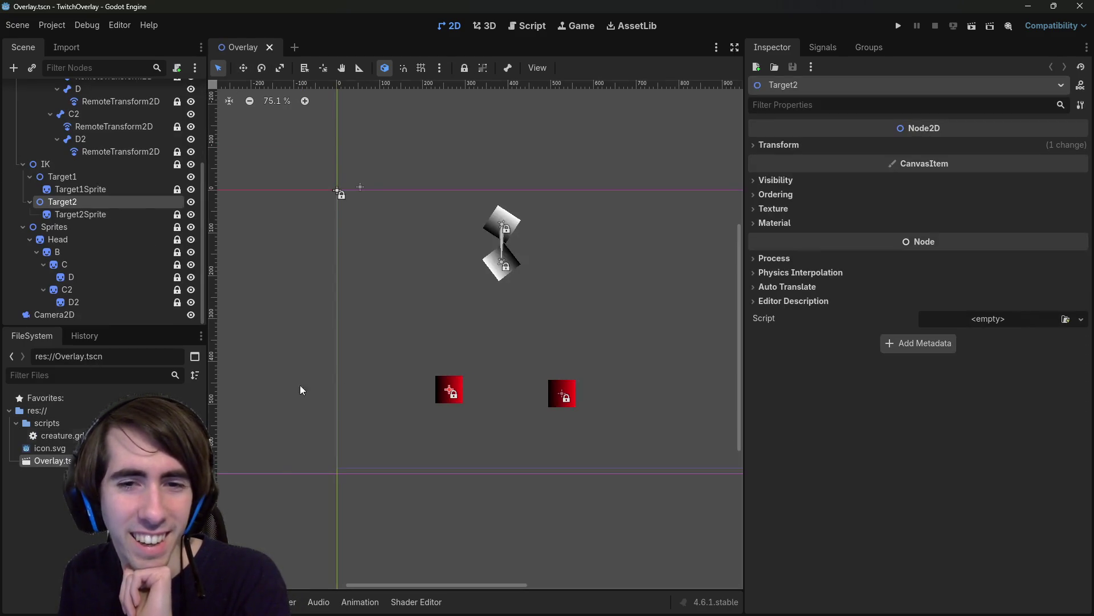
{"action": "scroll", "coordinate": [114, 210], "scroll_direction": "up", "scroll_amount": 3}
{"action": "left_click", "coordinate": [92, 132]}
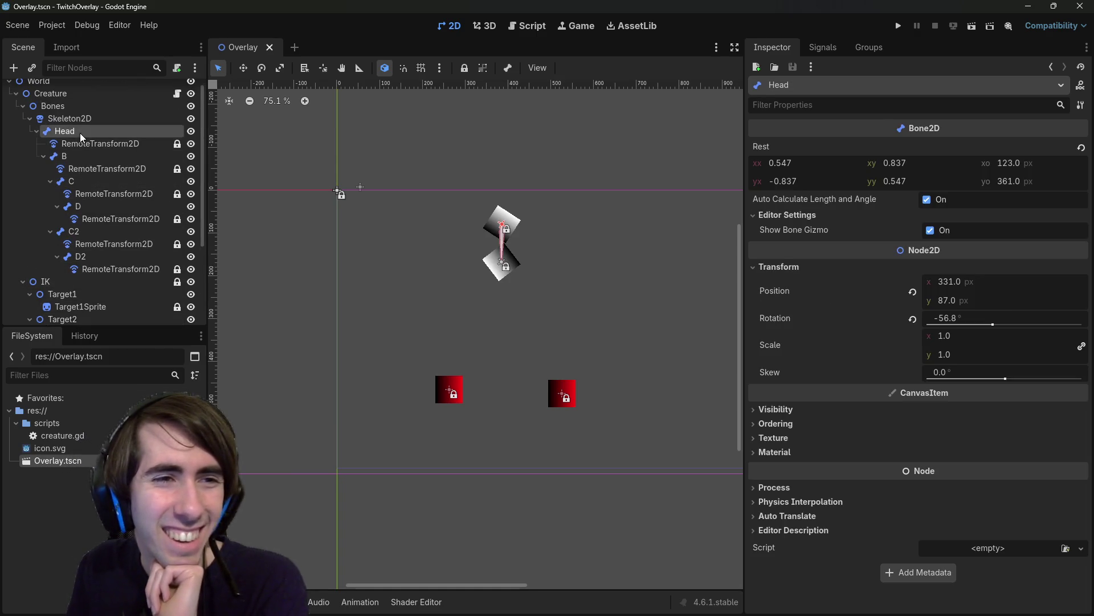
{"action": "left_click", "coordinate": [82, 158]}
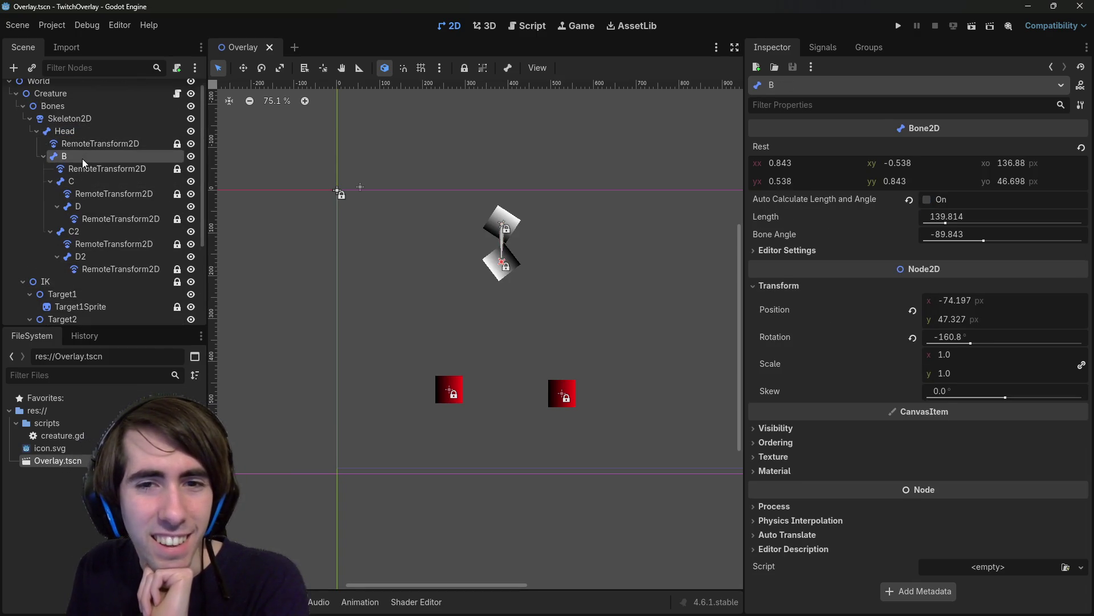
{"action": "left_click", "coordinate": [95, 179]}
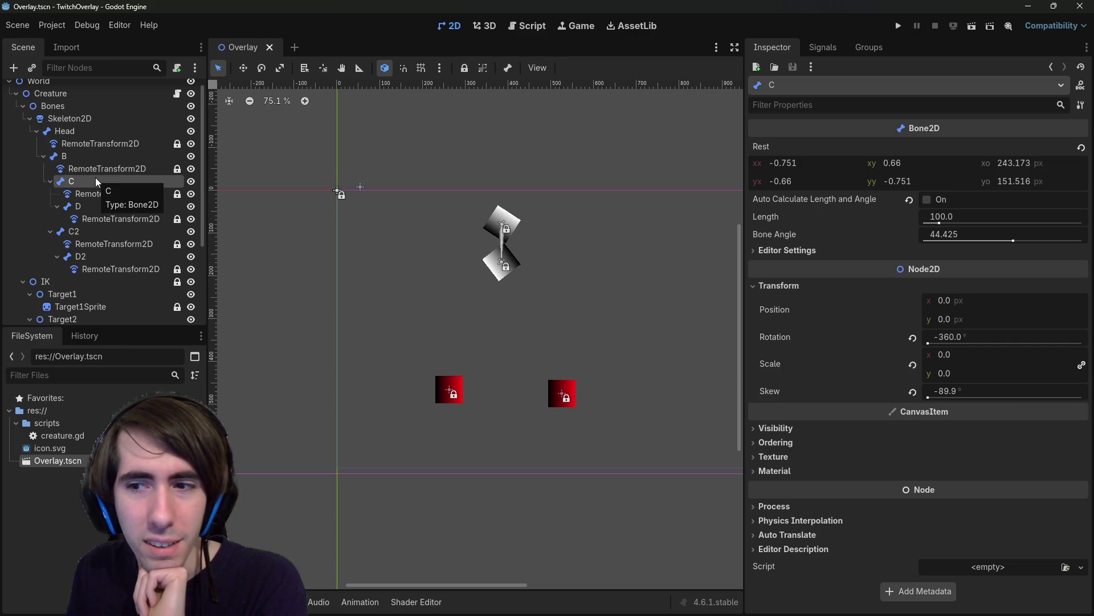
{"action": "double_click", "coordinate": [89, 176]}
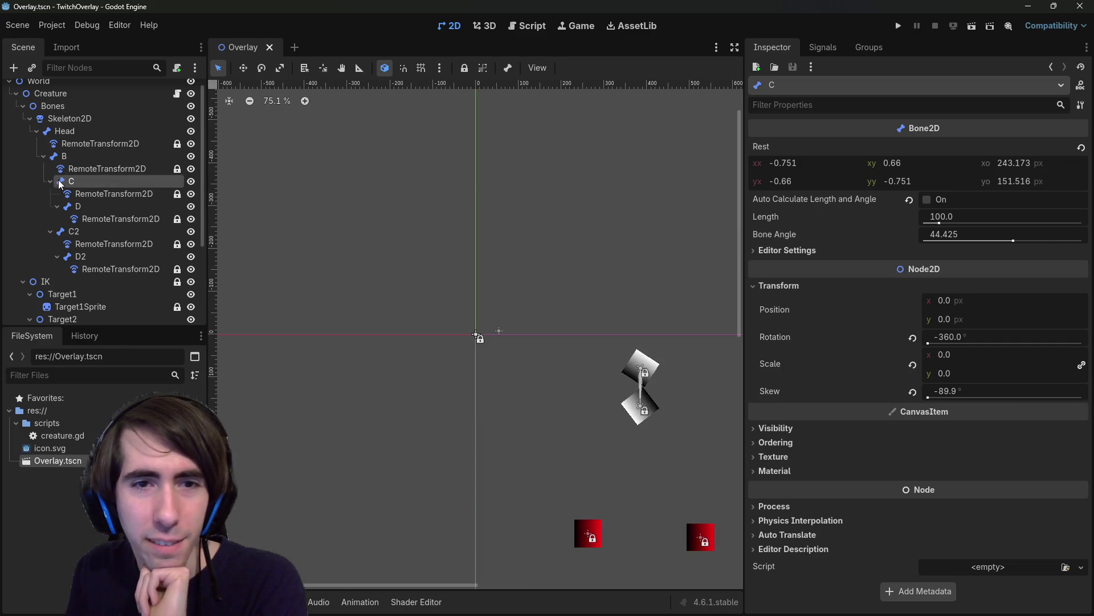
{"action": "left_click_drag", "start_coordinate": [478, 337], "coordinate": [332, 236]}
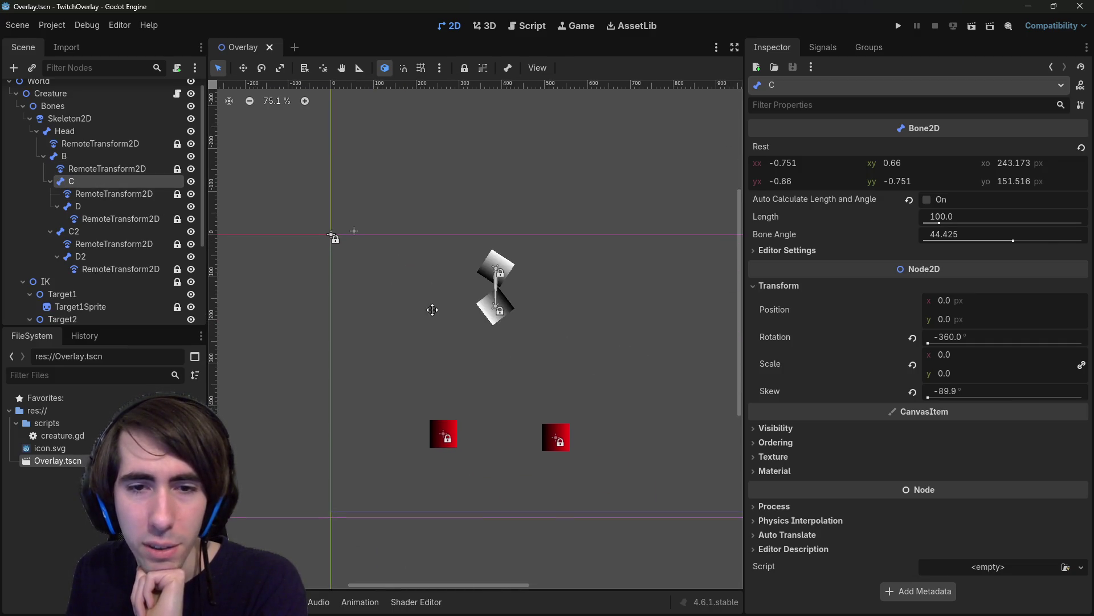
{"action": "left_click", "coordinate": [331, 236]}
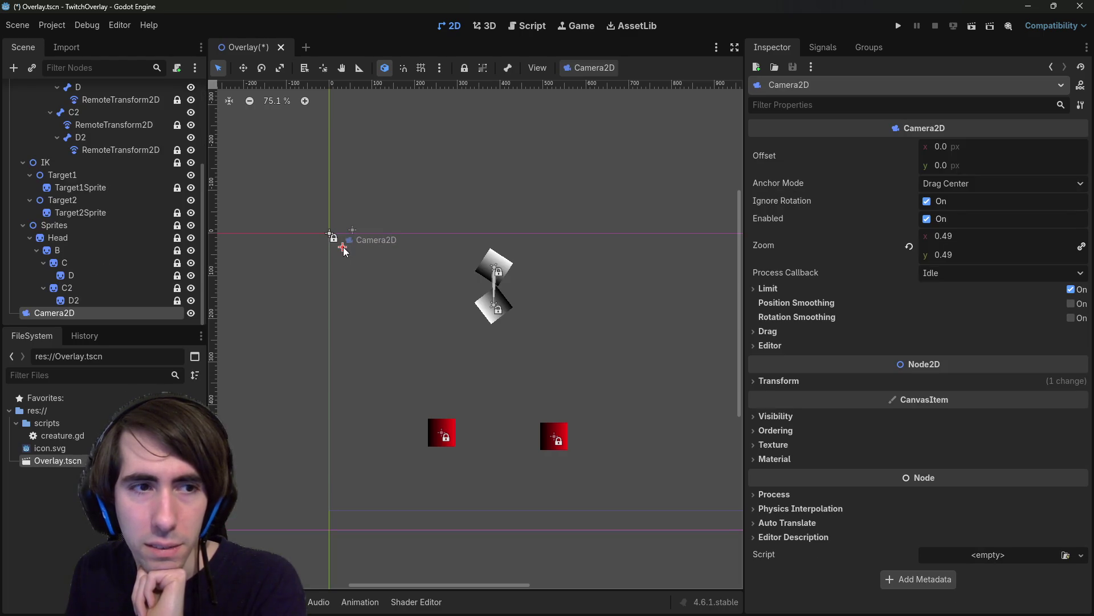
{"action": "scroll", "coordinate": [67, 244], "scroll_direction": "up", "scroll_amount": 3}
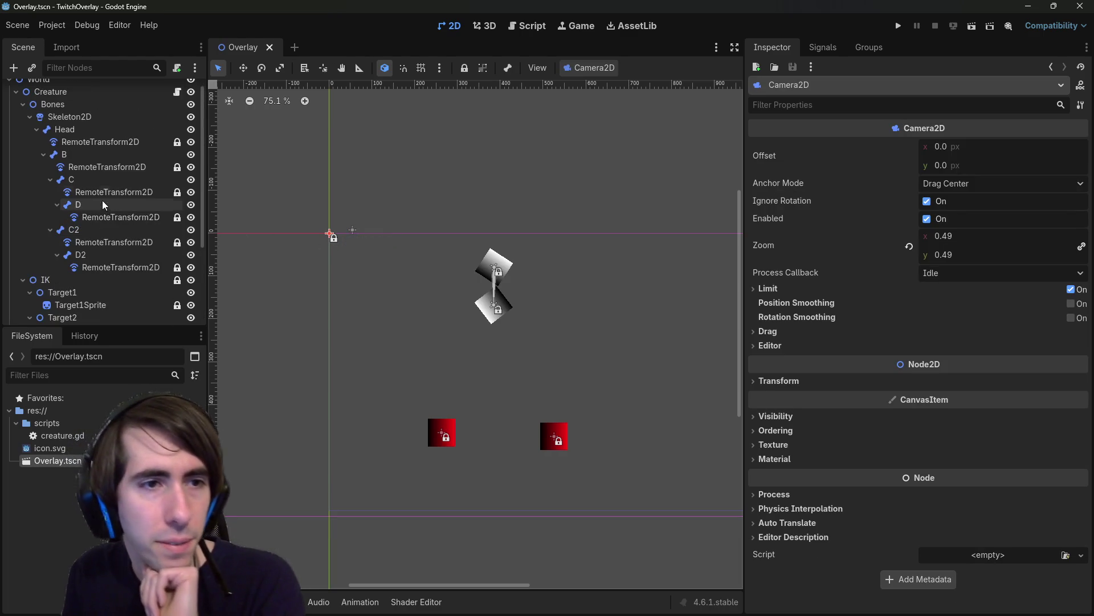
{"action": "left_click", "coordinate": [92, 180]}
{"action": "scroll", "coordinate": [485, 353], "scroll_direction": "down", "scroll_amount": 4}
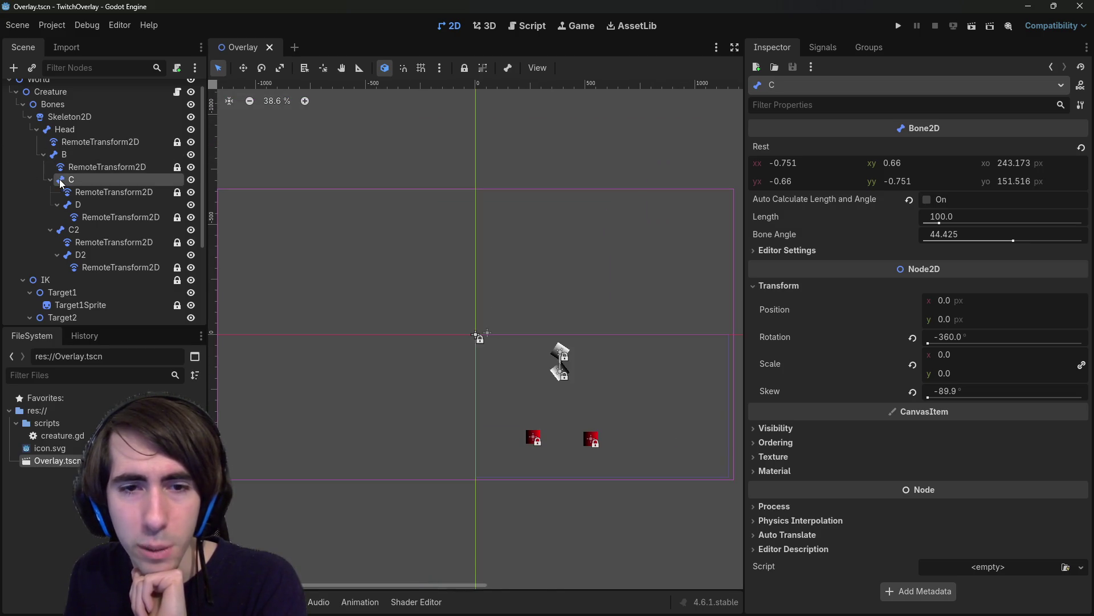
{"action": "scroll", "coordinate": [434, 319], "scroll_direction": "up", "scroll_amount": 8}
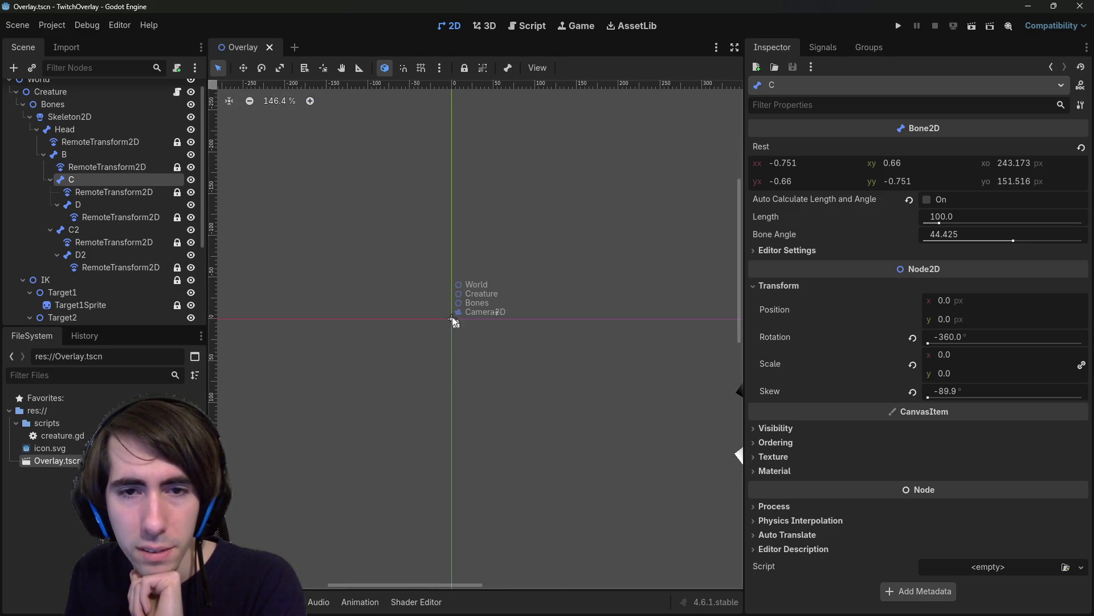
{"action": "scroll", "coordinate": [453, 319], "scroll_direction": "up", "scroll_amount": 7}
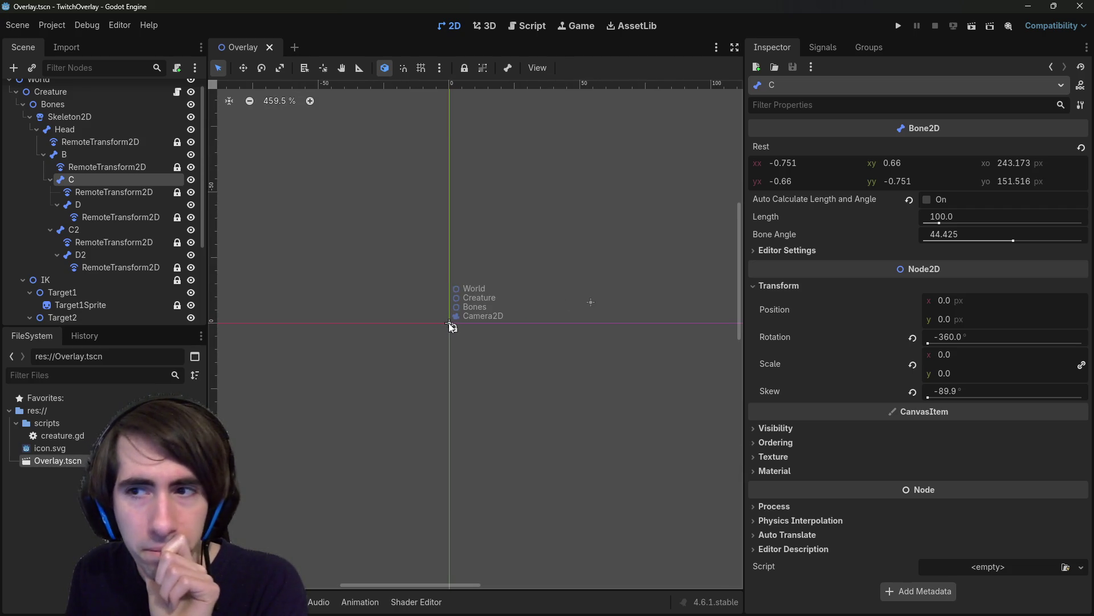
{"action": "scroll", "coordinate": [556, 398], "scroll_direction": "down", "scroll_amount": 2}
{"action": "scroll", "coordinate": [555, 398], "scroll_direction": "down", "scroll_amount": 4}
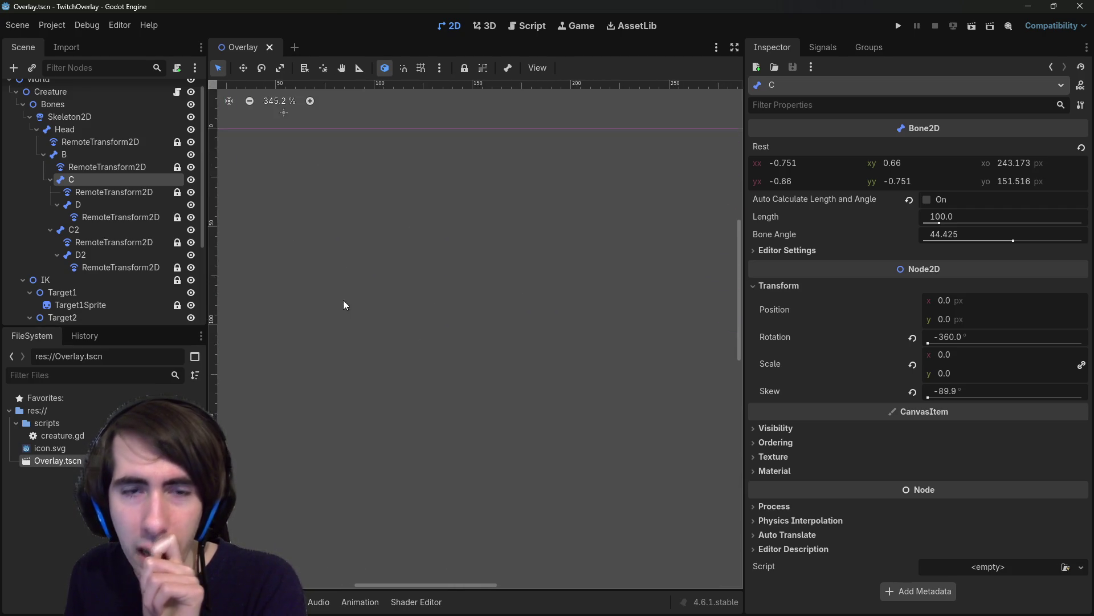
{"action": "scroll", "coordinate": [423, 289], "scroll_direction": "down", "scroll_amount": 5}
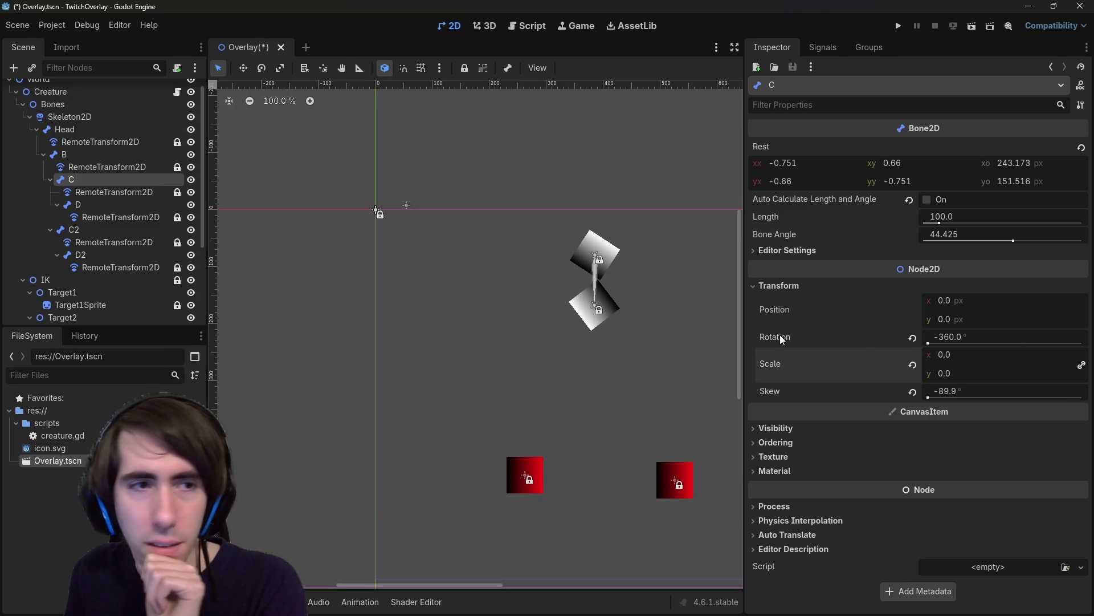
Step: Set bone B's rotation to 0, enable Auto Calculate Length and Angle, and save
{"action": "left_click", "coordinate": [134, 166]}
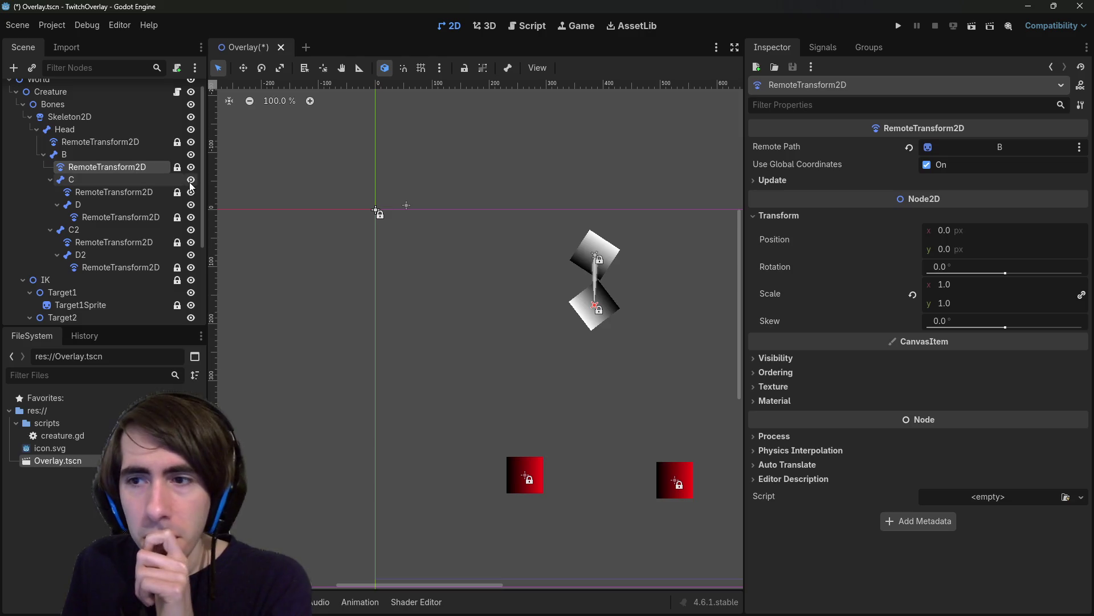
{"action": "left_click", "coordinate": [155, 154]}
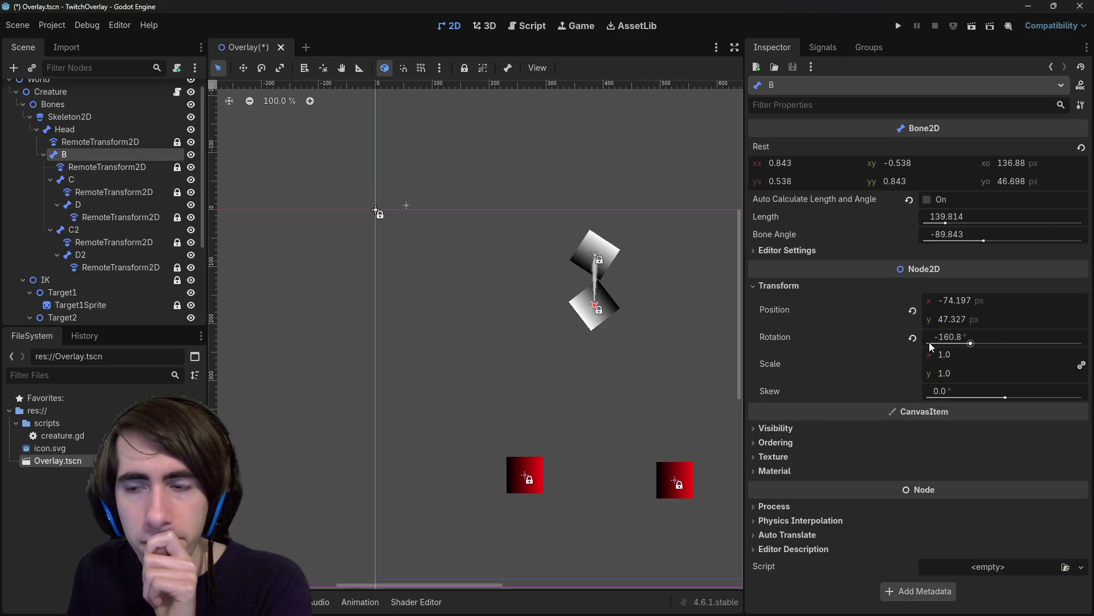
{"action": "left_click", "coordinate": [84, 166]}
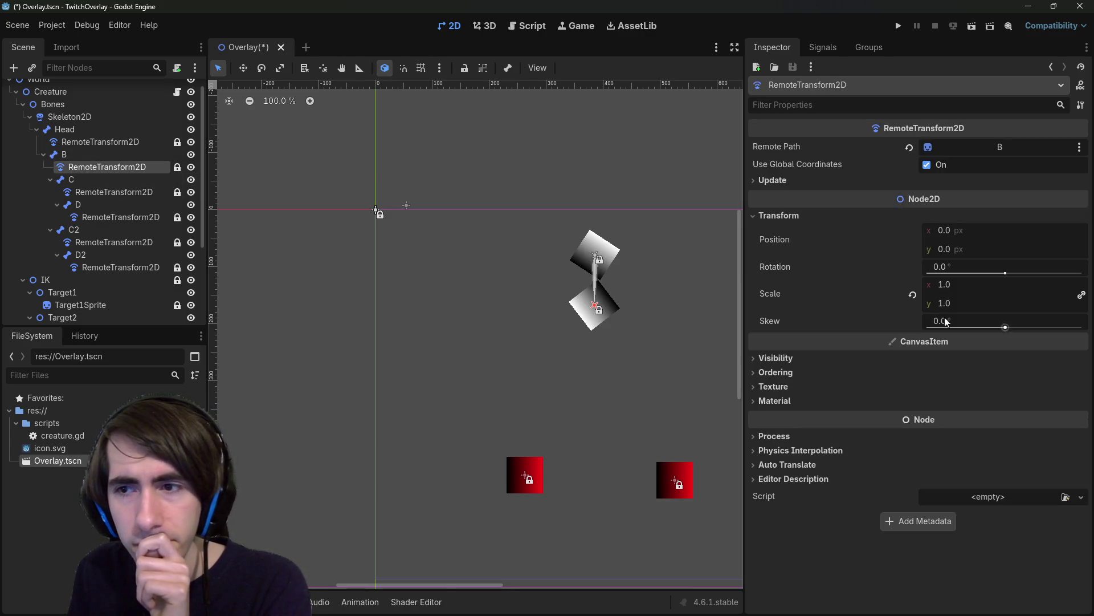
{"action": "left_click", "coordinate": [78, 155]}
{"action": "left_click", "coordinate": [1006, 336]}
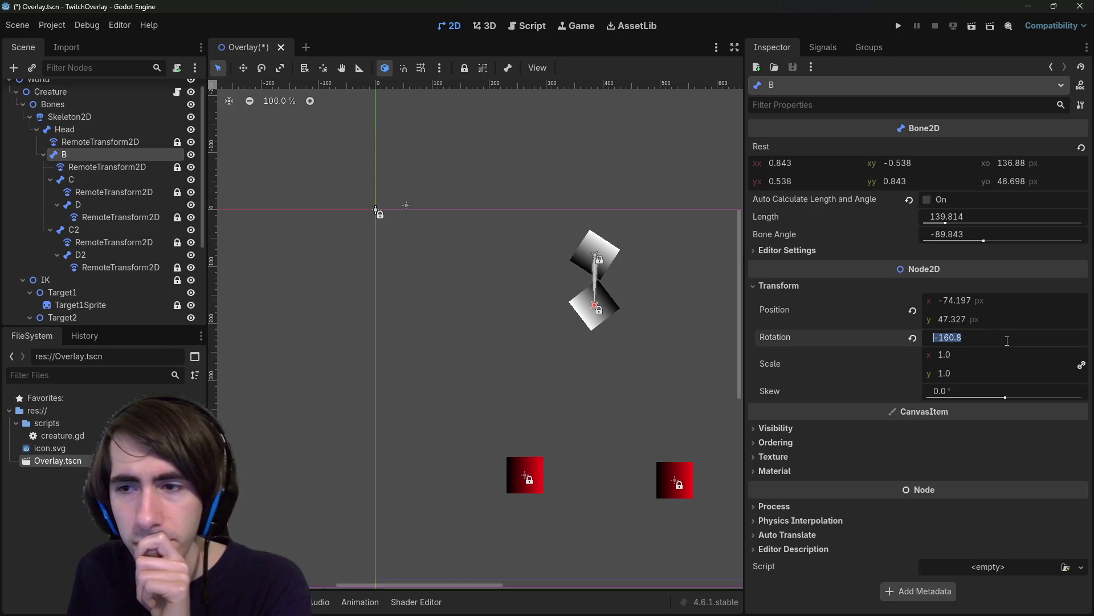
{"action": "type", "text": "0"}
{"action": "key", "text": "Return"}
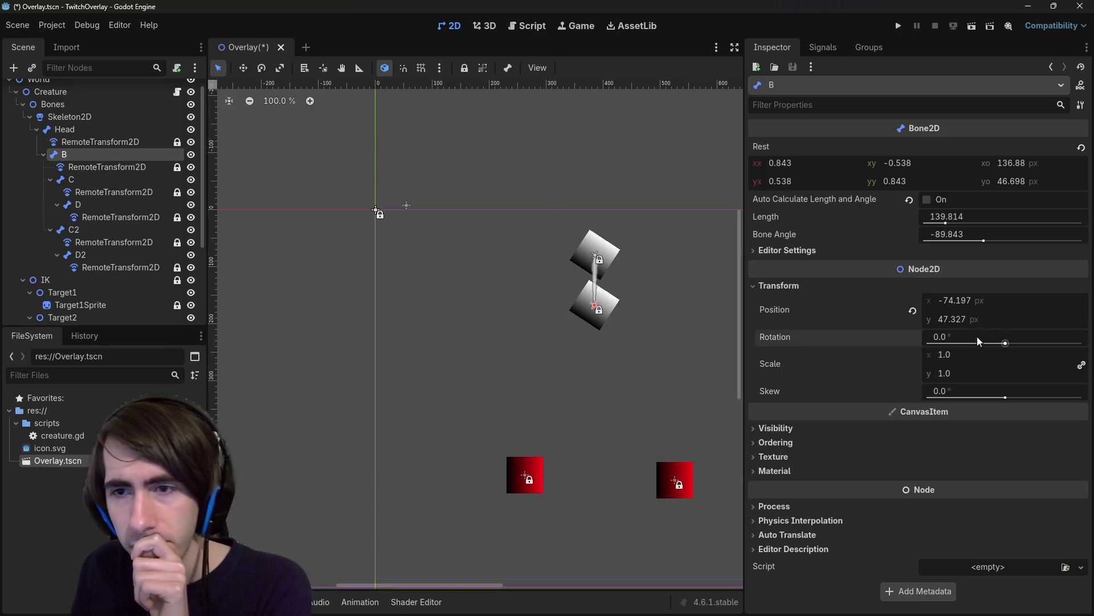
{"action": "left_click_drag", "start_coordinate": [986, 240], "coordinate": [1008, 237]}
{"action": "key", "text": "ctrl+z"}
{"action": "key", "text": "ctrl+z"}
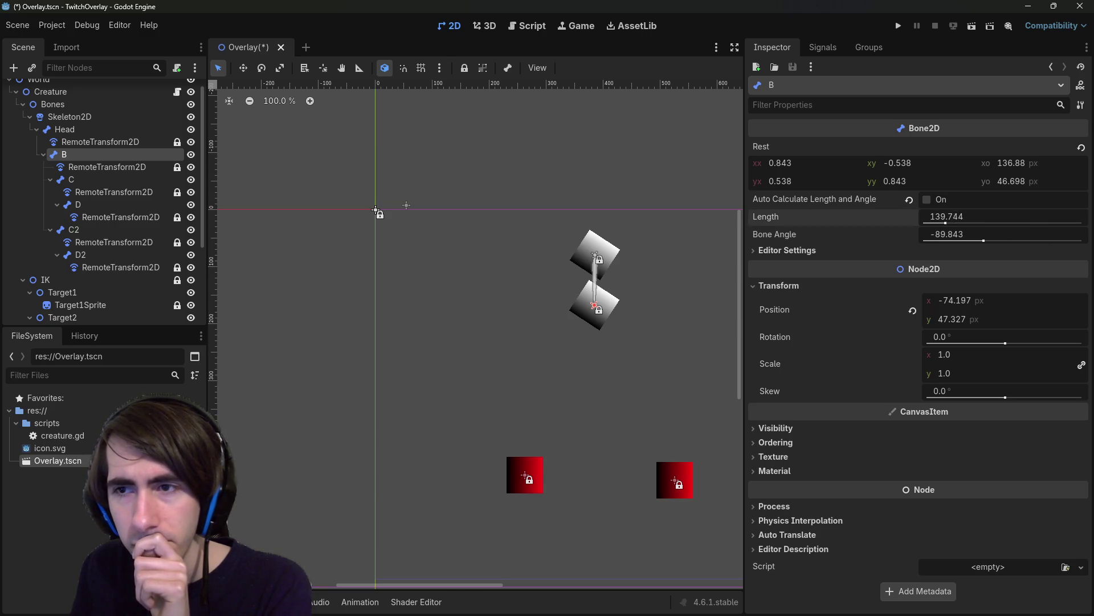
{"action": "left_click", "coordinate": [932, 200]}
{"action": "key", "text": "ctrl+s"}
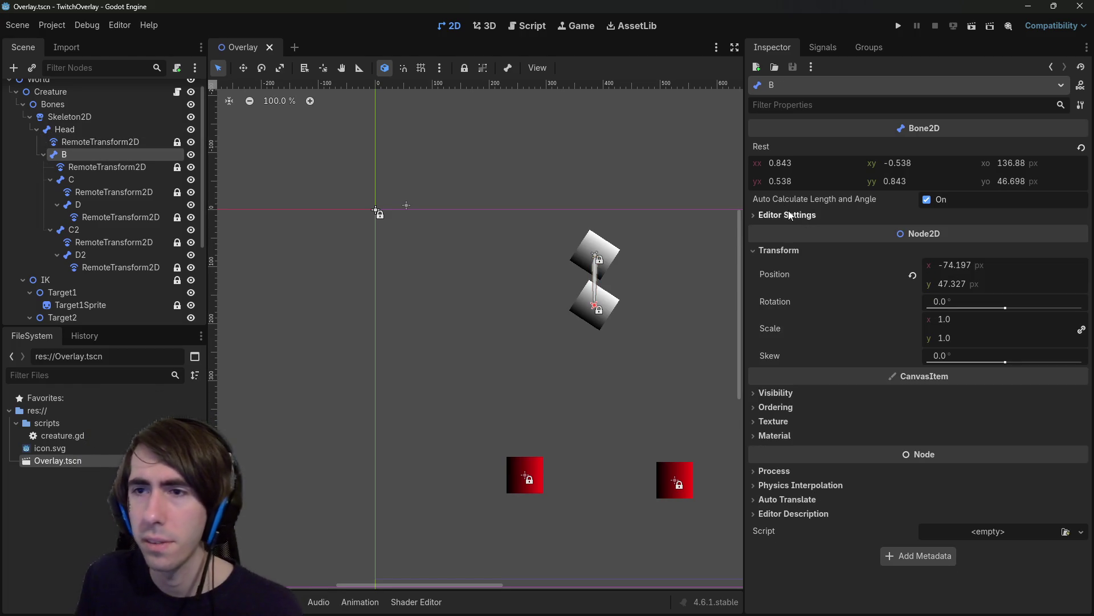
Step: Leave bone C's Auto Calculate off, save, and edit its rotation and scale values
{"action": "left_click", "coordinate": [83, 180]}
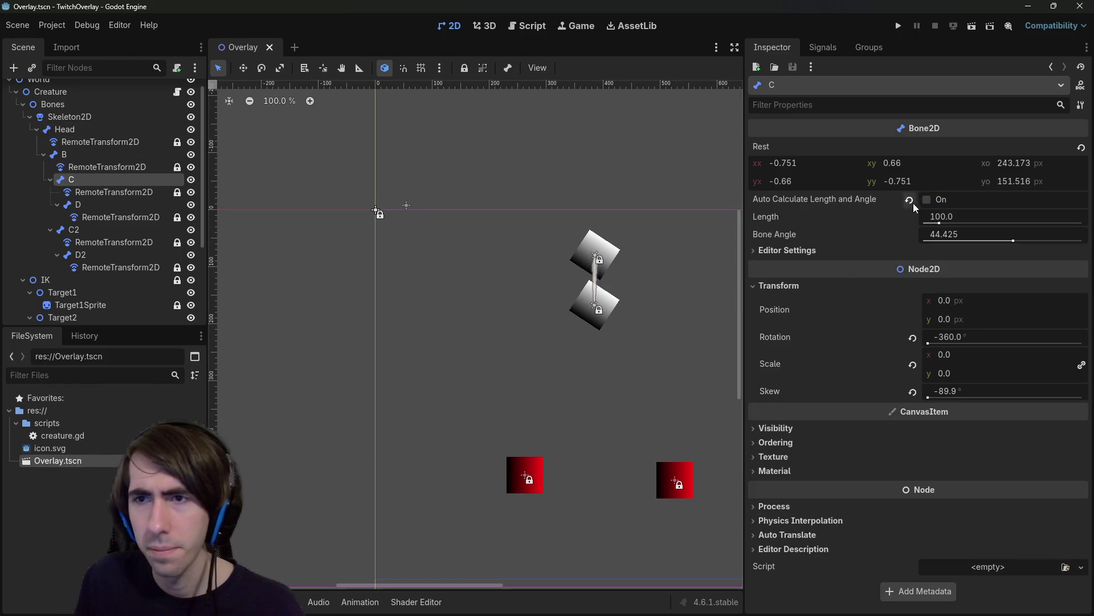
{"action": "left_click", "coordinate": [941, 201]}
{"action": "left_click", "coordinate": [941, 201]}
{"action": "key", "text": "ctrl+s"}
{"action": "left_click_drag", "start_coordinate": [956, 343], "coordinate": [956, 343]}
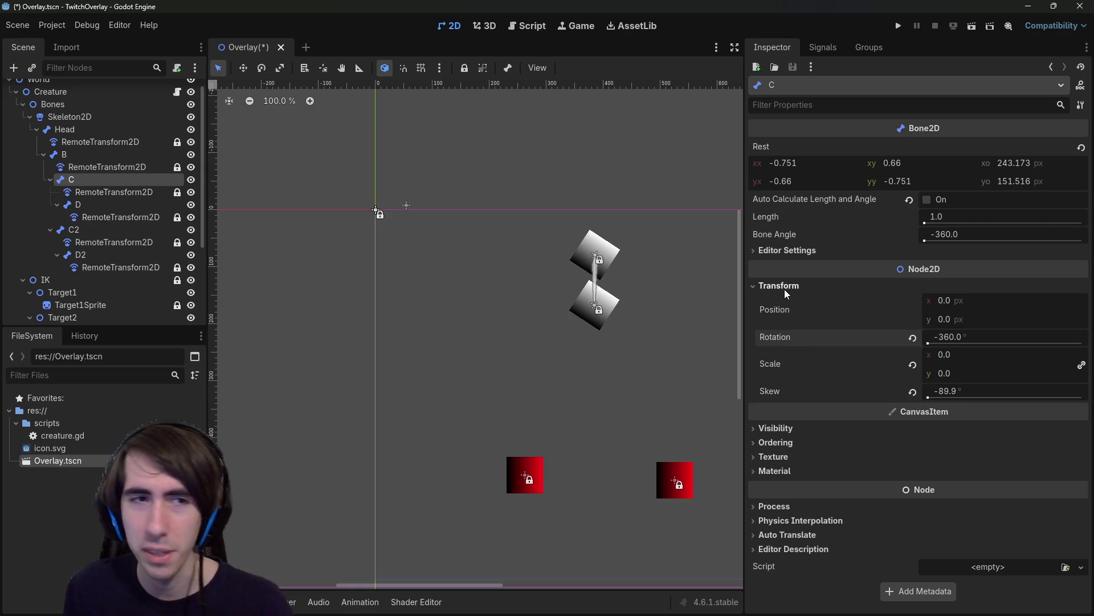
{"action": "left_click", "coordinate": [987, 396]}
{"action": "left_click", "coordinate": [944, 370]}
{"action": "type", "text": "1"}
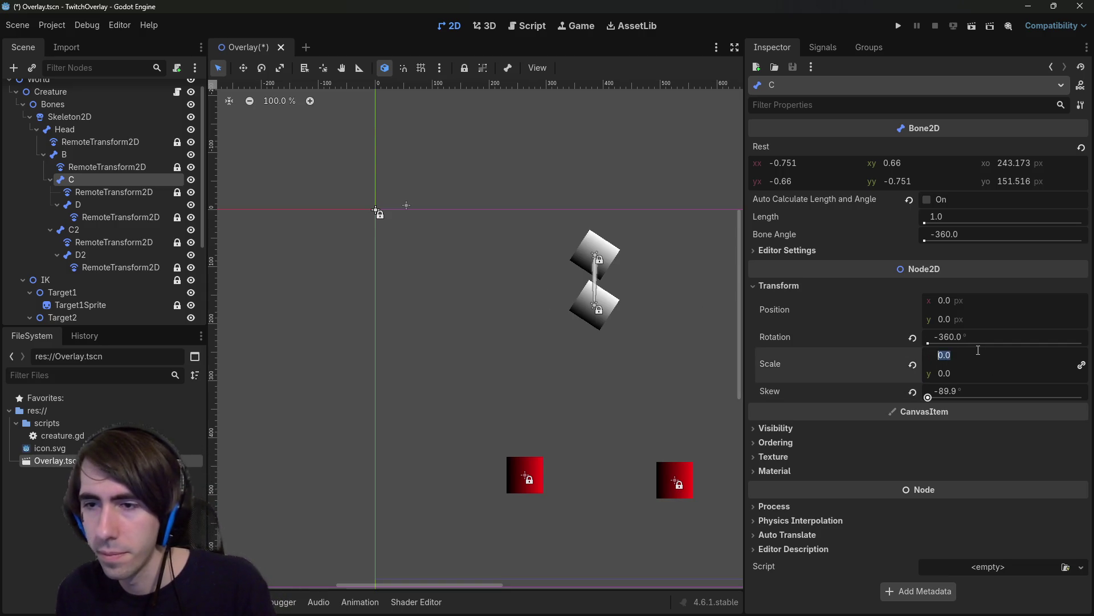
{"action": "double_click", "coordinate": [970, 344]}
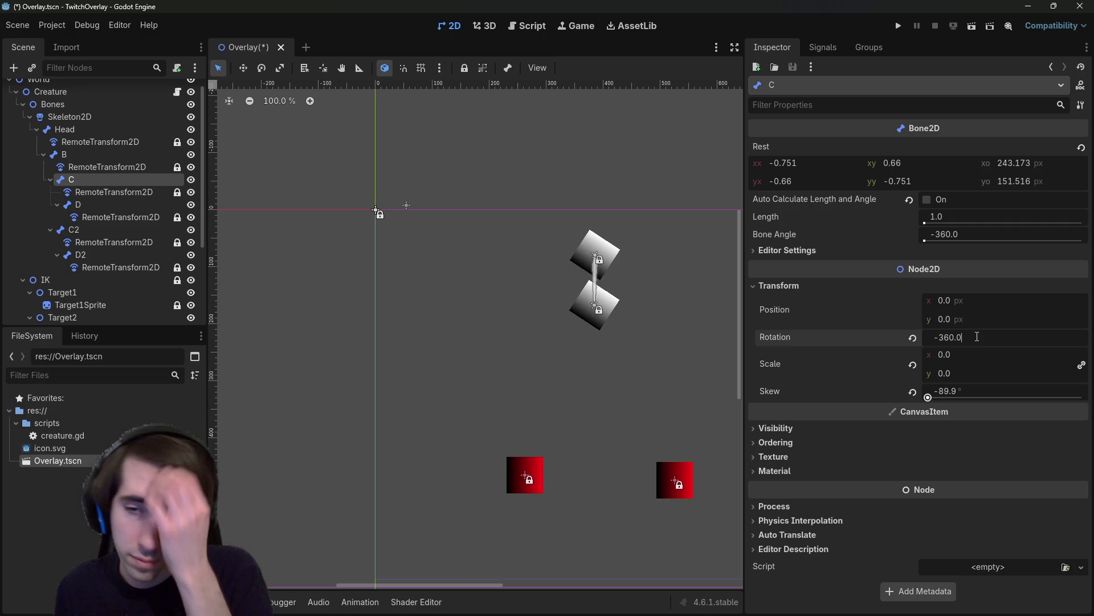
{"action": "left_click", "coordinate": [63, 130]}
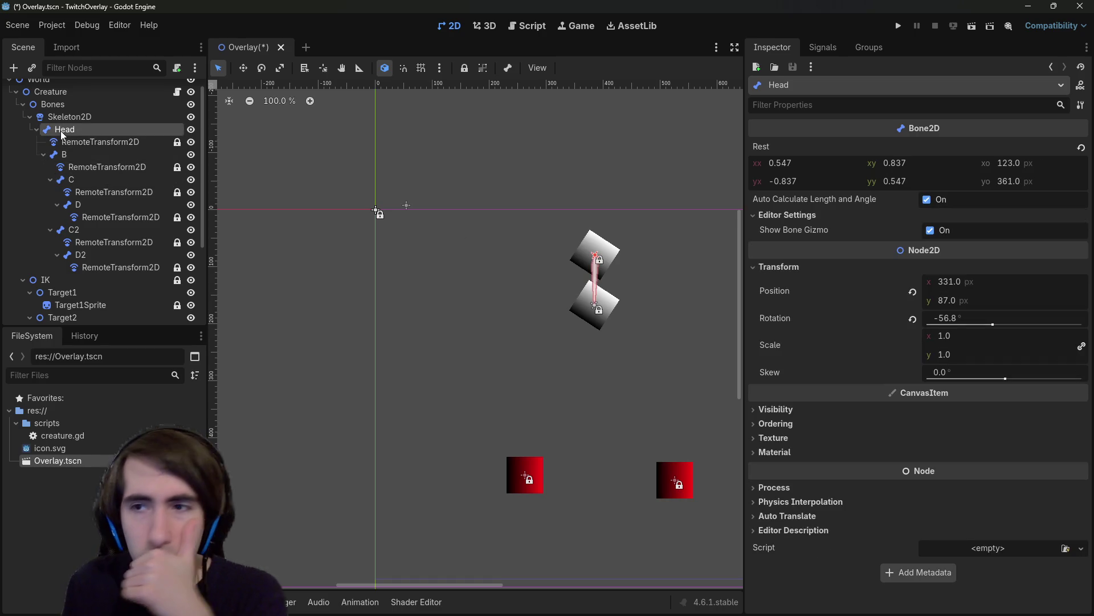
{"action": "left_click", "coordinate": [69, 180]}
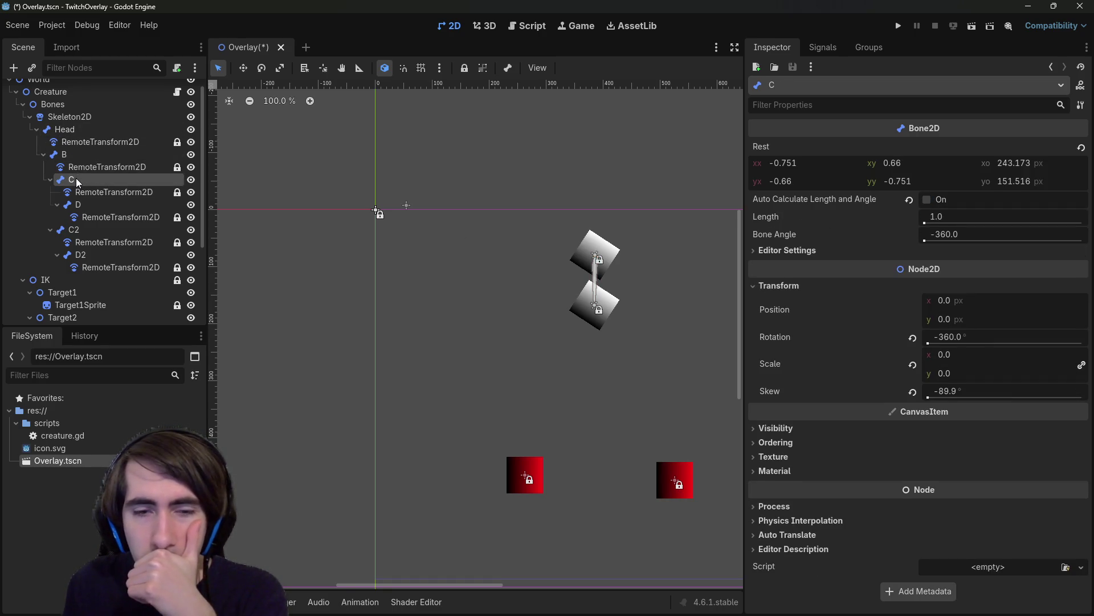
{"action": "left_click", "coordinate": [243, 602]}
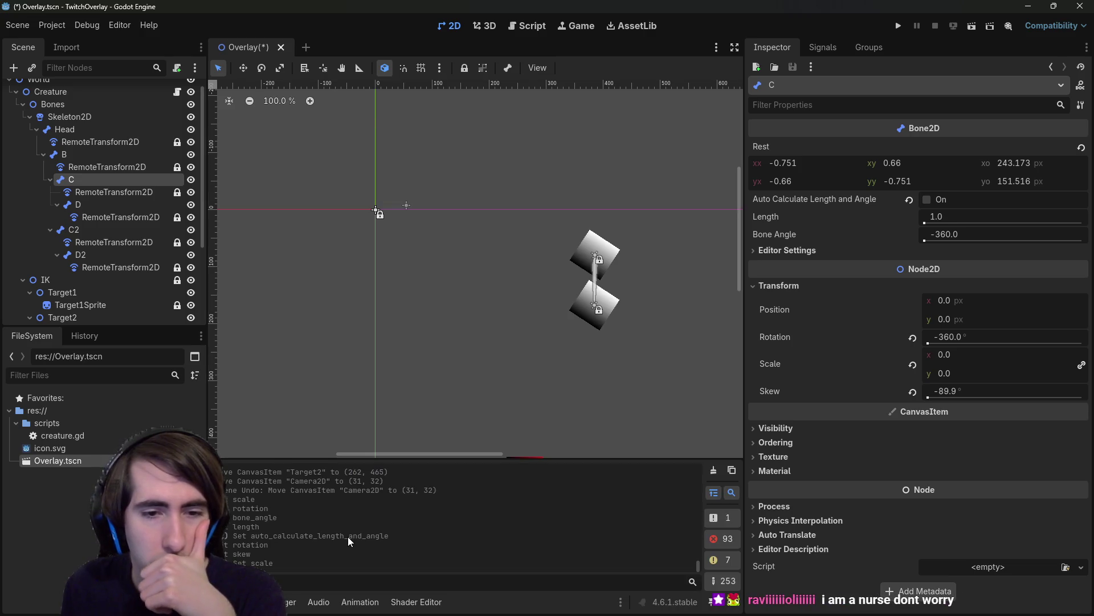
Step: Filter the output log to errors only, then select the Skeleton2D
{"action": "scroll", "coordinate": [422, 519], "scroll_direction": "up", "scroll_amount": 1}
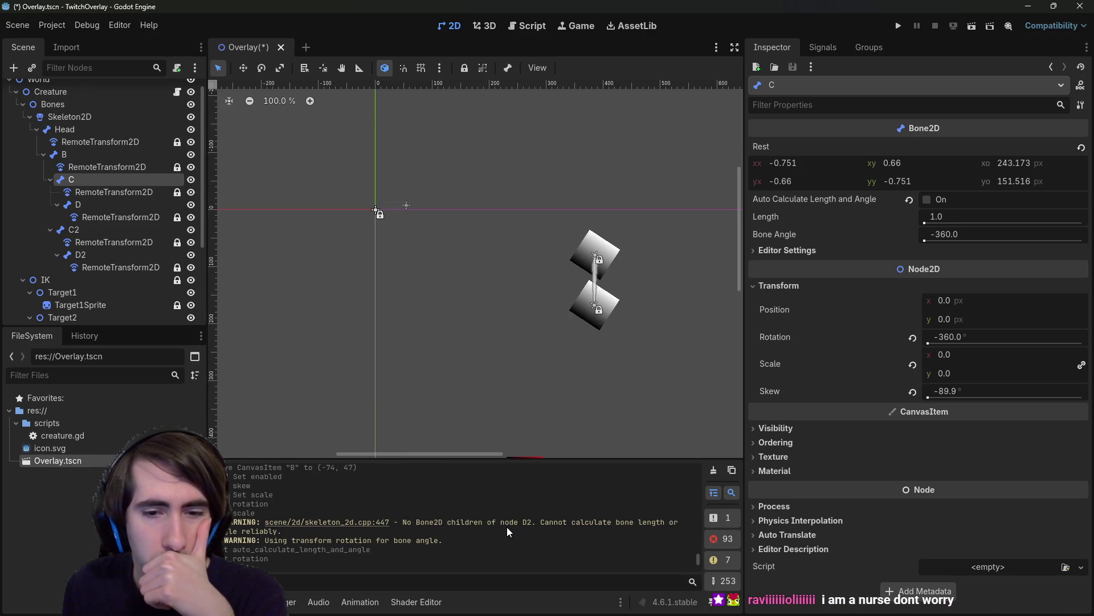
{"action": "scroll", "coordinate": [697, 558], "scroll_direction": "up", "scroll_amount": 3}
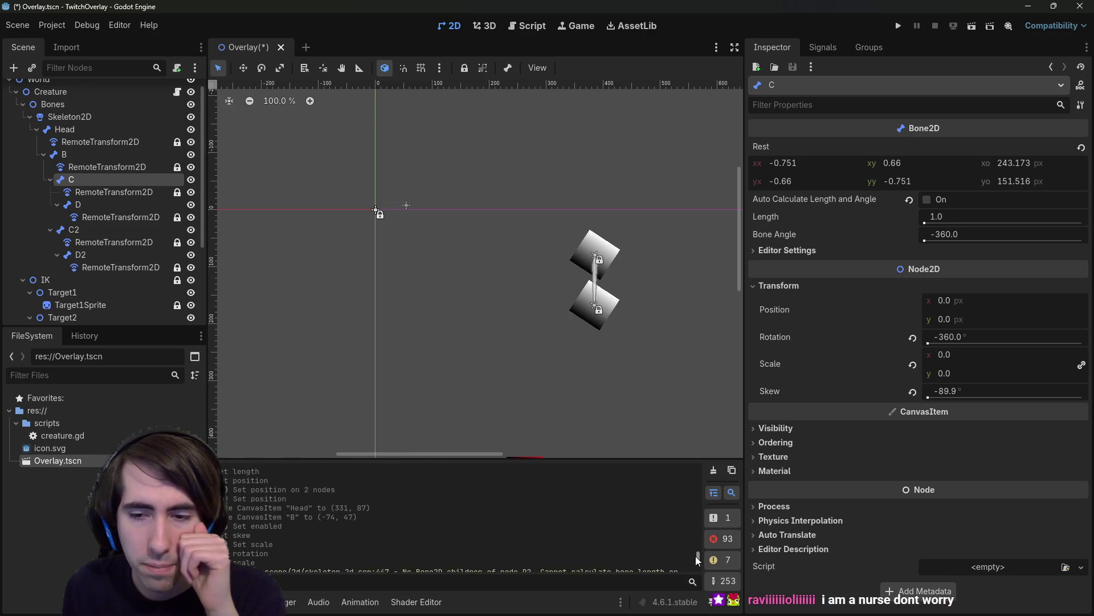
{"action": "scroll", "coordinate": [696, 560], "scroll_direction": "up", "scroll_amount": 3}
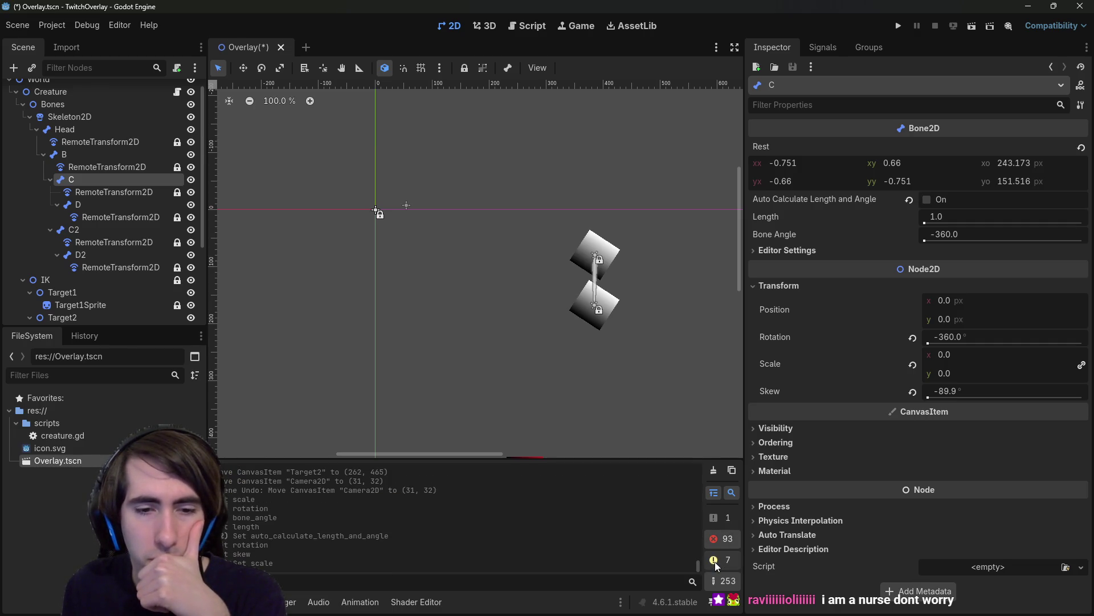
{"action": "left_click", "coordinate": [714, 562]}
{"action": "left_click", "coordinate": [717, 583]}
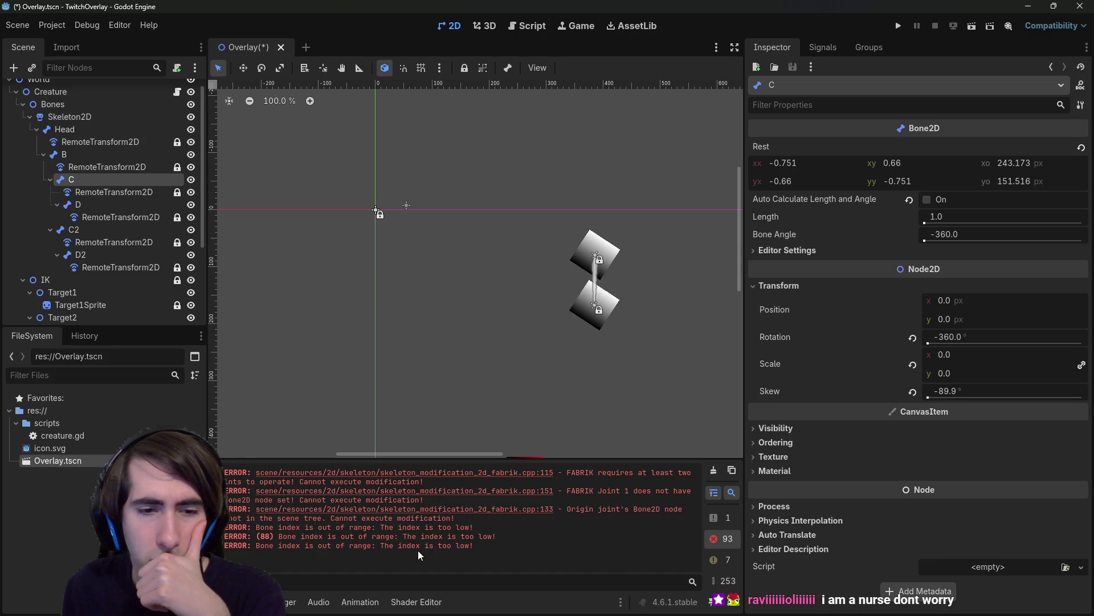
{"action": "left_click", "coordinate": [78, 115]}
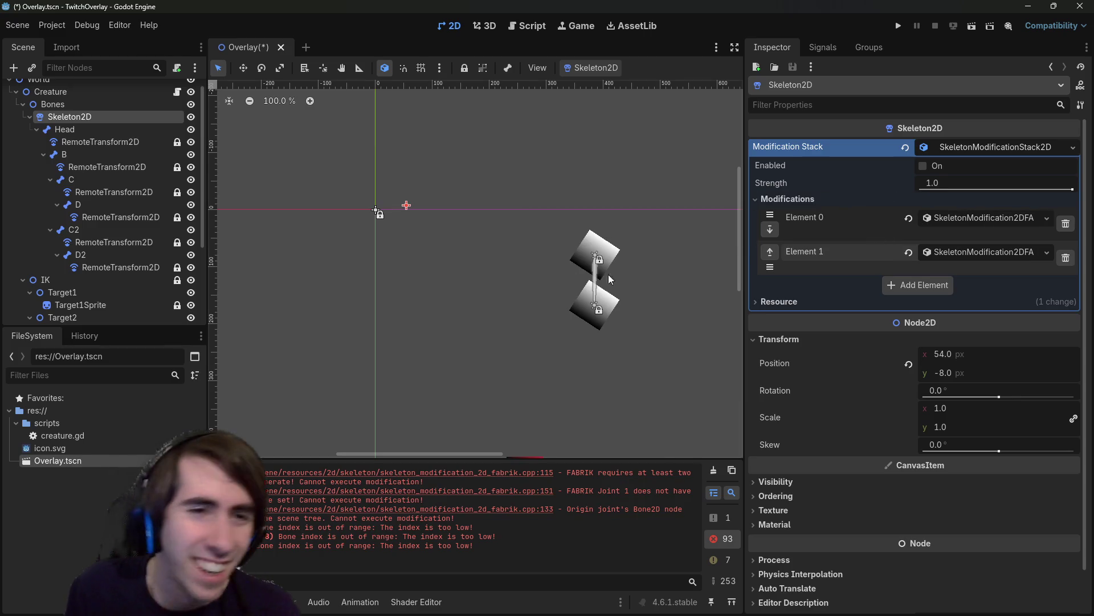
Step: Select bone C and set its bone angle to 0
{"action": "mouse_move", "coordinate": [505, 338]}
{"action": "left_mouse_down"}
{"action": "mouse_move", "coordinate": [433, 317]}
{"action": "mouse_move", "coordinate": [395, 220]}
{"action": "mouse_move", "coordinate": [478, 225]}
{"action": "left_mouse_up"}
{"action": "mouse_move", "coordinate": [558, 247]}
{"action": "left_mouse_down"}
{"action": "mouse_move", "coordinate": [559, 259]}
{"action": "mouse_move", "coordinate": [598, 268]}
{"action": "left_mouse_up"}
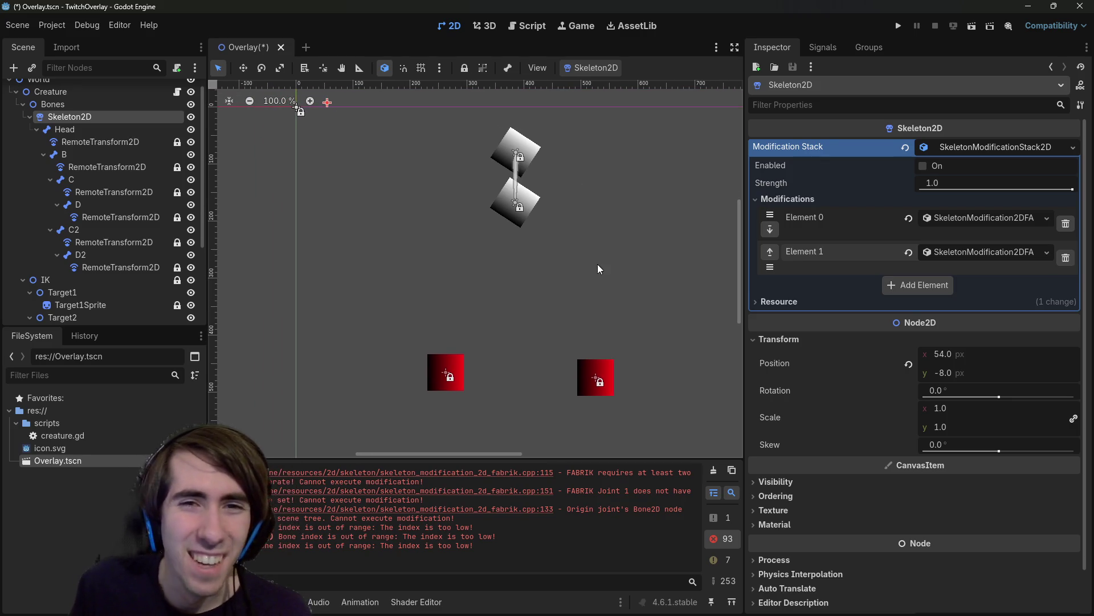
{"action": "left_click", "coordinate": [519, 206]}
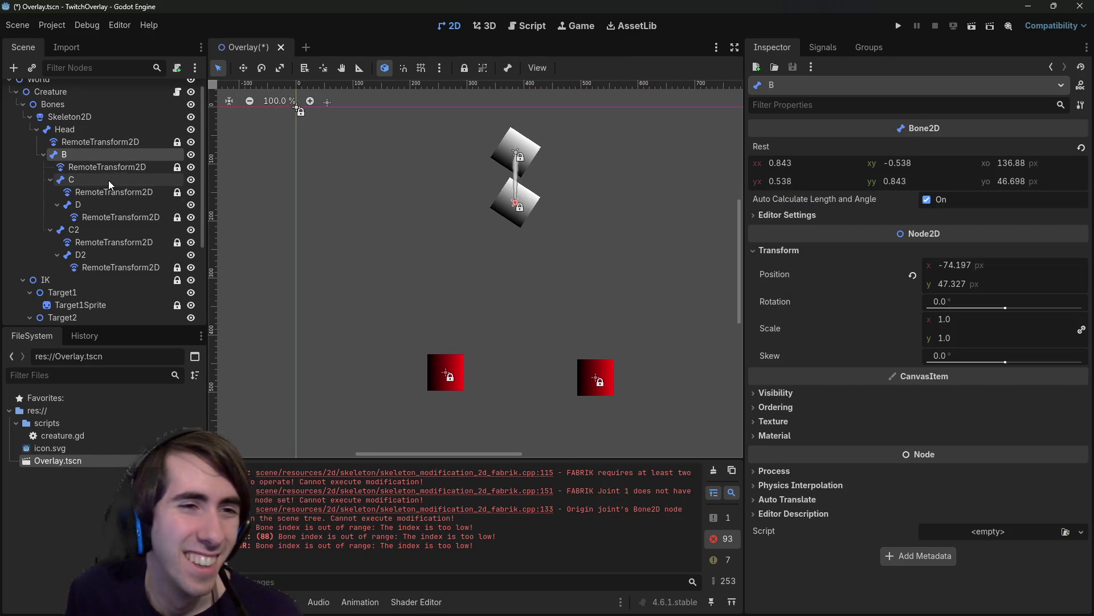
{"action": "left_click", "coordinate": [108, 180]}
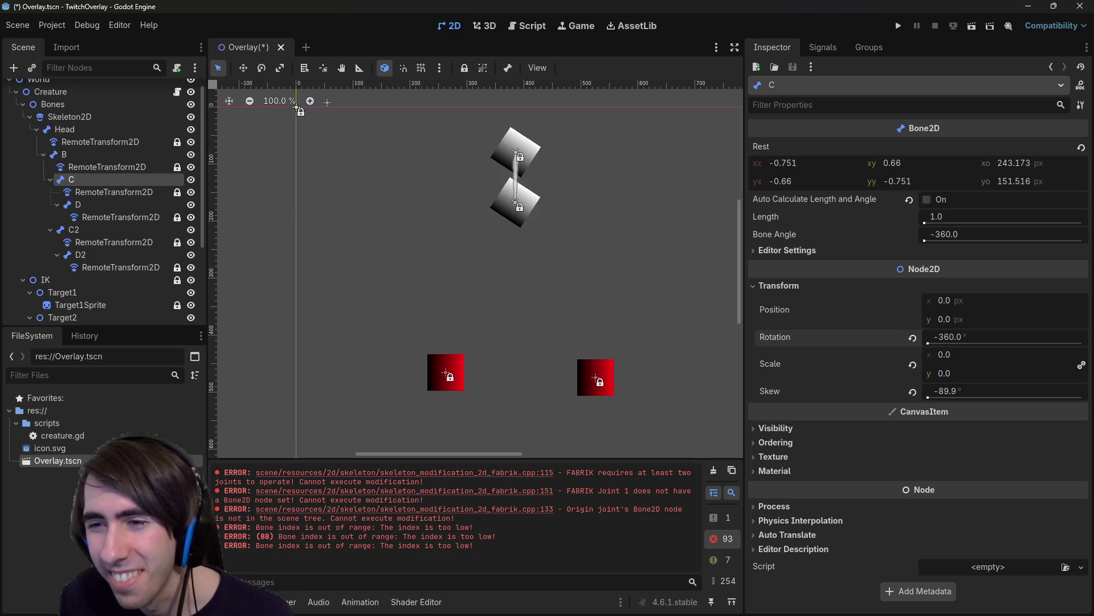
{"action": "left_click", "coordinate": [934, 203]}
{"action": "left_click", "coordinate": [932, 203]}
{"action": "left_click_drag", "start_coordinate": [951, 242], "coordinate": [953, 242]}
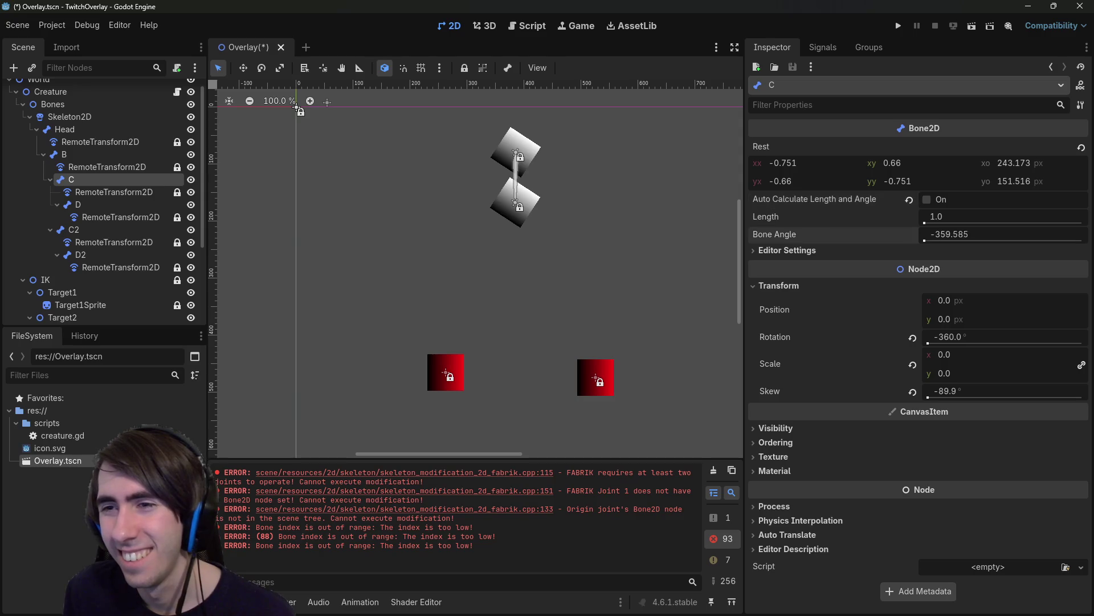
{"action": "left_click", "coordinate": [935, 235]}
{"action": "double_click", "coordinate": [949, 234]}
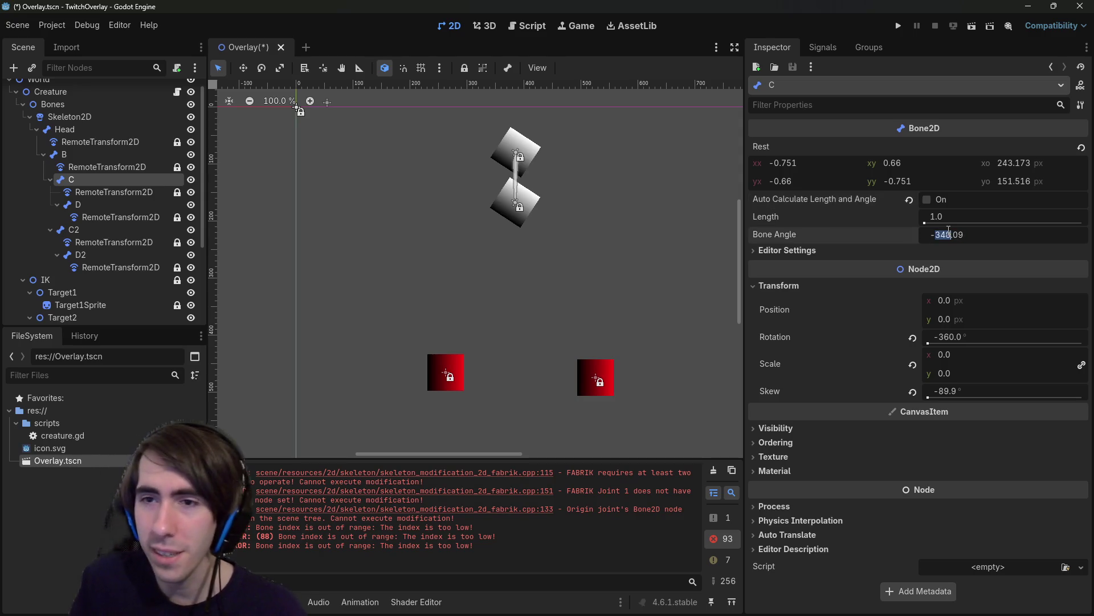
{"action": "type", "text": "0"}
{"action": "key", "text": "Return"}
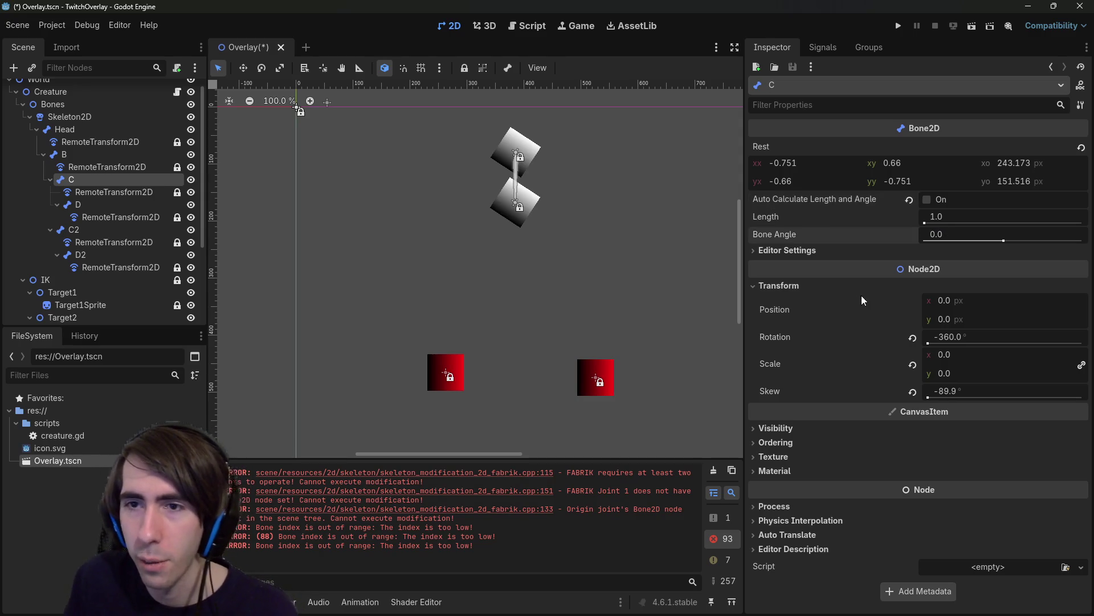
Step: Set bone C's length to 50 and save the scene
{"action": "key", "text": "ctrl+a"}
{"action": "left_click", "coordinate": [800, 105]}
{"action": "left_click_drag", "start_coordinate": [932, 225], "coordinate": [925, 226]}
{"action": "left_click", "coordinate": [924, 222]}
{"action": "type", "text": "50"}
{"action": "key", "text": "Return"}
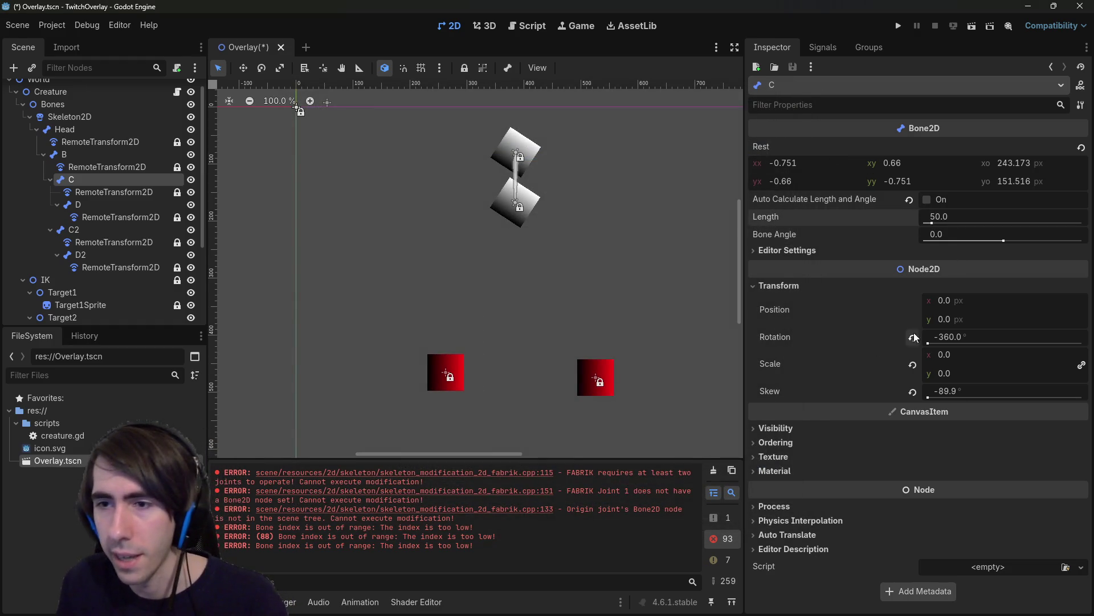
{"action": "key", "text": "ctrl+s"}
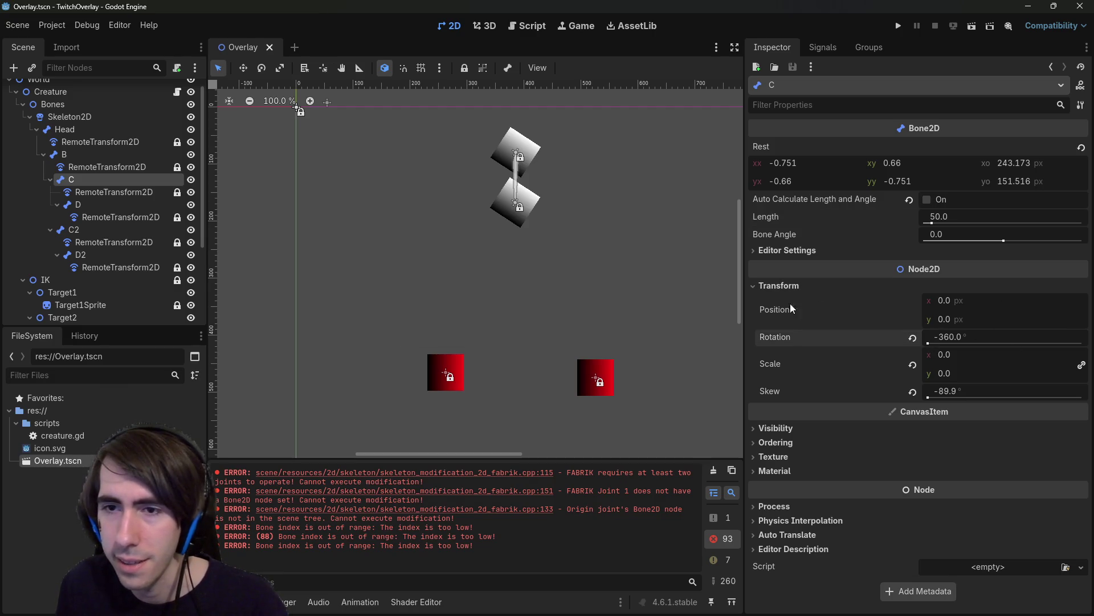
Step: Review the RemoteTransform2D nodes under C, C2, B and Head, the IK node, and the Skeleton2D
{"action": "mouse_move", "coordinate": [778, 335]}
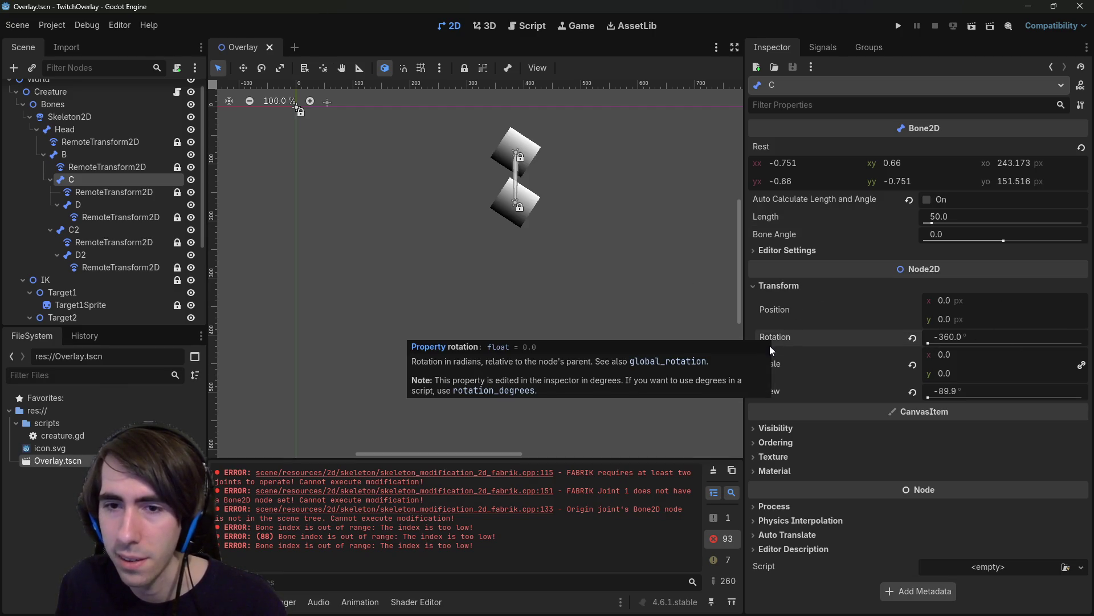
{"action": "left_click", "coordinate": [136, 193]}
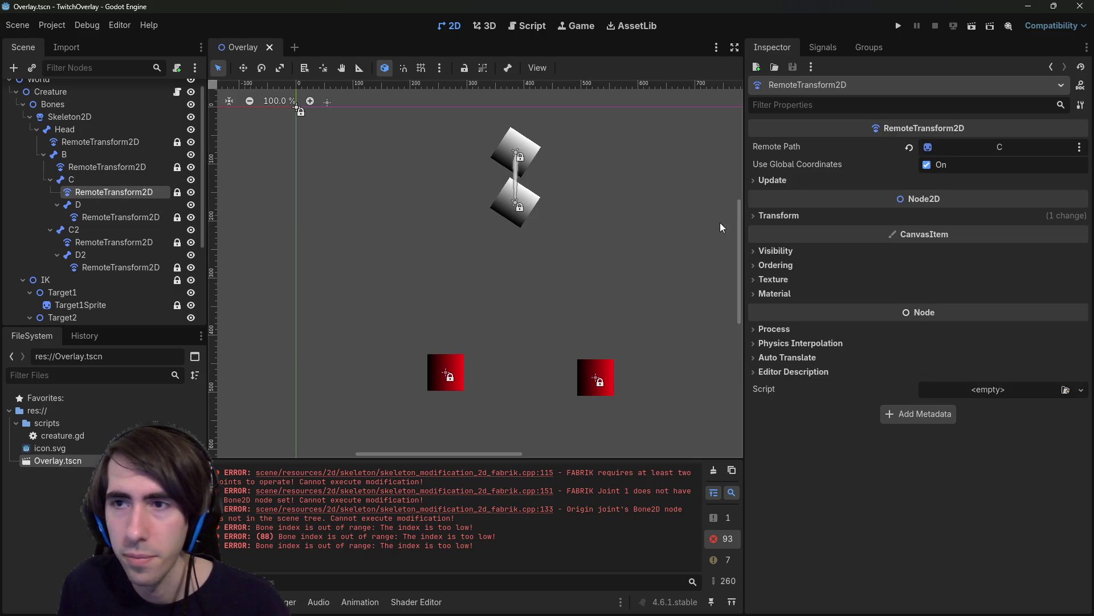
{"action": "left_click", "coordinate": [131, 242]}
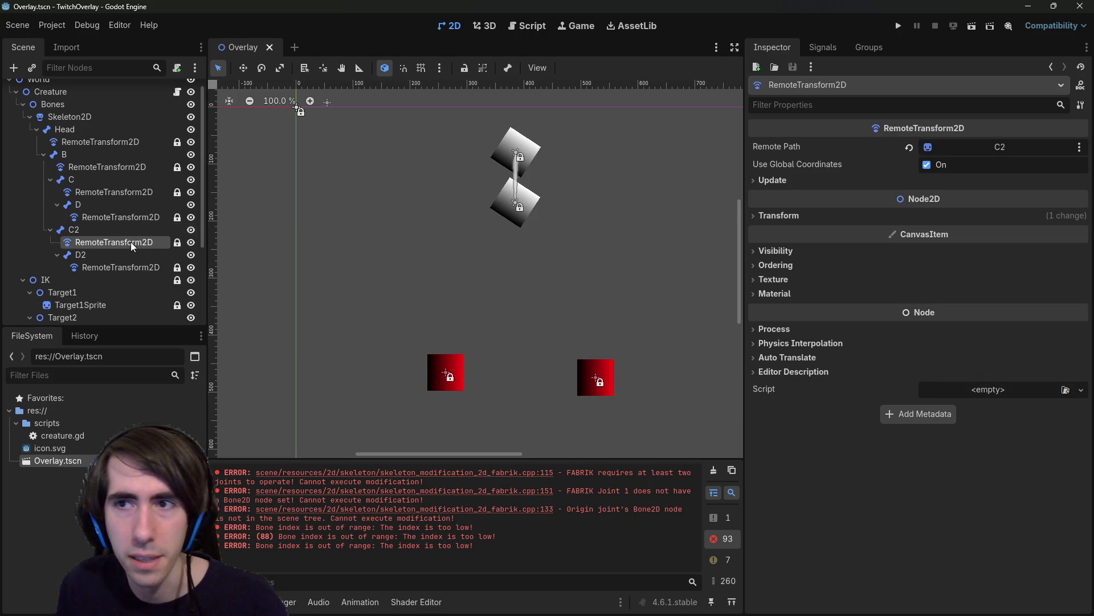
{"action": "left_click", "coordinate": [98, 167]}
{"action": "left_click", "coordinate": [100, 142]}
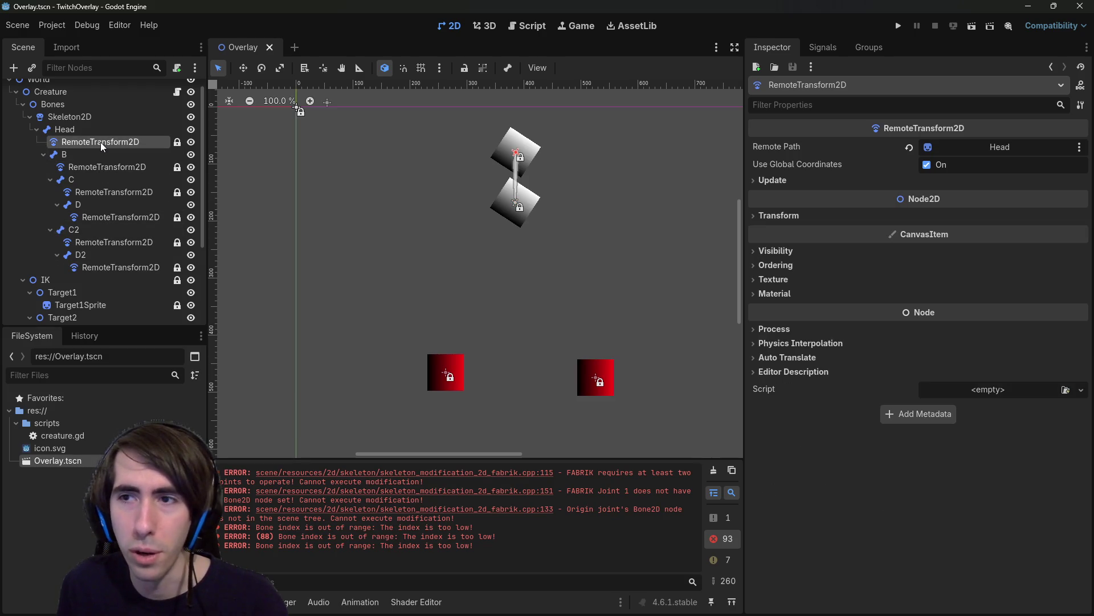
{"action": "scroll", "coordinate": [94, 265], "scroll_direction": "down", "scroll_amount": 5}
{"action": "left_click", "coordinate": [77, 163]}
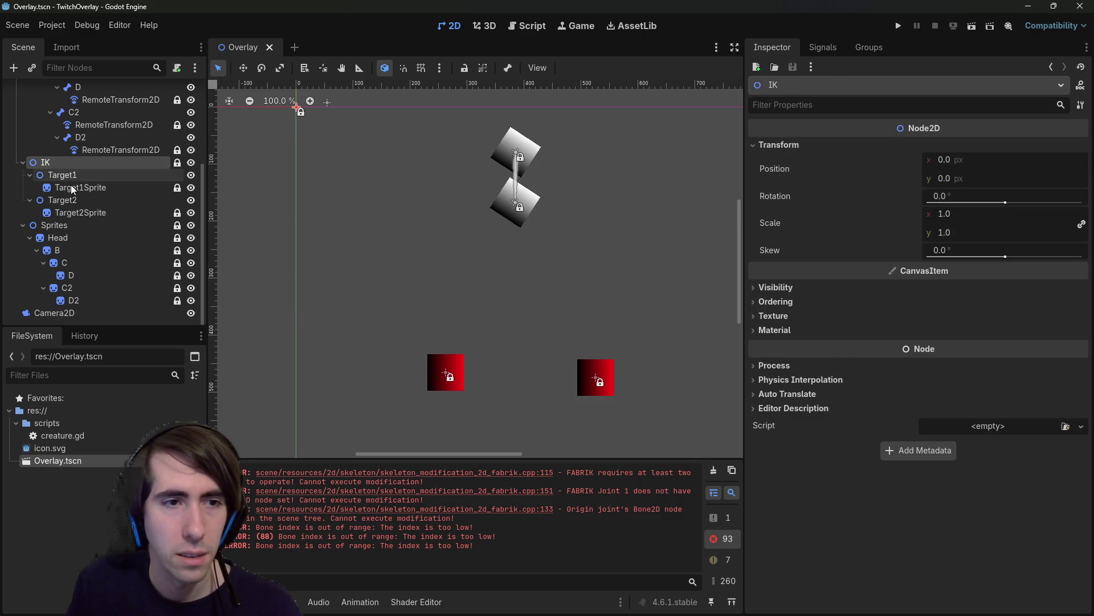
{"action": "scroll", "coordinate": [70, 254], "scroll_direction": "up", "scroll_amount": 5}
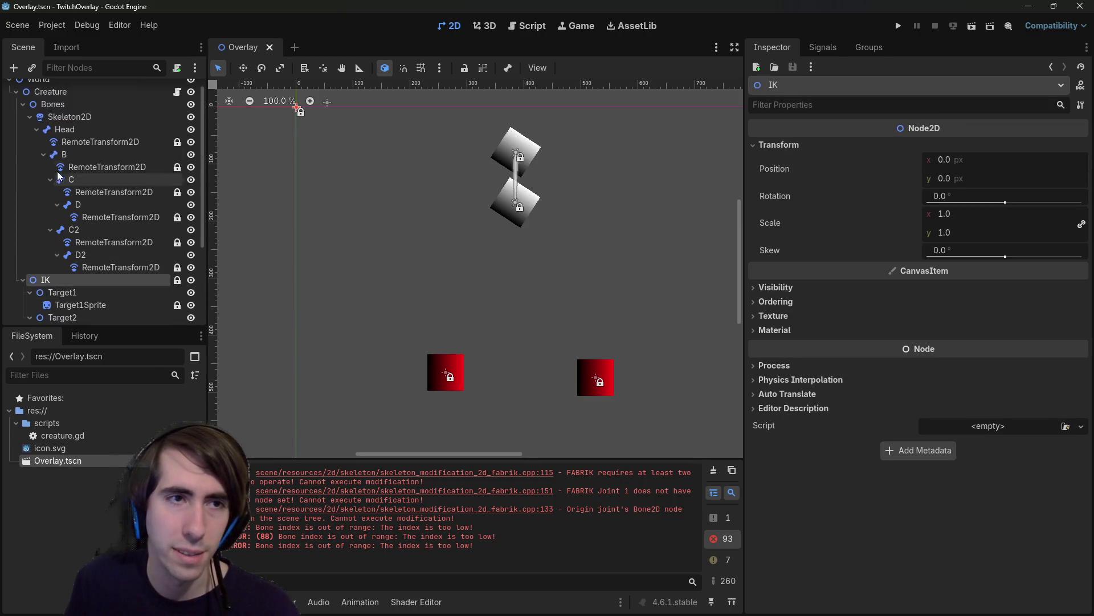
{"action": "left_click", "coordinate": [69, 116]}
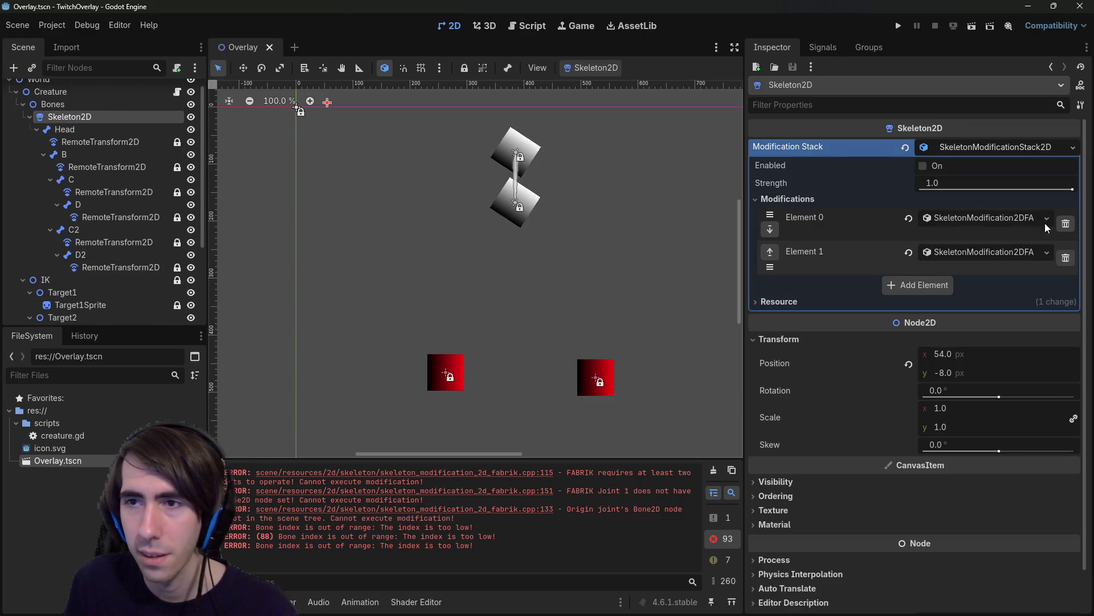
Step: Save, then inspect bones C and D, resetting bone D's scale to 1 and undoing it
{"action": "left_click", "coordinate": [906, 147]}
{"action": "key", "text": "ctrl+s"}
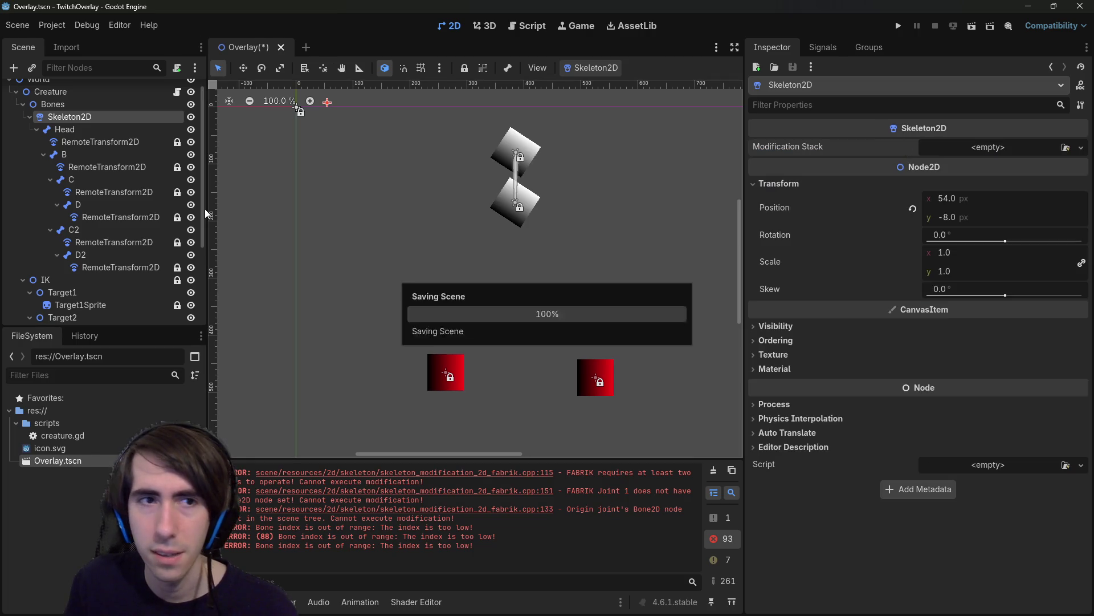
{"action": "left_click", "coordinate": [114, 179]}
{"action": "left_click", "coordinate": [113, 205]}
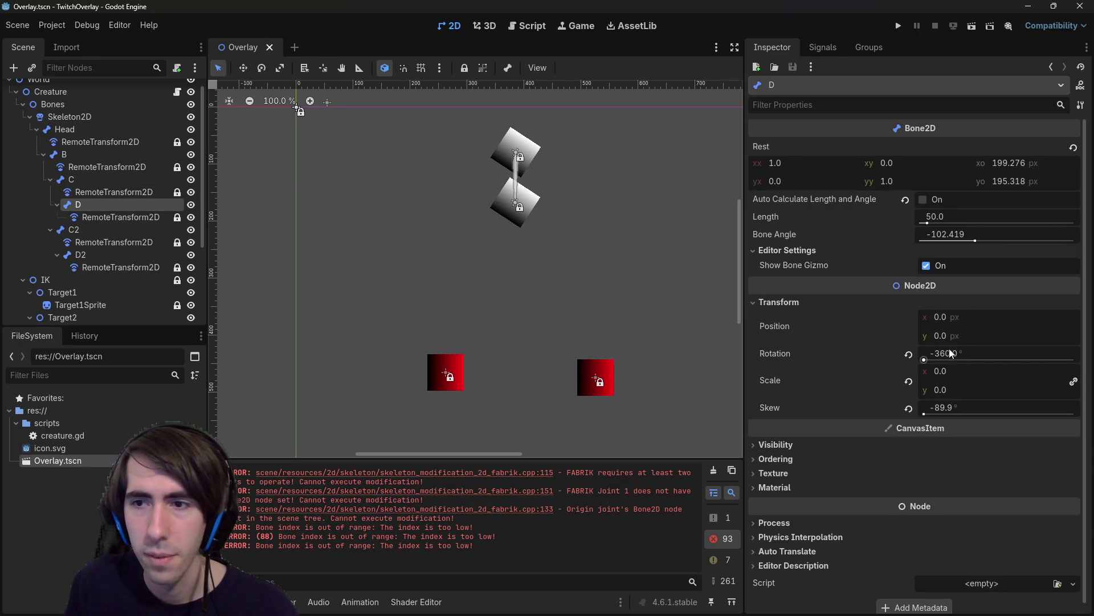
{"action": "left_click", "coordinate": [908, 382]}
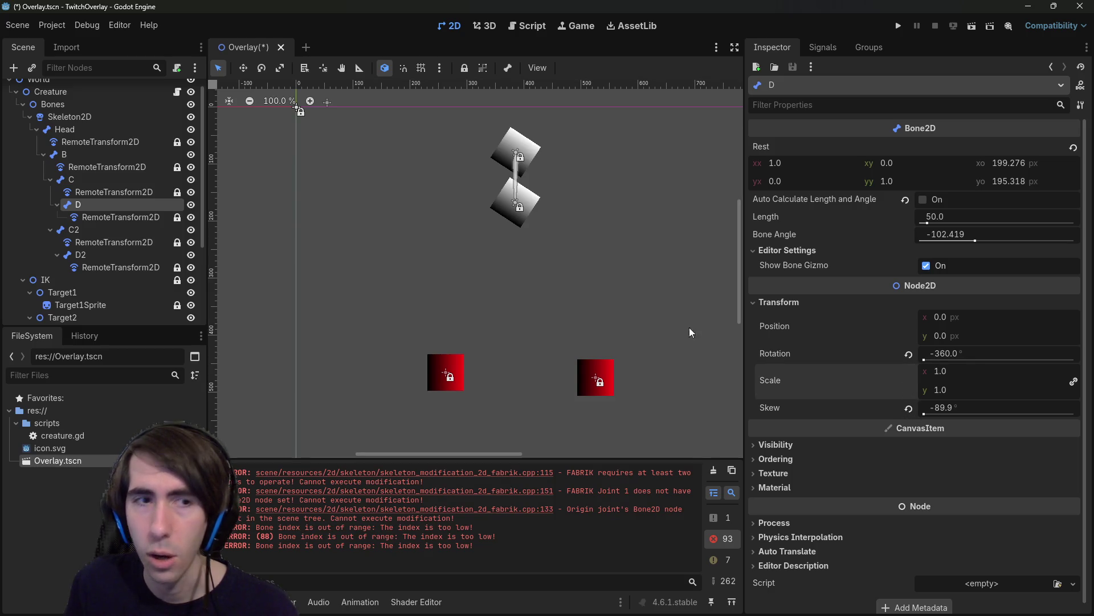
{"action": "key", "text": "ctrl+z"}
{"action": "key", "text": "ctrl+z"}
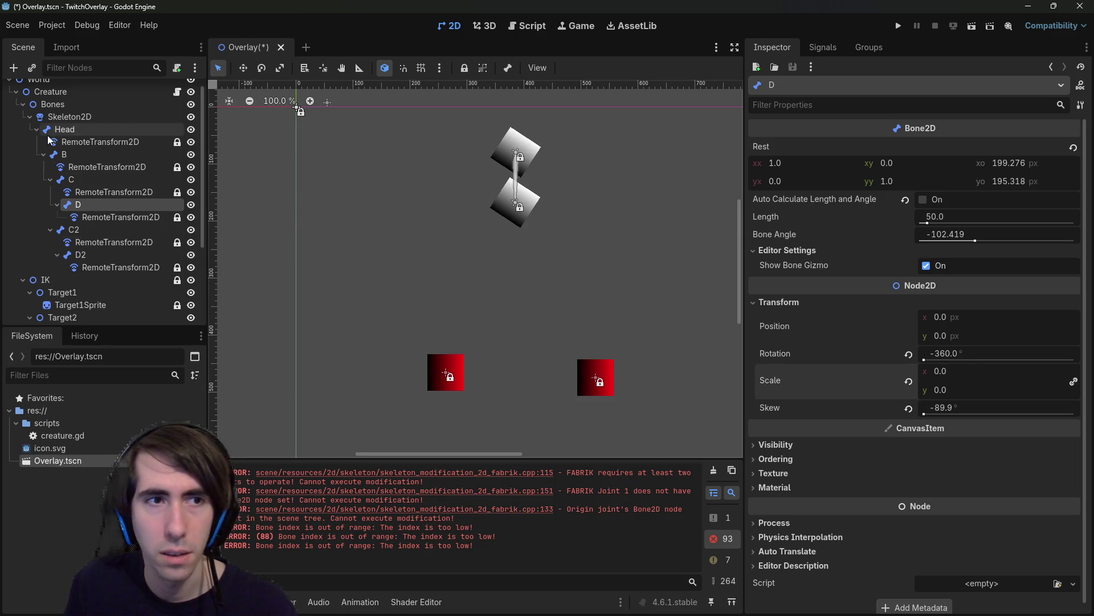
Step: Reselect Skeleton2D, save, and expand the first FABRIK element (Target1, chain length 2)
{"action": "left_click", "coordinate": [67, 116]}
{"action": "key", "text": "ctrl+s"}
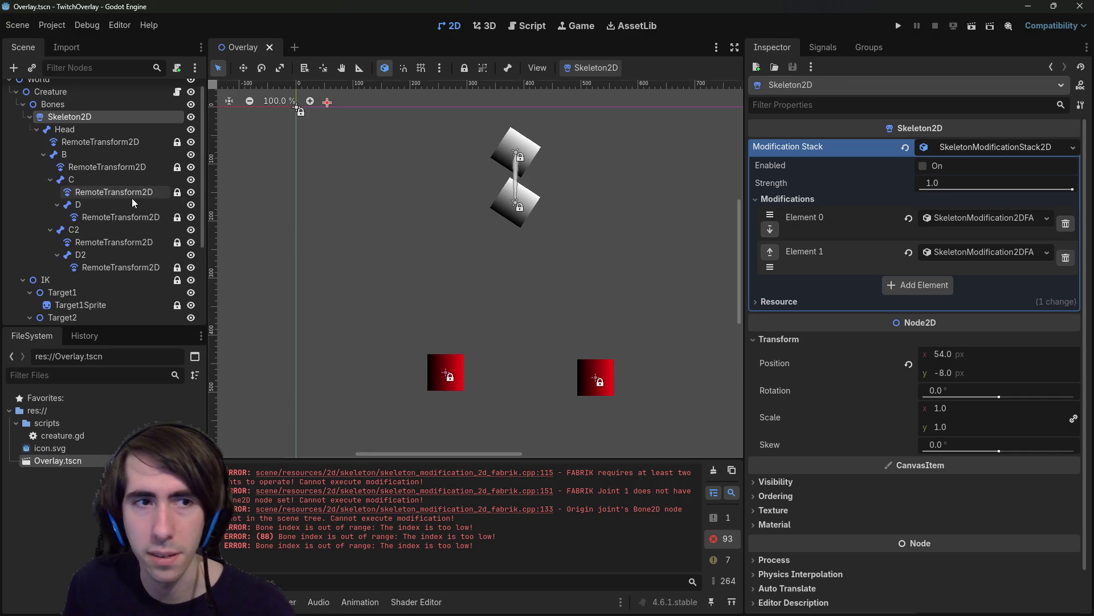
{"action": "left_click", "coordinate": [132, 197]}
{"action": "left_click", "coordinate": [110, 179]}
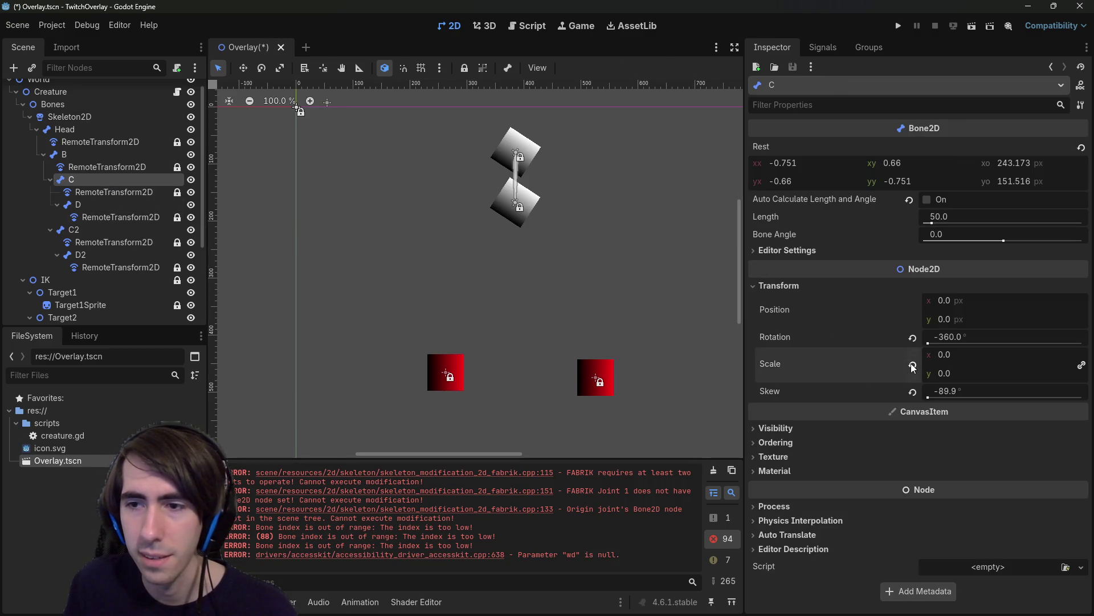
{"action": "left_click", "coordinate": [67, 116]}
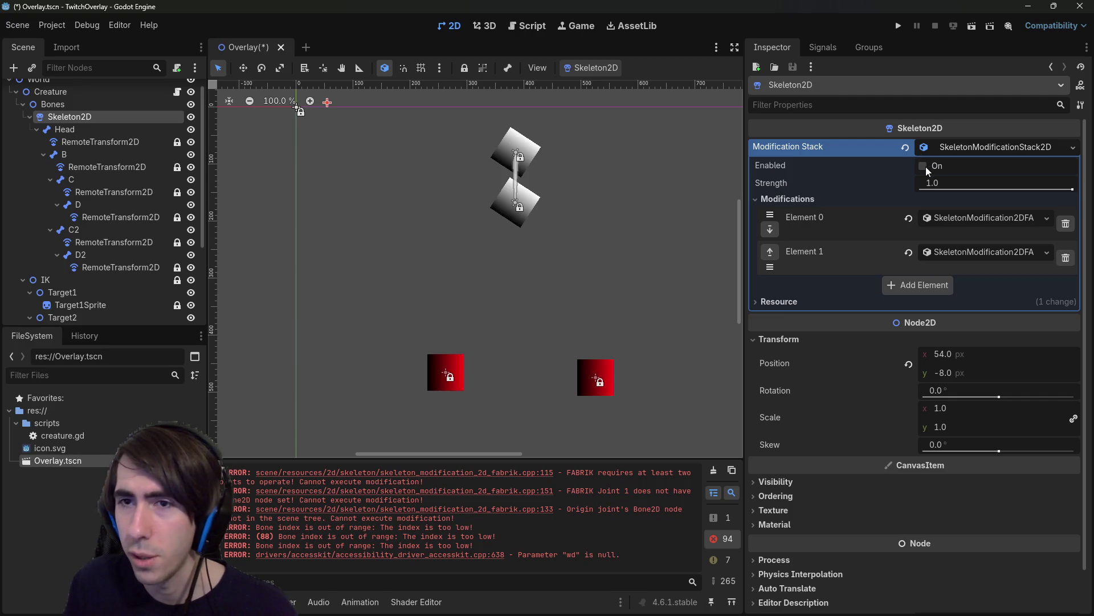
{"action": "key", "text": "ctrl+s"}
{"action": "left_click", "coordinate": [834, 307]}
{"action": "left_click", "coordinate": [833, 306]}
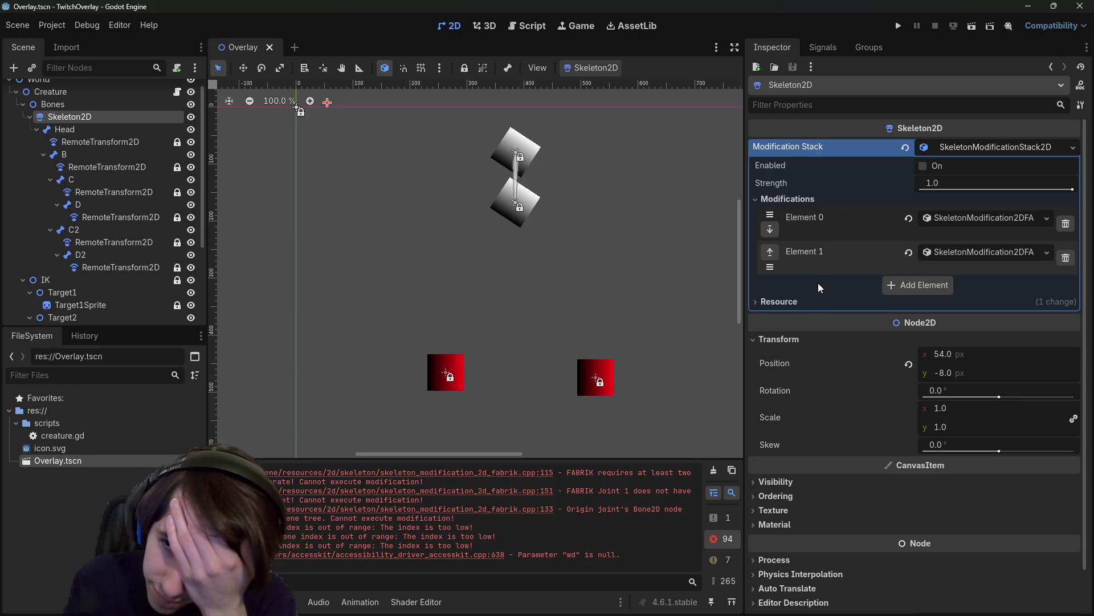
{"action": "left_click", "coordinate": [939, 227]}
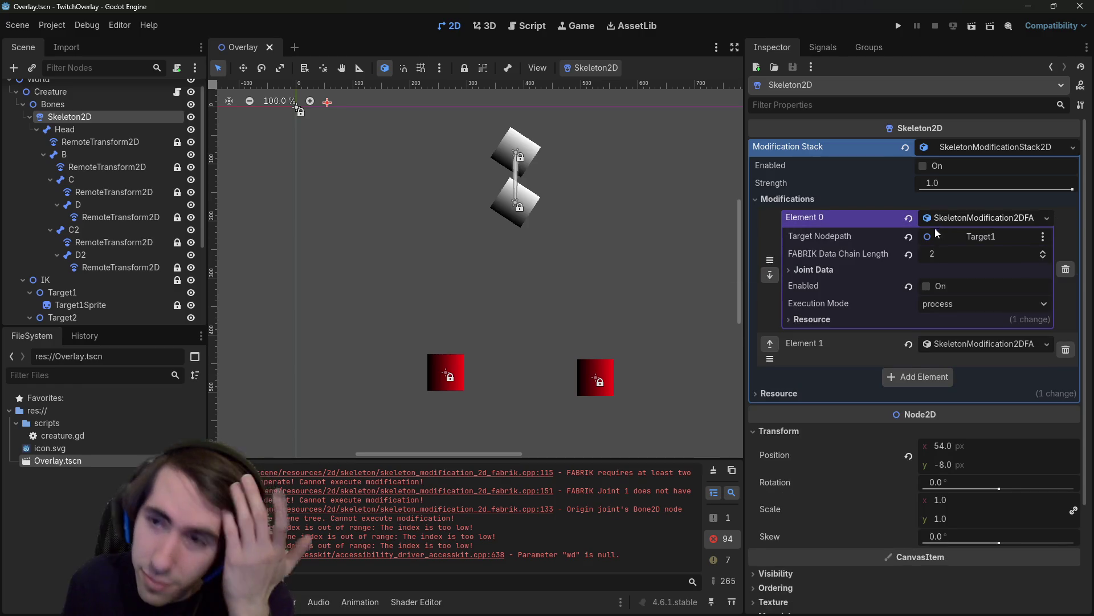
Step: Expand the second FABRIK element, toggle the stack on and off, set strength to 0, and save
{"action": "left_click", "coordinate": [946, 343]}
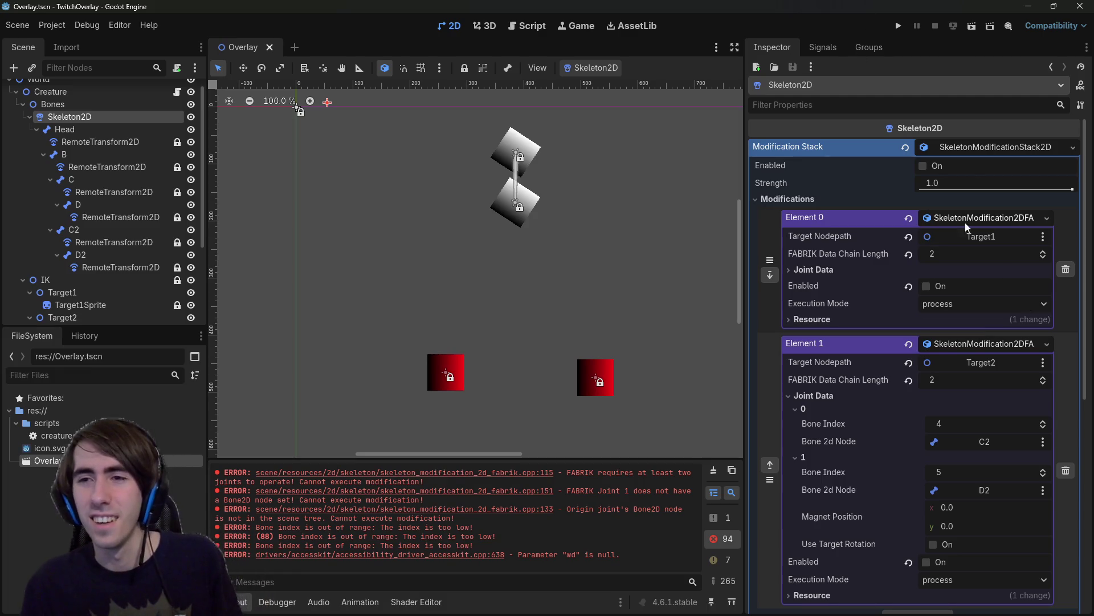
{"action": "left_click", "coordinate": [966, 169]}
{"action": "left_click", "coordinate": [966, 171]}
{"action": "left_click", "coordinate": [949, 181]}
{"action": "type", "text": "0"}
{"action": "key", "text": "Return"}
{"action": "key", "text": "ctrl+s"}
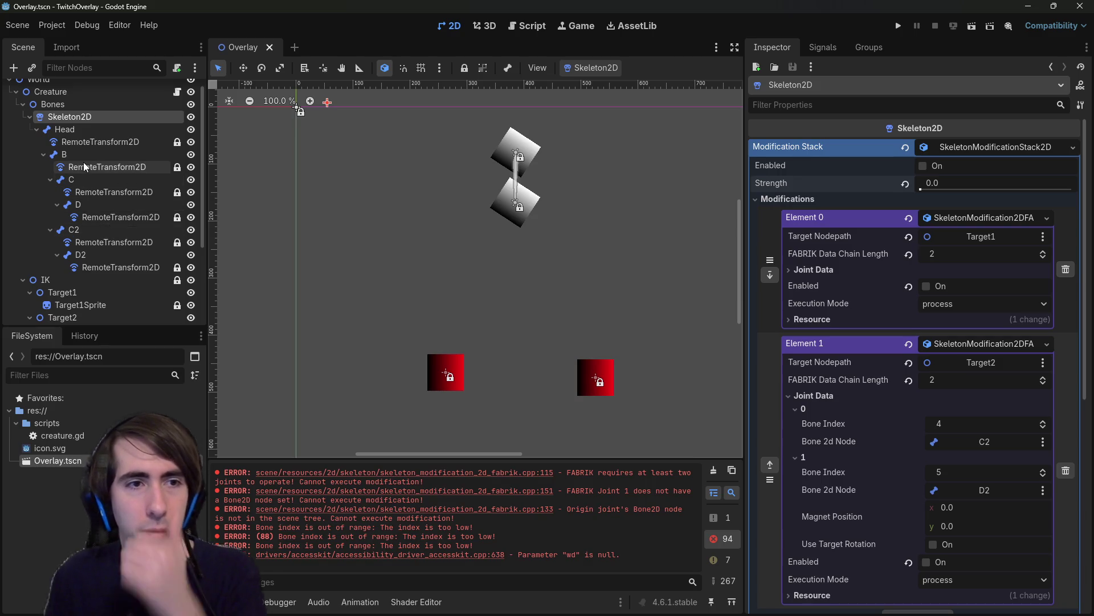
Step: Inspect bones B and C, then enable Skeleton2D's modification stack and briefly check the browser
{"action": "left_click", "coordinate": [83, 165]}
{"action": "left_click", "coordinate": [77, 155]}
{"action": "left_click", "coordinate": [71, 179]}
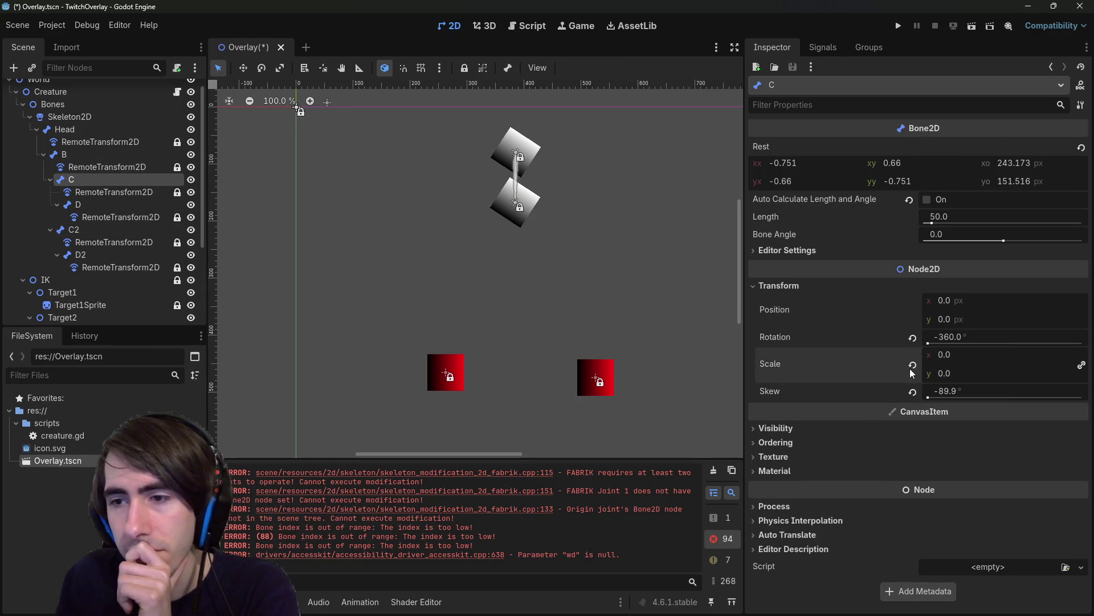
{"action": "left_click", "coordinate": [69, 117]}
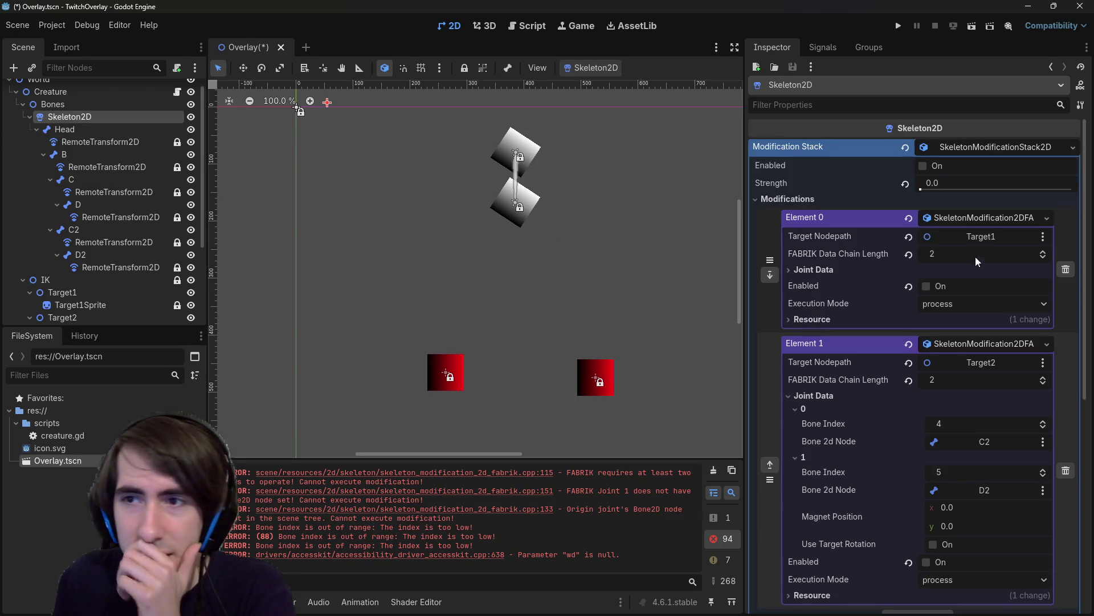
{"action": "left_click", "coordinate": [930, 167]}
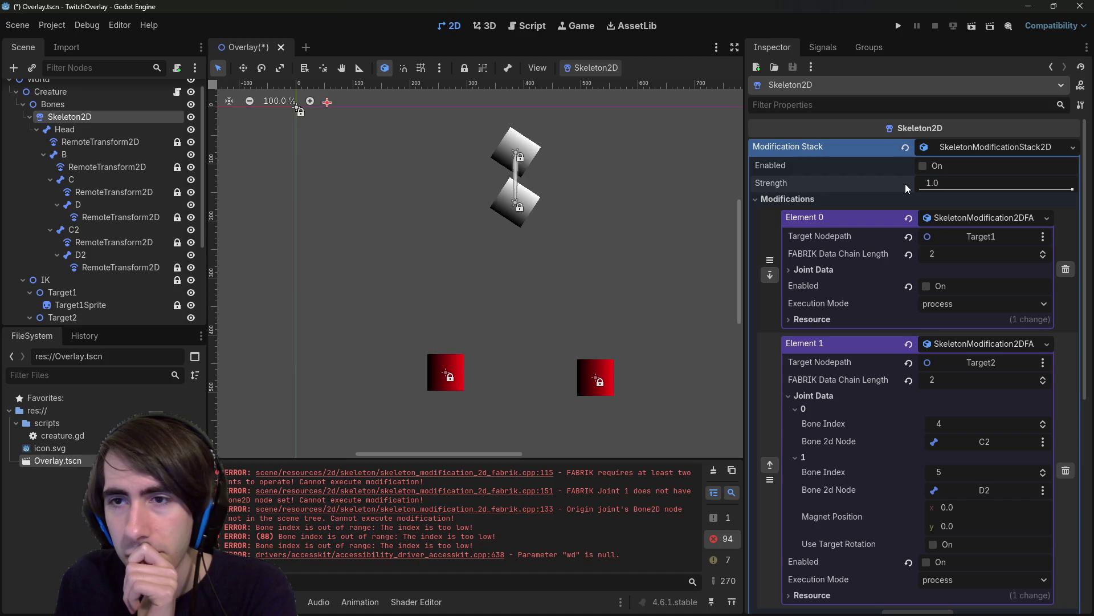
{"action": "scroll", "coordinate": [935, 399], "scroll_direction": "down", "scroll_amount": 5}
{"action": "key", "text": "alt+Tab"}
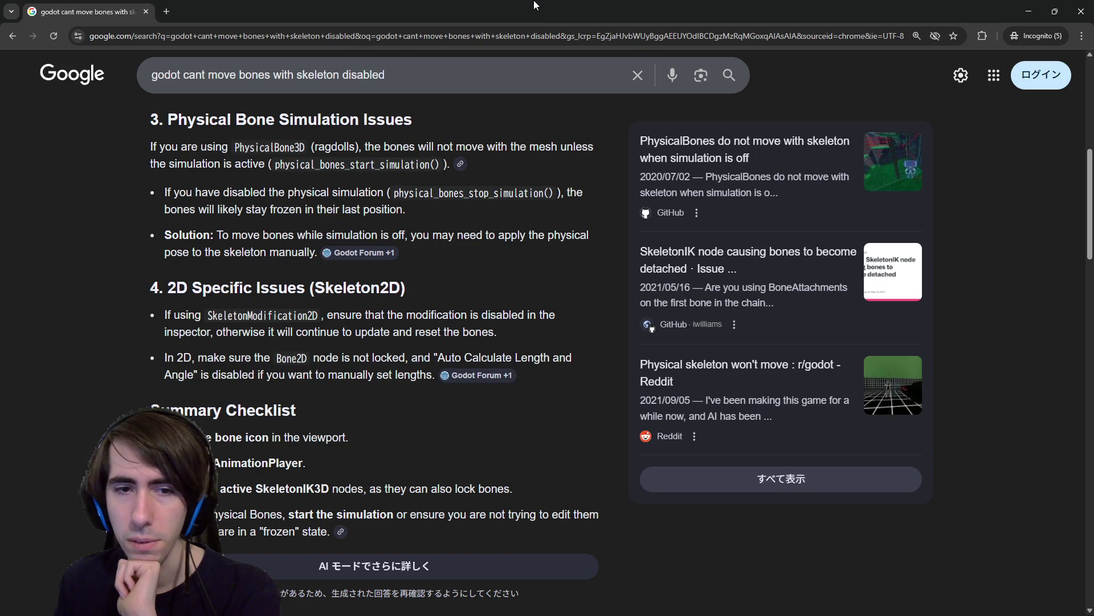
{"action": "key", "text": "alt+Tab"}
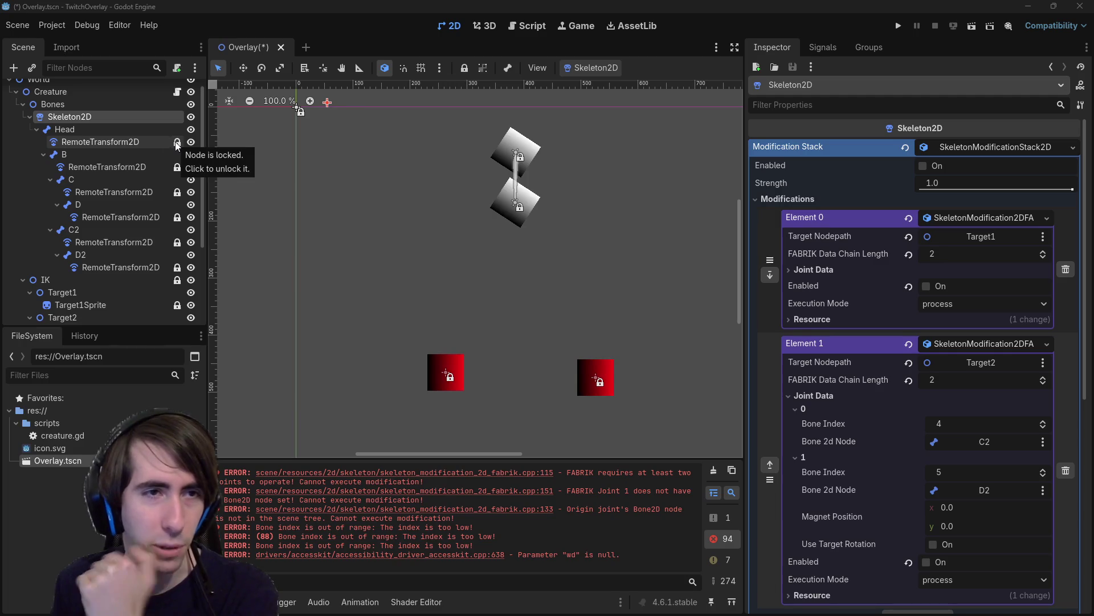
Step: Inspect Head, B and C, toggling bone C's automatic length and angle on and off
{"action": "left_click", "coordinate": [141, 133]}
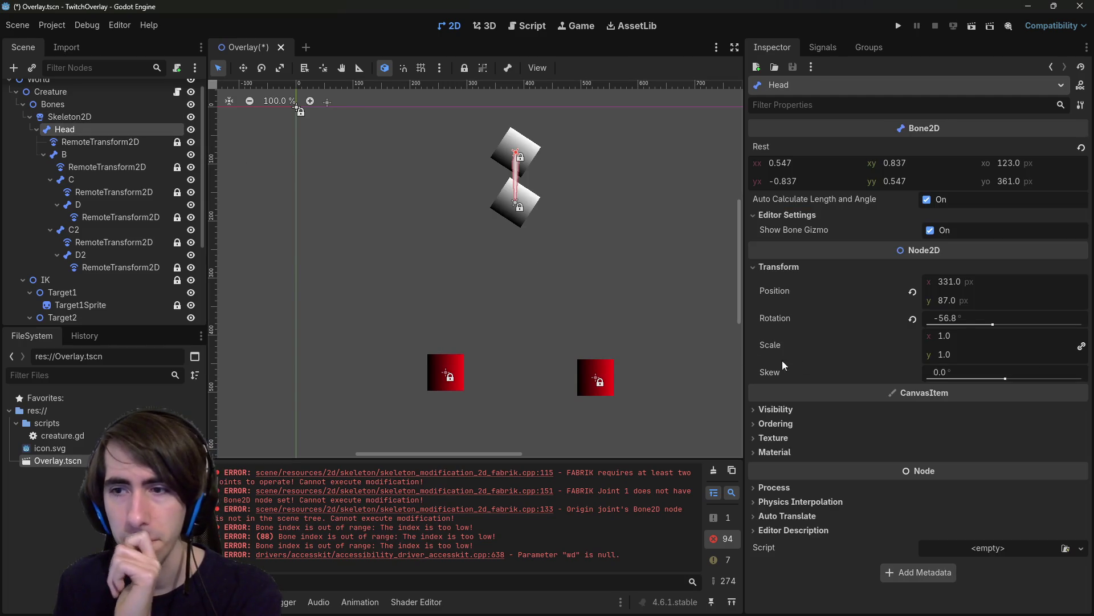
{"action": "left_click", "coordinate": [67, 154]}
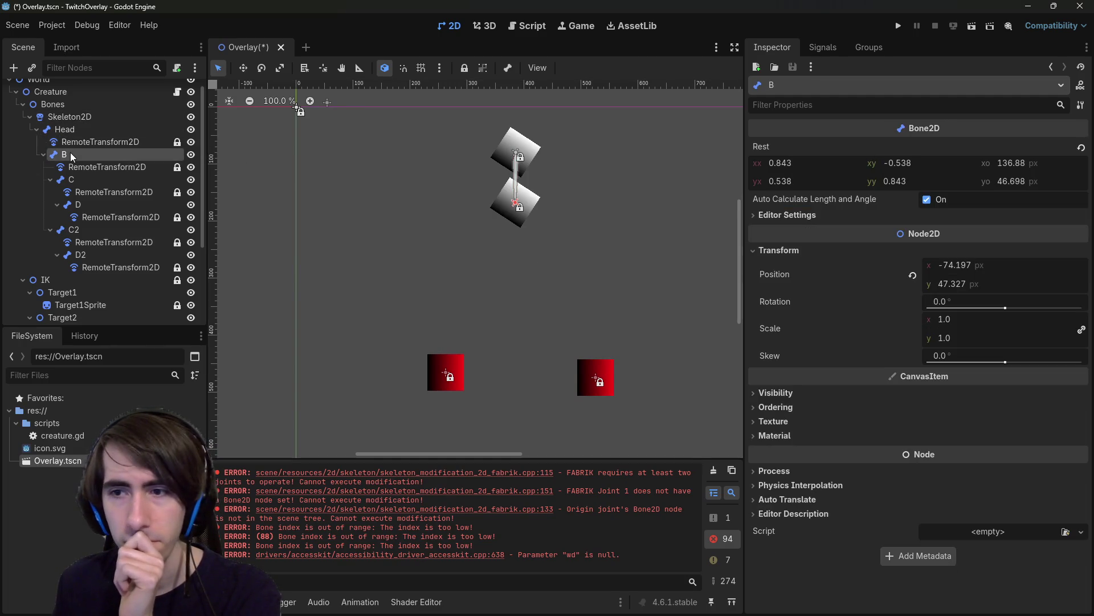
{"action": "left_click", "coordinate": [73, 181]}
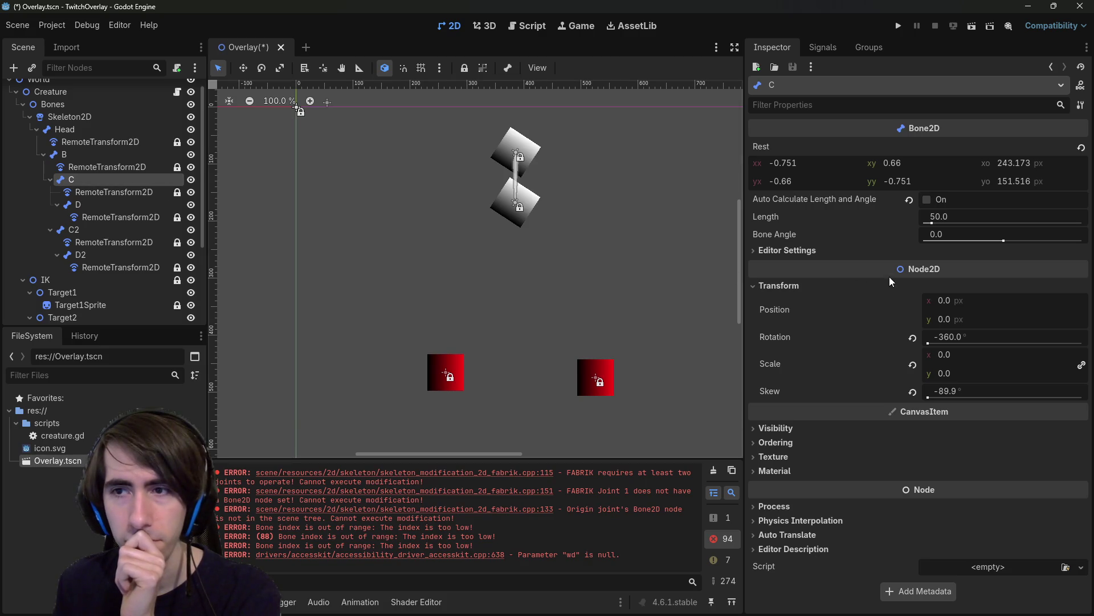
{"action": "left_click", "coordinate": [927, 199]}
{"action": "left_click", "coordinate": [928, 198]}
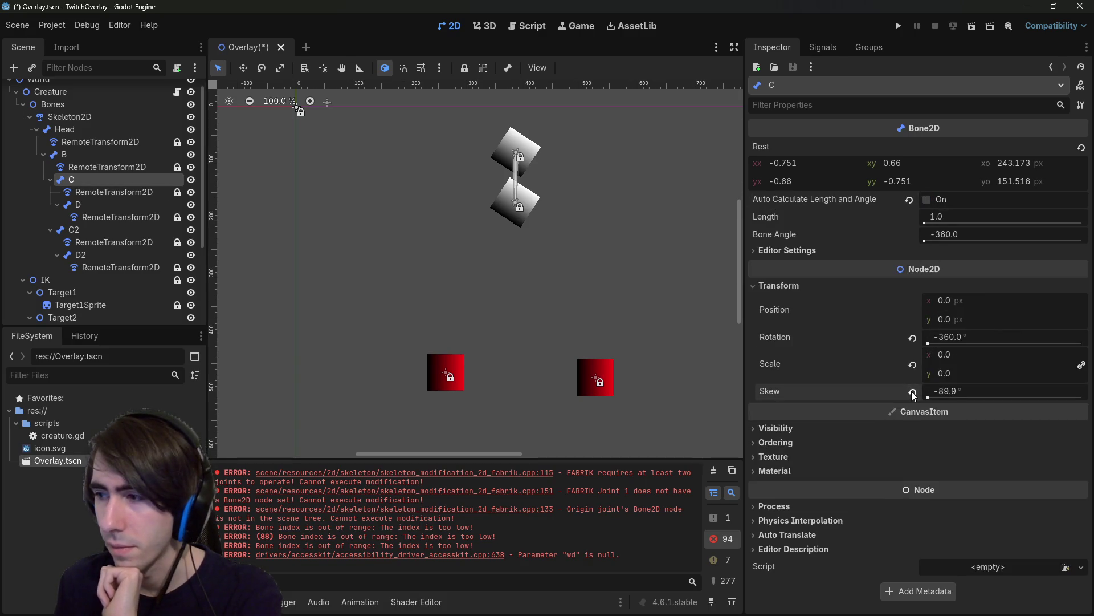
Step: Switch both FABRIK chains to physics_process and nudge Target1 to test the IK
{"action": "left_click", "coordinate": [145, 114]}
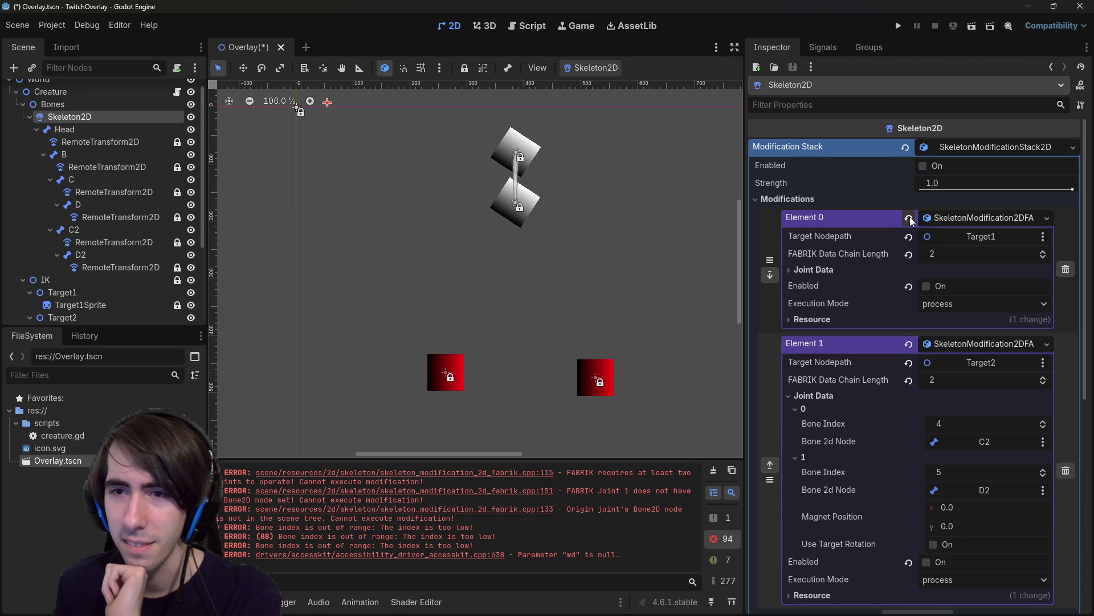
{"action": "left_click", "coordinate": [934, 304]}
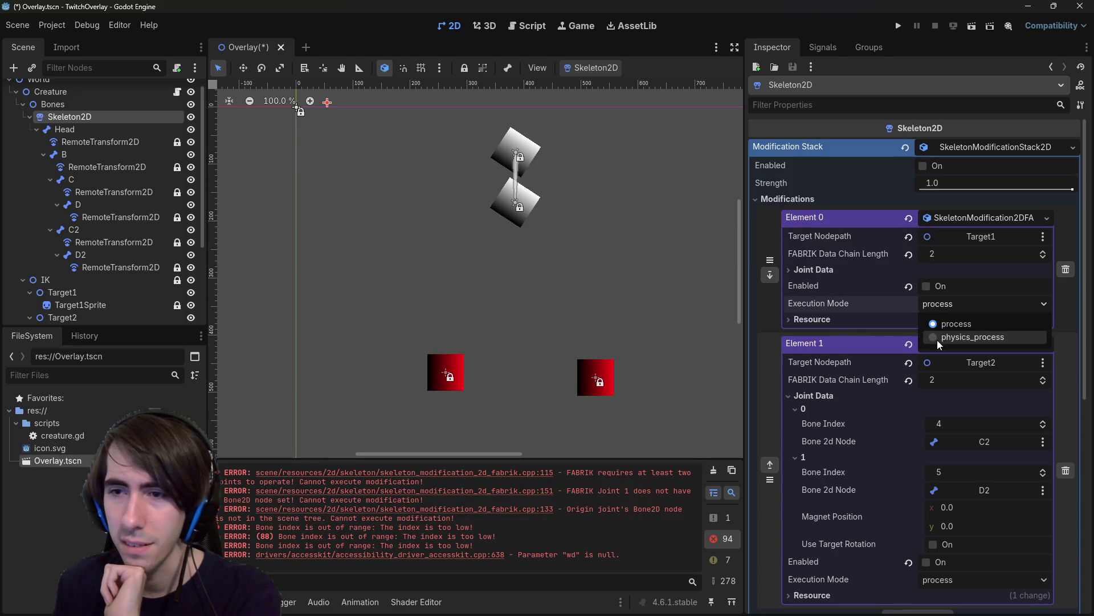
{"action": "left_click", "coordinate": [937, 338]}
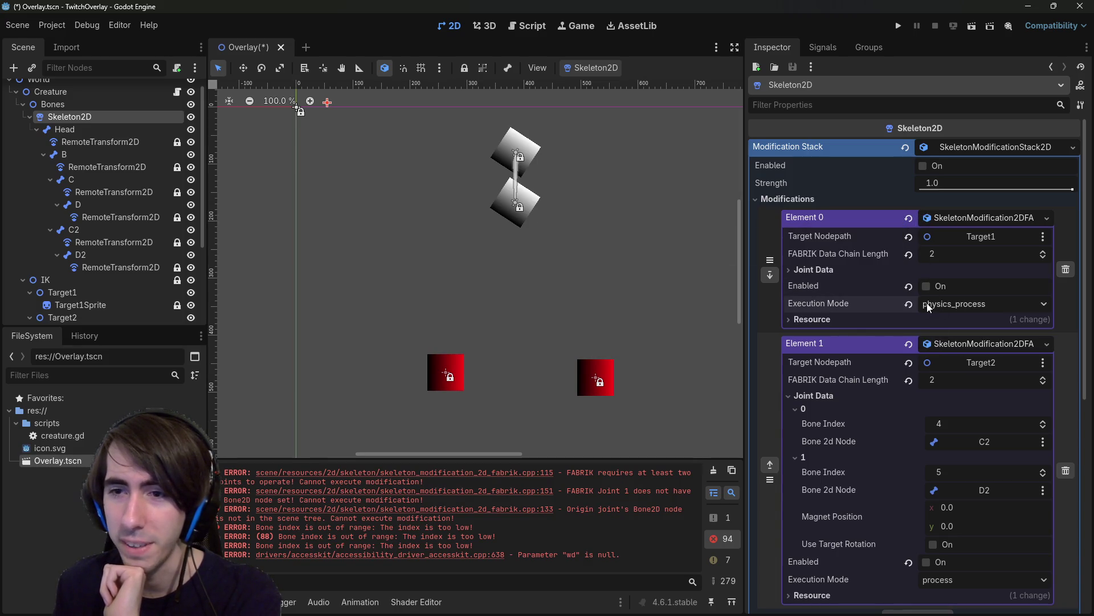
{"action": "left_click", "coordinate": [976, 579]}
{"action": "left_click", "coordinate": [958, 605]}
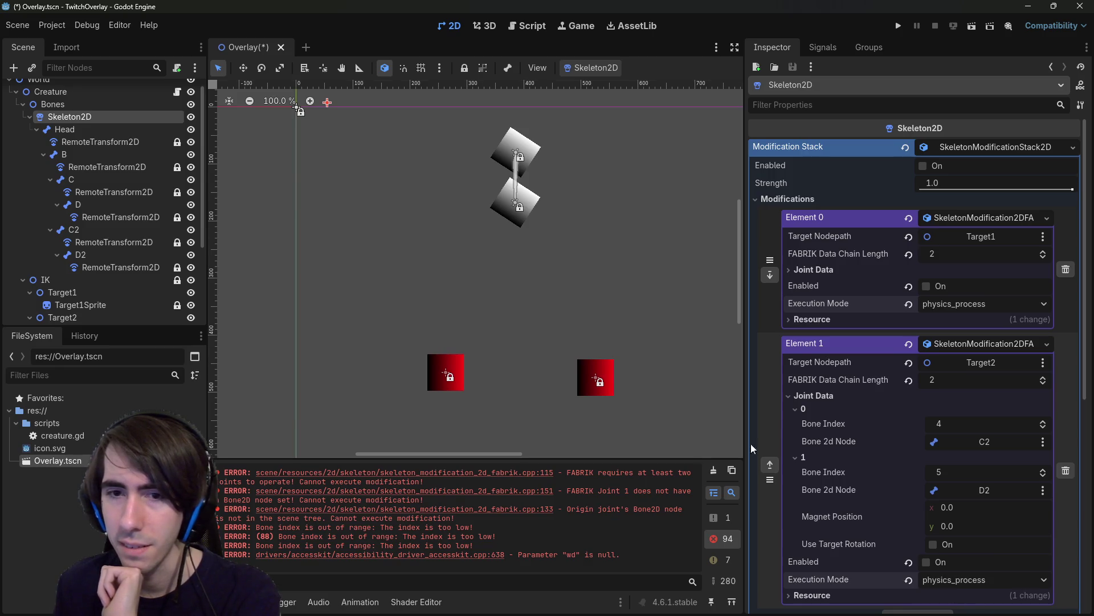
{"action": "mouse_move", "coordinate": [598, 379]}
{"action": "left_mouse_down"}
{"action": "mouse_move", "coordinate": [598, 355]}
{"action": "mouse_move", "coordinate": [595, 383]}
{"action": "left_mouse_up"}
Step: After checking bone D2, set both FABRIK chains back to process and save
{"action": "left_click", "coordinate": [80, 254]}
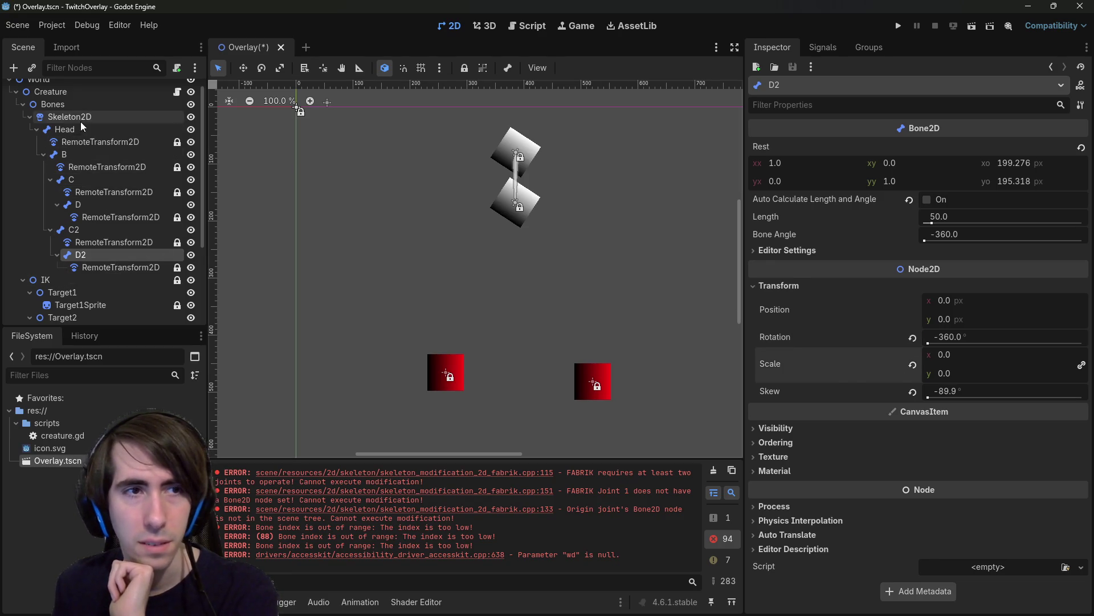
{"action": "left_click", "coordinate": [68, 117]}
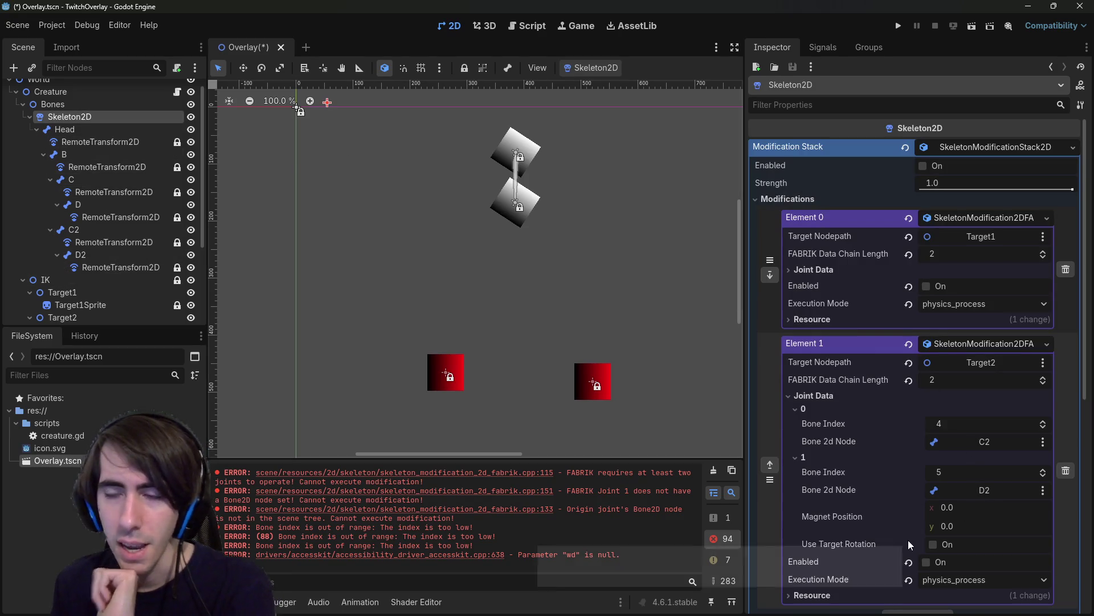
{"action": "left_click", "coordinate": [922, 580]}
{"action": "left_click", "coordinate": [940, 565]}
{"action": "left_click", "coordinate": [914, 303]}
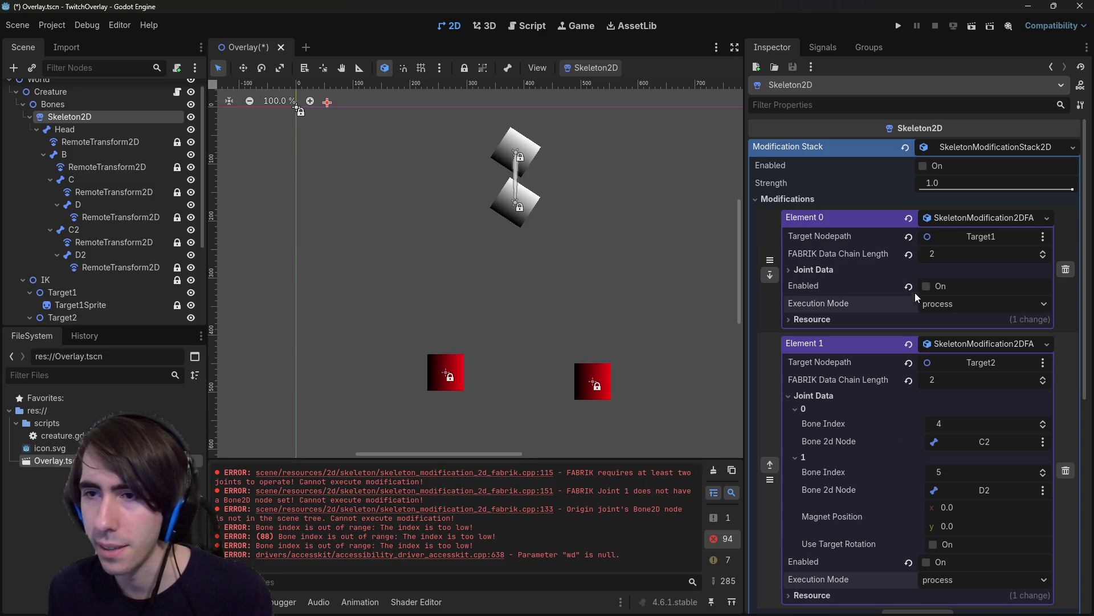
{"action": "key", "text": "ctrl+s"}
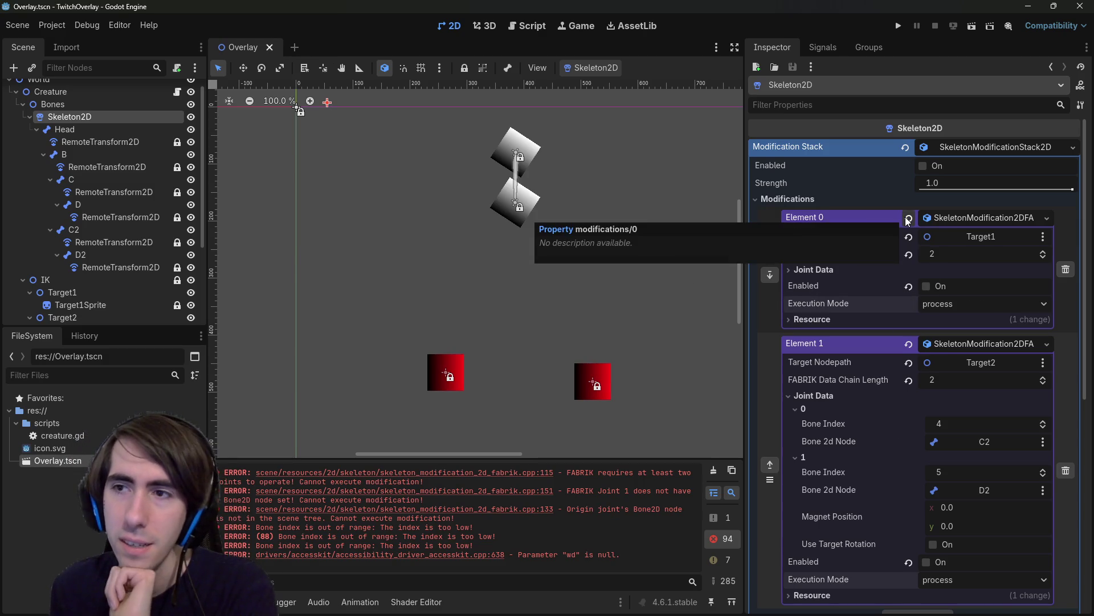
Step: Clear both FABRIK modifications on Skeleton2D, inspecting bones C, C2 and Head in between
{"action": "left_click", "coordinate": [909, 219]}
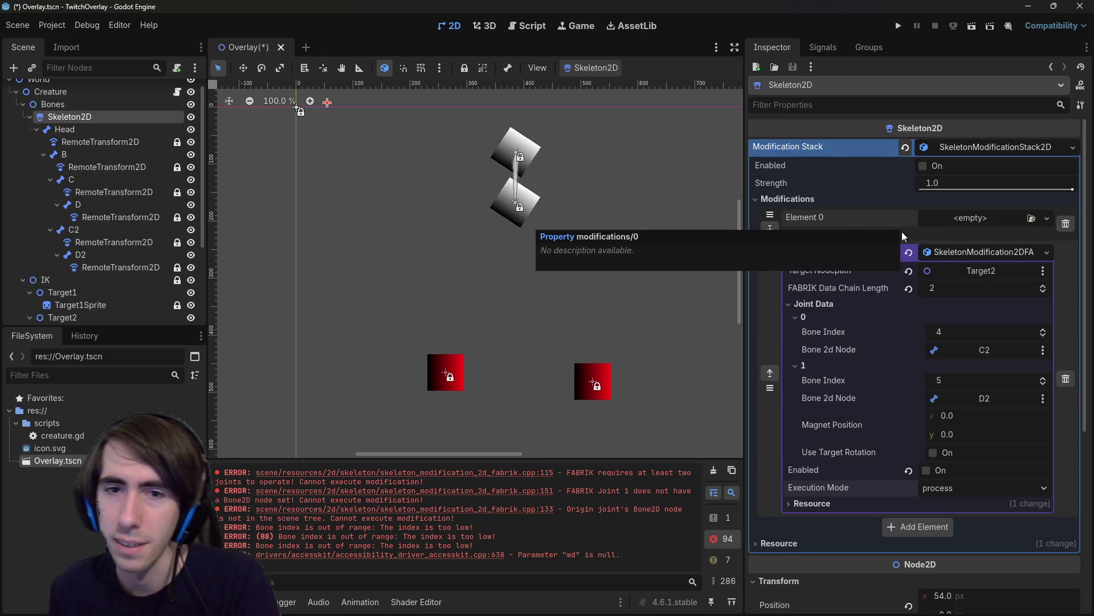
{"action": "left_click", "coordinate": [71, 179]}
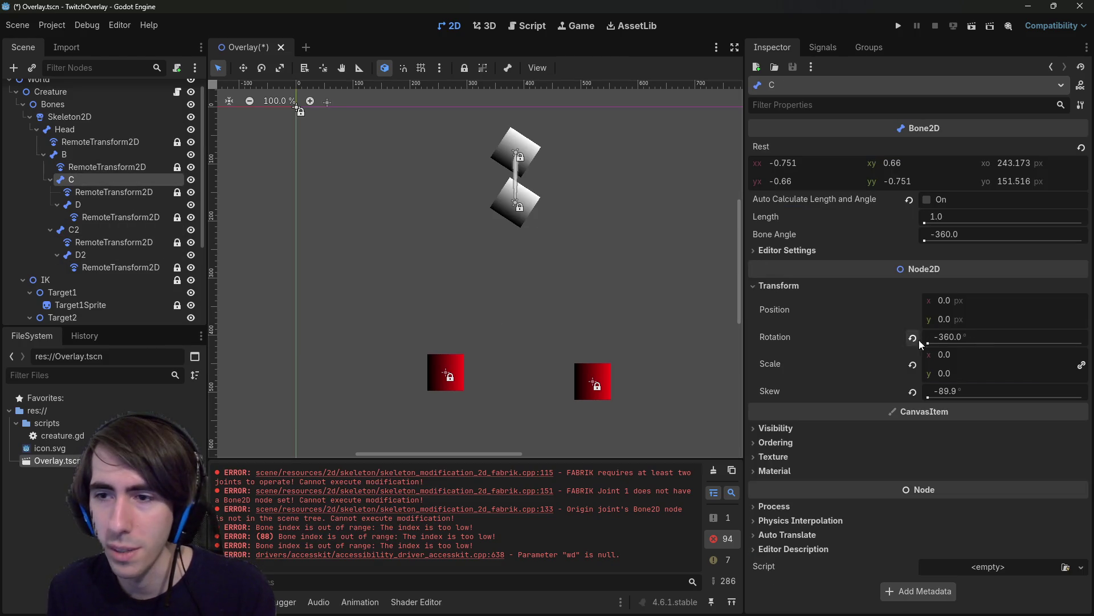
{"action": "left_click", "coordinate": [103, 232]}
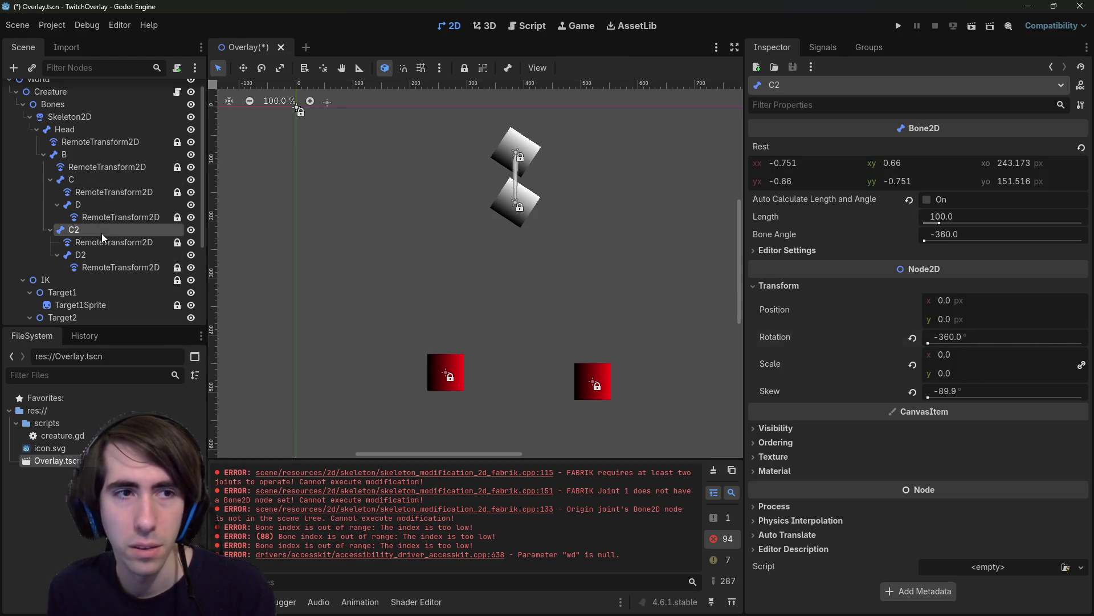
{"action": "left_click", "coordinate": [65, 129]}
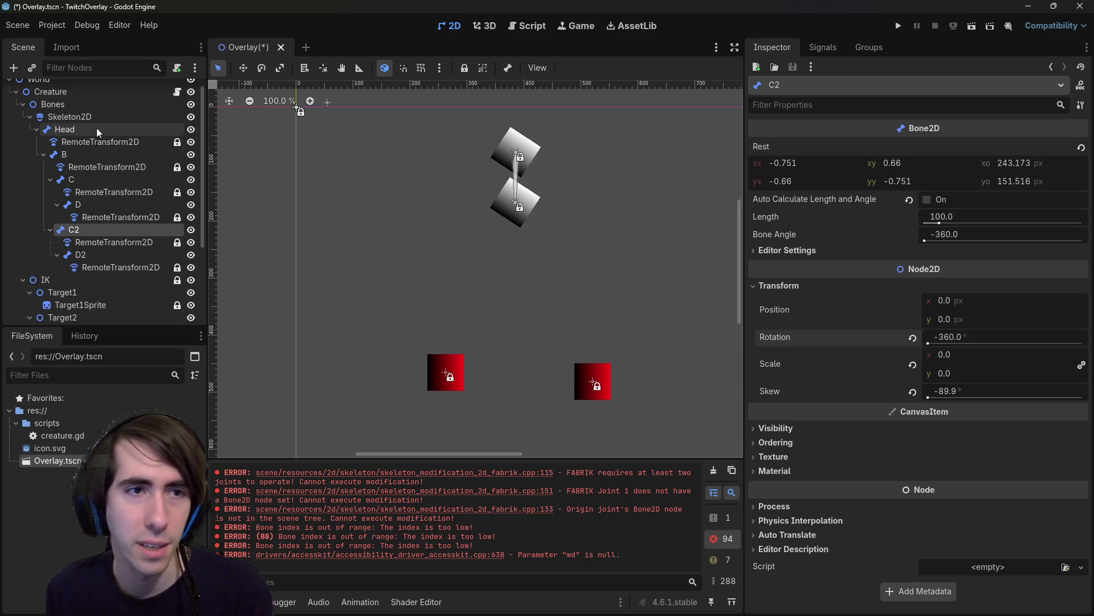
{"action": "left_click", "coordinate": [69, 116]}
{"action": "left_click", "coordinate": [908, 254]}
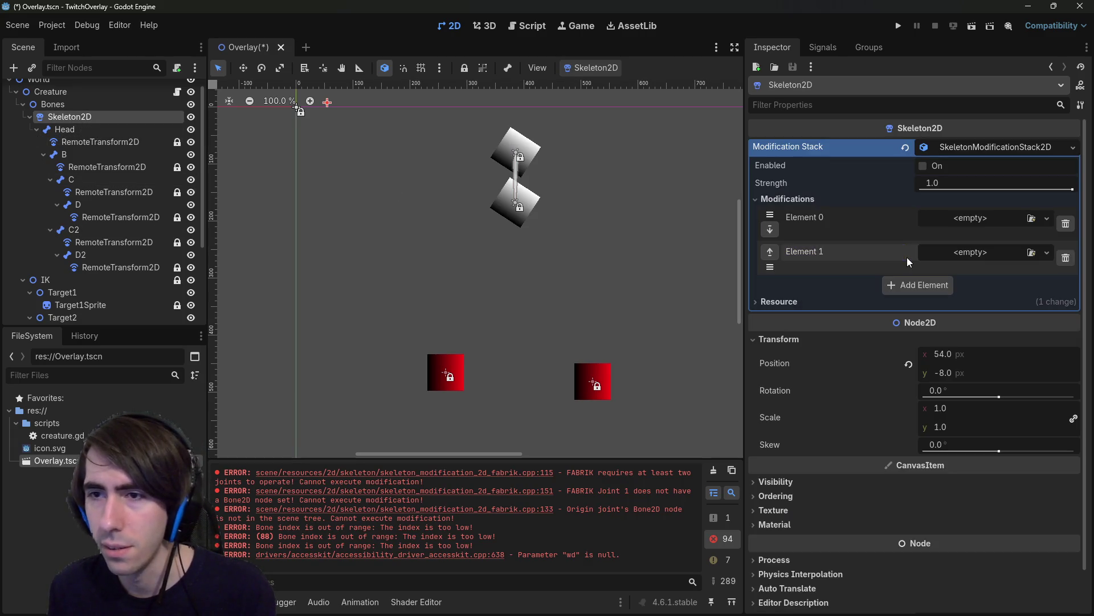
Step: Check bones C2 and C, save, then delete both empty stack elements and save
{"action": "left_click", "coordinate": [140, 230]}
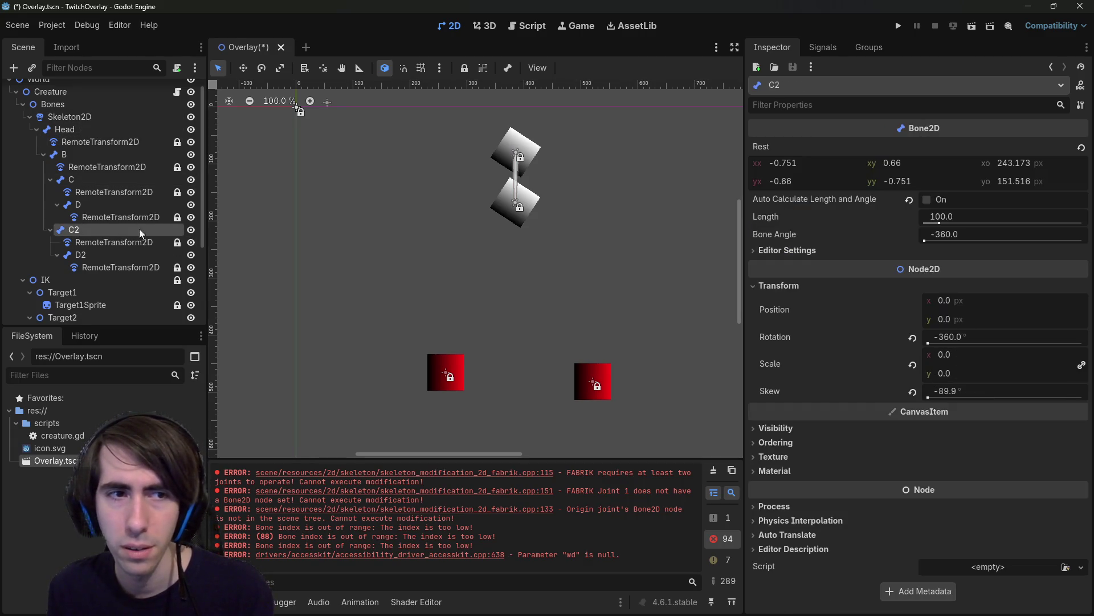
{"action": "left_click_drag", "start_coordinate": [941, 338], "coordinate": [942, 337]}
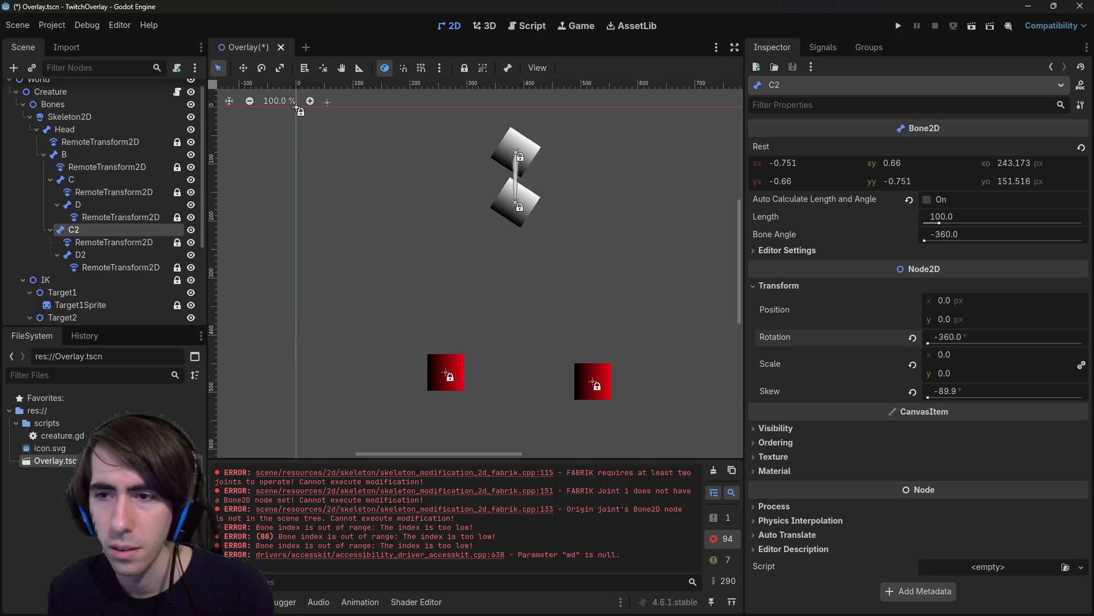
{"action": "left_click", "coordinate": [74, 179]}
{"action": "key", "text": "ctrl+s"}
{"action": "left_click", "coordinate": [85, 117]}
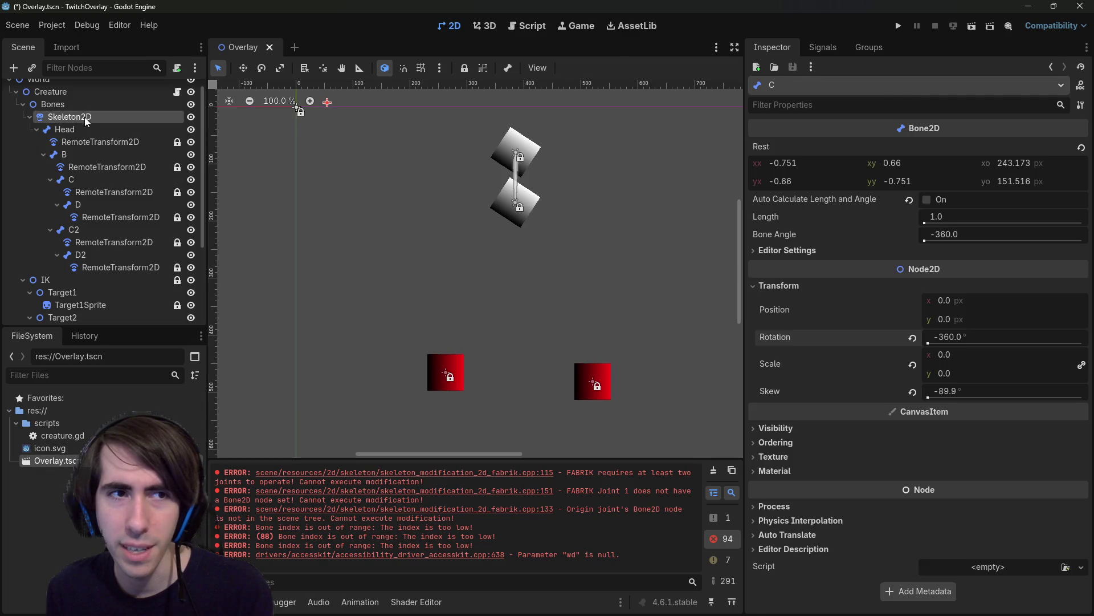
{"action": "left_click", "coordinate": [1066, 258]}
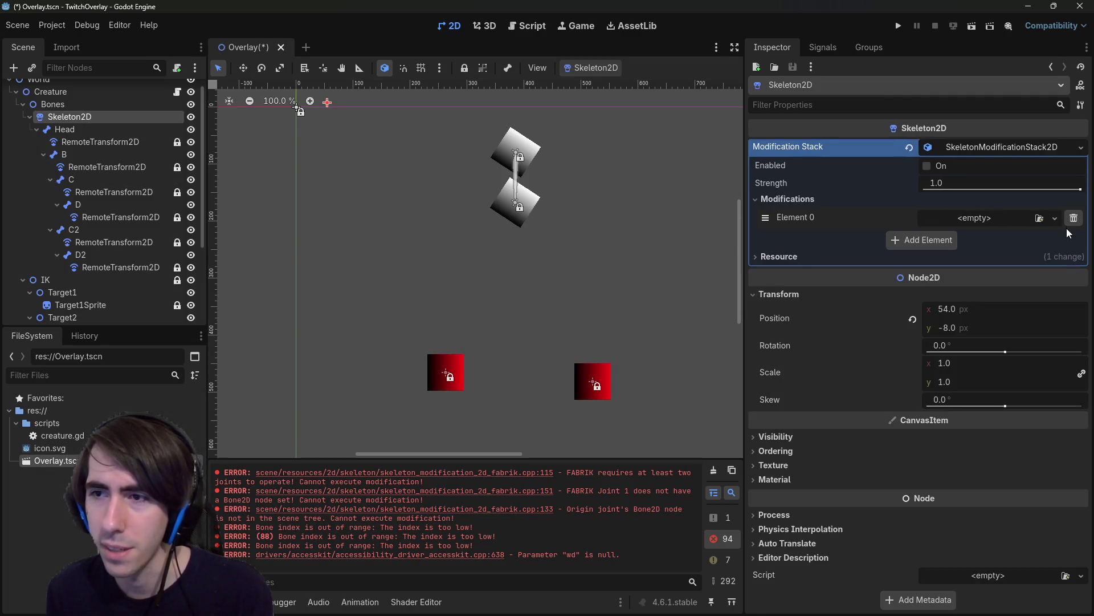
{"action": "left_click", "coordinate": [1070, 222]}
{"action": "key", "text": "ctrl+s"}
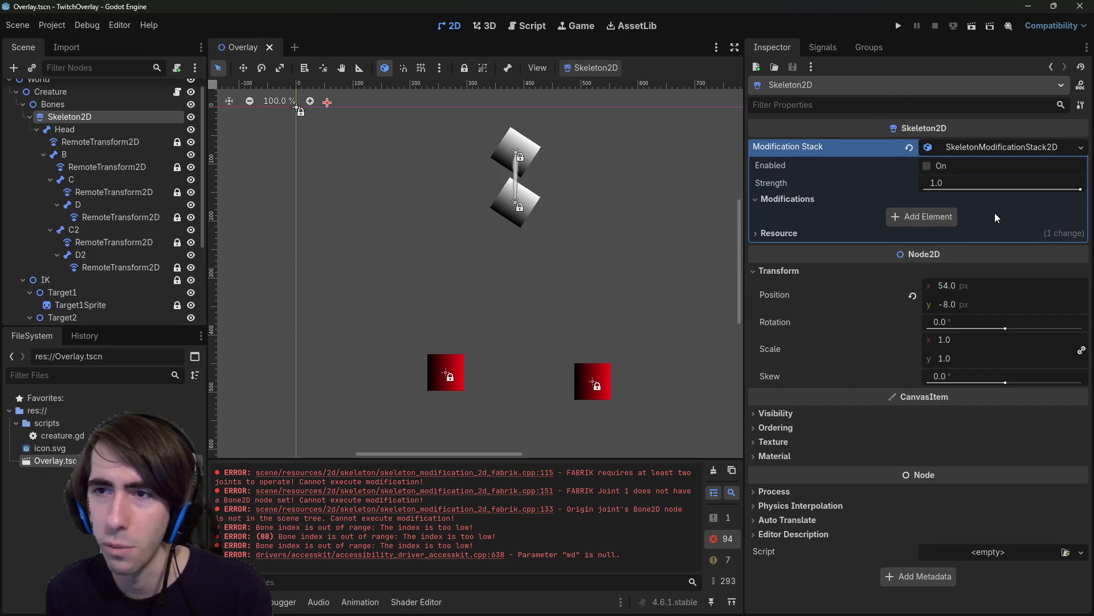
Step: Adjust bone C2's rotation, empty Skeleton2D's modification stack, save, and reselect C2
{"action": "left_click", "coordinate": [89, 231]}
{"action": "left_click", "coordinate": [1014, 336]}
{"action": "left_click", "coordinate": [117, 117]}
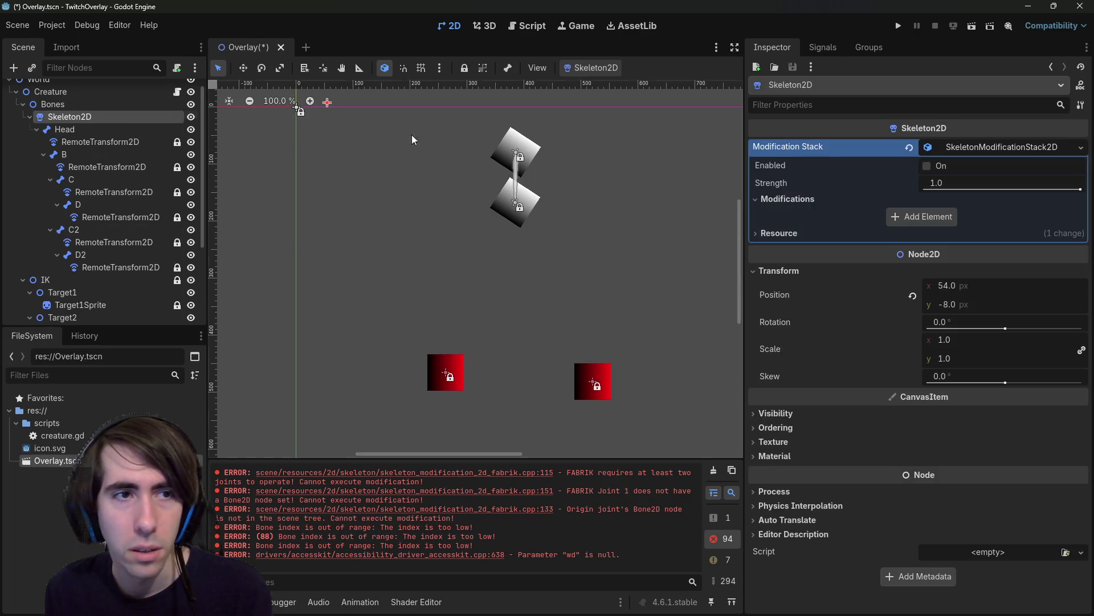
{"action": "left_click", "coordinate": [909, 148]}
{"action": "key", "text": "ctrl+s"}
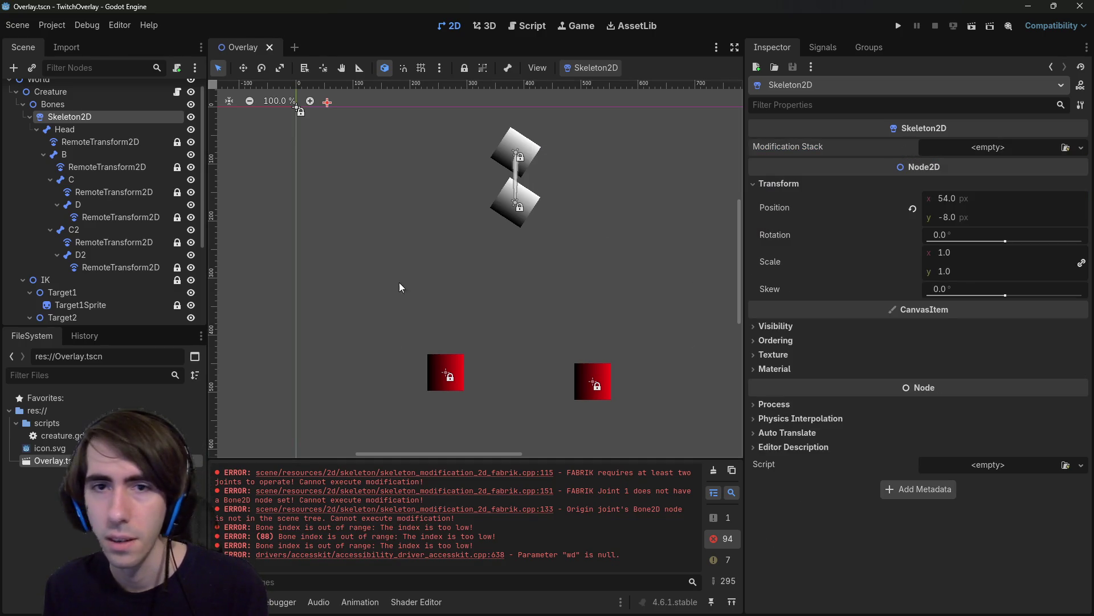
{"action": "left_click", "coordinate": [72, 230]}
Step: Reset bone C2's scale to 1 and its x position to 0
{"action": "left_click_drag", "start_coordinate": [941, 303], "coordinate": [946, 304]}
{"action": "left_click", "coordinate": [913, 365]}
{"action": "left_click", "coordinate": [913, 311]}
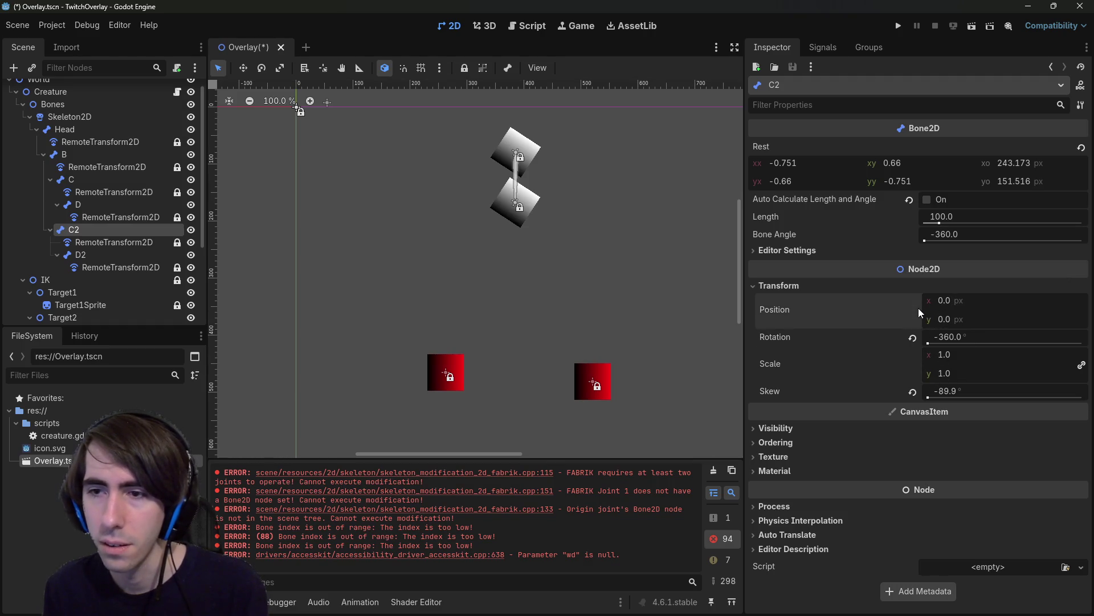
{"action": "left_click", "coordinate": [154, 257]}
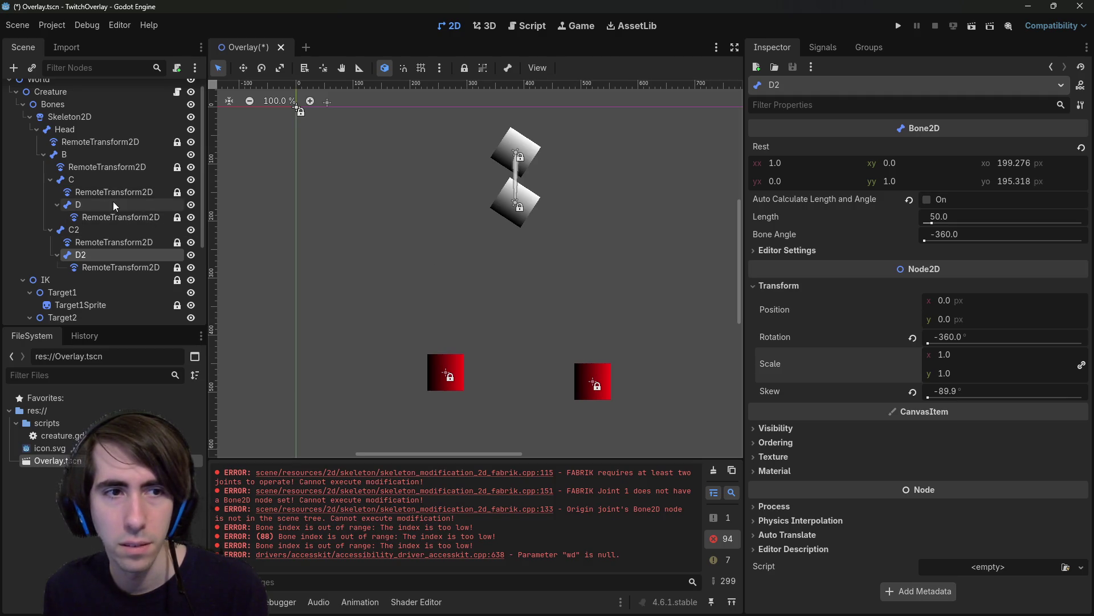
Step: Reset bone D's rotation to 0 and scale to 1, then save
{"action": "left_click", "coordinate": [113, 203]}
{"action": "left_click", "coordinate": [909, 355]}
{"action": "left_click", "coordinate": [909, 382]}
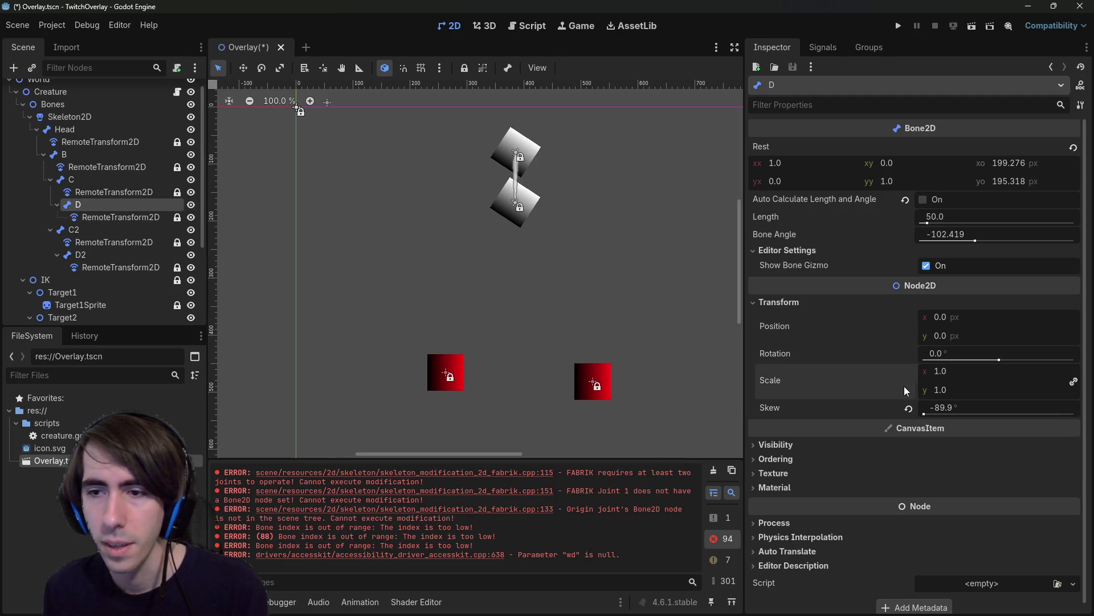
{"action": "key", "text": "ctrl+s"}
Step: Reset bone C's scale and rotation, save, and select bone B
{"action": "left_click", "coordinate": [84, 180]}
{"action": "left_click", "coordinate": [911, 365]}
{"action": "left_click", "coordinate": [912, 337]}
{"action": "key", "text": "ctrl+s"}
{"action": "left_click", "coordinate": [88, 156]}
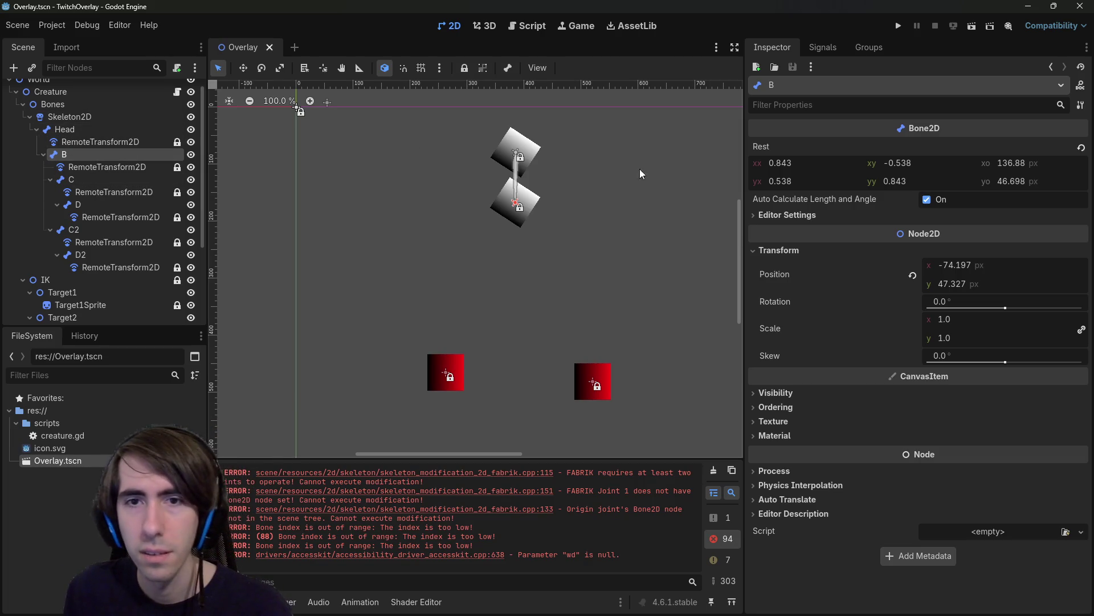
Step: Inspect bones C and B and pan the canvas view down slightly
{"action": "scroll", "coordinate": [577, 378], "scroll_direction": "down", "scroll_amount": 2}
{"action": "scroll", "coordinate": [521, 369], "scroll_direction": "up", "scroll_amount": 1}
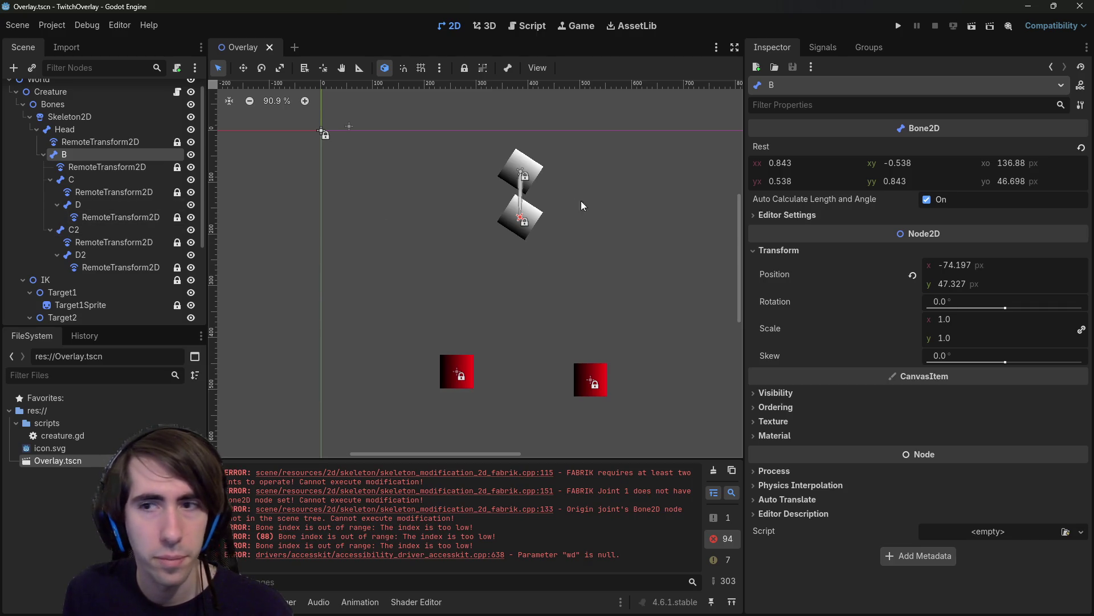
{"action": "left_click", "coordinate": [70, 180]}
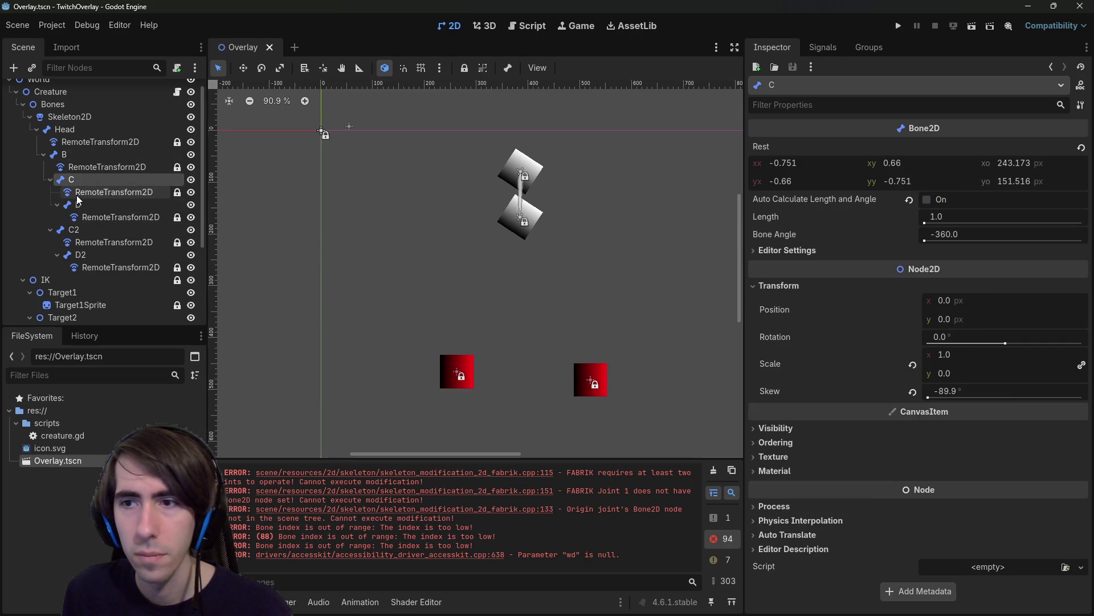
{"action": "left_click", "coordinate": [83, 155]}
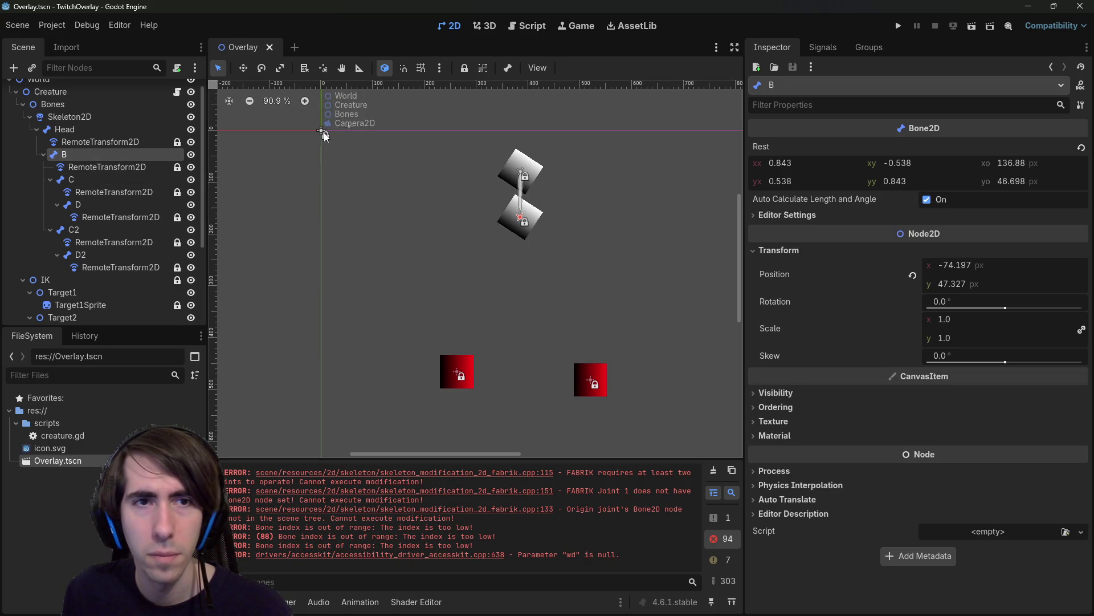
{"action": "scroll", "coordinate": [324, 132], "scroll_direction": "down", "scroll_amount": 1}
{"action": "left_click_drag", "start_coordinate": [323, 132], "coordinate": [325, 187]}
Step: Drag the Head bone up and to the right and nudge bone B to a new spot
{"action": "left_click", "coordinate": [84, 129]}
{"action": "scroll", "coordinate": [528, 323], "scroll_direction": "up", "scroll_amount": 3}
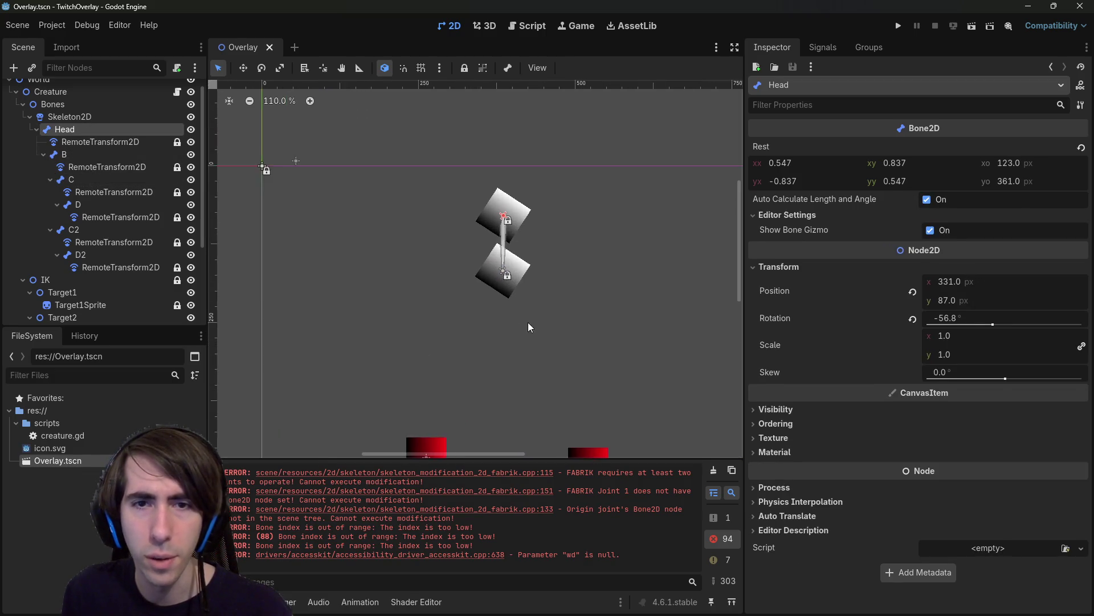
{"action": "mouse_move", "coordinate": [500, 163]}
{"action": "left_mouse_down"}
{"action": "mouse_move", "coordinate": [502, 171]}
{"action": "mouse_move", "coordinate": [510, 159]}
{"action": "left_mouse_up"}
{"action": "left_click", "coordinate": [510, 205]}
{"action": "mouse_move", "coordinate": [510, 206]}
{"action": "left_mouse_down"}
{"action": "mouse_move", "coordinate": [484, 229]}
{"action": "mouse_move", "coordinate": [515, 211]}
{"action": "left_mouse_up"}
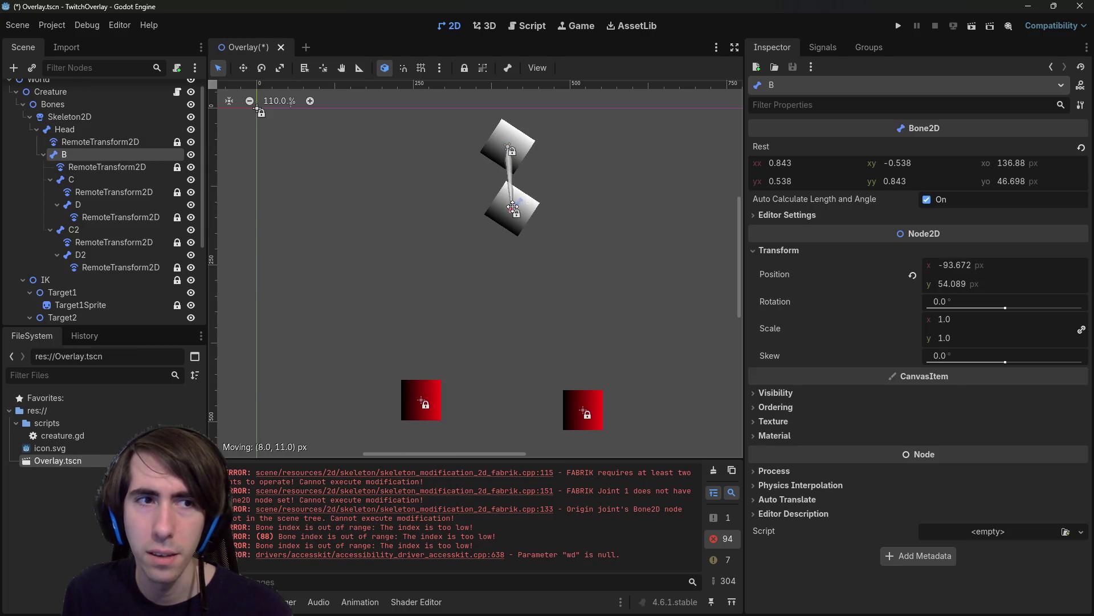
Step: Centre the view on bone C and start editing its length value
{"action": "left_click", "coordinate": [125, 182]}
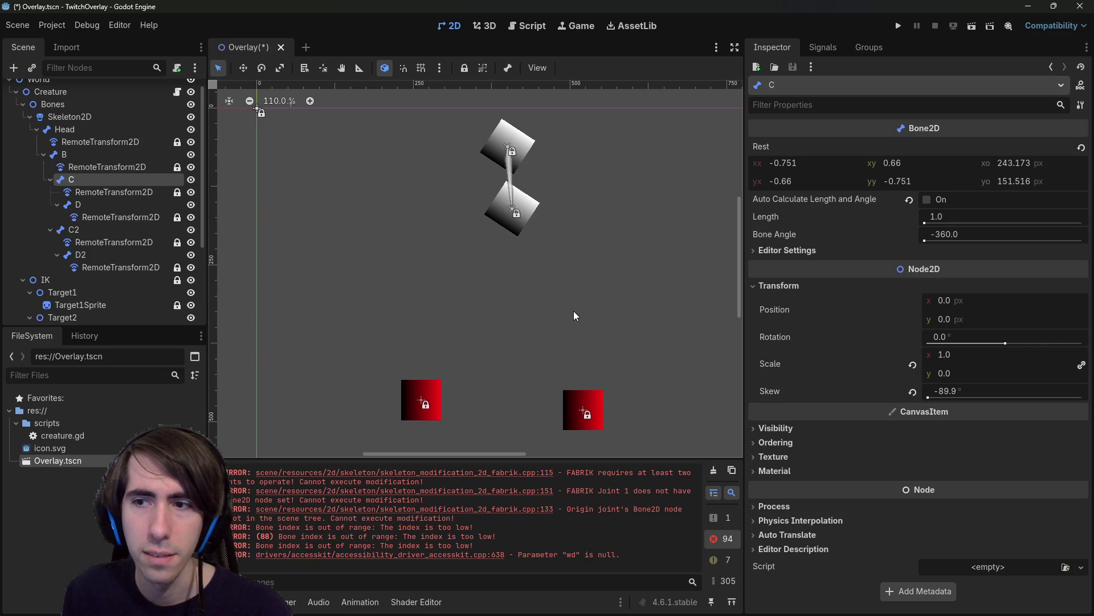
{"action": "double_click", "coordinate": [61, 181]}
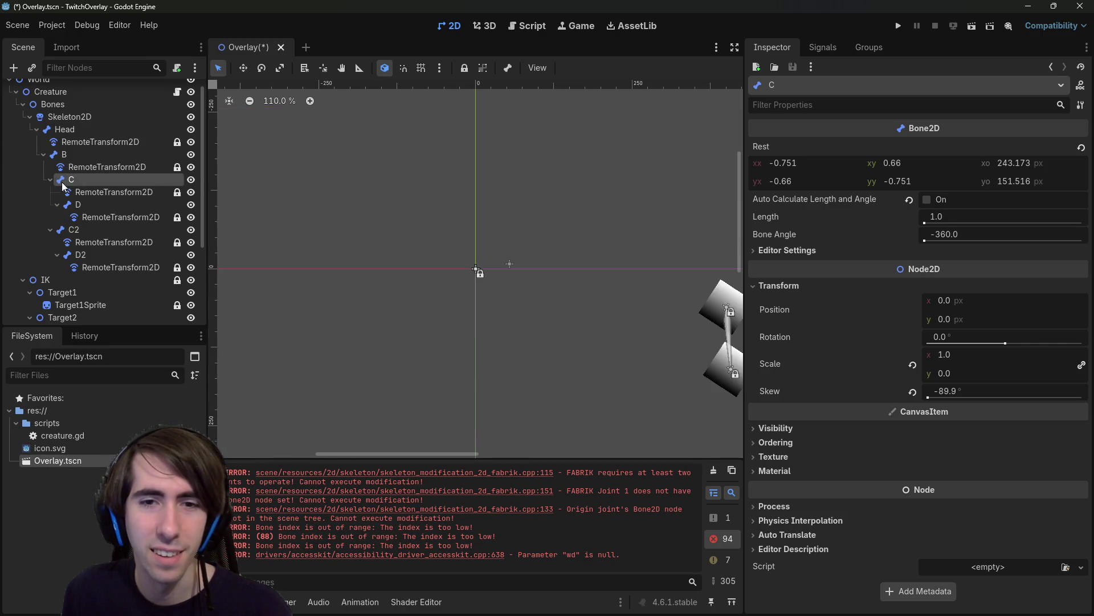
{"action": "left_click_drag", "start_coordinate": [570, 353], "coordinate": [429, 220]}
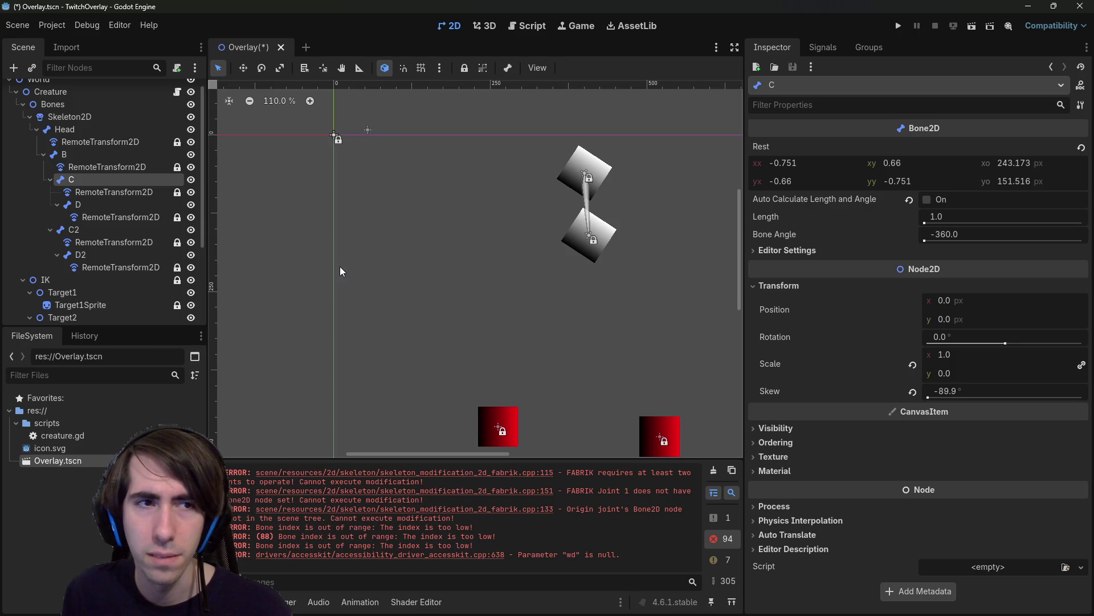
{"action": "left_click", "coordinate": [945, 215]}
{"action": "type", "text": "100"}
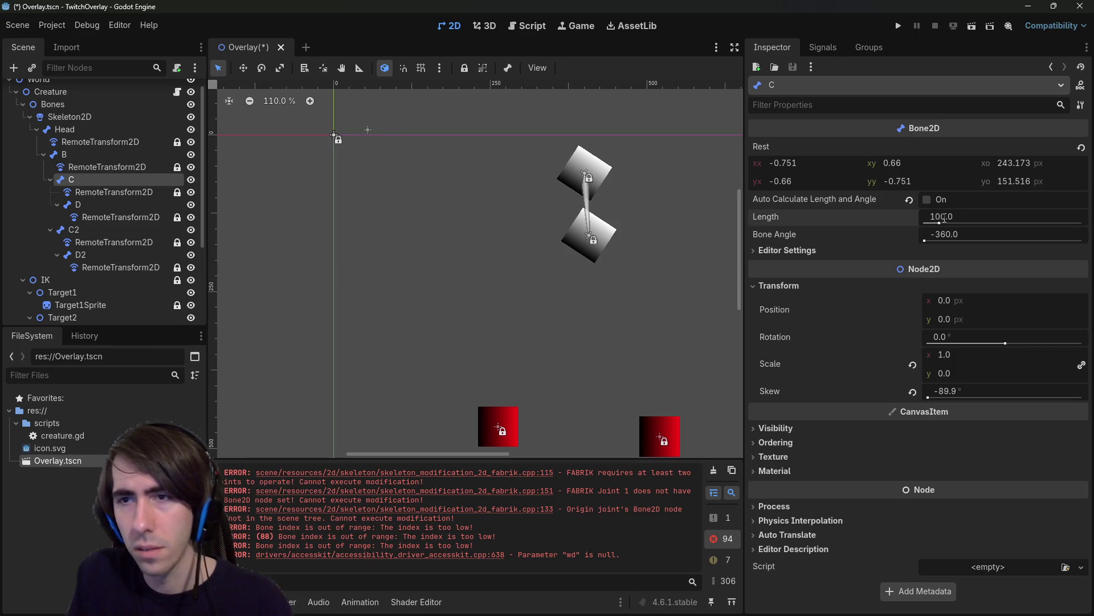
Step: Toggle bone C's automatic length and angle, save, and set its x position to 100 px
{"action": "left_click", "coordinate": [943, 199]}
{"action": "left_click", "coordinate": [943, 200]}
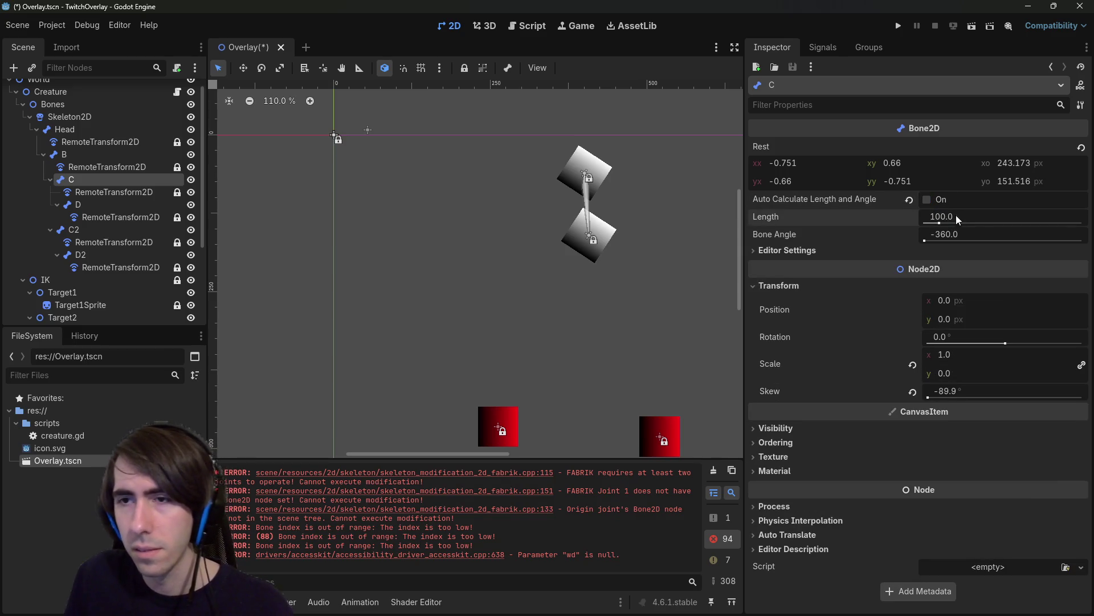
{"action": "key", "text": "ctrl+s"}
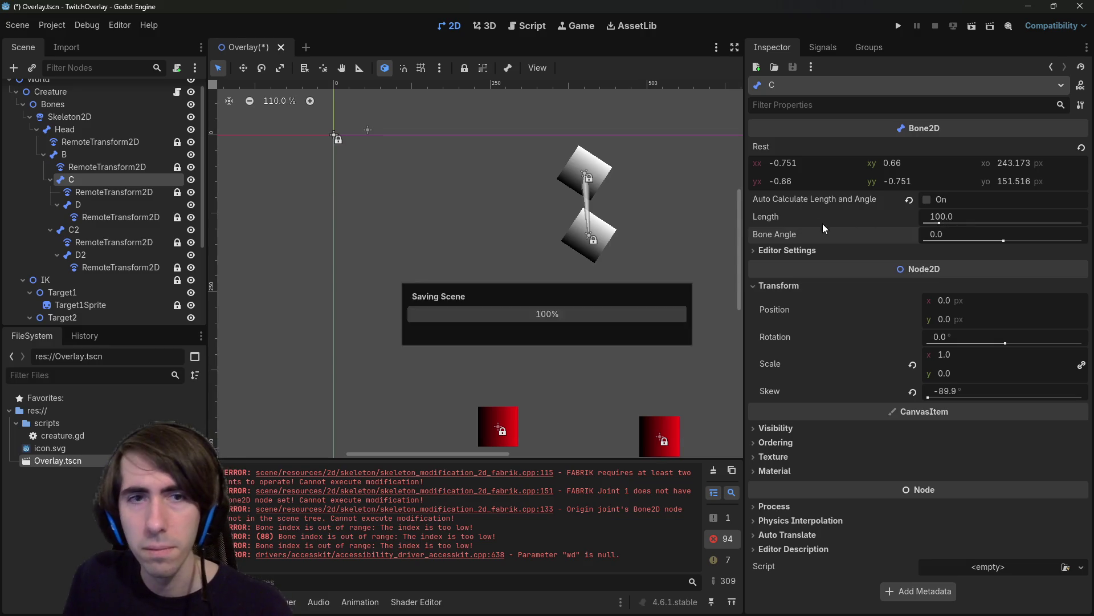
{"action": "left_click", "coordinate": [952, 302]}
{"action": "type", "text": "100"}
{"action": "key", "text": "Return"}
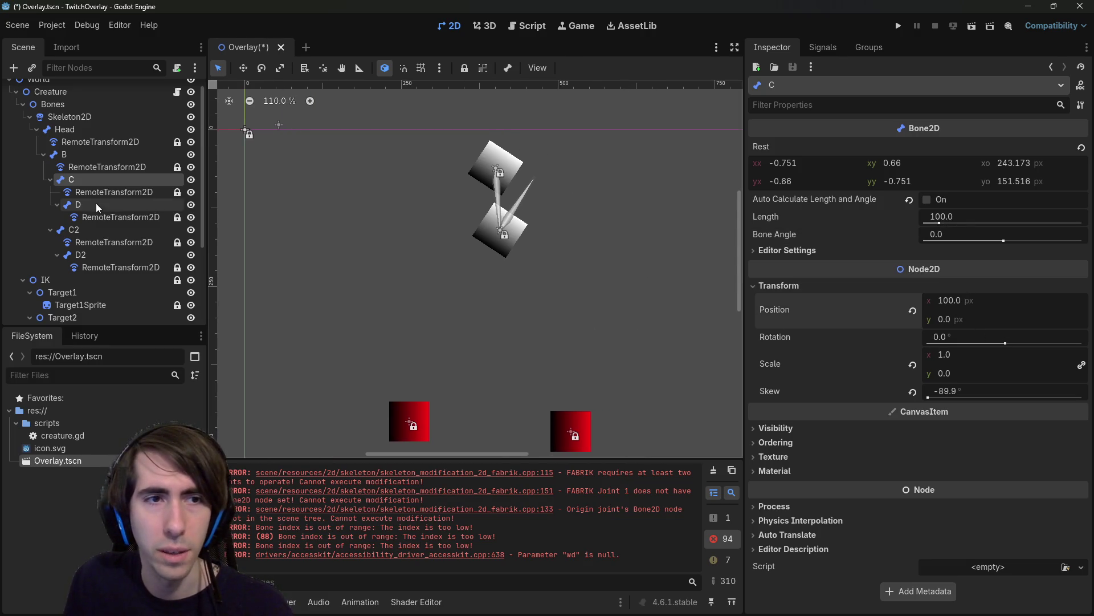
Step: Reselect bone C, toggle its automatic length and angle on and off, and save
{"action": "left_click", "coordinate": [108, 190]}
{"action": "left_click", "coordinate": [100, 181]}
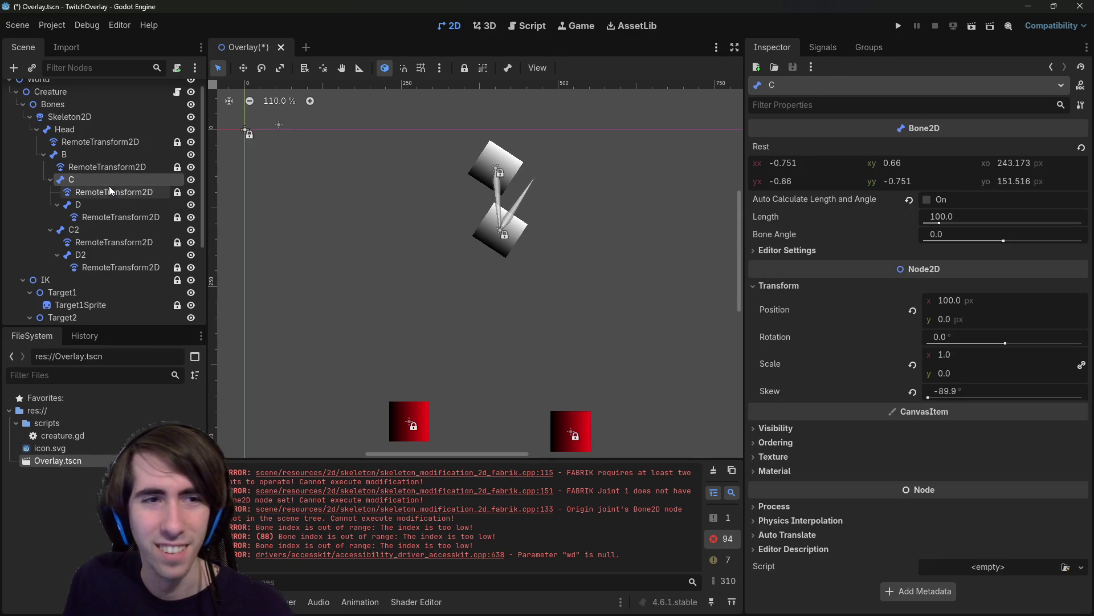
{"action": "left_click", "coordinate": [928, 199]}
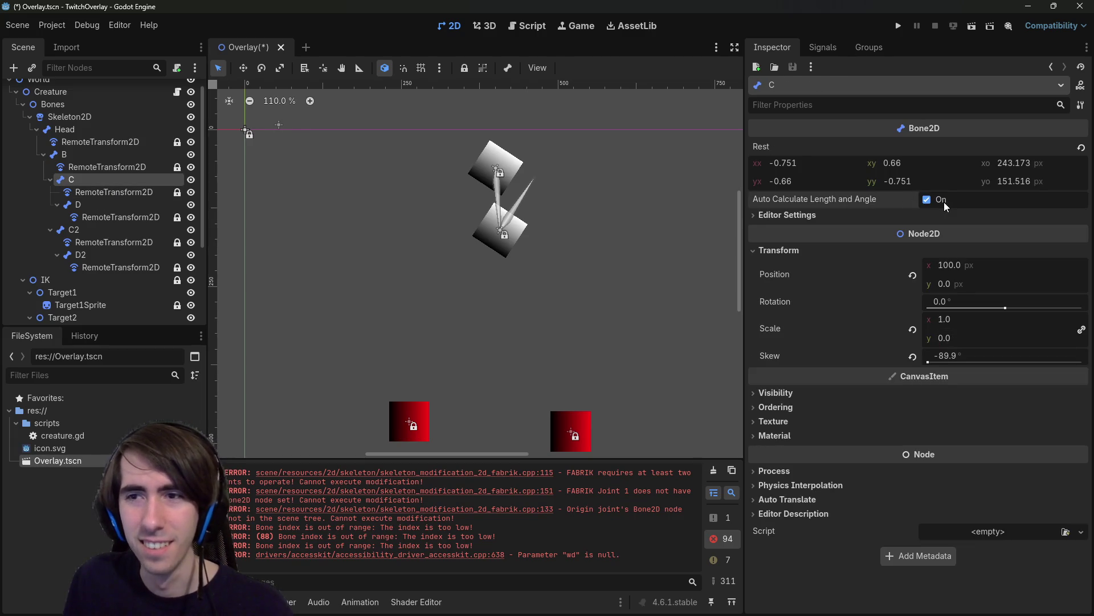
{"action": "left_click", "coordinate": [944, 206]}
{"action": "key", "text": "ctrl+s"}
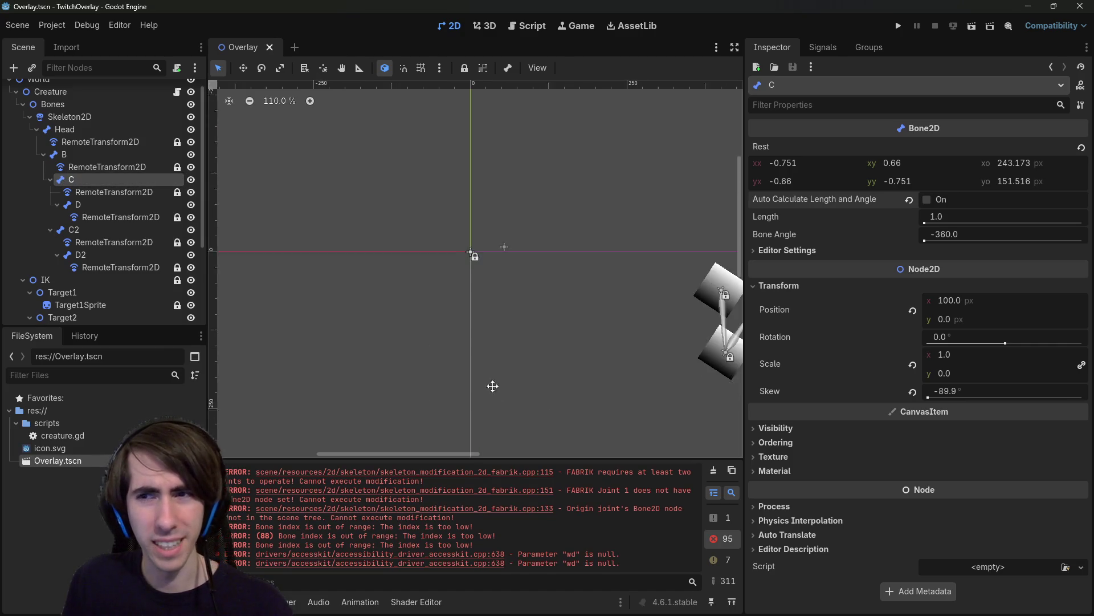
{"action": "left_click", "coordinate": [84, 158]}
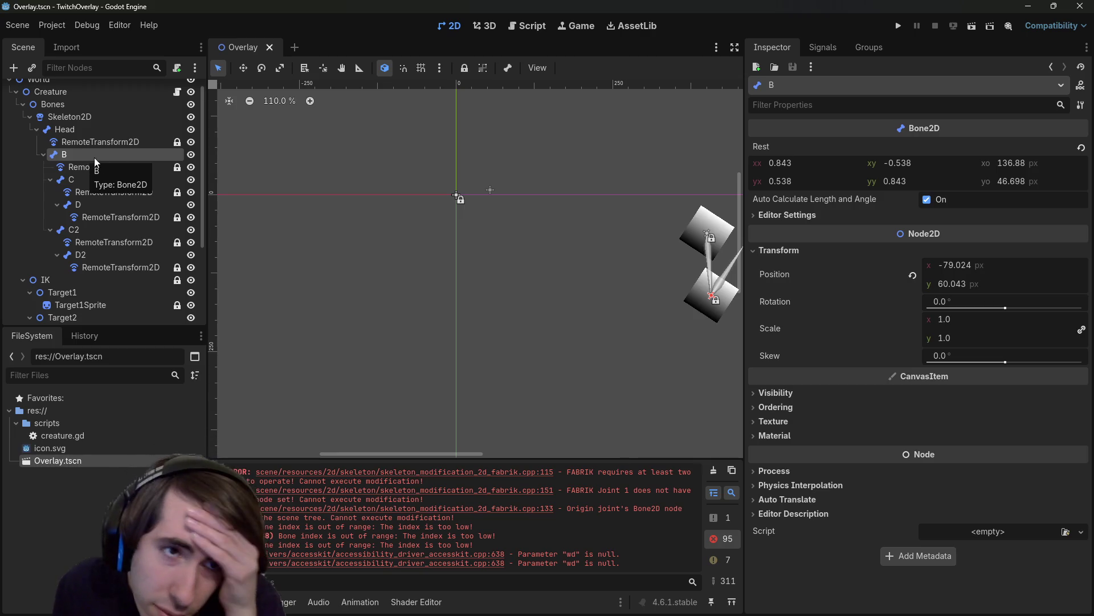
{"action": "left_click", "coordinate": [92, 181]}
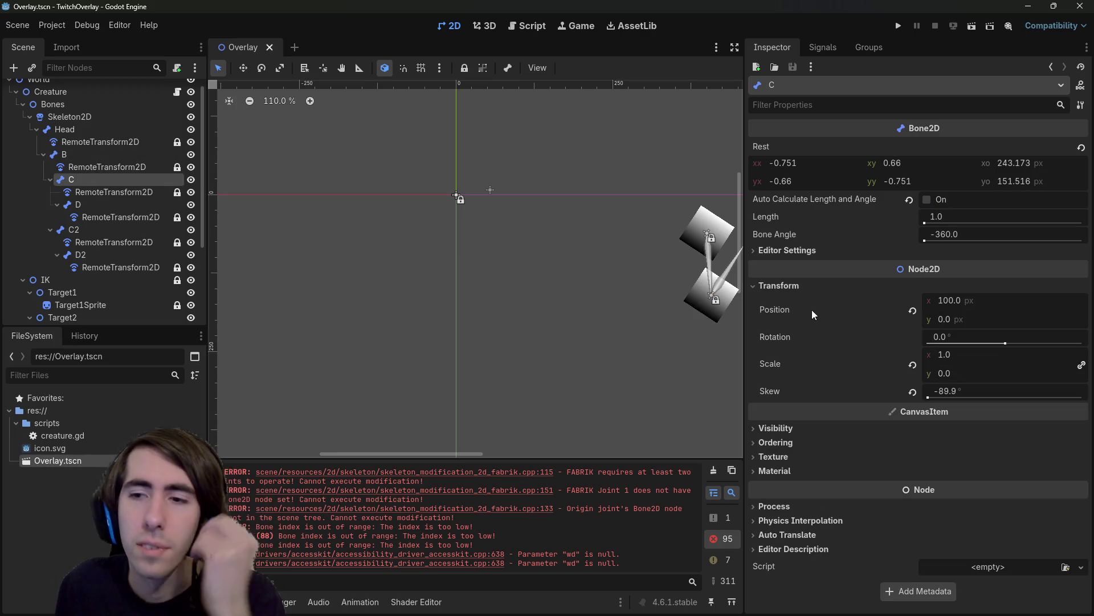
{"action": "left_click", "coordinate": [103, 204]}
{"action": "left_click", "coordinate": [107, 179]}
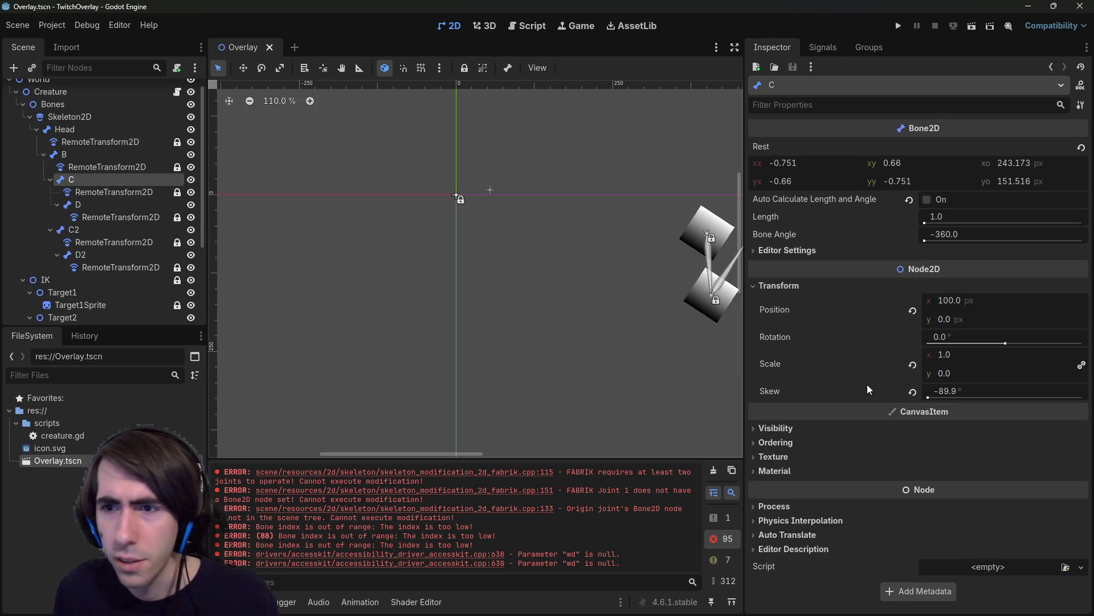
{"action": "left_click", "coordinate": [912, 365]}
{"action": "key", "text": "ctrl+s"}
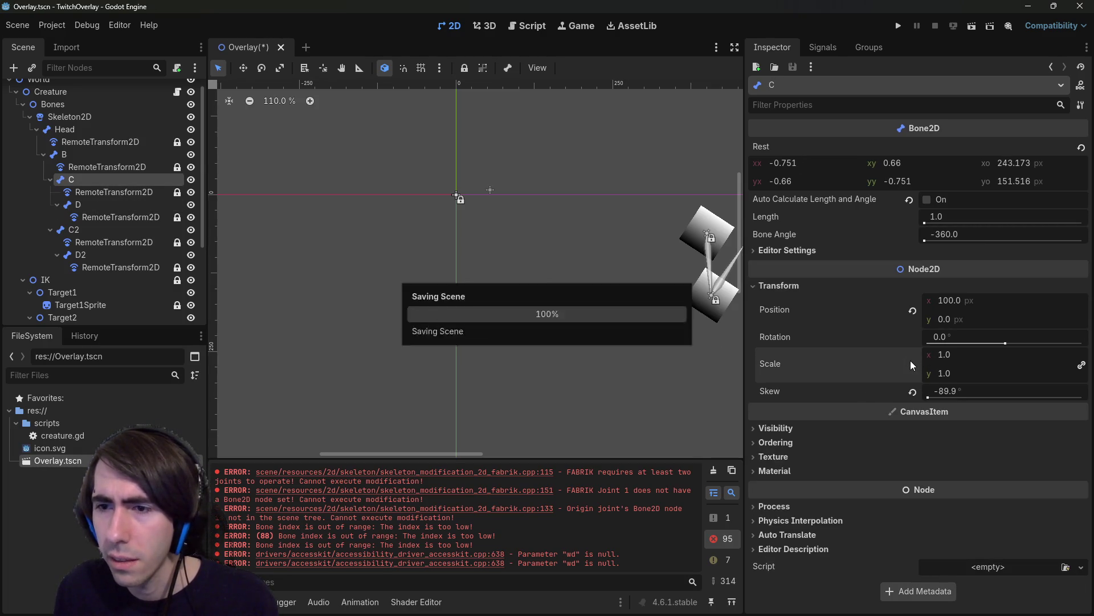
{"action": "key", "text": "ctrl+z"}
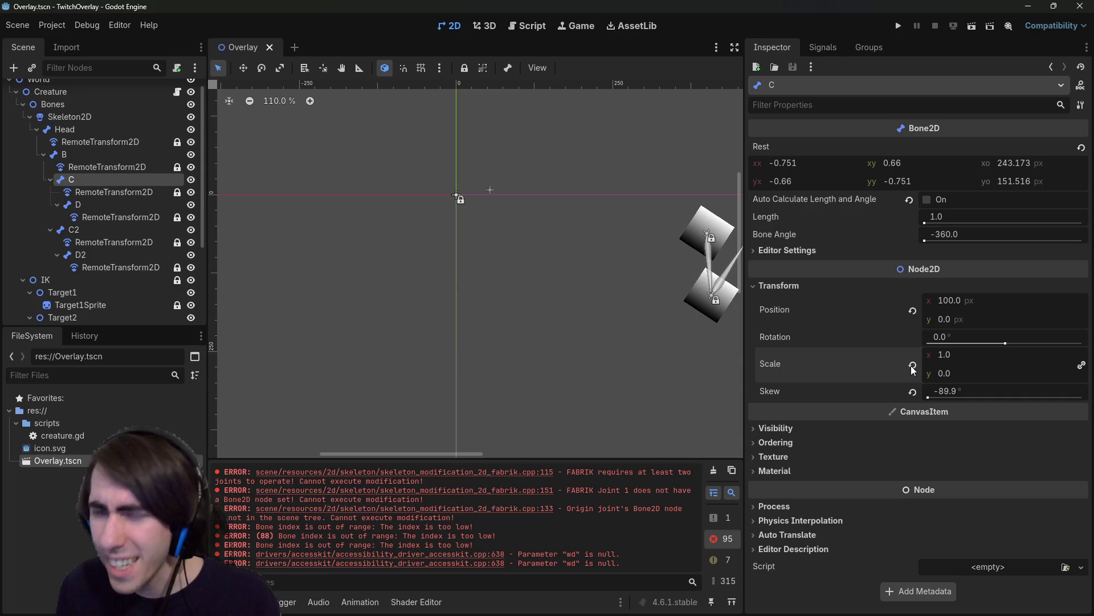
{"action": "left_click", "coordinate": [912, 365]}
{"action": "key", "text": "ctrl+s"}
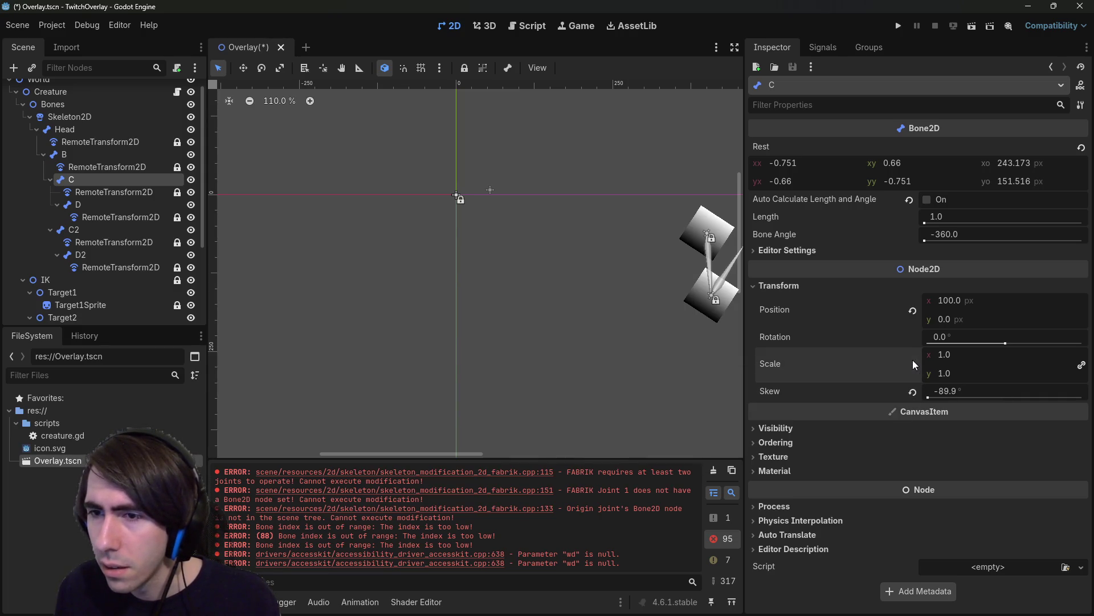
{"action": "scroll", "coordinate": [392, 301], "scroll_direction": "down", "scroll_amount": 3}
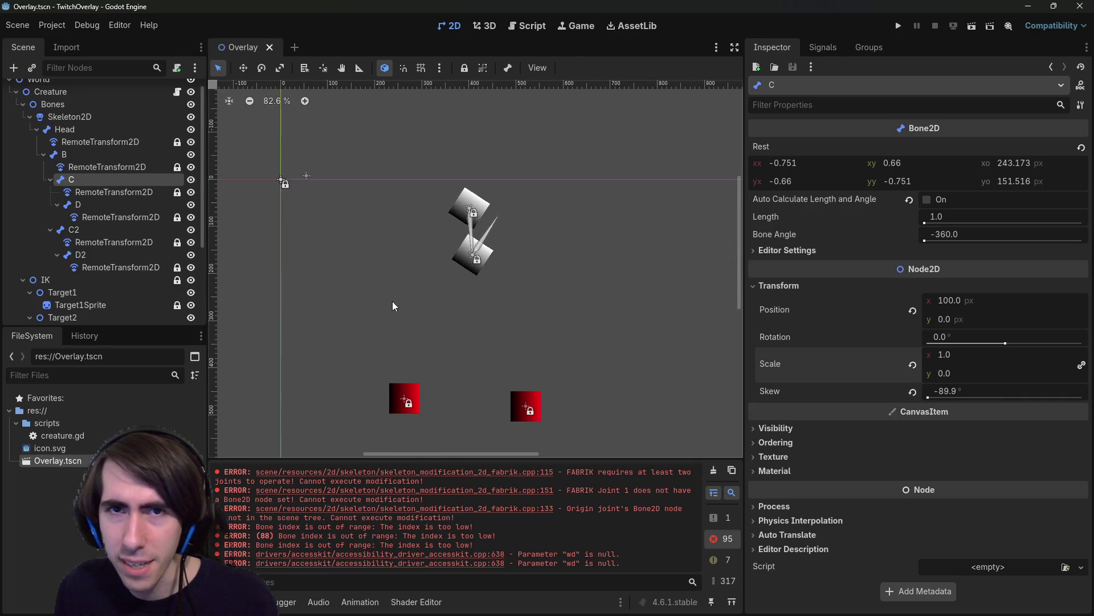
{"action": "scroll", "coordinate": [484, 340], "scroll_direction": "down", "scroll_amount": 1}
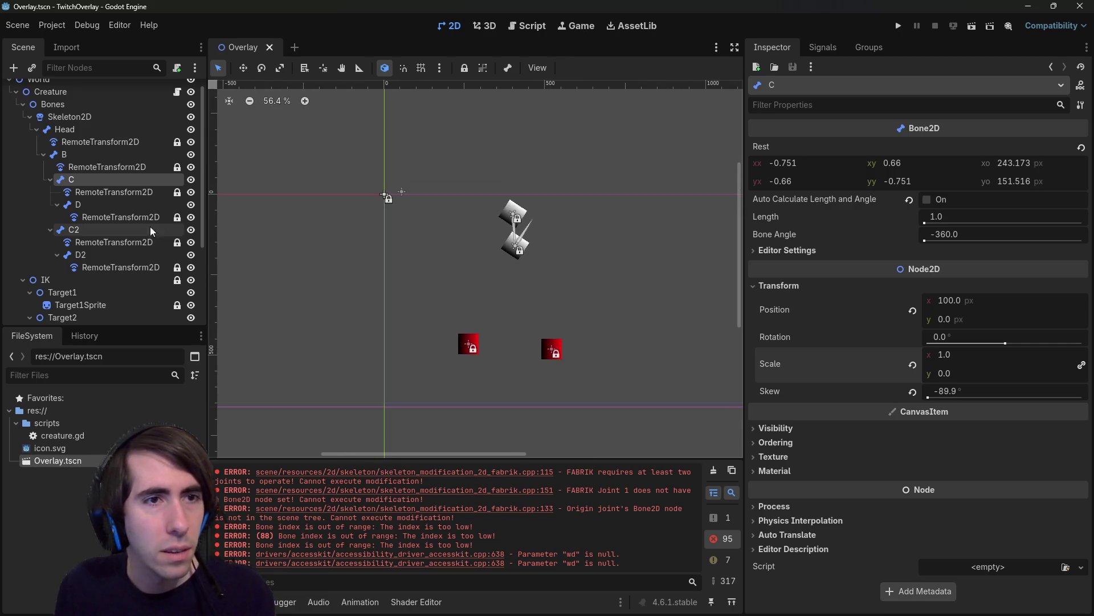
{"action": "left_click", "coordinate": [100, 114]}
{"action": "left_click", "coordinate": [93, 107]}
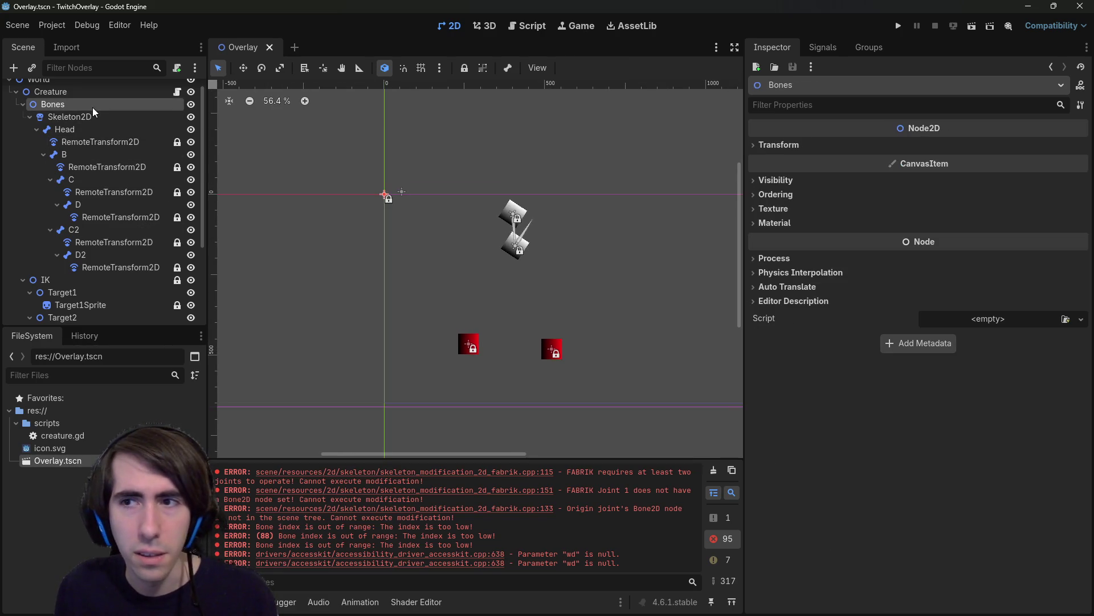
{"action": "left_click", "coordinate": [94, 155]}
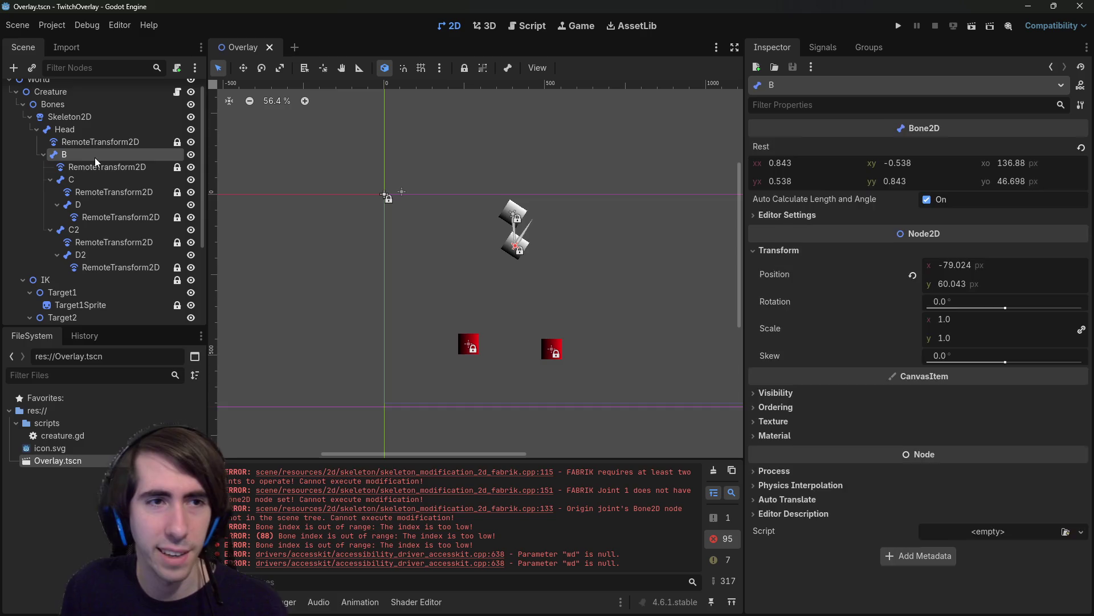
{"action": "left_click", "coordinate": [104, 166]}
{"action": "key", "text": "Up"}
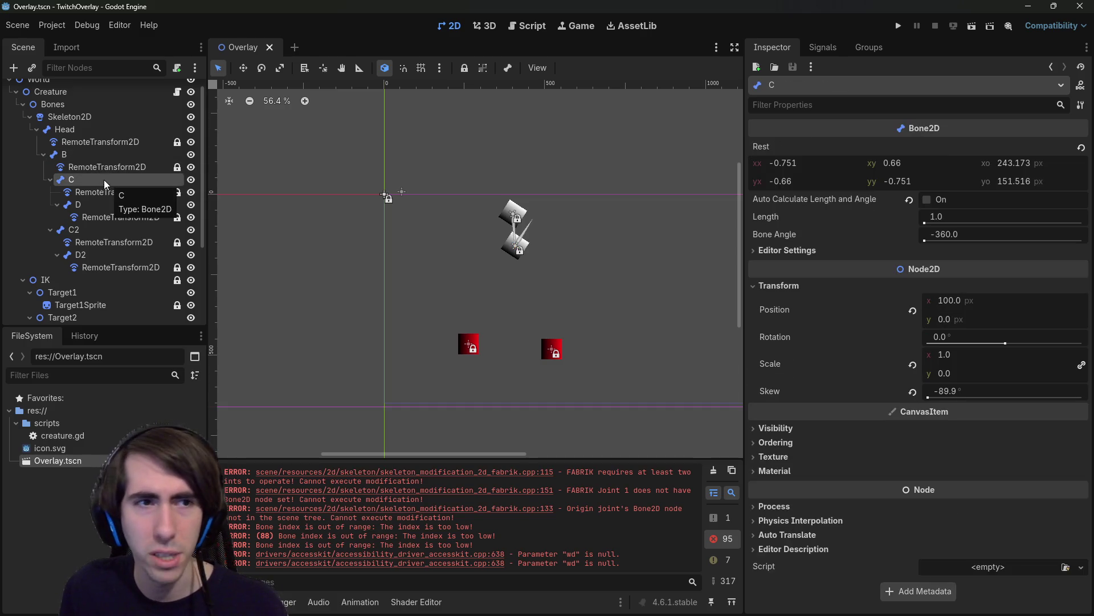
{"action": "left_click", "coordinate": [113, 165]}
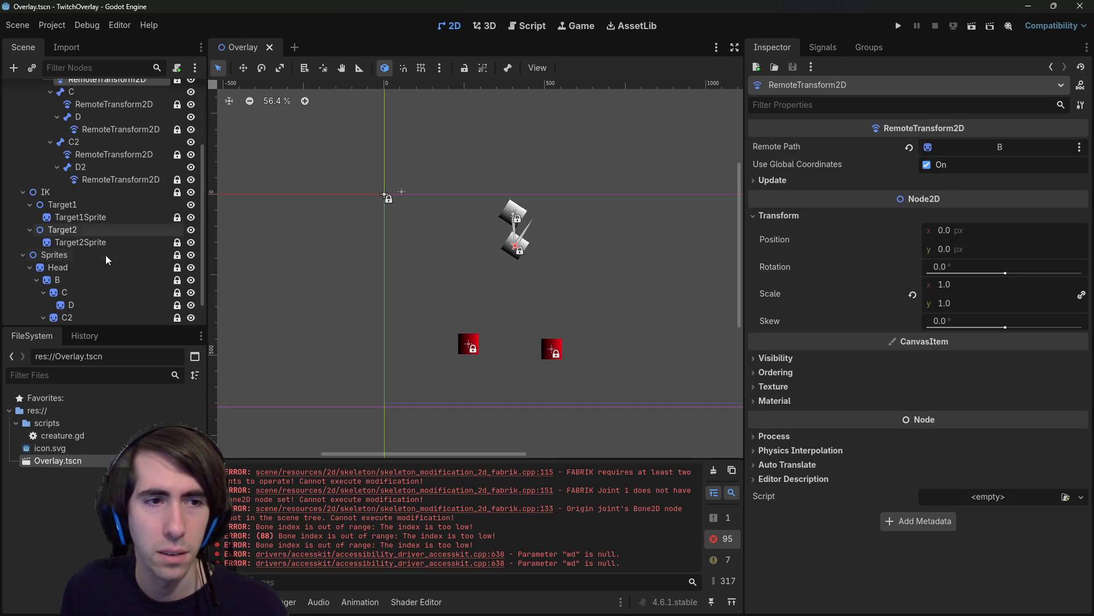
Step: Rename the B and C sprite nodes to BSprite and CSprite
{"action": "scroll", "coordinate": [104, 255], "scroll_direction": "down", "scroll_amount": 1}
{"action": "scroll", "coordinate": [104, 251], "scroll_direction": "down", "scroll_amount": 3}
{"action": "double_click", "coordinate": [87, 249]}
{"action": "key", "text": "End"}
{"action": "type", "text": "S"}
{"action": "type", "text": "te"}
{"action": "key", "text": "Return"}
{"action": "key", "text": "Down"}
{"action": "key", "text": "F2"}
{"action": "key", "text": "End"}
{"action": "type", "text": "Sprite"}
{"action": "key", "text": "Return"}
Step: Rename the D, C2 and D2 sprite nodes to DSprite, C2Sprite and D2Sprite
{"action": "key", "text": "Down"}
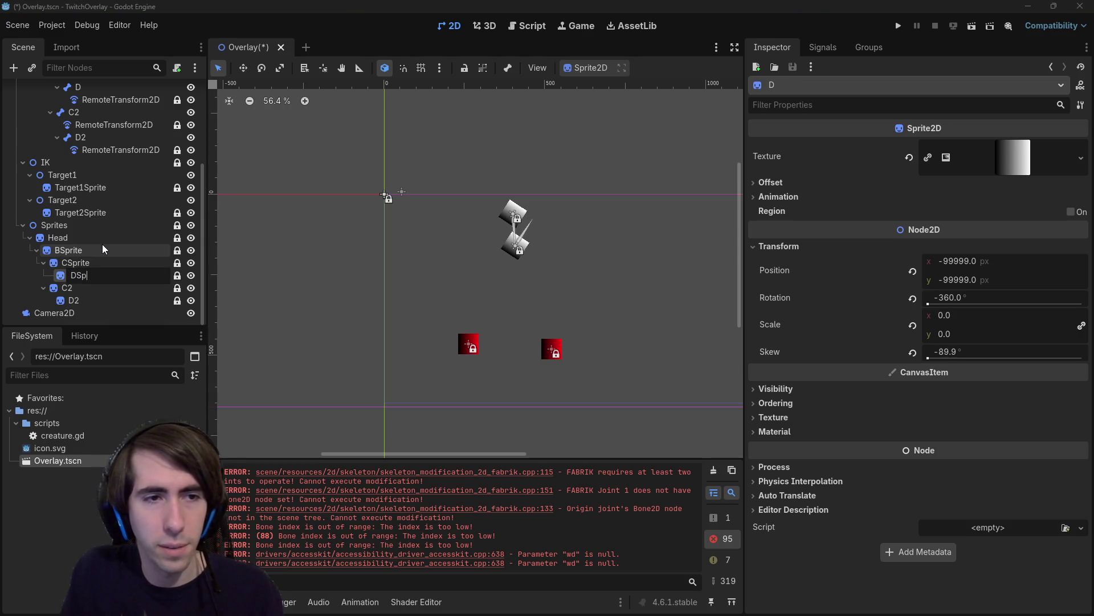
{"action": "type", "text": "rite"}
{"action": "key", "text": "Return"}
{"action": "key", "text": "Down"}
{"action": "key", "text": "F2"}
{"action": "key", "text": "End"}
{"action": "type", "text": "Sprite"}
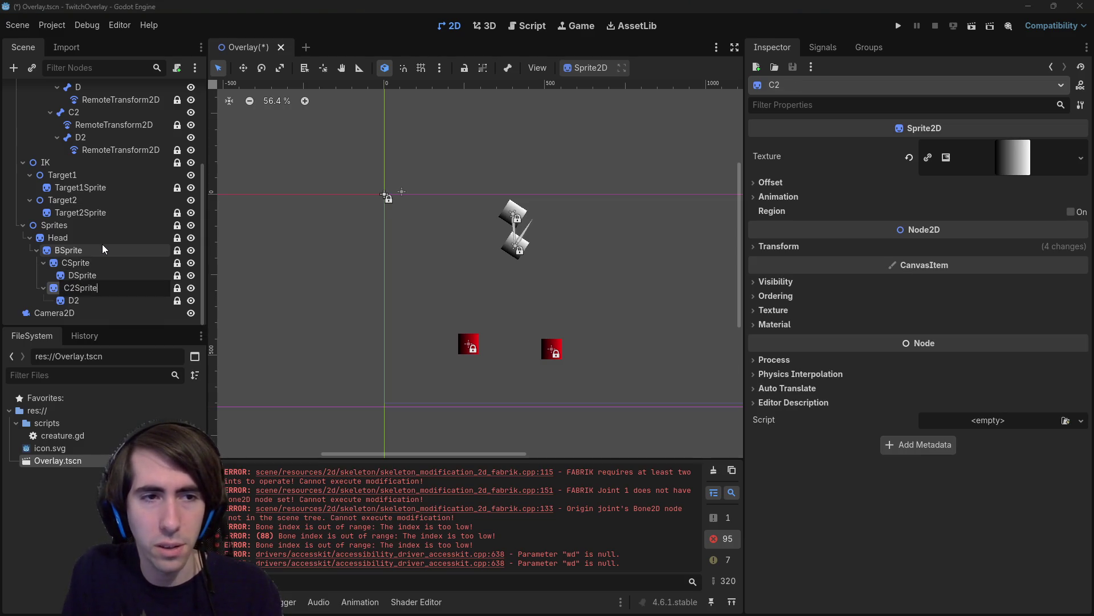
{"action": "key", "text": "Return"}
{"action": "key", "text": "Down"}
{"action": "key", "text": "F2"}
{"action": "key", "text": "End"}
{"action": "type", "text": "Sprite"}
{"action": "key", "text": "Return"}
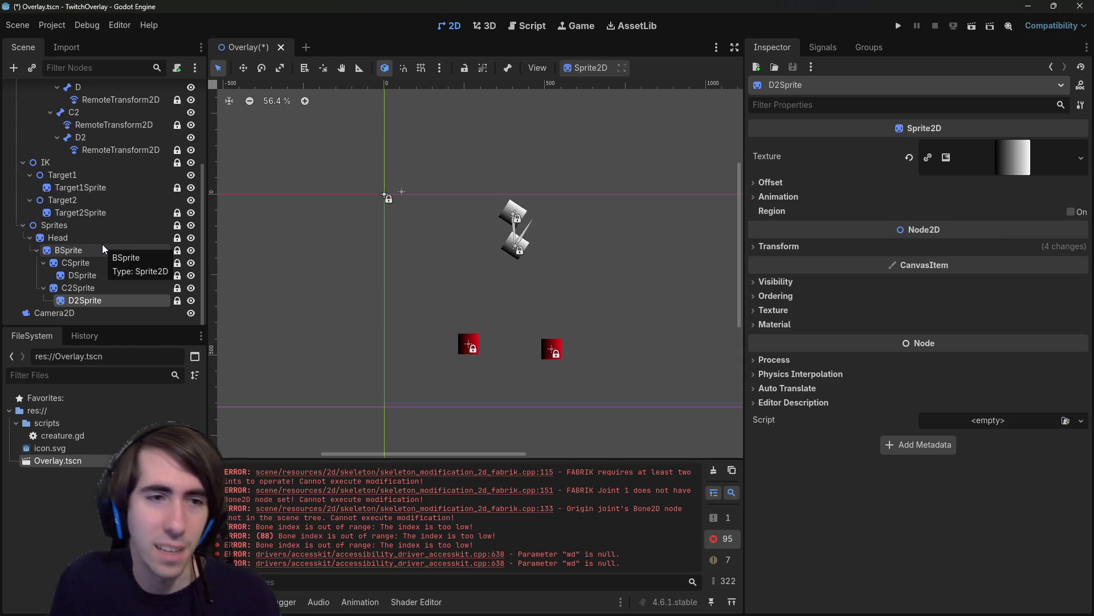
Step: Save Overlay.tscn and select the RemoteTransform2D under bone B
{"action": "key", "text": "ctrl+s"}
{"action": "scroll", "coordinate": [85, 223], "scroll_direction": "up", "scroll_amount": 3}
{"action": "scroll", "coordinate": [69, 203], "scroll_direction": "up", "scroll_amount": 2}
{"action": "left_click", "coordinate": [105, 166]}
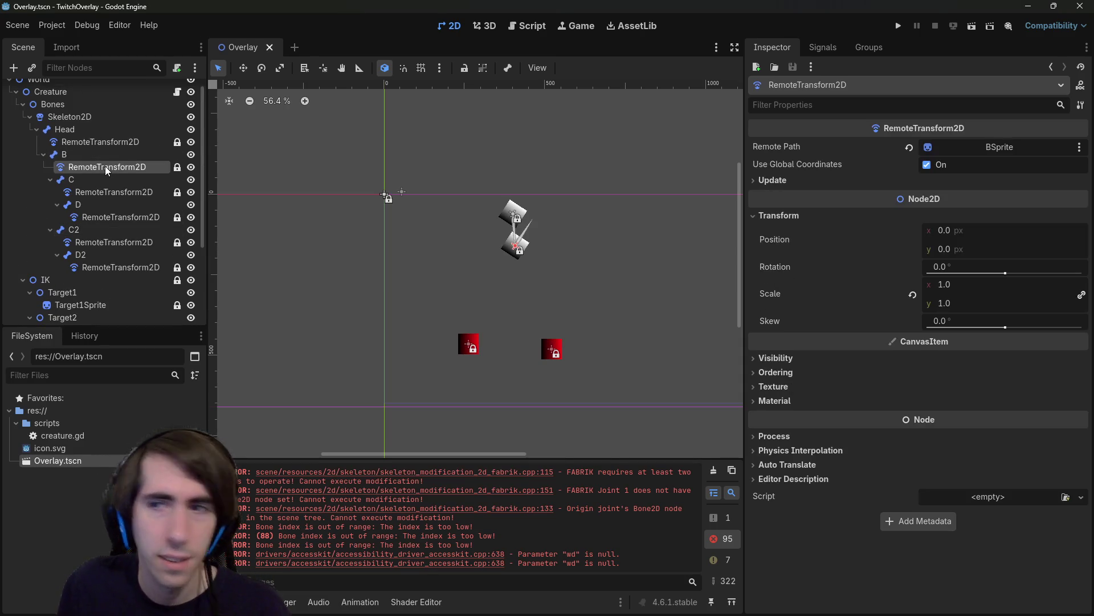
Step: Check which sprites the RemoteTransform2D nodes under bones C through D2 drive, then save
{"action": "left_click", "coordinate": [125, 192]}
{"action": "left_click", "coordinate": [123, 217]}
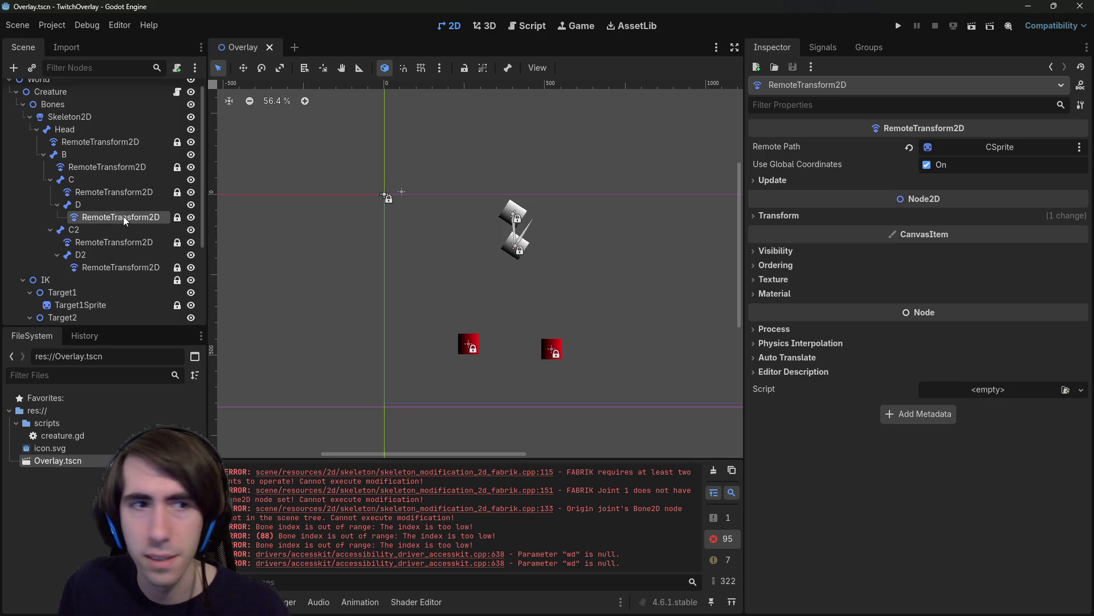
{"action": "left_click", "coordinate": [118, 244]}
{"action": "left_click", "coordinate": [121, 254]}
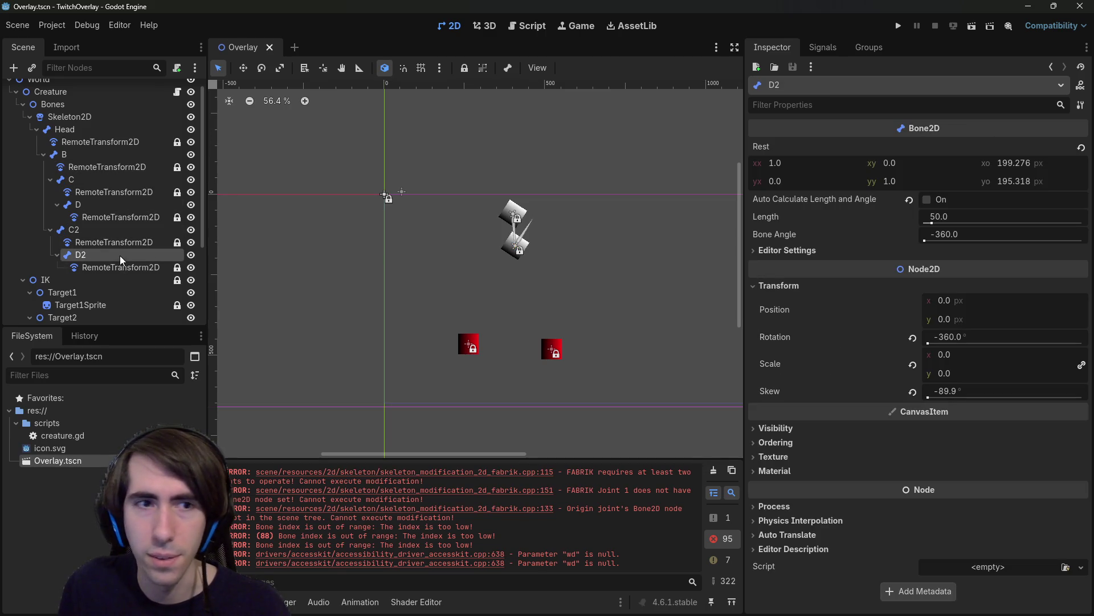
{"action": "left_click", "coordinate": [119, 264]}
{"action": "key", "text": "ctrl+s"}
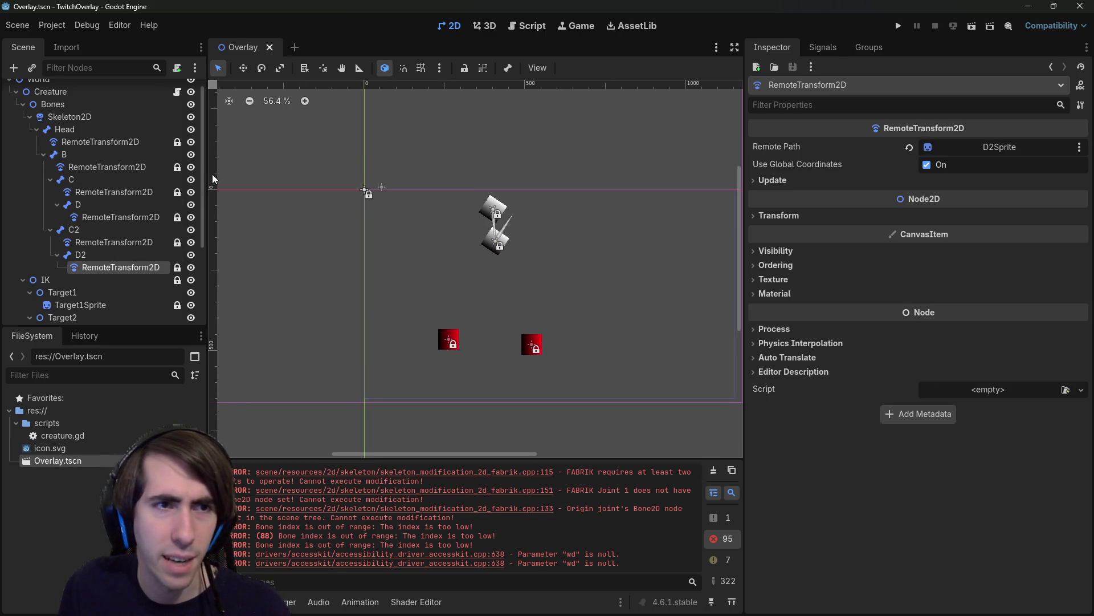
Step: Move bone B down about 87 px, adjust bone C's scale, save, and close Overlay
{"action": "left_click", "coordinate": [104, 141]}
{"action": "left_click", "coordinate": [99, 131]}
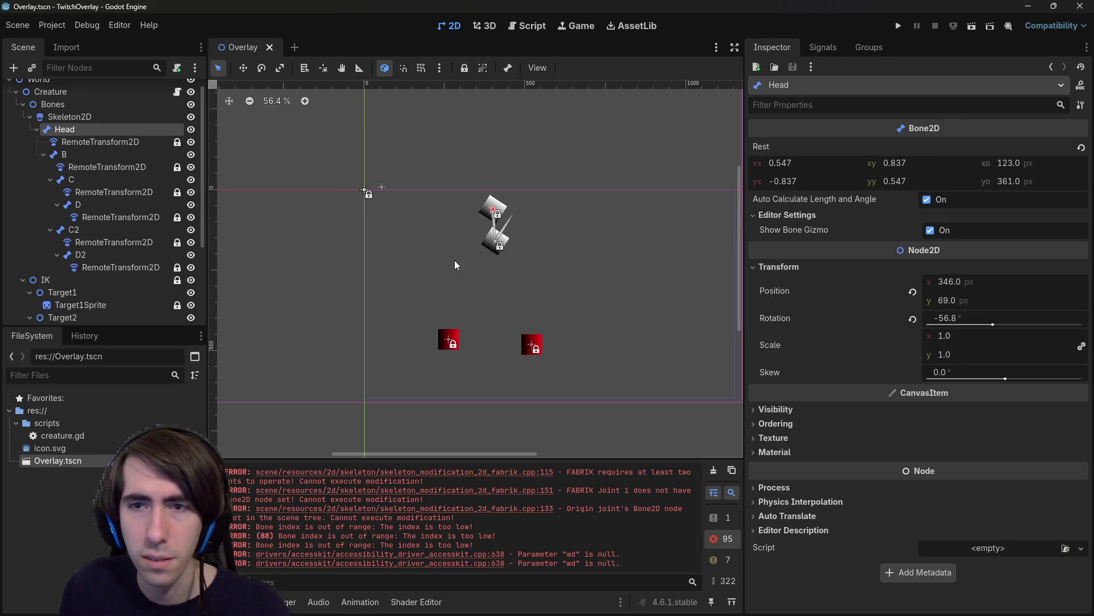
{"action": "mouse_move", "coordinate": [493, 242]}
{"action": "left_mouse_down"}
{"action": "mouse_move", "coordinate": [453, 265]}
{"action": "mouse_move", "coordinate": [495, 266]}
{"action": "left_mouse_up"}
{"action": "left_click", "coordinate": [115, 182]}
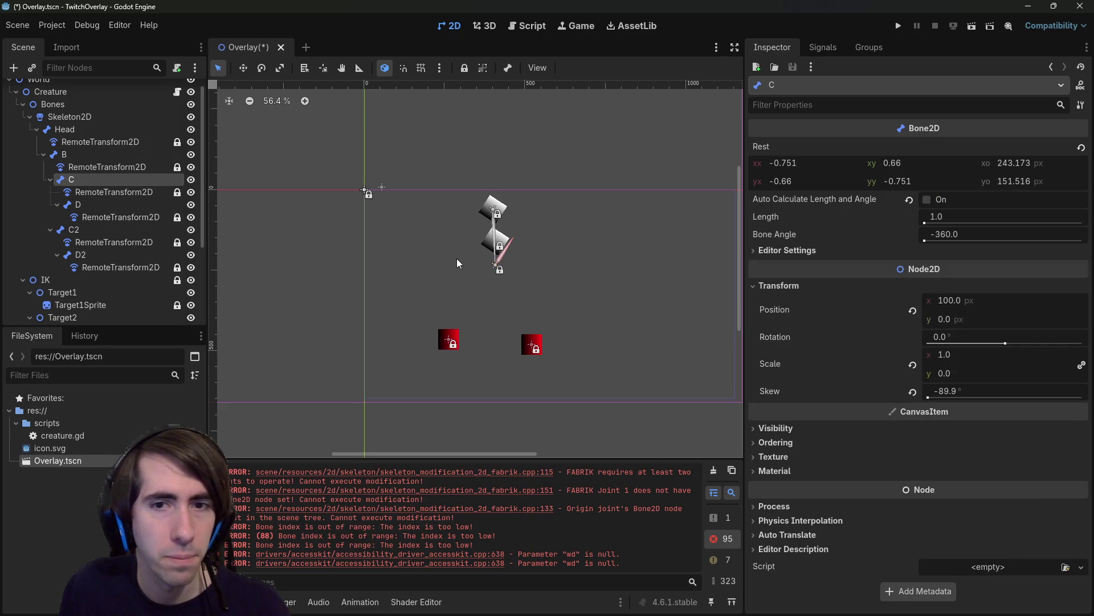
{"action": "scroll", "coordinate": [510, 269], "scroll_direction": "up", "scroll_amount": 4}
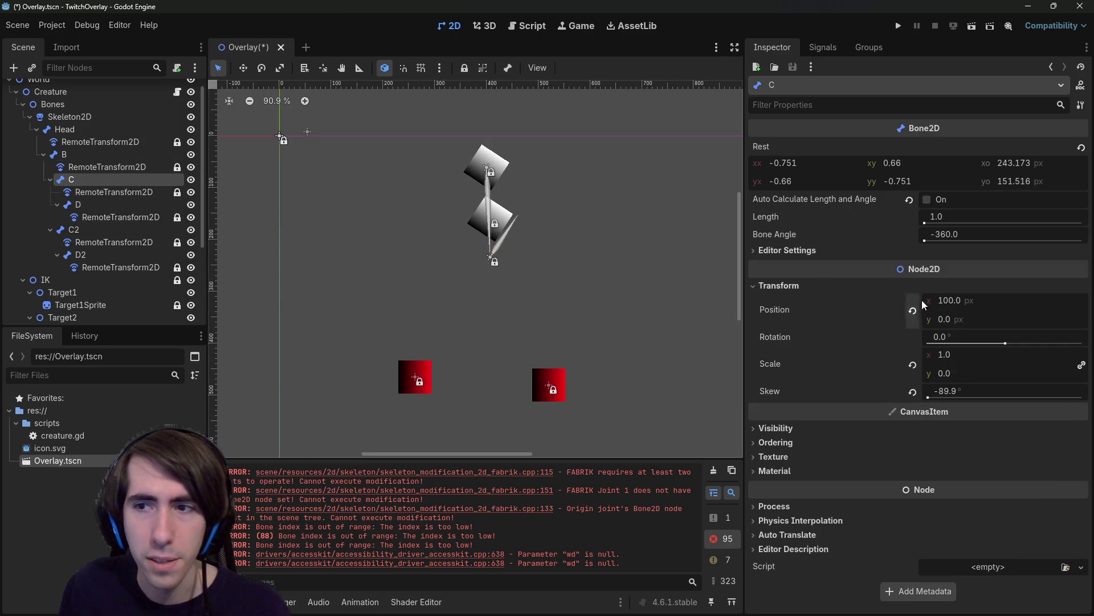
{"action": "mouse_move", "coordinate": [949, 359]}
{"action": "left_mouse_down"}
{"action": "mouse_move", "coordinate": [986, 359]}
{"action": "mouse_move", "coordinate": [917, 398]}
{"action": "left_mouse_up"}
{"action": "key", "text": "ctrl+s"}
{"action": "key", "text": "ctrl+s"}
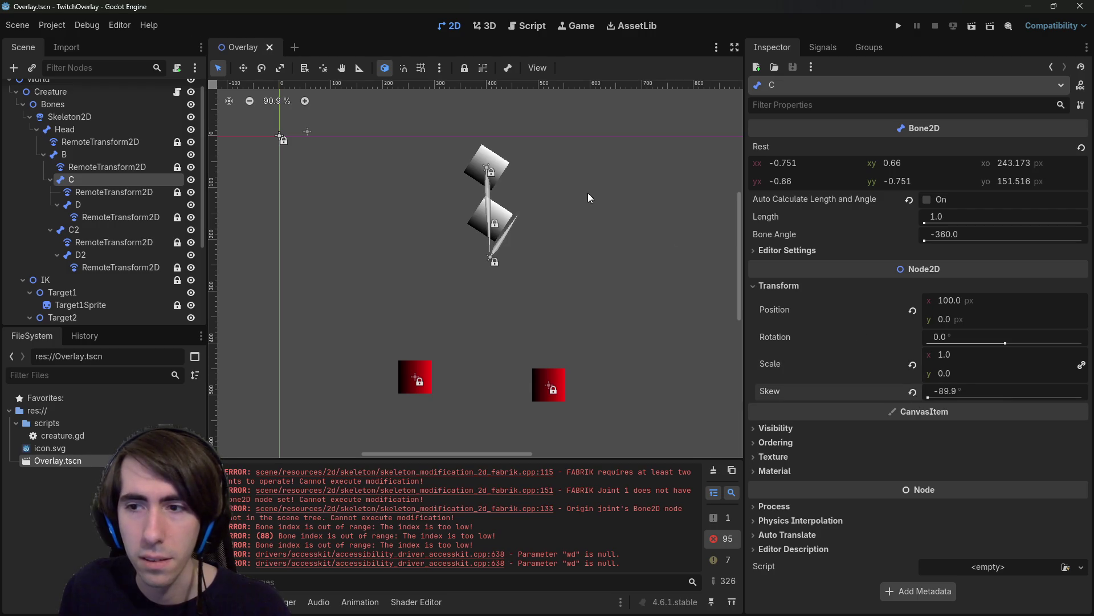
{"action": "left_click", "coordinate": [269, 47]}
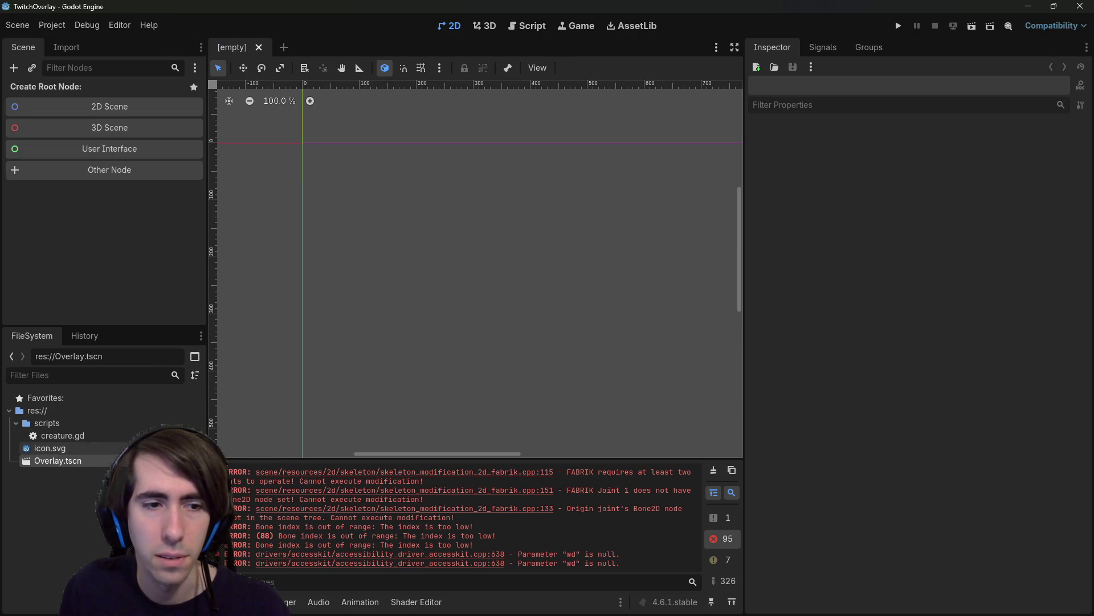
Step: Reopen Overlay.tscn, reload the project, and revert bone C's Scale to 1, 1 and Skew to 0
{"action": "double_click", "coordinate": [109, 462]}
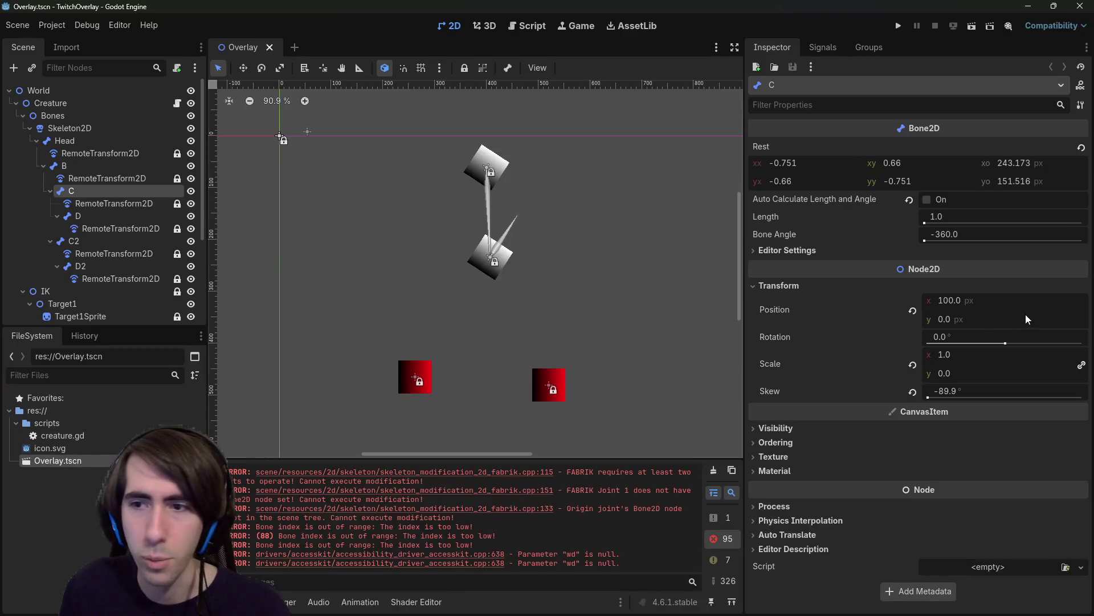
{"action": "left_click", "coordinate": [52, 25]}
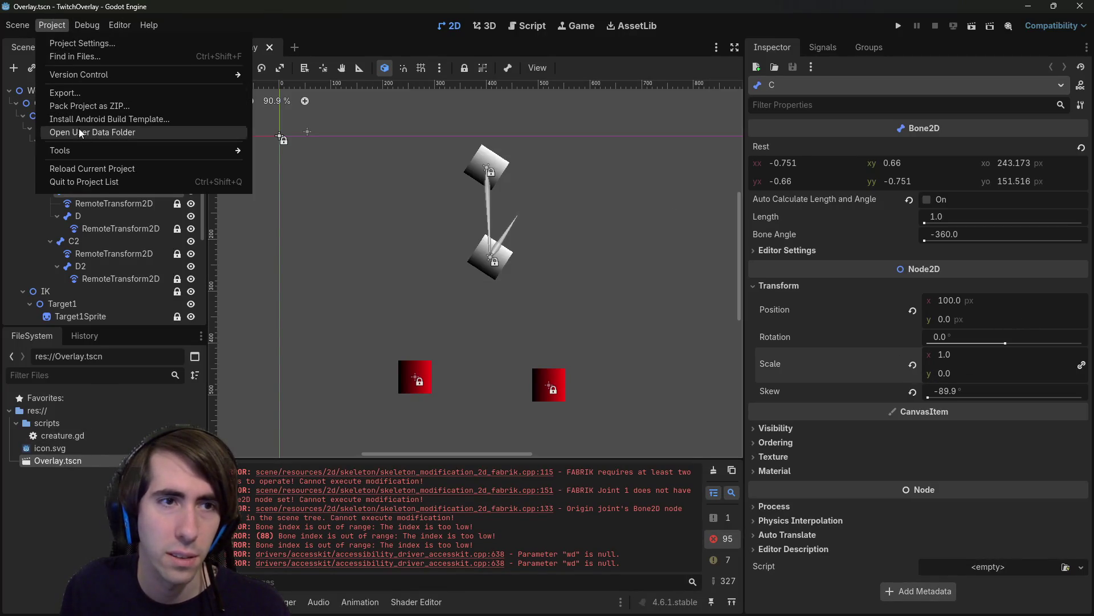
{"action": "left_click", "coordinate": [90, 167]}
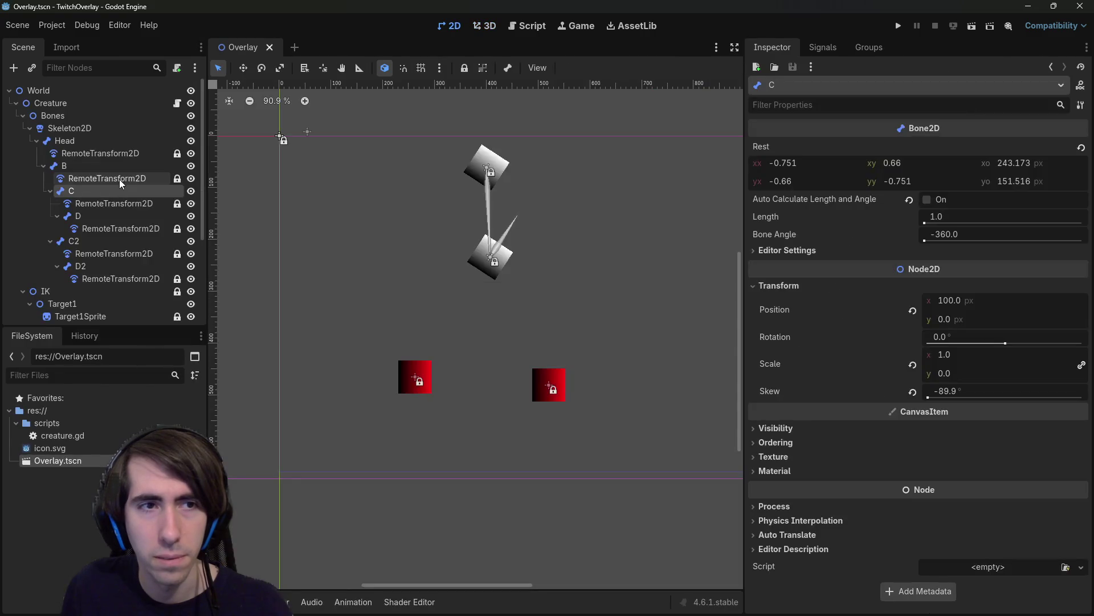
{"action": "left_click", "coordinate": [912, 367]}
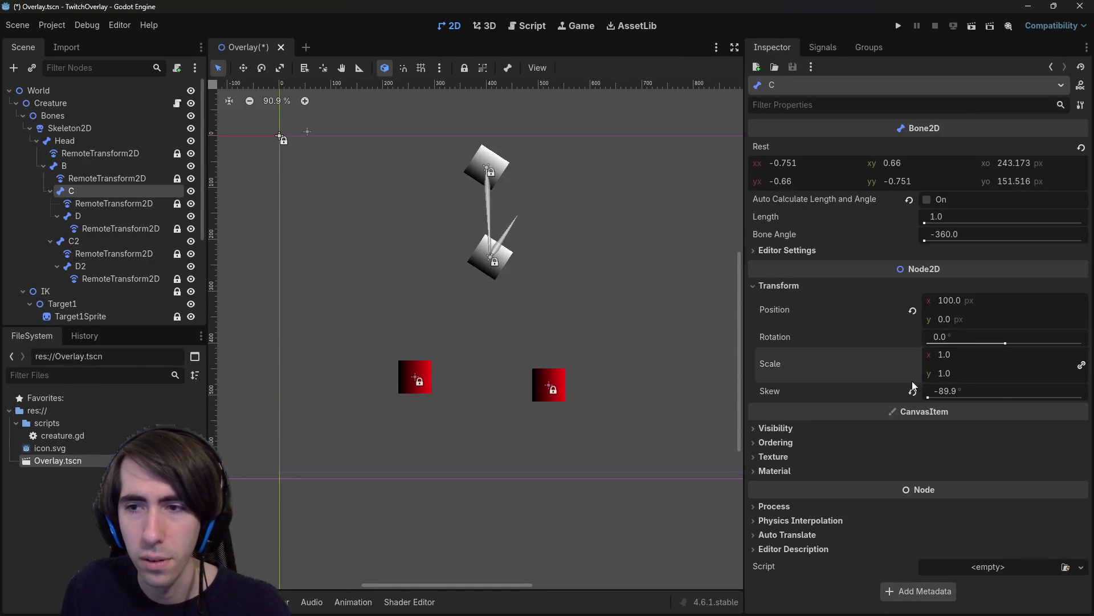
{"action": "left_click", "coordinate": [912, 391]}
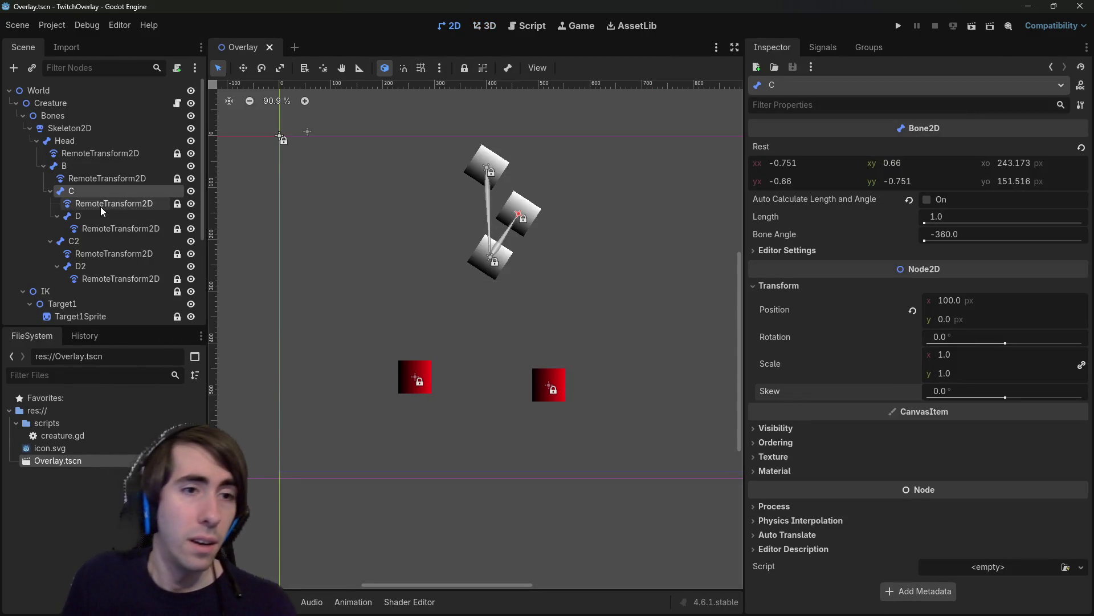
Step: Restore bone C2's default scale and reset its skew to 0
{"action": "left_click", "coordinate": [100, 216]}
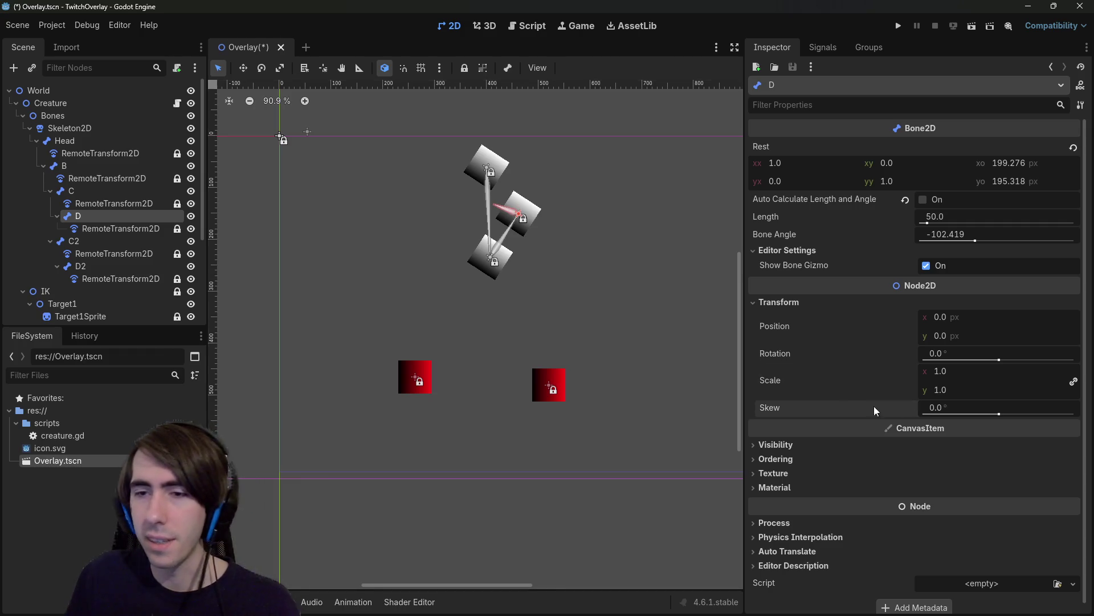
{"action": "left_click", "coordinate": [171, 242]}
{"action": "left_click", "coordinate": [912, 365]}
{"action": "left_click", "coordinate": [912, 391]}
{"action": "left_click", "coordinate": [80, 266]}
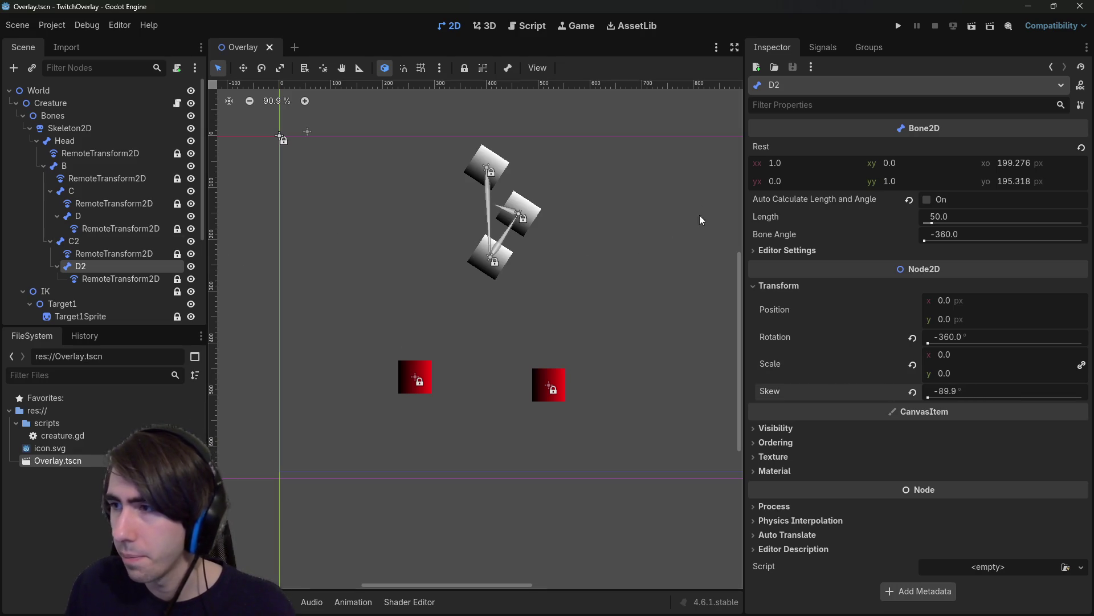
Step: Drag bones D, C and B to form the first leg with a knee and foot
{"action": "mouse_move", "coordinate": [521, 218]}
{"action": "left_mouse_down"}
{"action": "mouse_move", "coordinate": [547, 359]}
{"action": "mouse_move", "coordinate": [547, 337]}
{"action": "left_mouse_up"}
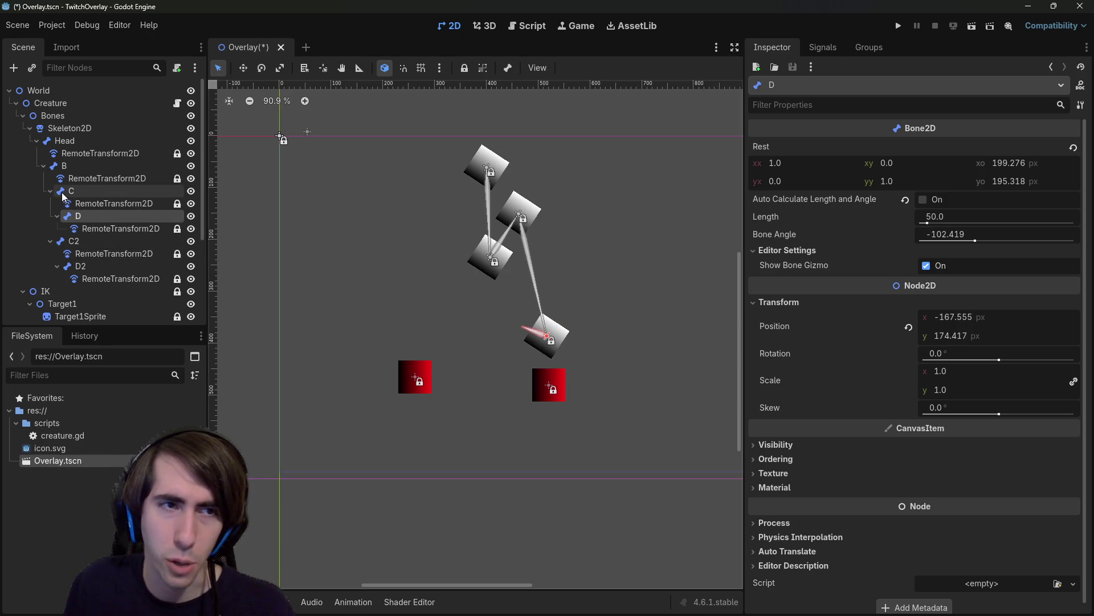
{"action": "mouse_move", "coordinate": [520, 217]}
{"action": "left_mouse_down"}
{"action": "mouse_move", "coordinate": [501, 288]}
{"action": "mouse_move", "coordinate": [567, 238]}
{"action": "left_mouse_up"}
{"action": "left_click_drag", "start_coordinate": [493, 260], "coordinate": [494, 224]}
{"action": "left_click_drag", "start_coordinate": [573, 213], "coordinate": [543, 251]}
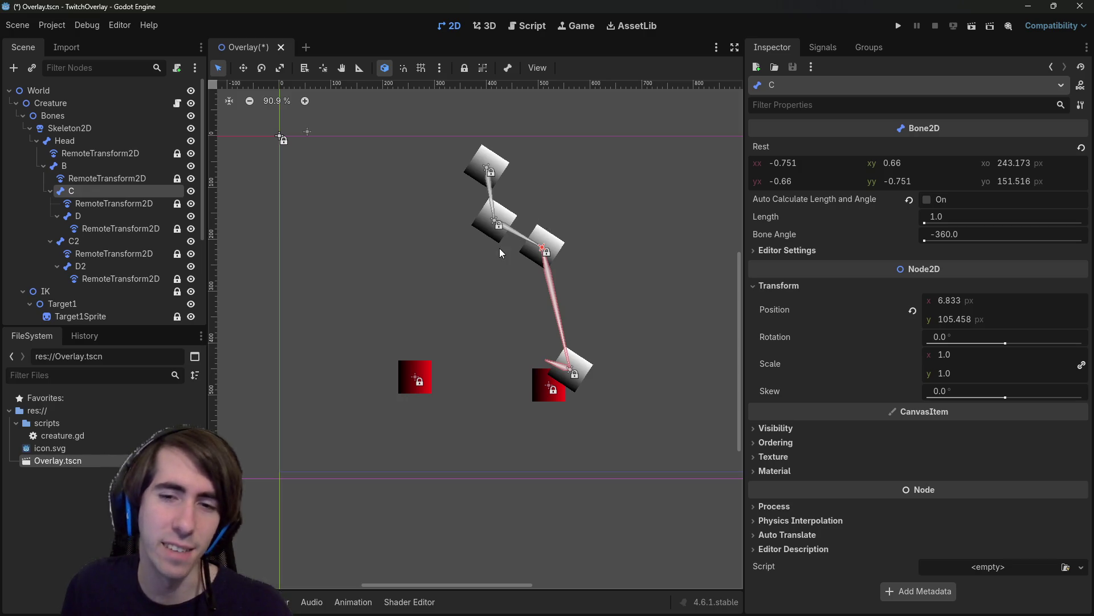
{"action": "mouse_move", "coordinate": [589, 358]}
{"action": "left_mouse_down"}
{"action": "mouse_move", "coordinate": [578, 305]}
{"action": "mouse_move", "coordinate": [562, 293]}
{"action": "left_mouse_up"}
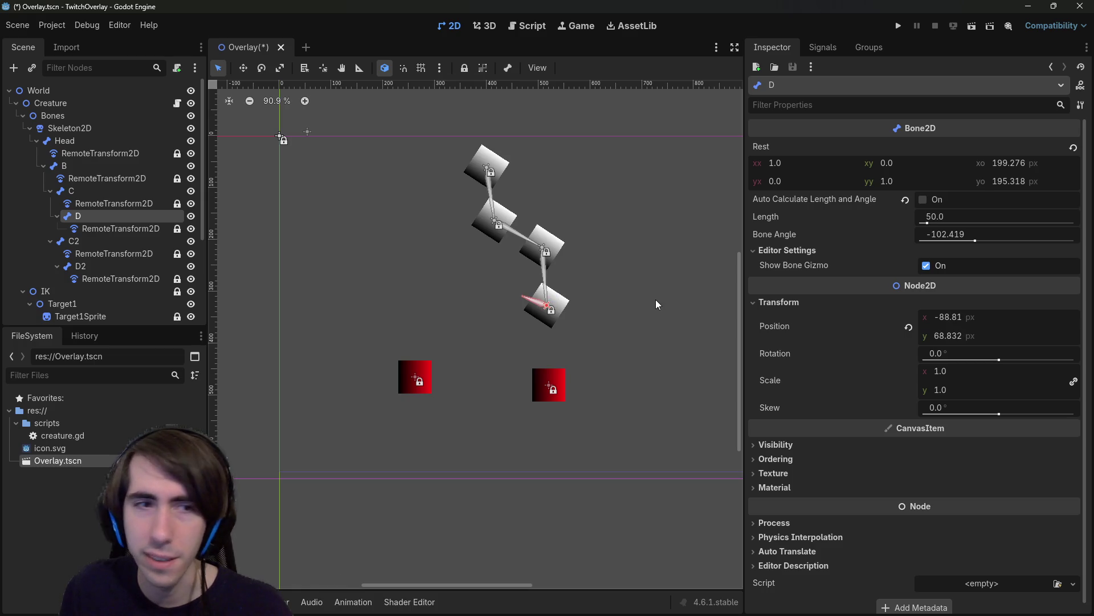
Step: Reset bone C2's rotation, scale and skew, then move it down-left to start the second leg
{"action": "left_click", "coordinate": [96, 242]}
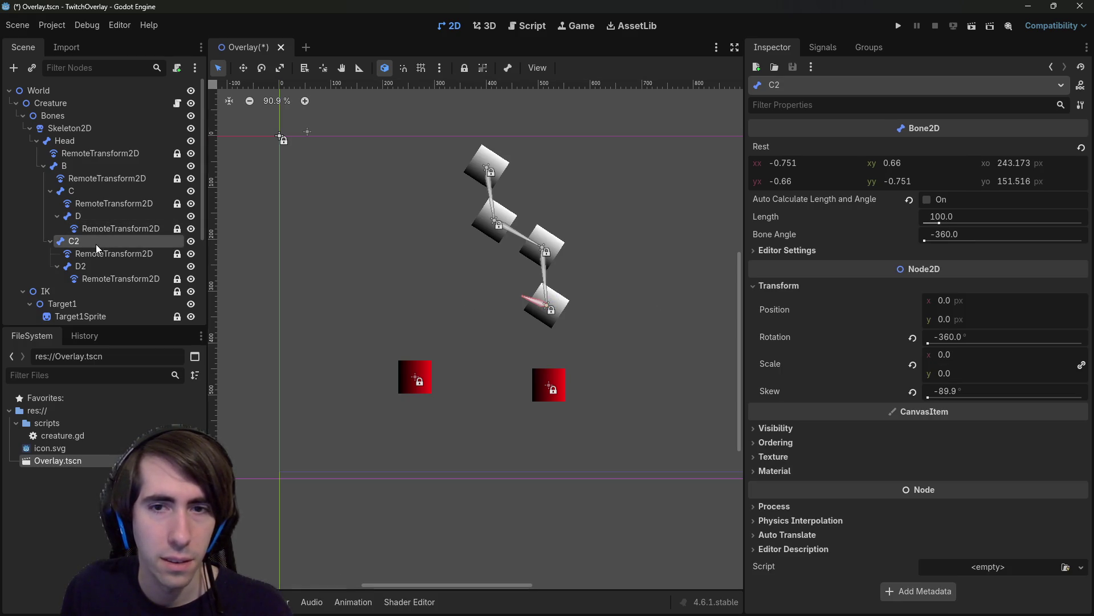
{"action": "left_click", "coordinate": [913, 364]}
{"action": "left_click", "coordinate": [912, 338]}
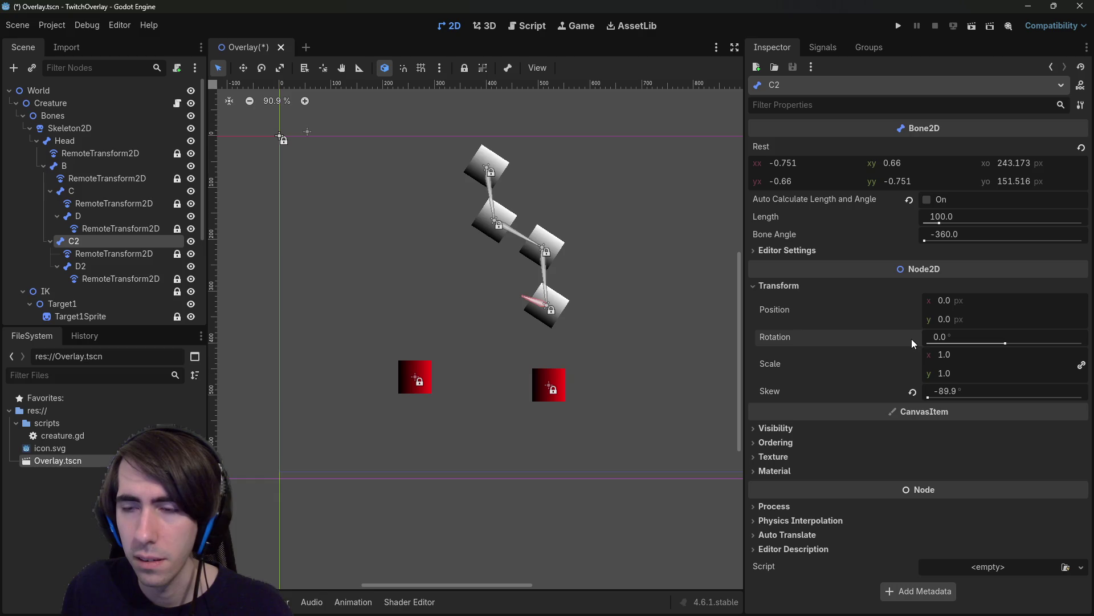
{"action": "left_click", "coordinate": [912, 392]}
{"action": "mouse_move", "coordinate": [495, 223]}
{"action": "left_mouse_down"}
{"action": "mouse_move", "coordinate": [445, 256]}
{"action": "mouse_move", "coordinate": [454, 265]}
{"action": "left_mouse_up"}
Step: Reset bone D2's rotation, scale and skew, then move it toward the left red square
{"action": "left_click", "coordinate": [80, 266]}
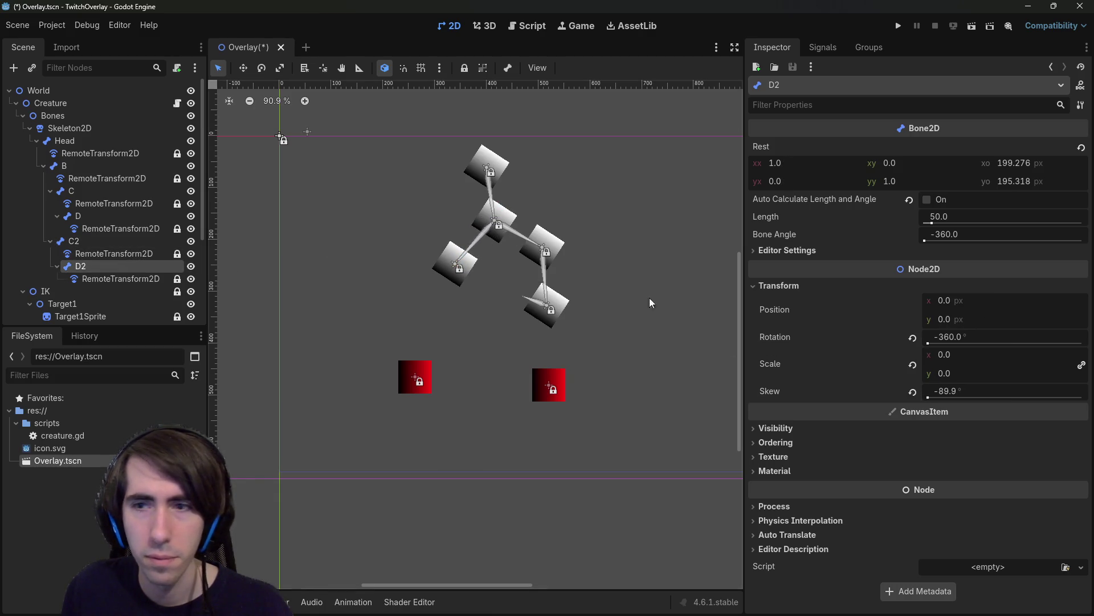
{"action": "left_click", "coordinate": [913, 338]}
{"action": "left_click", "coordinate": [913, 364]}
{"action": "left_click", "coordinate": [912, 392]}
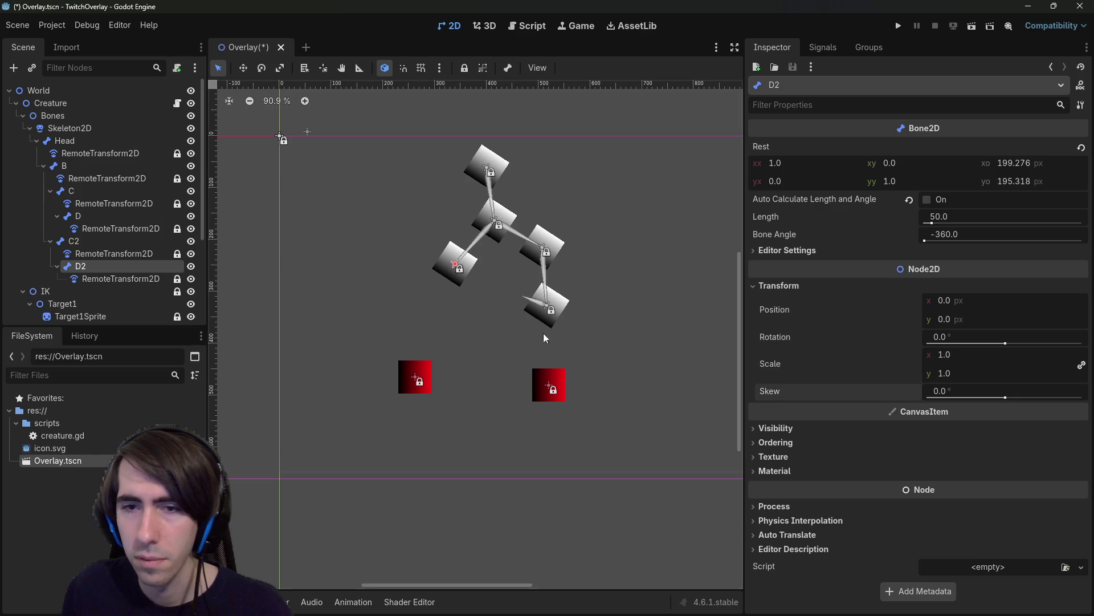
{"action": "left_click_drag", "start_coordinate": [451, 273], "coordinate": [418, 345]}
Step: Nudge bone D slightly lower, check its remote transform, and save
{"action": "left_click_drag", "start_coordinate": [543, 310], "coordinate": [551, 332]}
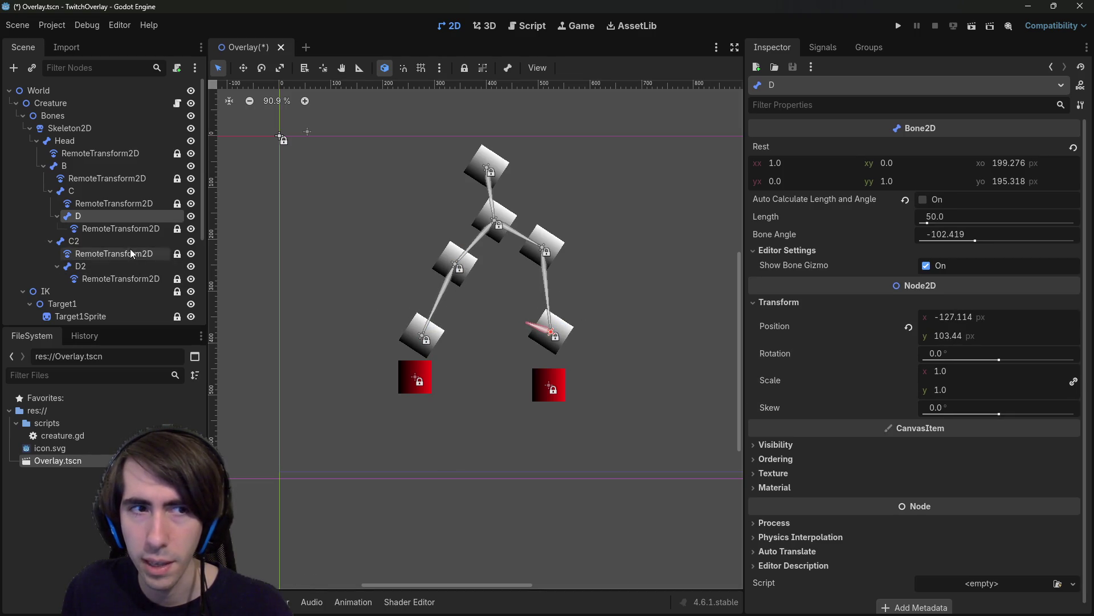
{"action": "left_click", "coordinate": [125, 234]}
{"action": "key", "text": "ctrl+s"}
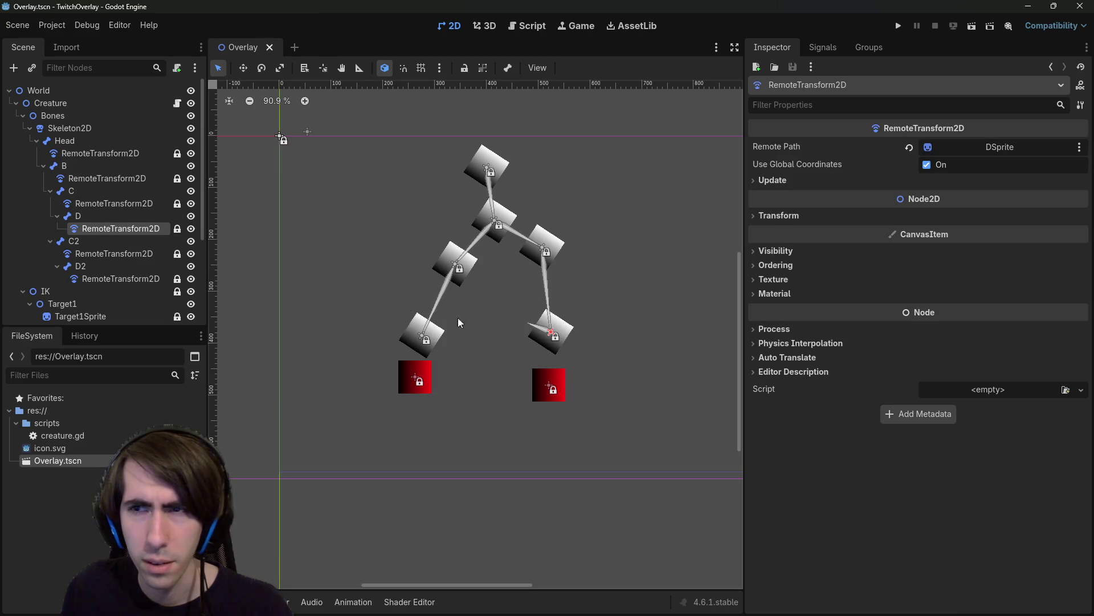
{"action": "scroll", "coordinate": [475, 362], "scroll_direction": "up", "scroll_amount": 2}
{"action": "scroll", "coordinate": [477, 366], "scroll_direction": "up", "scroll_amount": 2}
Step: Set bone D2's length to 100 and save the scene
{"action": "left_click", "coordinate": [399, 326]}
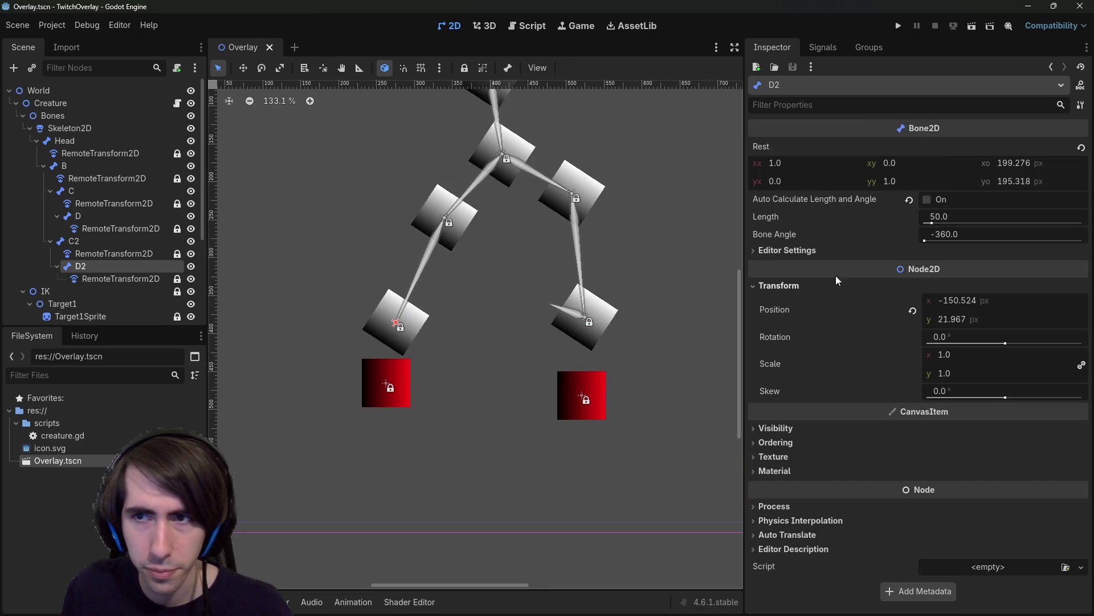
{"action": "left_click", "coordinate": [984, 217]}
{"action": "type", "text": "19"}
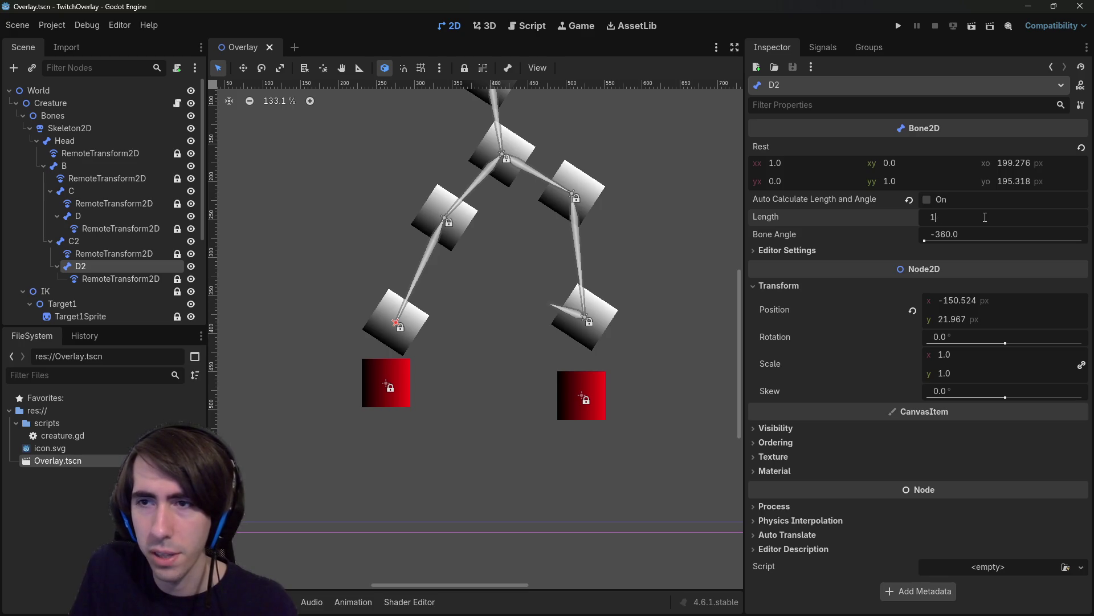
{"action": "key", "text": "Return"}
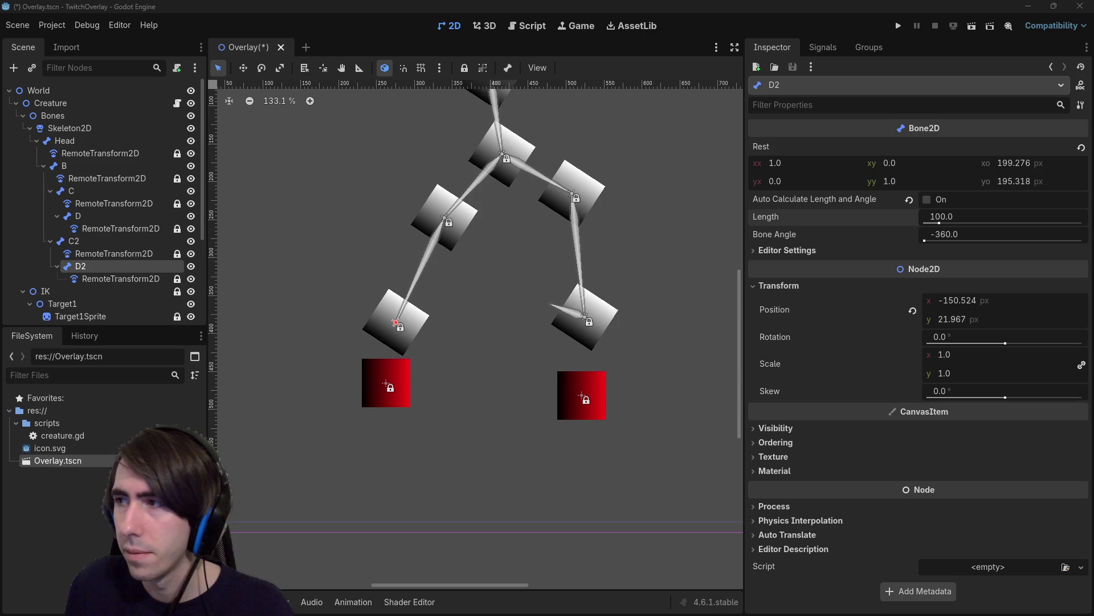
{"action": "key", "text": "ctrl+s"}
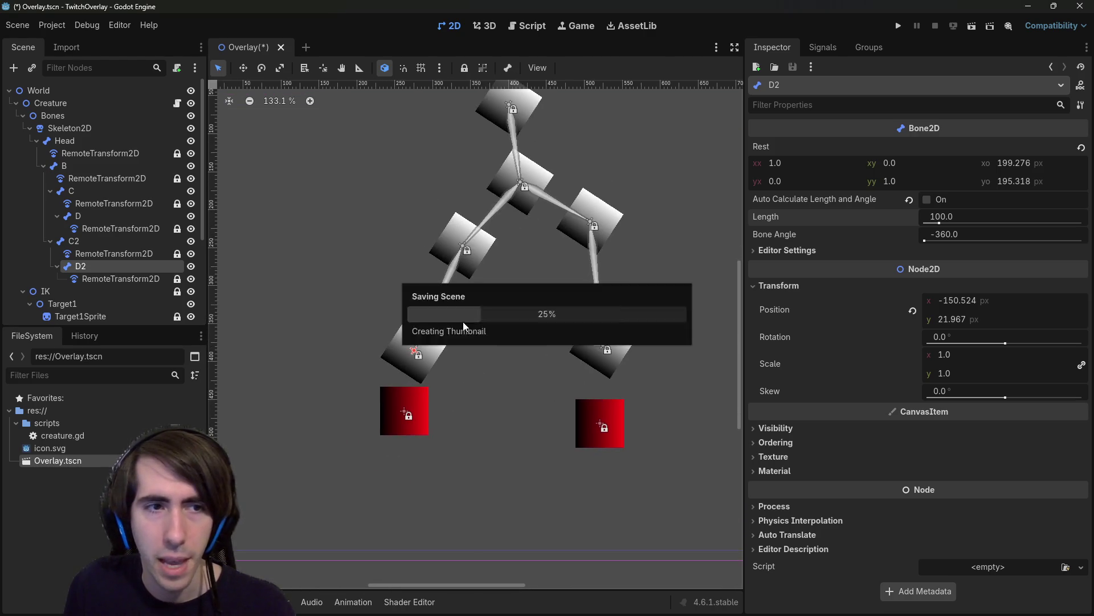
{"action": "left_click", "coordinate": [52, 127]}
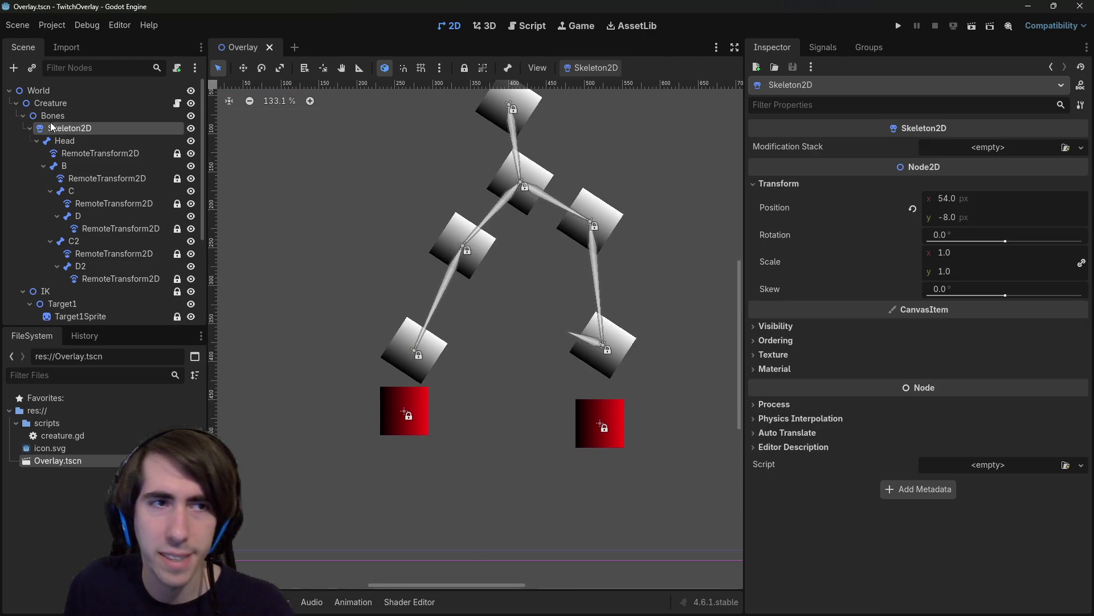
Step: Create a SkeletonModificationStack2D, add elements, and make Element 0 a FABRIK modification
{"action": "left_click", "coordinate": [1021, 146]}
{"action": "left_click", "coordinate": [1015, 176]}
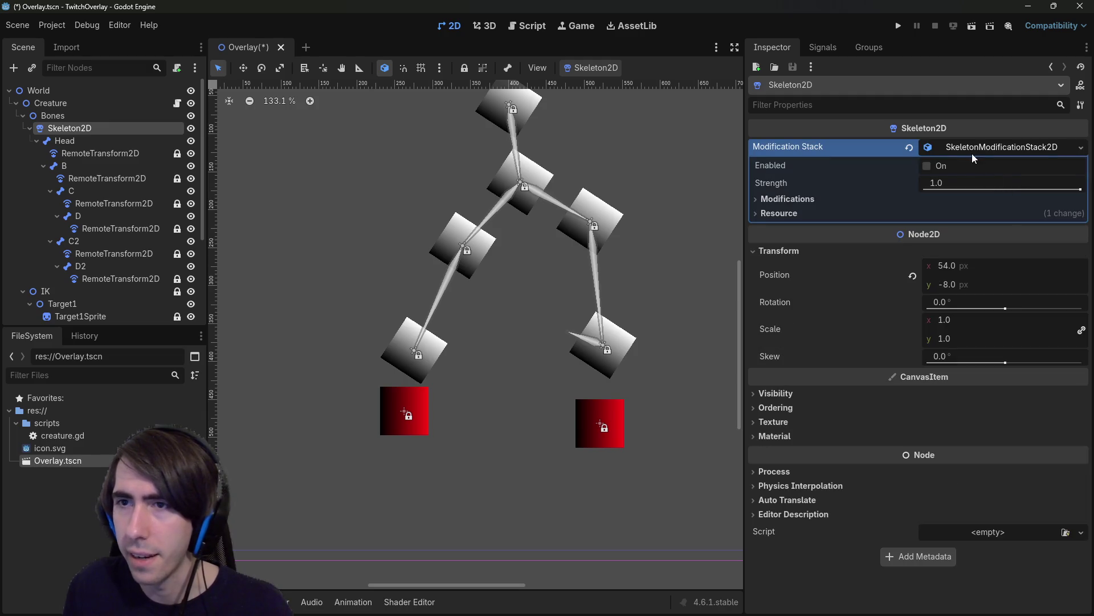
{"action": "left_click", "coordinate": [814, 200]}
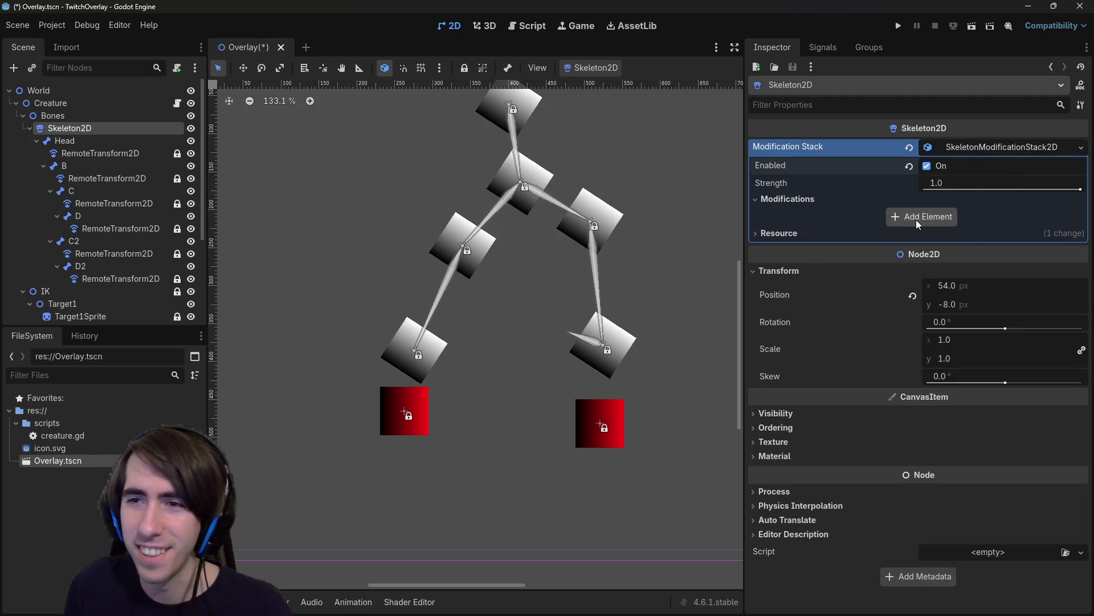
{"action": "left_click", "coordinate": [923, 217]}
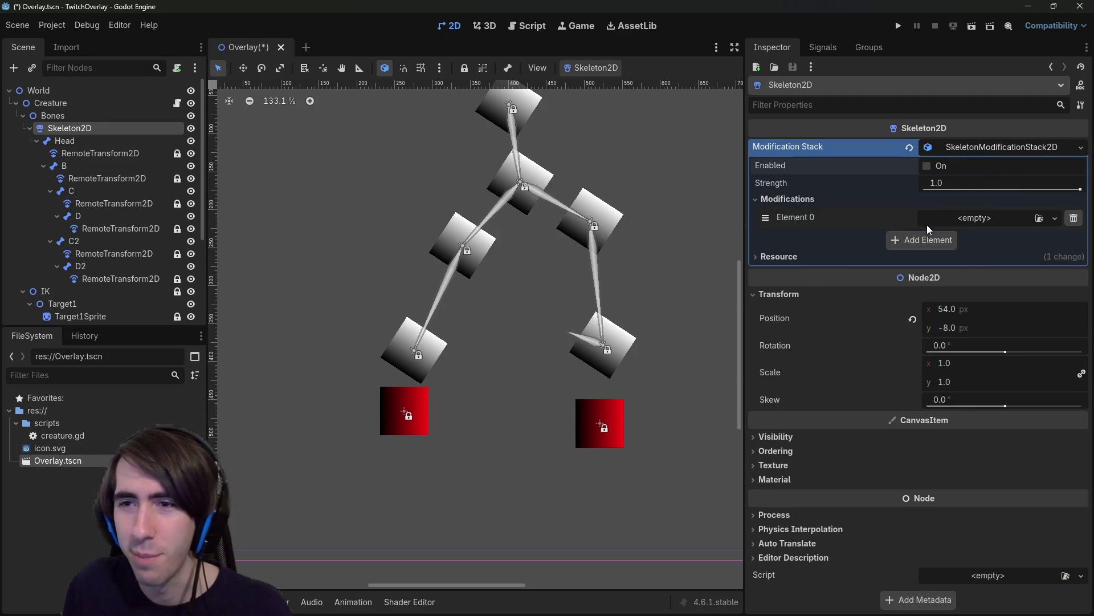
{"action": "left_click", "coordinate": [949, 239]}
{"action": "left_click", "coordinate": [989, 218]}
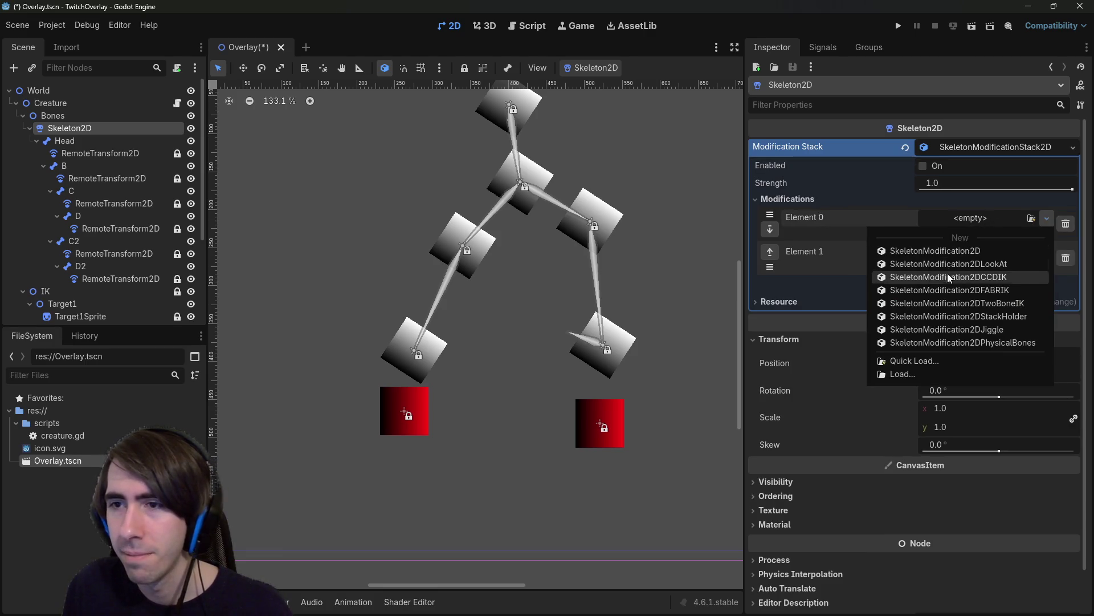
{"action": "left_click", "coordinate": [949, 292]}
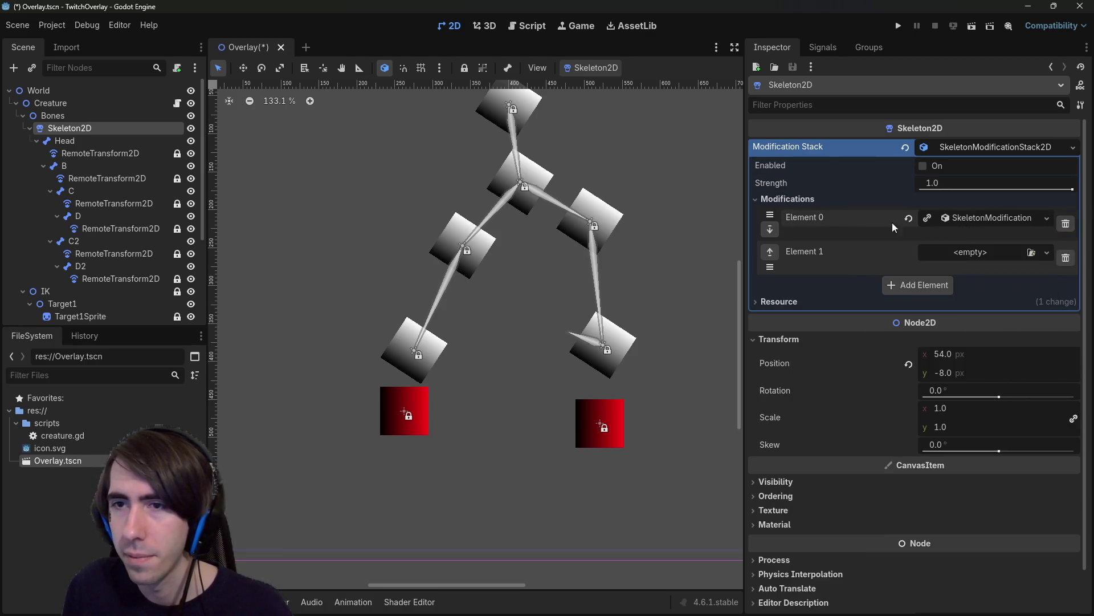
Step: Aim the FABRIK element at Target1 with a chain length of 2
{"action": "left_click", "coordinate": [950, 217]}
{"action": "left_click", "coordinate": [936, 238]}
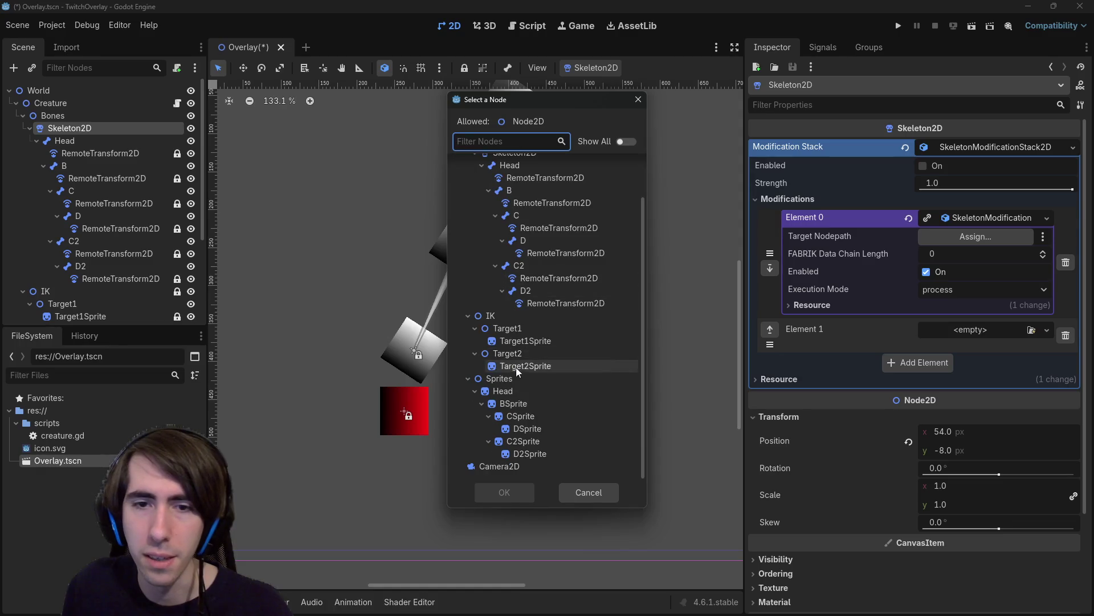
{"action": "double_click", "coordinate": [532, 333]}
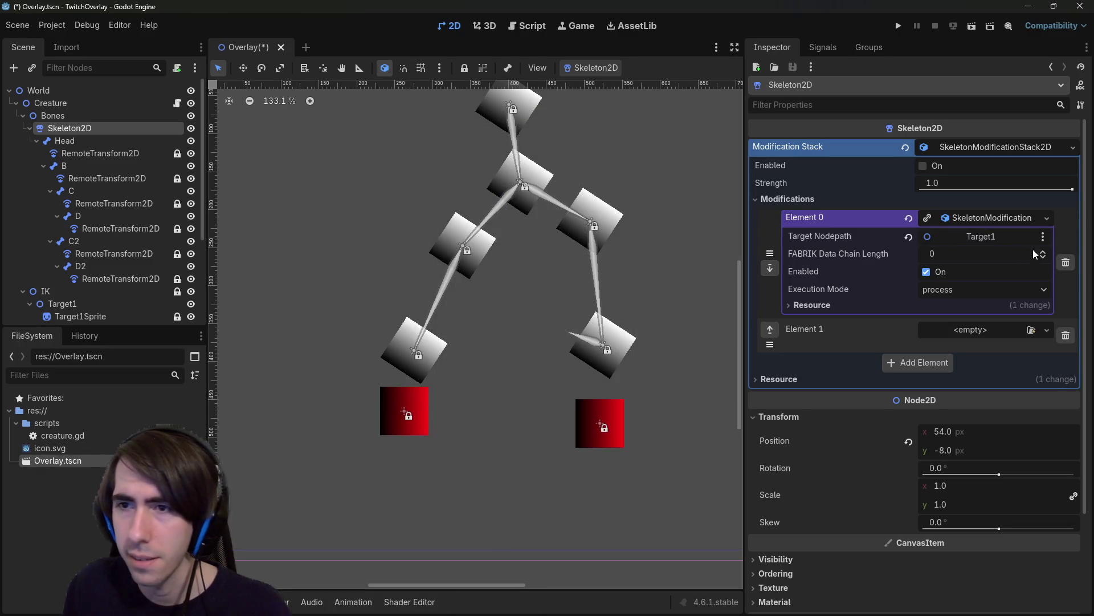
{"action": "left_click", "coordinate": [950, 254]}
{"action": "type", "text": "2"}
{"action": "key", "text": "Return"}
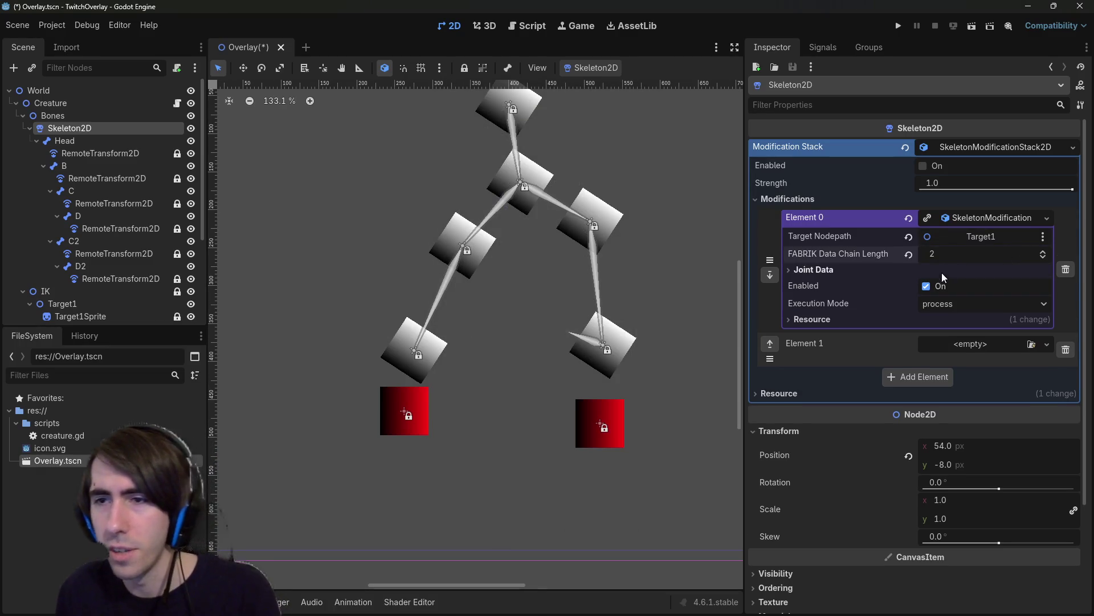
Step: Assign bone D to joint 0 and bone C to joint 1, then save
{"action": "left_click", "coordinate": [803, 296]}
{"action": "left_click", "coordinate": [808, 283]}
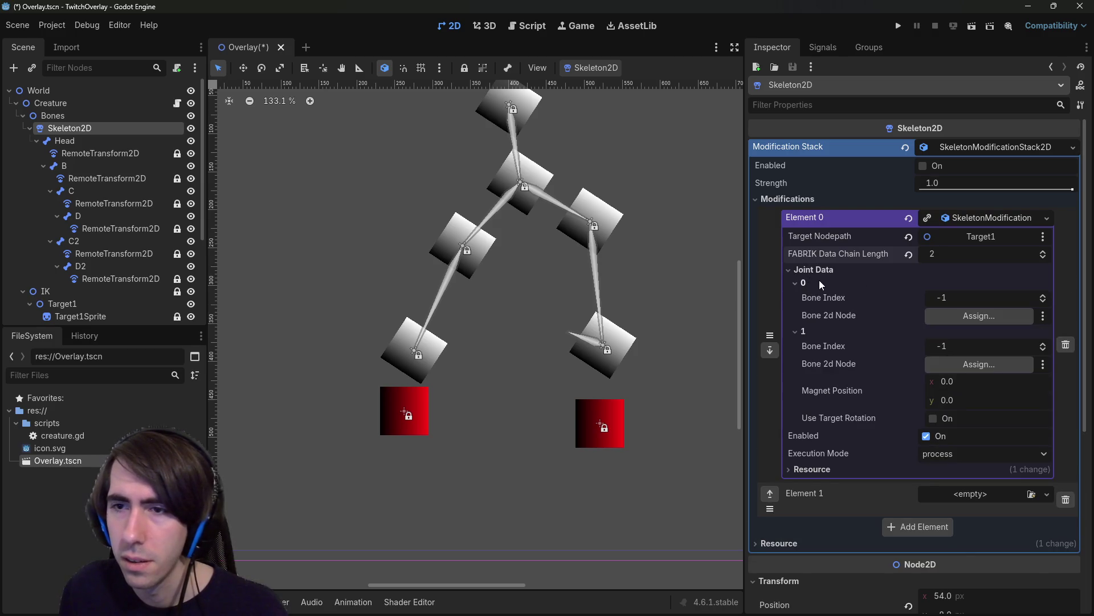
{"action": "left_click", "coordinate": [949, 314]}
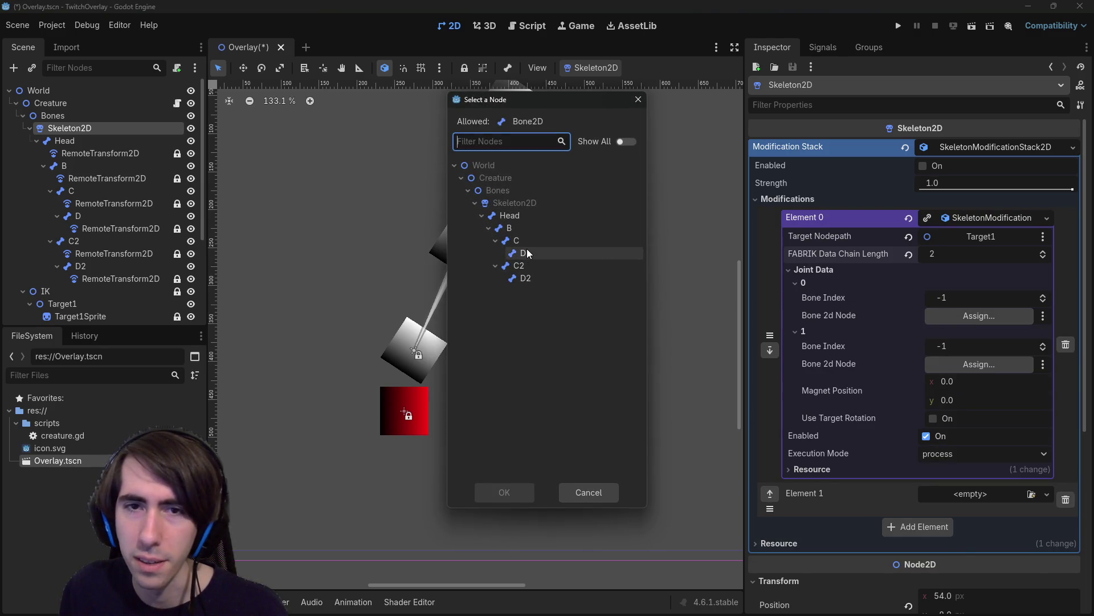
{"action": "double_click", "coordinate": [527, 252]}
{"action": "left_click", "coordinate": [994, 362]}
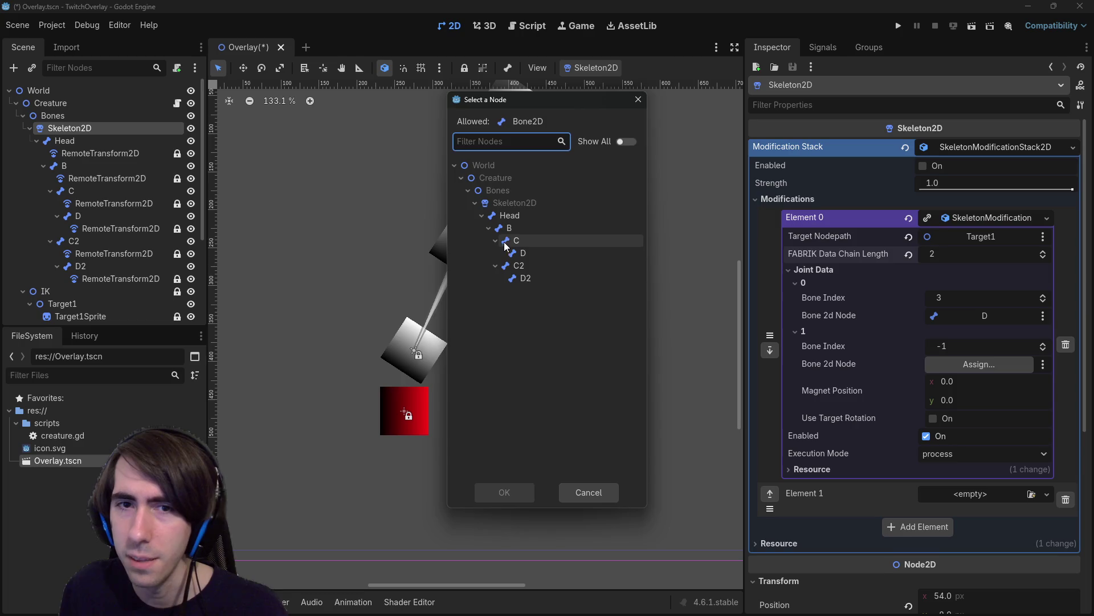
{"action": "double_click", "coordinate": [509, 240]}
{"action": "scroll", "coordinate": [559, 251], "scroll_direction": "up", "scroll_amount": 1}
{"action": "key", "text": "ctrl+s"}
Step: Shift bone B slightly and enable the Skeleton2D modification stack
{"action": "mouse_move", "coordinate": [528, 206]}
{"action": "left_mouse_down"}
{"action": "mouse_move", "coordinate": [497, 197]}
{"action": "mouse_move", "coordinate": [514, 204]}
{"action": "left_mouse_up"}
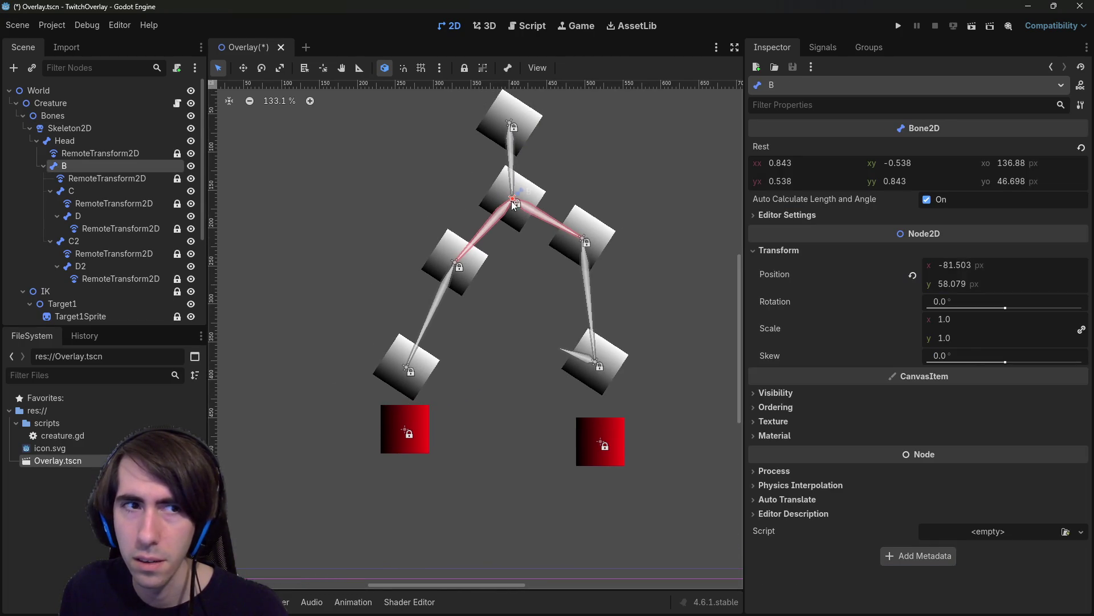
{"action": "left_click", "coordinate": [68, 128]}
{"action": "left_click", "coordinate": [937, 167]}
{"action": "left_click_drag", "start_coordinate": [570, 371], "coordinate": [530, 382]}
{"action": "scroll", "coordinate": [530, 381], "scroll_direction": "down", "scroll_amount": 5}
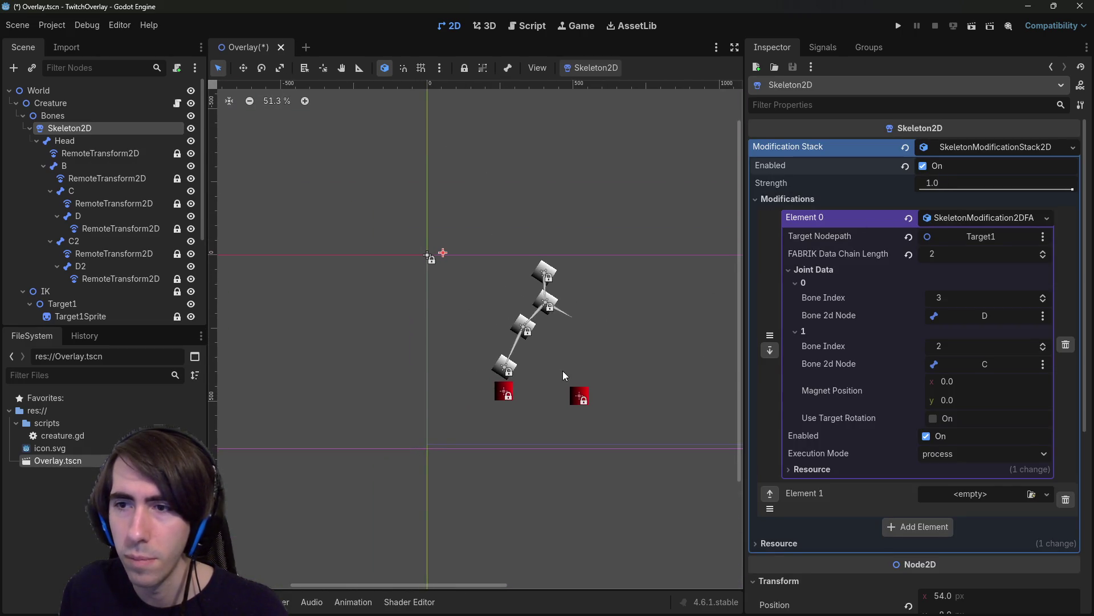
{"action": "scroll", "coordinate": [562, 371], "scroll_direction": "up", "scroll_amount": 5}
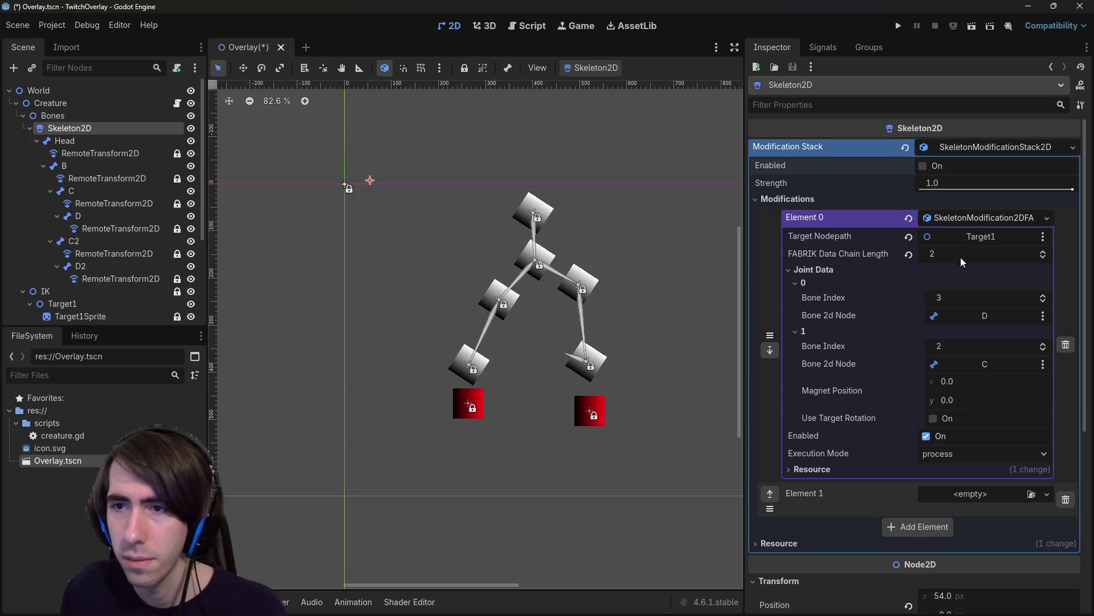
Step: Swap the joints so joint 0 is bone C and joint 1 is bone D, then re-enable the stack
{"action": "left_click", "coordinate": [975, 315]}
{"action": "double_click", "coordinate": [520, 244]}
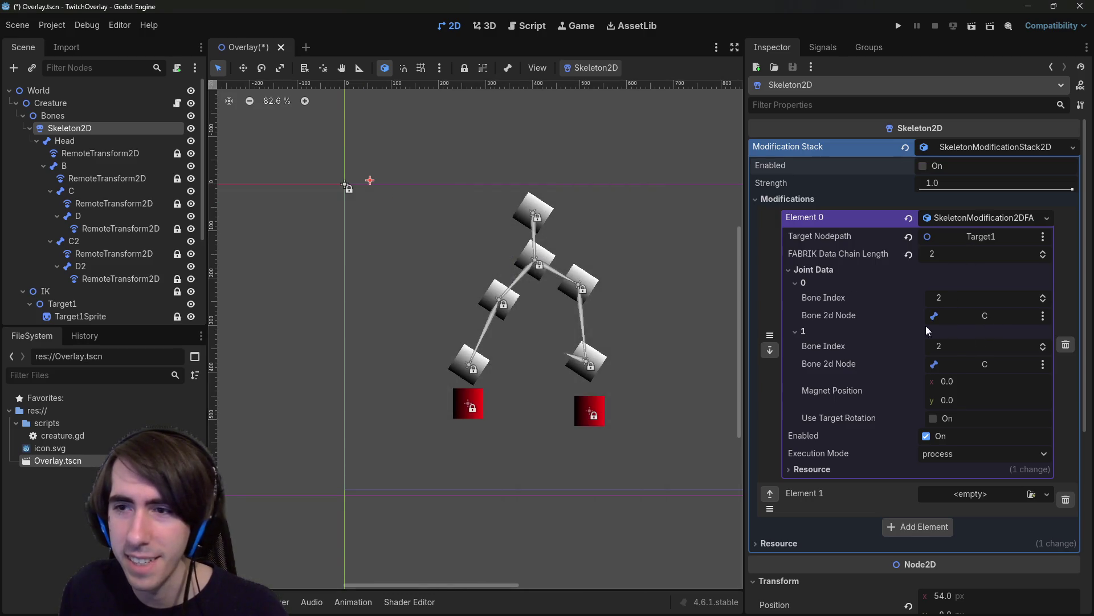
{"action": "left_click", "coordinate": [973, 366]}
{"action": "double_click", "coordinate": [535, 249]}
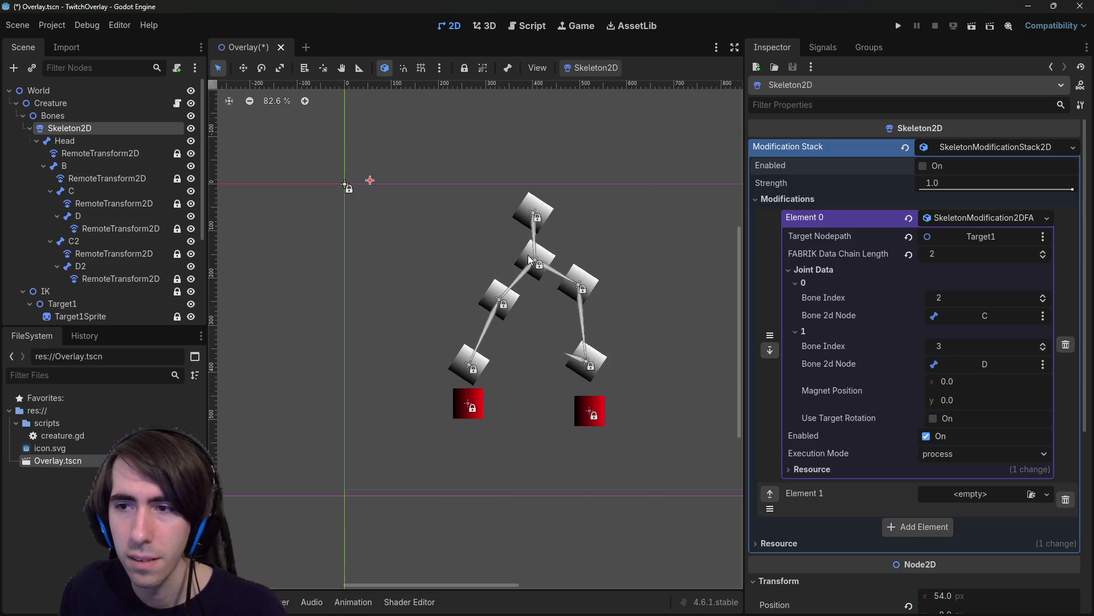
{"action": "left_click", "coordinate": [930, 167]}
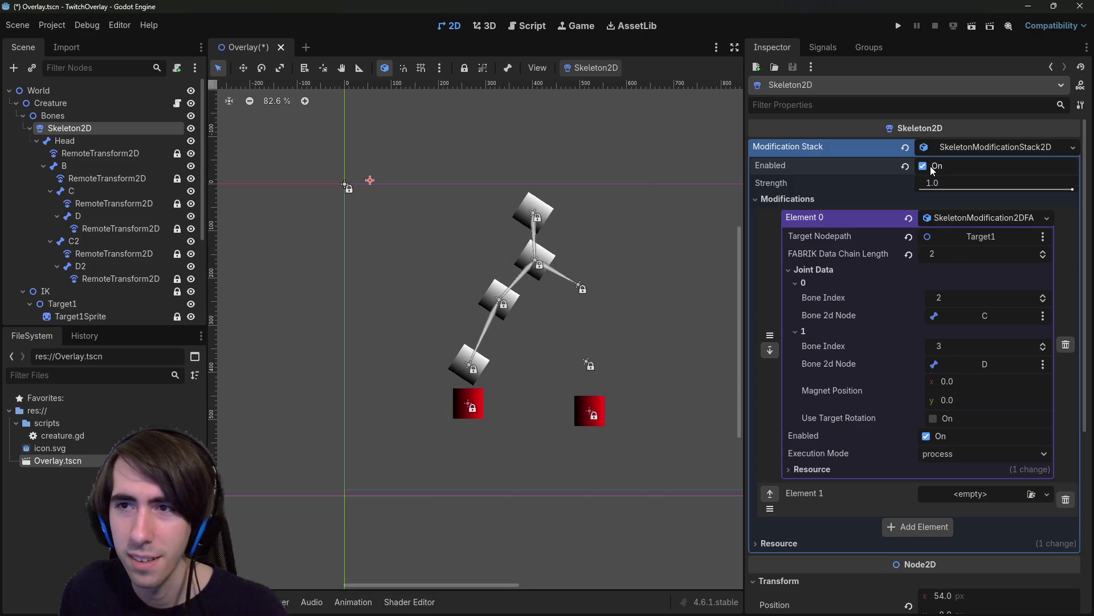
Step: Disable the modification stack, save, and inspect bones C, B, Head and D
{"action": "left_click", "coordinate": [923, 166]}
{"action": "key", "text": "ctrl+s"}
{"action": "scroll", "coordinate": [521, 406], "scroll_direction": "up", "scroll_amount": 3}
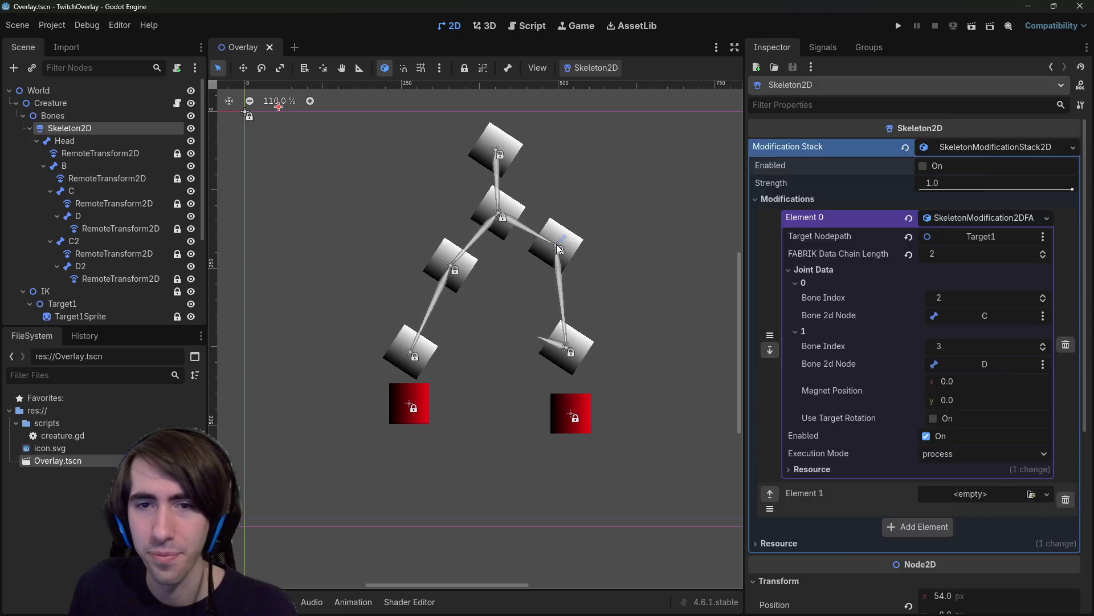
{"action": "left_click", "coordinate": [560, 250]}
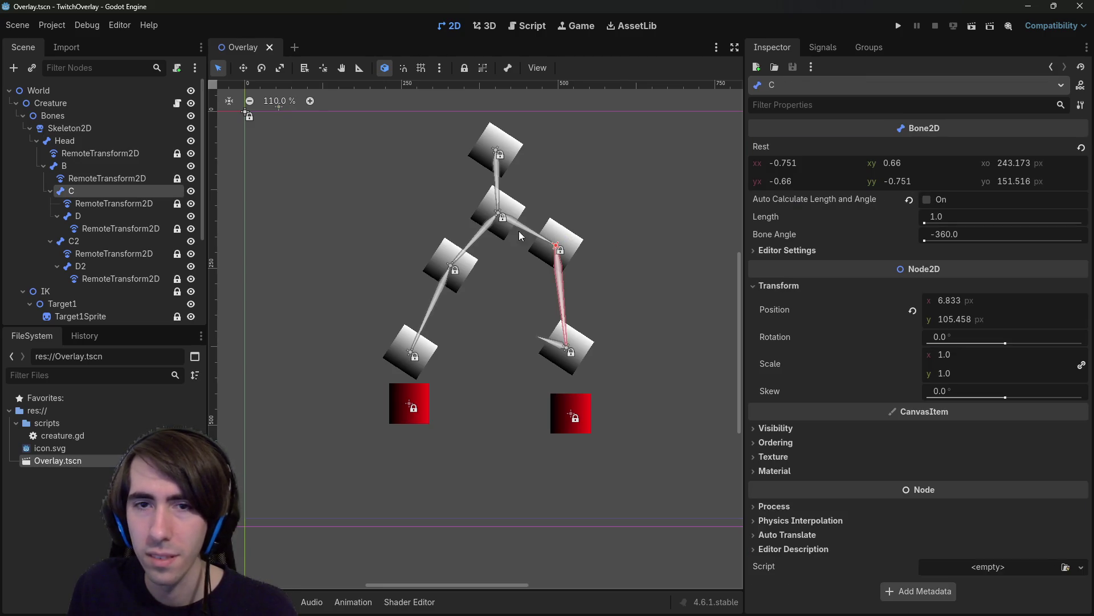
{"action": "left_click", "coordinate": [499, 218]}
{"action": "left_click", "coordinate": [494, 161]}
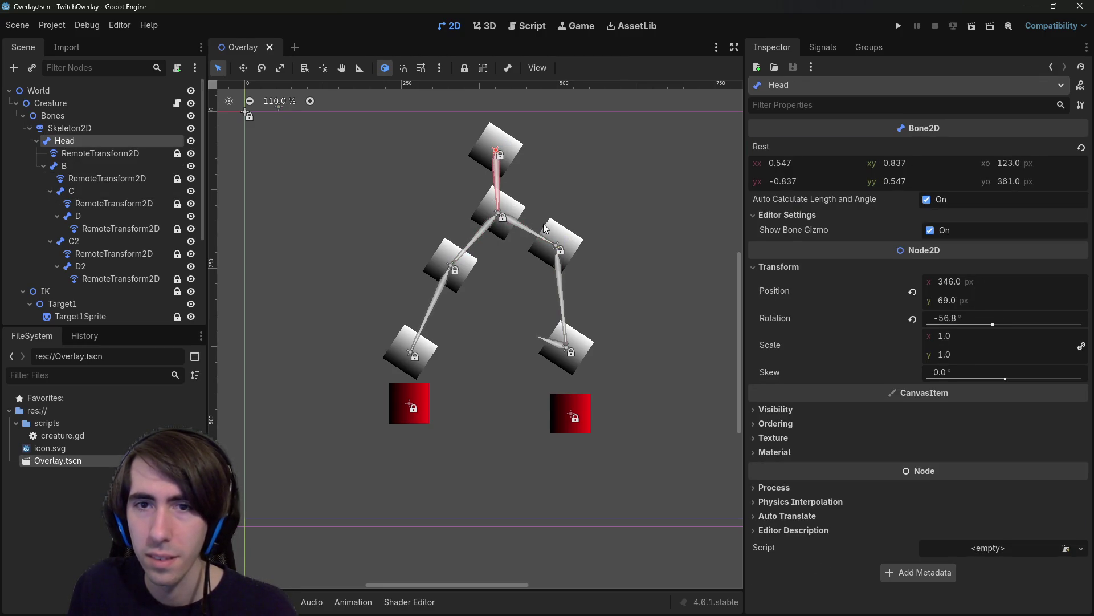
{"action": "left_click", "coordinate": [556, 249]}
{"action": "left_click", "coordinate": [569, 348]}
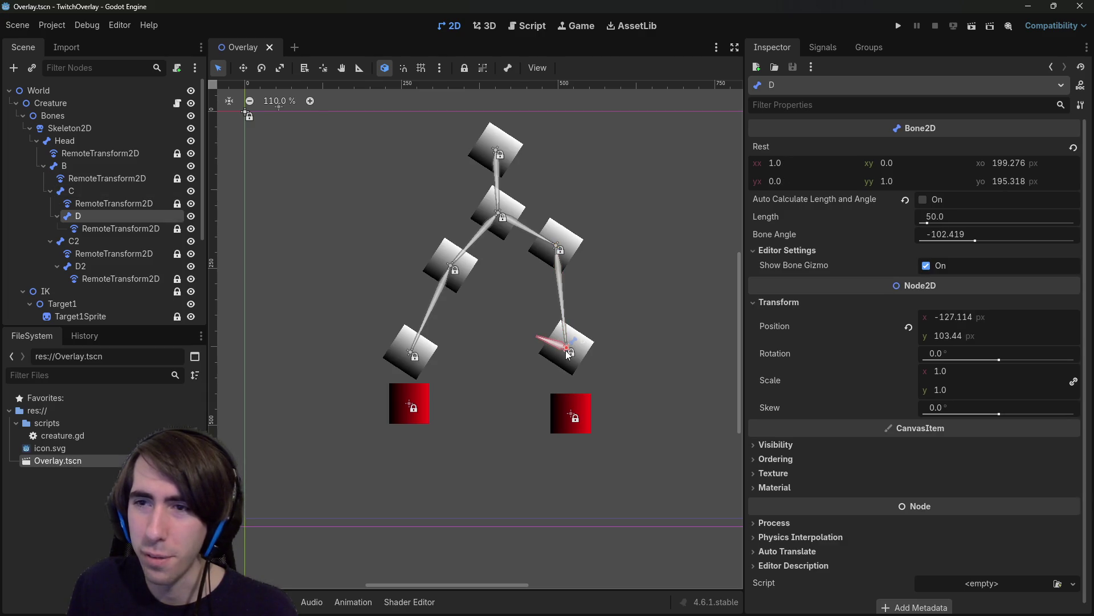
Step: Toggle the Skeleton2D modification stack to test the IK, inspect bones C2 and C, and save
{"action": "left_click", "coordinate": [105, 130]}
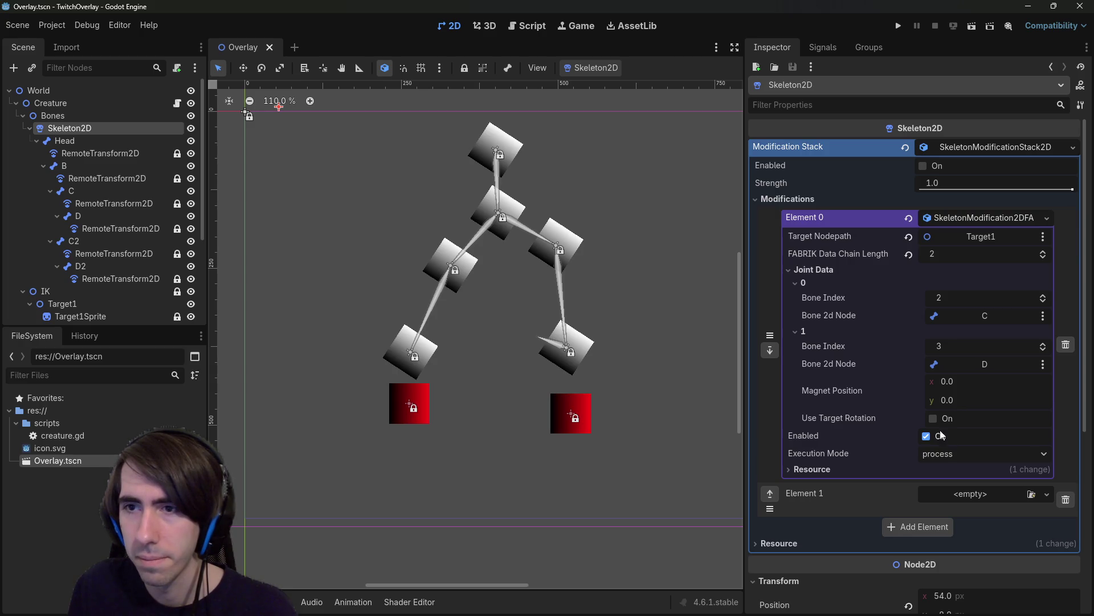
{"action": "left_click", "coordinate": [923, 165]}
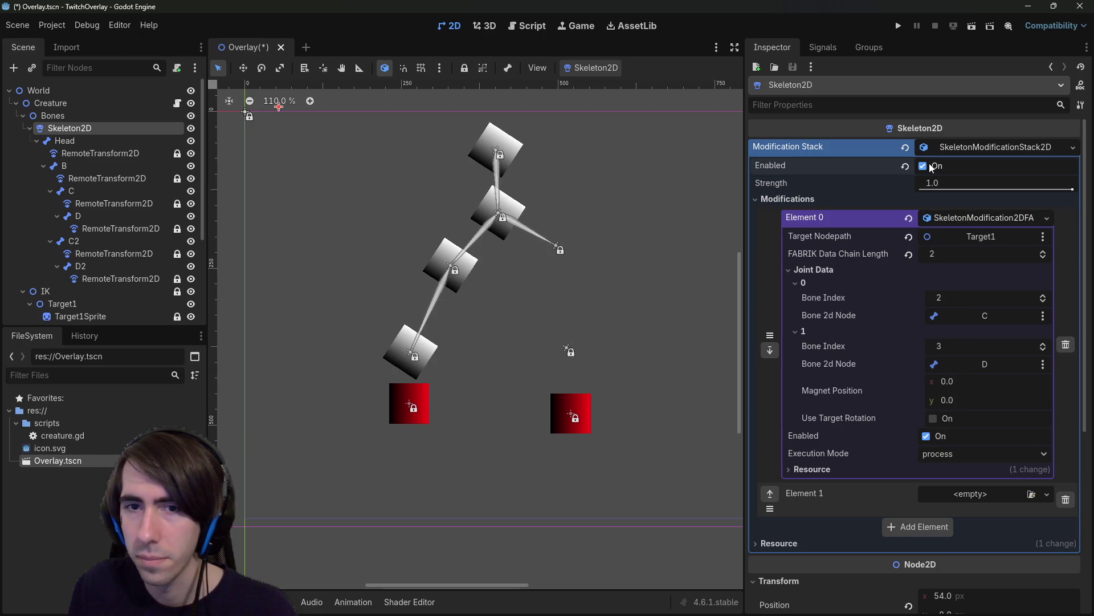
{"action": "left_click", "coordinate": [92, 239]}
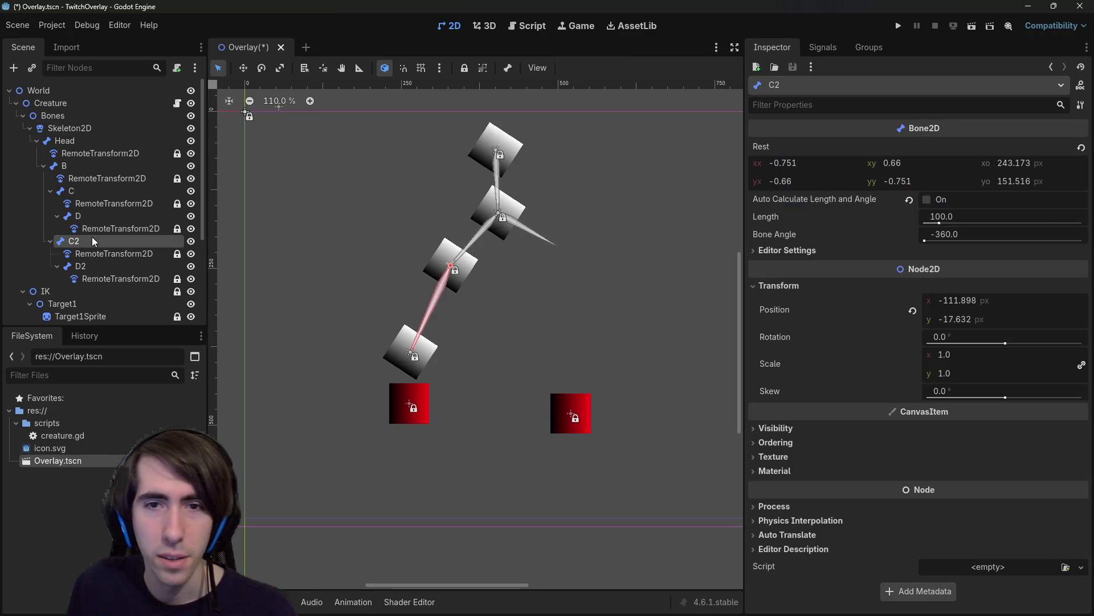
{"action": "double_click", "coordinate": [93, 189]}
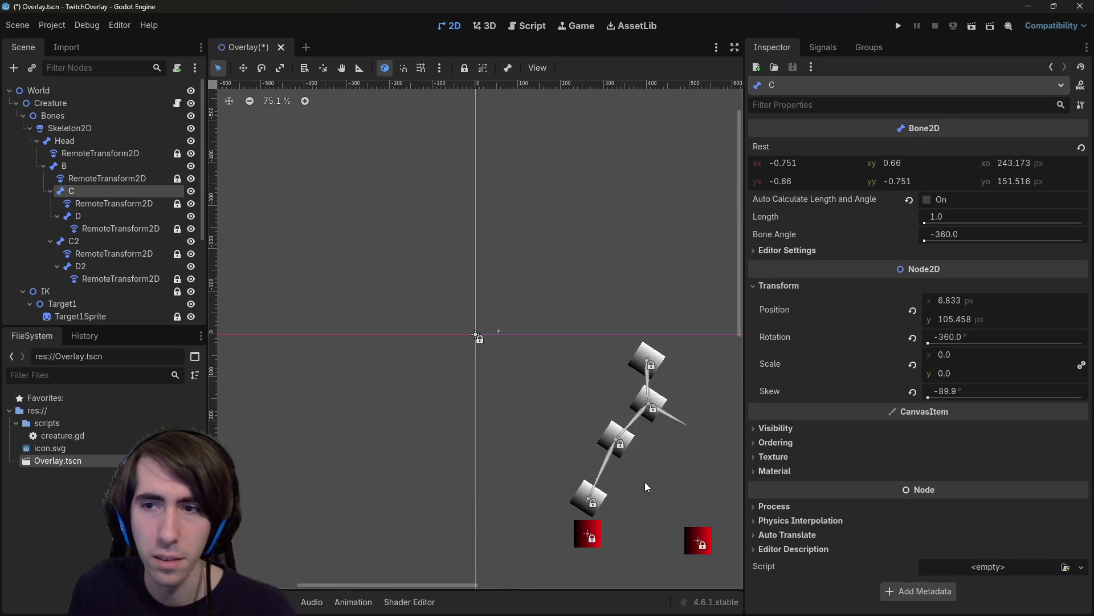
{"action": "left_click_drag", "start_coordinate": [646, 487], "coordinate": [487, 395]}
{"action": "scroll", "coordinate": [493, 395], "scroll_direction": "up", "scroll_amount": 4}
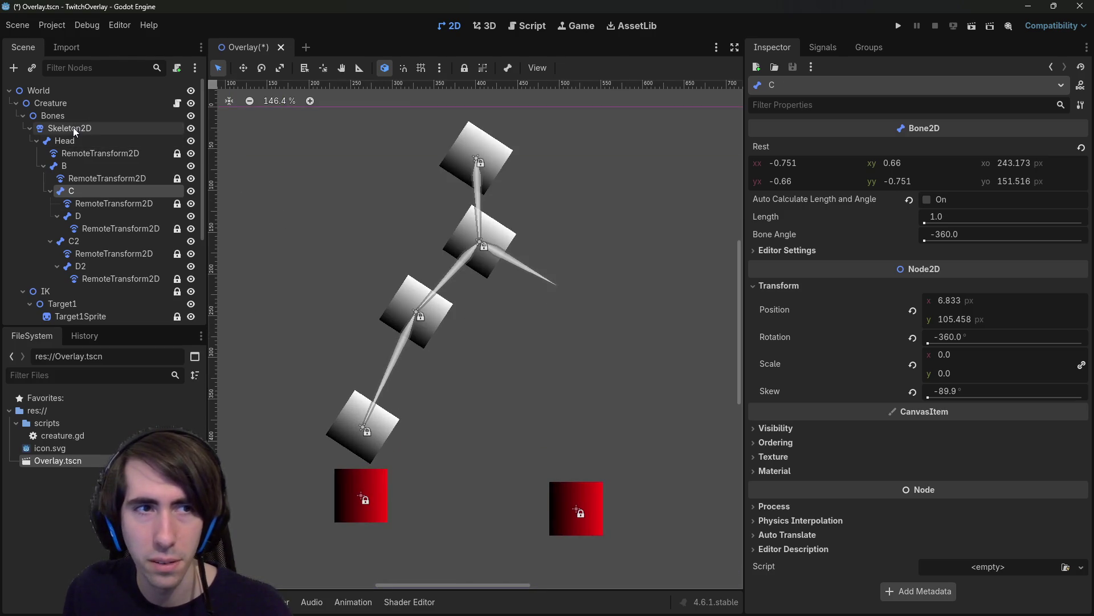
{"action": "left_click", "coordinate": [73, 128]}
{"action": "key", "text": "ctrl+s"}
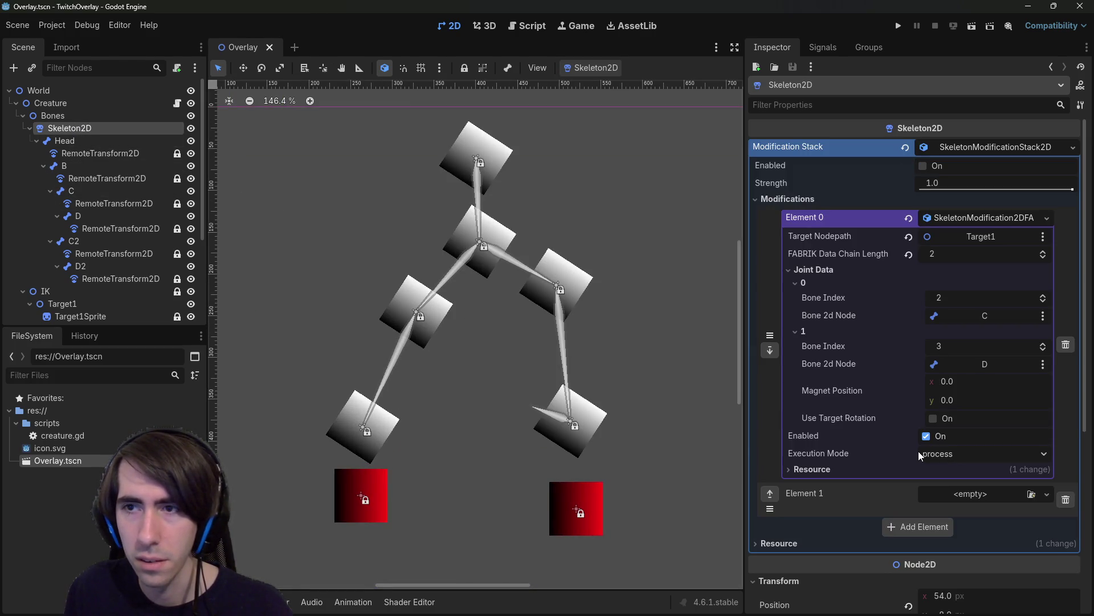
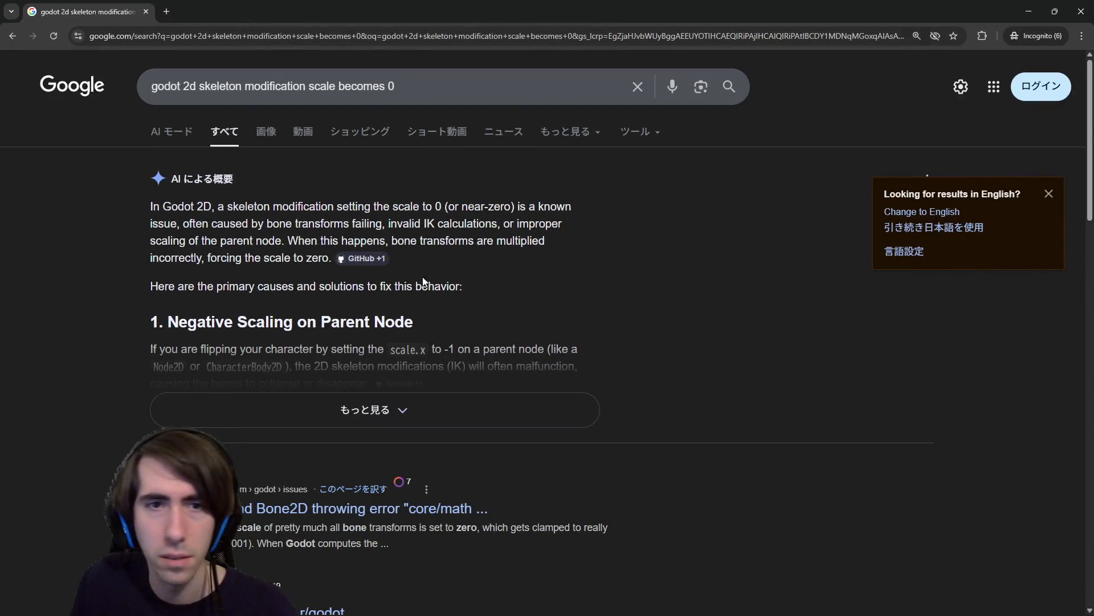
Step: Read the AI overview on skeleton scale becoming 0, expand it for more fixes, and return to Godot
{"action": "left_click_drag", "start_coordinate": [251, 222], "coordinate": [448, 207]}
{"action": "left_click", "coordinate": [444, 213]}
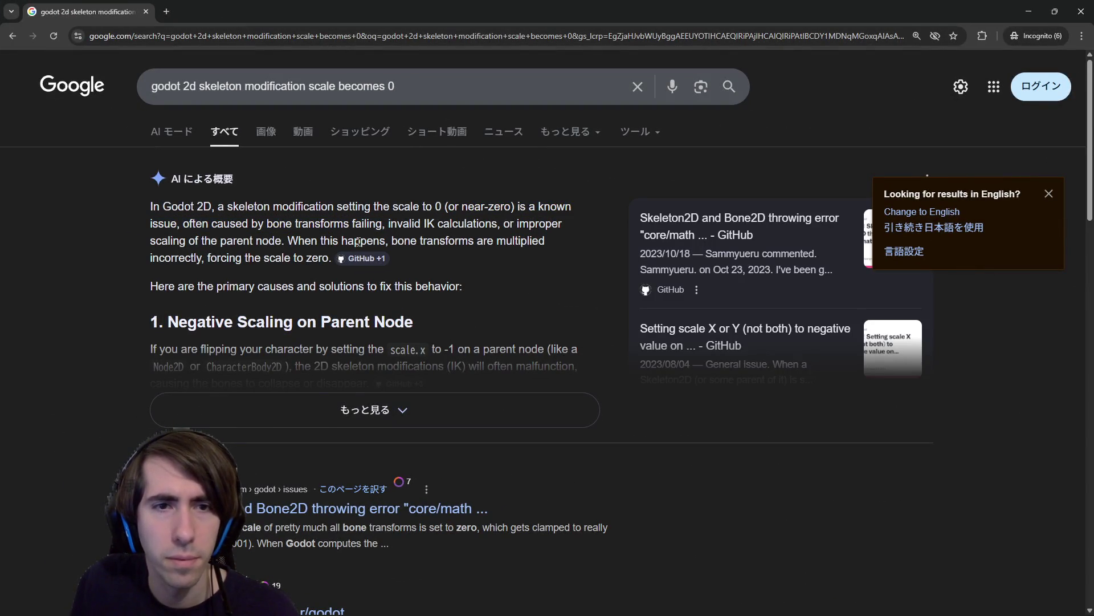
{"action": "left_click_drag", "start_coordinate": [357, 241], "coordinate": [476, 242]}
{"action": "left_click", "coordinate": [279, 402]}
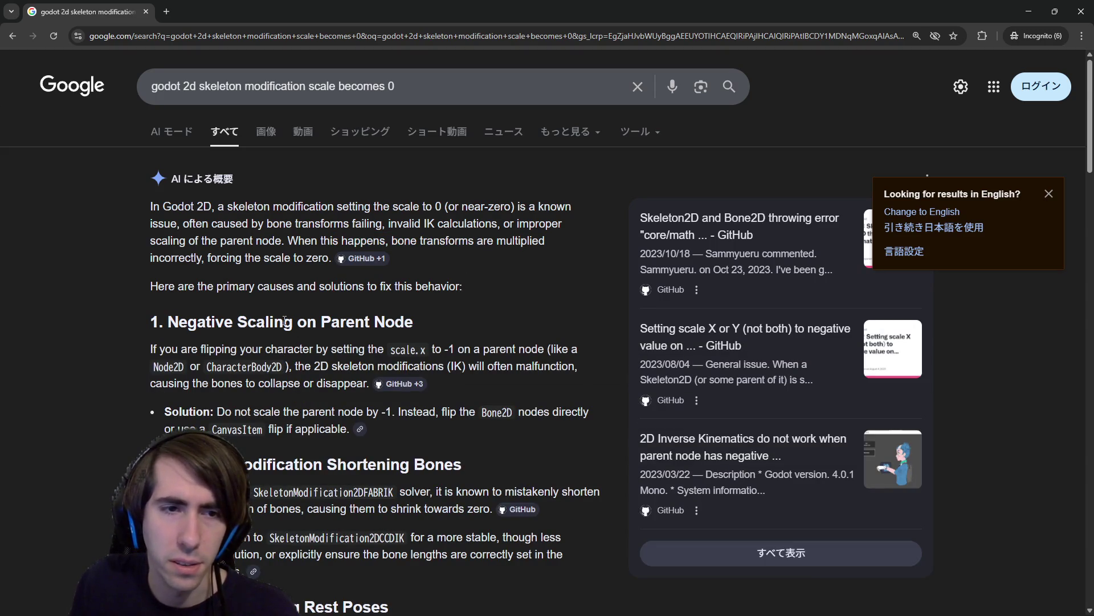
{"action": "key", "text": "alt+Tab"}
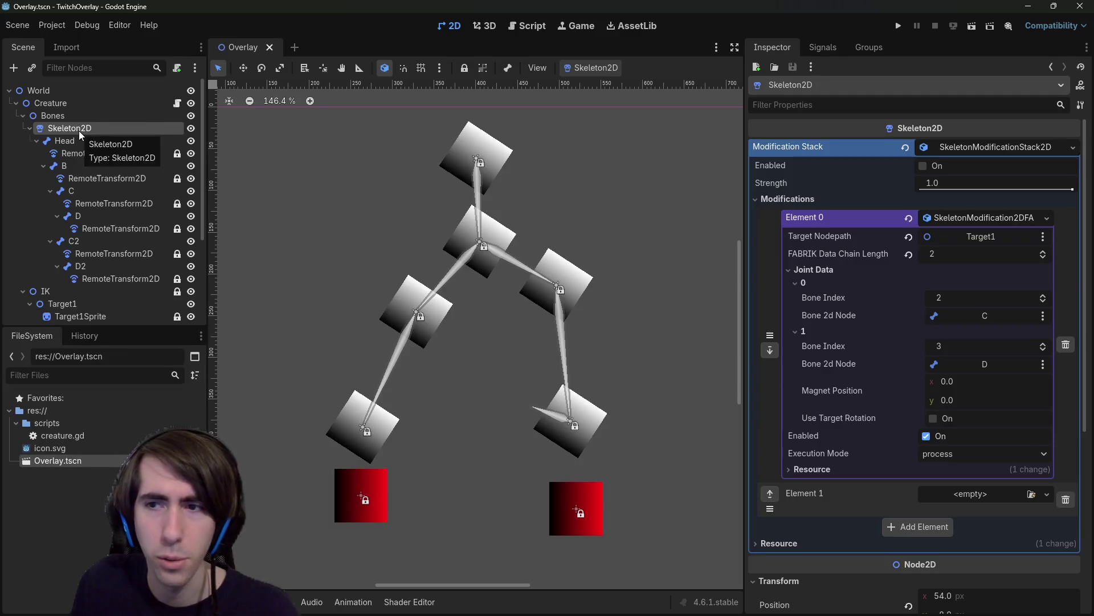
{"action": "left_click", "coordinate": [82, 117]}
{"action": "left_click", "coordinate": [87, 128]}
{"action": "scroll", "coordinate": [883, 467], "scroll_direction": "down", "scroll_amount": 5}
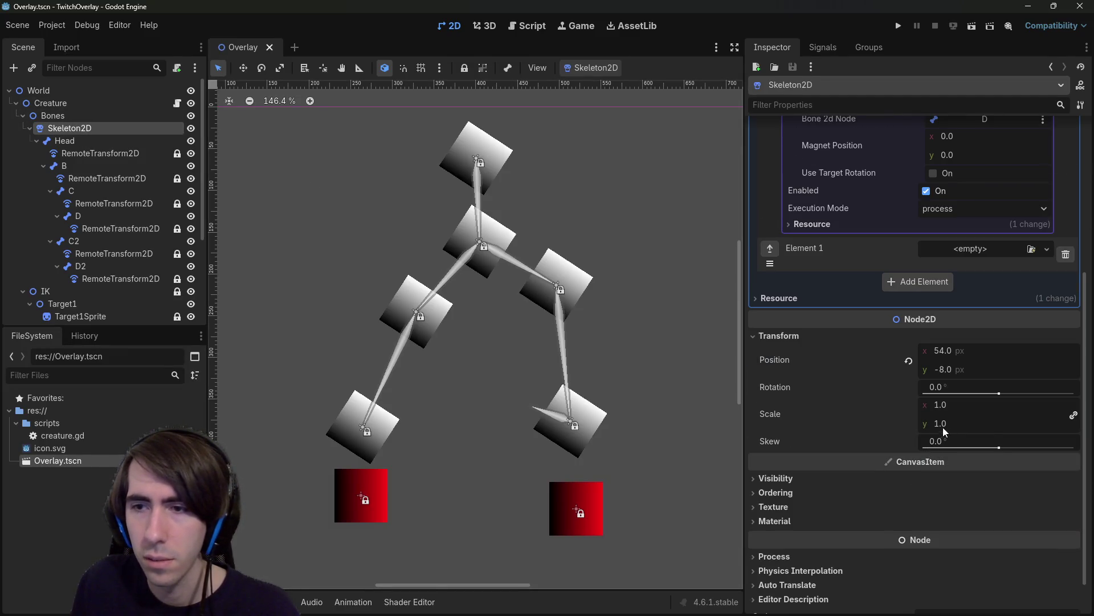
{"action": "left_click", "coordinate": [126, 141]}
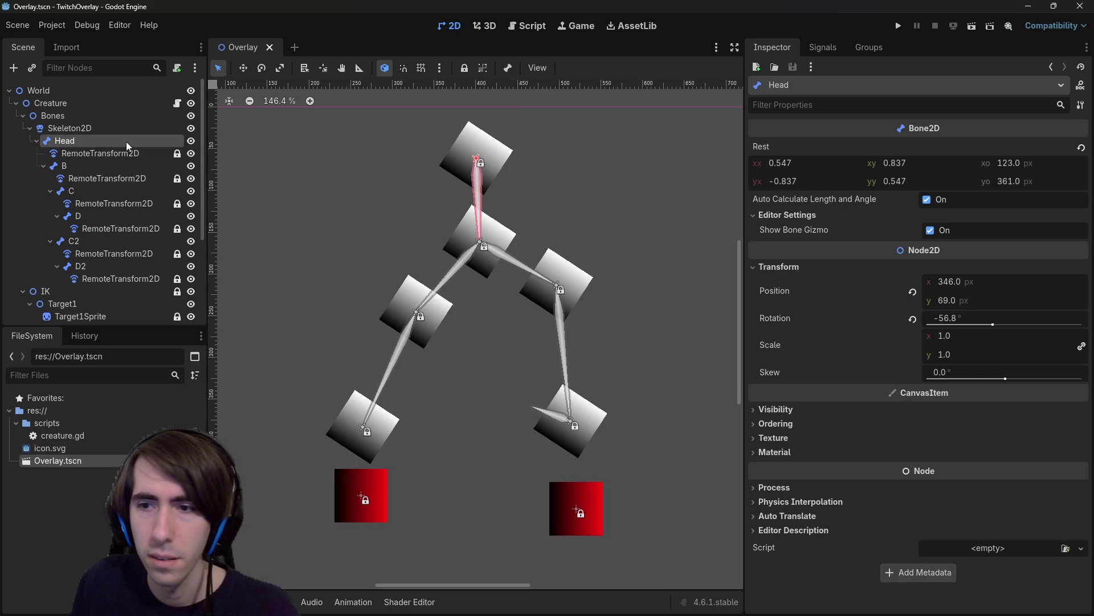
{"action": "left_click", "coordinate": [108, 165]}
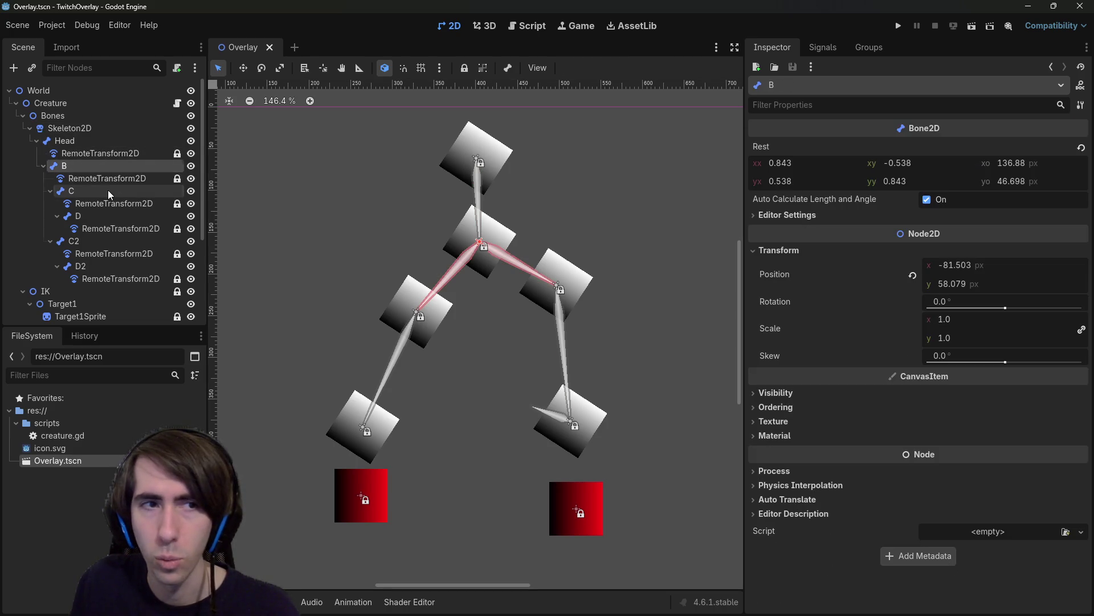
{"action": "left_click", "coordinate": [108, 192]}
{"action": "left_click", "coordinate": [103, 218]}
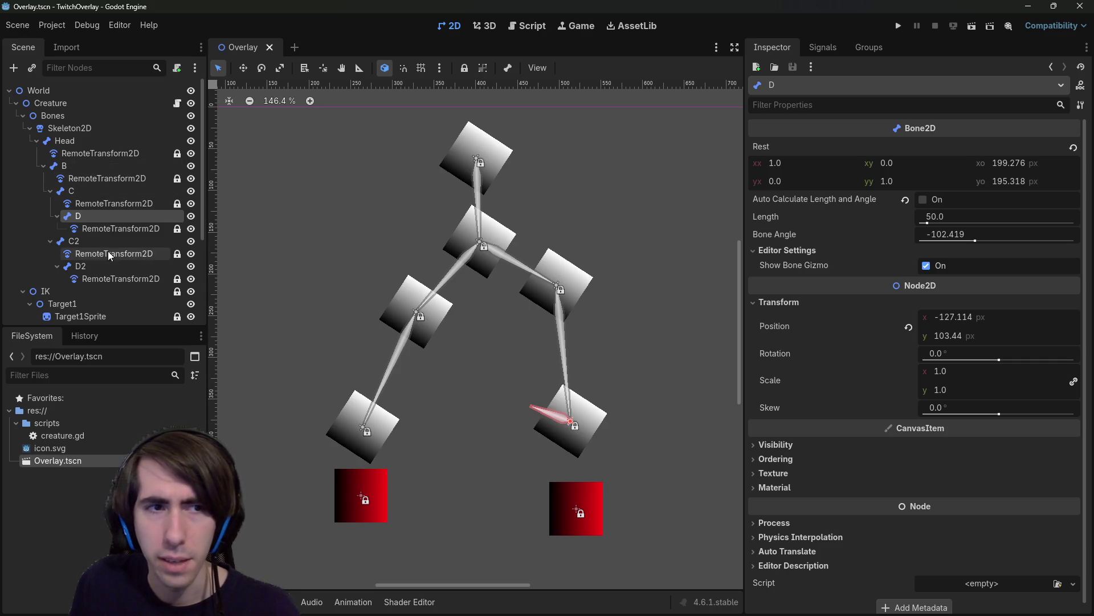
{"action": "left_click", "coordinate": [98, 243]}
{"action": "left_click", "coordinate": [84, 266]}
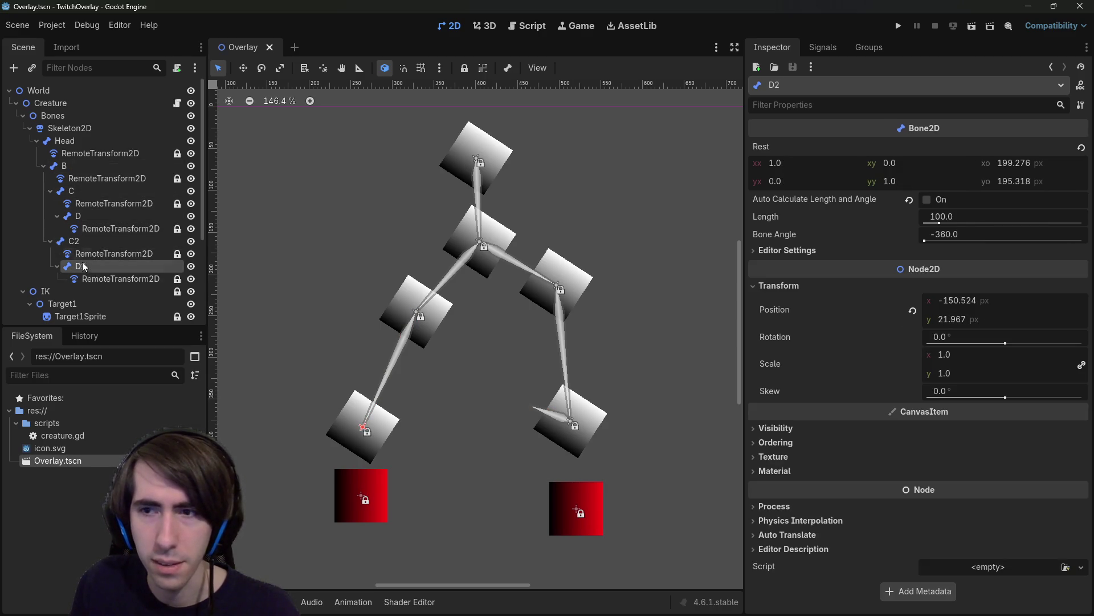
{"action": "left_click", "coordinate": [98, 192]}
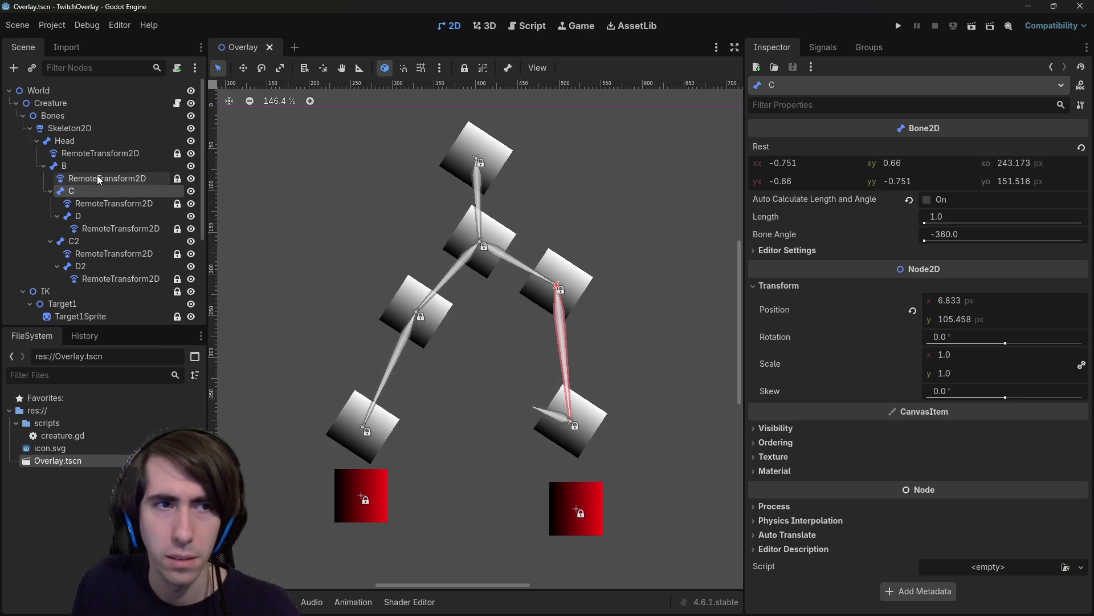
{"action": "left_click", "coordinate": [97, 164]}
{"action": "left_click", "coordinate": [94, 140]}
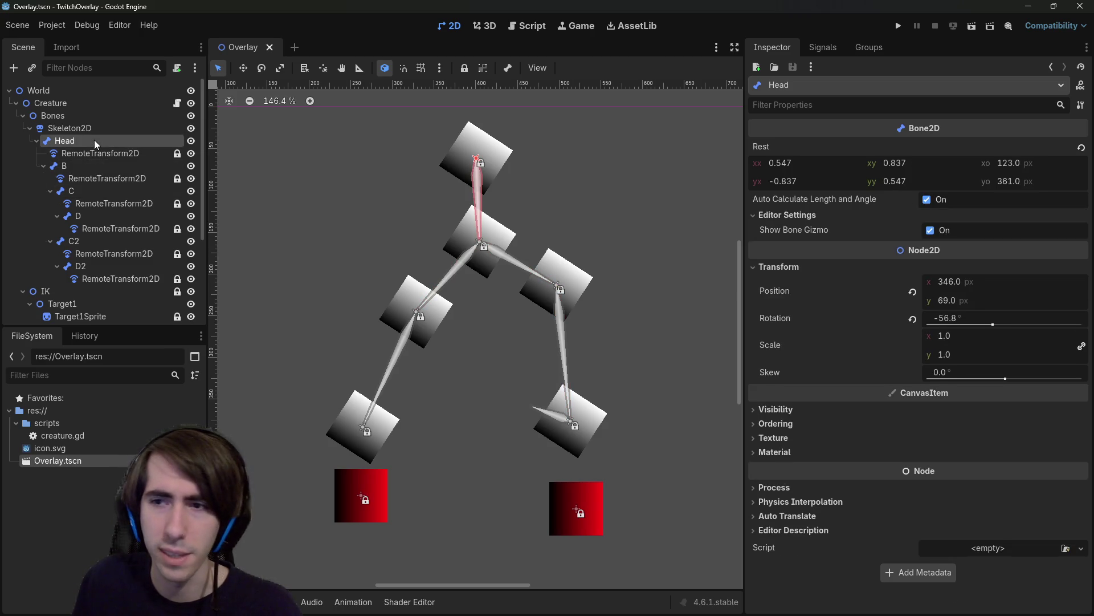
{"action": "left_click", "coordinate": [86, 129]}
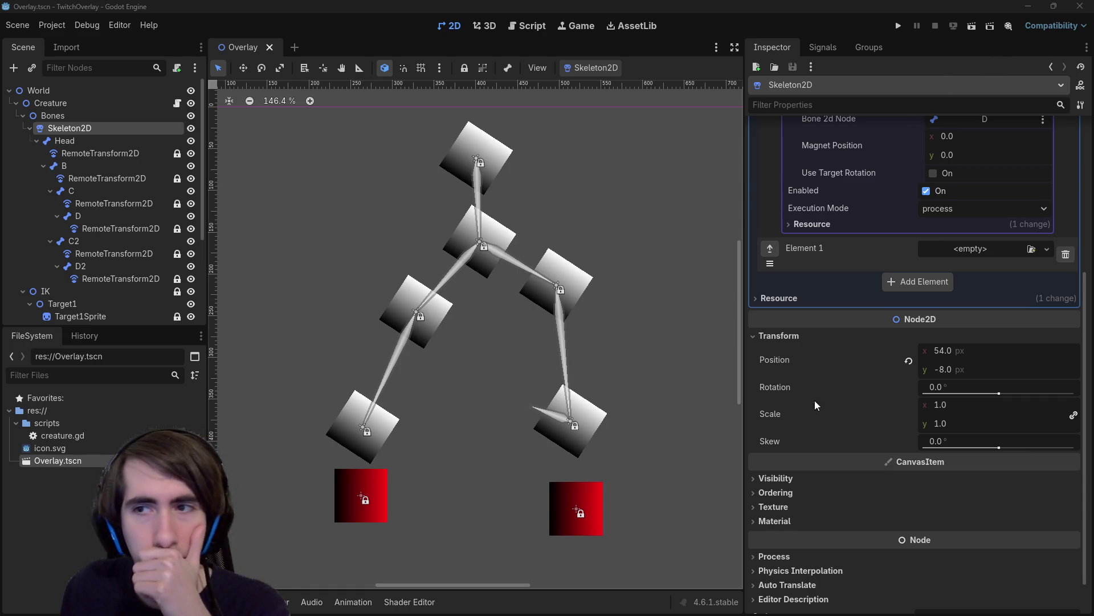
{"action": "scroll", "coordinate": [815, 405], "scroll_direction": "up", "scroll_amount": 5}
{"action": "left_click", "coordinate": [909, 219]}
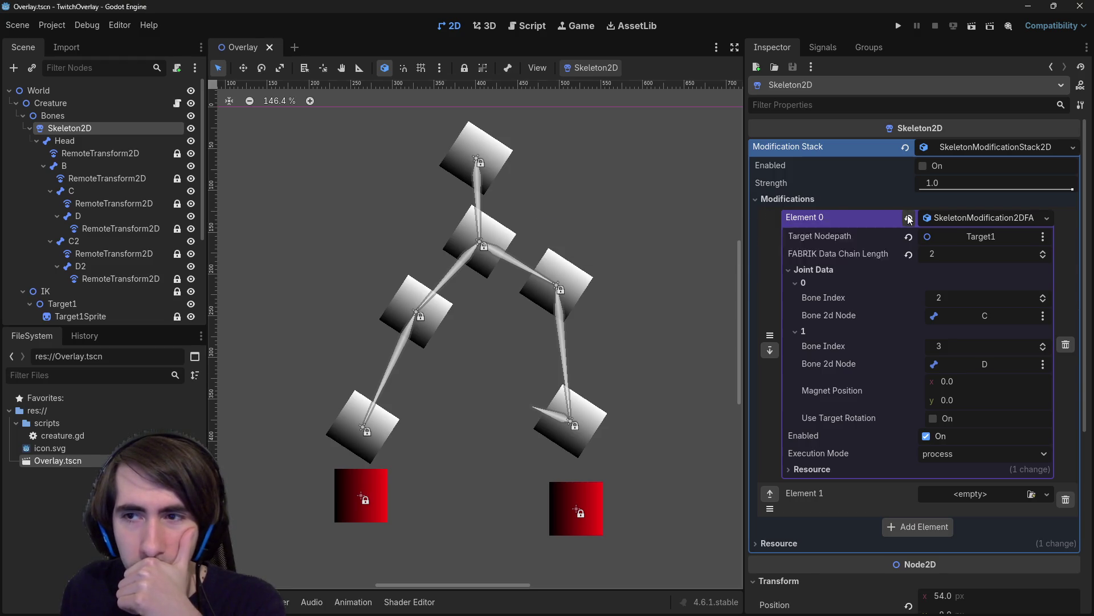
Step: Delete the old stack elements and add a new SkeletonModification2DFABRIK as Element 0
{"action": "left_click", "coordinate": [1059, 261]}
{"action": "left_click", "coordinate": [1067, 219]}
{"action": "left_click", "coordinate": [929, 219]}
{"action": "left_click", "coordinate": [1055, 219]}
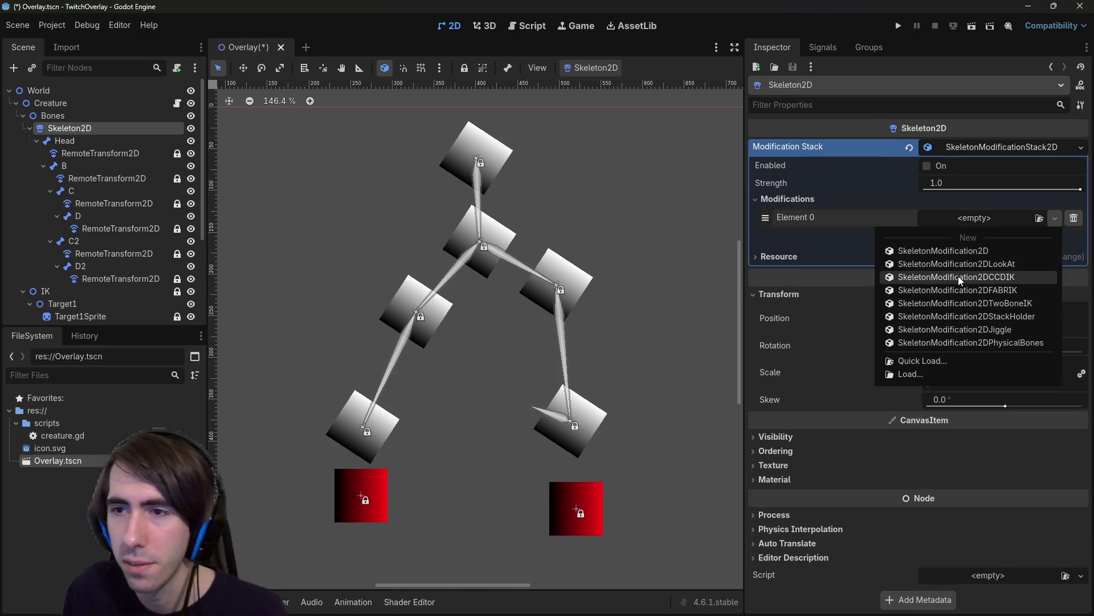
{"action": "left_click", "coordinate": [975, 291]}
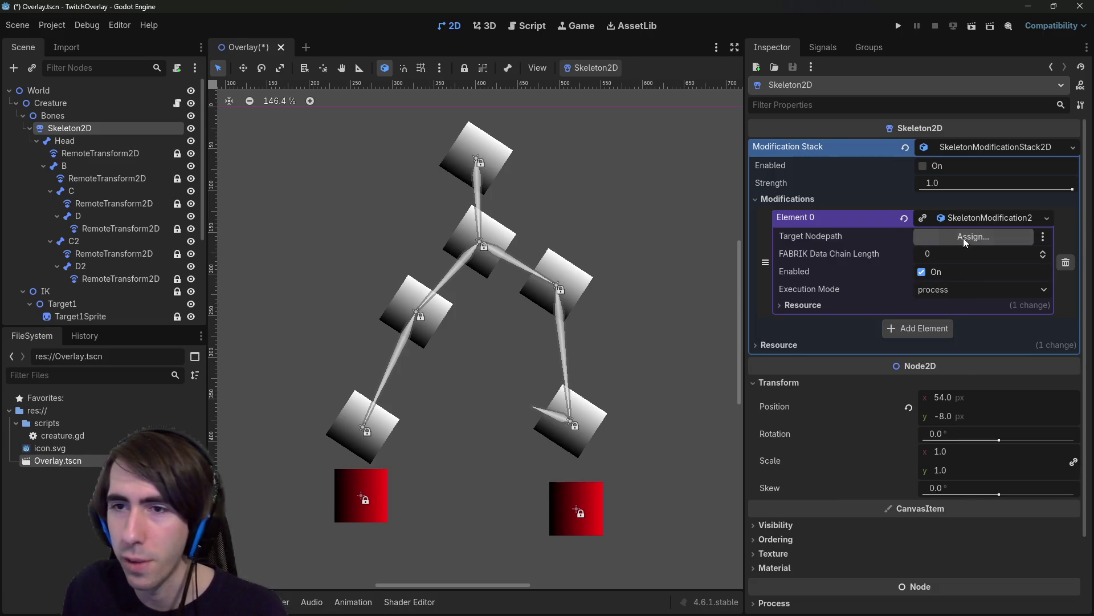
Step: Set the FABRIK Target Nodepath to Target1 instead of Target1Sprite
{"action": "left_click", "coordinate": [964, 237]}
{"action": "scroll", "coordinate": [544, 408], "scroll_direction": "down", "scroll_amount": 2}
{"action": "double_click", "coordinate": [535, 342]}
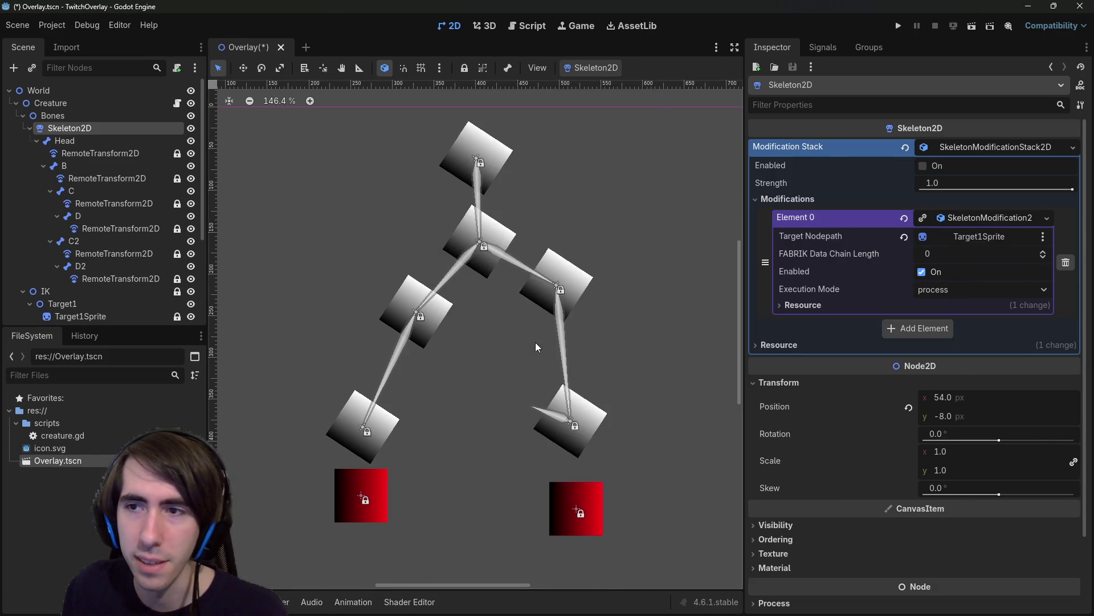
{"action": "left_click", "coordinate": [992, 239]}
{"action": "double_click", "coordinate": [520, 327]}
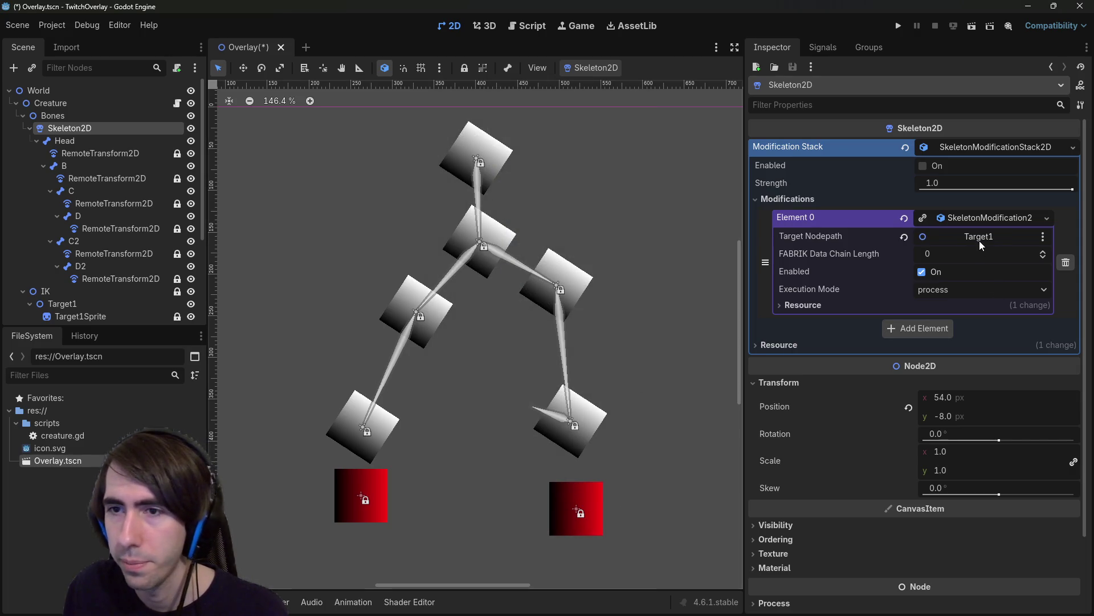
Step: Give the FABRIK chain length 1 with joint 0 on bone D, save, and drag bone B to test
{"action": "left_click", "coordinate": [973, 255]}
{"action": "type", "text": "1"}
{"action": "key", "text": "Return"}
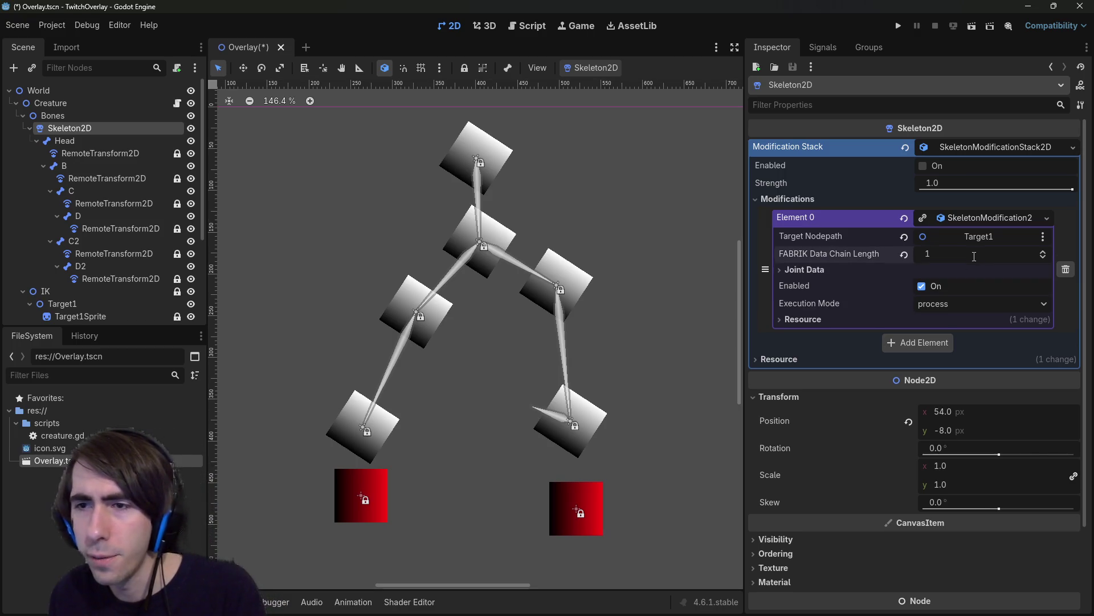
{"action": "left_click", "coordinate": [908, 270]}
{"action": "left_click", "coordinate": [820, 284]}
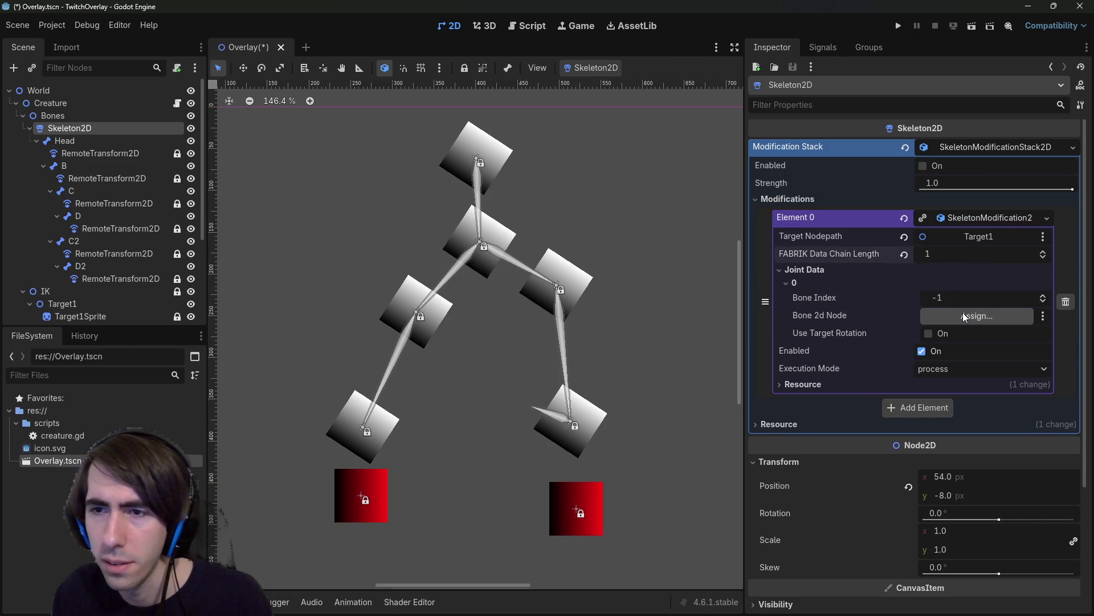
{"action": "left_click", "coordinate": [963, 315]}
{"action": "double_click", "coordinate": [546, 253]}
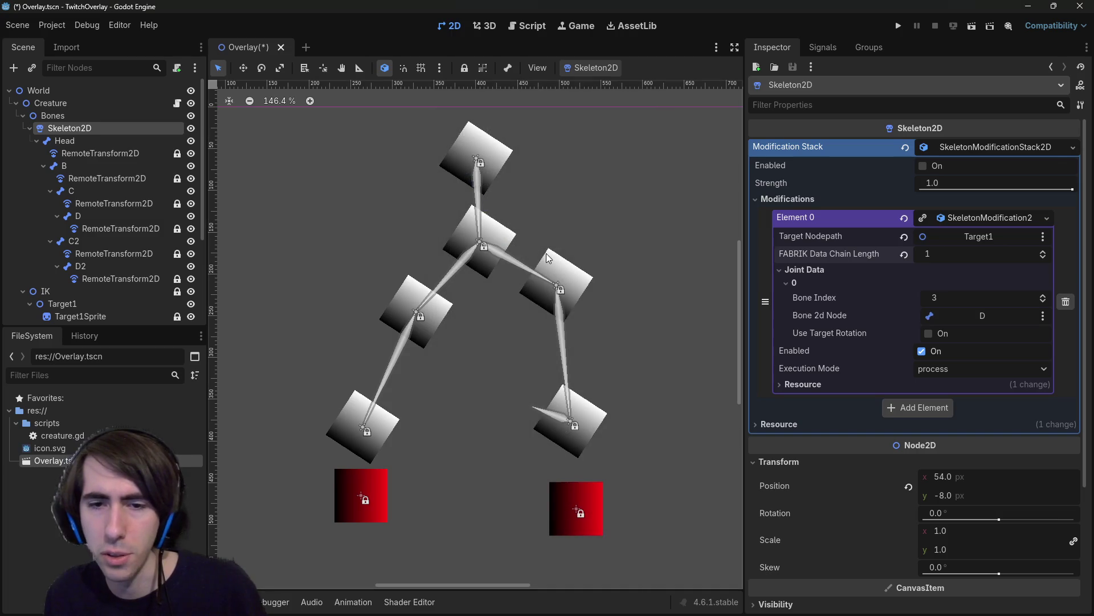
{"action": "key", "text": "ctrl+s"}
{"action": "mouse_move", "coordinate": [476, 242]}
{"action": "left_mouse_down"}
{"action": "mouse_move", "coordinate": [435, 313]}
{"action": "mouse_move", "coordinate": [501, 251]}
{"action": "mouse_move", "coordinate": [483, 249]}
{"action": "left_mouse_up"}
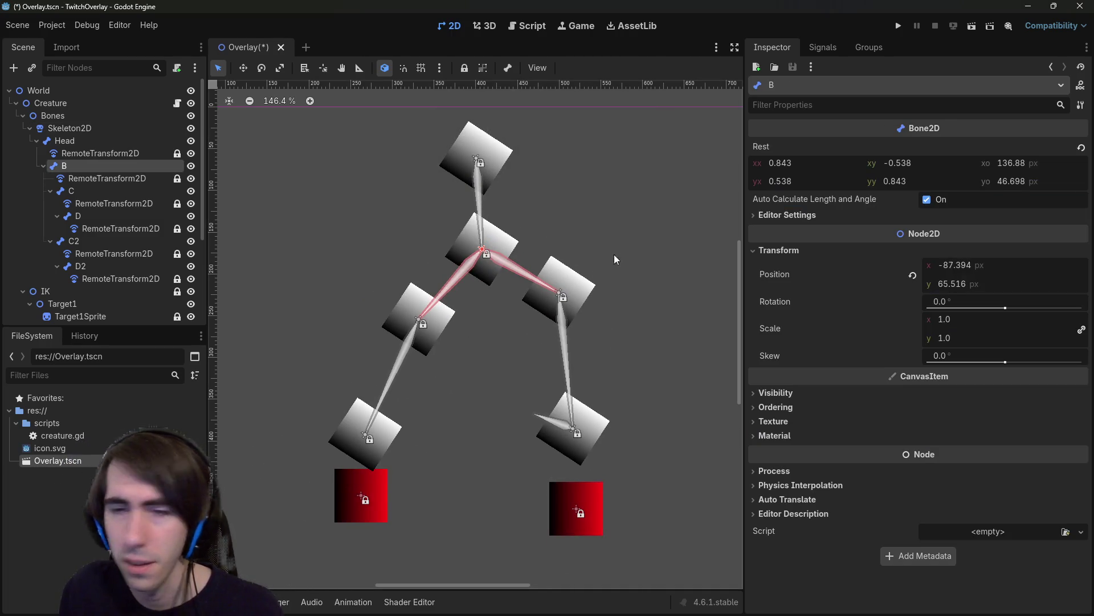
Step: Raise the chain length to 2 with joint 1 on bone C, save, and drag bone B to test
{"action": "scroll", "coordinate": [107, 252], "scroll_direction": "down", "scroll_amount": 2}
{"action": "scroll", "coordinate": [111, 240], "scroll_direction": "up", "scroll_amount": 2}
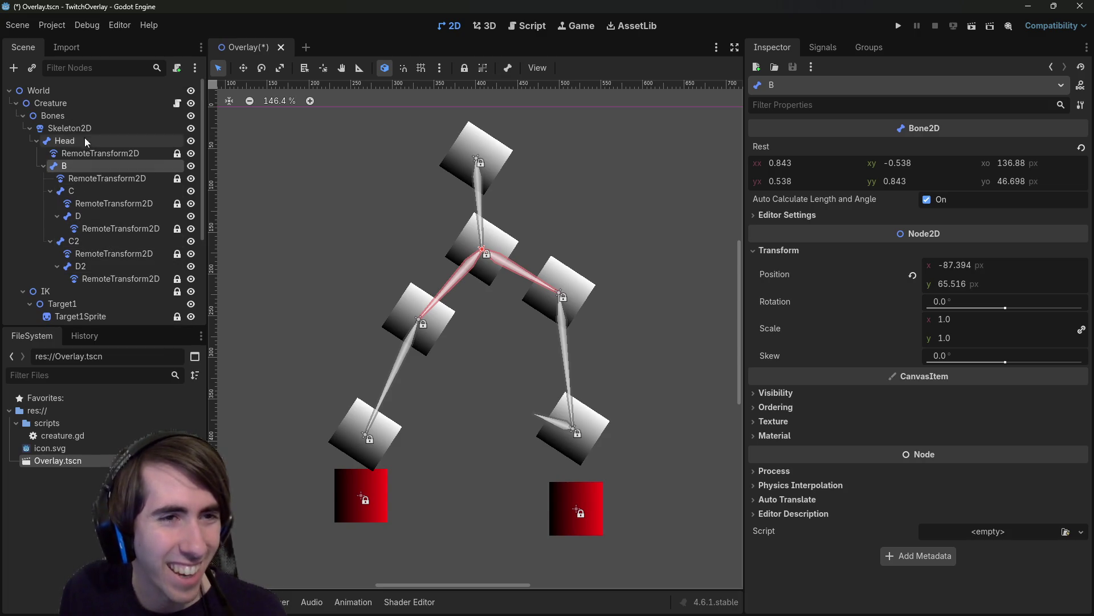
{"action": "left_click", "coordinate": [67, 122]}
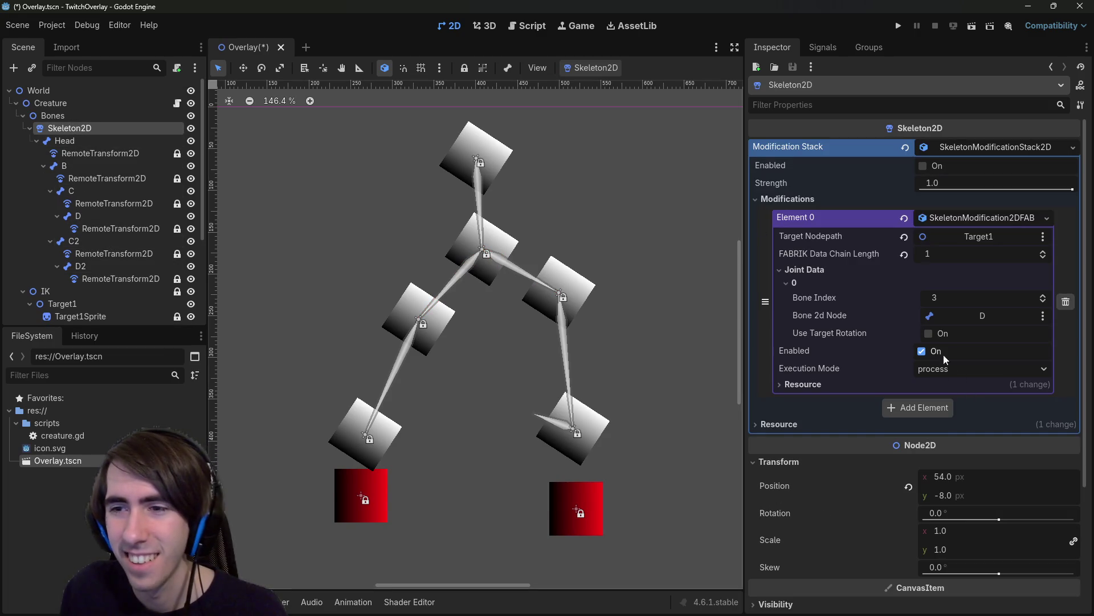
{"action": "left_click", "coordinate": [958, 253]}
{"action": "type", "text": "2"}
{"action": "key", "text": "Return"}
{"action": "left_click", "coordinate": [932, 331]}
{"action": "left_click", "coordinate": [978, 363]}
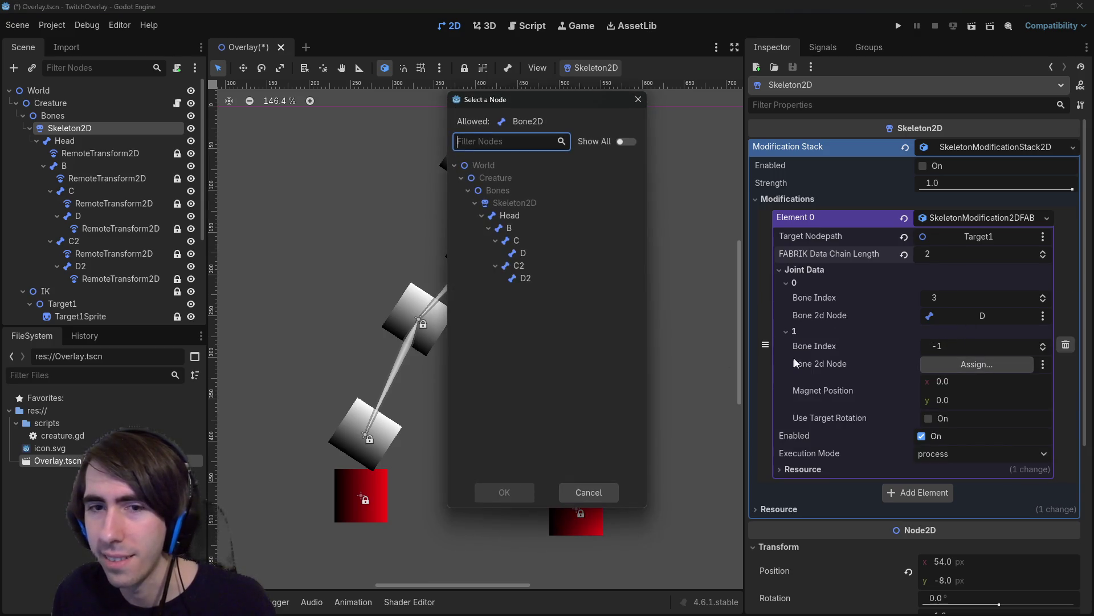
{"action": "double_click", "coordinate": [528, 236]}
{"action": "key", "text": "ctrl+s"}
{"action": "mouse_move", "coordinate": [480, 251]}
{"action": "left_mouse_down"}
{"action": "mouse_move", "coordinate": [447, 239]}
{"action": "mouse_move", "coordinate": [452, 276]}
{"action": "mouse_move", "coordinate": [489, 242]}
{"action": "mouse_move", "coordinate": [511, 341]}
{"action": "mouse_move", "coordinate": [471, 366]}
{"action": "mouse_move", "coordinate": [589, 354]}
{"action": "mouse_move", "coordinate": [473, 260]}
{"action": "mouse_move", "coordinate": [471, 234]}
{"action": "mouse_move", "coordinate": [473, 243]}
{"action": "left_mouse_up"}
{"action": "left_click", "coordinate": [72, 129]}
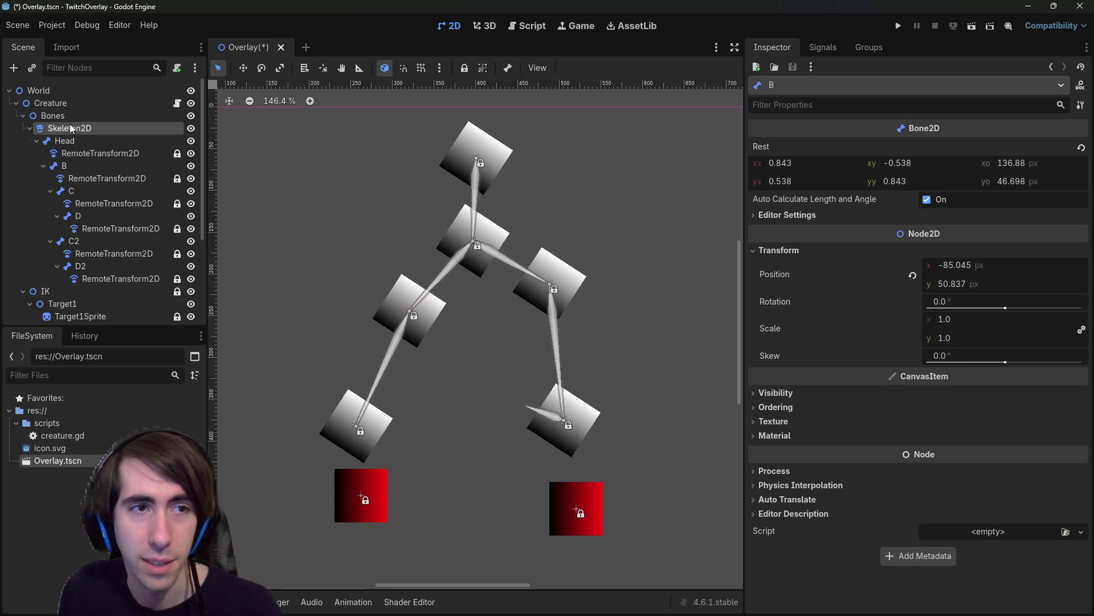
Step: Toggle the modification stack's Enabled on and off repeatedly to compare the skeleton pose
{"action": "left_click", "coordinate": [923, 165]}
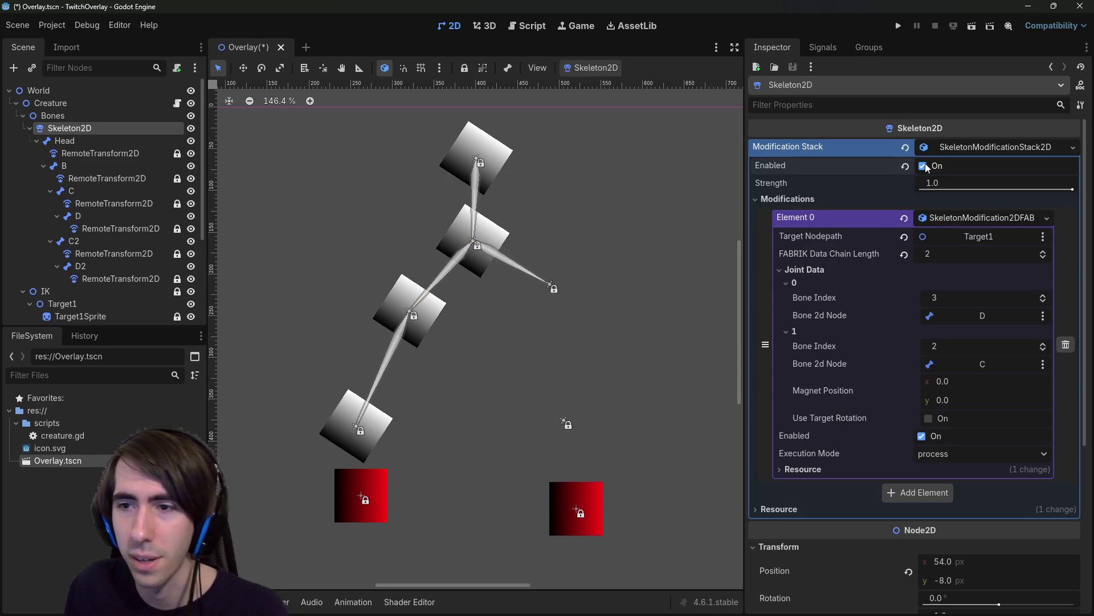
{"action": "left_click", "coordinate": [924, 166]}
{"action": "left_click", "coordinate": [924, 166]}
{"action": "left_click", "coordinate": [923, 166]}
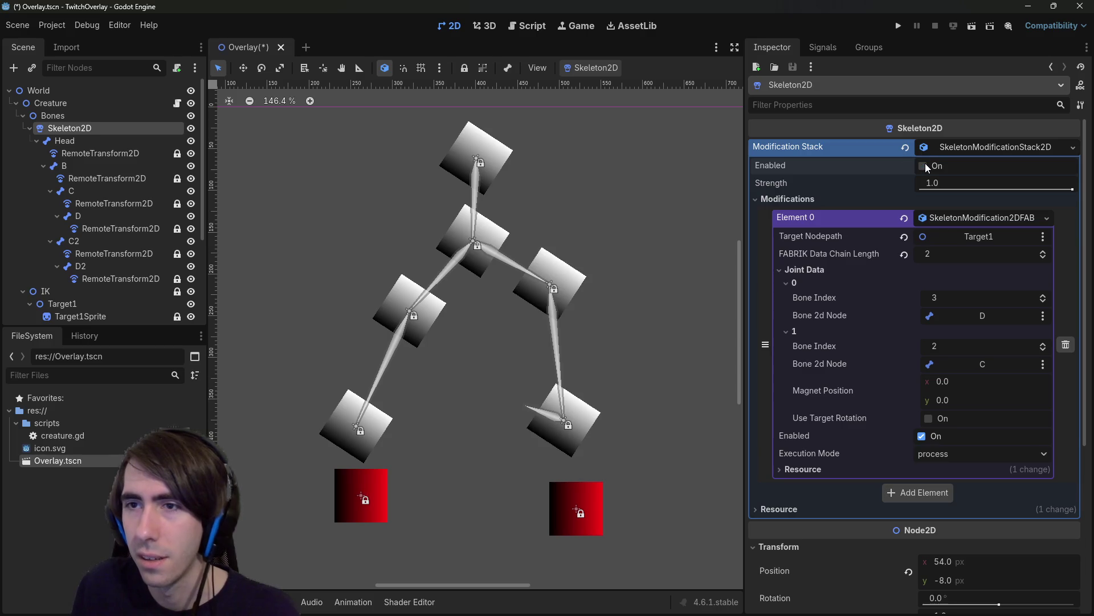
{"action": "left_click", "coordinate": [924, 165]}
{"action": "left_click", "coordinate": [923, 166]}
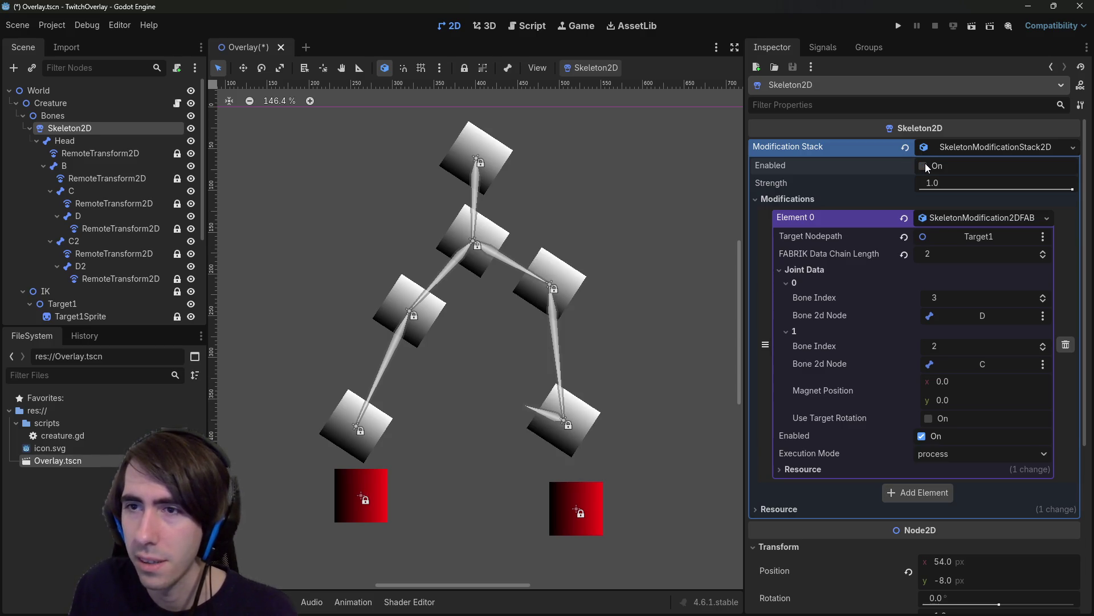
{"action": "scroll", "coordinate": [581, 385], "scroll_direction": "down", "scroll_amount": 2}
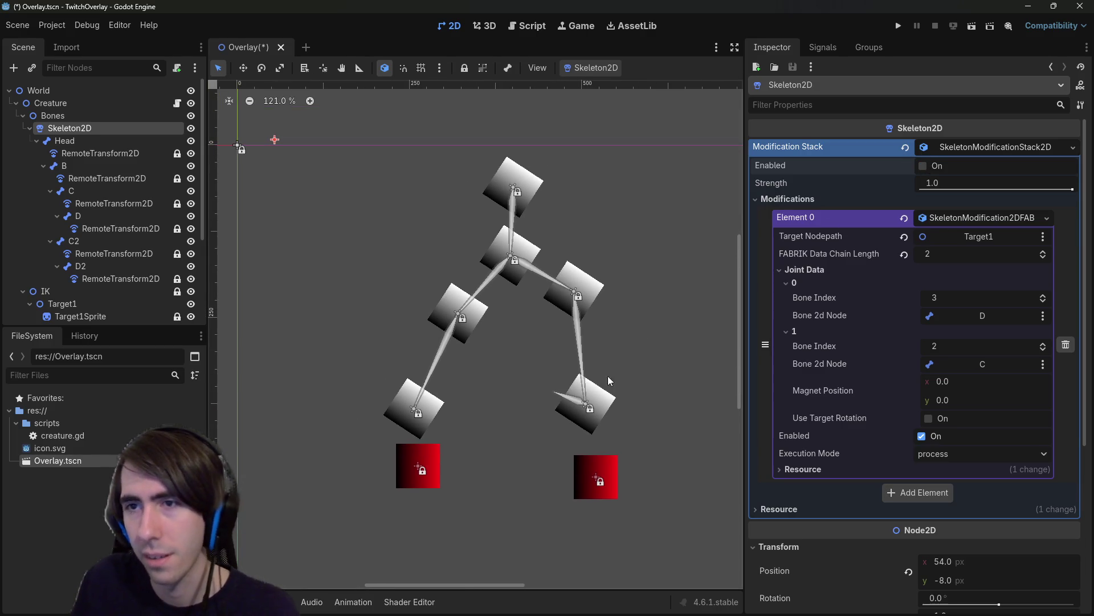
{"action": "left_click", "coordinate": [924, 171]}
{"action": "left_click", "coordinate": [922, 170]}
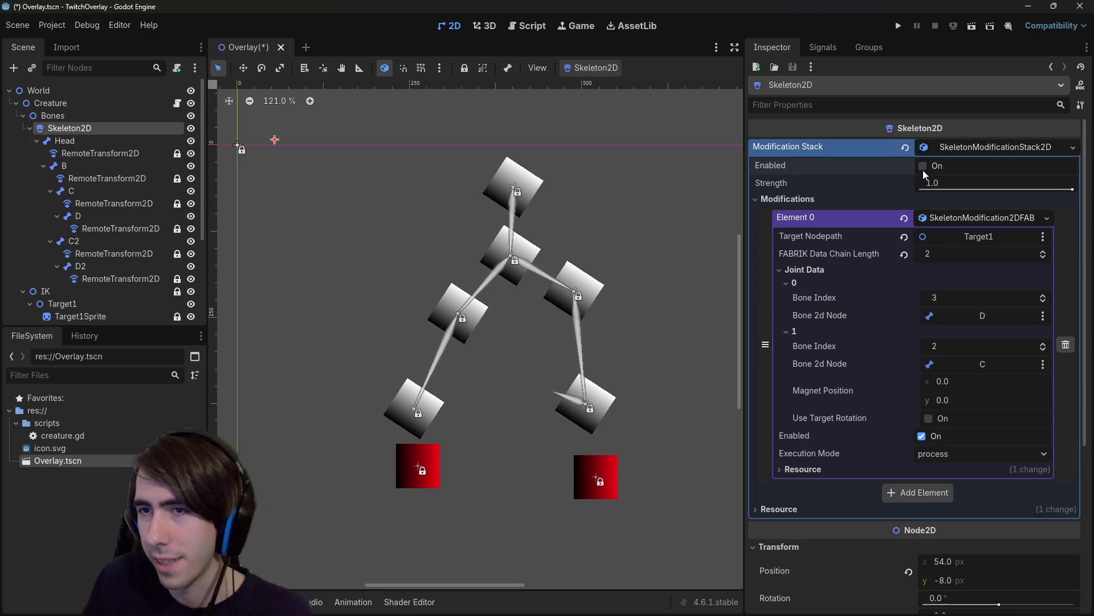
Step: Try Strength 0.54, revert it to 1.0, and toggle Use Target Rotation on the joint
{"action": "left_click", "coordinate": [1002, 189]}
{"action": "left_click", "coordinate": [935, 170]}
{"action": "left_click", "coordinate": [935, 169]}
{"action": "left_click", "coordinate": [905, 183]}
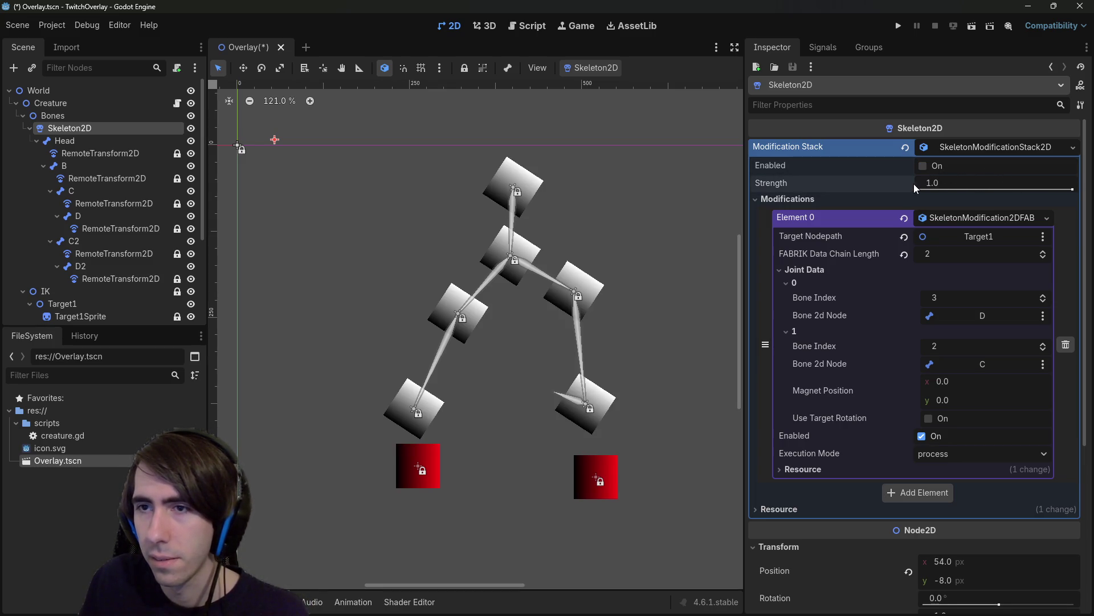
{"action": "mouse_move", "coordinate": [925, 183]}
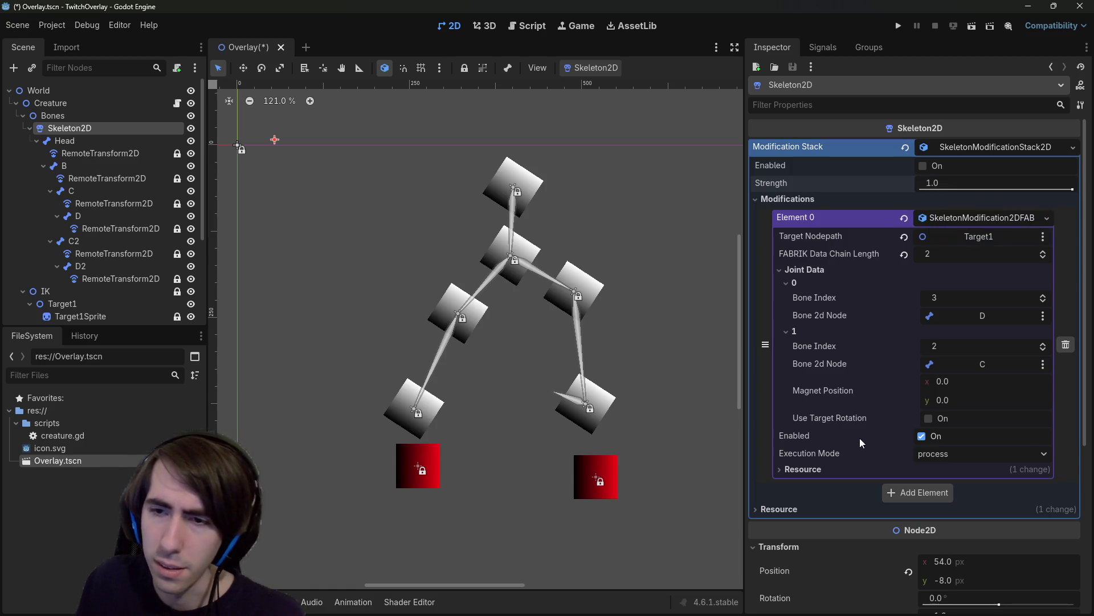
{"action": "left_click", "coordinate": [930, 420]}
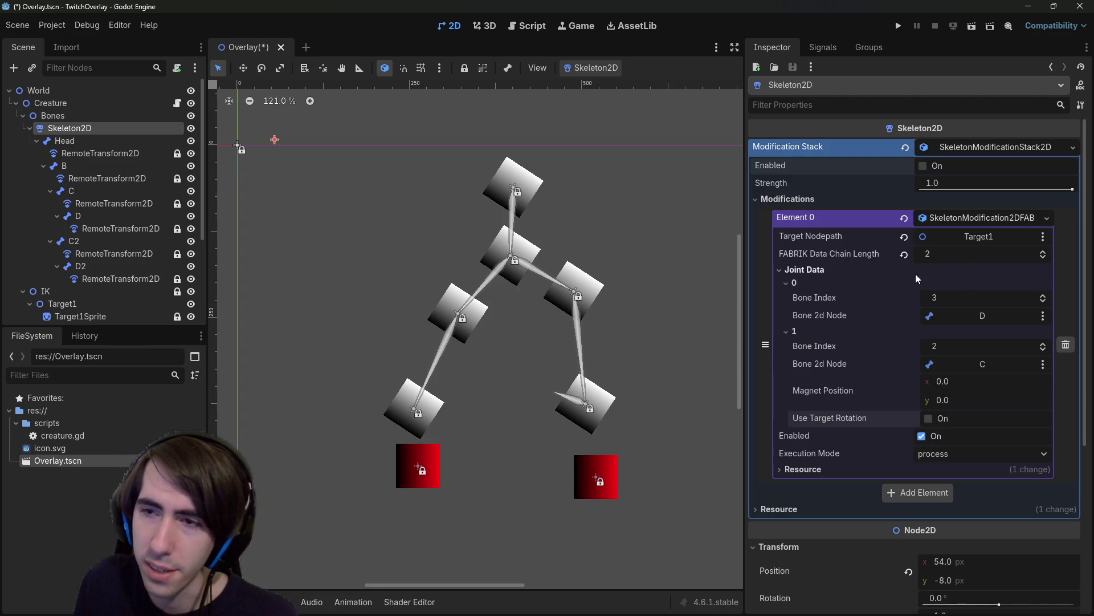
{"action": "left_click", "coordinate": [972, 237]}
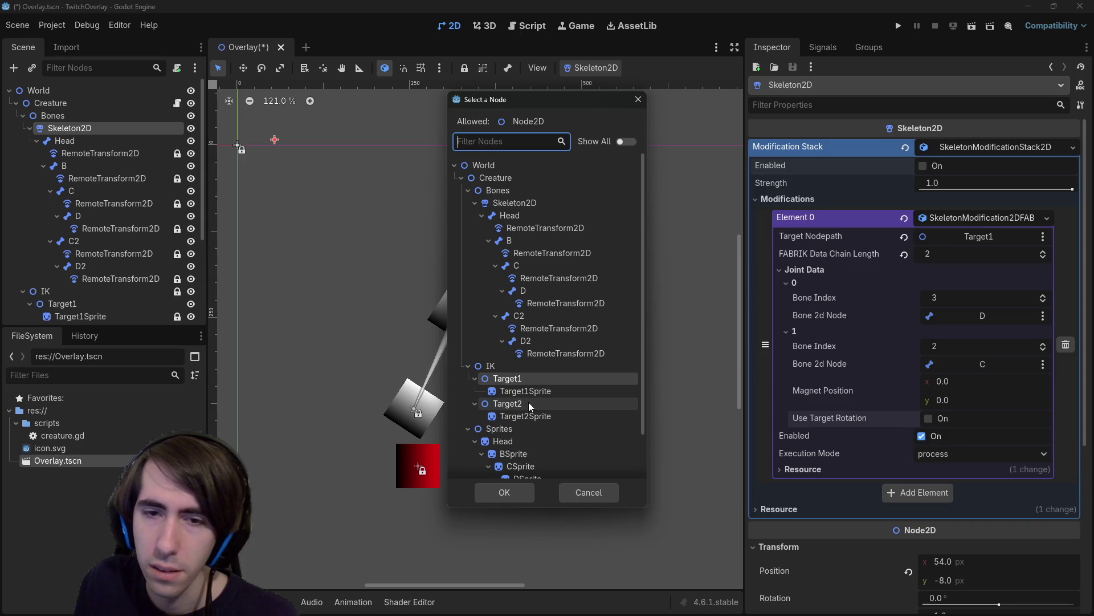
Step: Aim the FABRIK at Target2 with joints on bones C and D, then pose bone B
{"action": "double_click", "coordinate": [528, 402]}
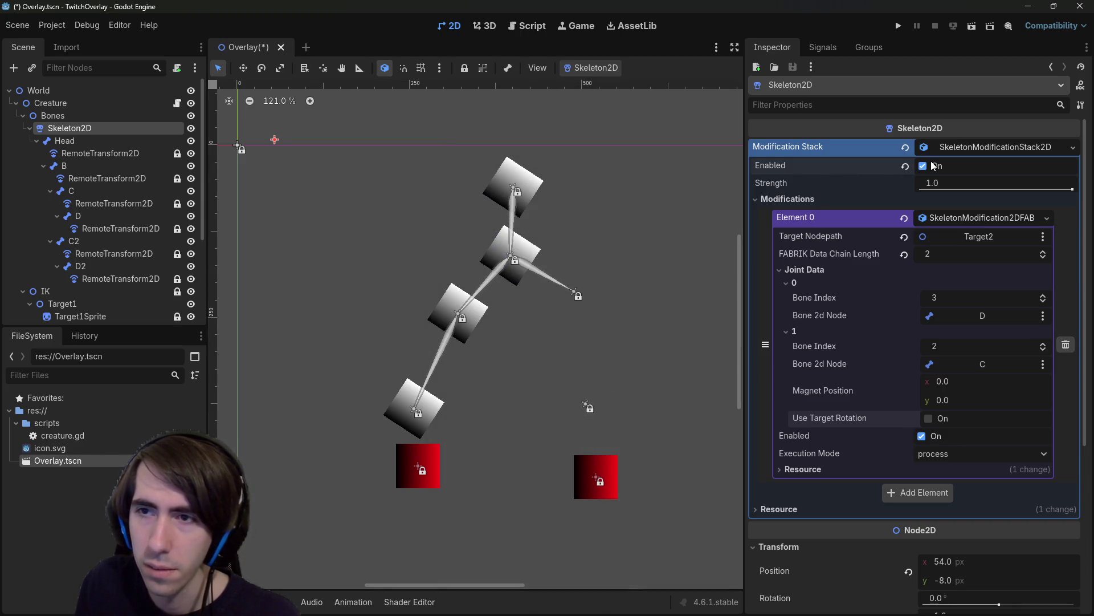
{"action": "left_click", "coordinate": [982, 317]}
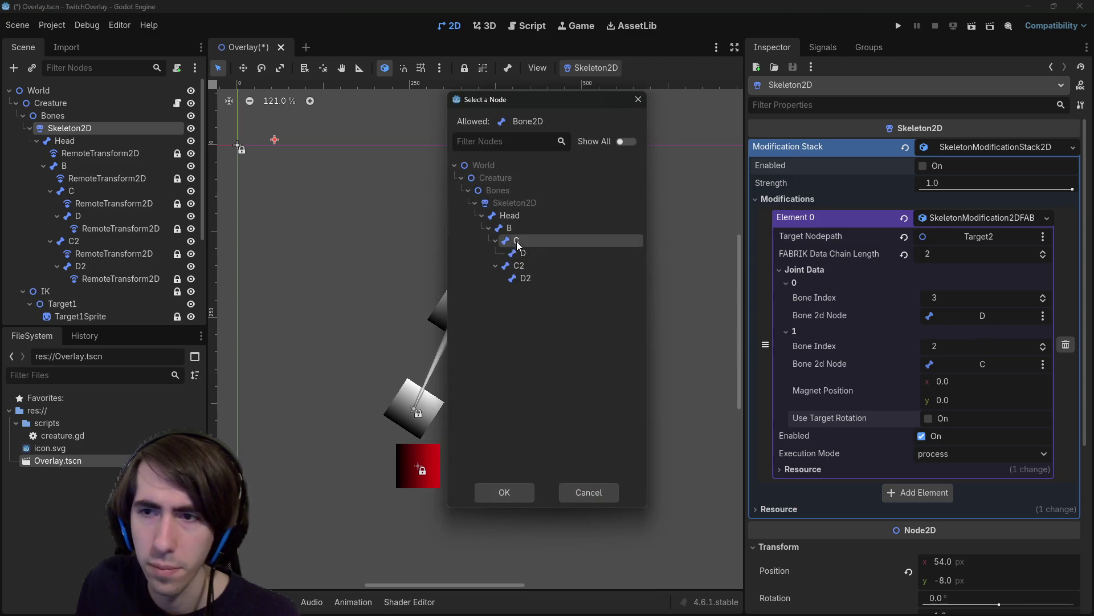
{"action": "double_click", "coordinate": [517, 240]}
{"action": "left_click", "coordinate": [975, 365]}
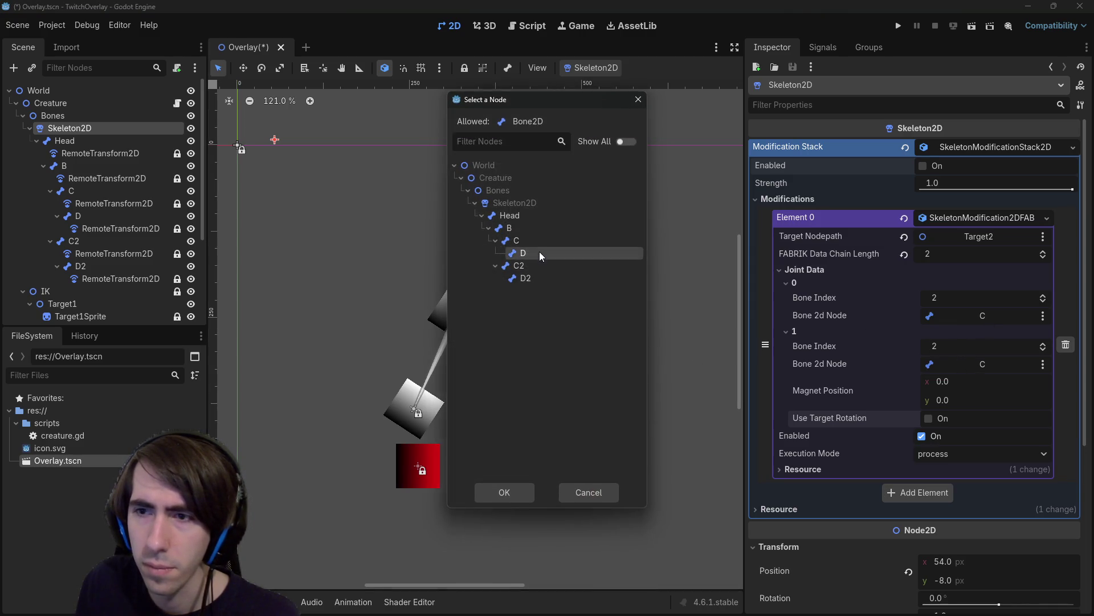
{"action": "double_click", "coordinate": [539, 251]}
{"action": "mouse_move", "coordinate": [511, 254]}
{"action": "left_mouse_down"}
{"action": "mouse_move", "coordinate": [531, 261]}
{"action": "mouse_move", "coordinate": [508, 255]}
{"action": "mouse_move", "coordinate": [514, 264]}
{"action": "left_mouse_up"}
Step: Switch the first joint to bone B, enable the stack, and drag bones B and D to test
{"action": "left_click", "coordinate": [101, 130]}
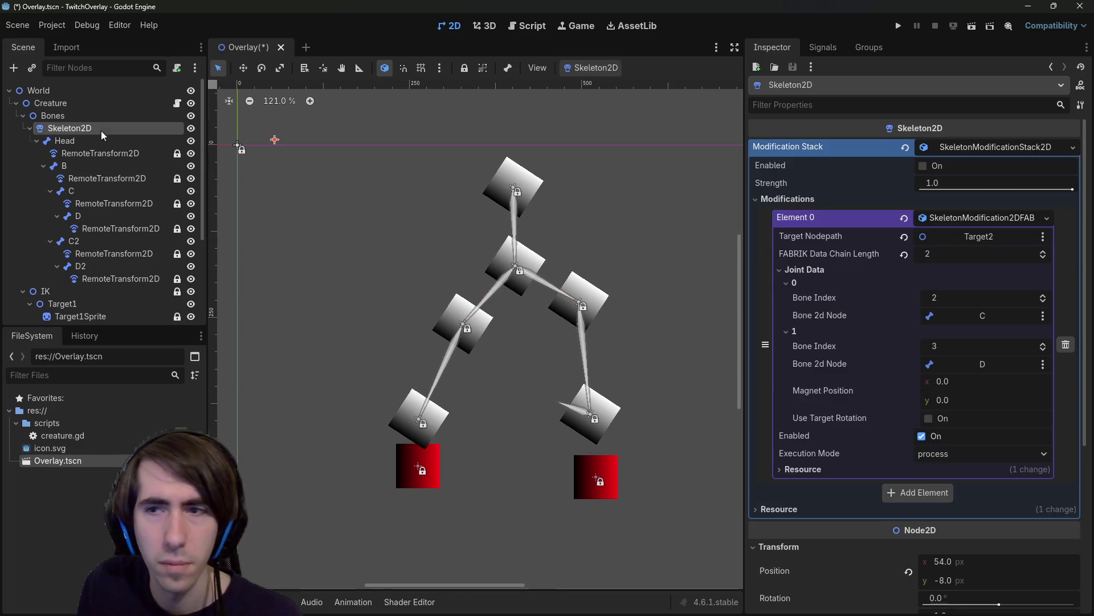
{"action": "left_click", "coordinate": [982, 316]}
{"action": "double_click", "coordinate": [532, 224]}
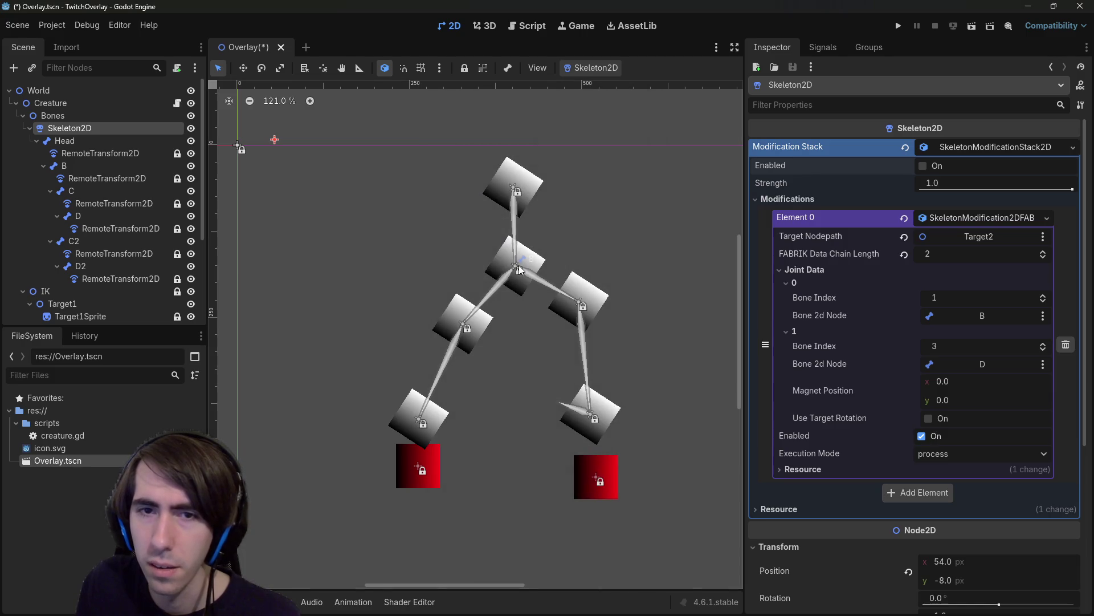
{"action": "left_click", "coordinate": [922, 166]}
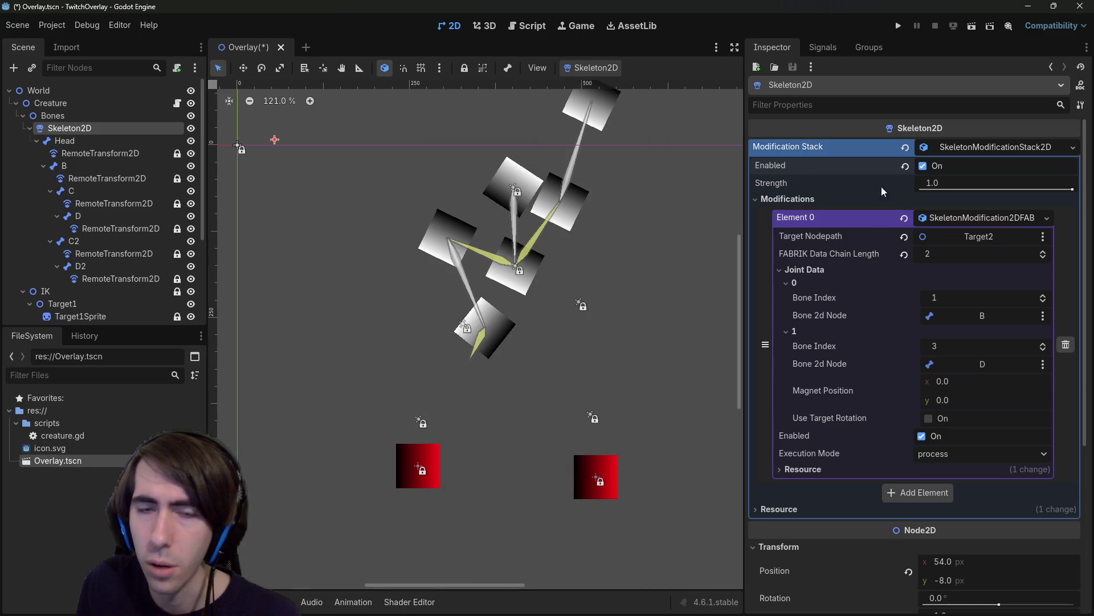
{"action": "mouse_move", "coordinate": [518, 269]}
{"action": "left_mouse_down"}
{"action": "mouse_move", "coordinate": [521, 286]}
{"action": "mouse_move", "coordinate": [494, 295]}
{"action": "mouse_move", "coordinate": [518, 286]}
{"action": "mouse_move", "coordinate": [495, 297]}
{"action": "mouse_move", "coordinate": [530, 255]}
{"action": "mouse_move", "coordinate": [532, 265]}
{"action": "left_mouse_up"}
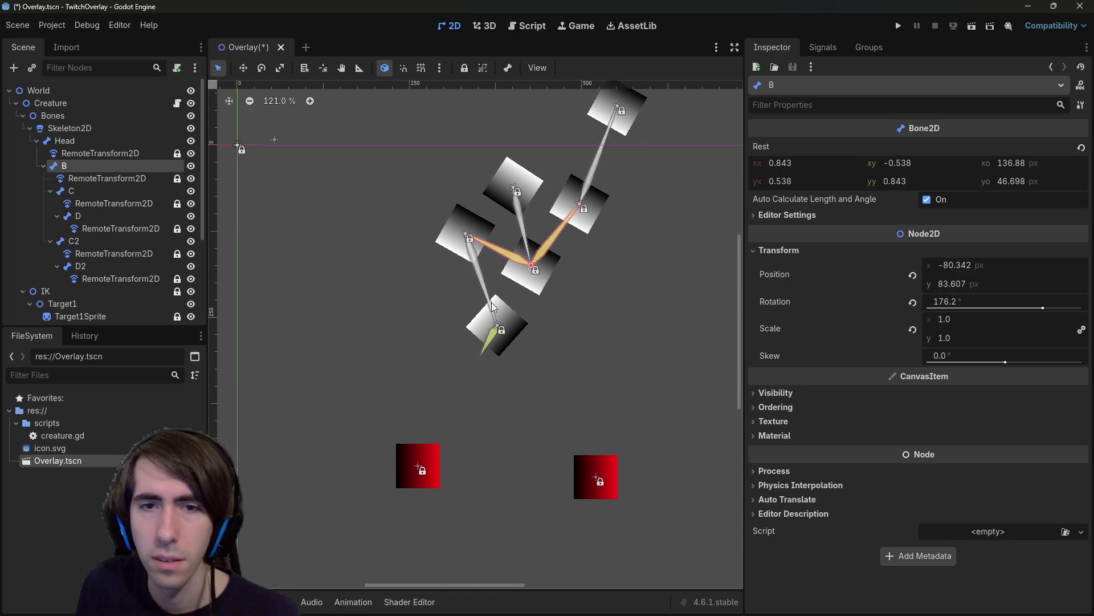
{"action": "left_click", "coordinate": [497, 329]}
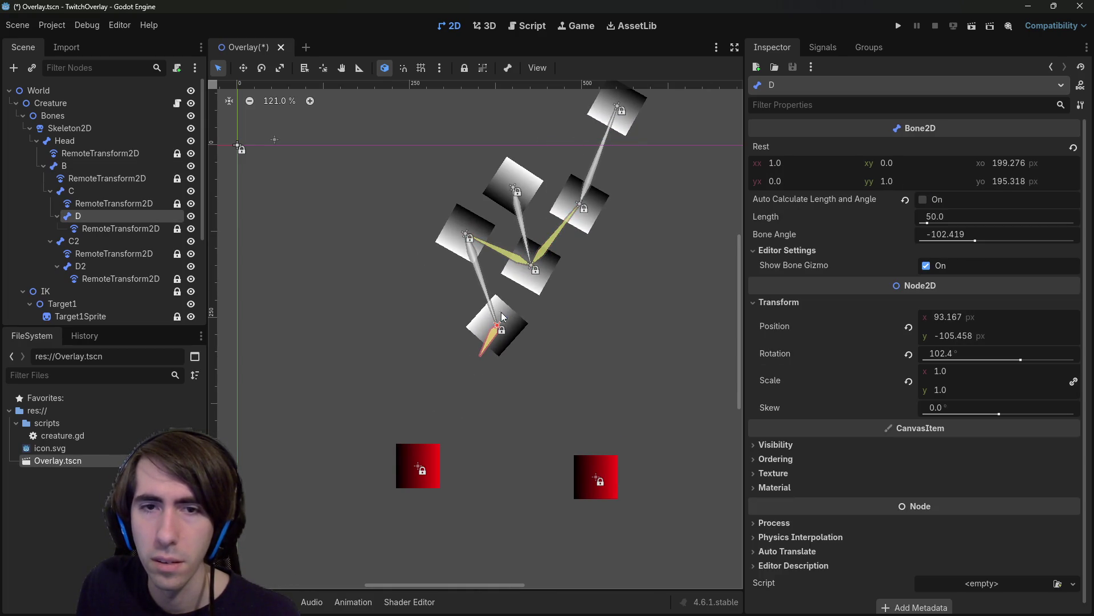
{"action": "left_click_drag", "start_coordinate": [467, 237], "coordinate": [460, 285]}
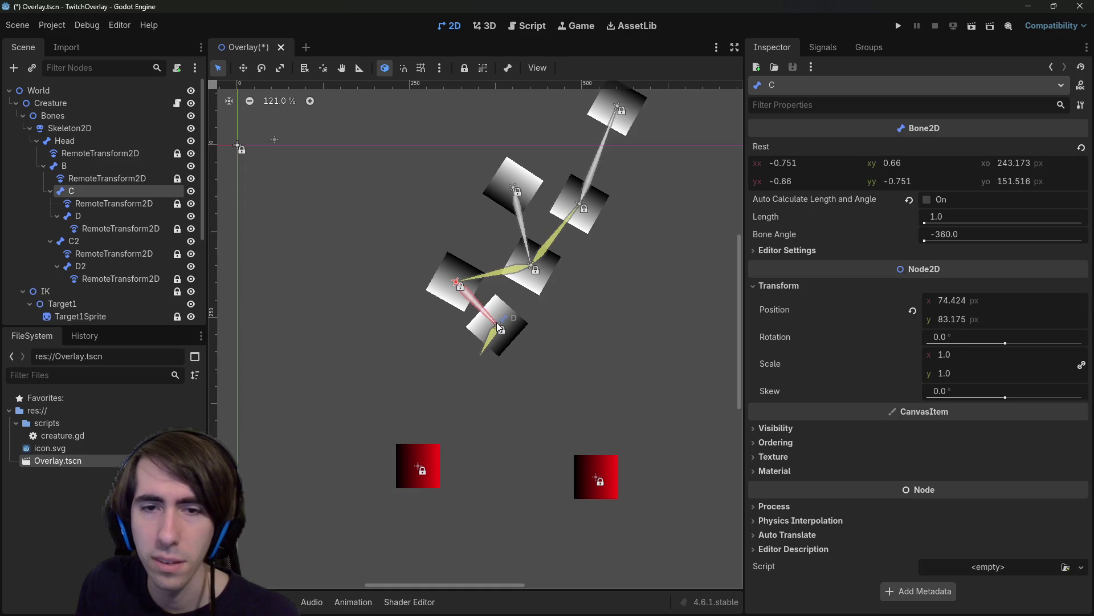
Step: Raise the Target2 and Target1 squares, lift bone B, inspect bone D, then reselect Skeleton2D
{"action": "mouse_move", "coordinate": [418, 478]}
{"action": "left_mouse_down"}
{"action": "mouse_move", "coordinate": [384, 326]}
{"action": "mouse_move", "coordinate": [408, 289]}
{"action": "mouse_move", "coordinate": [476, 364]}
{"action": "mouse_move", "coordinate": [525, 373]}
{"action": "mouse_move", "coordinate": [419, 422]}
{"action": "mouse_move", "coordinate": [416, 442]}
{"action": "left_mouse_up"}
{"action": "mouse_move", "coordinate": [612, 486]}
{"action": "left_mouse_down"}
{"action": "mouse_move", "coordinate": [650, 407]}
{"action": "mouse_move", "coordinate": [676, 262]}
{"action": "mouse_move", "coordinate": [605, 438]}
{"action": "left_mouse_up"}
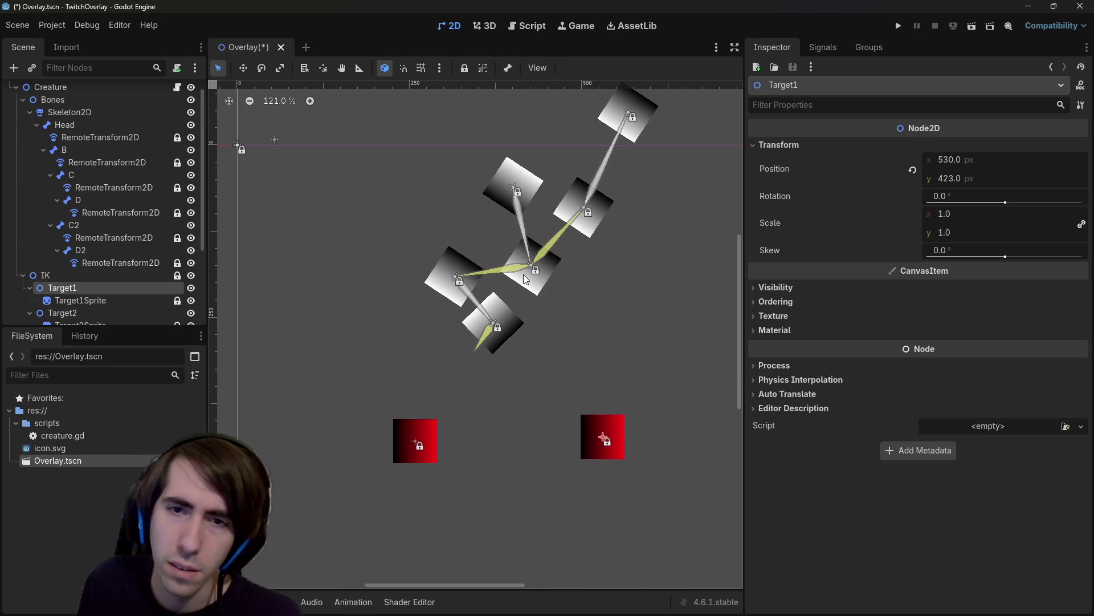
{"action": "left_click", "coordinate": [535, 267]}
{"action": "mouse_move", "coordinate": [533, 273]}
{"action": "left_mouse_down"}
{"action": "mouse_move", "coordinate": [529, 246]}
{"action": "mouse_move", "coordinate": [479, 240]}
{"action": "mouse_move", "coordinate": [365, 262]}
{"action": "mouse_move", "coordinate": [319, 342]}
{"action": "mouse_move", "coordinate": [373, 290]}
{"action": "mouse_move", "coordinate": [501, 268]}
{"action": "mouse_move", "coordinate": [556, 296]}
{"action": "mouse_move", "coordinate": [431, 246]}
{"action": "mouse_move", "coordinate": [317, 366]}
{"action": "mouse_move", "coordinate": [367, 305]}
{"action": "mouse_move", "coordinate": [452, 306]}
{"action": "mouse_move", "coordinate": [508, 288]}
{"action": "left_mouse_up"}
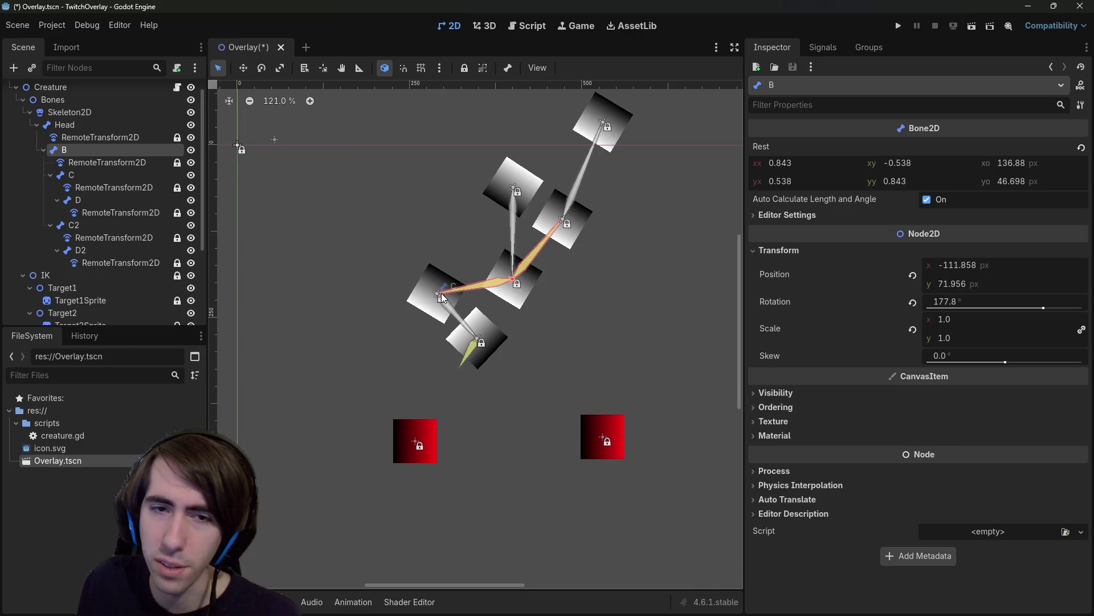
{"action": "left_click", "coordinate": [479, 347]}
{"action": "left_click", "coordinate": [477, 342]}
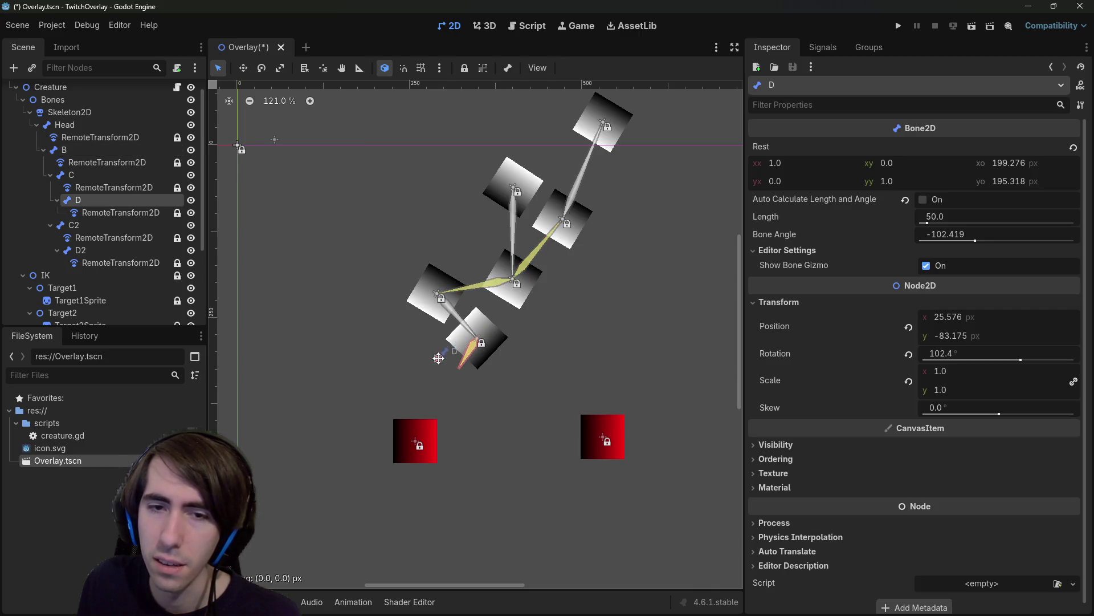
{"action": "left_click", "coordinate": [96, 113]}
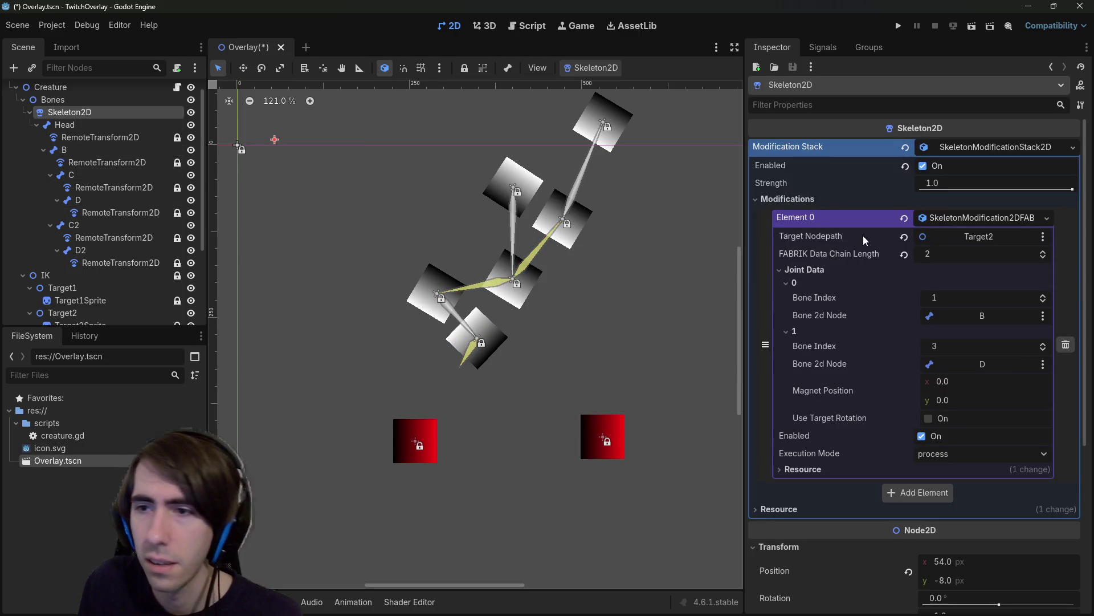
Step: Set joint 0 to bone C and review both joints' bones, keeping joint 1 on D
{"action": "left_click", "coordinate": [972, 318]}
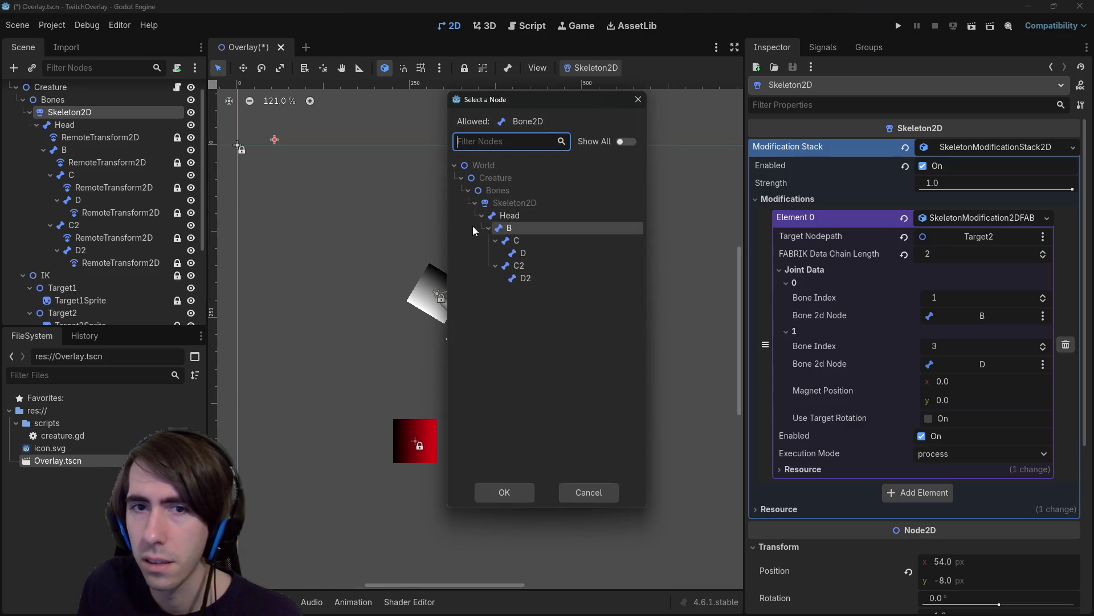
{"action": "double_click", "coordinate": [515, 240]}
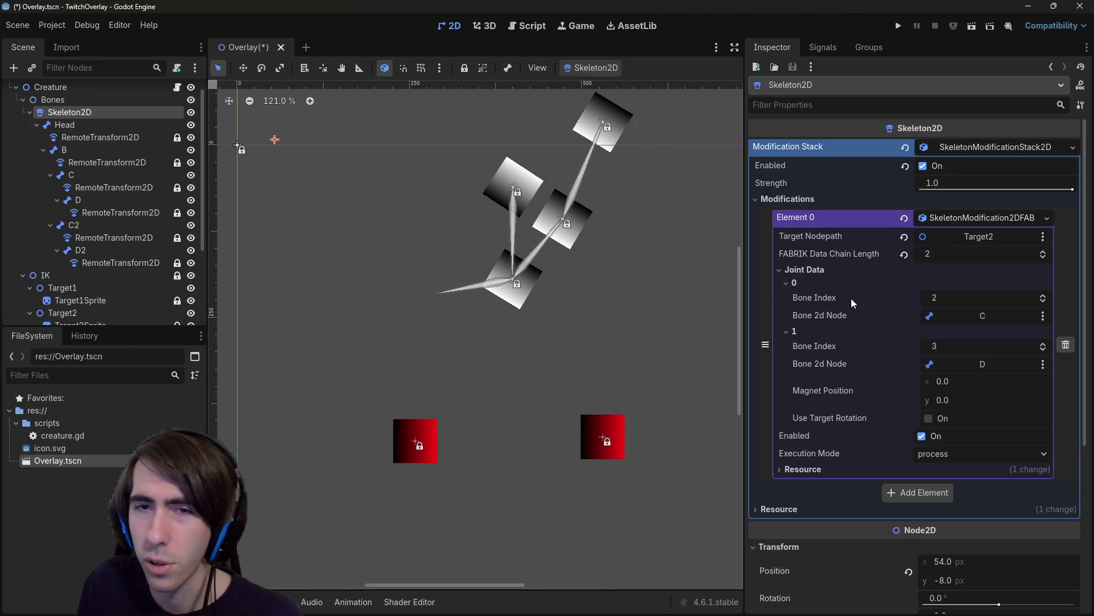
{"action": "scroll", "coordinate": [606, 302], "scroll_direction": "up", "scroll_amount": 3}
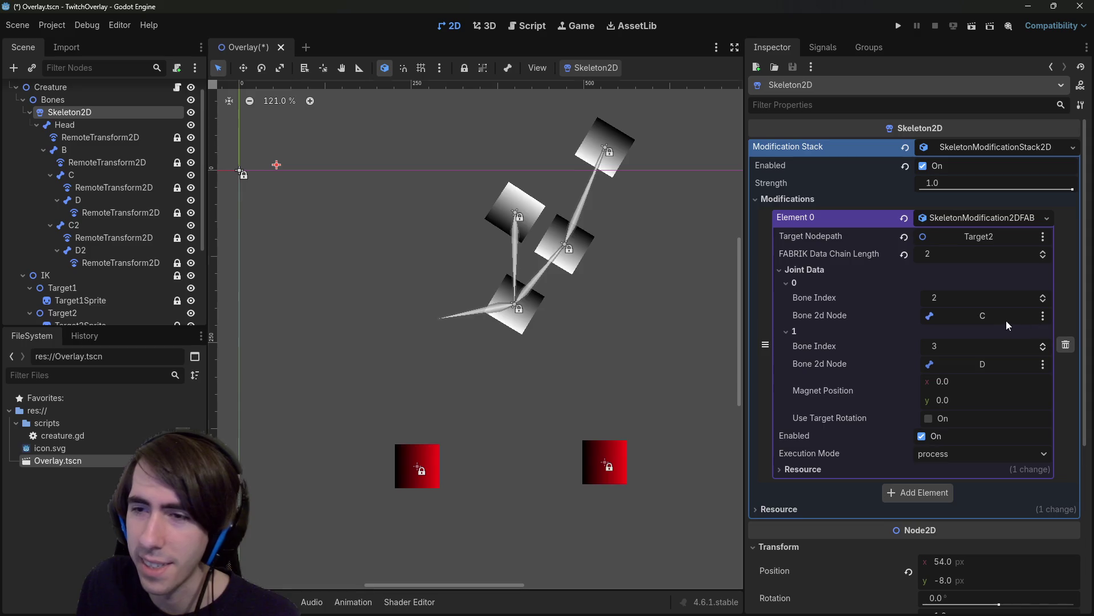
{"action": "left_click", "coordinate": [1006, 321]}
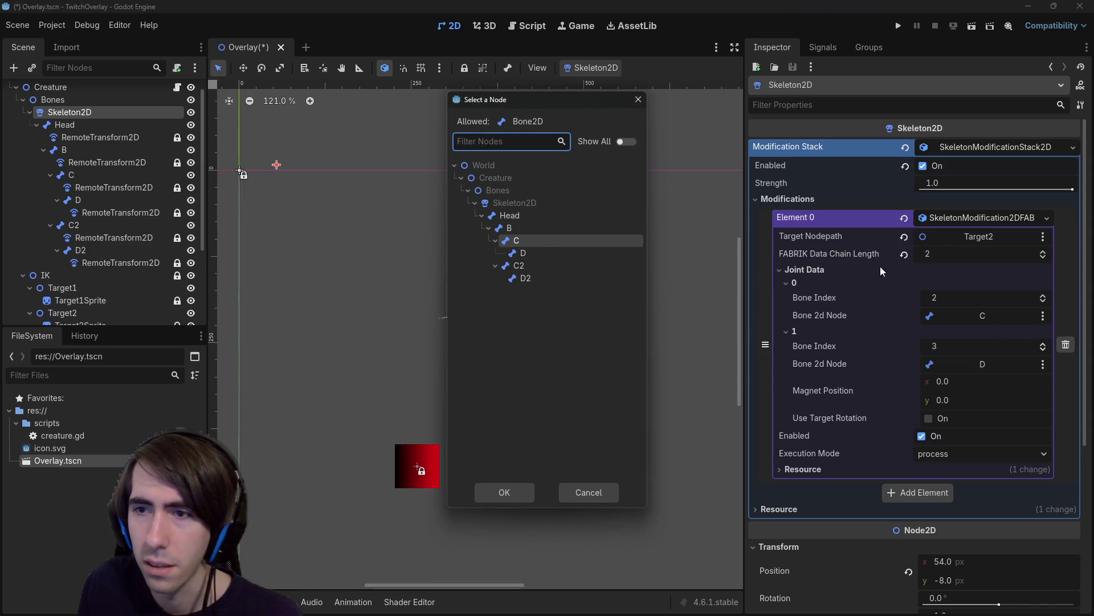
{"action": "left_click", "coordinate": [639, 100]}
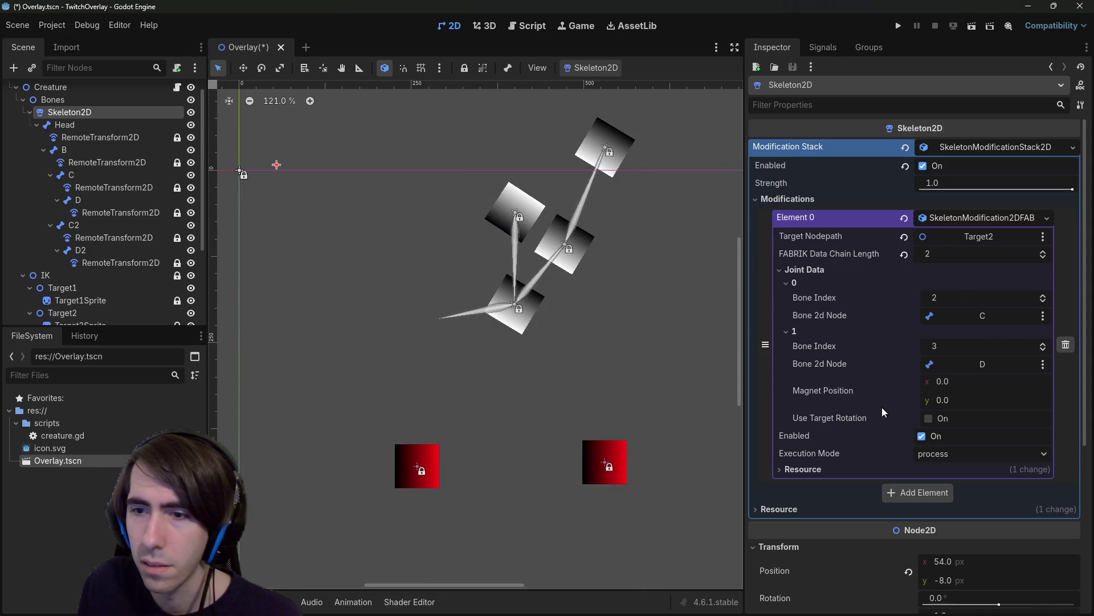
{"action": "left_click", "coordinate": [993, 364]}
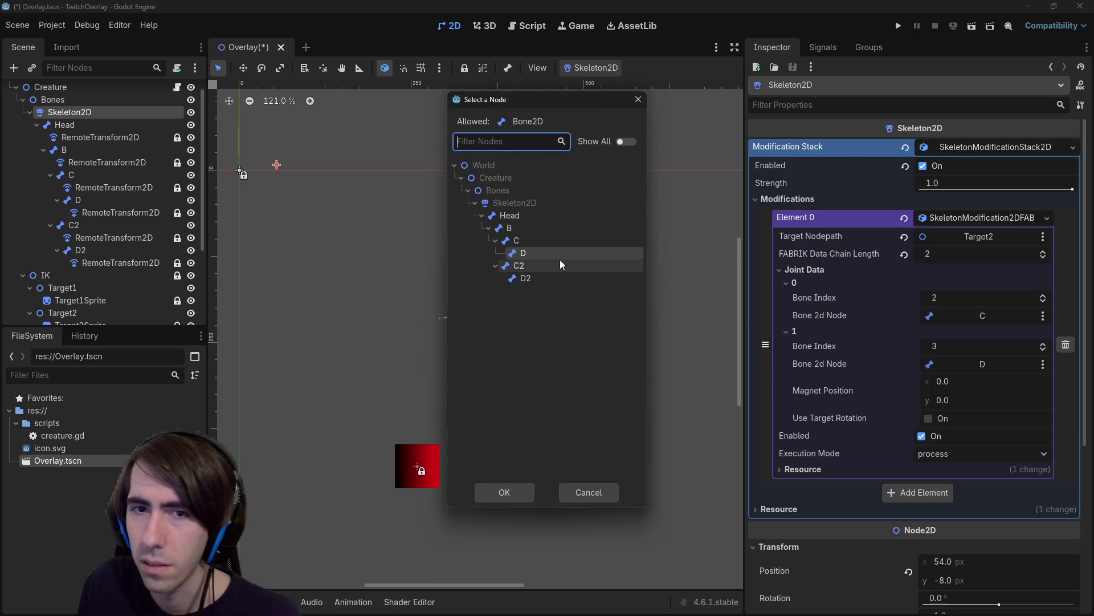
{"action": "double_click", "coordinate": [546, 260]}
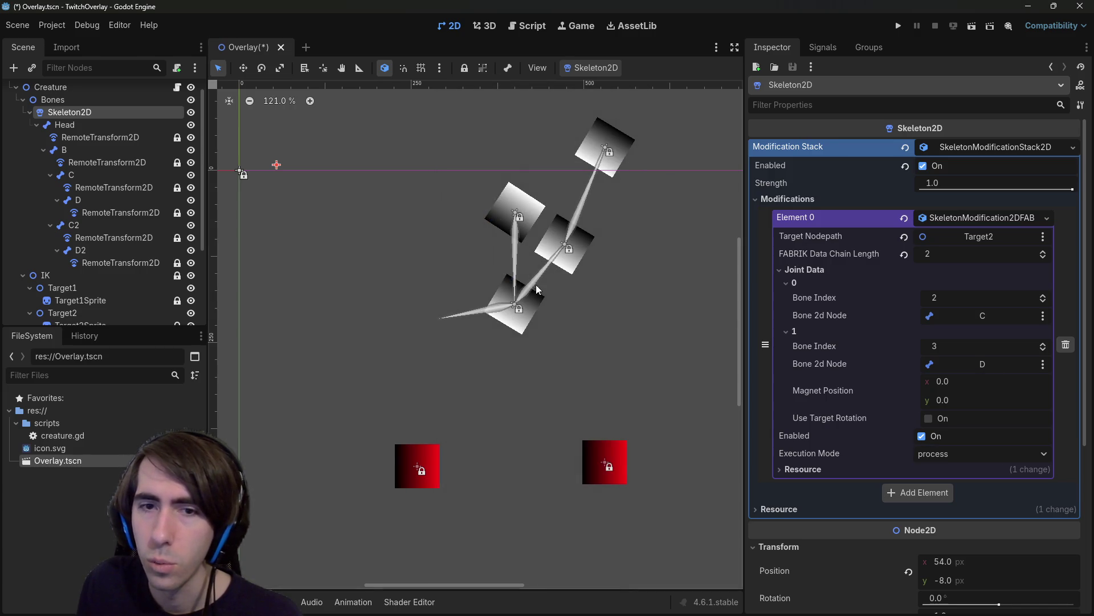
{"action": "left_click", "coordinate": [982, 367]}
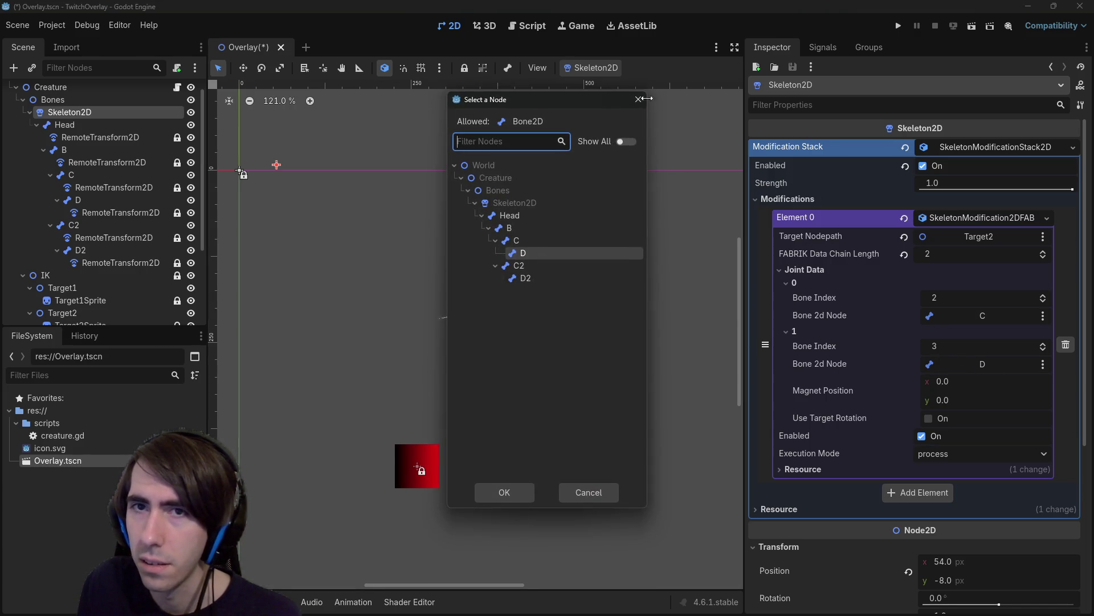
{"action": "left_click", "coordinate": [638, 99]}
Step: Reduce the FABRIK chain length to 1 and test by moving bone B and the right target
{"action": "left_click", "coordinate": [952, 251]}
{"action": "type", "text": "1"}
{"action": "key", "text": "Return"}
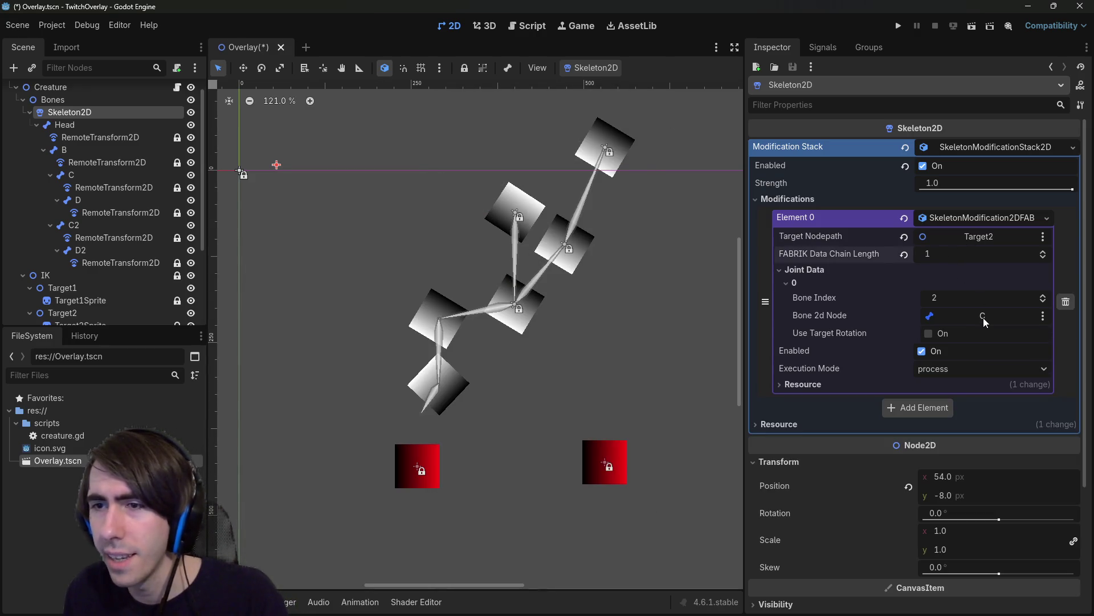
{"action": "left_click", "coordinate": [984, 322]}
{"action": "left_click", "coordinate": [639, 100]}
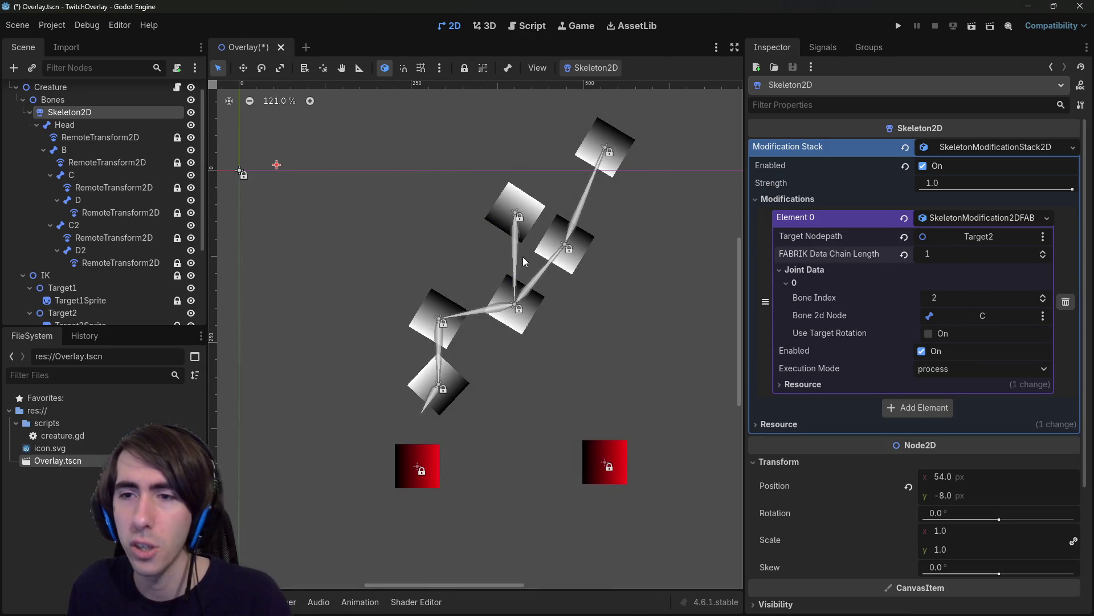
{"action": "left_click_drag", "start_coordinate": [518, 306], "coordinate": [497, 323]}
{"action": "mouse_move", "coordinate": [419, 472]}
{"action": "left_mouse_down"}
{"action": "mouse_move", "coordinate": [386, 435]}
{"action": "mouse_move", "coordinate": [415, 463]}
{"action": "left_mouse_up"}
{"action": "left_click_drag", "start_coordinate": [511, 330], "coordinate": [506, 311]}
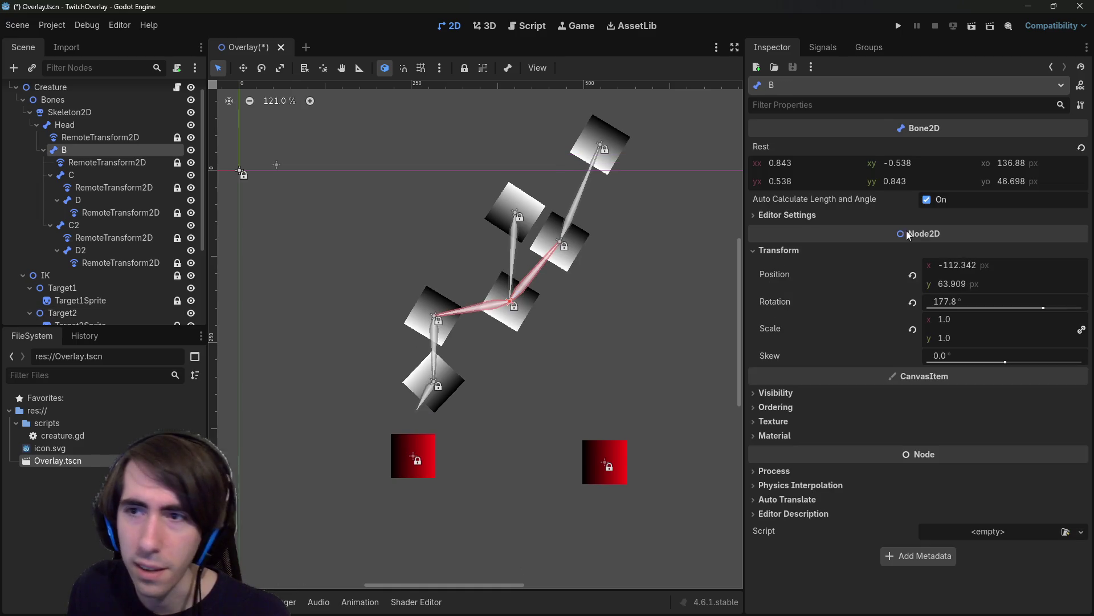
{"action": "left_click", "coordinate": [143, 116]}
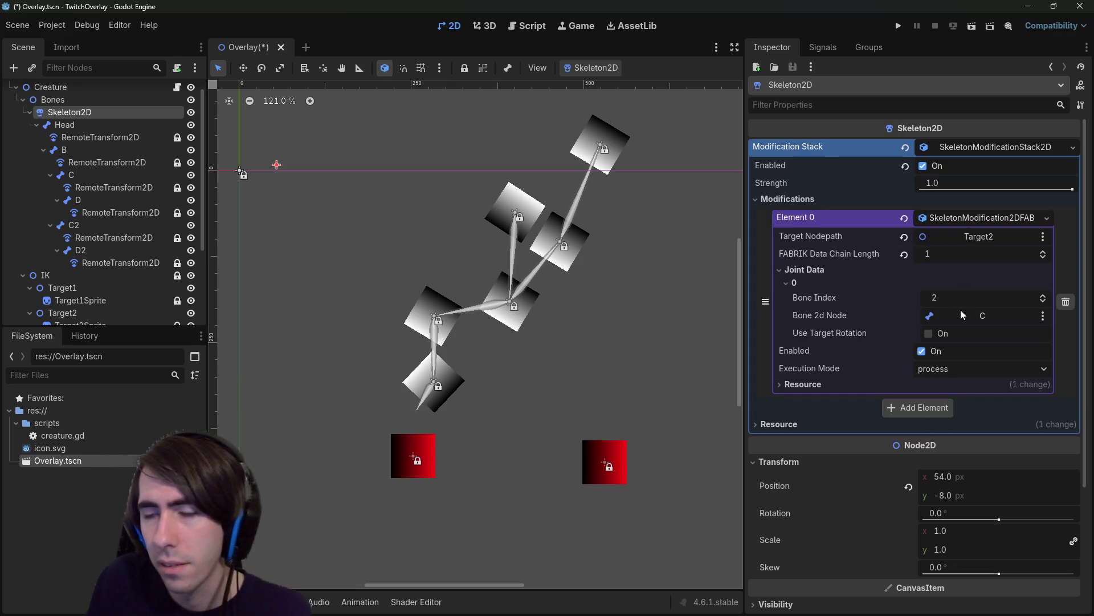
Step: Try bone D on the joint, then switch joint 0 back to bone C and retest bone B
{"action": "left_click", "coordinate": [974, 317]}
{"action": "double_click", "coordinate": [552, 254]}
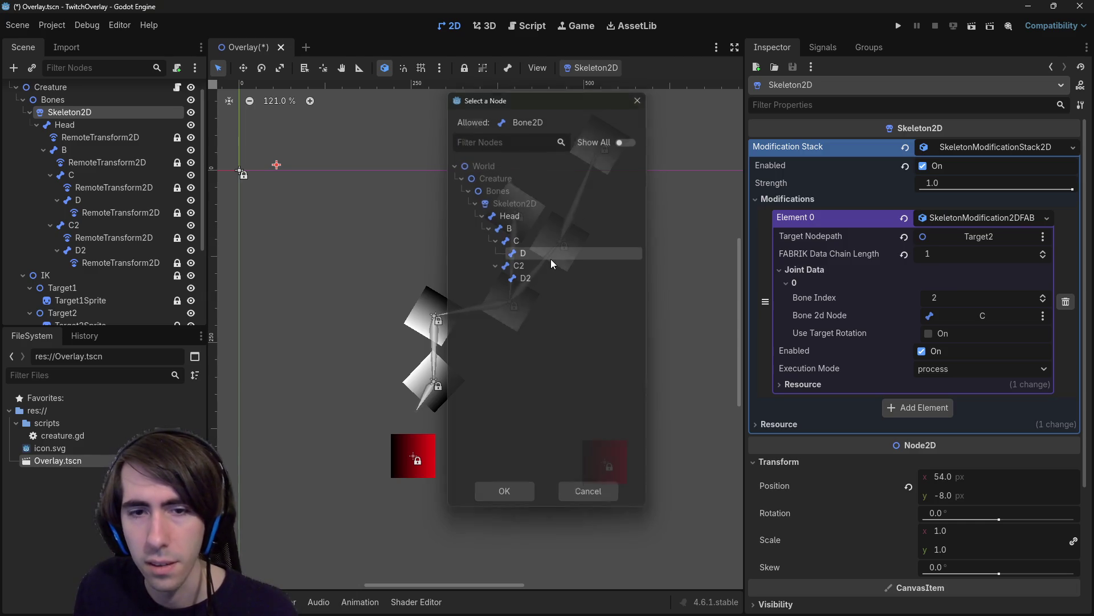
{"action": "left_click", "coordinate": [513, 305]}
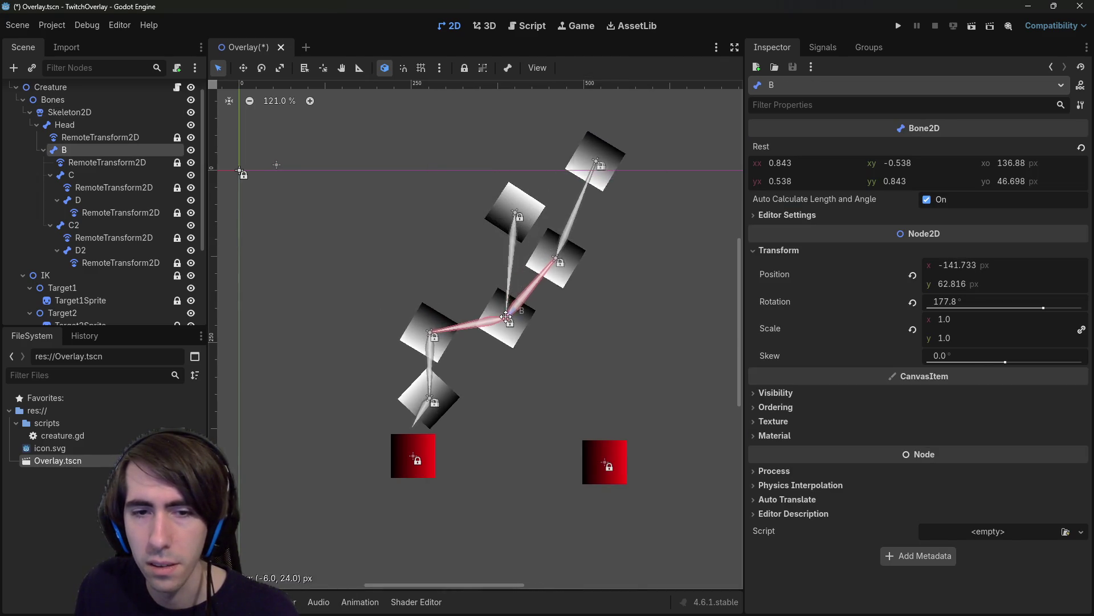
{"action": "left_click", "coordinate": [91, 113]}
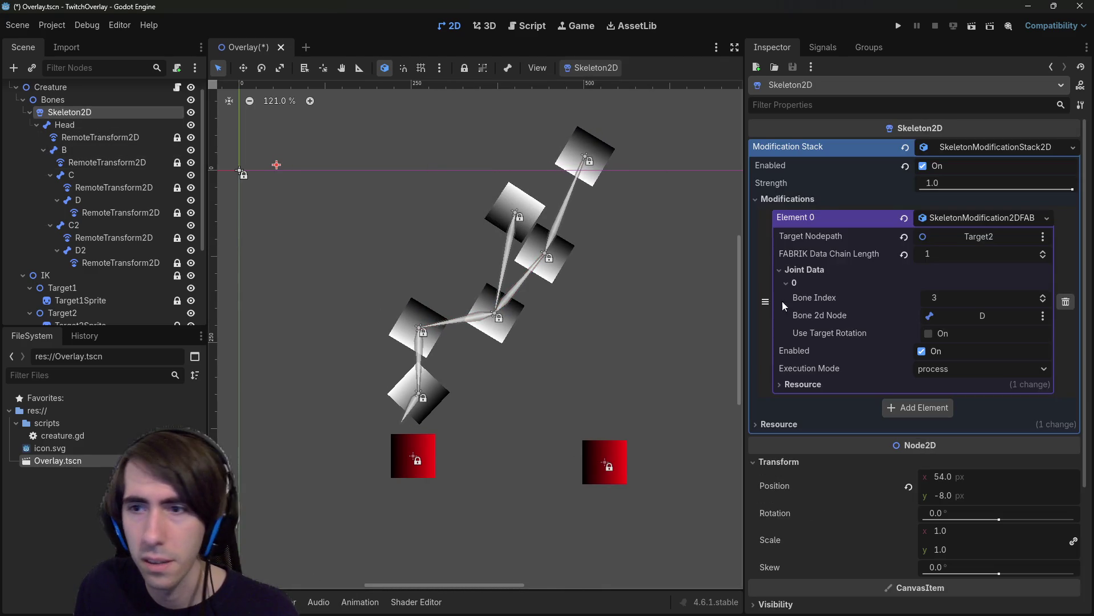
{"action": "left_click", "coordinate": [1011, 315]}
{"action": "double_click", "coordinate": [543, 241]}
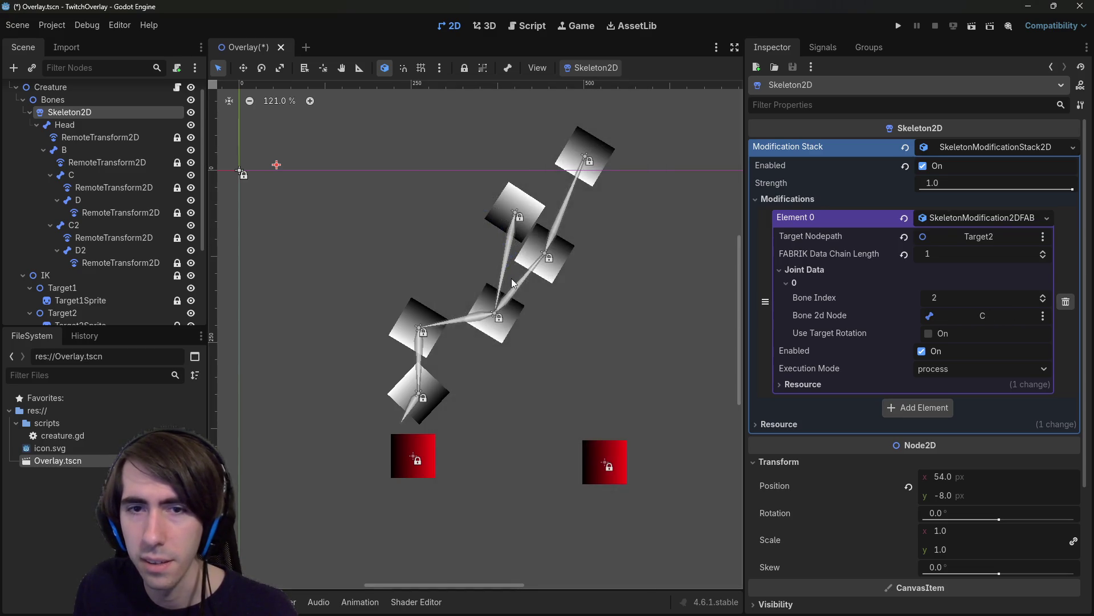
{"action": "left_click_drag", "start_coordinate": [493, 314], "coordinate": [495, 314]}
{"action": "left_click", "coordinate": [112, 114]}
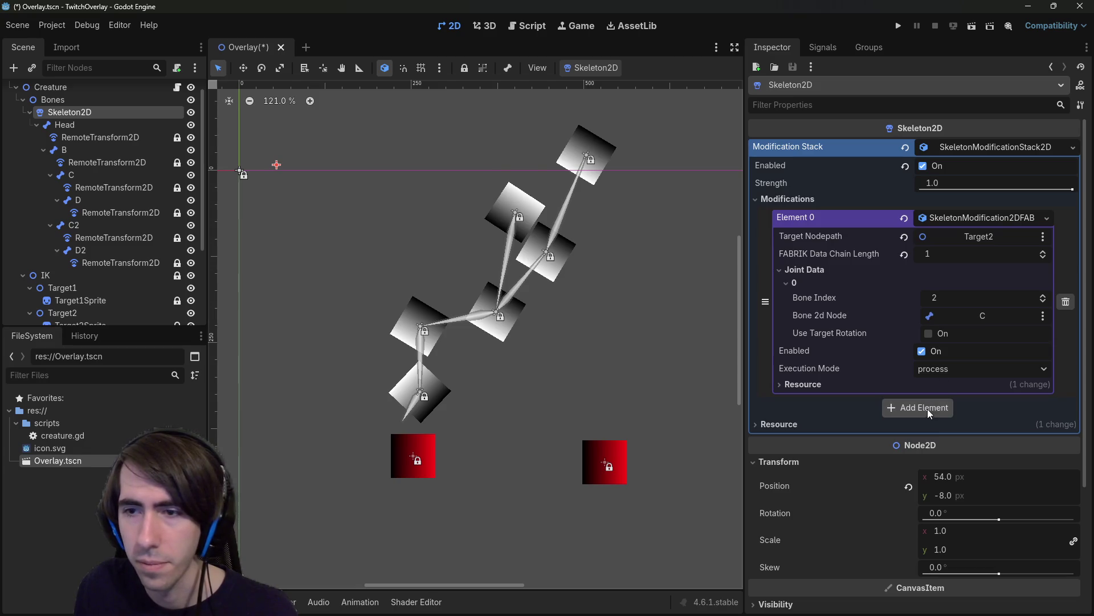
{"action": "left_click", "coordinate": [959, 257]}
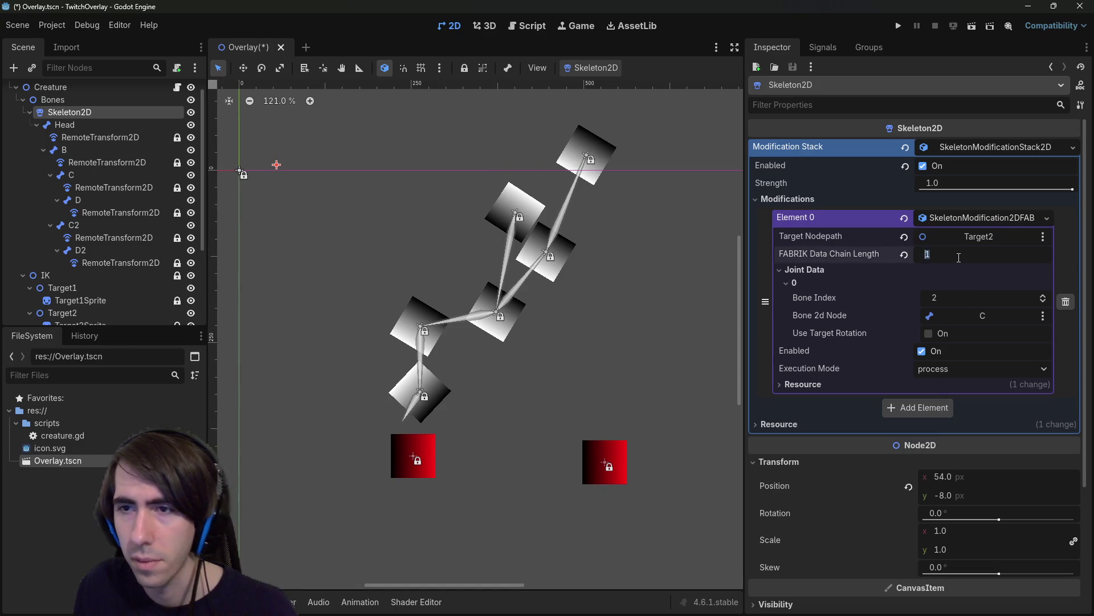
{"action": "type", "text": "2"}
Step: Set chain length 2 with joints 0 and 1 on bone B, then drag bone B to test
{"action": "key", "text": "Return"}
{"action": "left_click", "coordinate": [977, 364]}
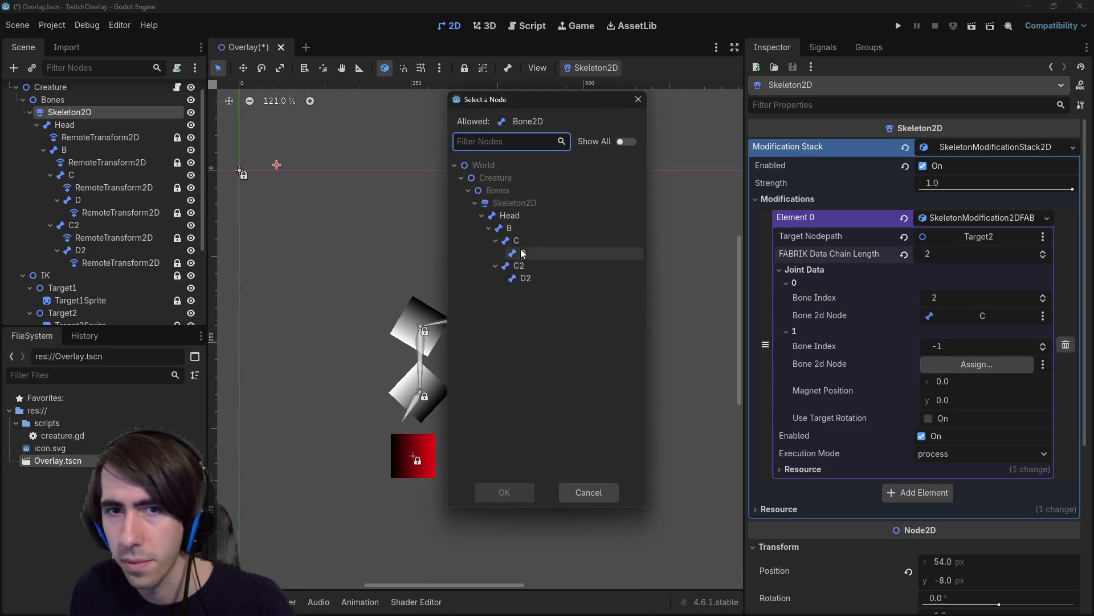
{"action": "double_click", "coordinate": [534, 252]}
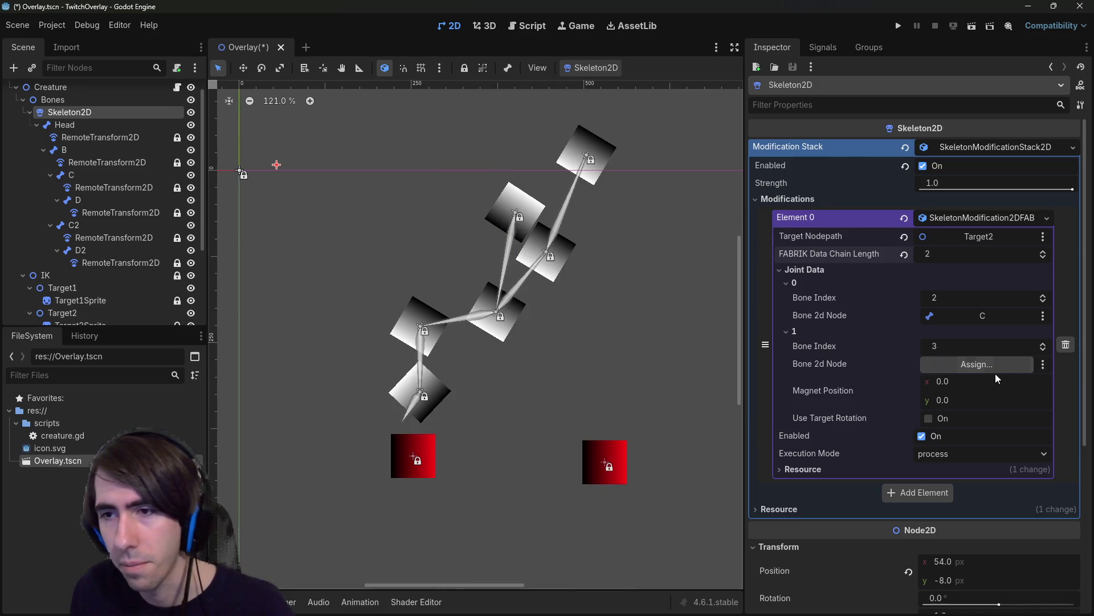
{"action": "left_click", "coordinate": [991, 366]}
{"action": "double_click", "coordinate": [535, 230]}
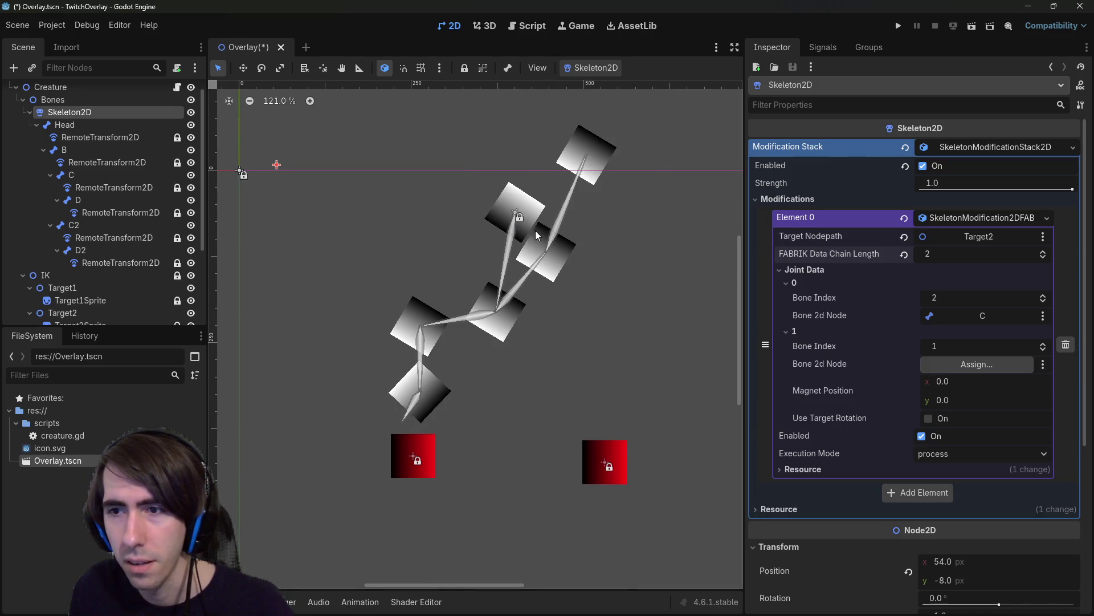
{"action": "left_click", "coordinate": [982, 317]}
{"action": "double_click", "coordinate": [534, 231]}
{"action": "mouse_move", "coordinate": [497, 310]}
{"action": "left_mouse_down"}
{"action": "mouse_move", "coordinate": [407, 271]}
{"action": "mouse_move", "coordinate": [518, 301]}
{"action": "left_mouse_up"}
Step: Revert the chain length to 1, save, and drag bone B to check the solve
{"action": "left_click", "coordinate": [69, 112]}
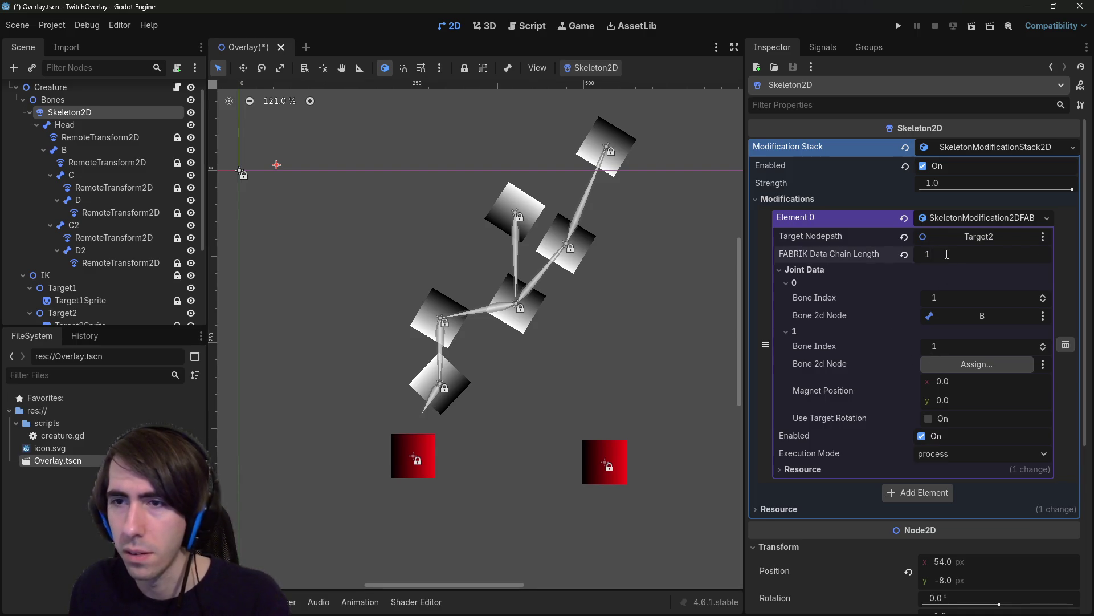
{"action": "key", "text": "Return"}
{"action": "key", "text": "ctrl+s"}
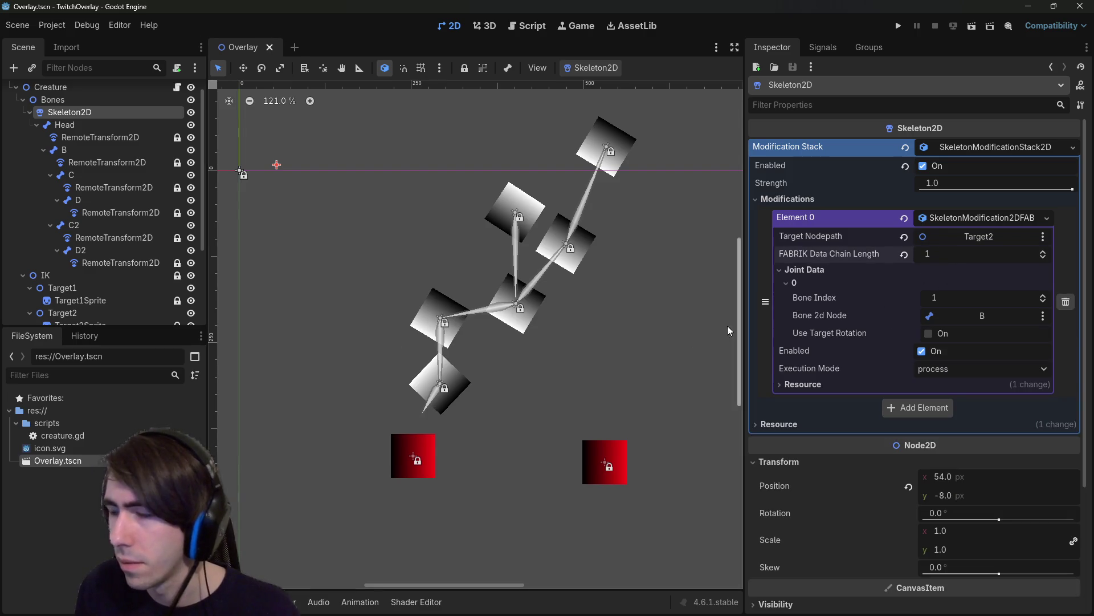
{"action": "left_click_drag", "start_coordinate": [520, 308], "coordinate": [487, 296]}
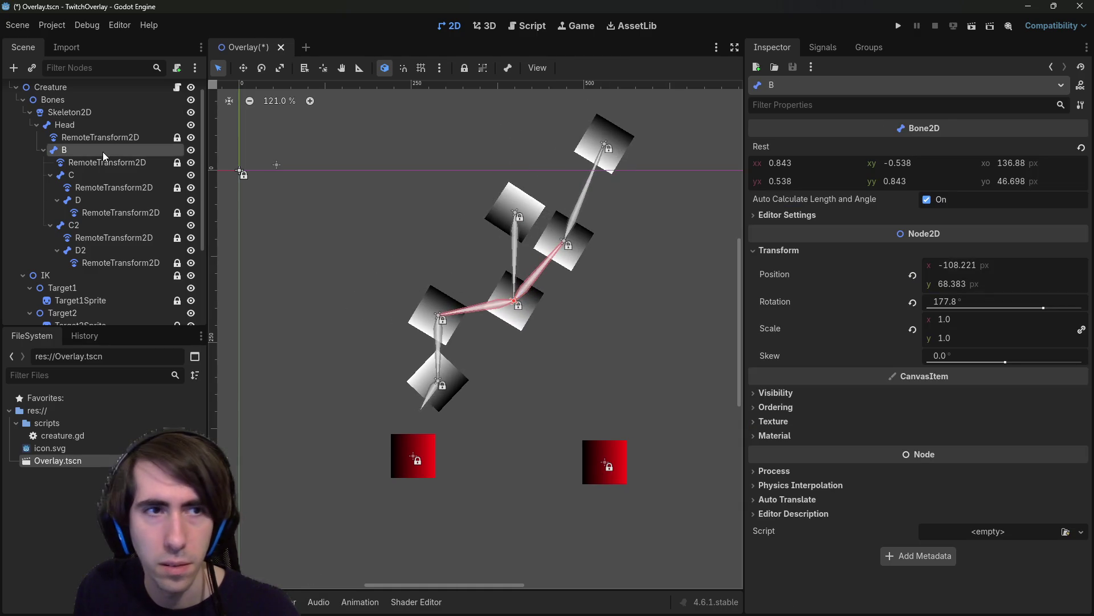
Step: Assign bone D to joint 0, test by moving bone B, and save Overlay.tscn
{"action": "left_click", "coordinate": [80, 113]}
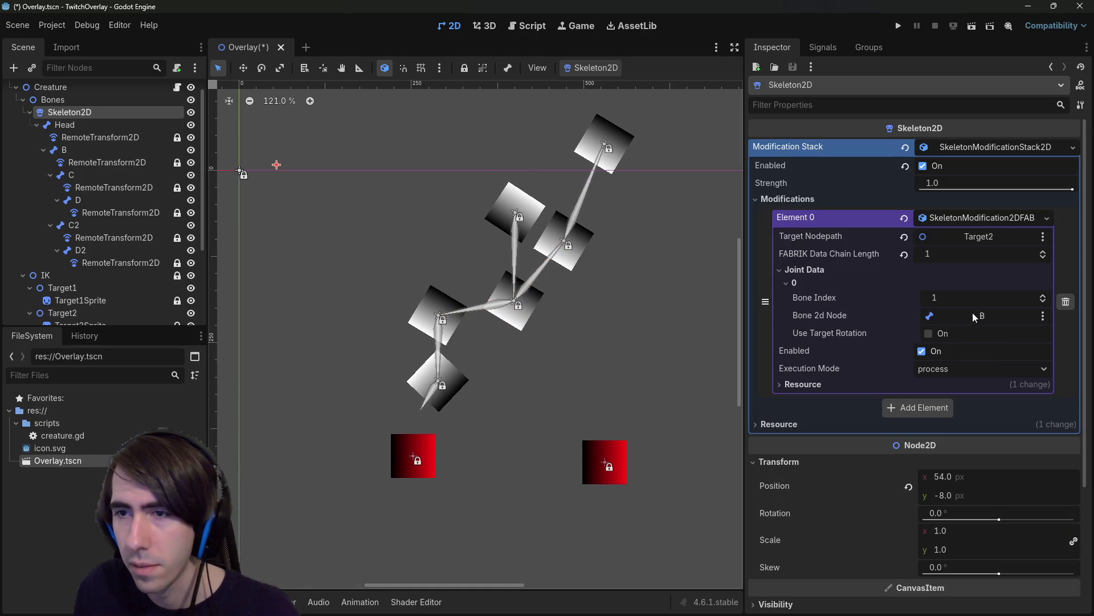
{"action": "left_click", "coordinate": [975, 317]}
{"action": "double_click", "coordinate": [523, 252]}
{"action": "left_click", "coordinate": [523, 309]}
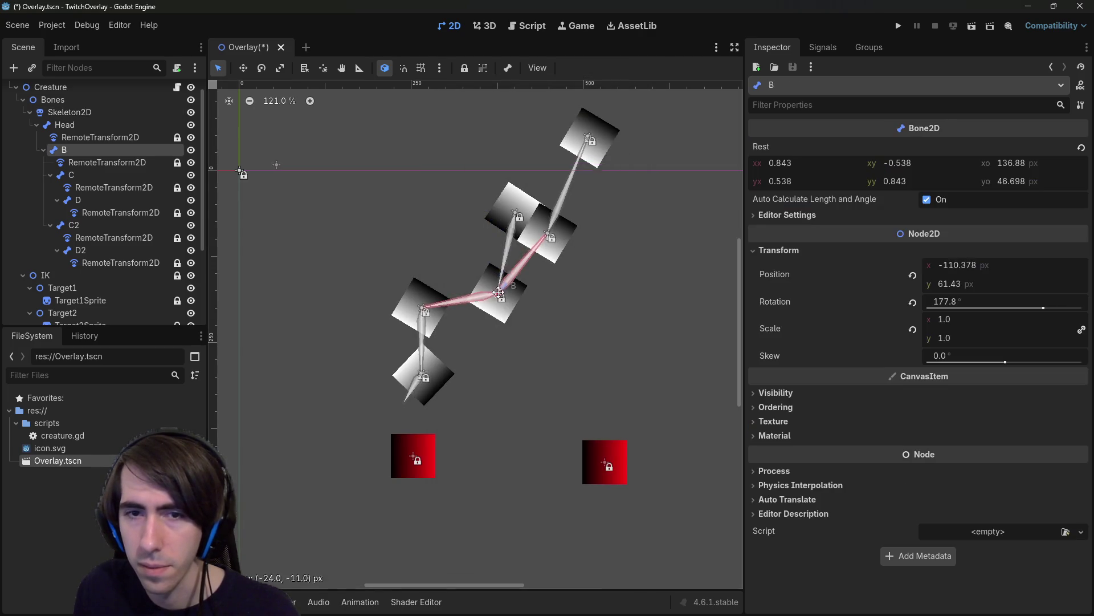
{"action": "key", "text": "ctrl+s"}
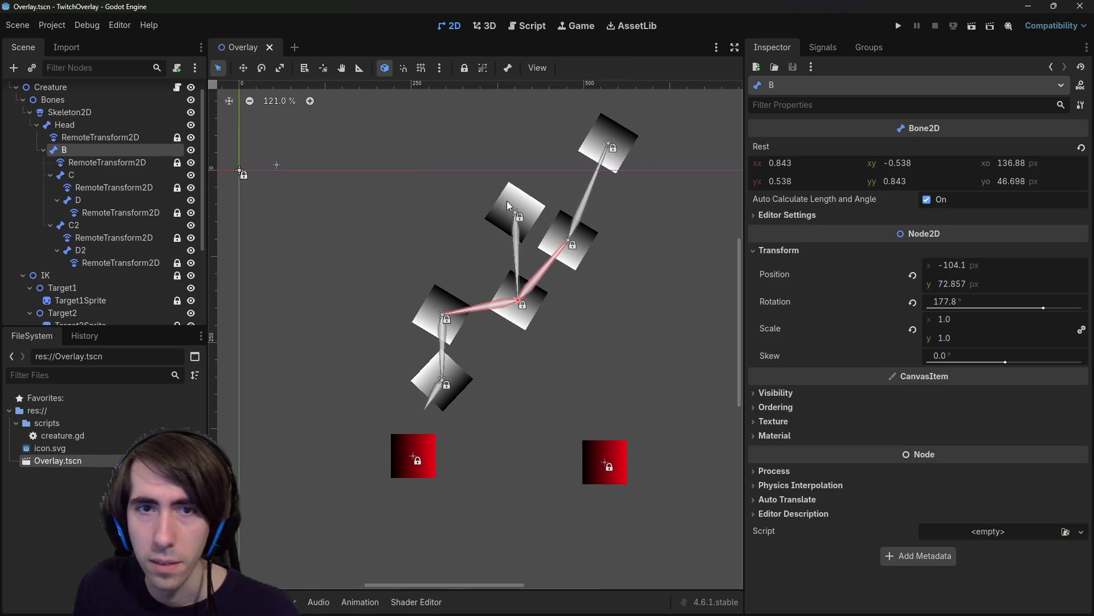
{"action": "mouse_move", "coordinate": [523, 297]}
{"action": "left_mouse_down"}
{"action": "mouse_move", "coordinate": [514, 342]}
{"action": "mouse_move", "coordinate": [512, 311]}
{"action": "left_mouse_up"}
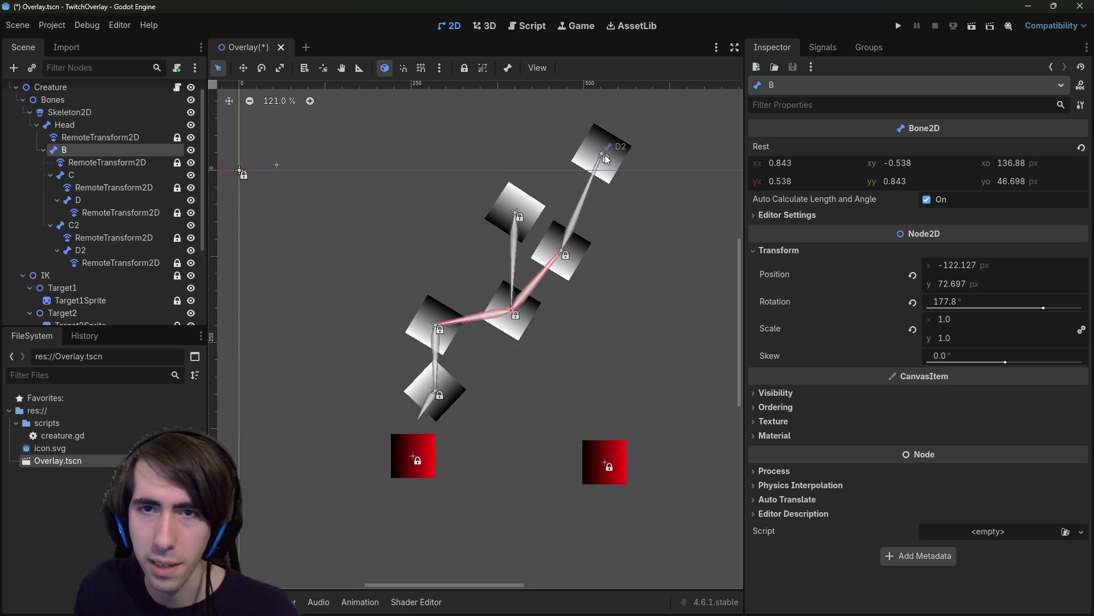
{"action": "left_click", "coordinate": [69, 112]}
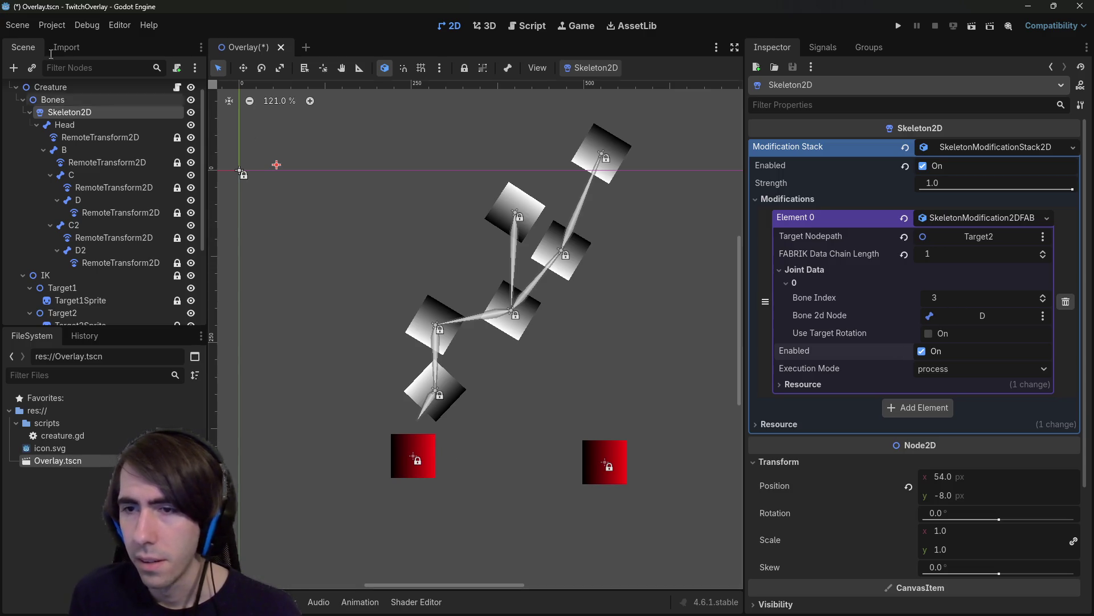
{"action": "key", "text": "ctrl+s"}
{"action": "left_click", "coordinate": [52, 25]}
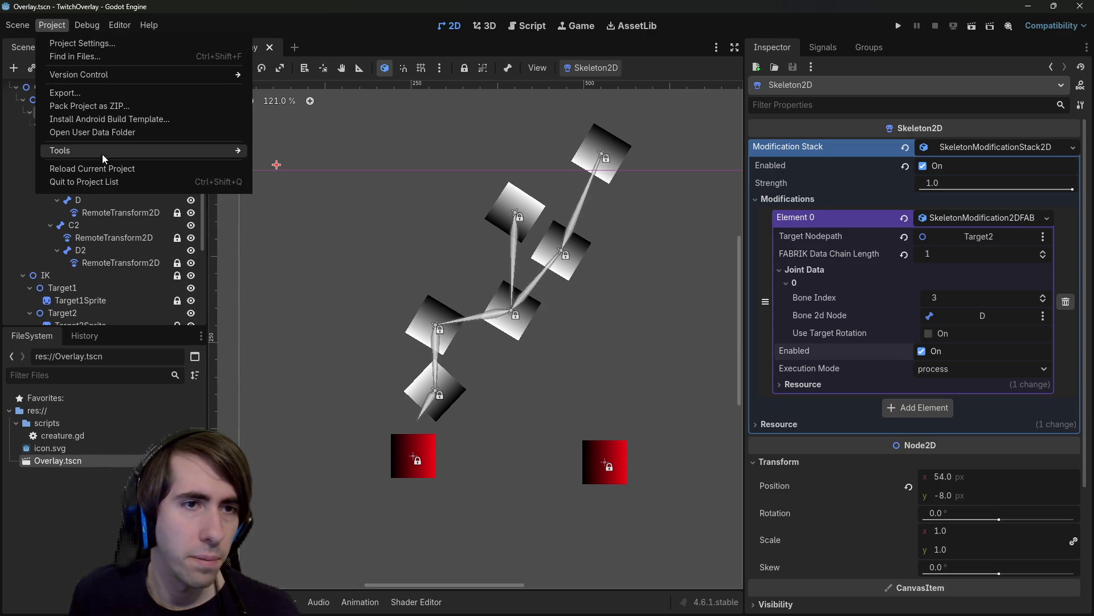
Step: Reload the project and set the FABRIK chain length to 2, expanding both joints' settings
{"action": "left_click", "coordinate": [111, 165]}
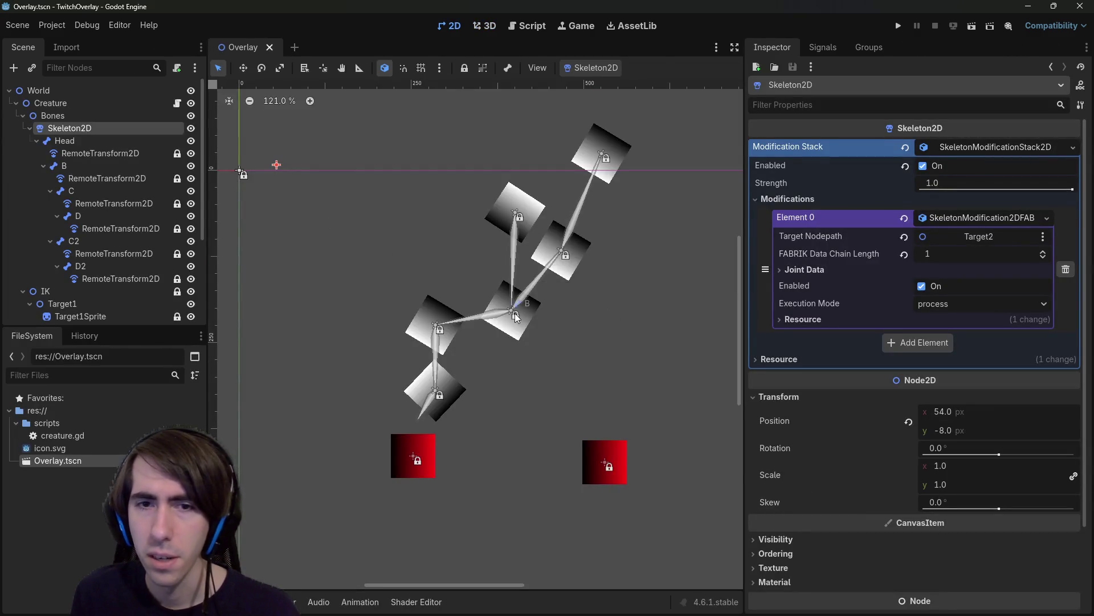
{"action": "mouse_move", "coordinate": [516, 318]}
{"action": "left_mouse_down"}
{"action": "mouse_move", "coordinate": [520, 267]}
{"action": "mouse_move", "coordinate": [522, 310]}
{"action": "left_mouse_up"}
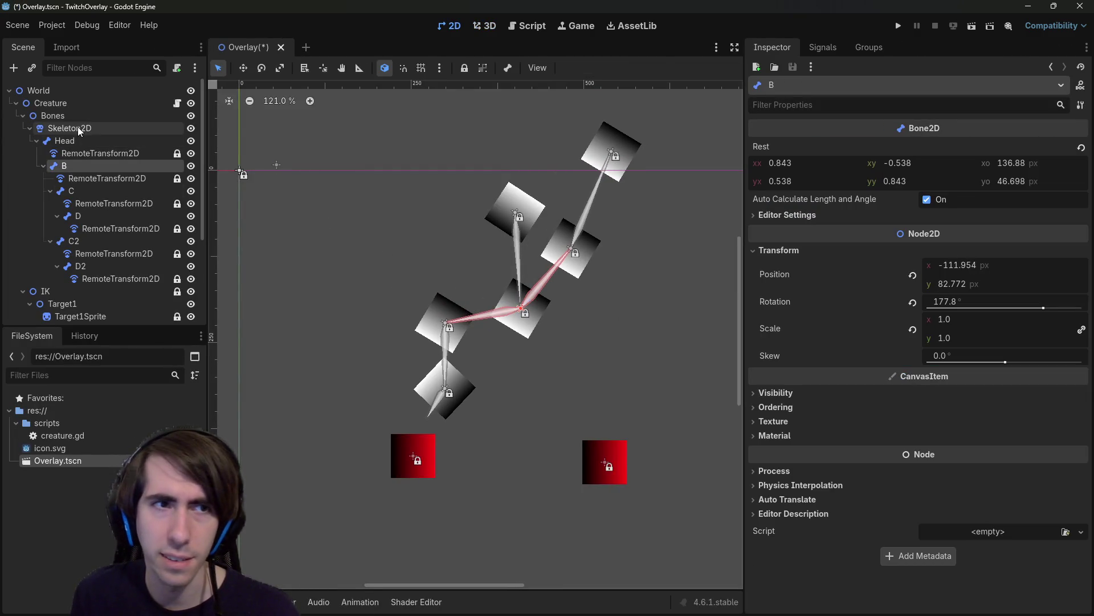
{"action": "left_click", "coordinate": [78, 130]}
{"action": "left_click", "coordinate": [964, 254]}
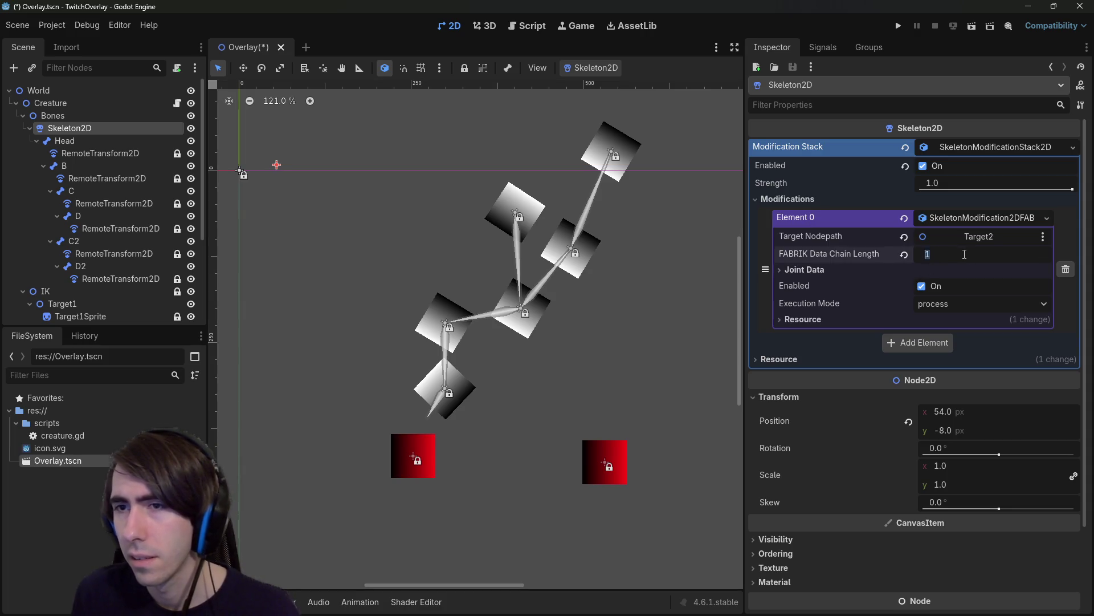
{"action": "left_click", "coordinate": [830, 272]}
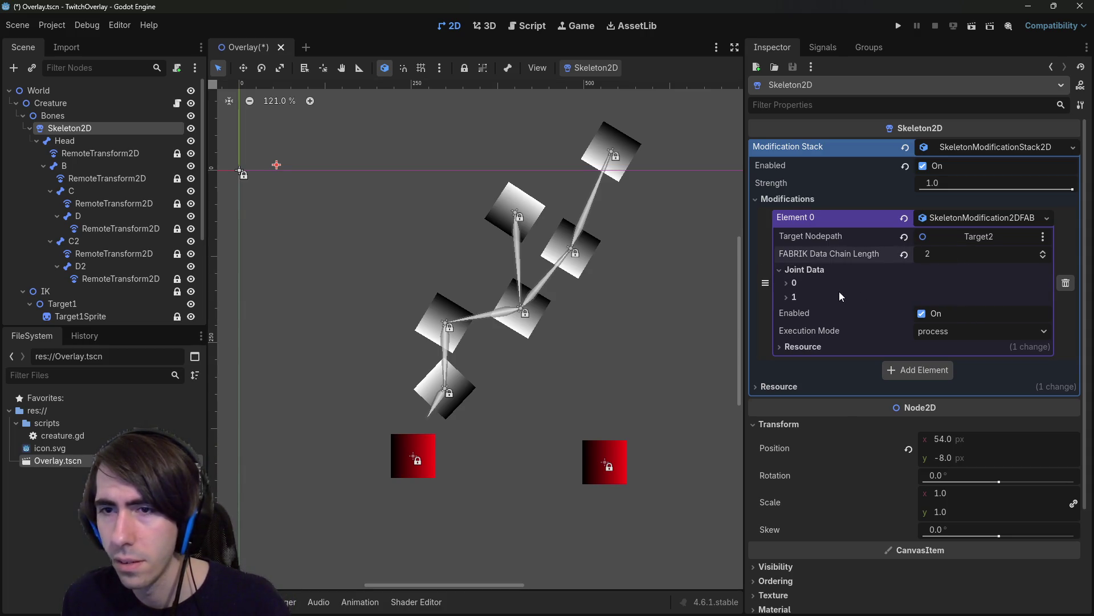
{"action": "left_click", "coordinate": [821, 283]}
{"action": "left_click", "coordinate": [792, 336]}
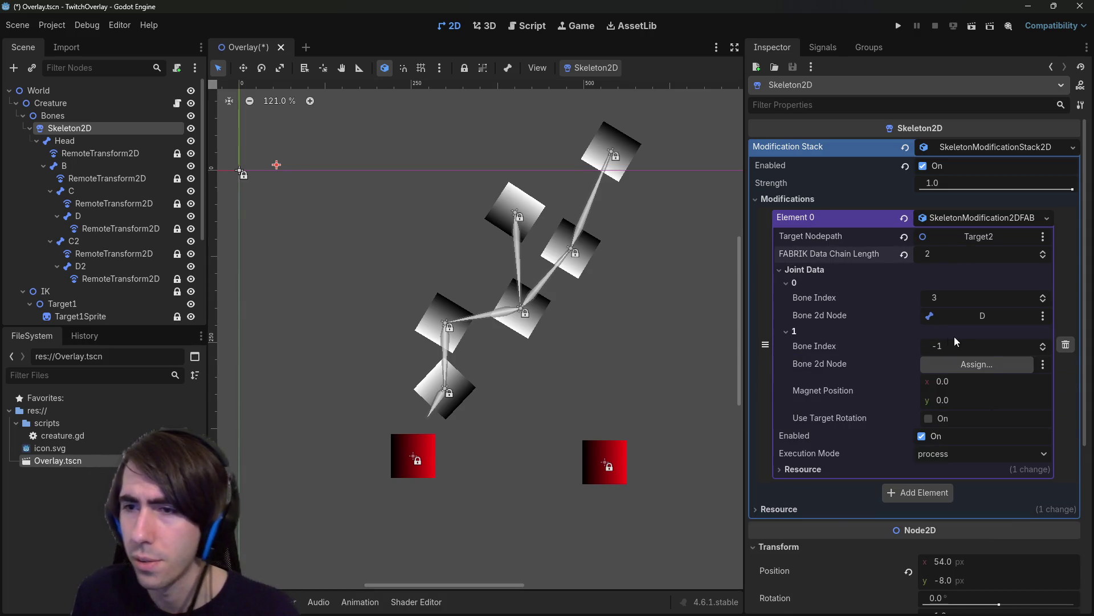
Step: Assign bone B to FABRIK joint 0 and bone D to joint 1
{"action": "left_click", "coordinate": [998, 315]}
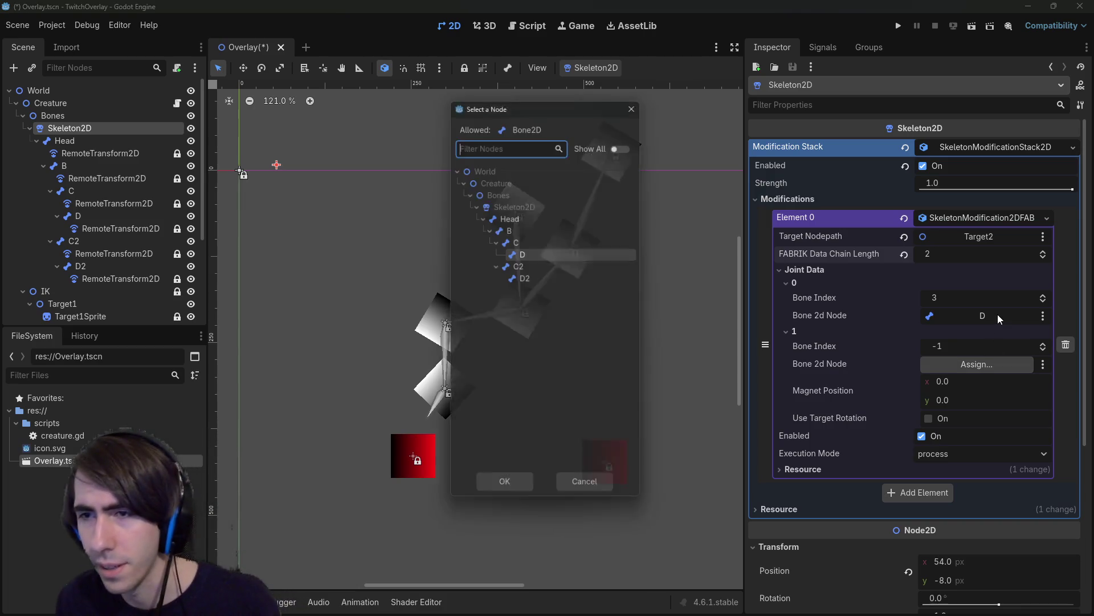
{"action": "double_click", "coordinate": [548, 241]}
{"action": "left_click", "coordinate": [963, 315]}
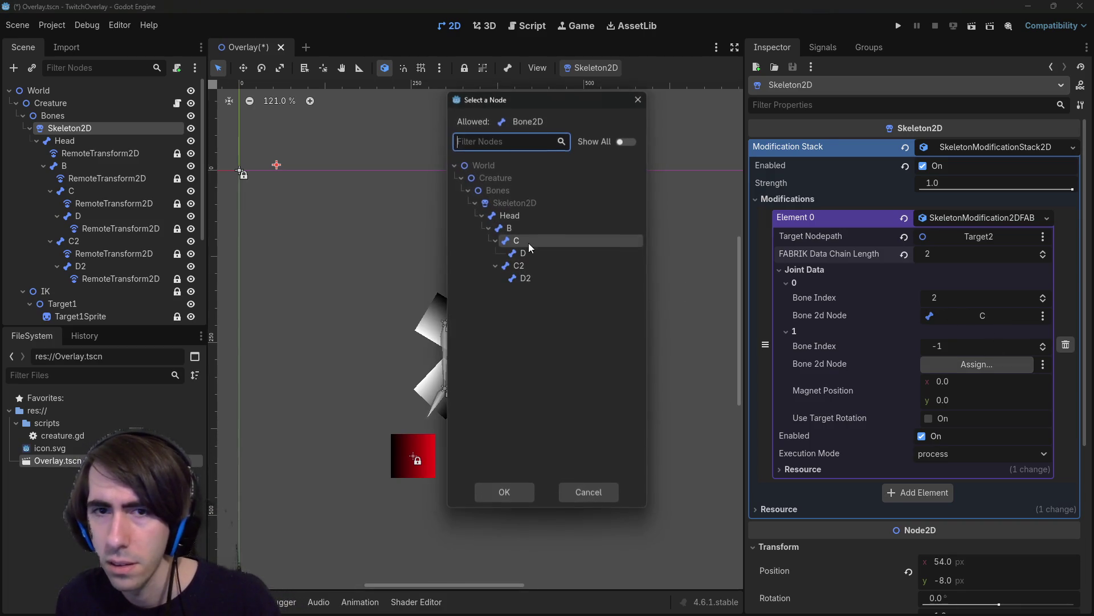
{"action": "double_click", "coordinate": [533, 254]}
{"action": "left_click", "coordinate": [989, 364]}
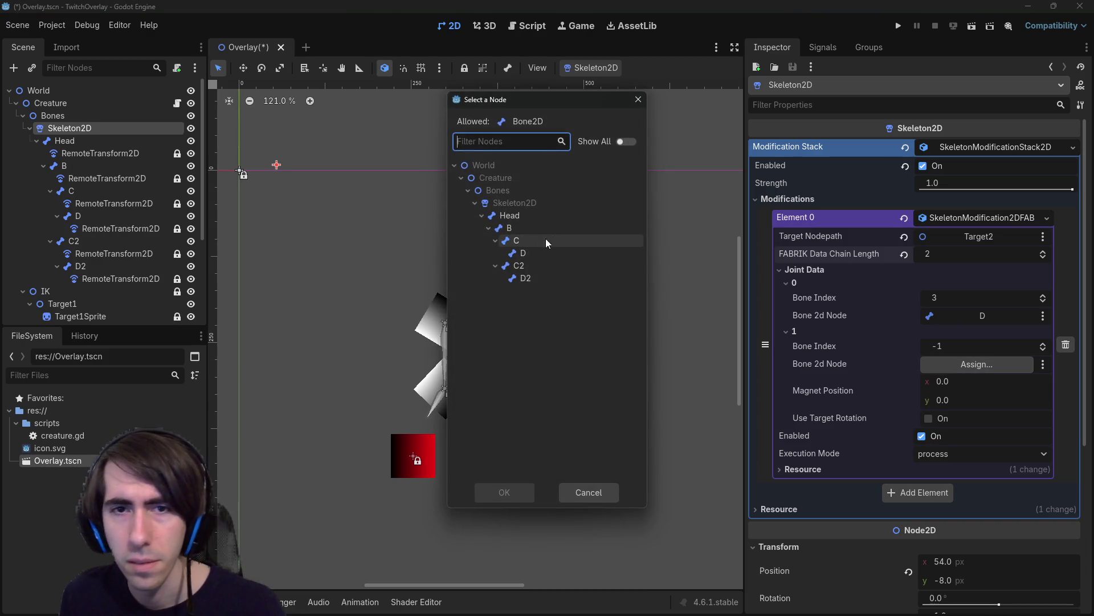
{"action": "double_click", "coordinate": [551, 231]}
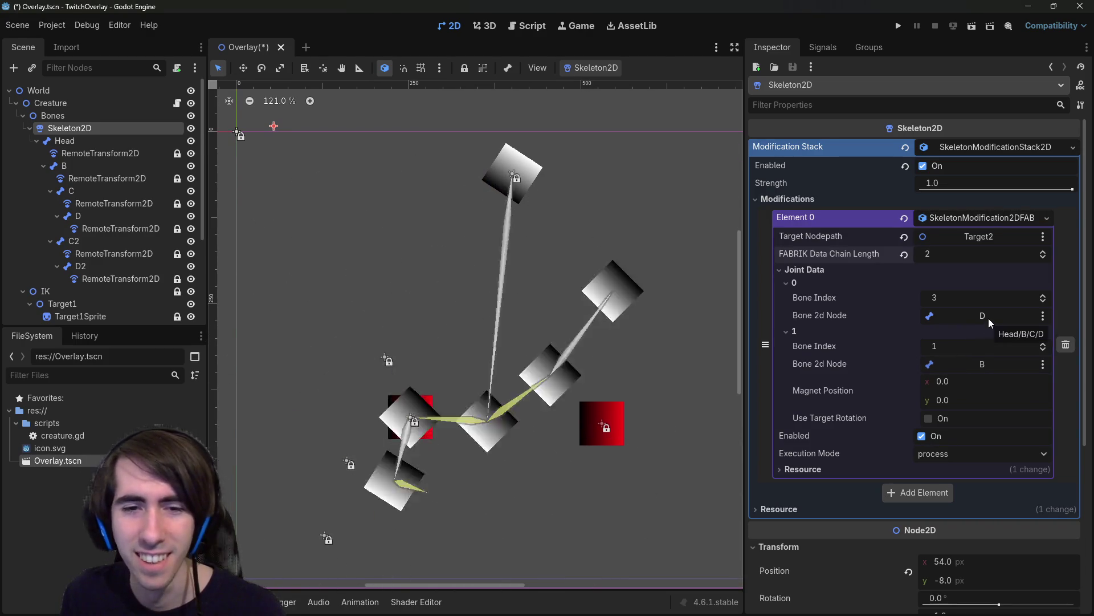
{"action": "scroll", "coordinate": [640, 319], "scroll_direction": "down", "scroll_amount": 1}
{"action": "scroll", "coordinate": [641, 319], "scroll_direction": "down", "scroll_amount": 1}
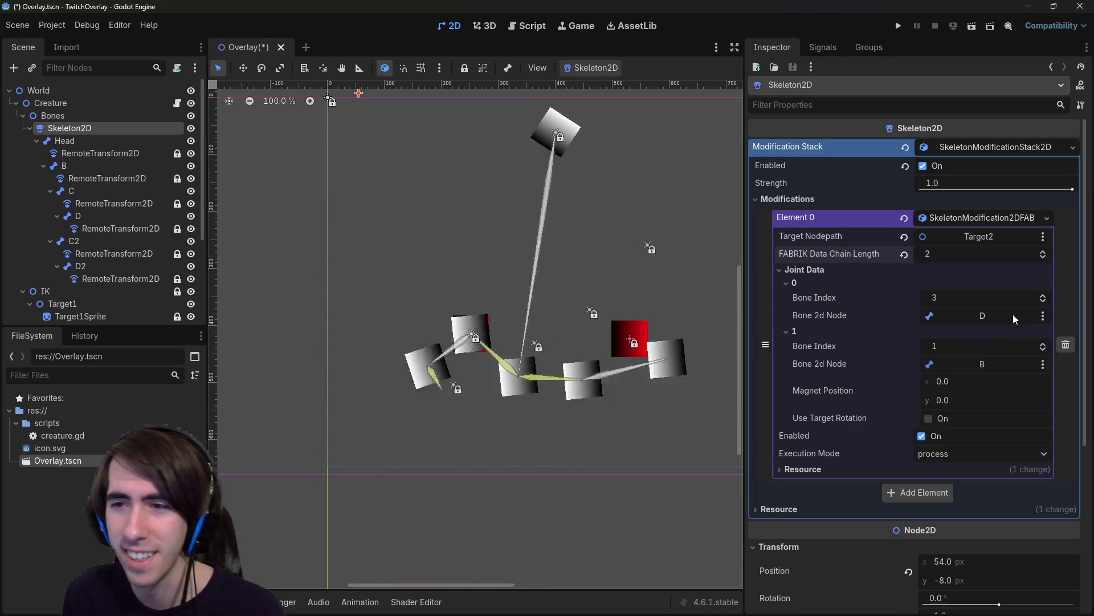
{"action": "left_click", "coordinate": [982, 315]}
{"action": "double_click", "coordinate": [513, 228]}
{"action": "left_click", "coordinate": [951, 362]}
{"action": "double_click", "coordinate": [538, 261]}
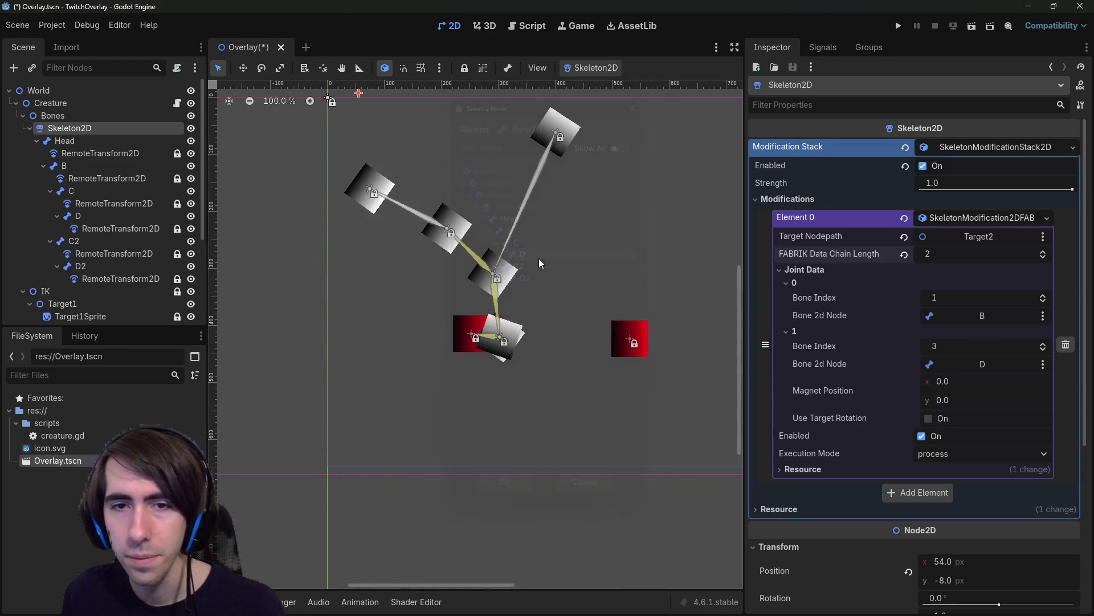
Step: Drag bone B on the canvas to check that the leg bends
{"action": "left_click", "coordinate": [500, 272]}
{"action": "mouse_move", "coordinate": [500, 272]}
{"action": "left_mouse_down"}
{"action": "mouse_move", "coordinate": [489, 244]}
{"action": "mouse_move", "coordinate": [420, 251]}
{"action": "mouse_move", "coordinate": [460, 221]}
{"action": "mouse_move", "coordinate": [449, 221]}
{"action": "left_mouse_up"}
{"action": "left_click", "coordinate": [523, 282]}
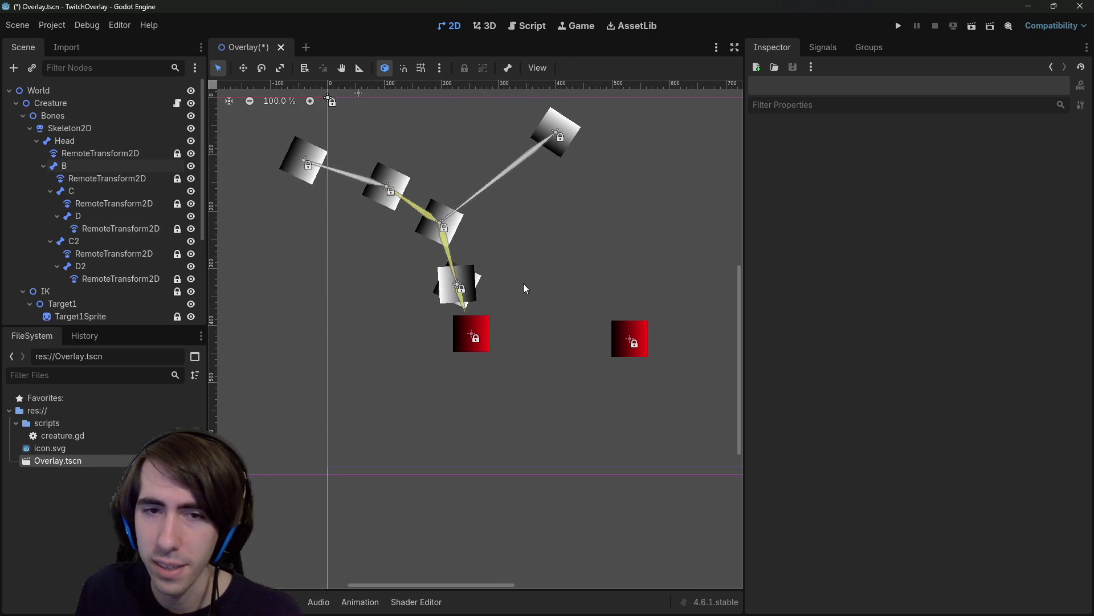
Step: Set bone C's length to 100
{"action": "scroll", "coordinate": [524, 283], "scroll_direction": "up", "scroll_amount": 3}
{"action": "left_click", "coordinate": [416, 359]}
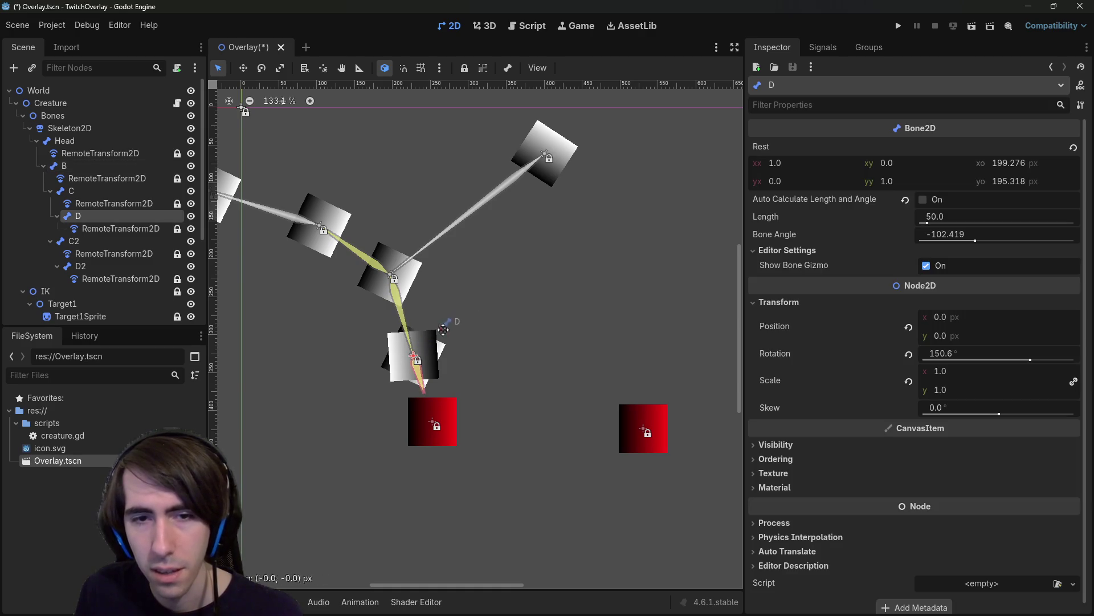
{"action": "left_click", "coordinate": [92, 193]}
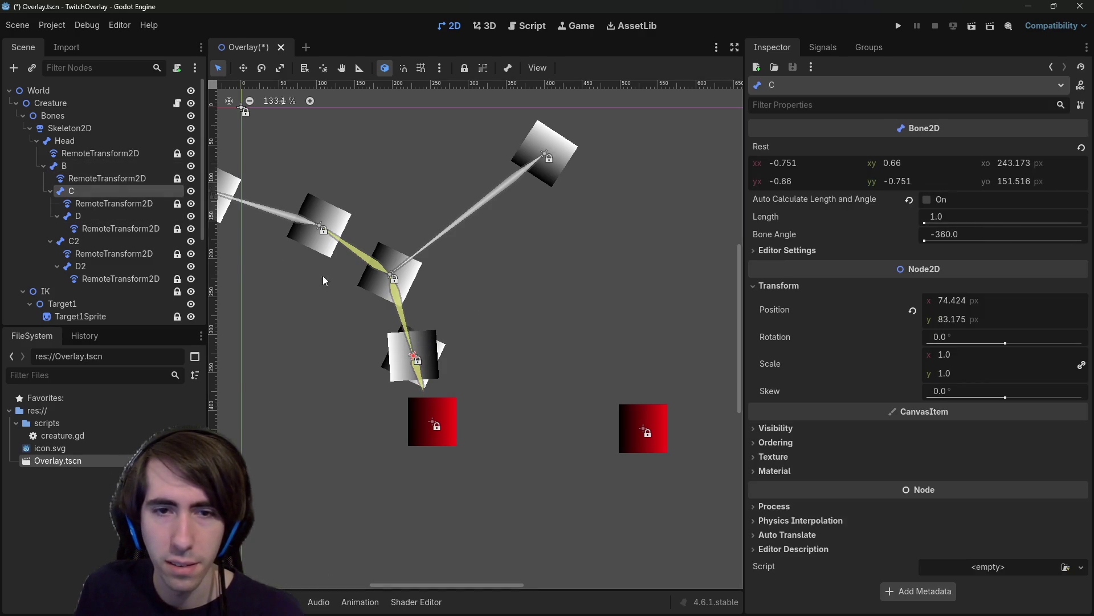
{"action": "left_click", "coordinate": [417, 361]}
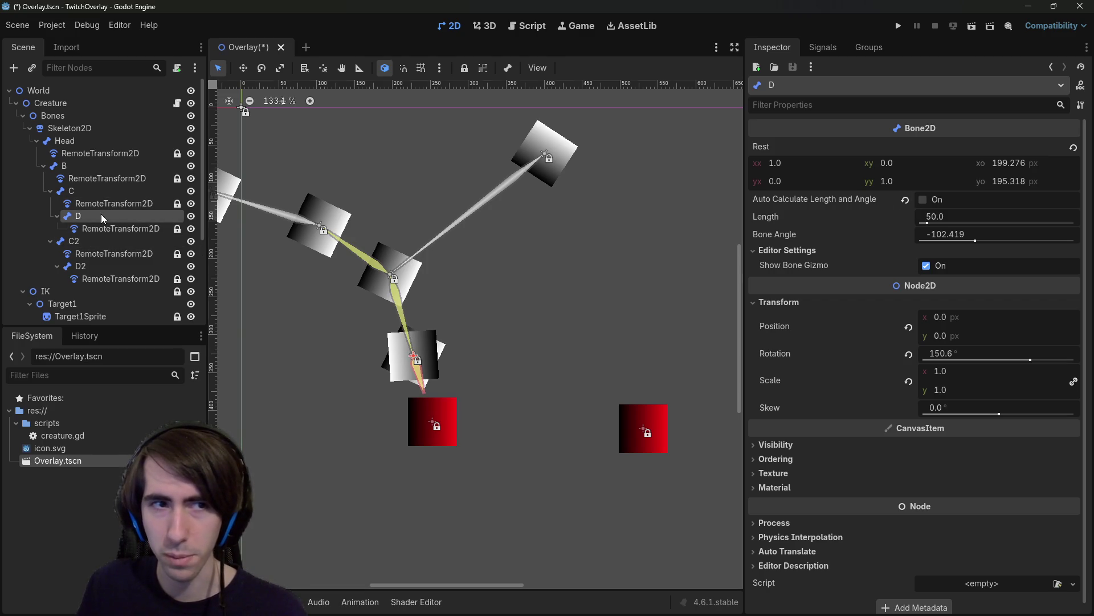
{"action": "double_click", "coordinate": [87, 188]}
{"action": "key", "text": "Escape"}
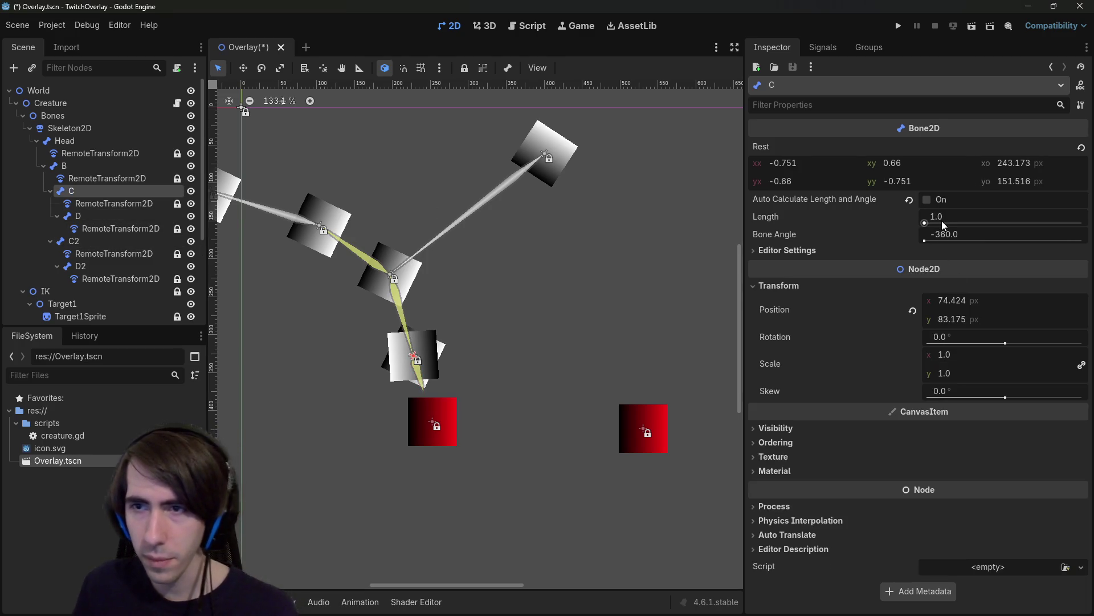
{"action": "left_click", "coordinate": [953, 217]}
{"action": "type", "text": "100"}
{"action": "key", "text": "Return"}
Step: Re-pose the leg from bone B and turn on bone C's Auto Calculate Length and Angle
{"action": "left_click", "coordinate": [408, 345]}
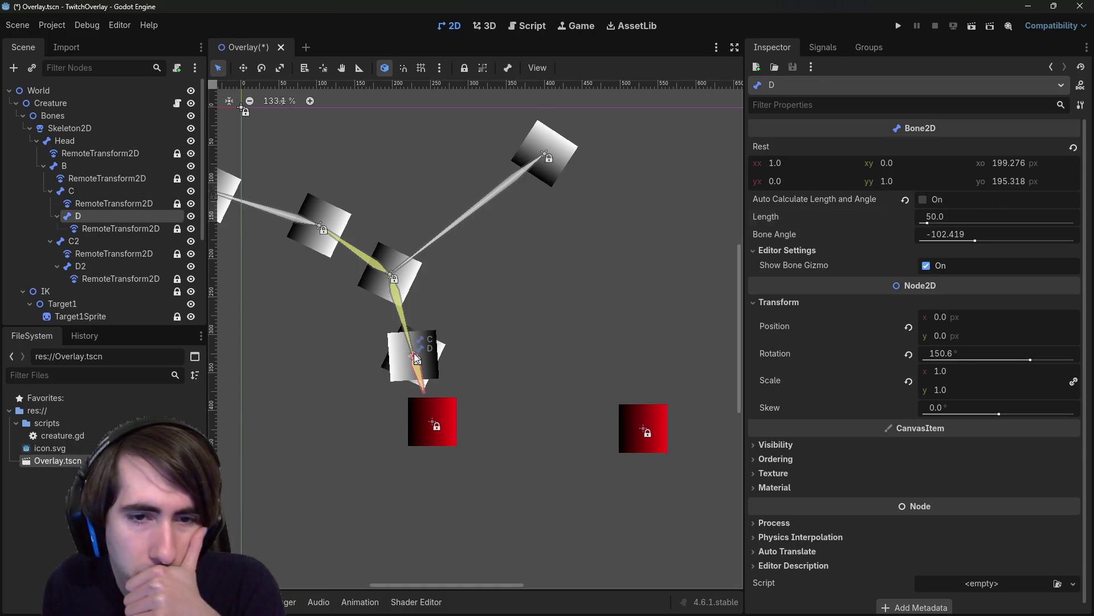
{"action": "mouse_move", "coordinate": [393, 276]}
{"action": "left_mouse_down"}
{"action": "mouse_move", "coordinate": [502, 183]}
{"action": "mouse_move", "coordinate": [549, 224]}
{"action": "mouse_move", "coordinate": [520, 231]}
{"action": "left_mouse_up"}
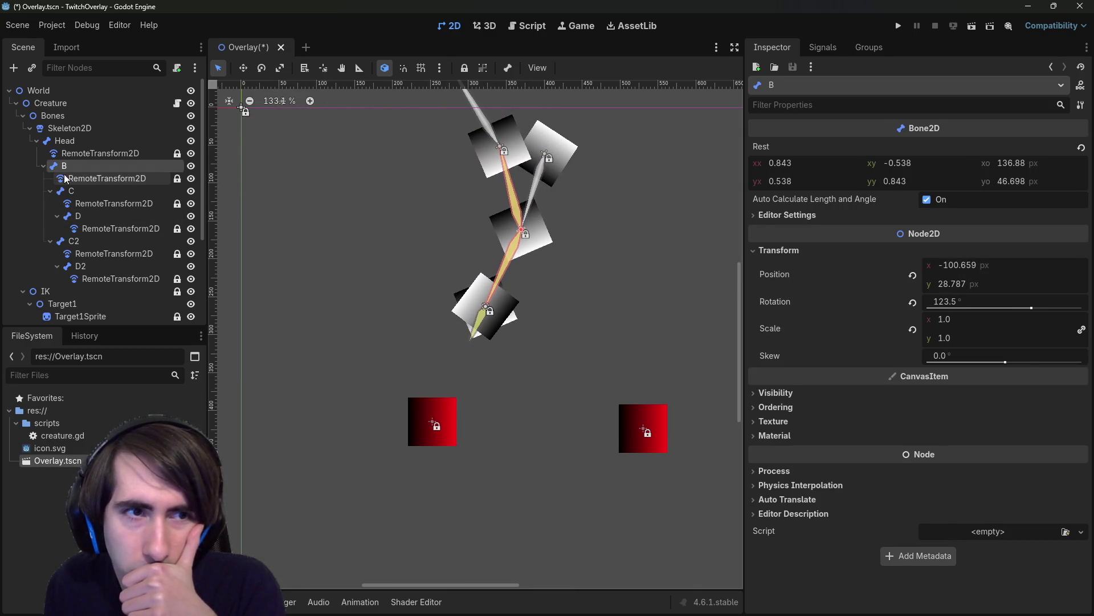
{"action": "left_click", "coordinate": [93, 191]}
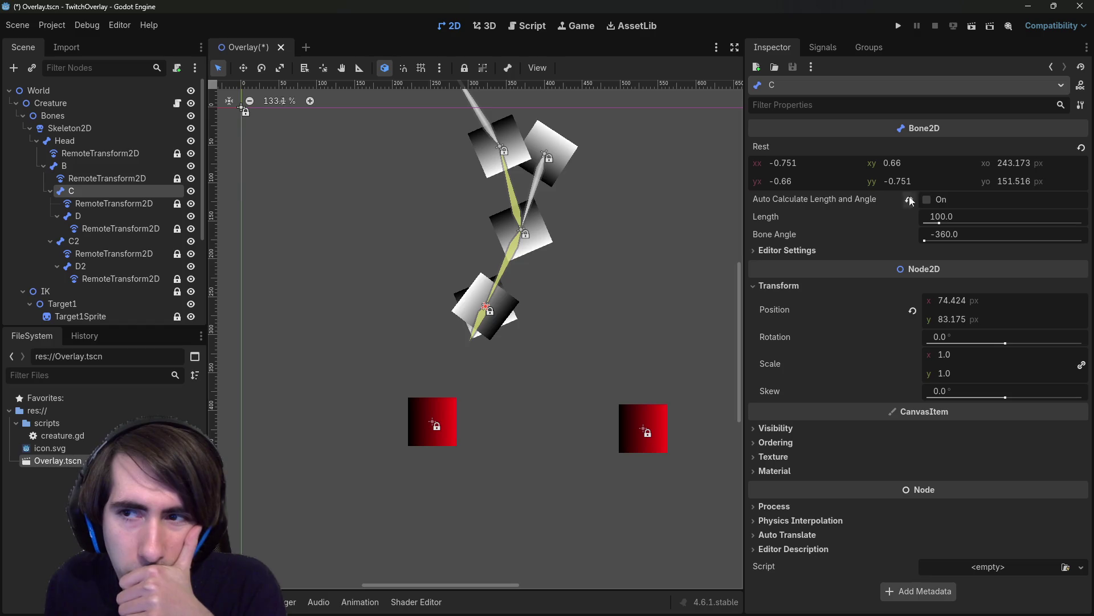
{"action": "left_click", "coordinate": [927, 199]}
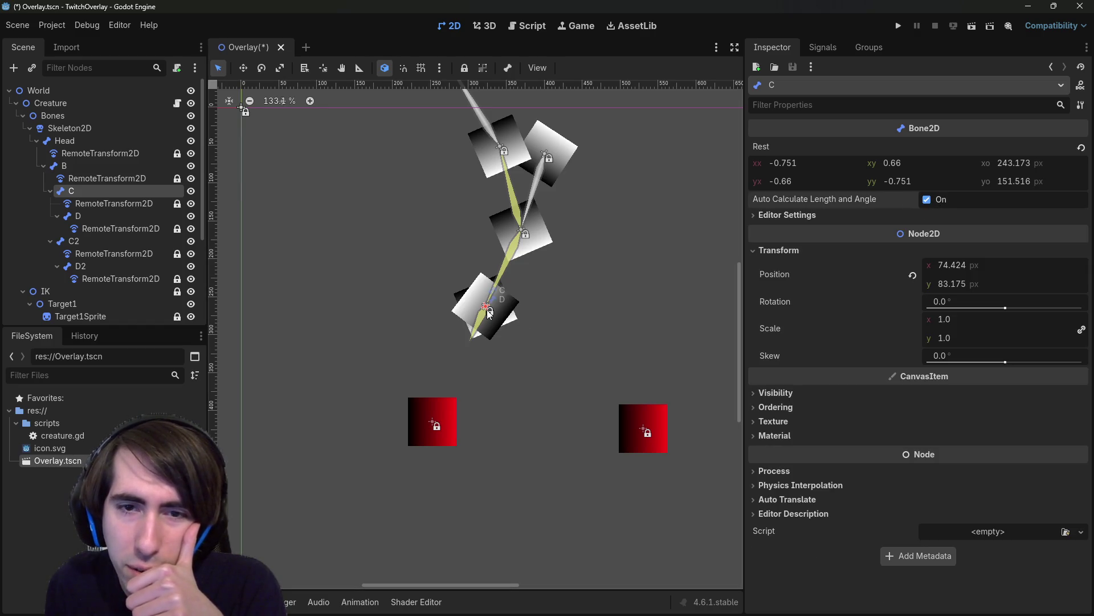
Step: Drag bone D downward and bring up the Skeleton2D's modification stack
{"action": "left_click", "coordinate": [488, 308]}
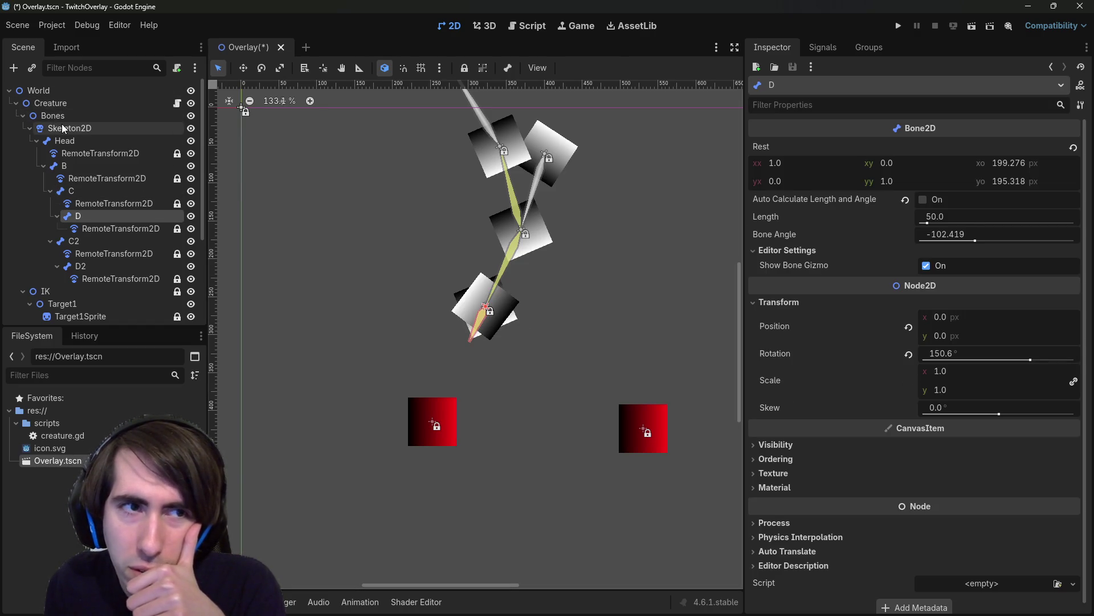
{"action": "left_click", "coordinate": [64, 128]}
{"action": "mouse_move", "coordinate": [540, 313]}
{"action": "left_mouse_down"}
{"action": "mouse_move", "coordinate": [547, 394]}
{"action": "mouse_move", "coordinate": [546, 378]}
{"action": "left_mouse_up"}
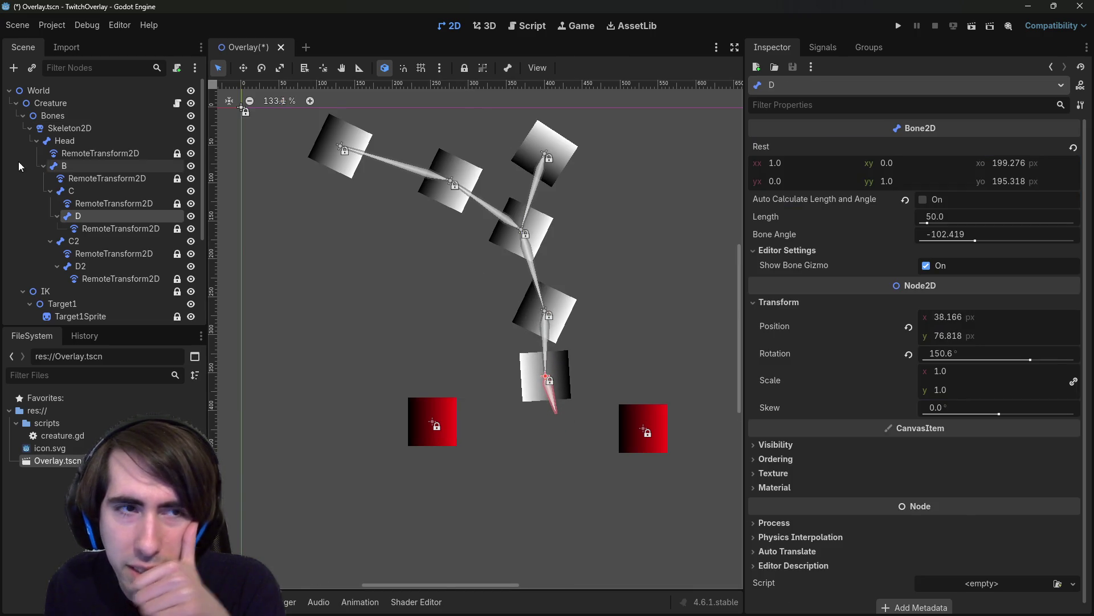
{"action": "left_click", "coordinate": [84, 126]}
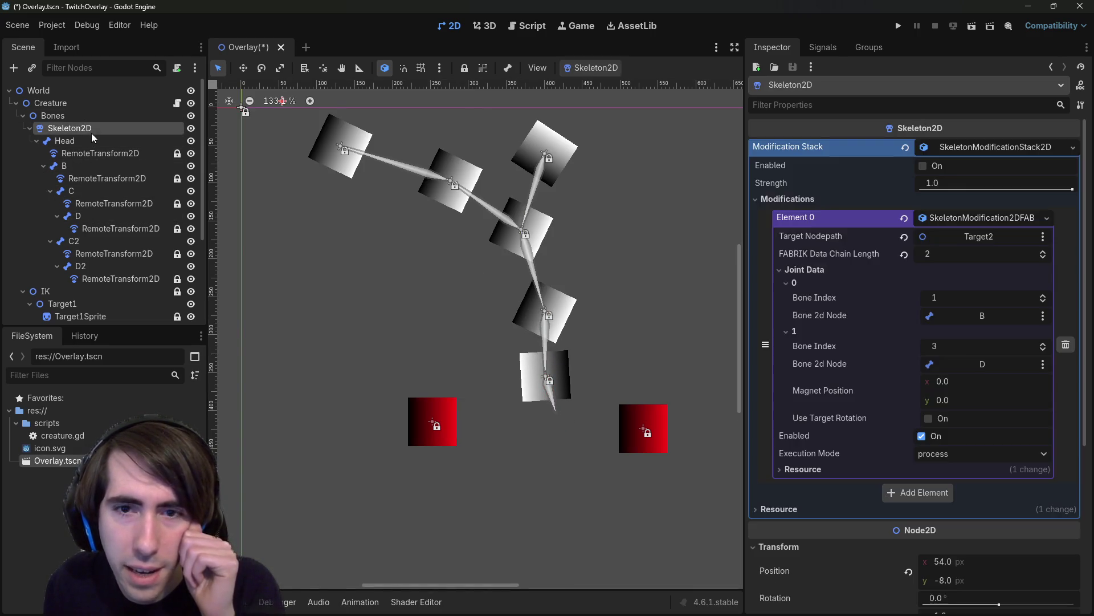
Step: Toggle the skeleton's IK modification stack on and back off
{"action": "left_click", "coordinate": [941, 165]}
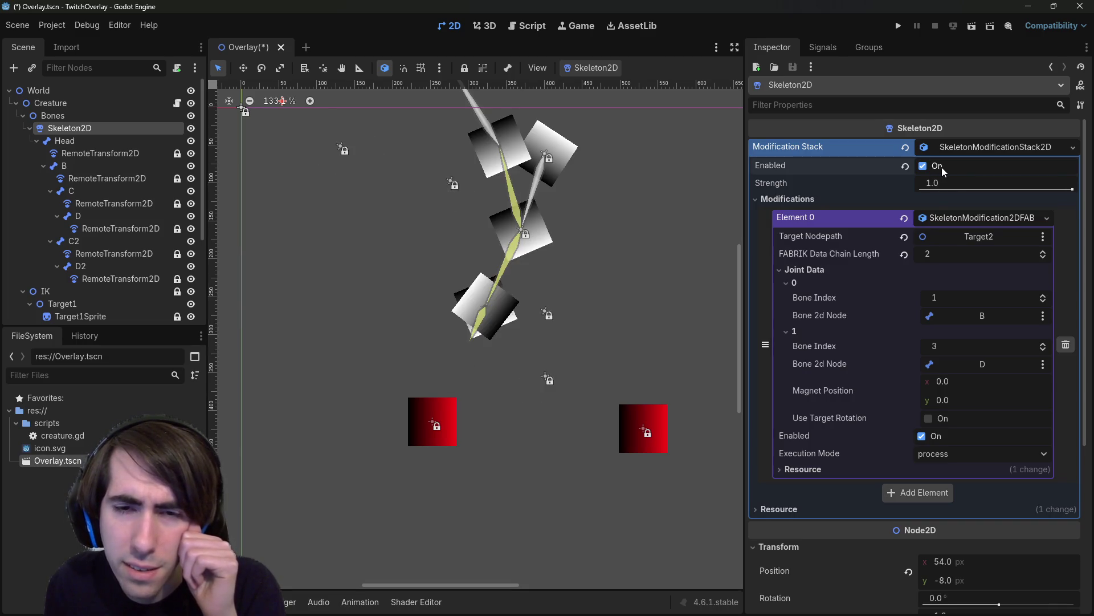
{"action": "left_click", "coordinate": [942, 168]}
{"action": "left_click", "coordinate": [942, 167]}
{"action": "left_click", "coordinate": [942, 168]}
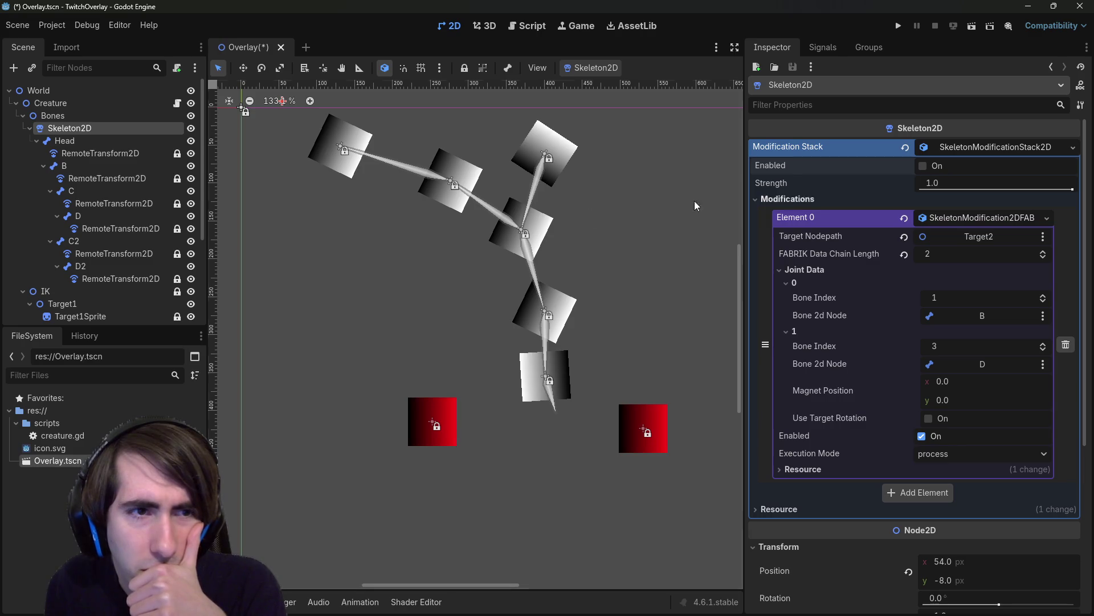
Step: Turn off bone C's auto-calculate, commit its length of 100, and save the scene
{"action": "left_click", "coordinate": [72, 190]}
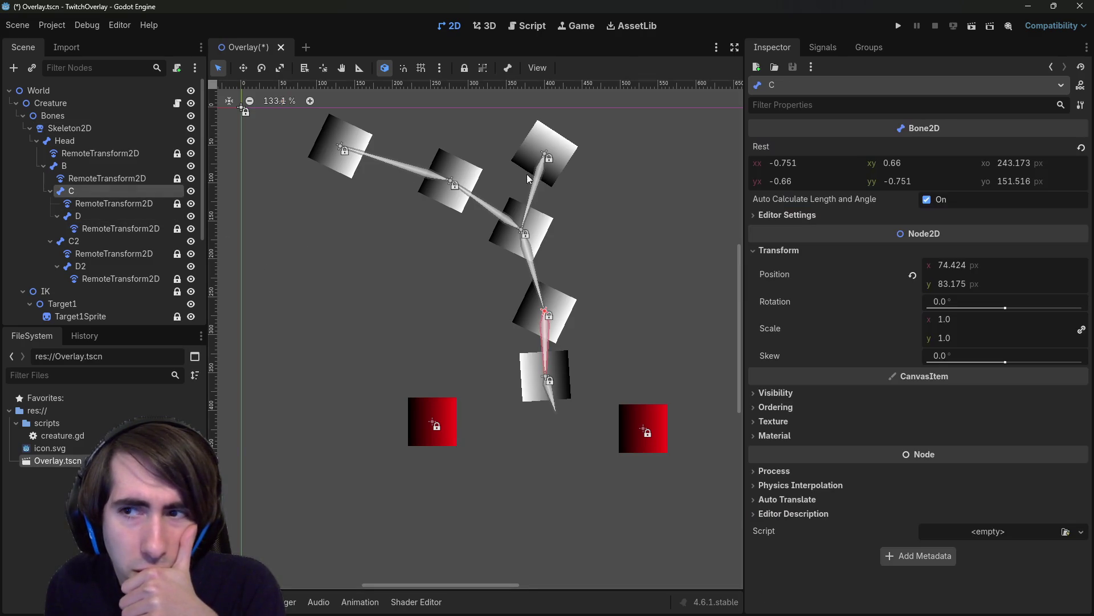
{"action": "left_click", "coordinate": [946, 202]}
{"action": "left_click", "coordinate": [936, 221]}
{"action": "key", "text": "Return"}
{"action": "key", "text": "ctrl+s"}
Step: Briefly enable the modification stack, then re-pose bone D's sprite and bone B
{"action": "left_click", "coordinate": [70, 128]}
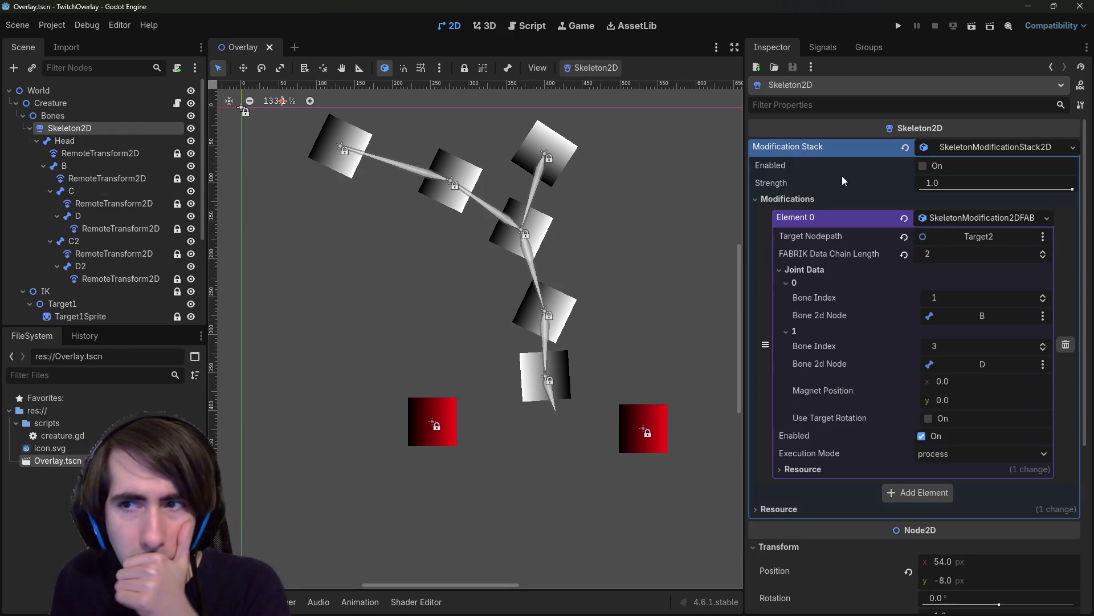
{"action": "left_click", "coordinate": [922, 170]}
{"action": "left_click", "coordinate": [925, 169]}
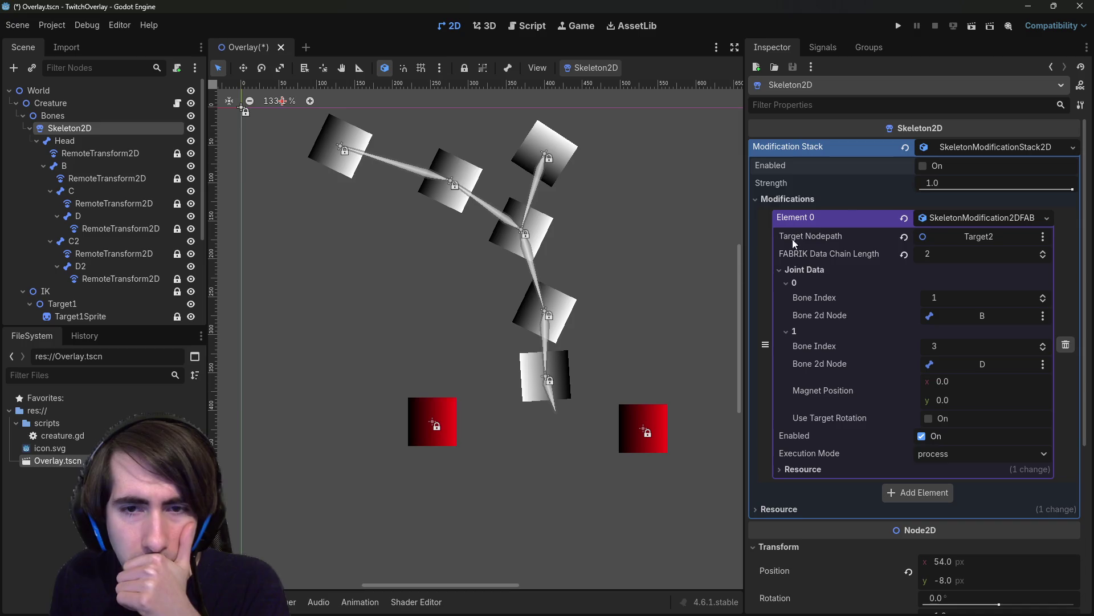
{"action": "left_click_drag", "start_coordinate": [545, 382], "coordinate": [509, 379]}
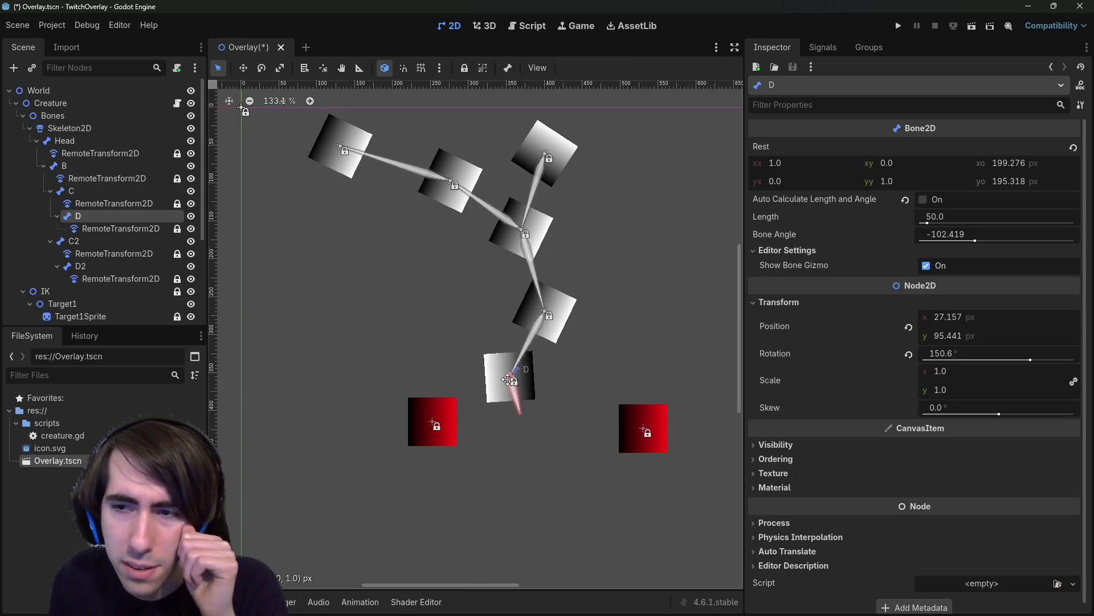
{"action": "mouse_move", "coordinate": [518, 228]}
{"action": "left_mouse_down"}
{"action": "mouse_move", "coordinate": [433, 245]}
{"action": "mouse_move", "coordinate": [531, 228]}
{"action": "left_mouse_up"}
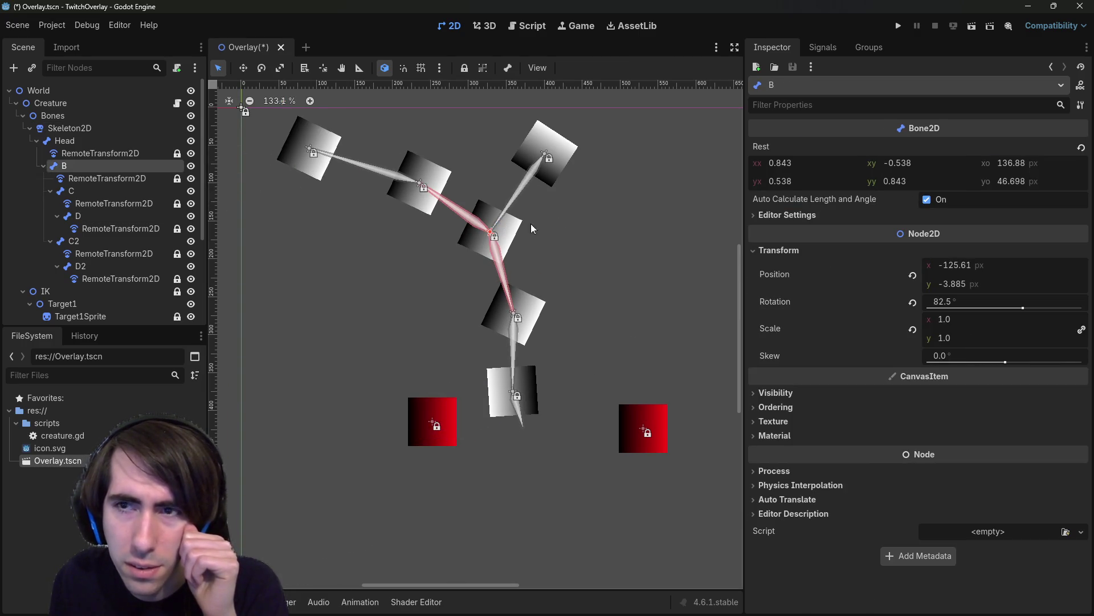
Step: Enable the modification stack, inspect bones C and D, and start choosing the FABRIK target nodepath
{"action": "left_click", "coordinate": [70, 128]}
{"action": "left_click", "coordinate": [923, 166]}
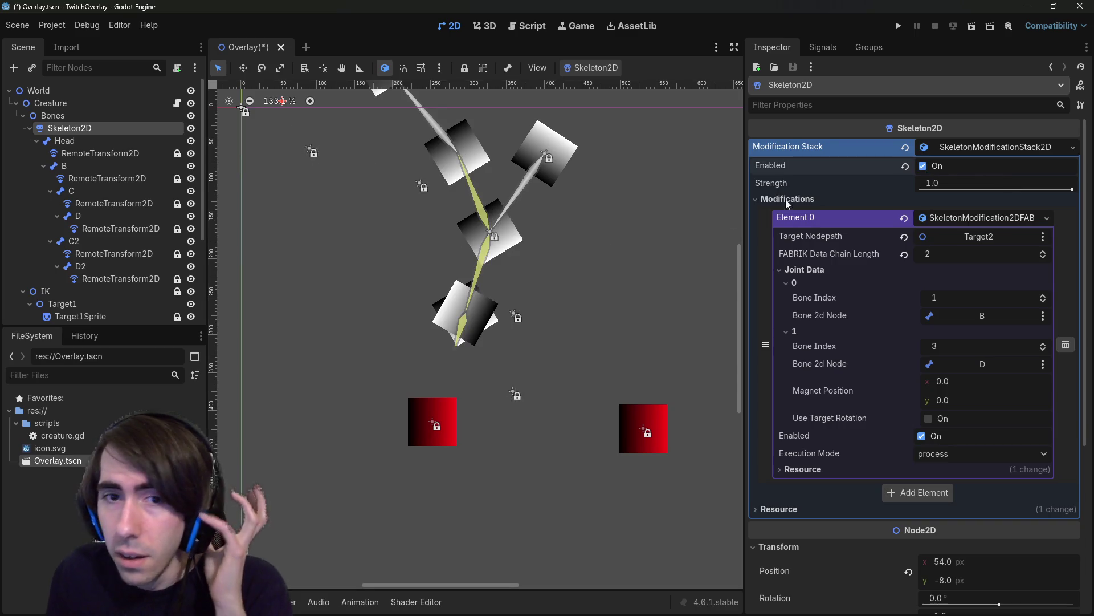
{"action": "scroll", "coordinate": [545, 326], "scroll_direction": "up", "scroll_amount": 3}
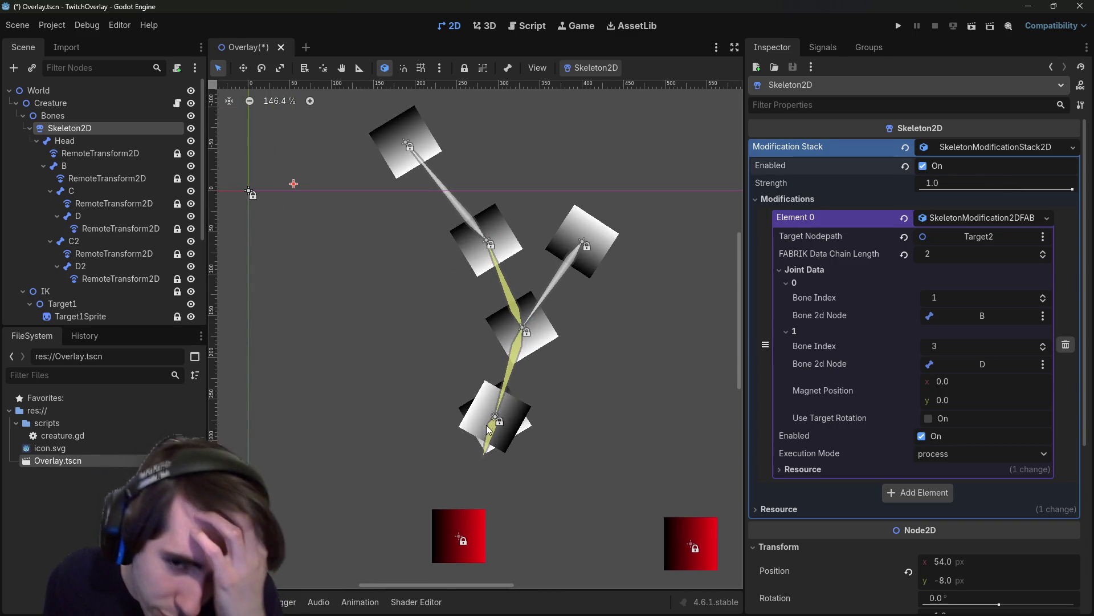
{"action": "left_click", "coordinate": [494, 420]}
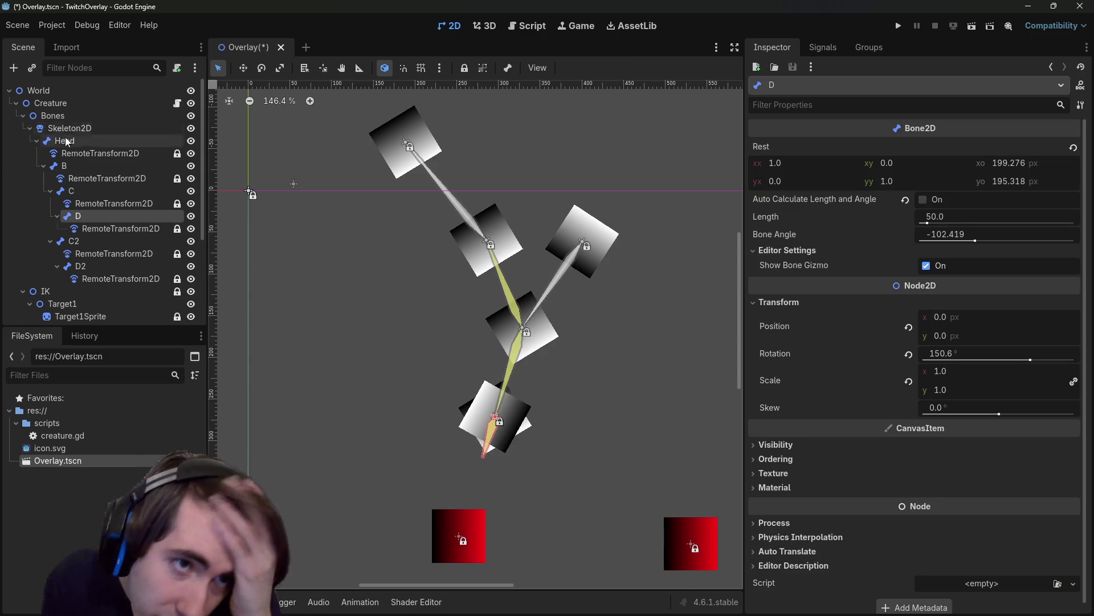
{"action": "left_click", "coordinate": [114, 188]}
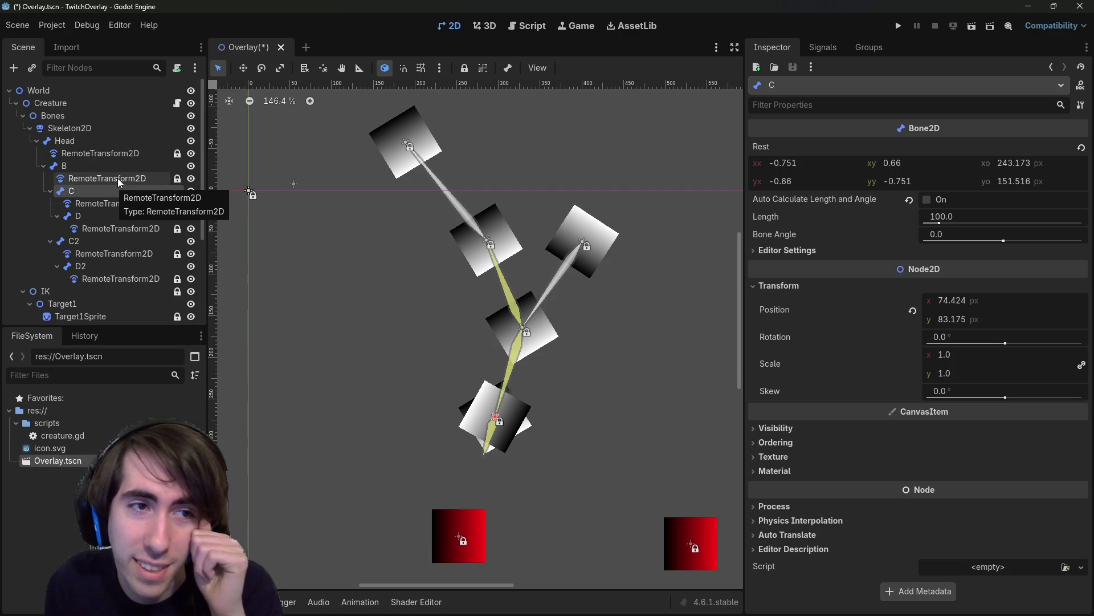
{"action": "left_click", "coordinate": [106, 217]}
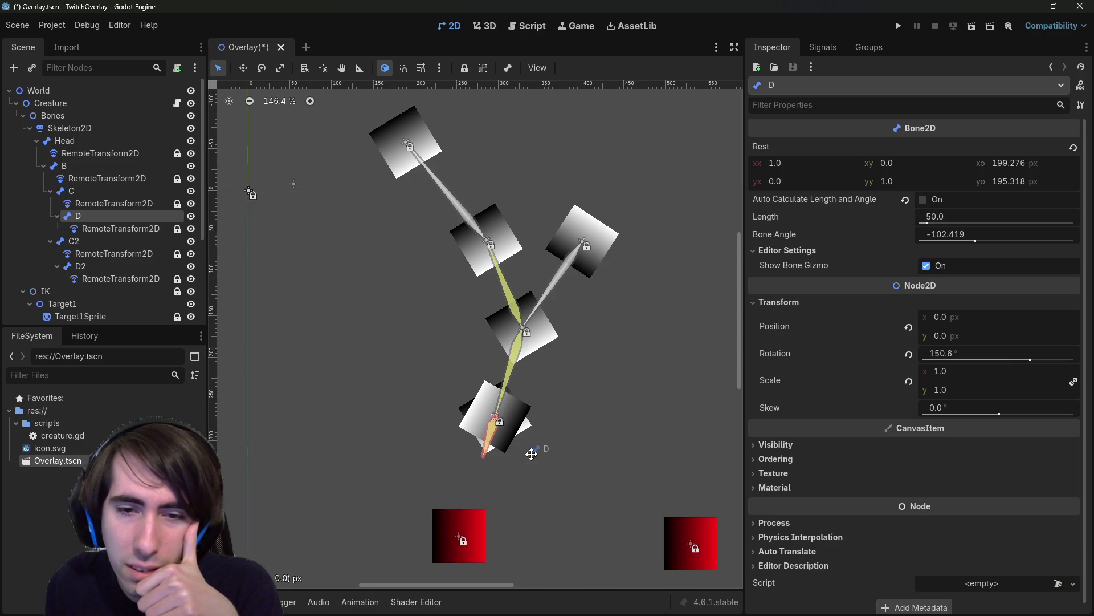
{"action": "left_click", "coordinate": [82, 132]}
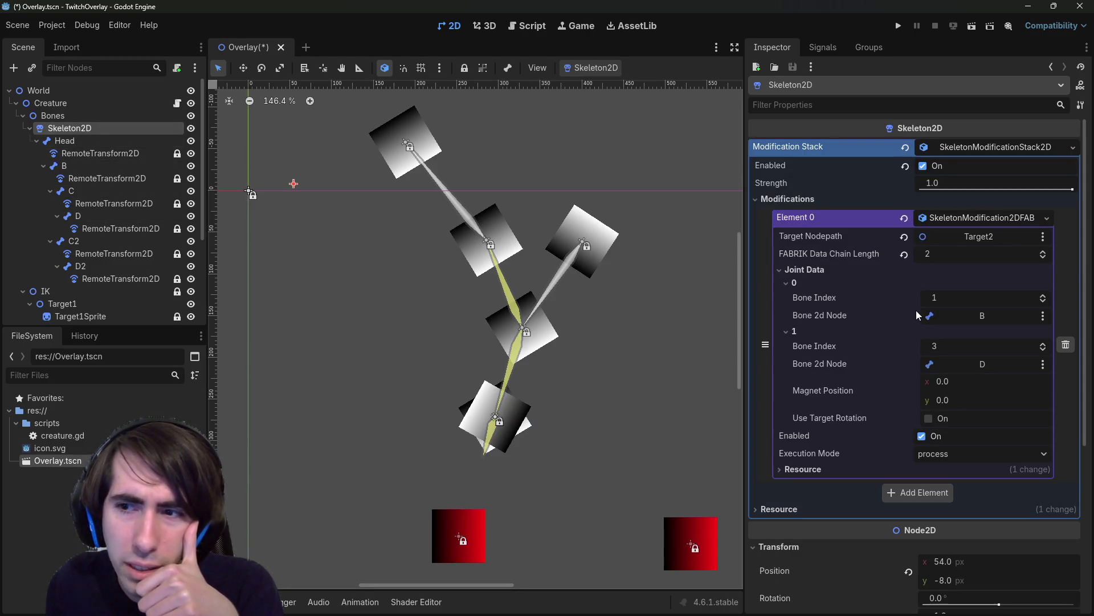
{"action": "left_click", "coordinate": [945, 239]}
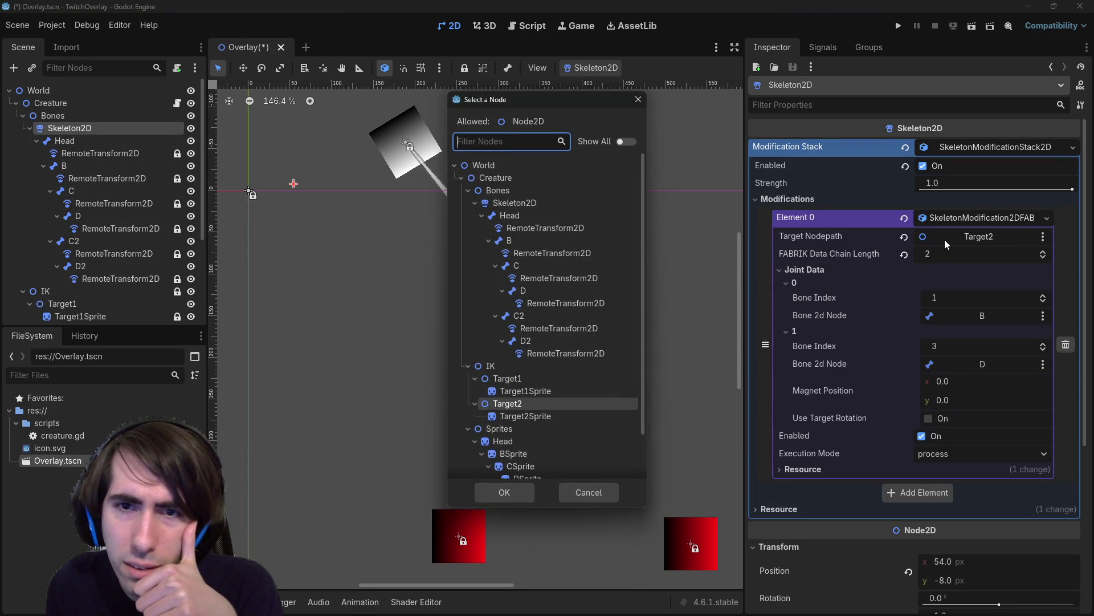
Step: Set Target2 as the FABRIK target and drag it to test the IK
{"action": "double_click", "coordinate": [547, 404]}
{"action": "right_click", "coordinate": [544, 457]}
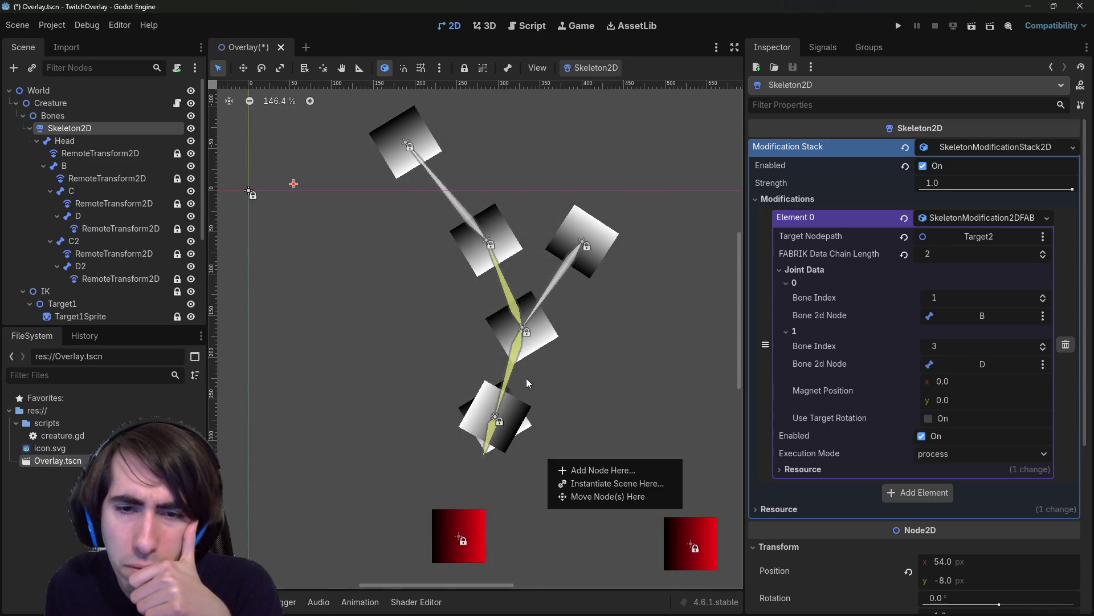
{"action": "left_click_drag", "start_coordinate": [527, 357], "coordinate": [479, 308]}
{"action": "mouse_move", "coordinate": [413, 480]}
{"action": "left_mouse_down"}
{"action": "mouse_move", "coordinate": [542, 439]}
{"action": "mouse_move", "coordinate": [640, 300]}
{"action": "mouse_move", "coordinate": [482, 462]}
{"action": "mouse_move", "coordinate": [358, 308]}
{"action": "mouse_move", "coordinate": [441, 397]}
{"action": "mouse_move", "coordinate": [417, 309]}
{"action": "mouse_move", "coordinate": [503, 332]}
{"action": "mouse_move", "coordinate": [493, 358]}
{"action": "mouse_move", "coordinate": [515, 408]}
{"action": "mouse_move", "coordinate": [549, 383]}
{"action": "mouse_move", "coordinate": [518, 420]}
{"action": "mouse_move", "coordinate": [566, 443]}
{"action": "mouse_move", "coordinate": [482, 378]}
{"action": "mouse_move", "coordinate": [486, 317]}
{"action": "mouse_move", "coordinate": [465, 459]}
{"action": "left_mouse_up"}
Step: Disable the modification stack, place bone D beside the left red square, and save Overlay.tscn
{"action": "left_click", "coordinate": [70, 112]}
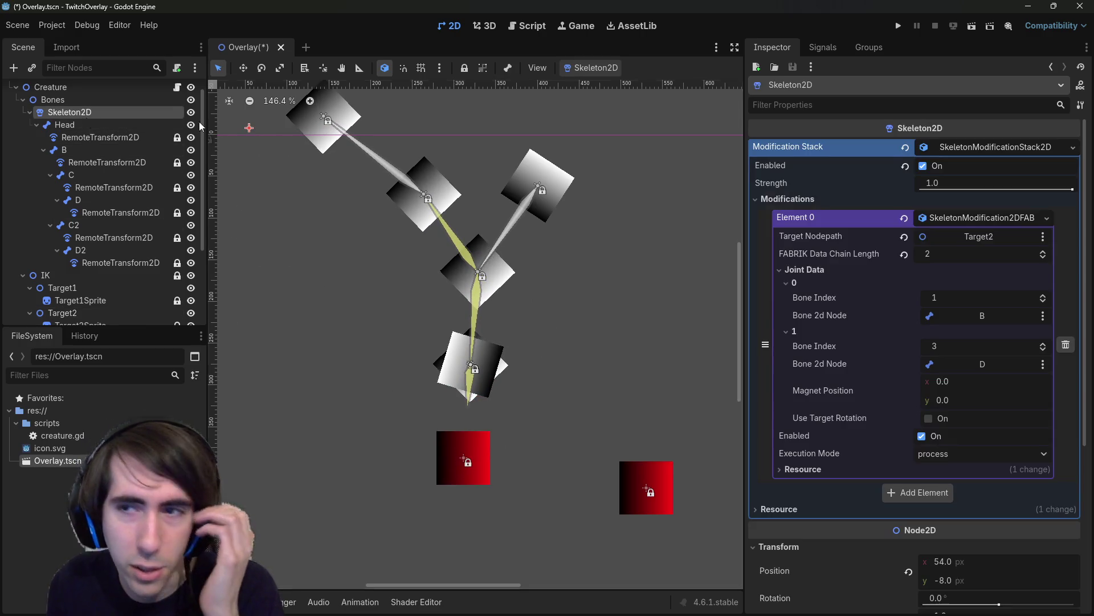
{"action": "left_click", "coordinate": [934, 167]}
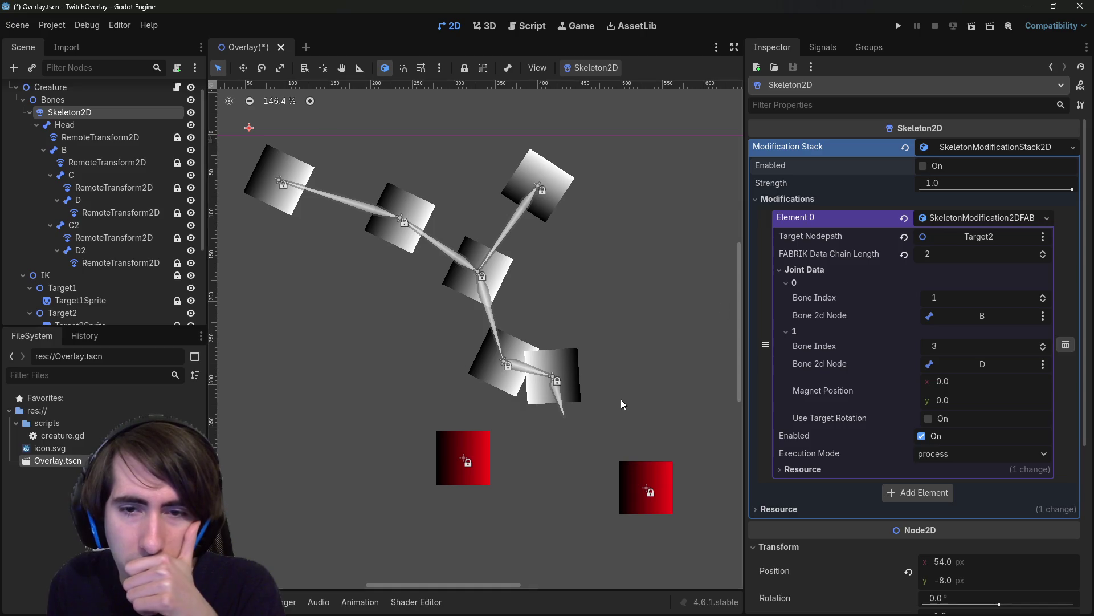
{"action": "mouse_move", "coordinate": [551, 384]}
{"action": "left_mouse_down"}
{"action": "mouse_move", "coordinate": [548, 433]}
{"action": "mouse_move", "coordinate": [521, 453]}
{"action": "left_mouse_up"}
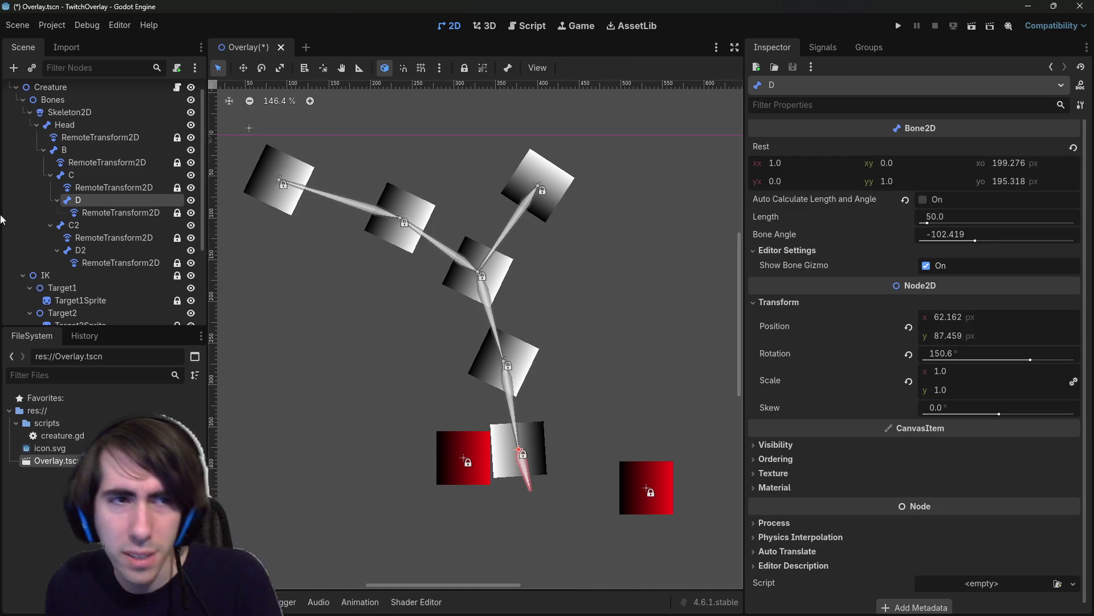
{"action": "key", "text": "ctrl+s"}
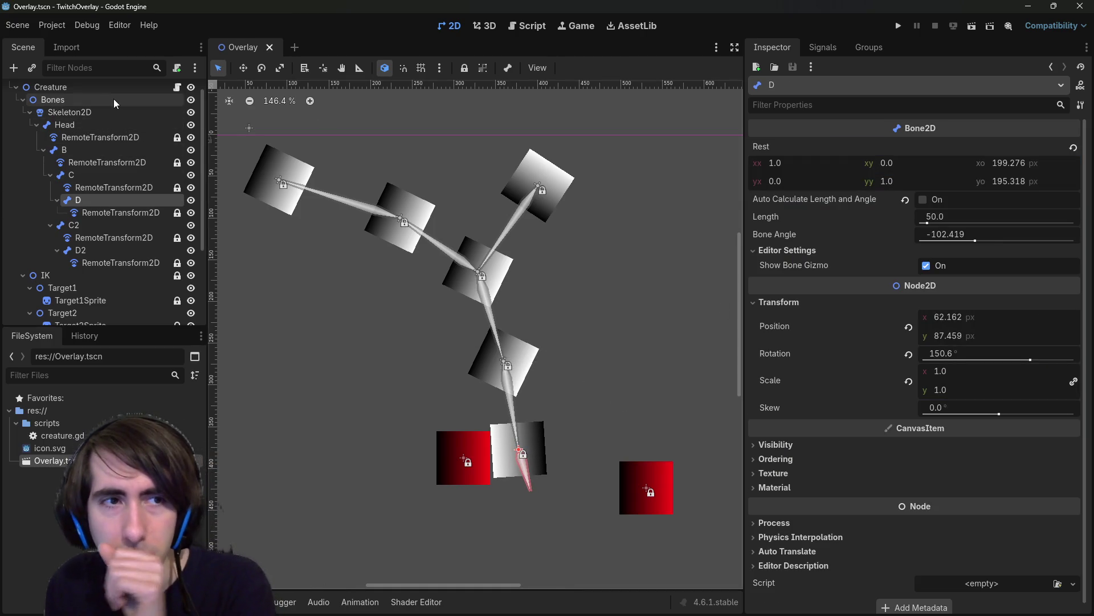
{"action": "left_click", "coordinate": [107, 114]}
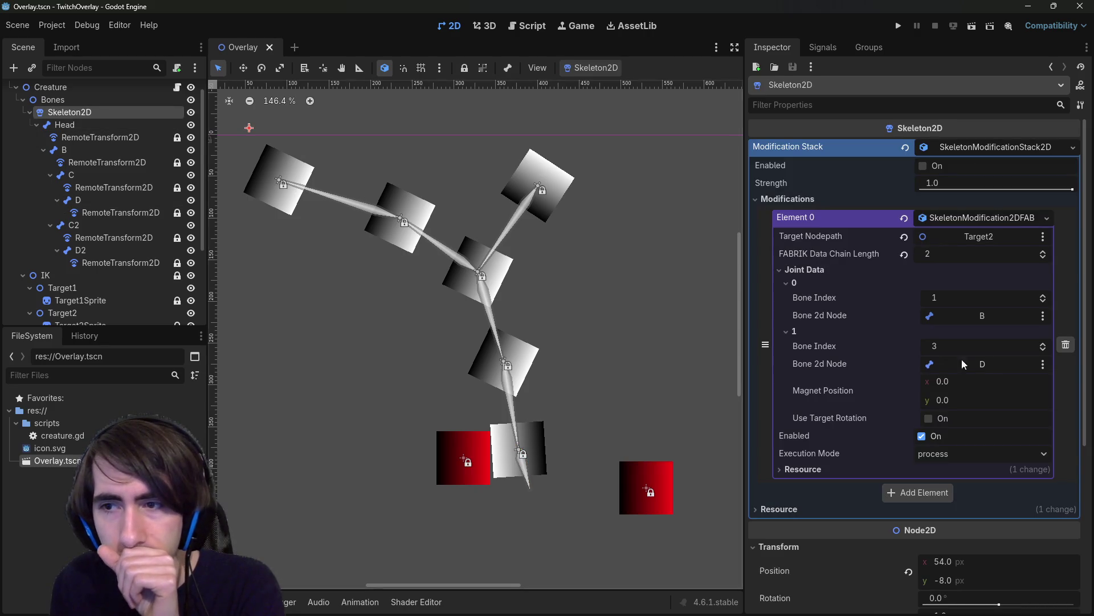
{"action": "left_click", "coordinate": [991, 315]}
Step: Assign bone C to joint 0, save, turn on target rotation, and enable the stack
{"action": "double_click", "coordinate": [528, 241]}
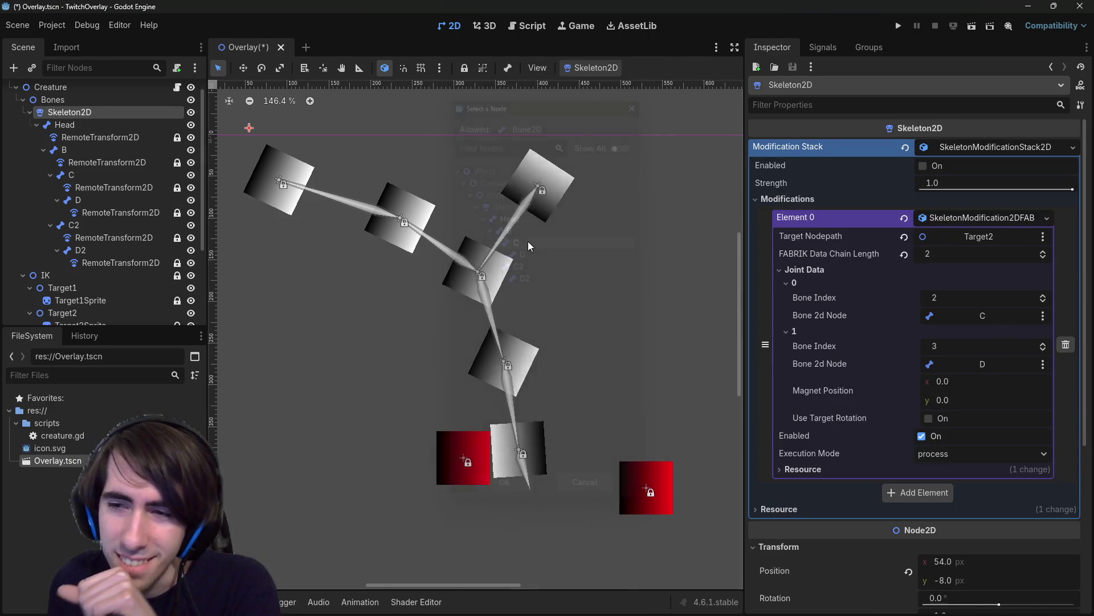
{"action": "scroll", "coordinate": [525, 398], "scroll_direction": "down", "scroll_amount": 1}
{"action": "key", "text": "ctrl+s"}
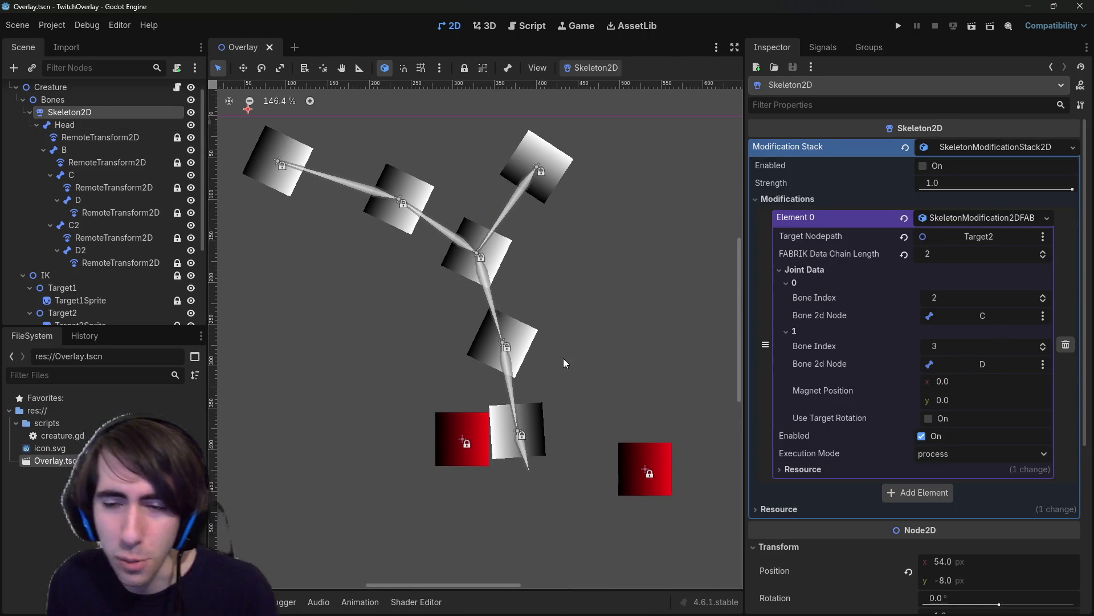
{"action": "left_click", "coordinate": [930, 420]}
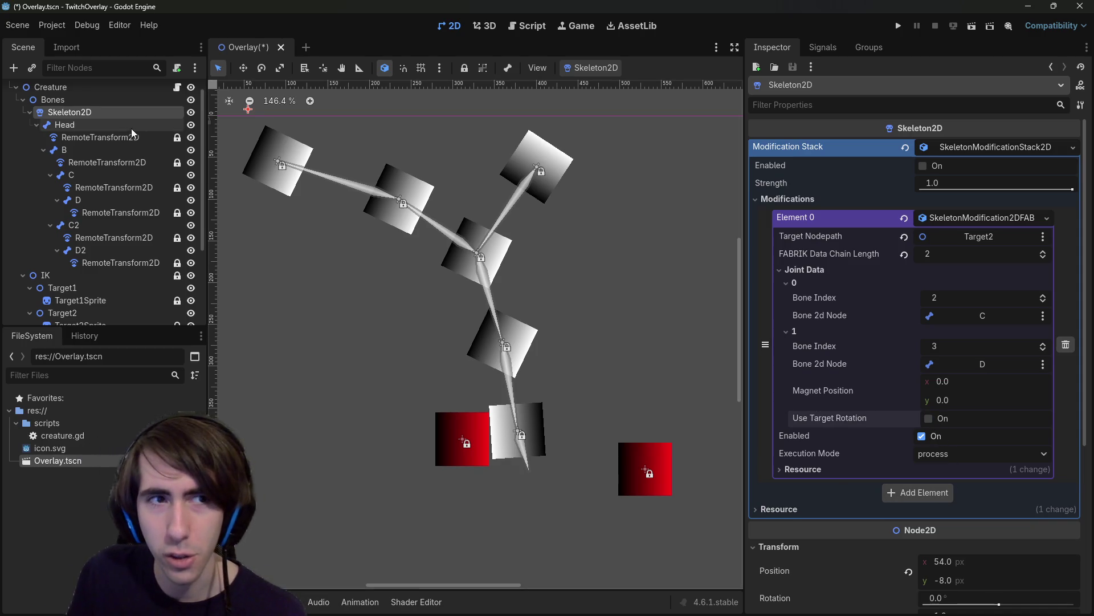
{"action": "left_click", "coordinate": [949, 166]}
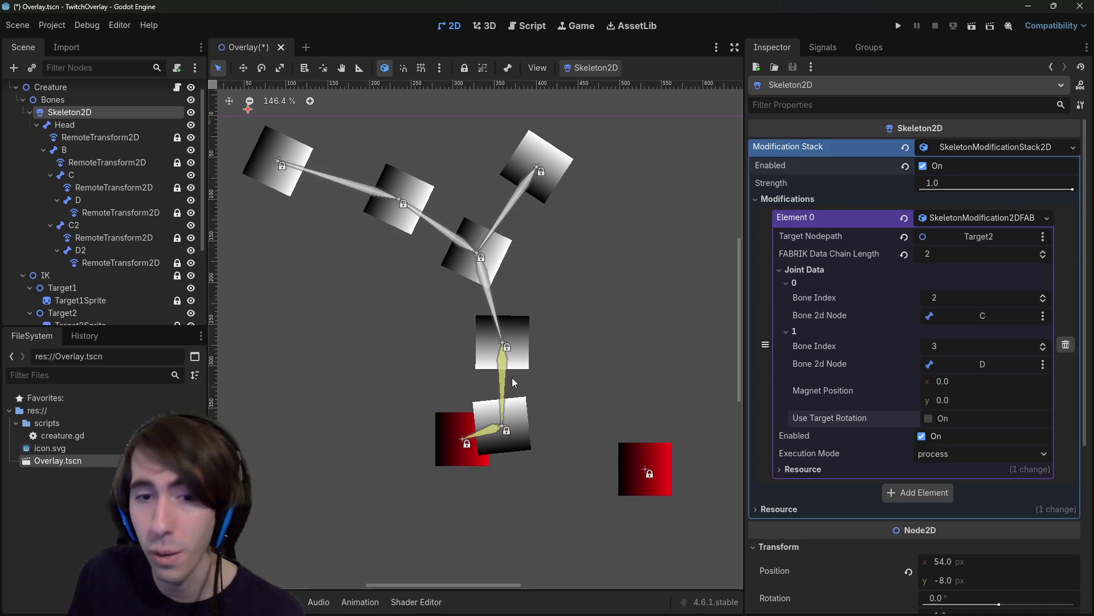
Step: Drag bone B and the Head bone to test the IK, then adjust bone C's angle
{"action": "mouse_move", "coordinate": [481, 257]}
{"action": "left_mouse_down"}
{"action": "mouse_move", "coordinate": [394, 336]}
{"action": "mouse_move", "coordinate": [428, 228]}
{"action": "mouse_move", "coordinate": [536, 234]}
{"action": "mouse_move", "coordinate": [555, 257]}
{"action": "left_mouse_up"}
{"action": "left_click_drag", "start_coordinate": [539, 174], "coordinate": [546, 136]}
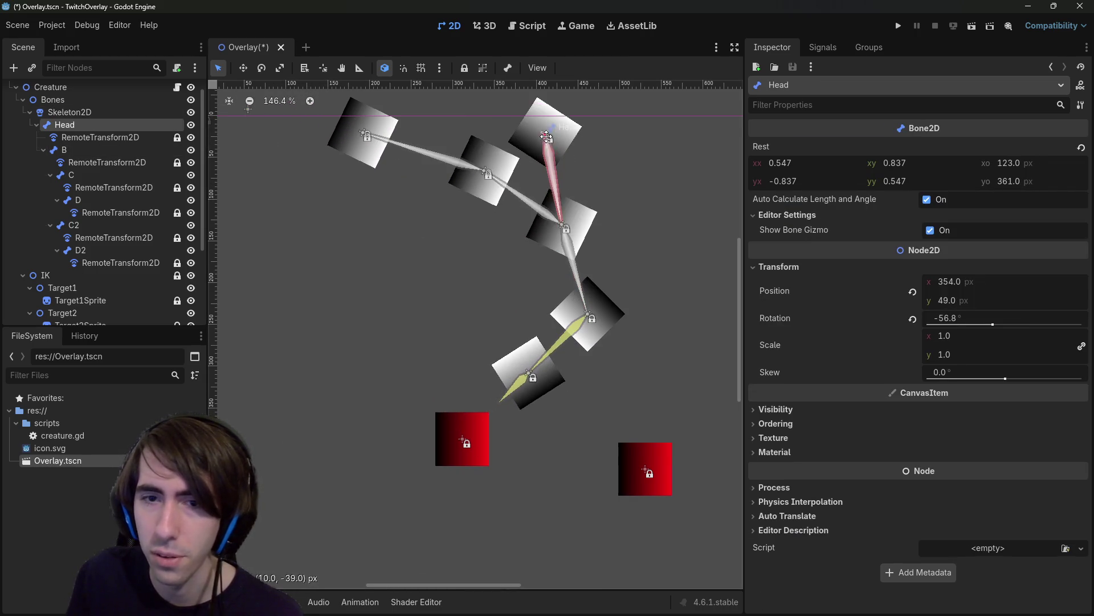
{"action": "mouse_move", "coordinate": [563, 231]}
{"action": "left_mouse_down"}
{"action": "mouse_move", "coordinate": [490, 242]}
{"action": "mouse_move", "coordinate": [513, 251]}
{"action": "left_mouse_up"}
{"action": "left_click_drag", "start_coordinate": [515, 243], "coordinate": [517, 294]}
{"action": "left_click", "coordinate": [525, 318]}
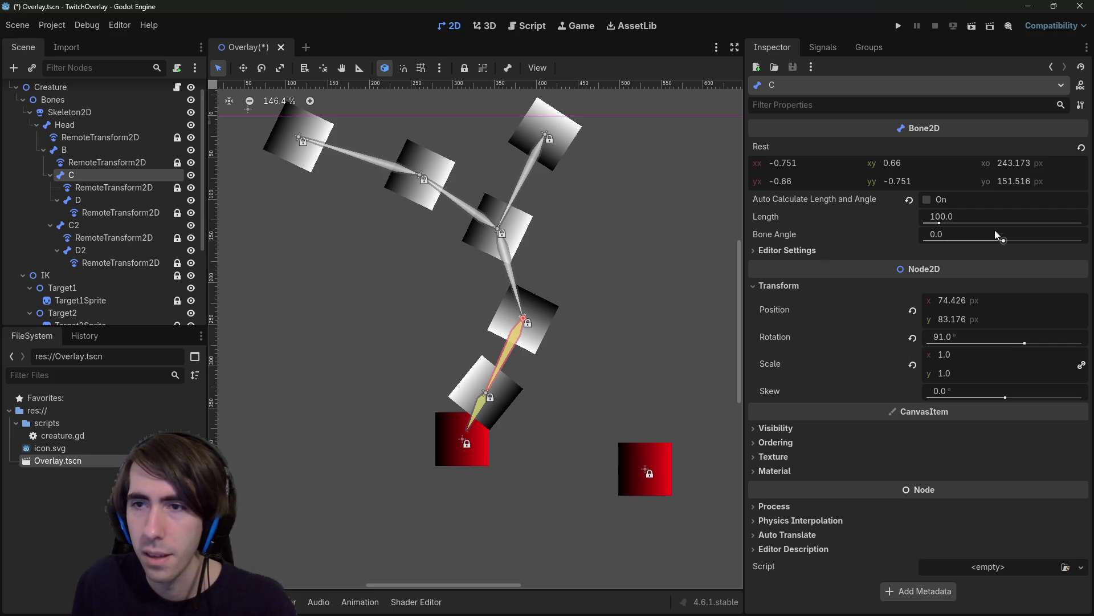
{"action": "left_click_drag", "start_coordinate": [994, 230], "coordinate": [1043, 230]}
Step: Undo bone C's angle change and compare Use Target Rotation on joint 1, leaving it off
{"action": "key", "text": "ctrl+z"}
{"action": "key", "text": "ctrl+z"}
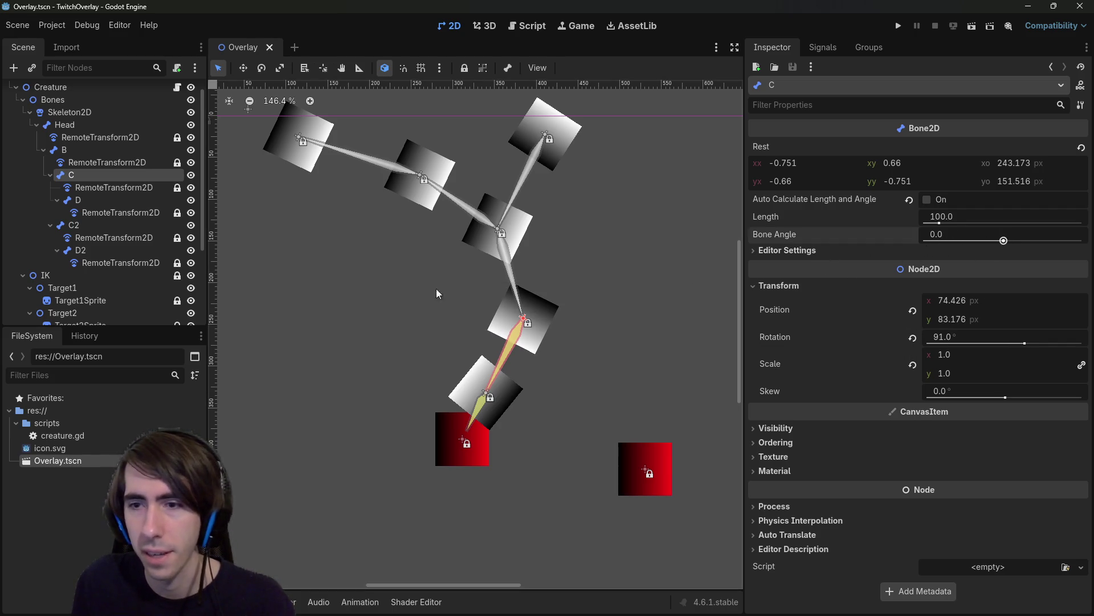
{"action": "left_click", "coordinate": [69, 112]}
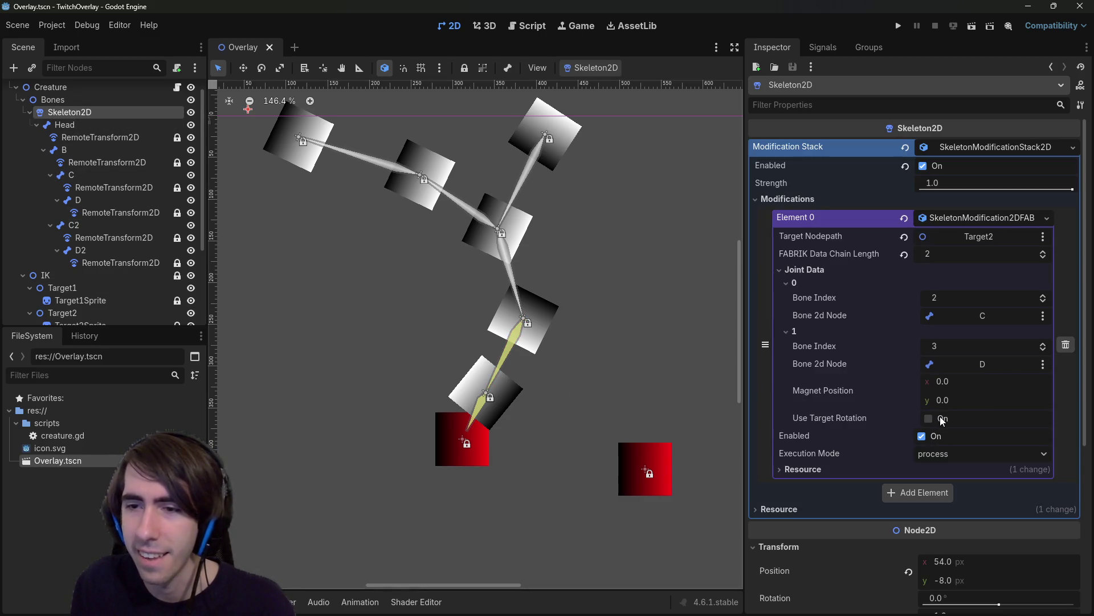
{"action": "left_click", "coordinate": [941, 421]}
{"action": "left_click", "coordinate": [942, 421]}
{"action": "left_click", "coordinate": [941, 420]}
{"action": "left_click", "coordinate": [942, 420]}
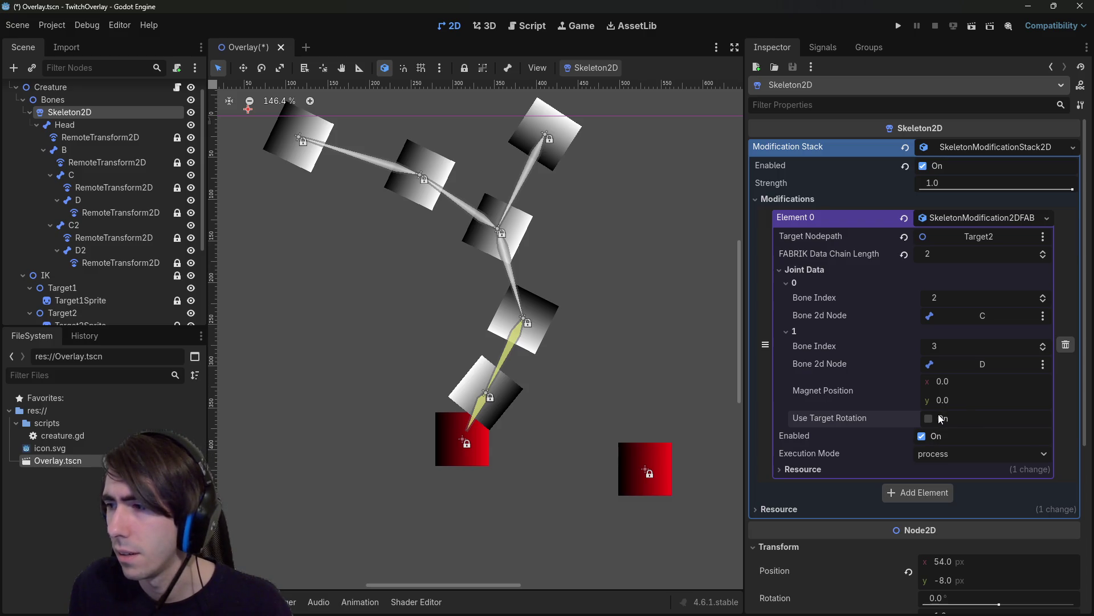
{"action": "scroll", "coordinate": [923, 453], "scroll_direction": "down", "scroll_amount": 2}
{"action": "scroll", "coordinate": [913, 446], "scroll_direction": "up", "scroll_amount": 2}
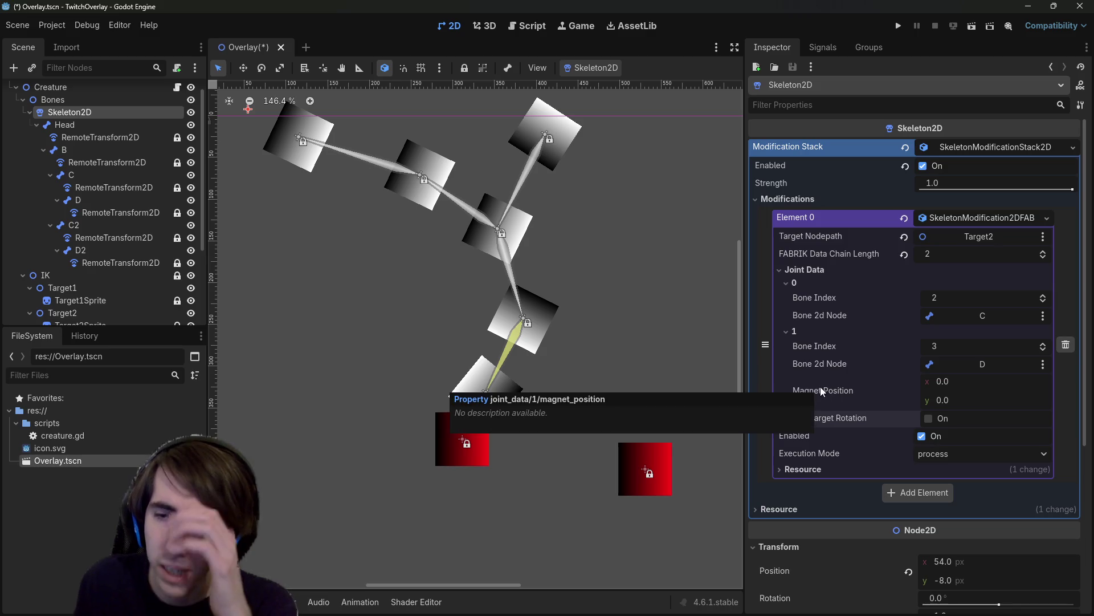
Step: Set joint 1's magnet position x to 100 and drag bone B to see the bend
{"action": "left_click_drag", "start_coordinate": [940, 381], "coordinate": [977, 381]}
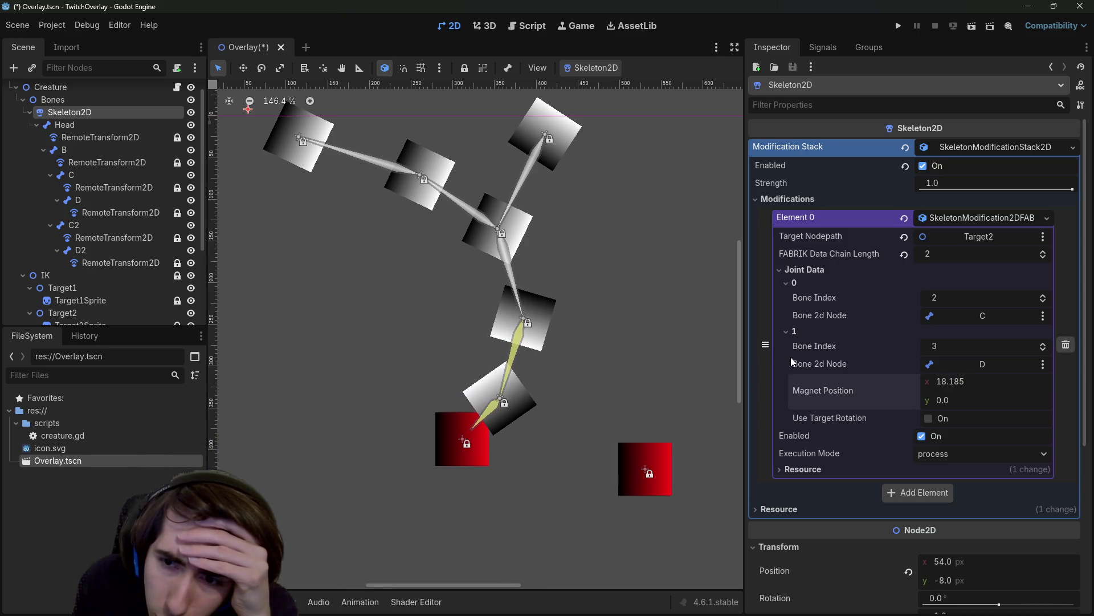
{"action": "left_click", "coordinate": [949, 385]}
{"action": "type", "text": "100"}
{"action": "key", "text": "Return"}
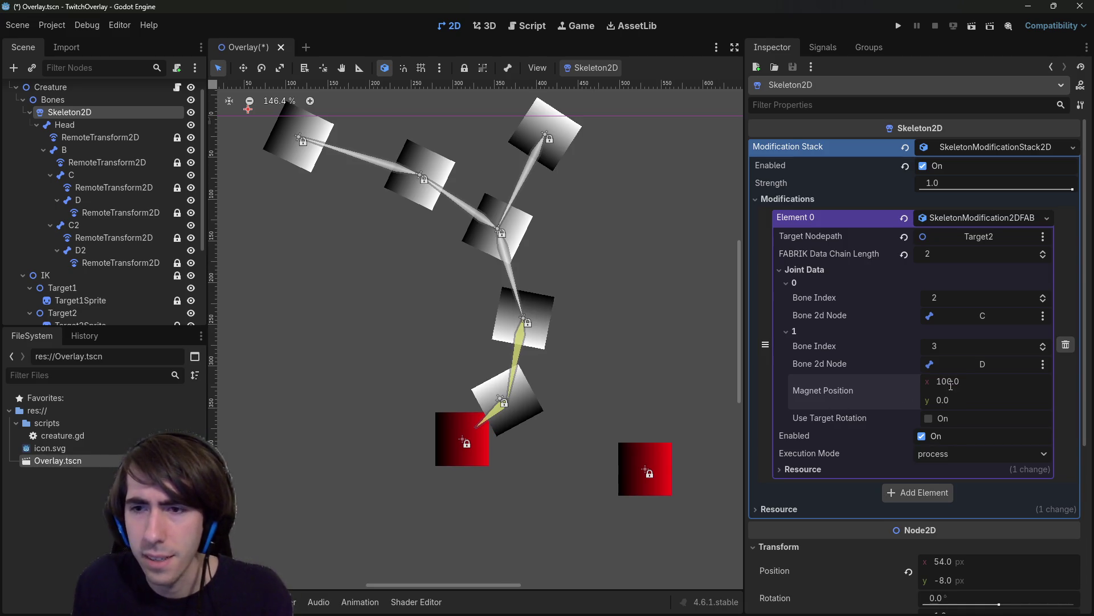
{"action": "mouse_move", "coordinate": [498, 226]}
{"action": "left_mouse_down"}
{"action": "mouse_move", "coordinate": [389, 249]}
{"action": "mouse_move", "coordinate": [348, 317]}
{"action": "mouse_move", "coordinate": [406, 287]}
{"action": "mouse_move", "coordinate": [408, 265]}
{"action": "mouse_move", "coordinate": [352, 263]}
{"action": "mouse_move", "coordinate": [342, 298]}
{"action": "mouse_move", "coordinate": [354, 299]}
{"action": "mouse_move", "coordinate": [430, 268]}
{"action": "mouse_move", "coordinate": [460, 232]}
{"action": "mouse_move", "coordinate": [431, 226]}
{"action": "mouse_move", "coordinate": [444, 300]}
{"action": "mouse_move", "coordinate": [450, 260]}
{"action": "mouse_move", "coordinate": [431, 345]}
{"action": "mouse_move", "coordinate": [444, 238]}
{"action": "left_mouse_up"}
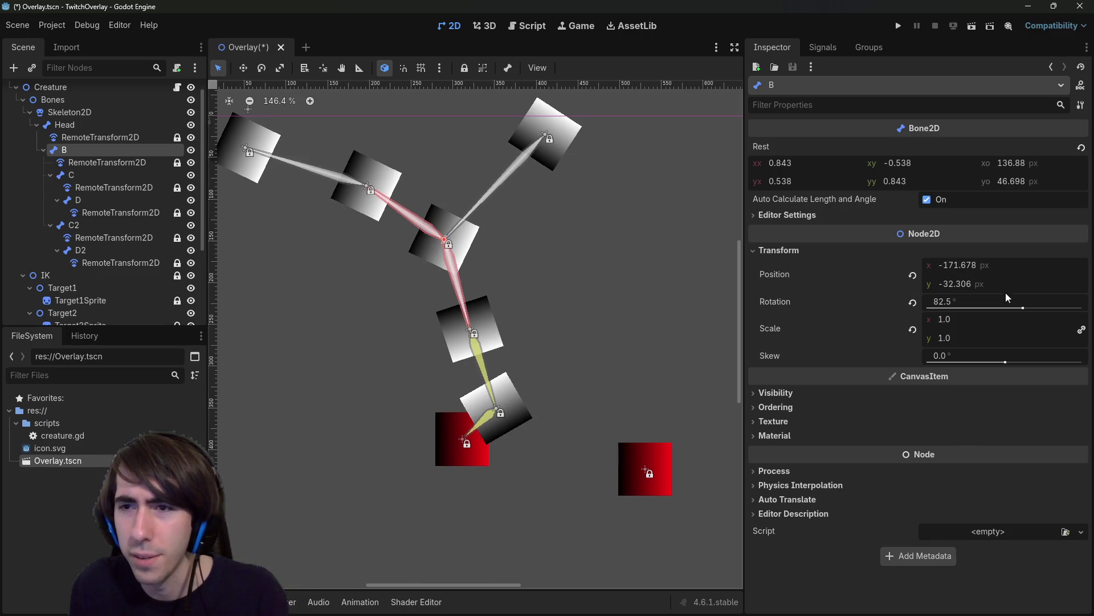
Step: Change the magnet x to -100, then back to 0, moving bone B to test
{"action": "left_click", "coordinate": [68, 111]}
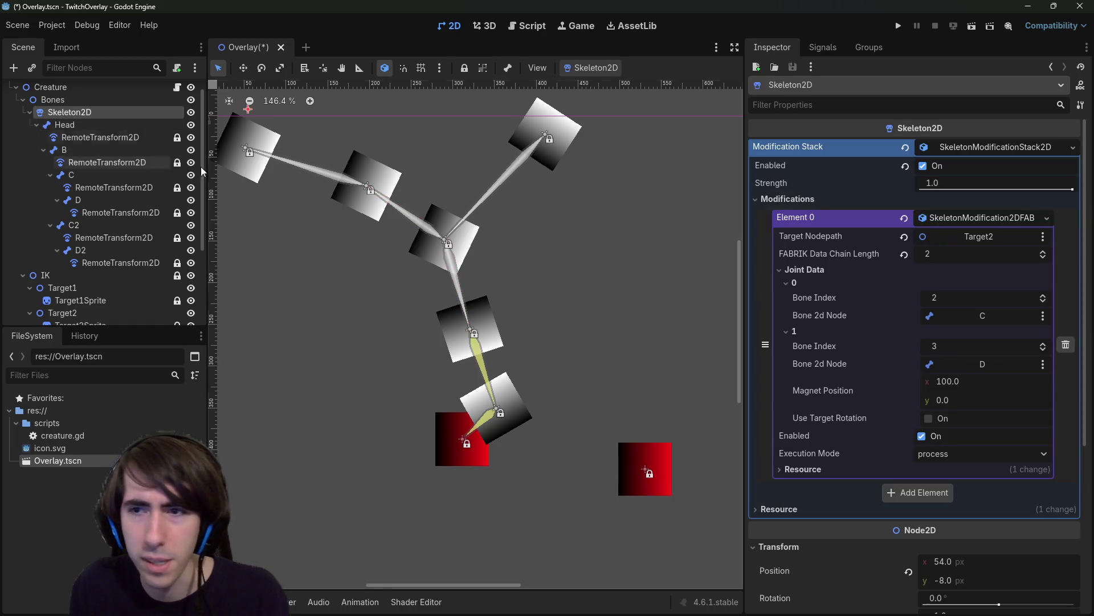
{"action": "left_click", "coordinate": [950, 386]}
{"action": "type", "text": "-"}
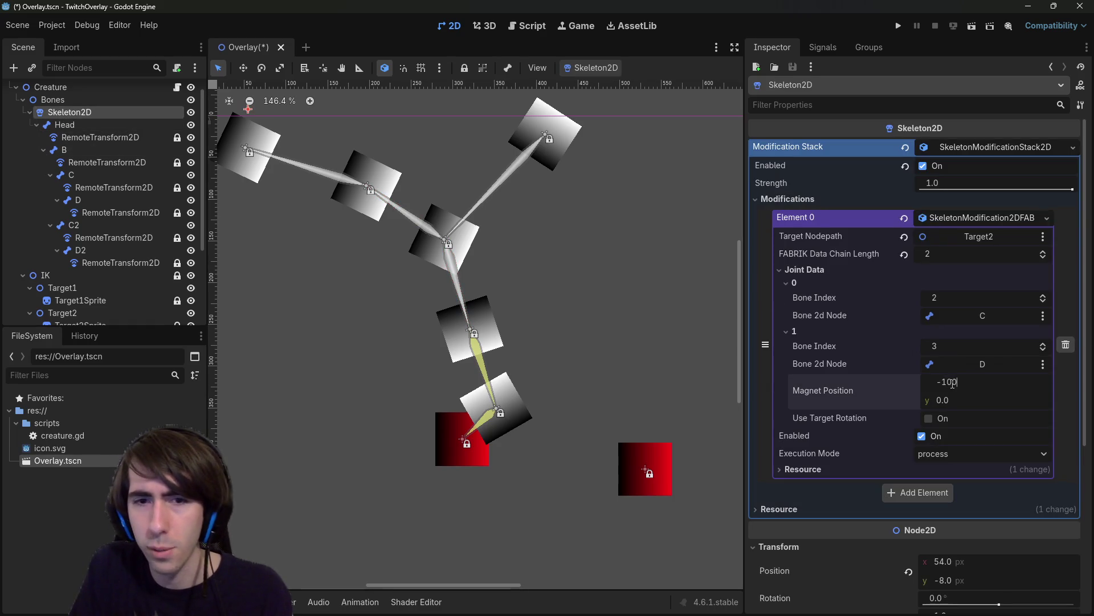
{"action": "key", "text": "Return"}
{"action": "left_click", "coordinate": [953, 383]}
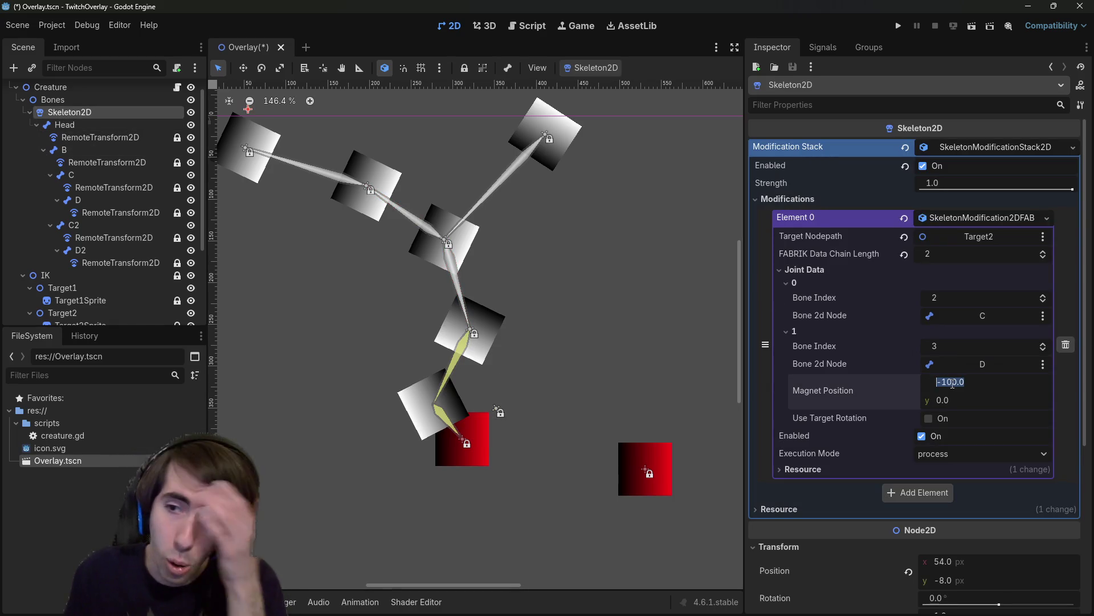
{"action": "type", "text": "0"}
{"action": "key", "text": "Return"}
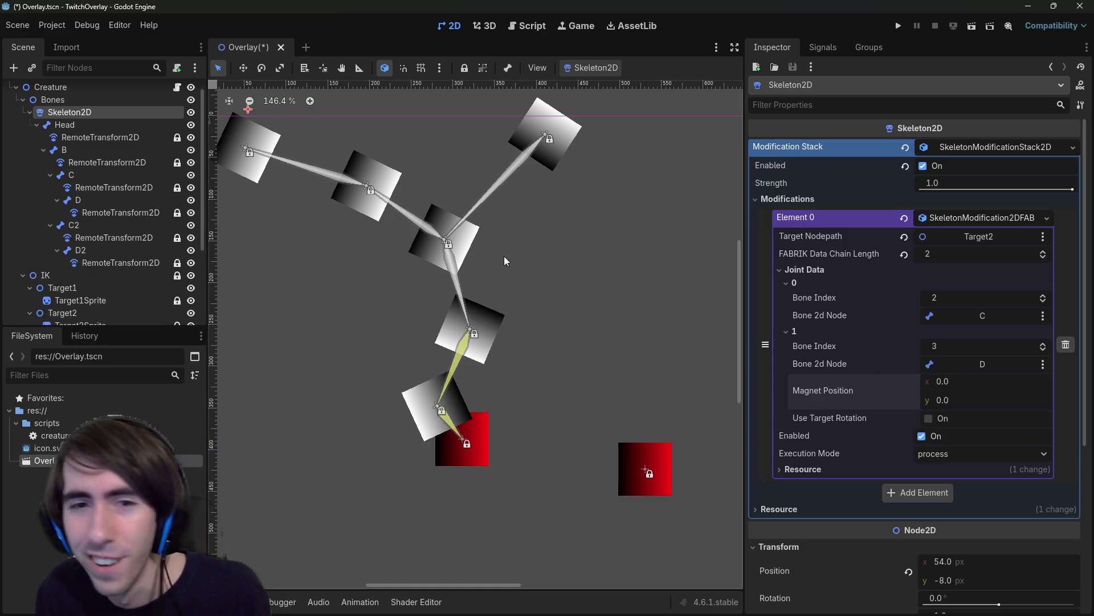
{"action": "mouse_move", "coordinate": [448, 245]}
{"action": "left_mouse_down"}
{"action": "mouse_move", "coordinate": [452, 184]}
{"action": "mouse_move", "coordinate": [446, 268]}
{"action": "left_mouse_up"}
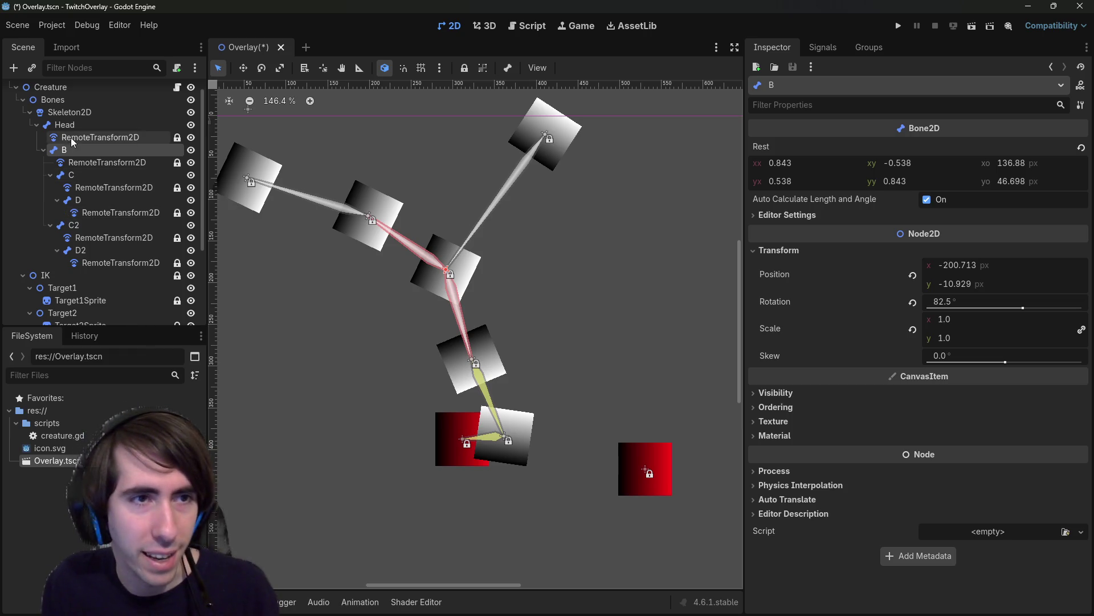
{"action": "mouse_move", "coordinate": [449, 273]}
{"action": "left_mouse_down"}
{"action": "mouse_move", "coordinate": [446, 199]}
{"action": "mouse_move", "coordinate": [448, 262]}
{"action": "mouse_move", "coordinate": [449, 216]}
{"action": "mouse_move", "coordinate": [443, 234]}
{"action": "mouse_move", "coordinate": [450, 219]}
{"action": "mouse_move", "coordinate": [458, 265]}
{"action": "left_mouse_up"}
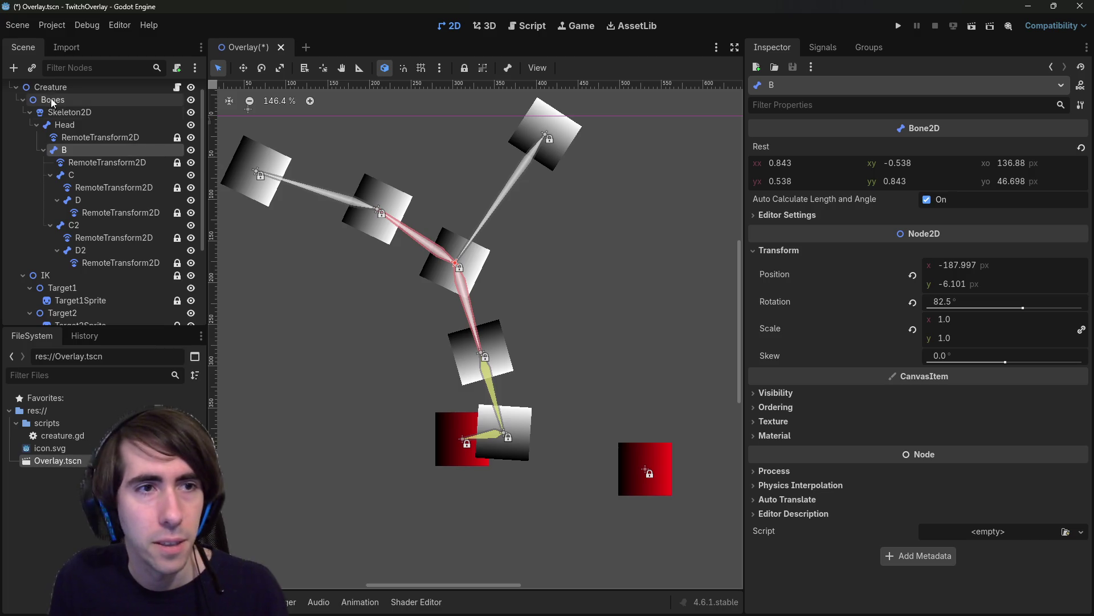
{"action": "left_click", "coordinate": [77, 111]}
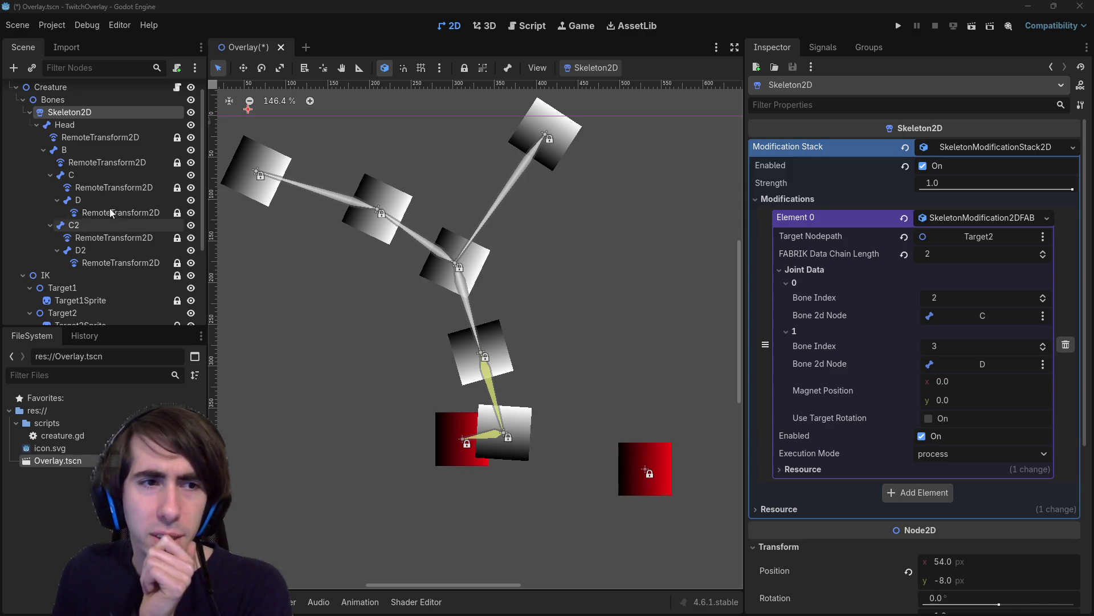
Step: Set joint 1's magnet x to 100, drag bone C to check the bend, and reselect Skeleton2D
{"action": "left_click", "coordinate": [988, 377]}
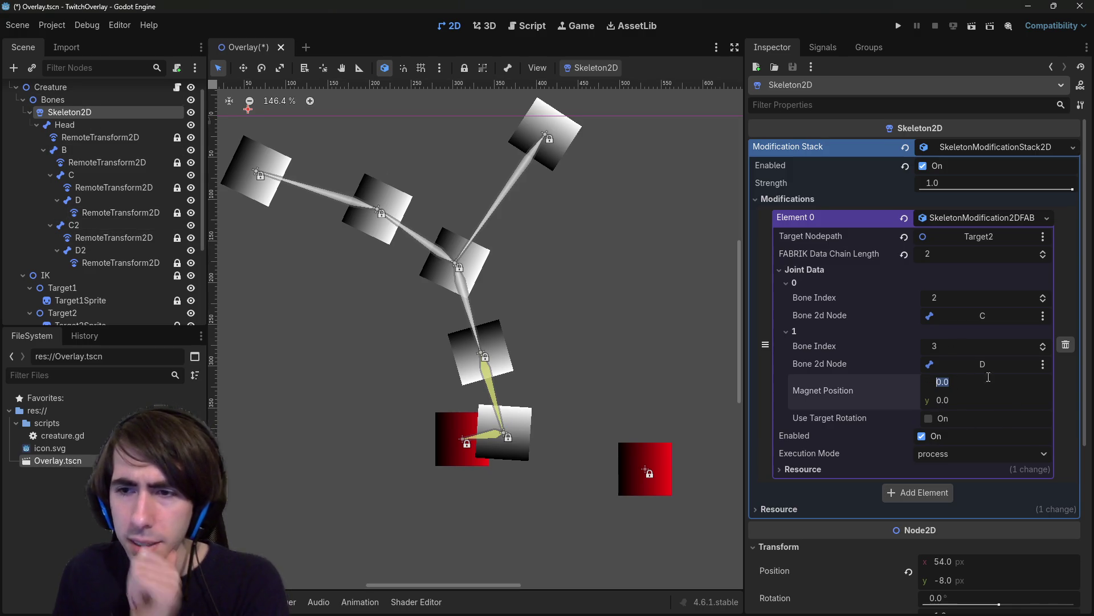
{"action": "type", "text": "10"}
{"action": "key", "text": "Return"}
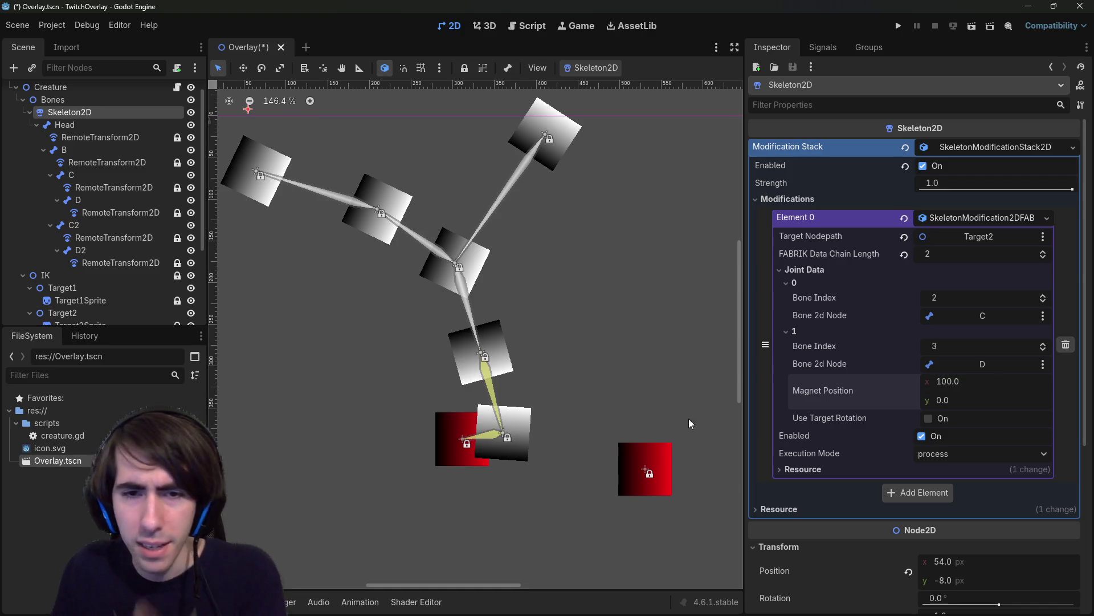
{"action": "mouse_move", "coordinate": [481, 349]}
{"action": "left_mouse_down"}
{"action": "mouse_move", "coordinate": [456, 252]}
{"action": "mouse_move", "coordinate": [448, 305]}
{"action": "mouse_move", "coordinate": [451, 74]}
{"action": "mouse_move", "coordinate": [388, 61]}
{"action": "mouse_move", "coordinate": [348, 70]}
{"action": "mouse_move", "coordinate": [456, 74]}
{"action": "mouse_move", "coordinate": [450, 213]}
{"action": "mouse_move", "coordinate": [471, 382]}
{"action": "mouse_move", "coordinate": [459, 159]}
{"action": "mouse_move", "coordinate": [461, 327]}
{"action": "left_mouse_up"}
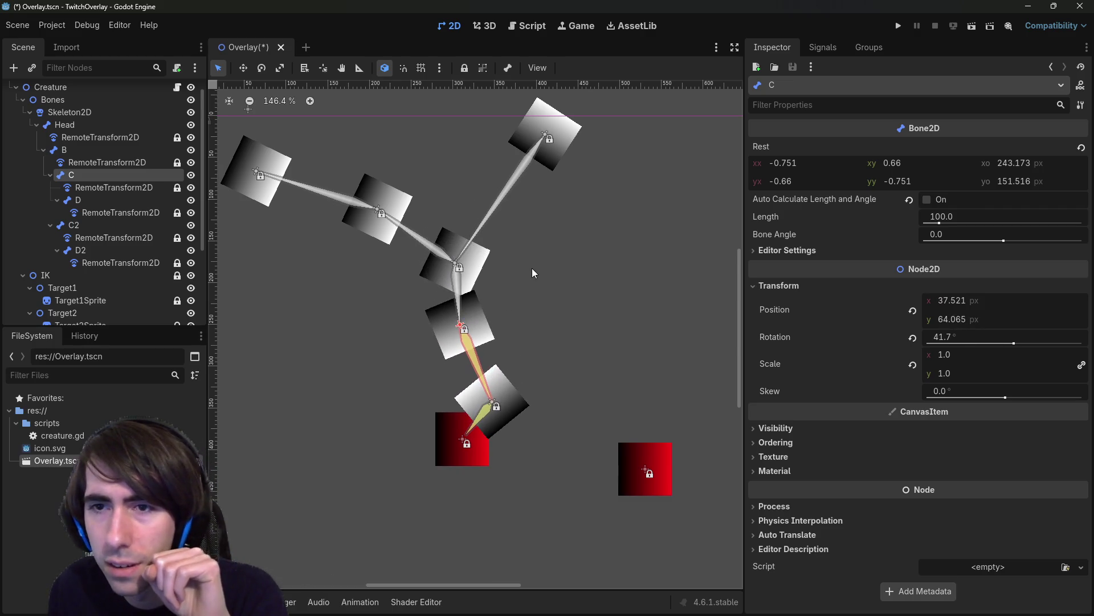
{"action": "left_click", "coordinate": [69, 112]}
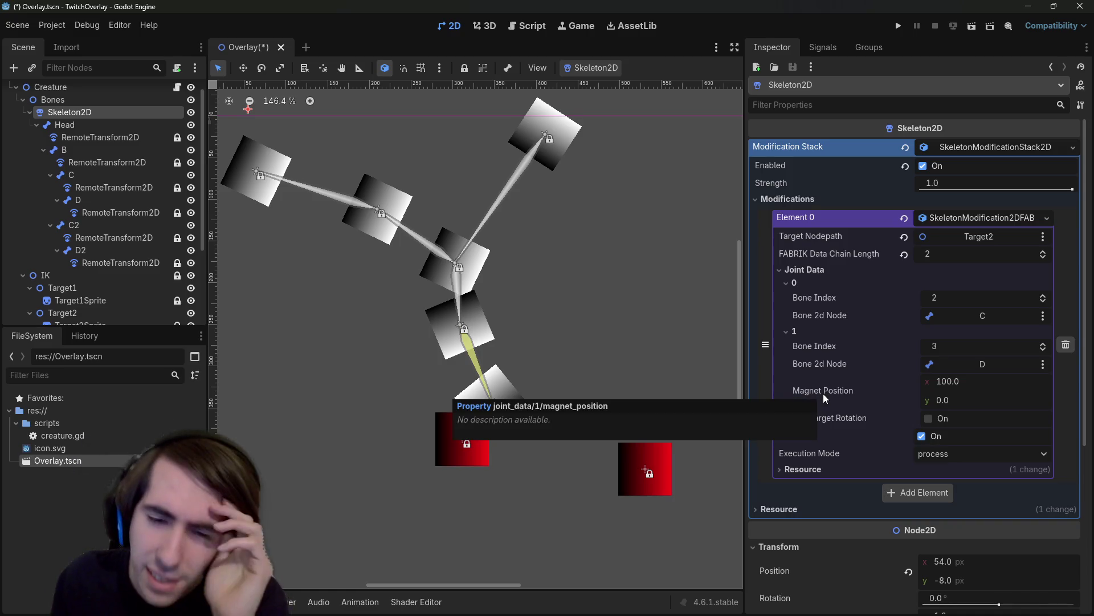
{"action": "scroll", "coordinate": [823, 393], "scroll_direction": "down", "scroll_amount": 2}
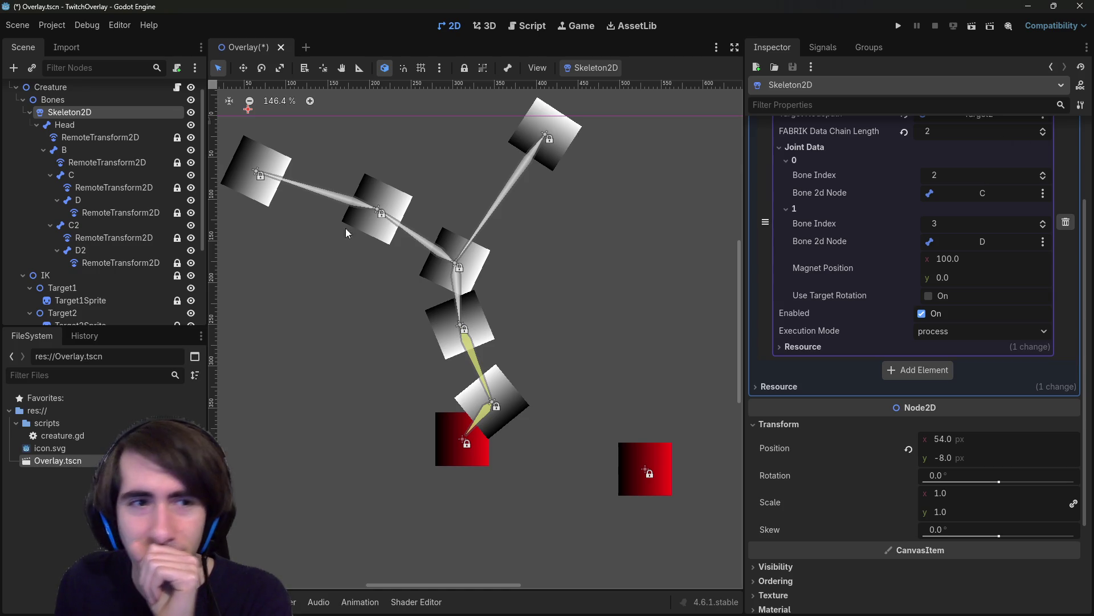
{"action": "scroll", "coordinate": [574, 317], "scroll_direction": "up", "scroll_amount": 1}
Step: Drag bones B and D2 around to re-pose the skeleton and test the IK
{"action": "left_click_drag", "start_coordinate": [456, 273], "coordinate": [455, 212]}
{"action": "left_click", "coordinate": [642, 481]}
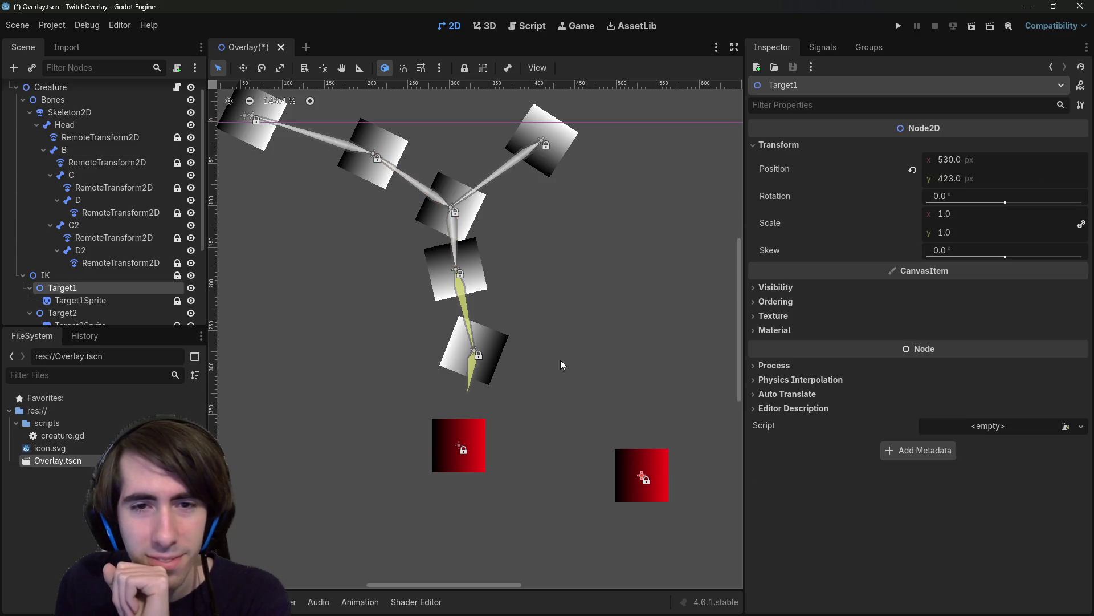
{"action": "scroll", "coordinate": [480, 225], "scroll_direction": "up", "scroll_amount": 2}
{"action": "scroll", "coordinate": [74, 111], "scroll_direction": "up", "scroll_amount": 1}
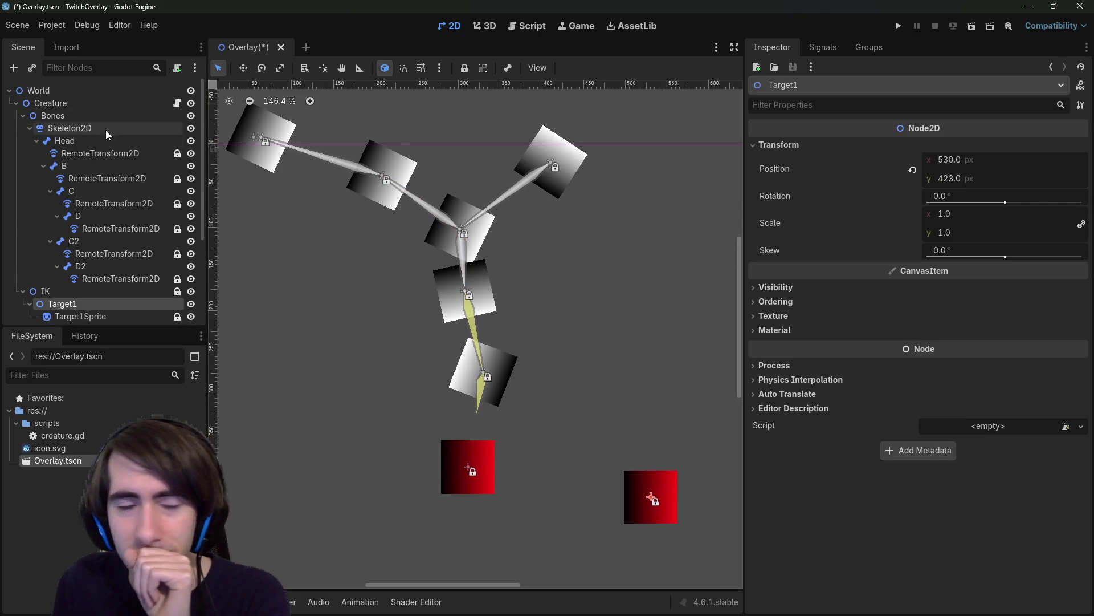
{"action": "mouse_move", "coordinate": [456, 220]}
{"action": "left_mouse_down"}
{"action": "mouse_move", "coordinate": [464, 245]}
{"action": "mouse_move", "coordinate": [435, 298]}
{"action": "mouse_move", "coordinate": [429, 265]}
{"action": "mouse_move", "coordinate": [521, 312]}
{"action": "left_mouse_up"}
{"action": "scroll", "coordinate": [667, 475], "scroll_direction": "down", "scroll_amount": 2}
{"action": "mouse_move", "coordinate": [603, 332]}
{"action": "left_mouse_down"}
{"action": "mouse_move", "coordinate": [576, 342]}
{"action": "mouse_move", "coordinate": [644, 447]}
{"action": "left_mouse_up"}
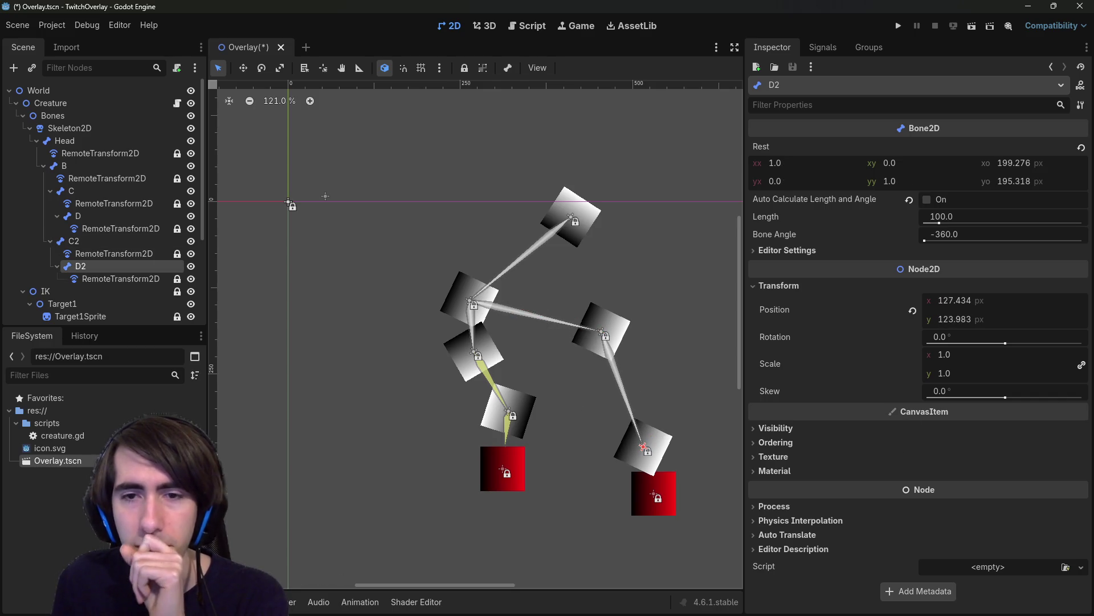
{"action": "left_click_drag", "start_coordinate": [468, 302], "coordinate": [554, 295]}
Step: Select the Creature node and open creature.gd in the script editor
{"action": "left_click", "coordinate": [47, 105]}
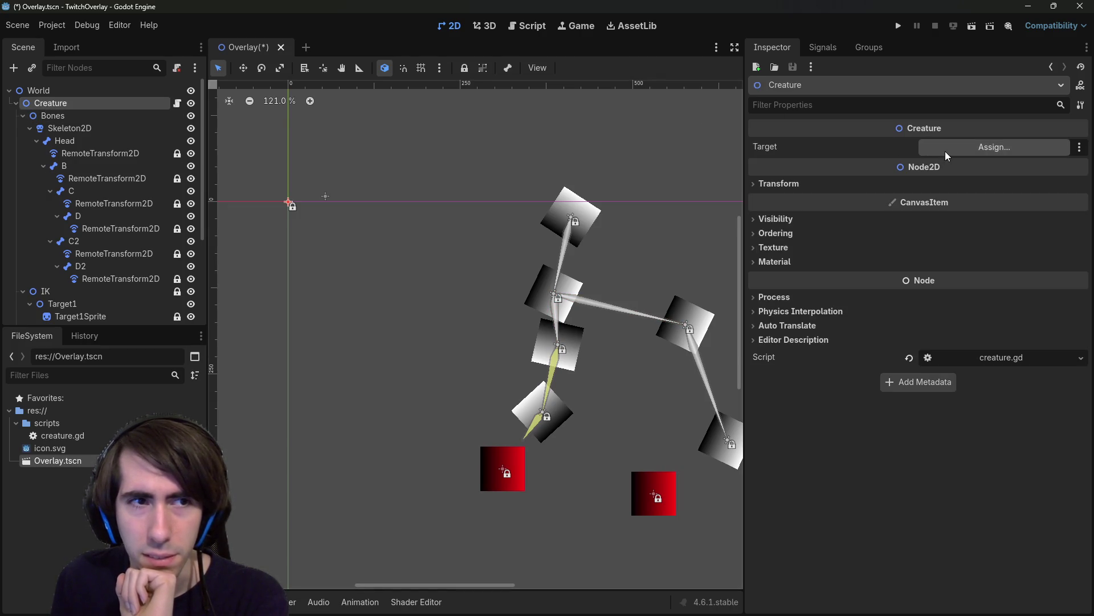
{"action": "left_click", "coordinate": [121, 129]}
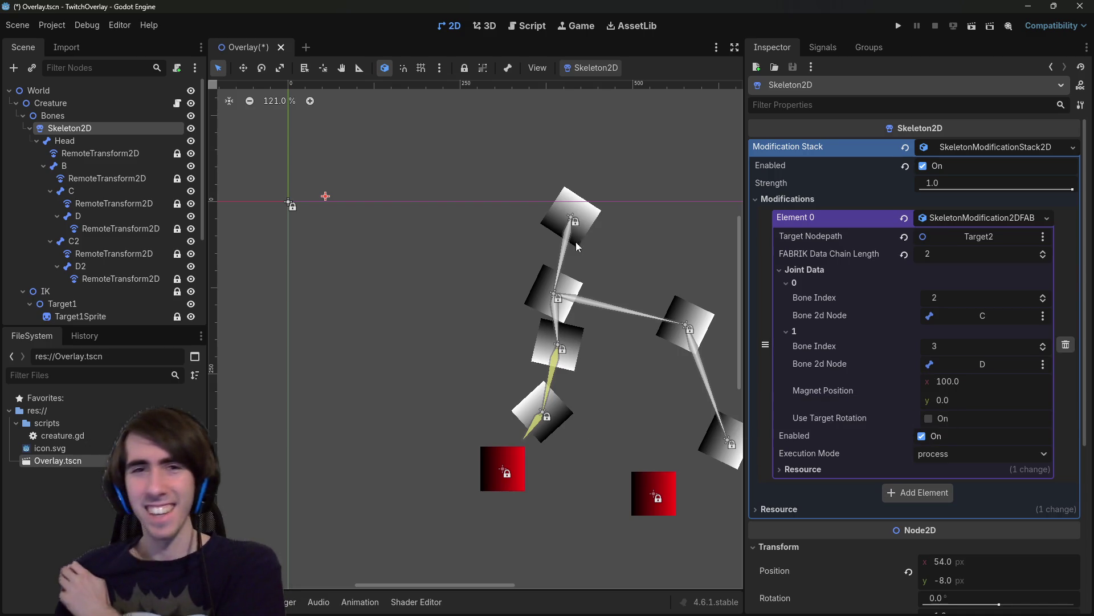
{"action": "left_click", "coordinate": [171, 104]}
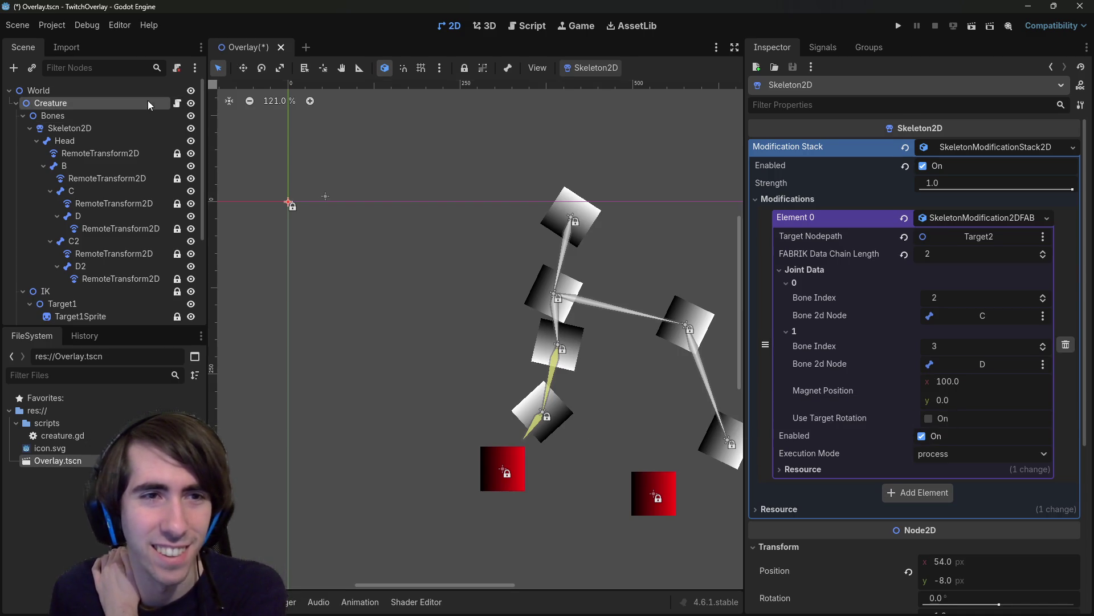
{"action": "mouse_move", "coordinate": [579, 452]}
{"action": "left_mouse_down"}
{"action": "mouse_move", "coordinate": [460, 418]}
{"action": "mouse_move", "coordinate": [480, 404]}
{"action": "left_mouse_up"}
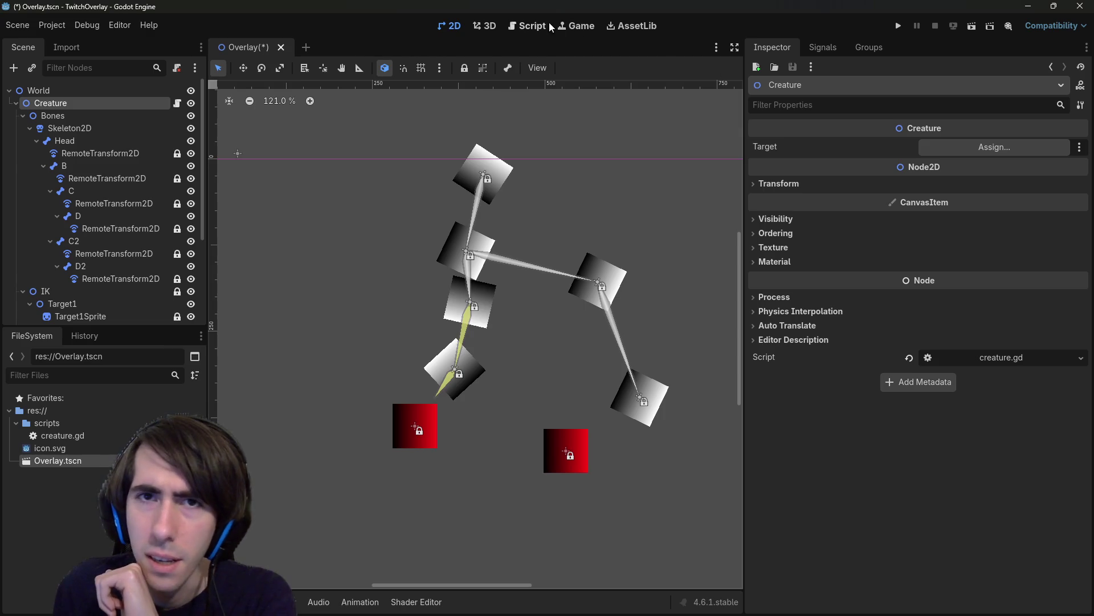
{"action": "left_click", "coordinate": [533, 24]}
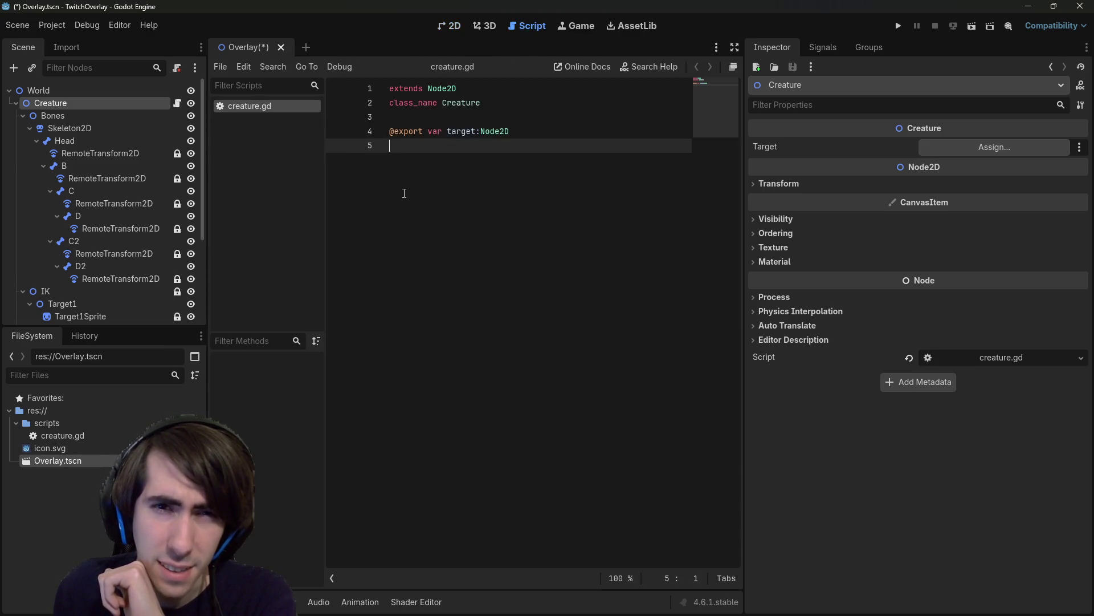
{"action": "left_click", "coordinate": [457, 116]}
{"action": "key", "text": "Return"}
{"action": "type", "text": "@expor"}
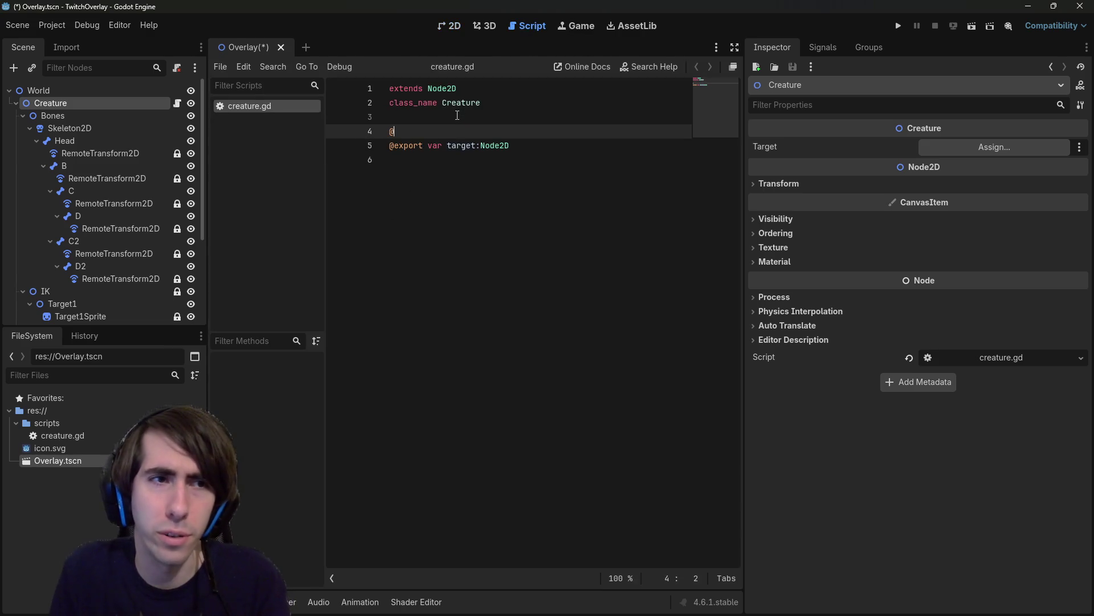
{"action": "type", "text": "t var skeleto"}
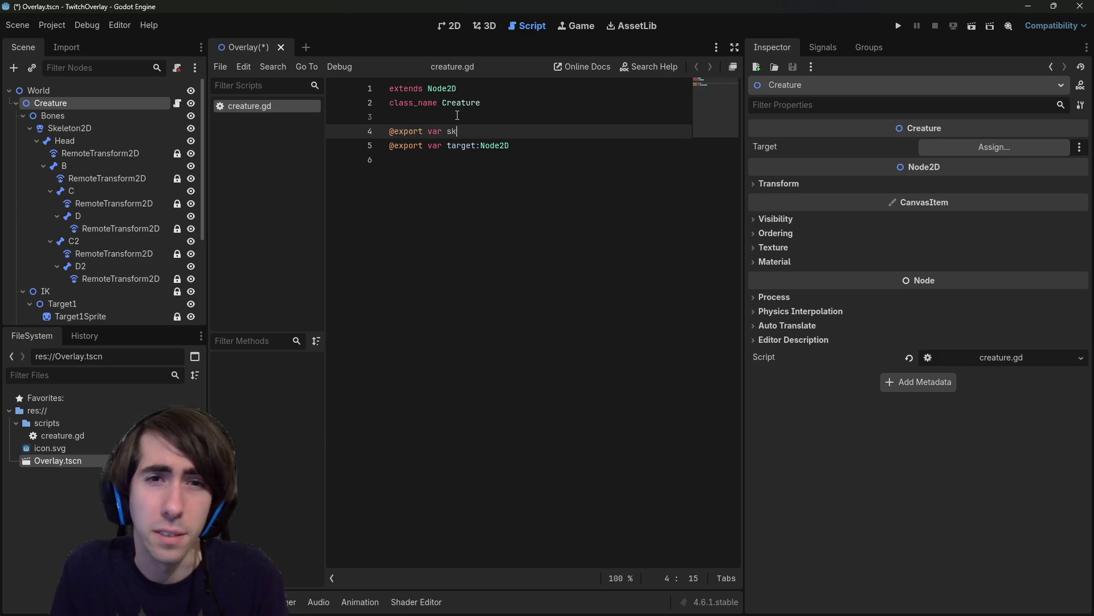
{"action": "type", "text": "n:Ske"}
{"action": "key", "text": "Return"}
{"action": "key", "text": "ctrl+s"}
Step: Add a 'func _ready() -> void:' function below the exports
{"action": "key", "text": "Down"}
{"action": "key", "text": "Return"}
{"action": "key", "text": "Return"}
{"action": "type", "text": "func _"}
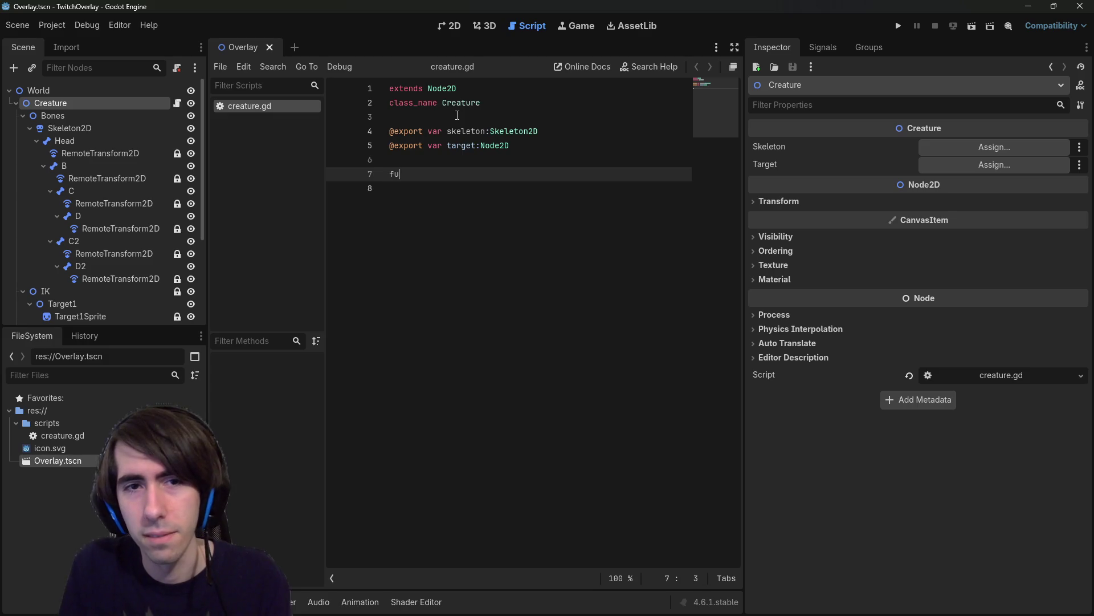
{"action": "key", "text": "Return"}
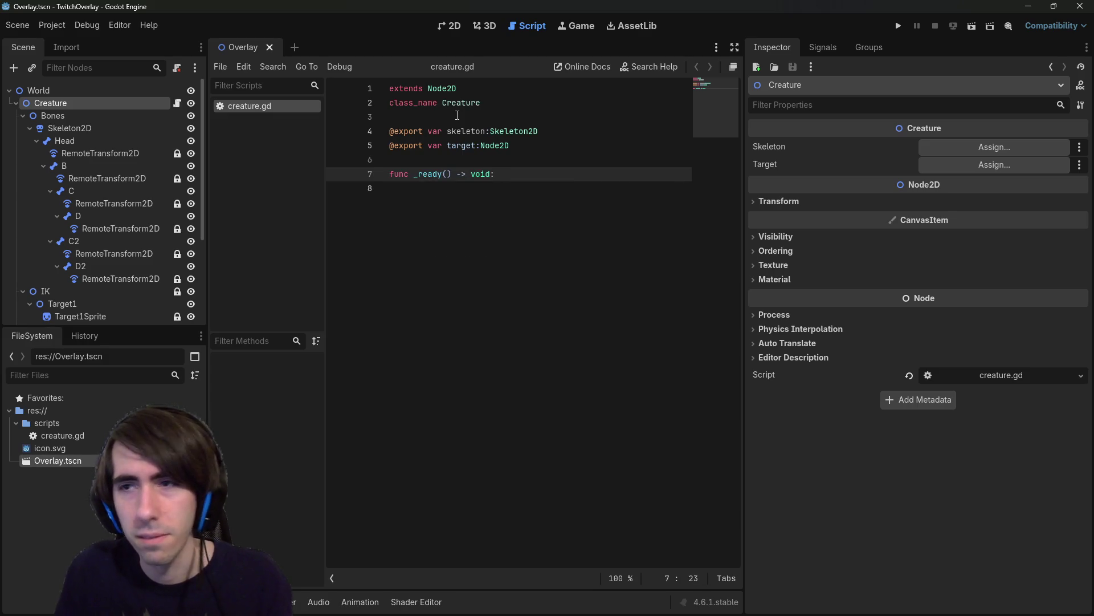
{"action": "key", "text": "Return"}
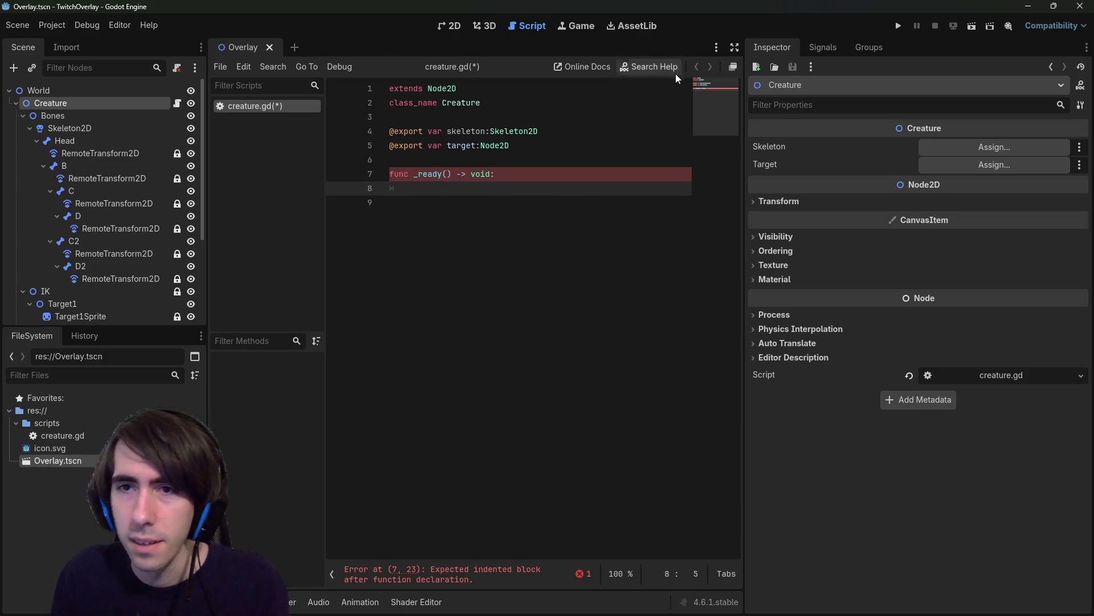
Step: Assign the Skeleton2D node to Creature's Skeleton property in the Inspector and save
{"action": "left_click", "coordinate": [1021, 147]}
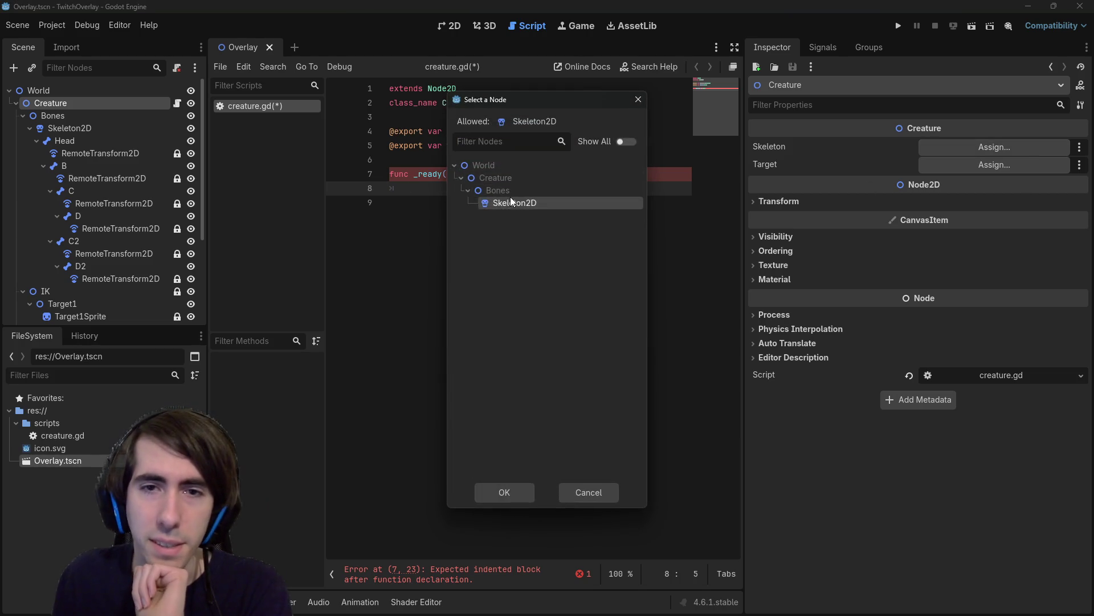
{"action": "double_click", "coordinate": [511, 196]}
{"action": "left_click", "coordinate": [921, 166]}
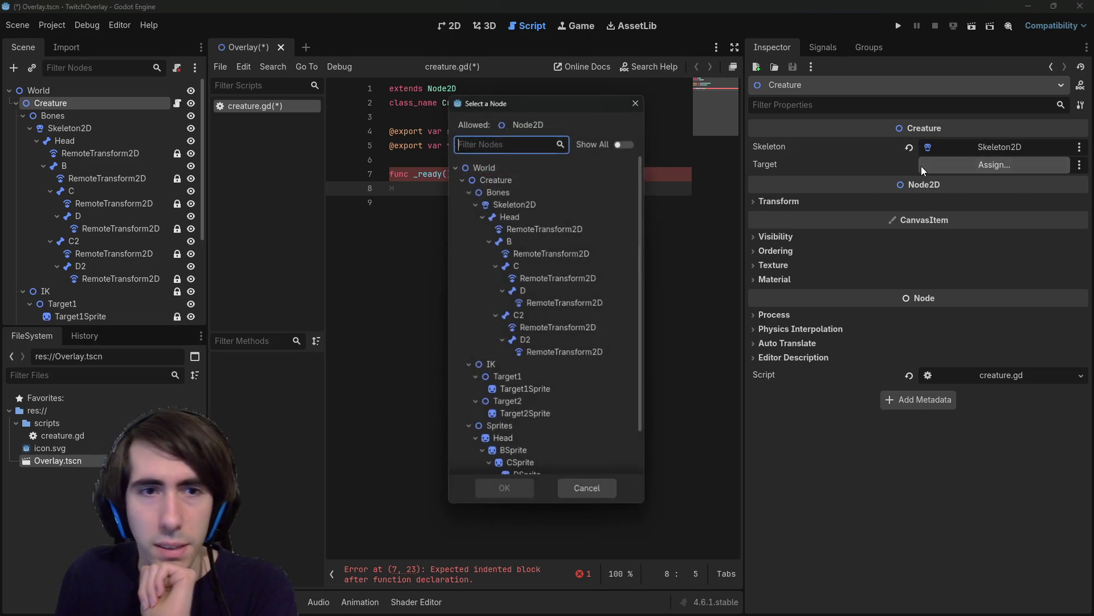
{"action": "left_click", "coordinate": [645, 95]}
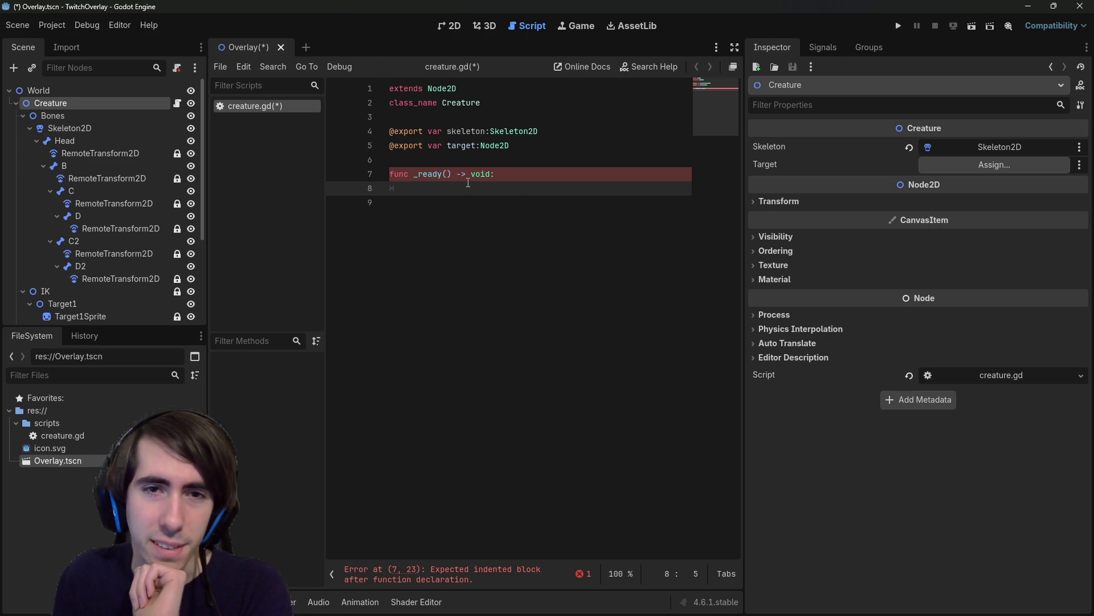
{"action": "key", "text": "ctrl+s"}
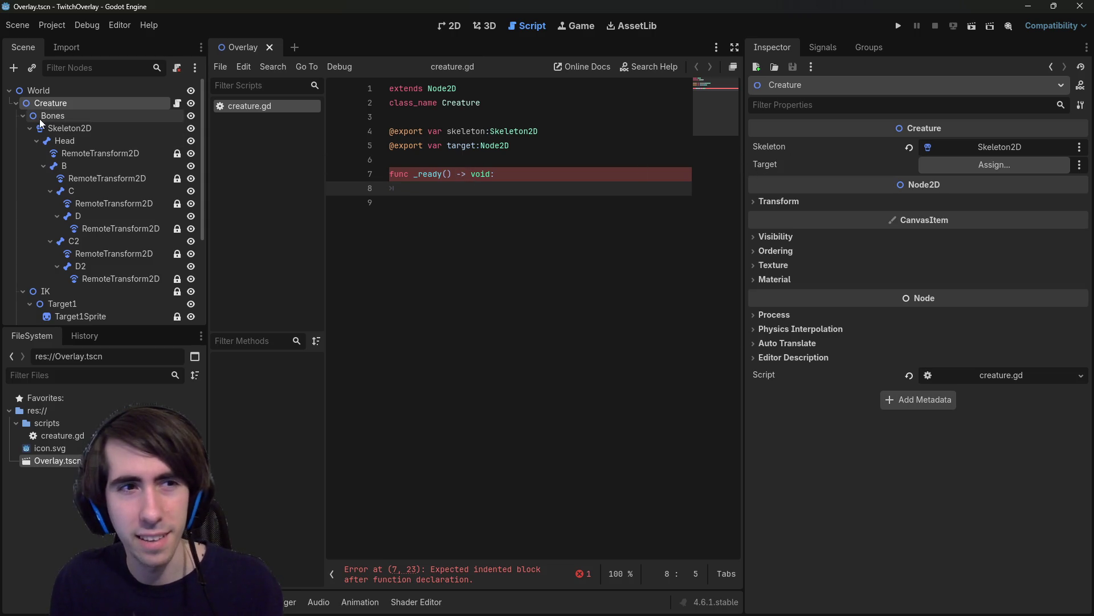
Step: Write skeleton.set_modification_stack() in _ready and look it up in the Skeleton2D reference
{"action": "left_click", "coordinate": [71, 128]}
{"action": "type", "text": "skeleton."}
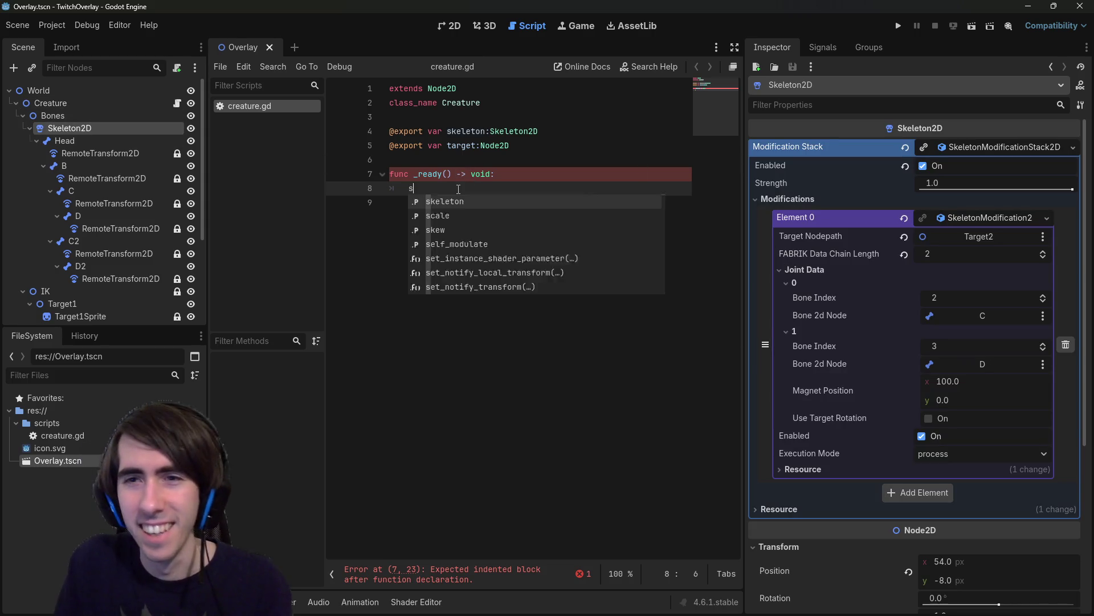
{"action": "type", "text": "modifi"}
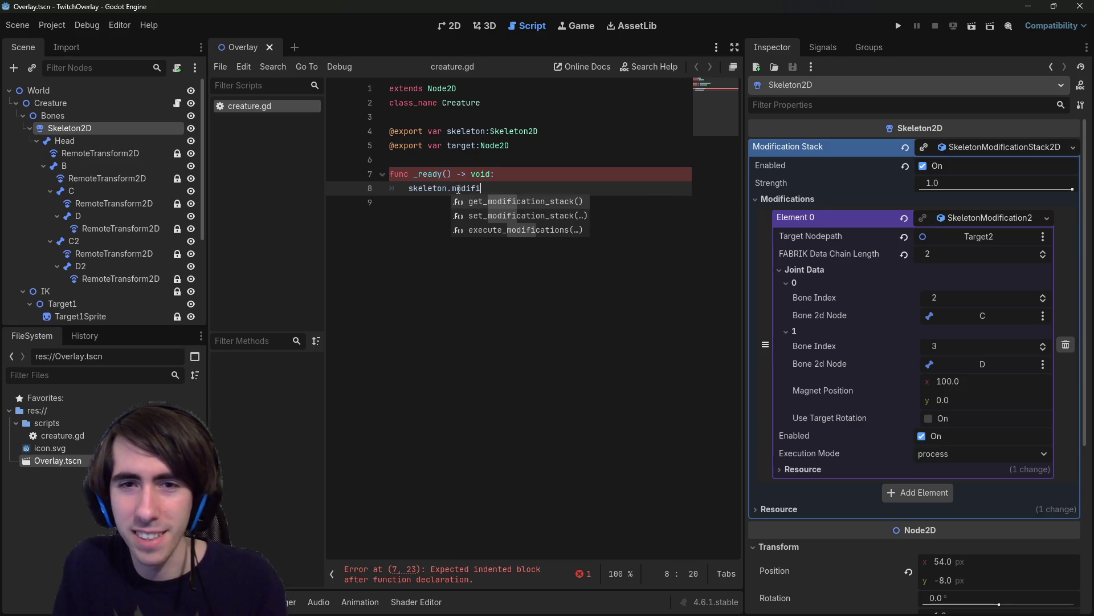
{"action": "key", "text": "Down"}
{"action": "key", "text": "Return"}
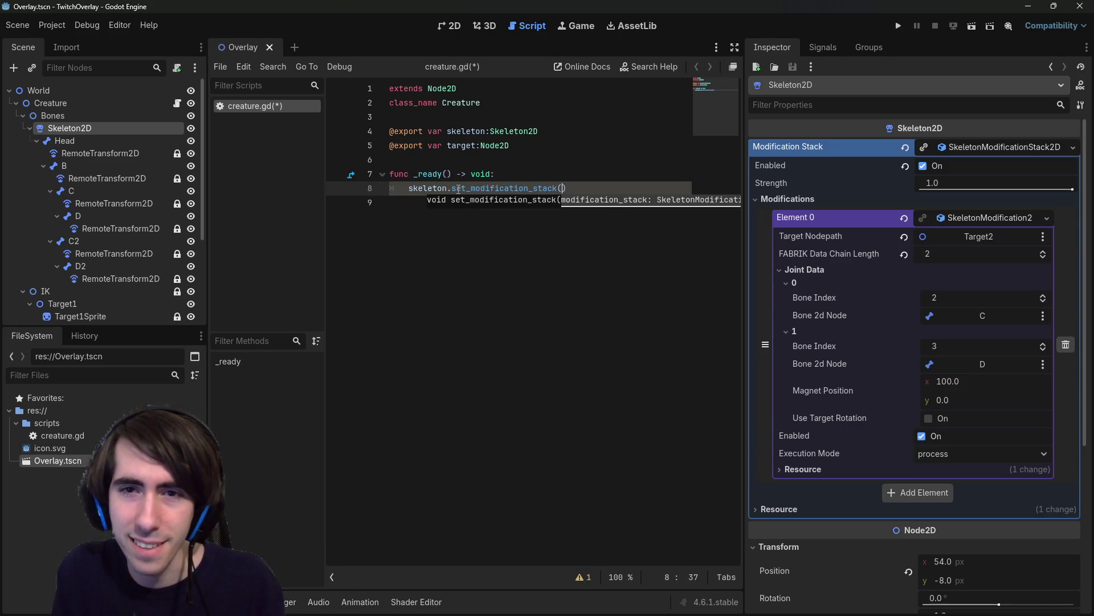
{"action": "left_click", "coordinate": [471, 189]}
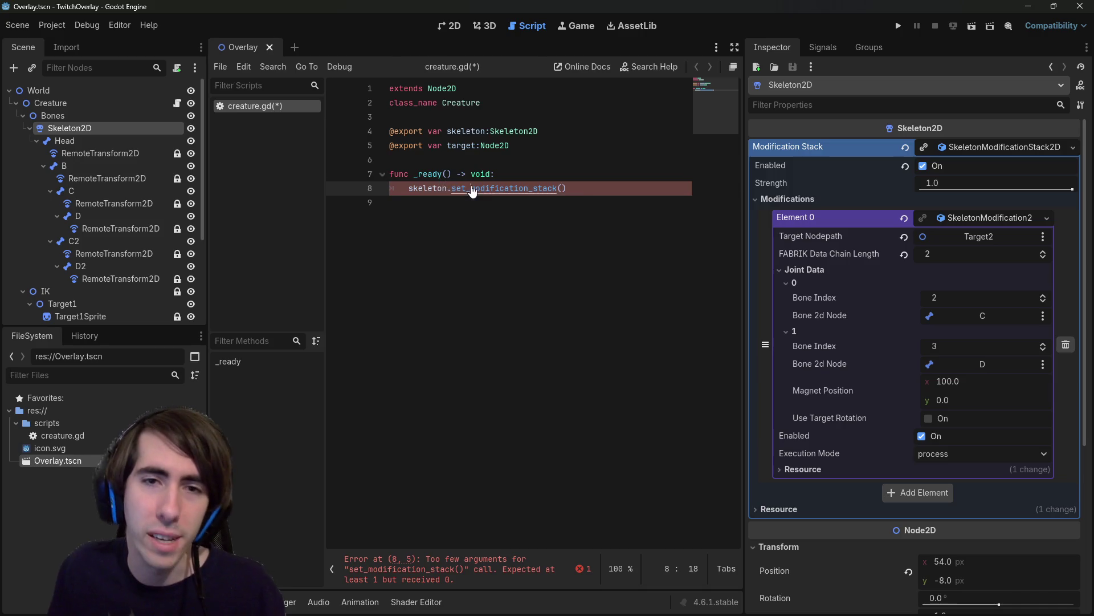
{"action": "left_click", "coordinate": [471, 188], "text": "ctrl"}
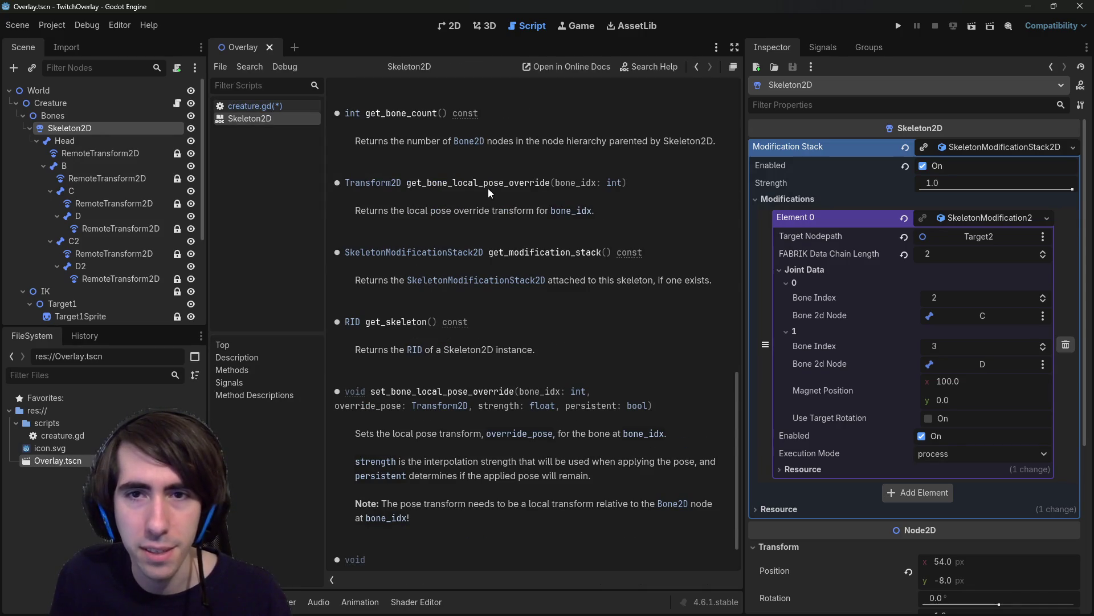
Step: Scroll the Skeleton2D reference to set_modification_stack, then go back to creature.gd
{"action": "scroll", "coordinate": [497, 222], "scroll_direction": "down", "scroll_amount": 2}
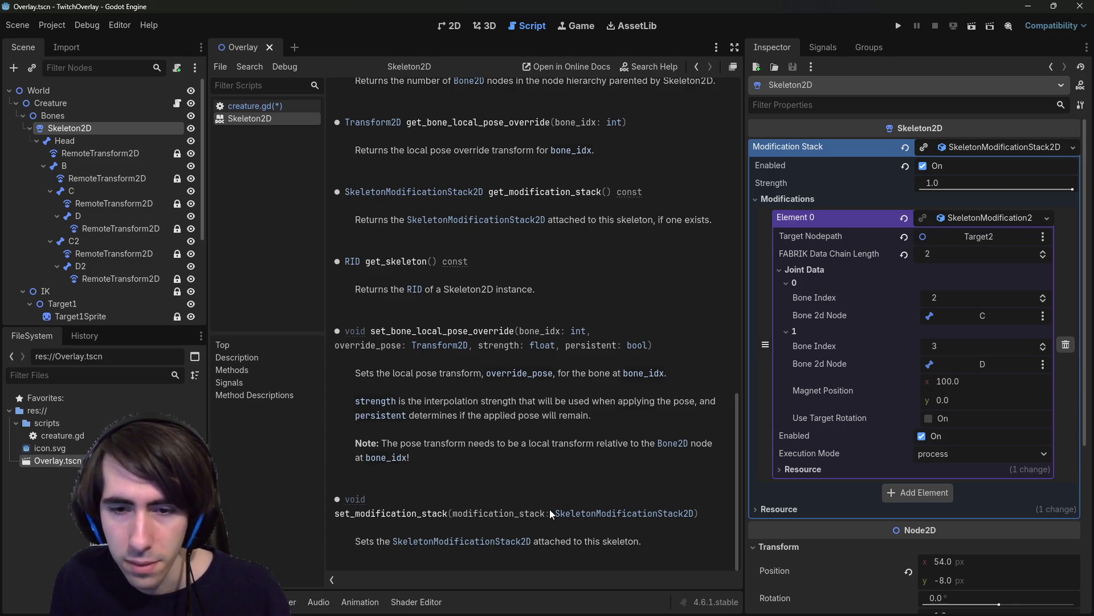
{"action": "key", "text": "alt+Left"}
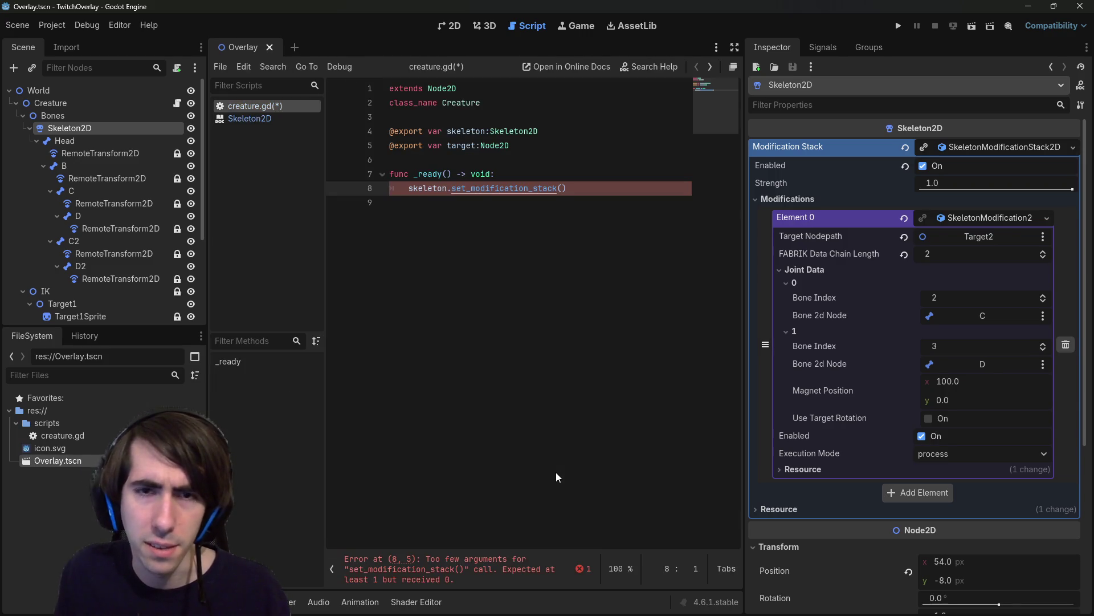
Step: Declare 'var stack:SkeletonModificationStack2D = SkeletonModificationStack2D.new()' in _ready
{"action": "key", "text": "Return"}
{"action": "type", "text": "var stack"}
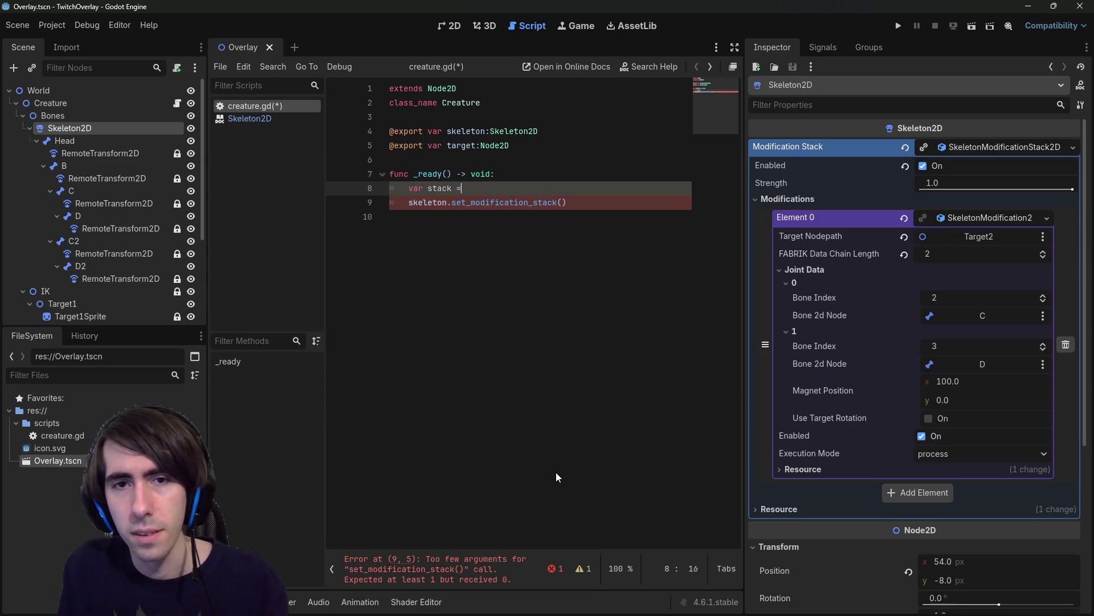
{"action": "type", "text": " = Skeleton"}
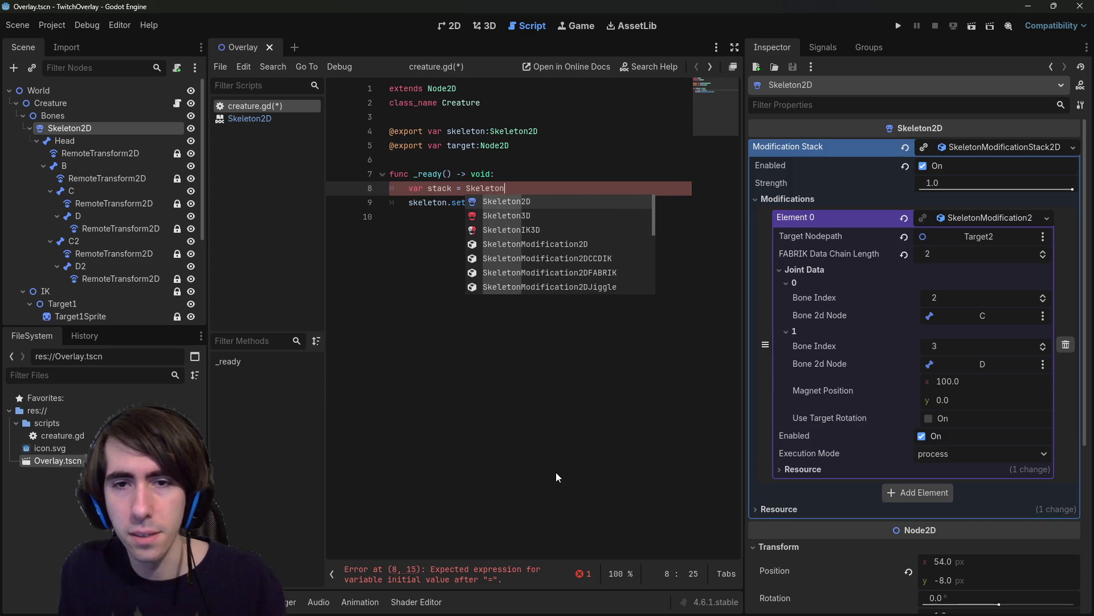
{"action": "type", "text": "Modification"}
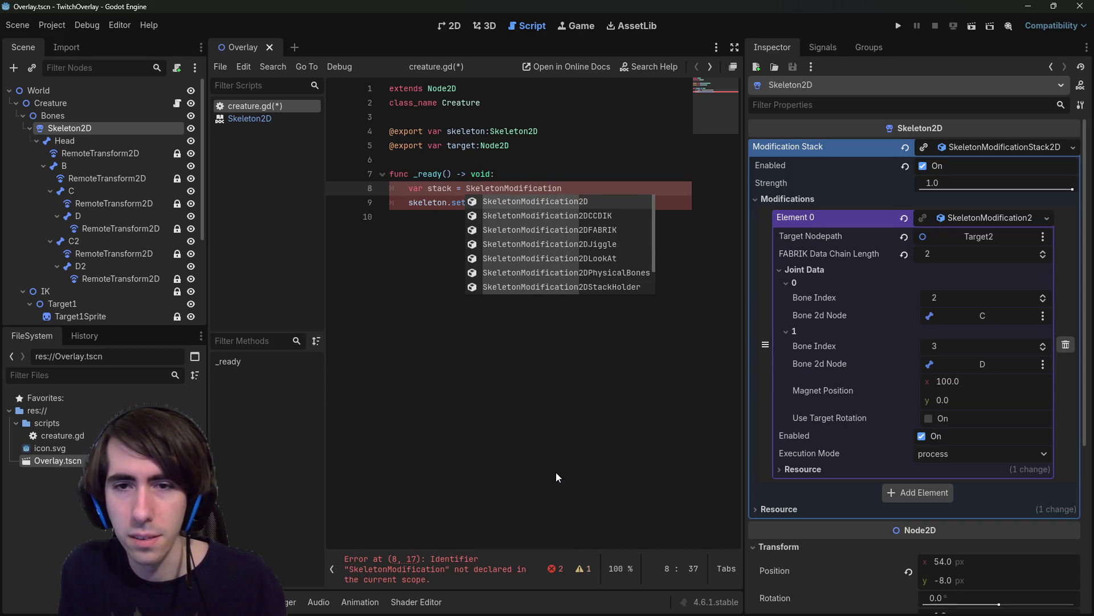
{"action": "type", "text": "Stack2D.new"}
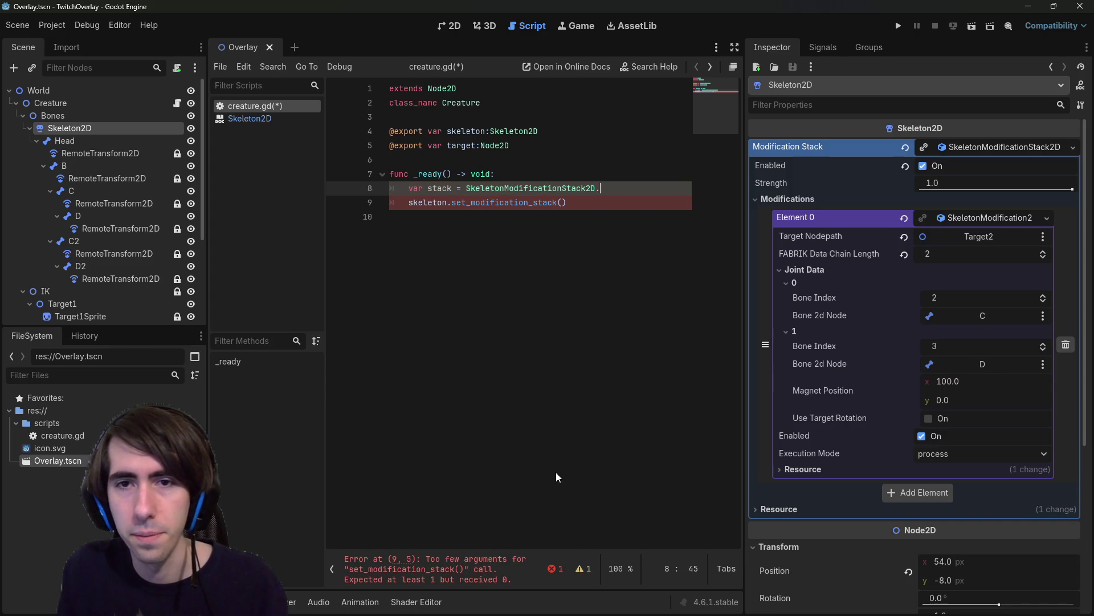
{"action": "type", "text": "()"}
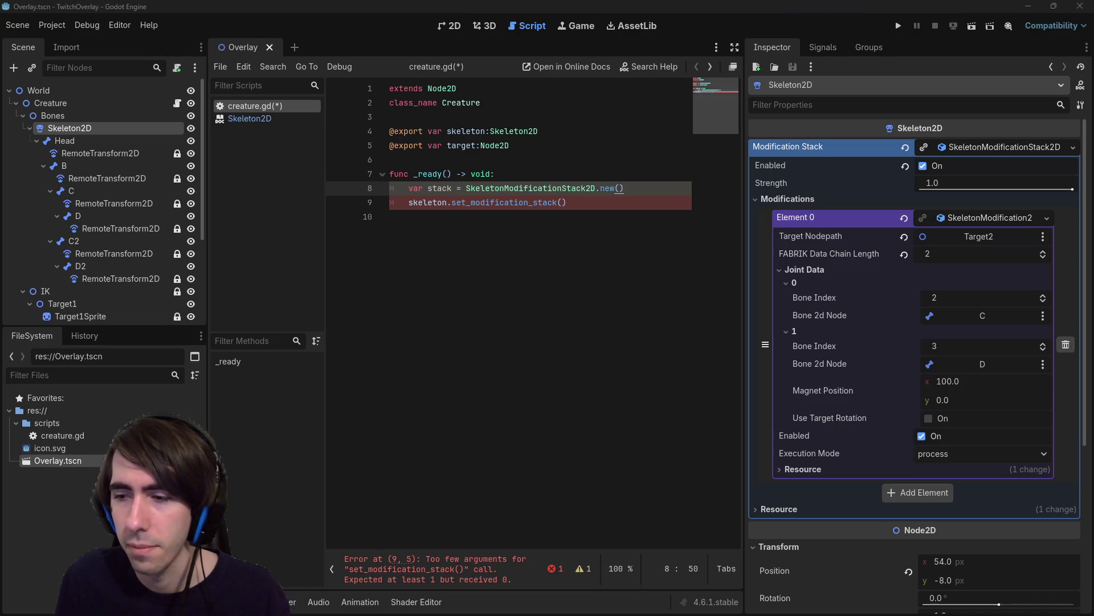
{"action": "left_click", "coordinate": [867, 78]}
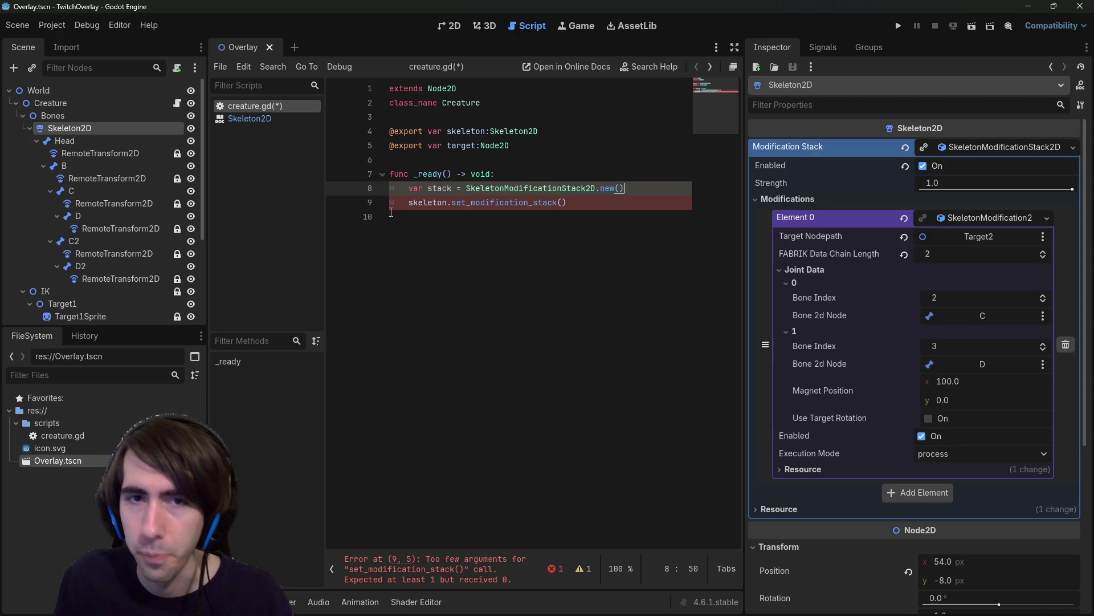
{"action": "double_click", "coordinate": [488, 188]}
{"action": "key", "text": "ctrl+c"}
{"action": "key", "text": "Left"}
{"action": "key", "text": "Left"}
{"action": "key", "text": "Left"}
{"action": "type", "text": ":"}
{"action": "key", "text": "ctrl+v"}
Step: Pass stack as the argument of skeleton.set_modification_stack(stack)
{"action": "key", "text": "ctrl+shift+Right"}
{"action": "key", "text": "ctrl+c"}
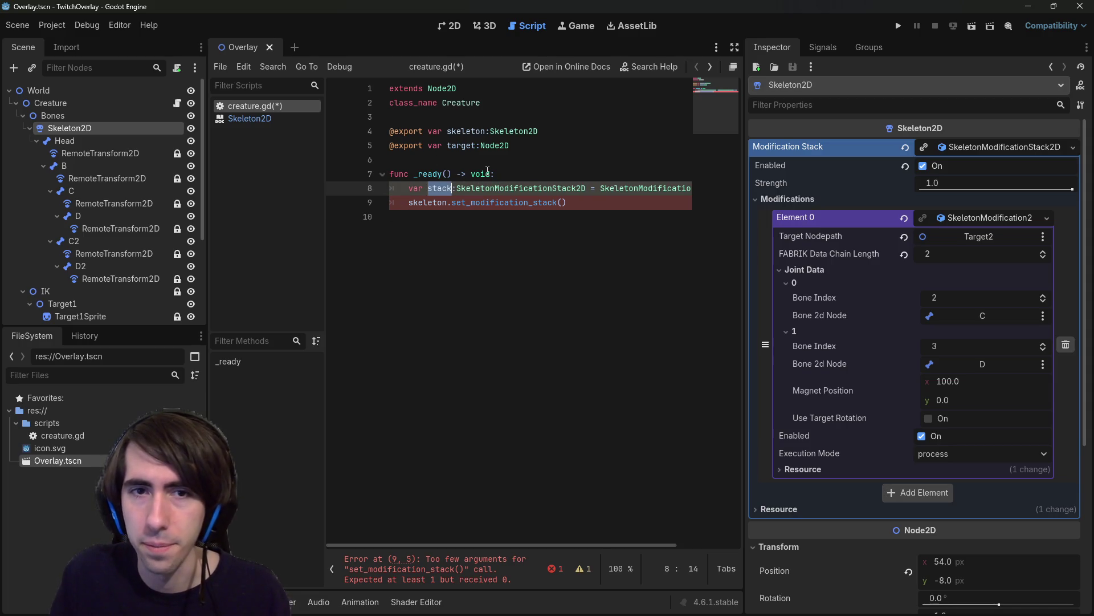
{"action": "key", "text": "Down"}
{"action": "key", "text": "End"}
{"action": "key", "text": "Left"}
{"action": "key", "text": "ctrl+v"}
{"action": "key", "text": "ctrl+Left"}
{"action": "key", "text": "ctrl+Left"}
{"action": "key", "text": "ctrl+Left"}
Step: Start a 'stack.' line and open the SkeletonModificationStack2D class reference
{"action": "key", "text": "ctrl+shift+Return"}
{"action": "type", "text": "stack."}
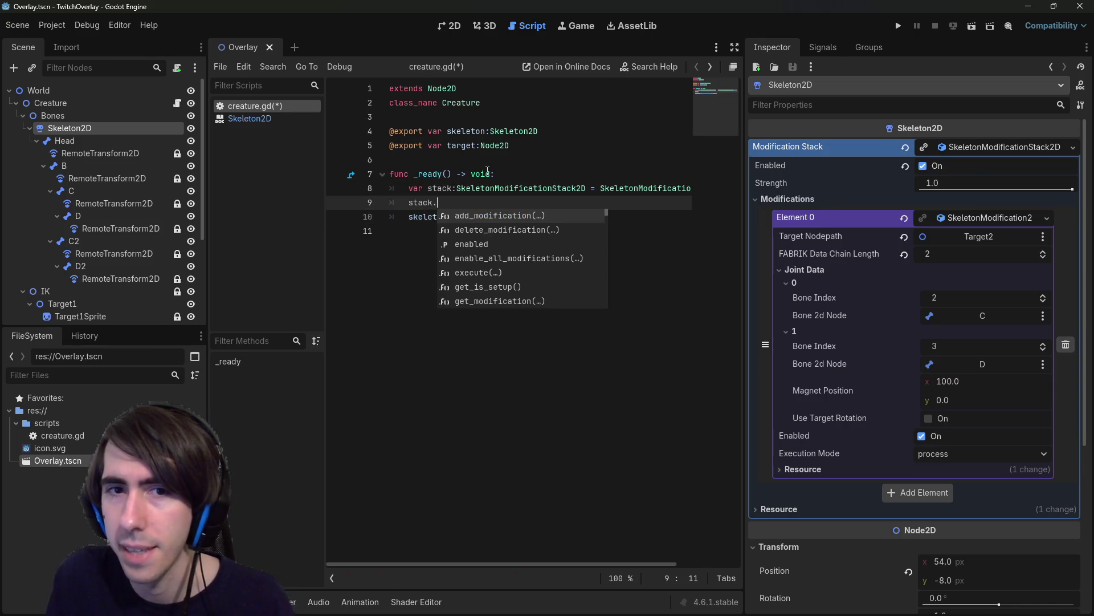
{"action": "key", "text": "Return"}
{"action": "key", "text": "ctrl+z"}
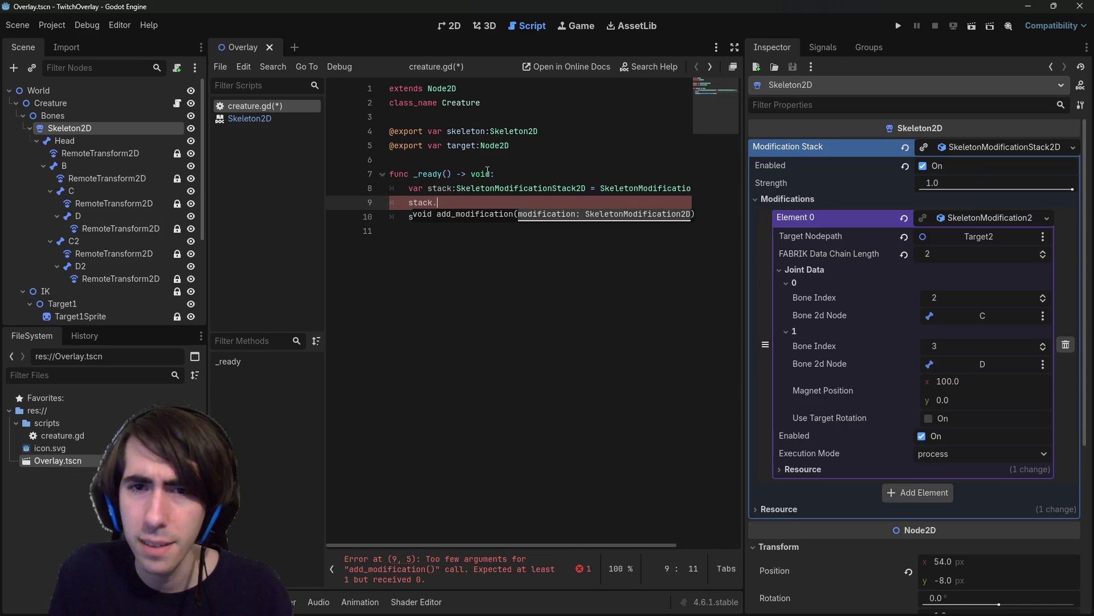
{"action": "key", "text": "ctrl+space"}
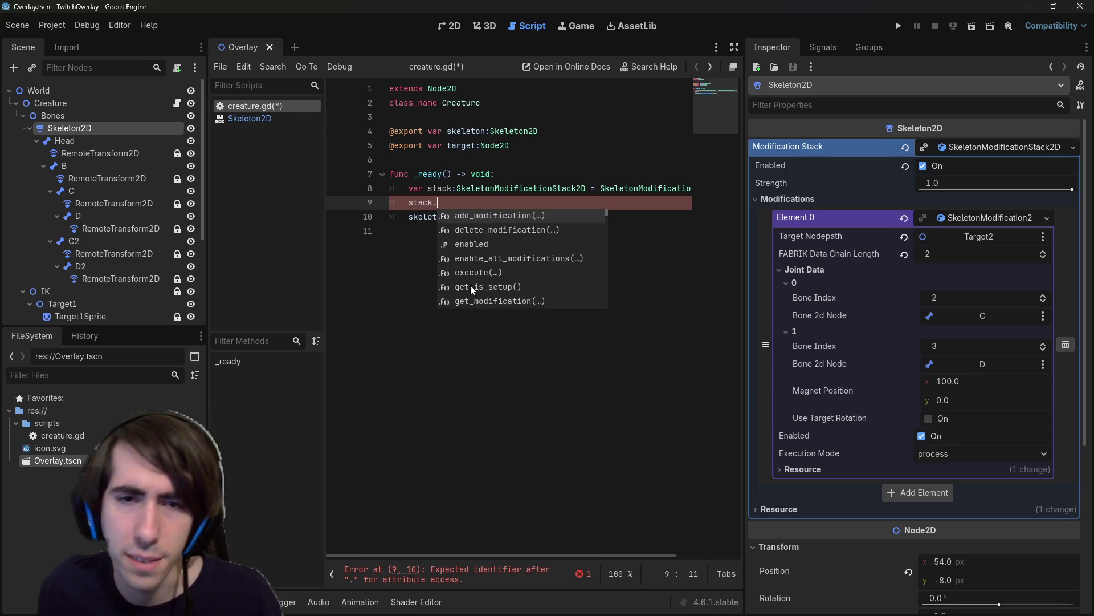
{"action": "left_click", "coordinate": [479, 189], "text": "ctrl"}
Step: Scroll the SkeletonModificationStack2D method descriptions, highlighting the execute() entry
{"action": "scroll", "coordinate": [451, 227], "scroll_direction": "down", "scroll_amount": 5}
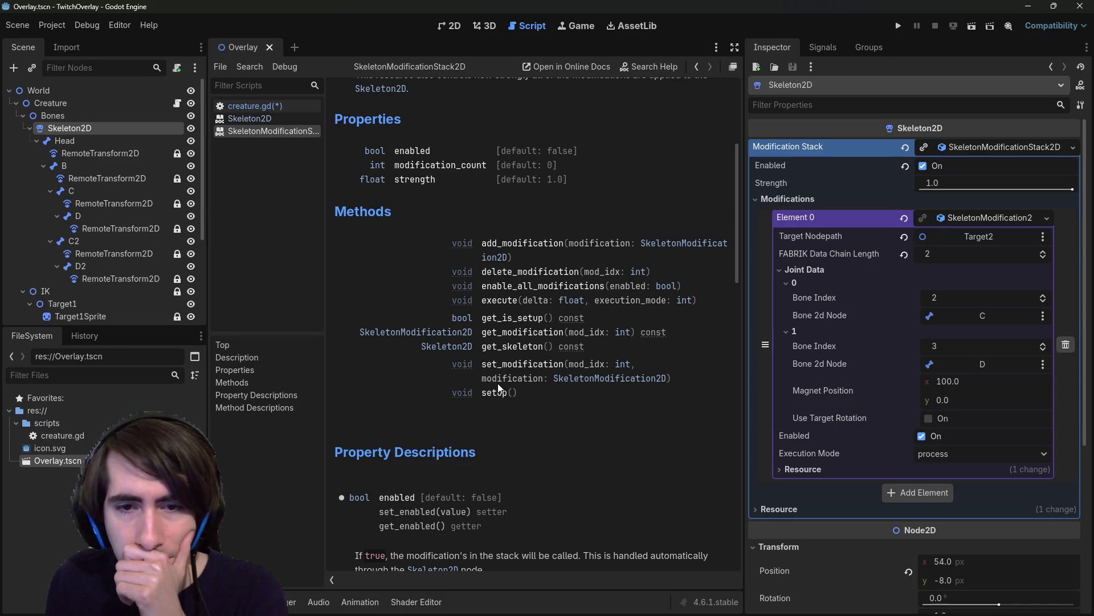
{"action": "scroll", "coordinate": [490, 376], "scroll_direction": "down", "scroll_amount": 5}
{"action": "scroll", "coordinate": [470, 288], "scroll_direction": "down", "scroll_amount": 6}
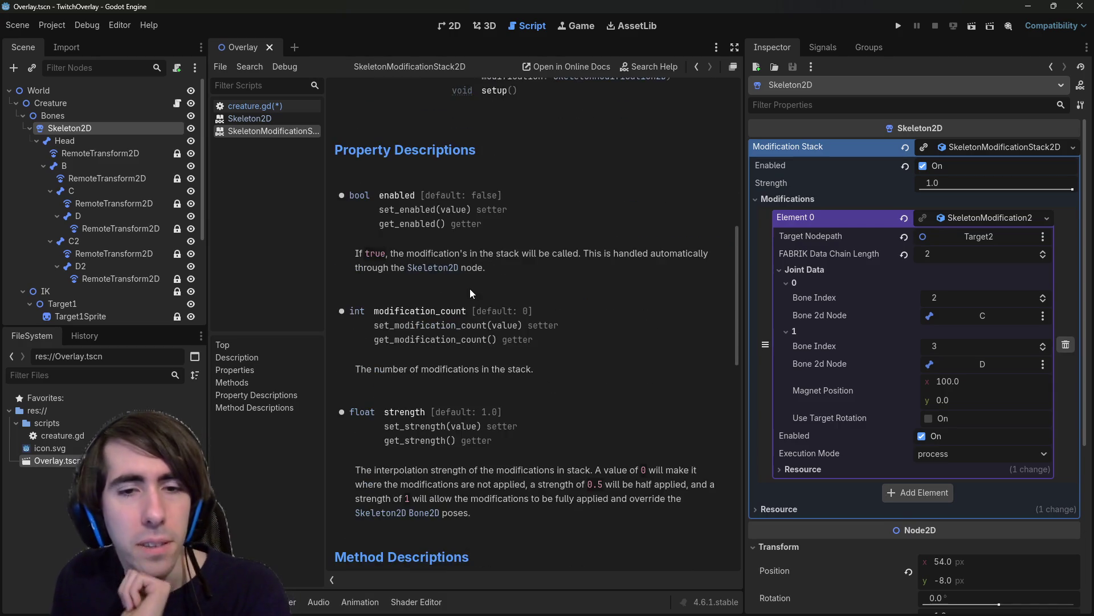
{"action": "scroll", "coordinate": [472, 287], "scroll_direction": "down", "scroll_amount": 4}
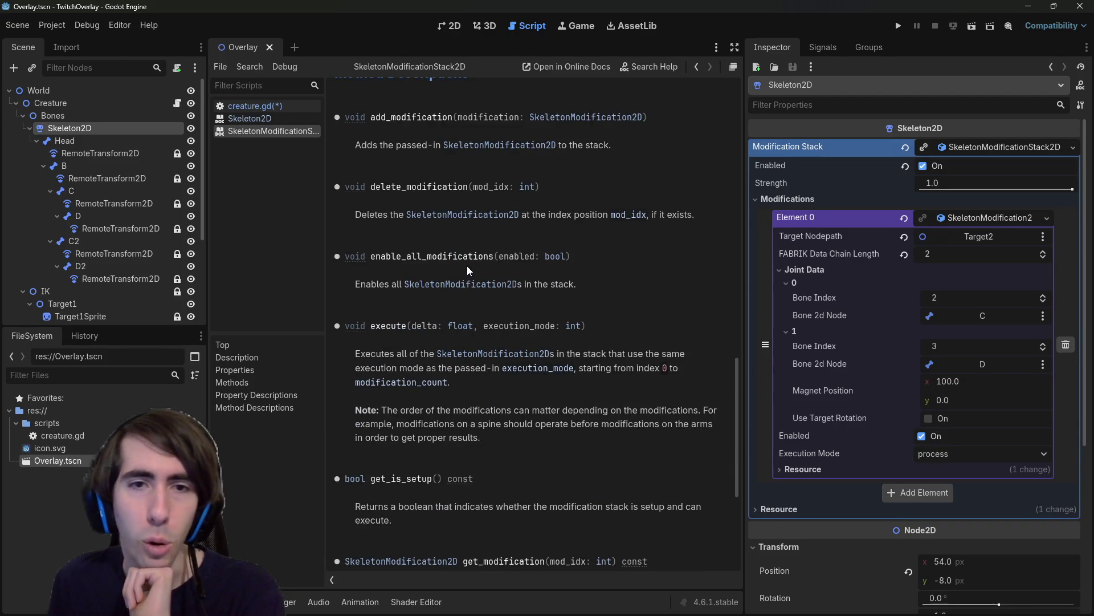
{"action": "scroll", "coordinate": [456, 241], "scroll_direction": "down", "scroll_amount": 2}
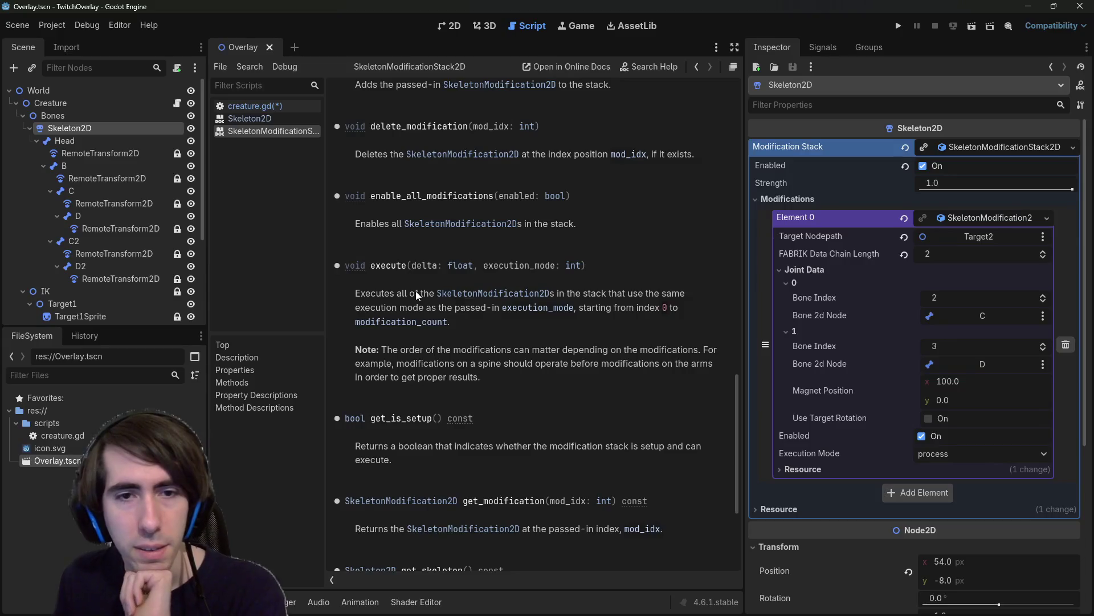
{"action": "mouse_move", "coordinate": [392, 293]}
{"action": "left_mouse_down"}
{"action": "mouse_move", "coordinate": [626, 295]}
{"action": "mouse_move", "coordinate": [637, 307]}
{"action": "left_mouse_up"}
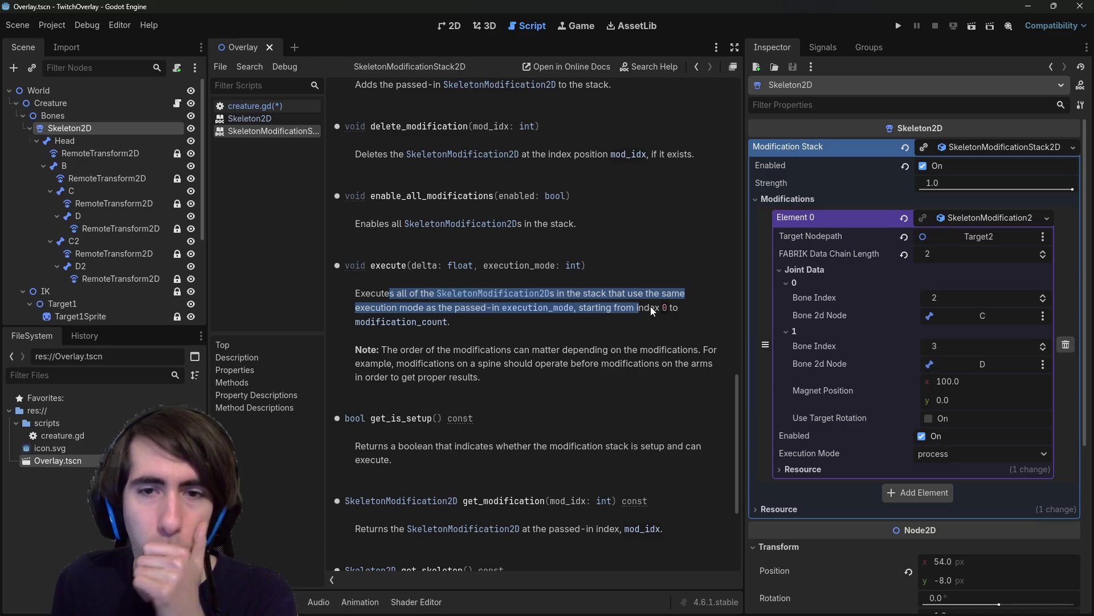
{"action": "left_click", "coordinate": [637, 306]}
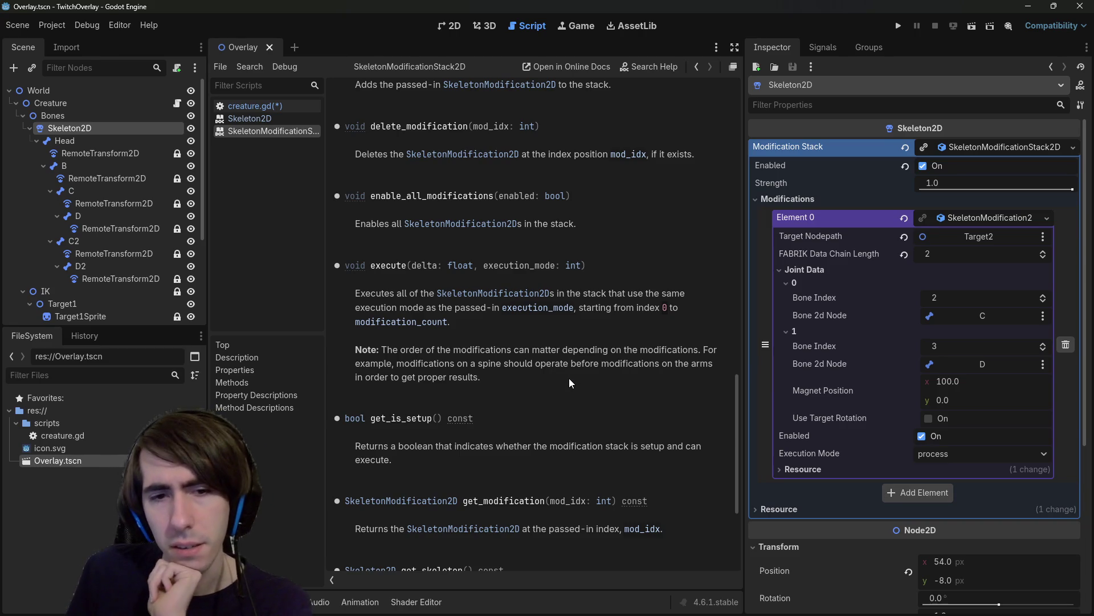
Step: Read the remaining method descriptions, then switch back to the 2D view of the rig
{"action": "scroll", "coordinate": [569, 379], "scroll_direction": "down", "scroll_amount": 2}
{"action": "scroll", "coordinate": [569, 379], "scroll_direction": "down", "scroll_amount": 3}
{"action": "scroll", "coordinate": [569, 378], "scroll_direction": "down", "scroll_amount": 1}
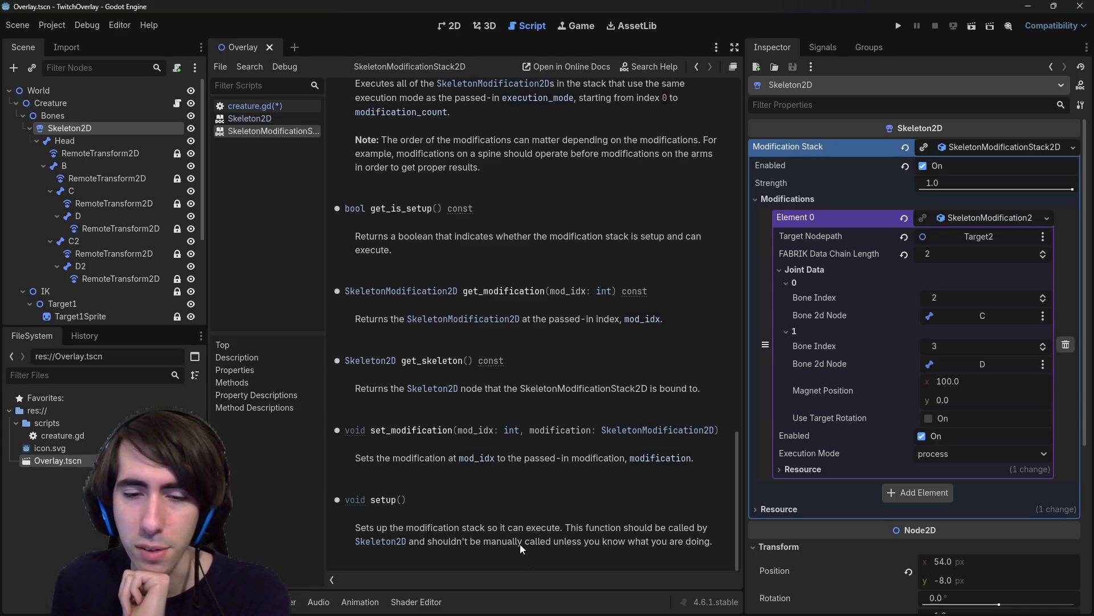
{"action": "left_click_drag", "start_coordinate": [520, 544], "coordinate": [592, 542]}
{"action": "left_click", "coordinate": [581, 532]}
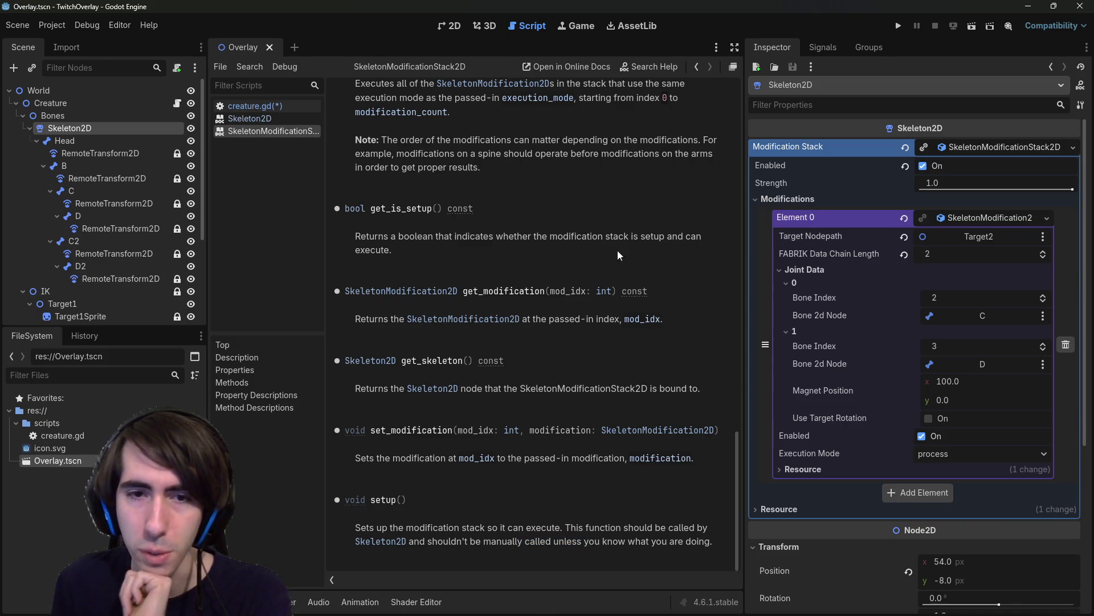
{"action": "left_click", "coordinate": [449, 25]}
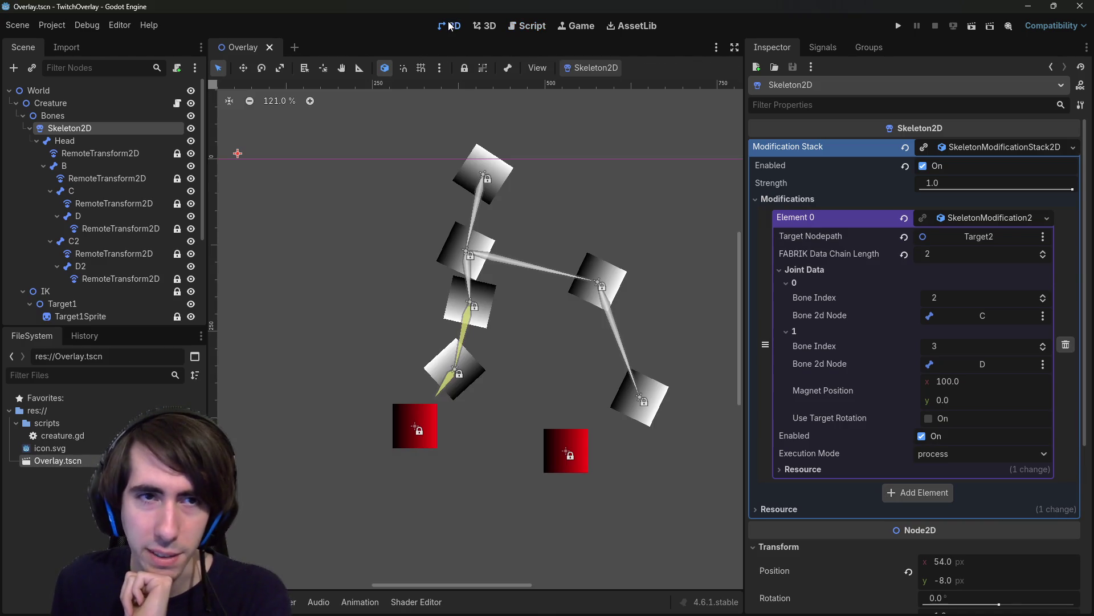
Step: Open creature.gd and add a stack.add_modification() call
{"action": "left_click", "coordinate": [526, 26]}
{"action": "left_click", "coordinate": [244, 107]}
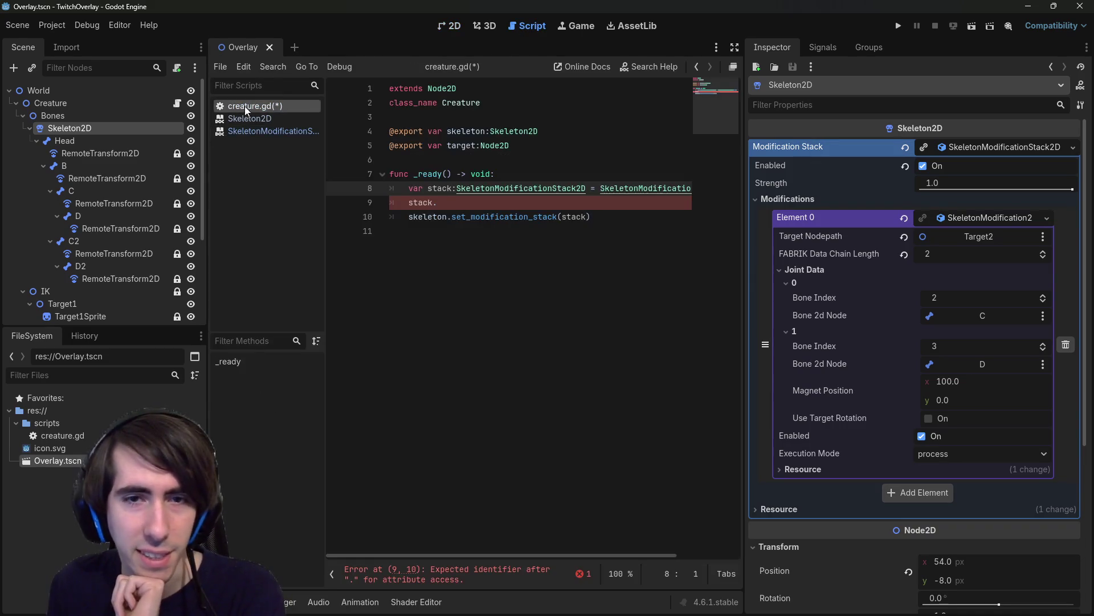
{"action": "type", "text": ".add"}
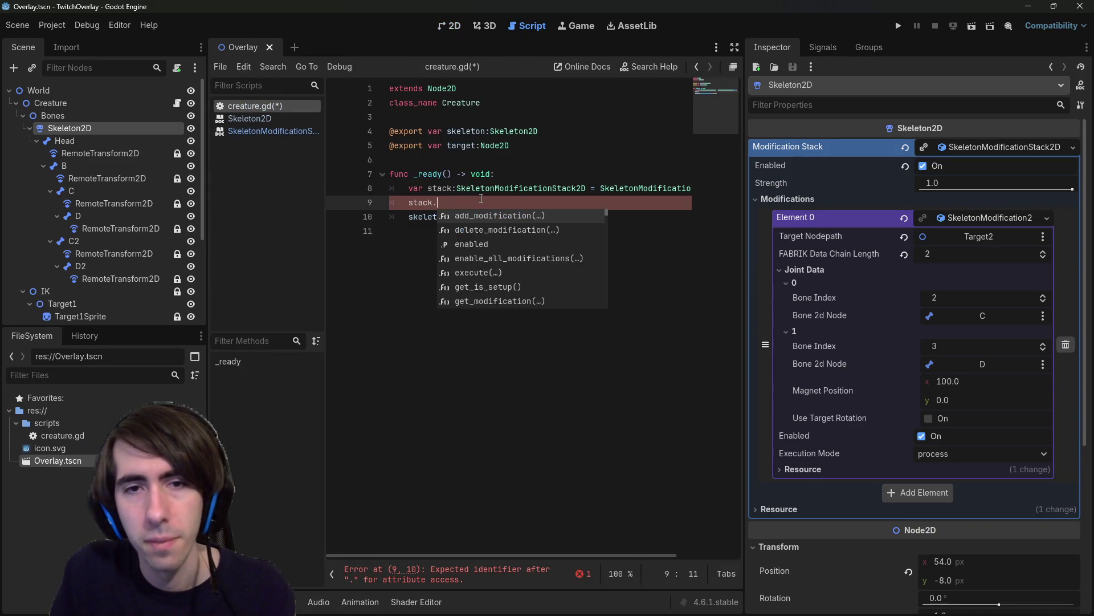
{"action": "key", "text": "Return"}
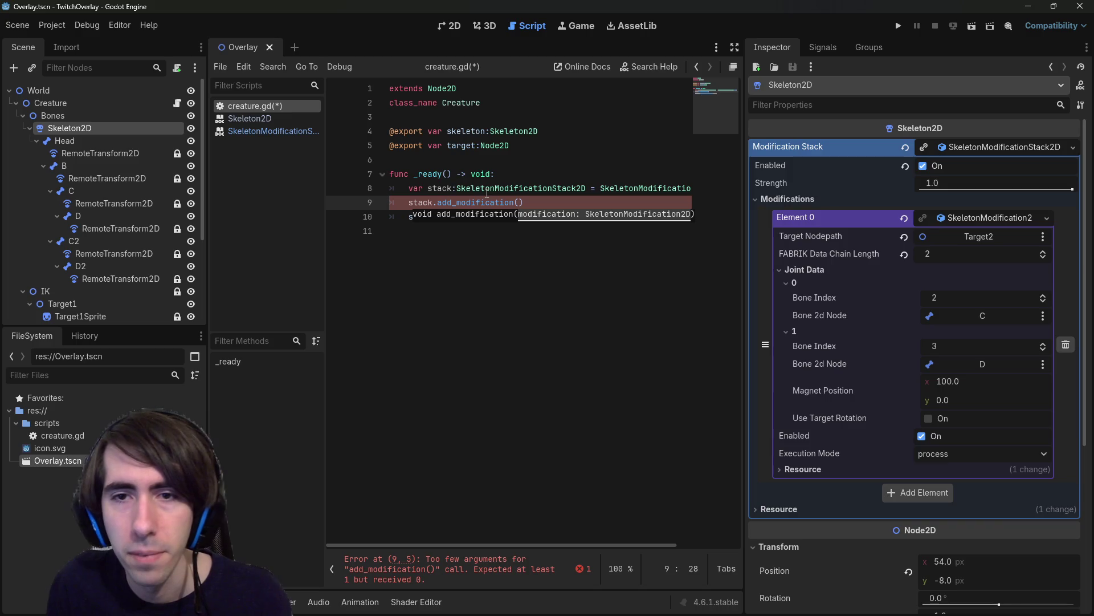
Step: Declare 'var mod1:SkeletonModification2DFABRIK' above the add_modification call
{"action": "key", "text": "ctrl+shift+Return"}
{"action": "type", "text": "var "}
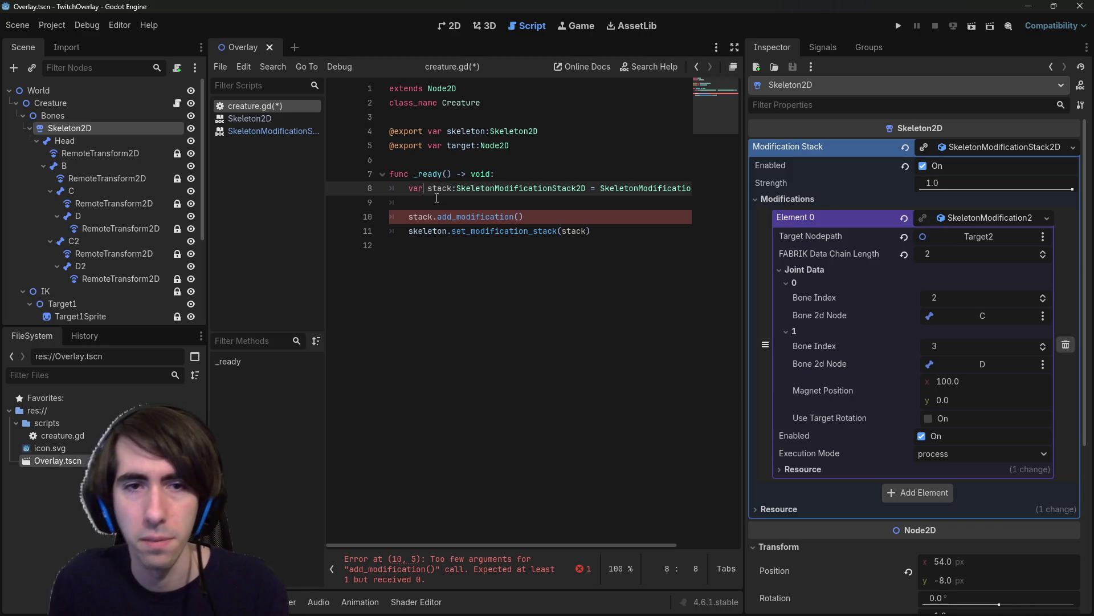
{"action": "type", "text": "mod1:M"}
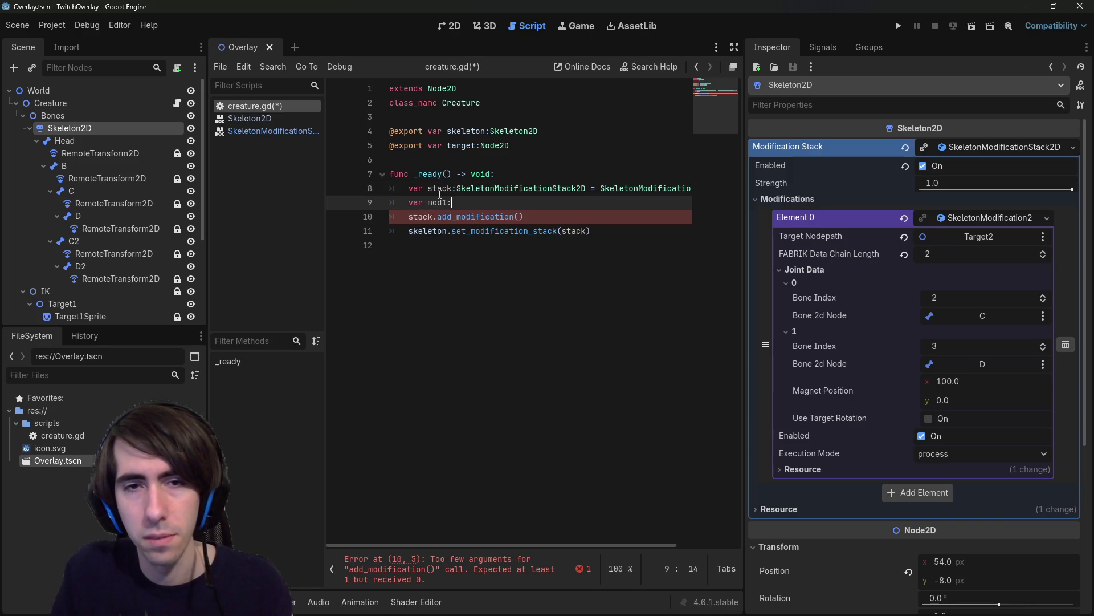
{"action": "type", "text": "odification2"}
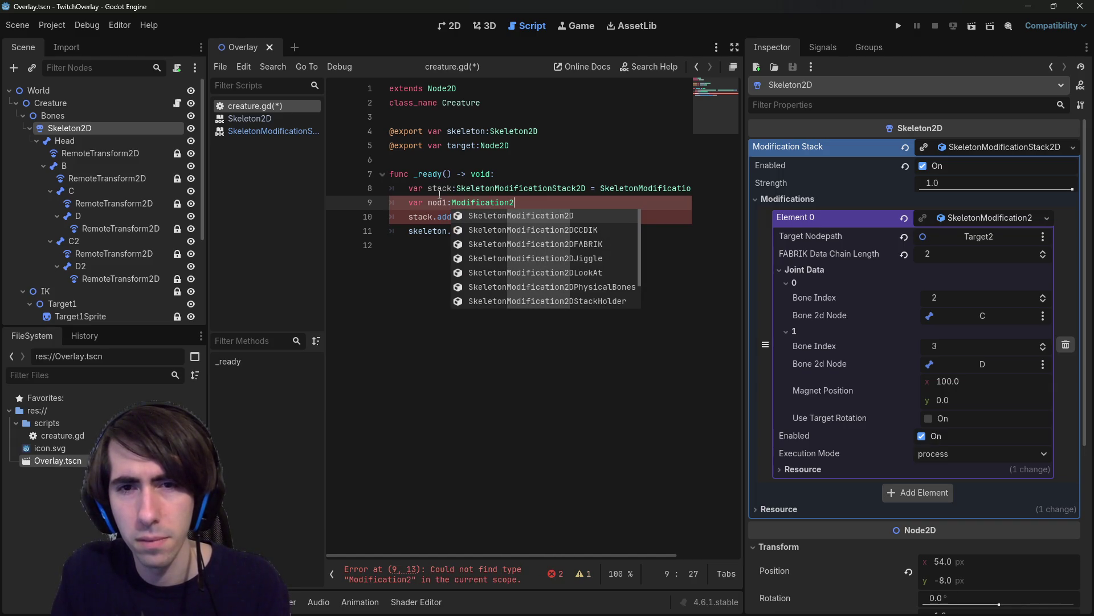
{"action": "key", "text": "Down"}
{"action": "key", "text": "Down"}
{"action": "key", "text": "Return"}
{"action": "type", "text": ".new"}
{"action": "key", "text": "BackSpace"}
{"action": "key", "text": "BackSpace"}
{"action": "key", "text": "BackSpace"}
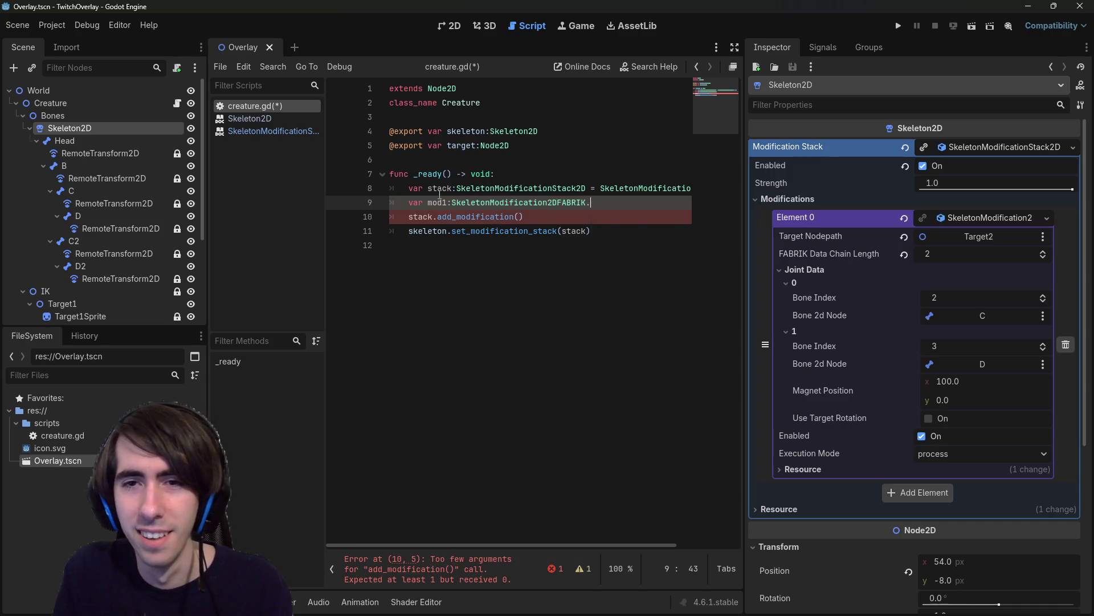
Step: Look over the SkeletonModification2DFABRIK class documentation and return to the script
{"action": "left_click", "coordinate": [480, 204], "text": "ctrl"}
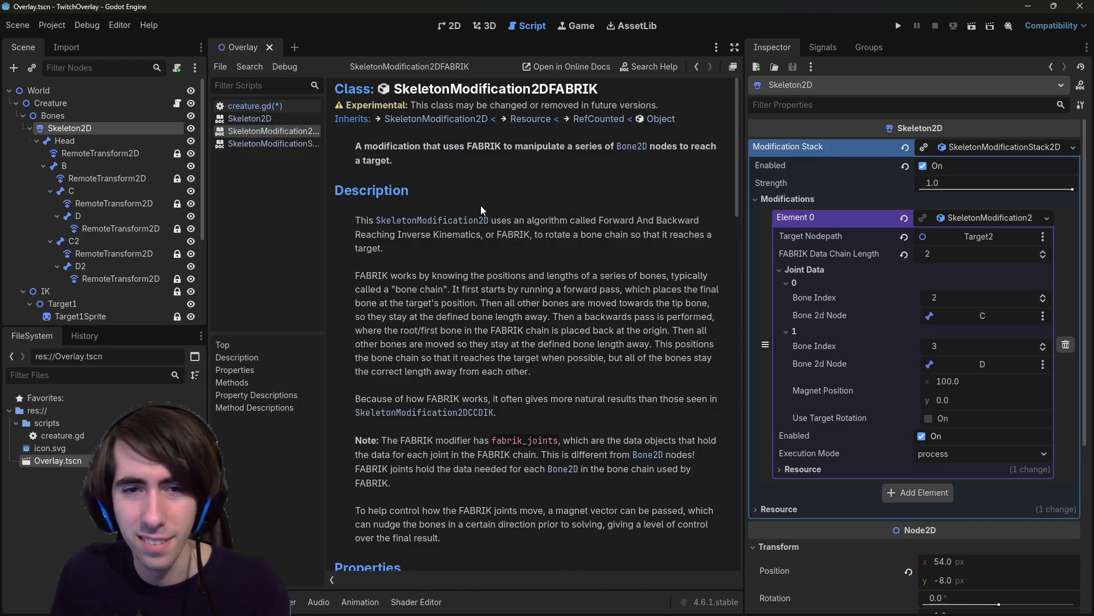
{"action": "scroll", "coordinate": [479, 236], "scroll_direction": "down", "scroll_amount": 5}
{"action": "scroll", "coordinate": [477, 237], "scroll_direction": "up", "scroll_amount": 5}
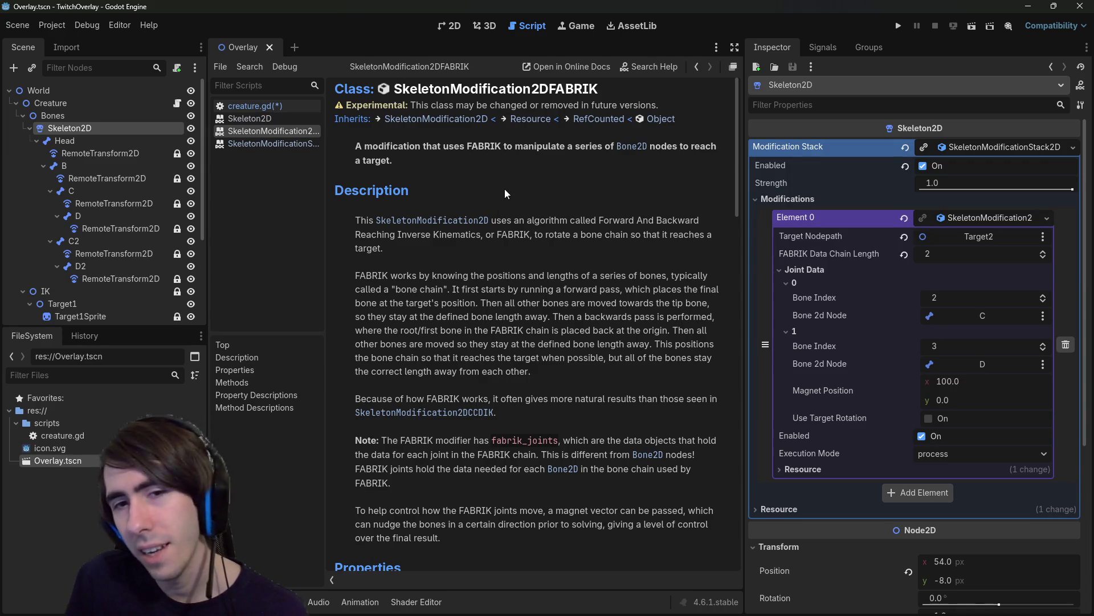
{"action": "scroll", "coordinate": [505, 189], "scroll_direction": "down", "scroll_amount": 3}
{"action": "key", "text": "alt+Left"}
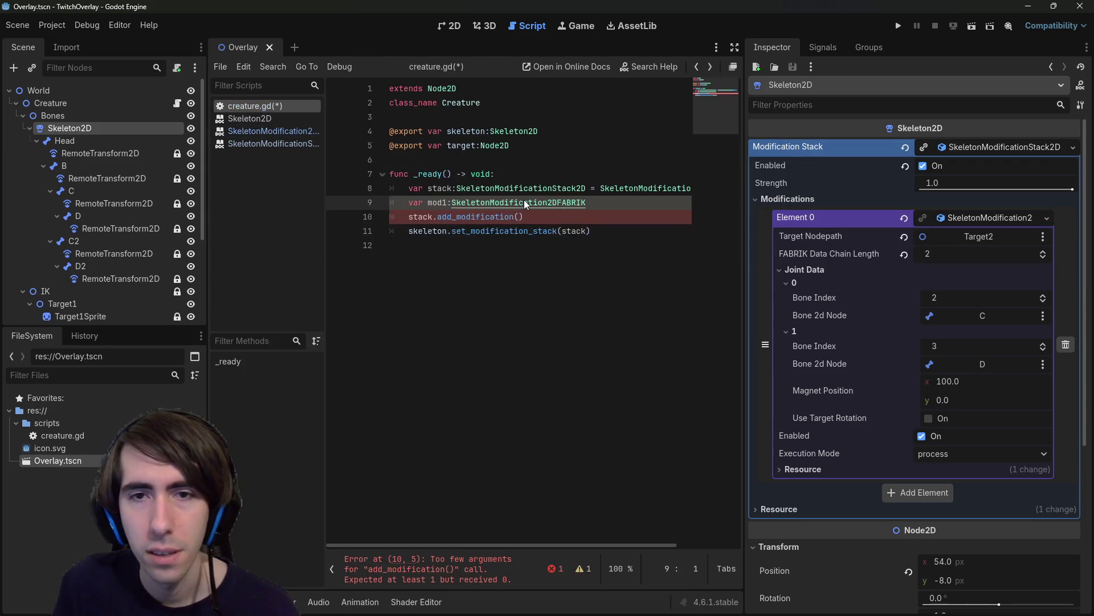
Step: Append .new to the mod1 line and check the 'godot resource new' search results
{"action": "type", "text": ".new"}
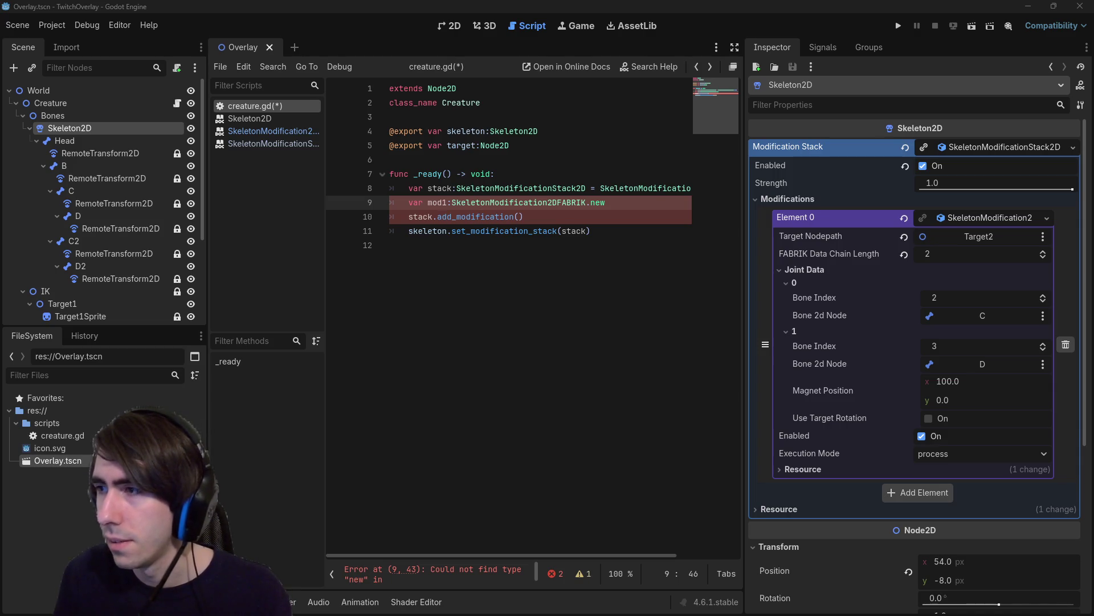
{"action": "key", "text": "alt+Tab"}
{"action": "scroll", "coordinate": [345, 410], "scroll_direction": "down", "scroll_amount": 3}
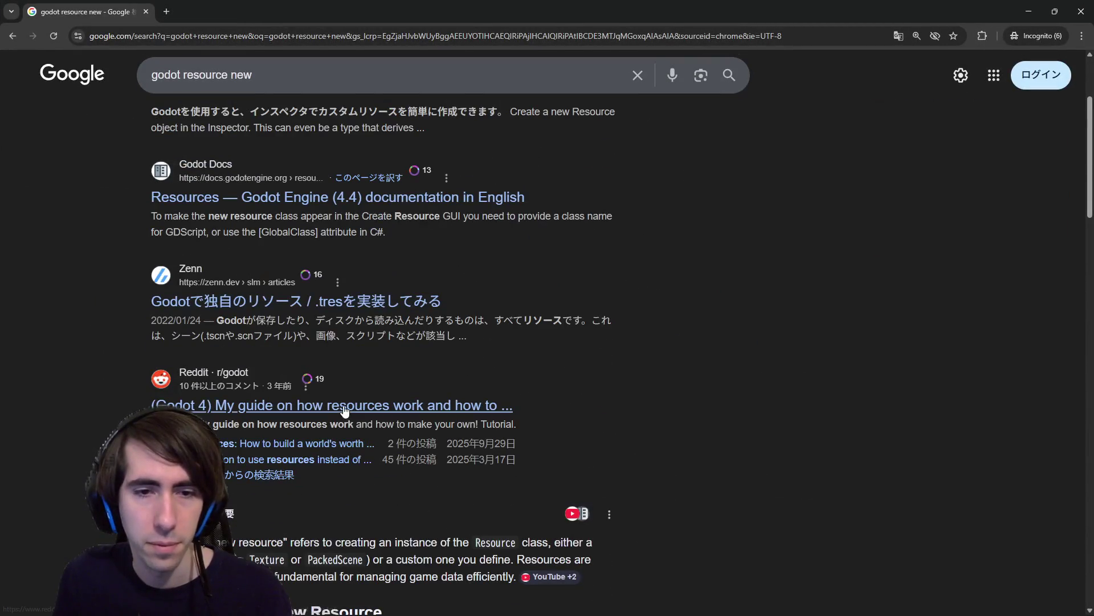
Step: Open the Reddit Godot resources guide in a new tab and expand the AI overview
{"action": "middle_click", "coordinate": [345, 410]}
{"action": "key", "text": "ctrl+Tab"}
{"action": "key", "text": "ctrl+shift+Tab"}
{"action": "scroll", "coordinate": [539, 301], "scroll_direction": "down", "scroll_amount": 5}
{"action": "left_click", "coordinate": [337, 464]}
Step: Read the .new() resource-creation examples, then close the browser
{"action": "scroll", "coordinate": [337, 464], "scroll_direction": "down", "scroll_amount": 2}
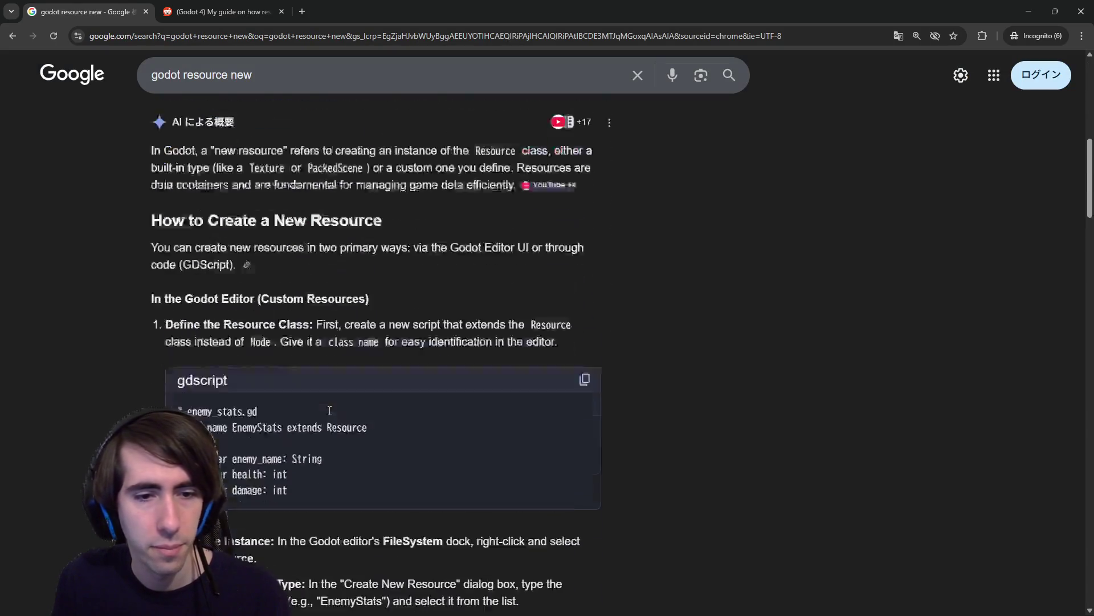
{"action": "scroll", "coordinate": [329, 410], "scroll_direction": "down", "scroll_amount": 1}
{"action": "scroll", "coordinate": [324, 338], "scroll_direction": "down", "scroll_amount": 5}
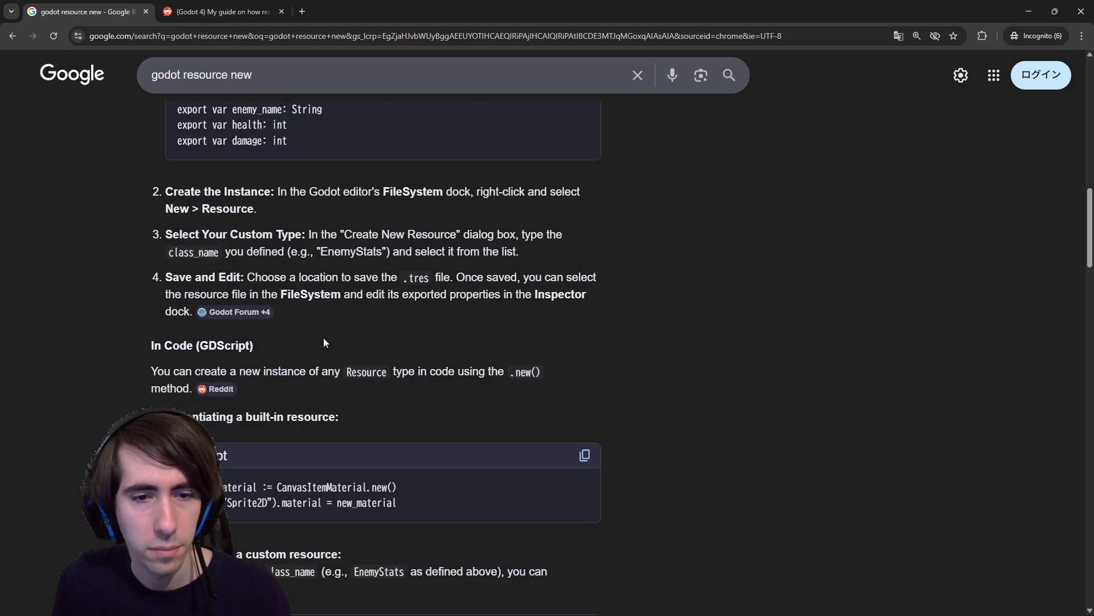
{"action": "scroll", "coordinate": [323, 340], "scroll_direction": "down", "scroll_amount": 2}
{"action": "left_click_drag", "start_coordinate": [352, 376], "coordinate": [403, 375]}
{"action": "left_click", "coordinate": [402, 375]}
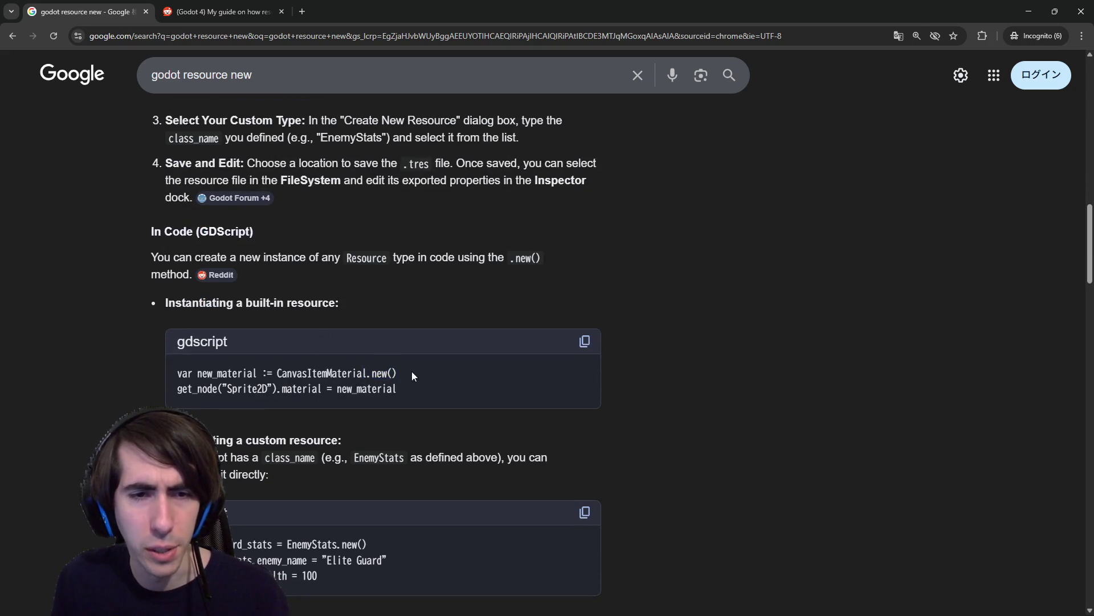
{"action": "scroll", "coordinate": [470, 348], "scroll_direction": "down", "scroll_amount": 2}
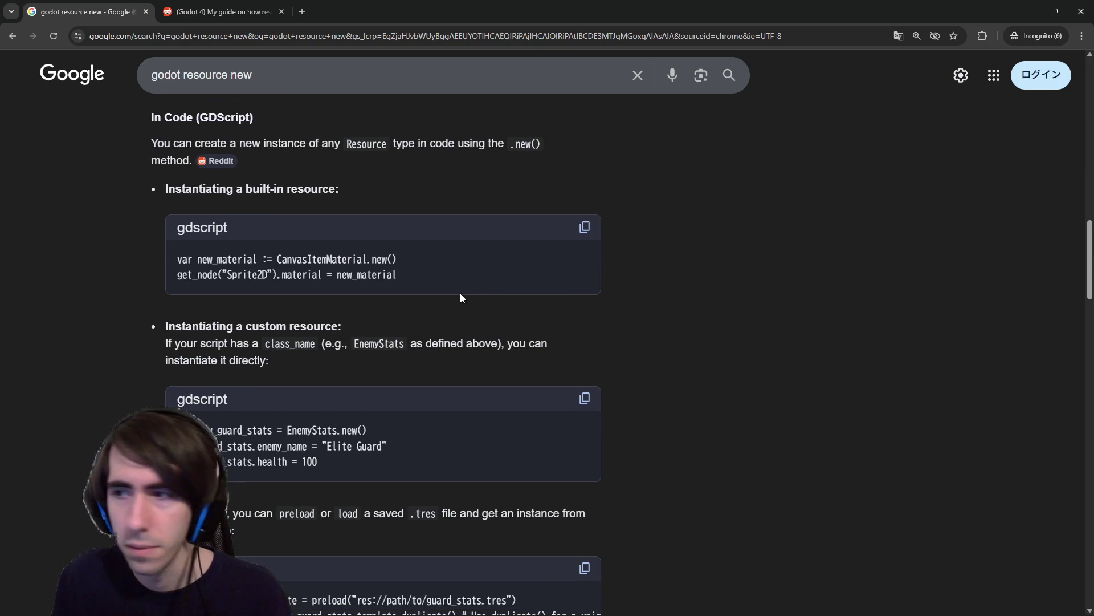
{"action": "scroll", "coordinate": [460, 297], "scroll_direction": "down", "scroll_amount": 5}
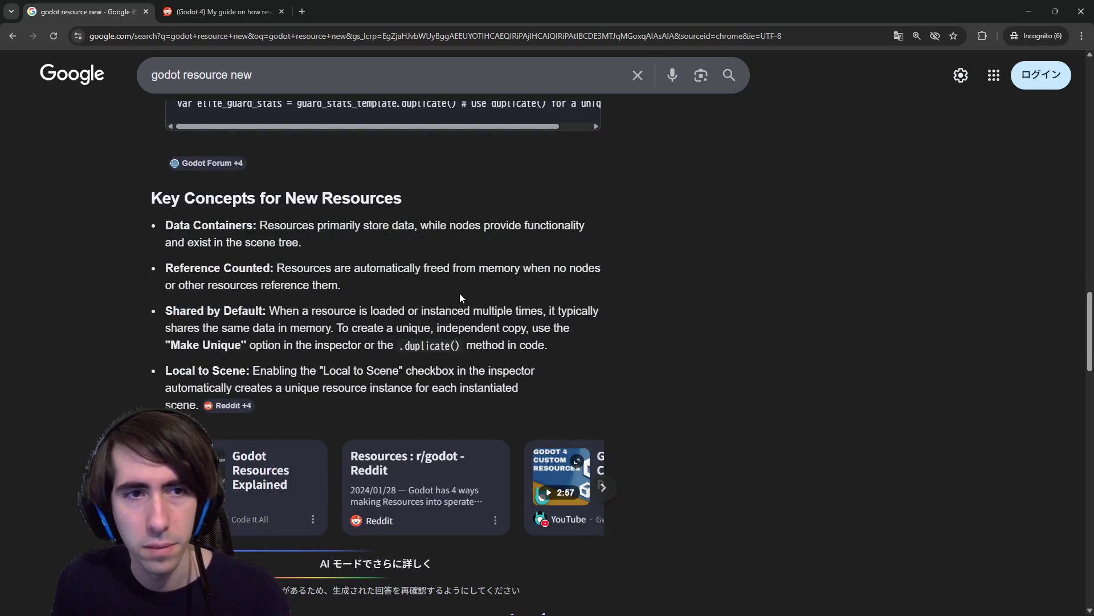
{"action": "scroll", "coordinate": [448, 281], "scroll_direction": "down", "scroll_amount": 5}
{"action": "scroll", "coordinate": [445, 282], "scroll_direction": "down", "scroll_amount": 10}
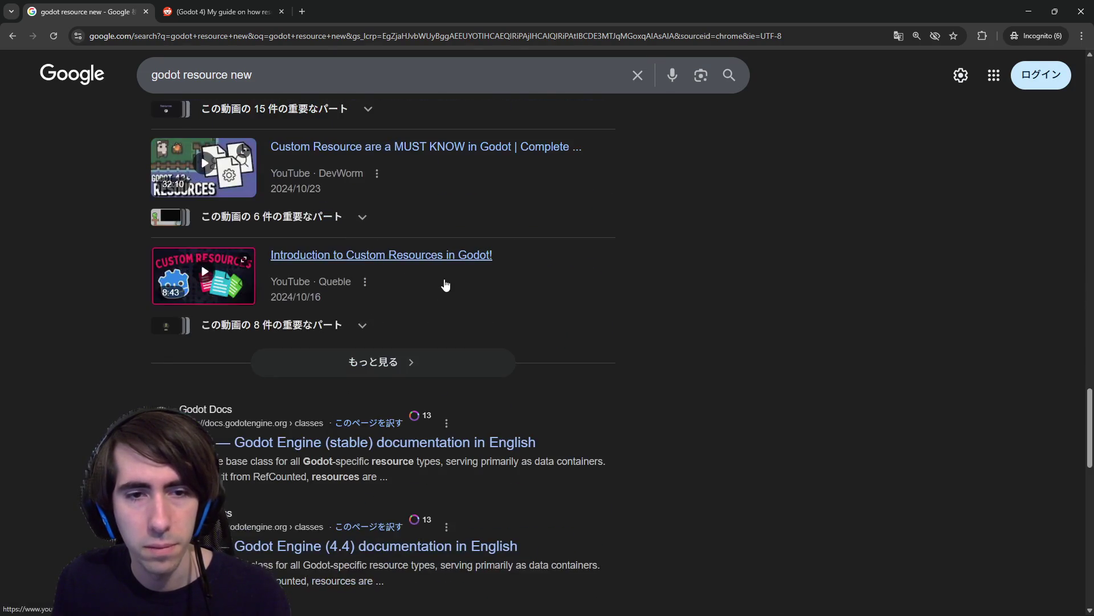
{"action": "left_click", "coordinate": [1082, 11]}
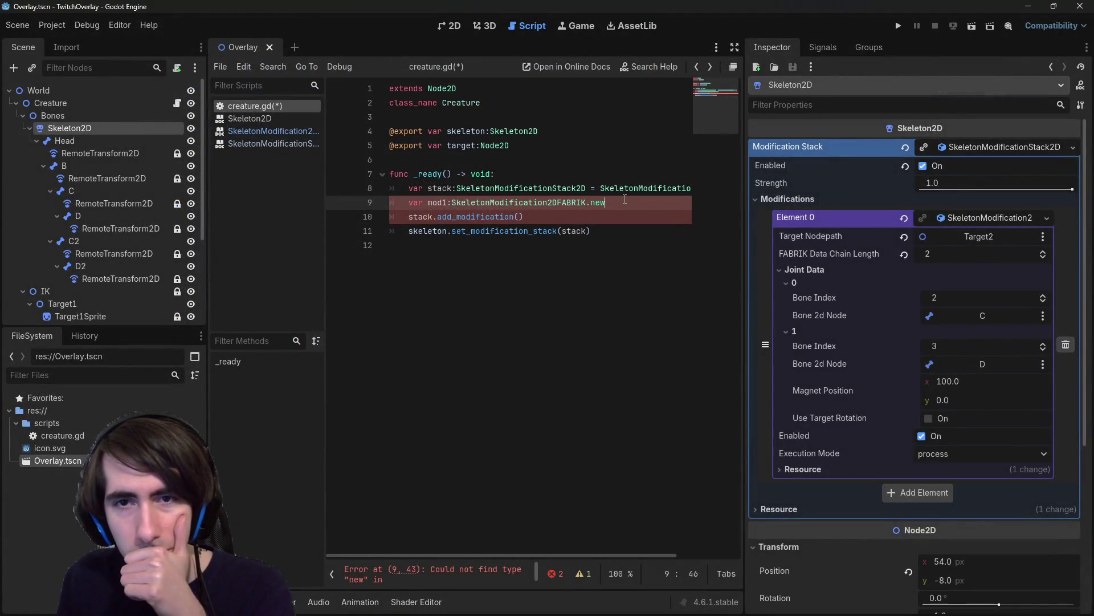
Step: Make mod1 equal SkeletonModification2DFABRIK.new() and save creature.gd
{"action": "type", "text": "("}
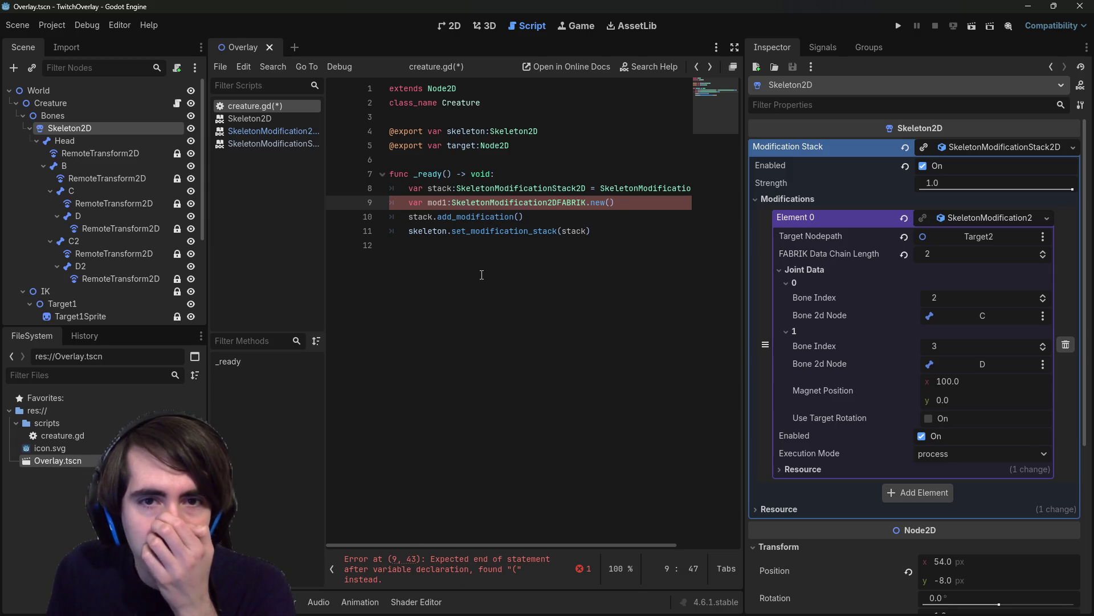
{"action": "double_click", "coordinate": [543, 204]}
{"action": "left_click", "coordinate": [588, 203]}
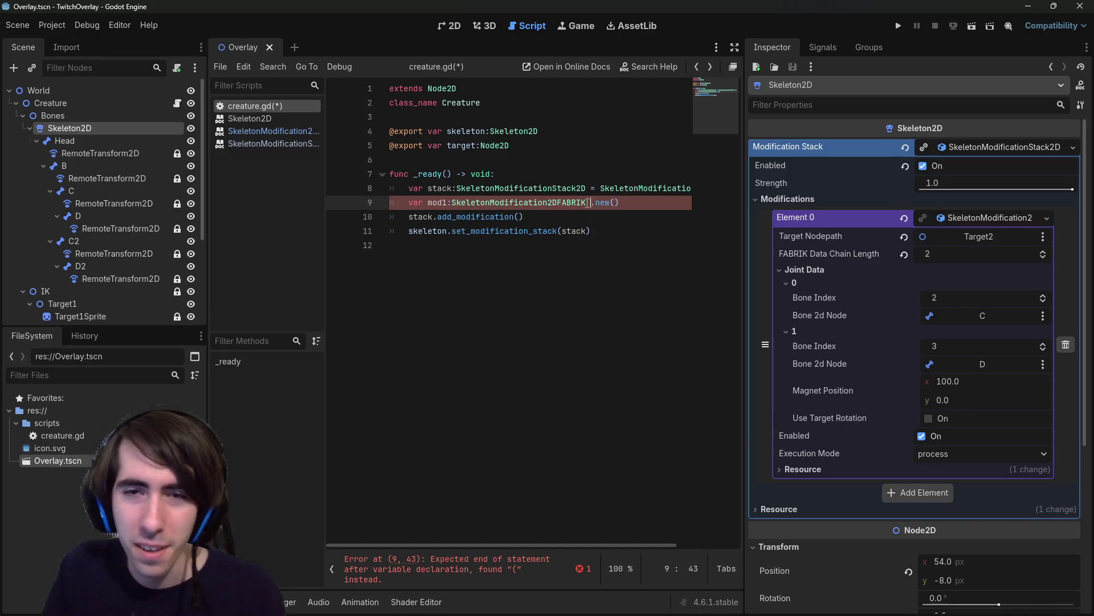
{"action": "type", "text": "= SkeletonModification2DFABRIK"}
{"action": "key", "text": "ctrl+s"}
Step: Pass mod1 into the call as stack.add_modification(mod1)
{"action": "left_click_drag", "start_coordinate": [555, 220], "coordinate": [365, 202]}
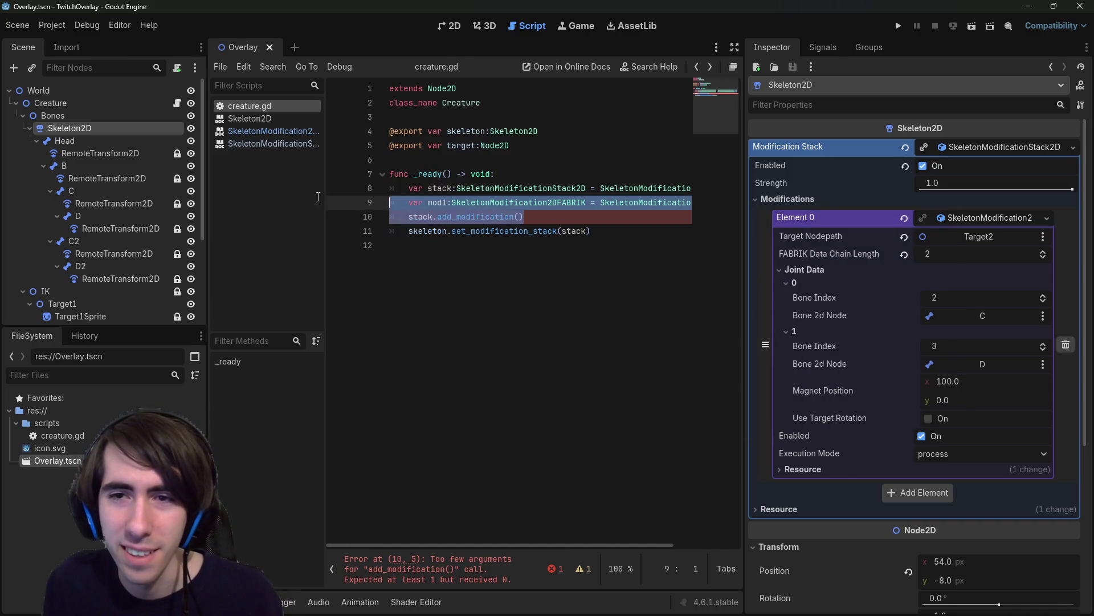
{"action": "left_click_drag", "start_coordinate": [745, 201], "coordinate": [912, 204]}
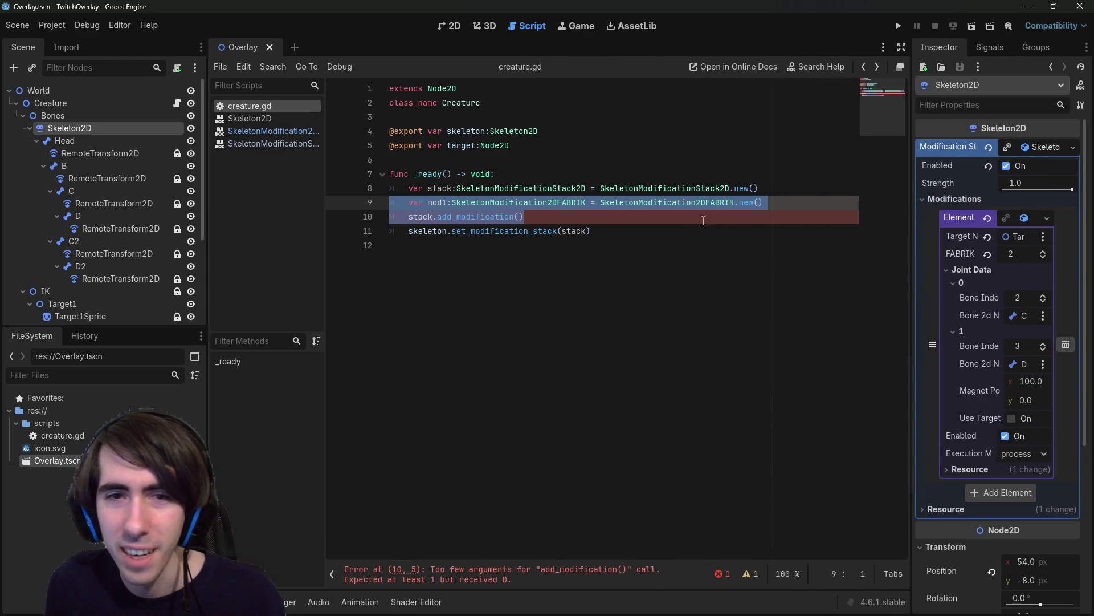
{"action": "double_click", "coordinate": [437, 202]}
{"action": "key", "text": "ctrl+c"}
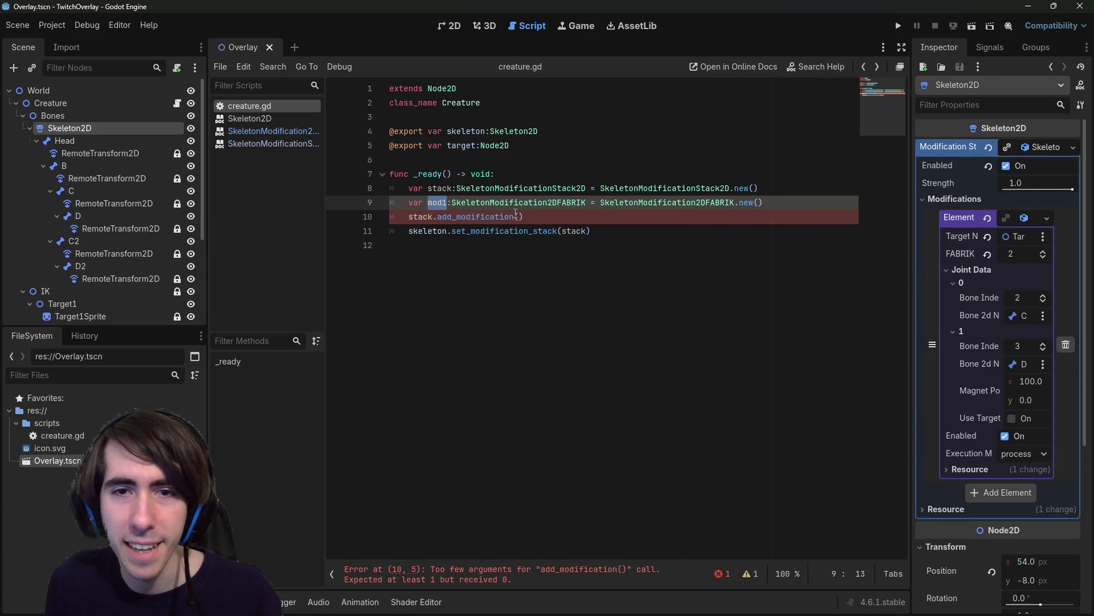
{"action": "left_click", "coordinate": [519, 216]}
{"action": "key", "text": "ctrl+v"}
Step: Widen the Inspector panel and open a blank line above _ready
{"action": "left_click_drag", "start_coordinate": [911, 215], "coordinate": [832, 215]}
{"action": "left_click", "coordinate": [611, 118]}
{"action": "left_click", "coordinate": [605, 155]}
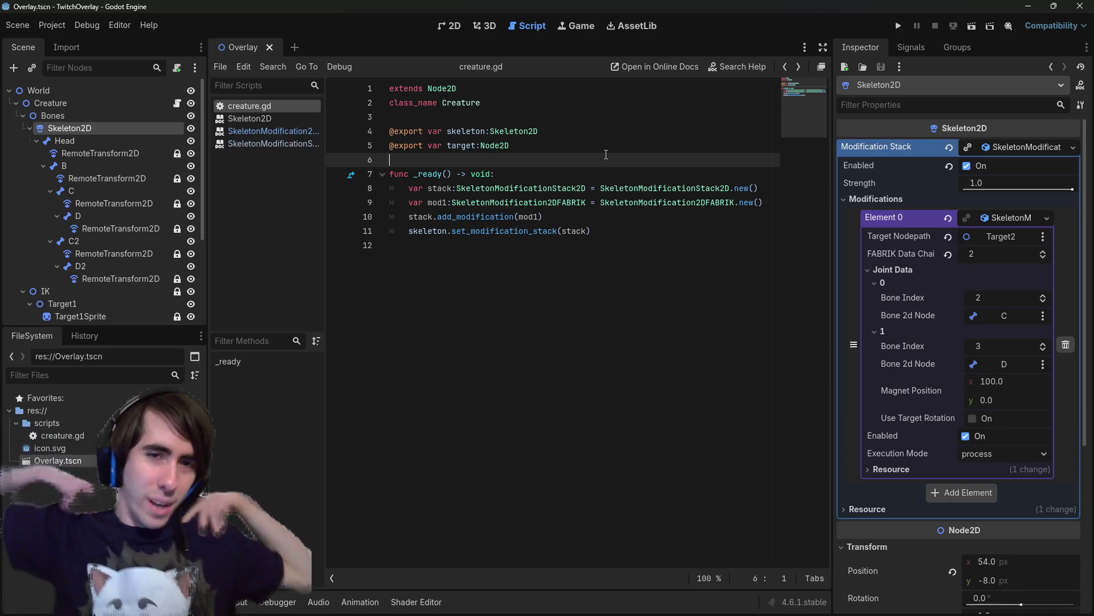
{"action": "key", "text": "Return"}
{"action": "key", "text": "Return"}
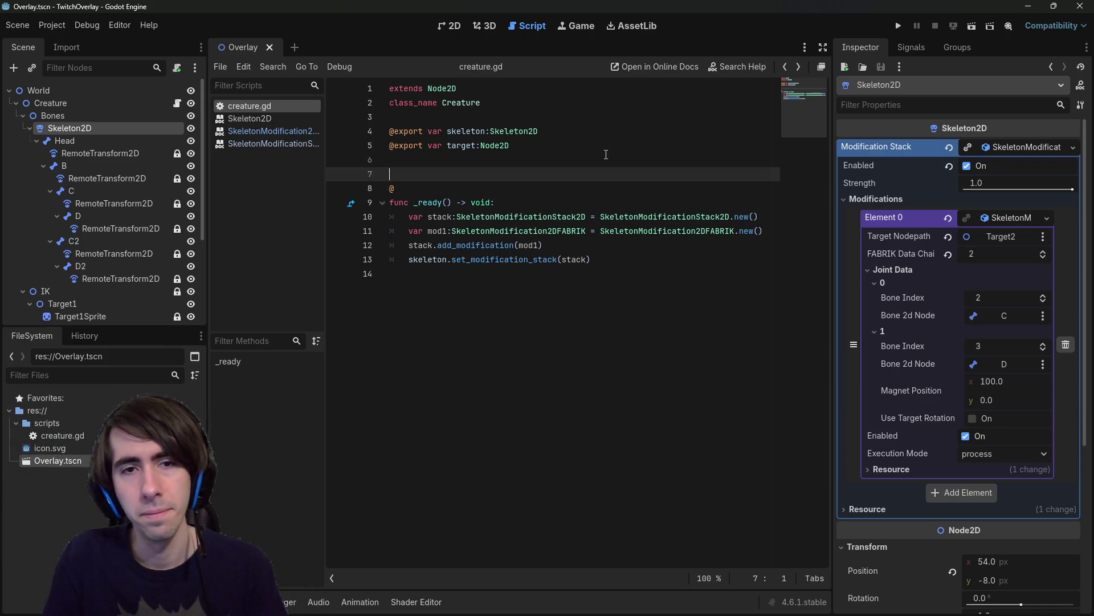
{"action": "key", "text": "Up"}
{"action": "type", "text": "@export var rightLeg:A"}
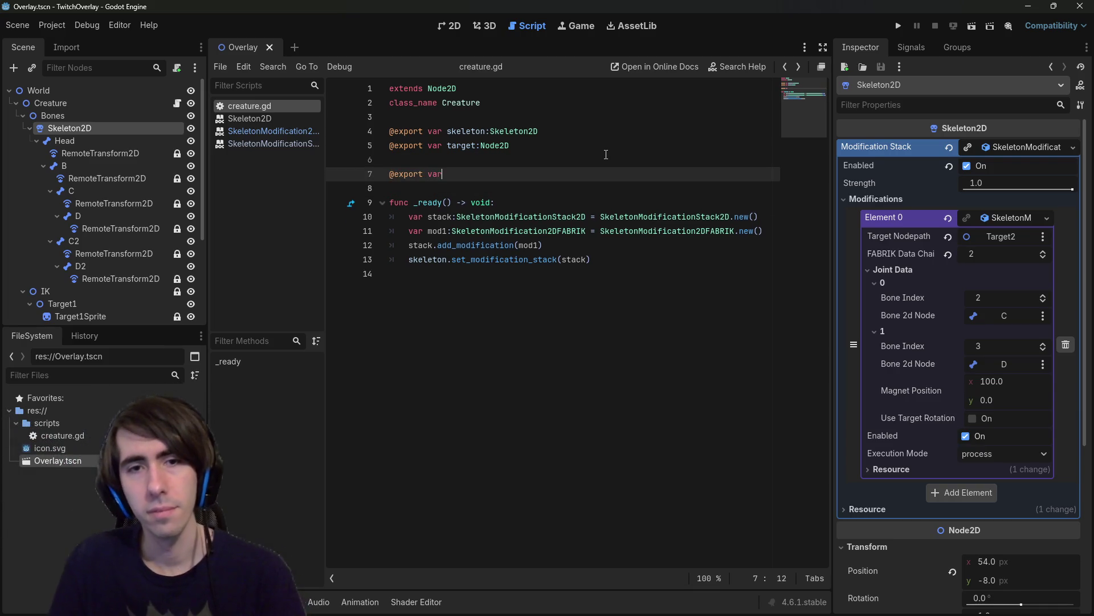
{"action": "type", "text": "rray[N"}
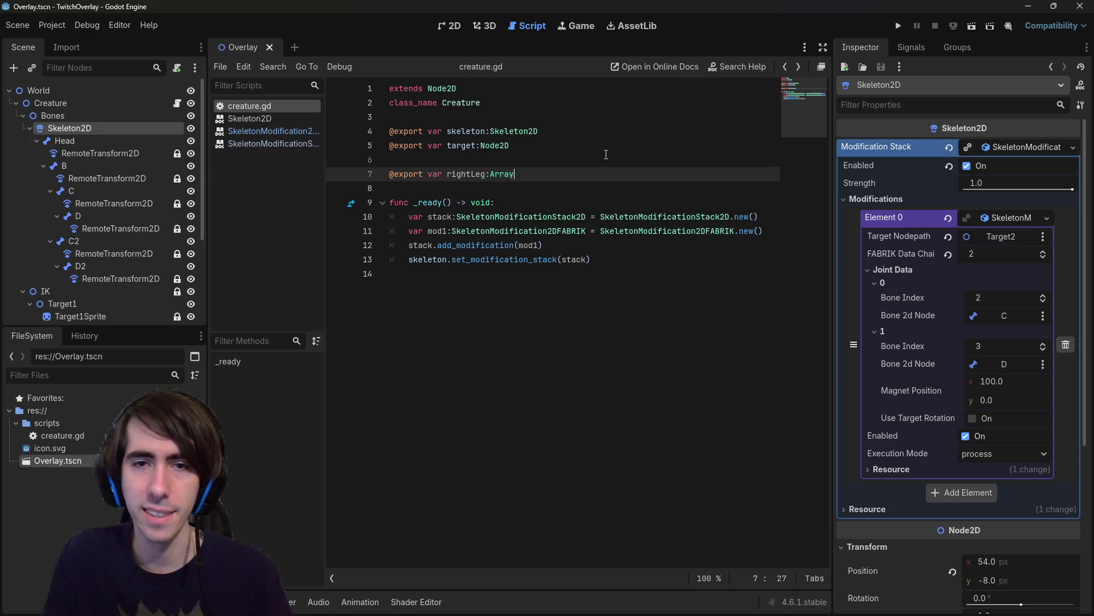
{"action": "type", "text": "ode2D"}
{"action": "left_click", "coordinate": [571, 170]}
{"action": "key", "text": "shift+Home"}
{"action": "key", "text": "End"}
{"action": "key", "text": "Return"}
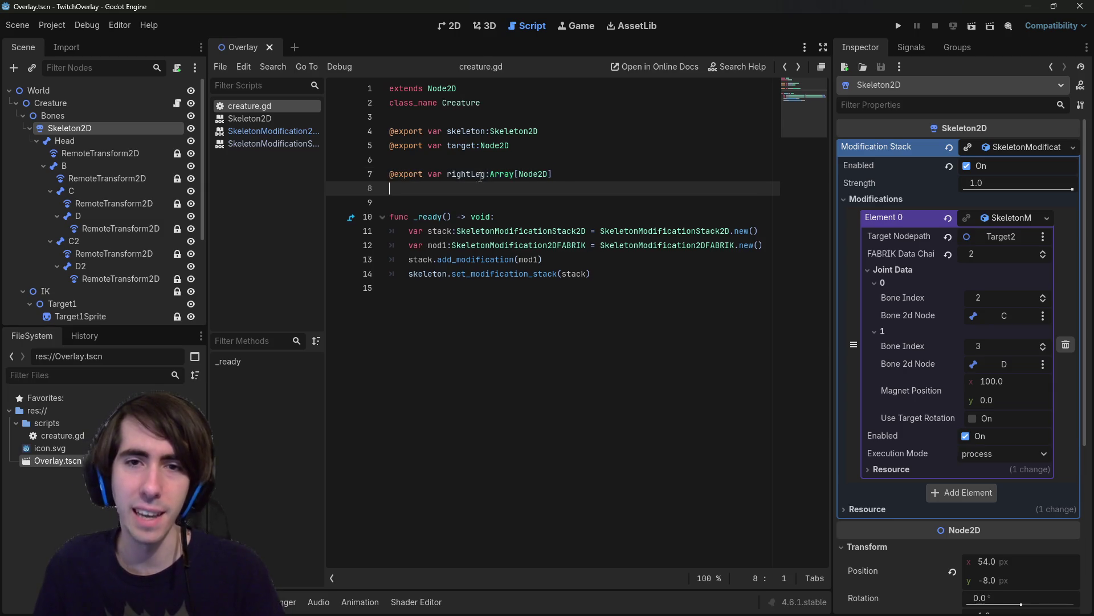
{"action": "key", "text": "ctrl+v"}
{"action": "left_click", "coordinate": [468, 192]}
{"action": "key", "text": "ctrl+BackSpace"}
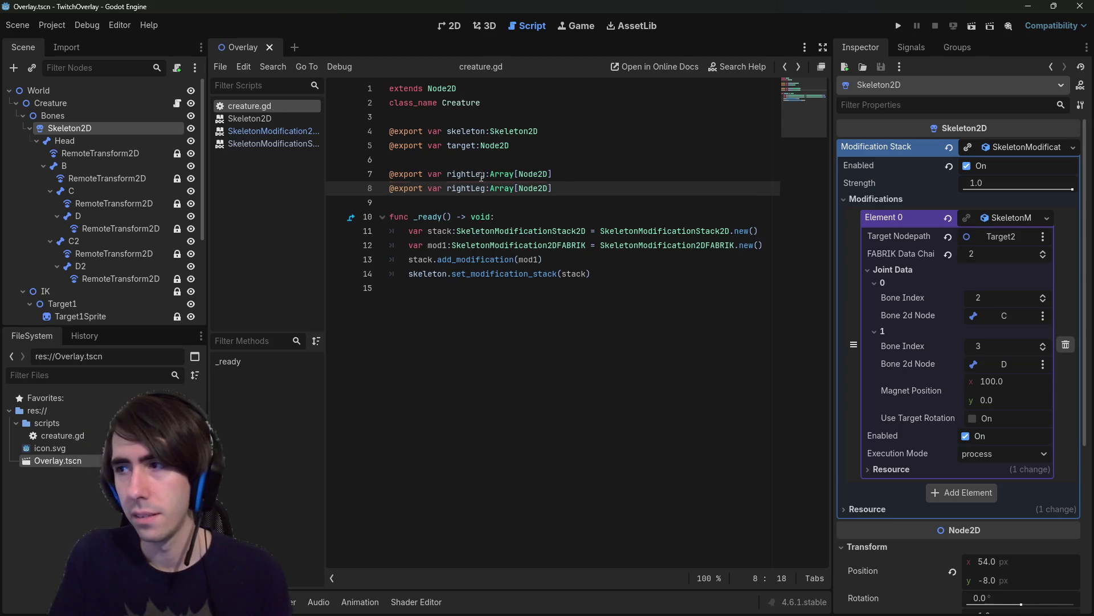
{"action": "type", "text": "left"}
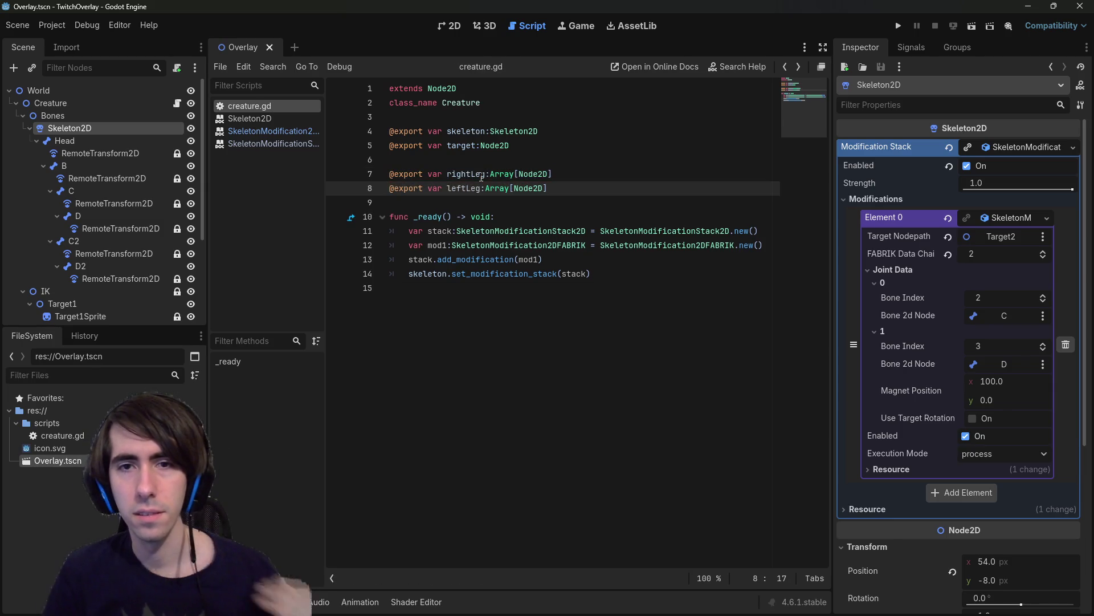
Step: Give both rightLeg and leftLeg an empty '= []' default
{"action": "double_click", "coordinate": [470, 175]}
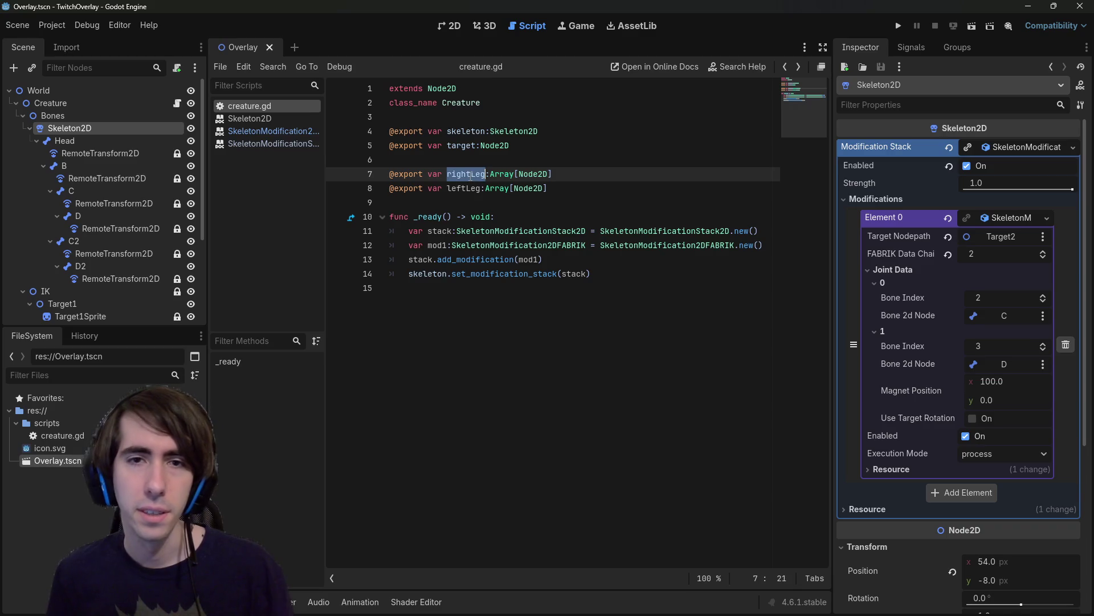
{"action": "double_click", "coordinate": [454, 188]}
{"action": "double_click", "coordinate": [465, 174]}
{"action": "double_click", "coordinate": [462, 188]}
{"action": "double_click", "coordinate": [473, 171]}
{"action": "left_click", "coordinate": [579, 171]}
{"action": "type", "text": "= []"}
{"action": "key", "text": "Down"}
{"action": "type", "text": "= []"}
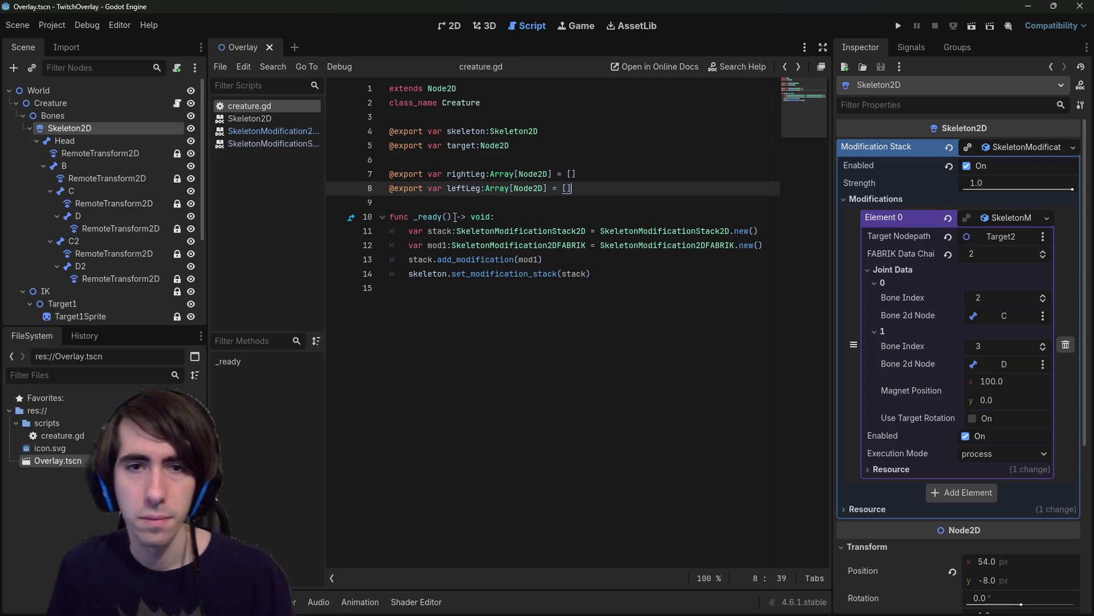
{"action": "double_click", "coordinate": [456, 174]}
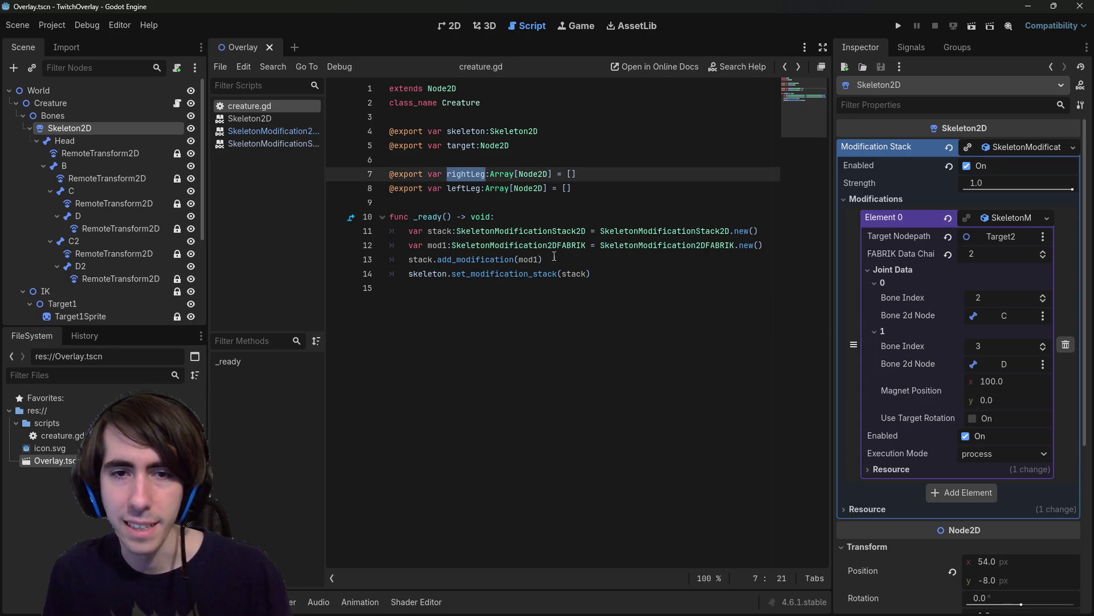
{"action": "left_click", "coordinate": [568, 254]}
Step: Open a blank line above add_modification and start typing mod1. there, undoing a trial skeleton. line
{"action": "key", "text": "Home"}
{"action": "key", "text": "Return"}
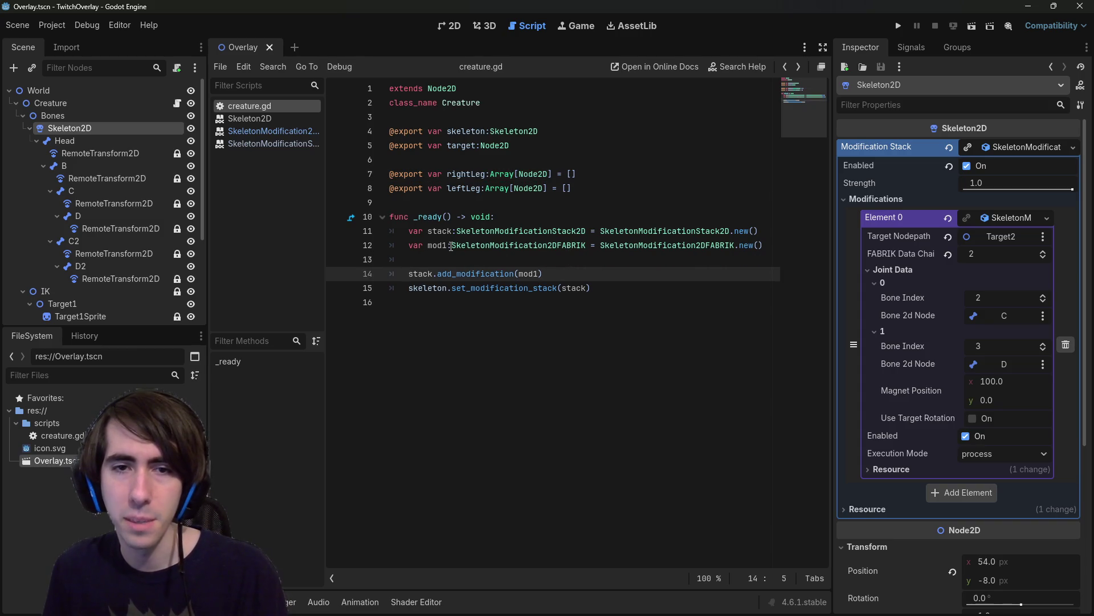
{"action": "double_click", "coordinate": [437, 246]}
{"action": "left_click", "coordinate": [440, 255]}
{"action": "type", "text": "mod1."}
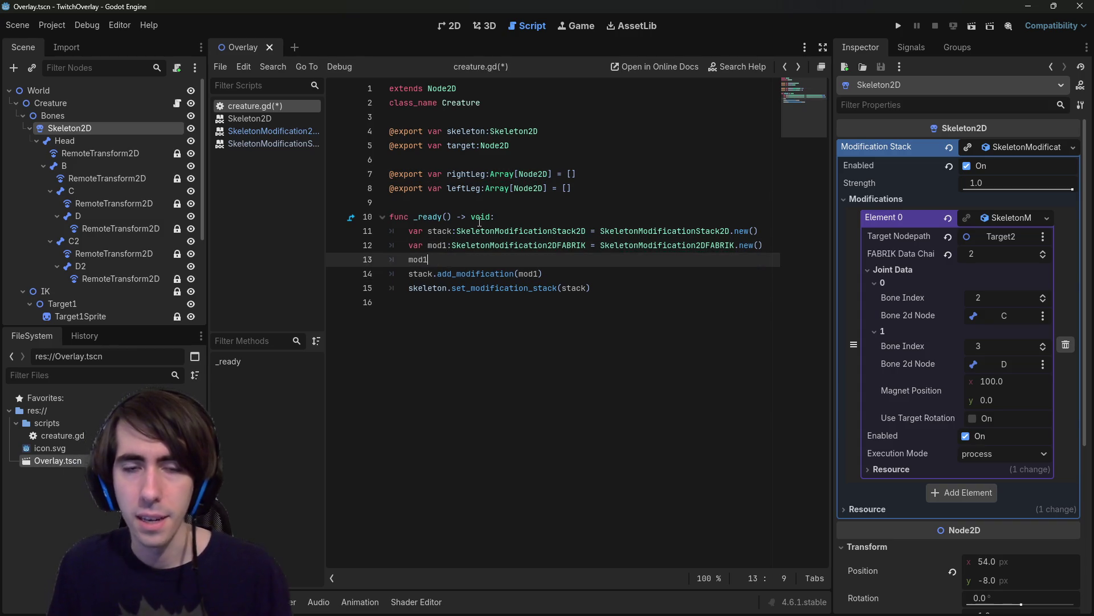
{"action": "key", "text": "Escape"}
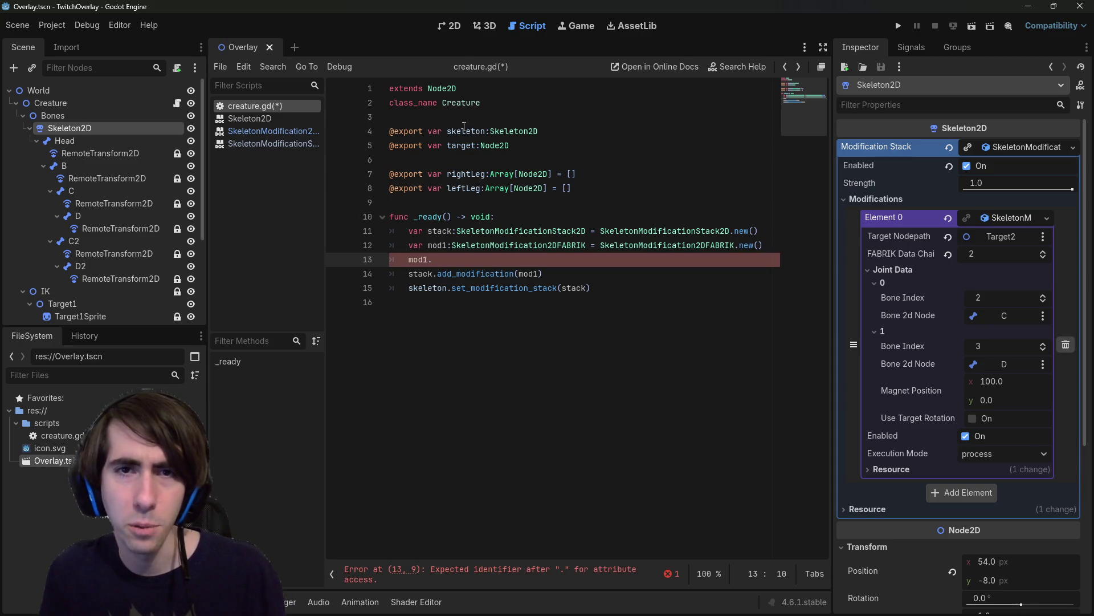
{"action": "double_click", "coordinate": [461, 132]}
{"action": "left_click", "coordinate": [511, 217]}
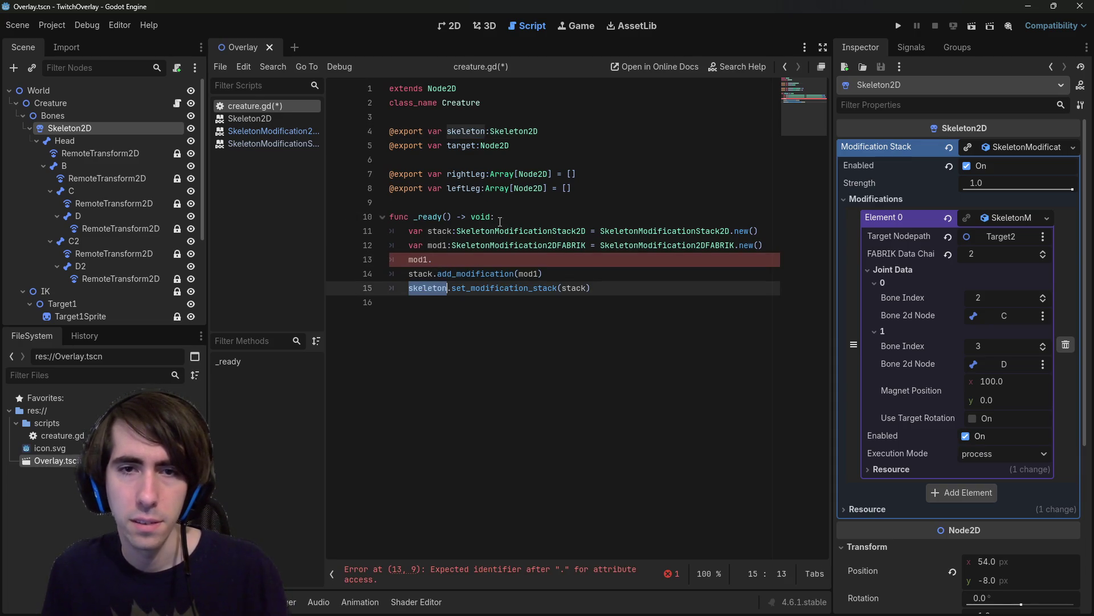
{"action": "key", "text": "Return"}
{"action": "type", "text": "skeleton."}
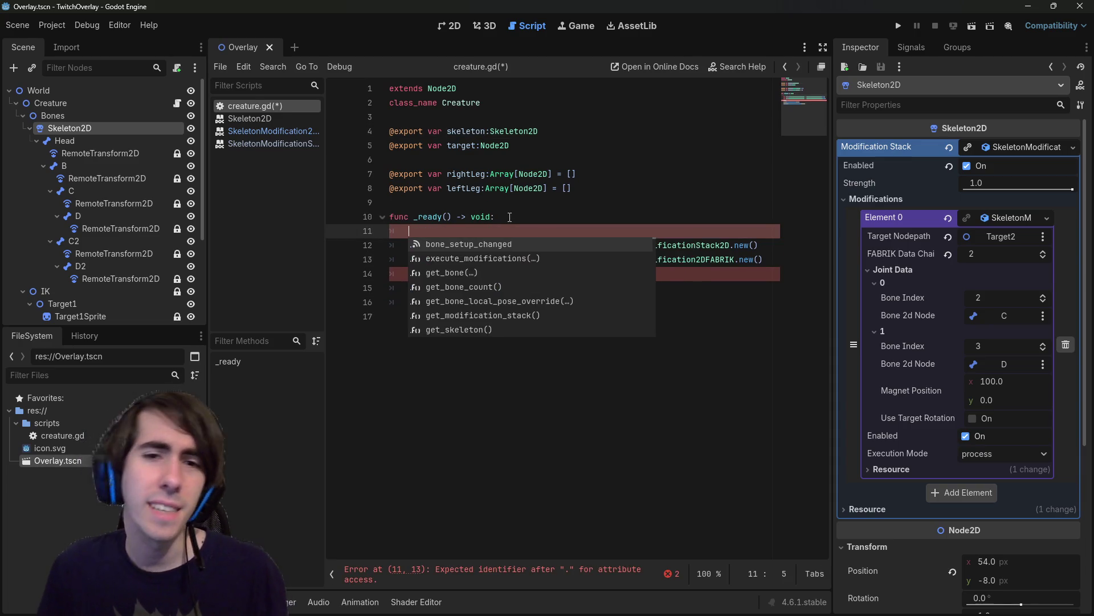
{"action": "key", "text": "ctrl+z"}
{"action": "left_click", "coordinate": [456, 288]}
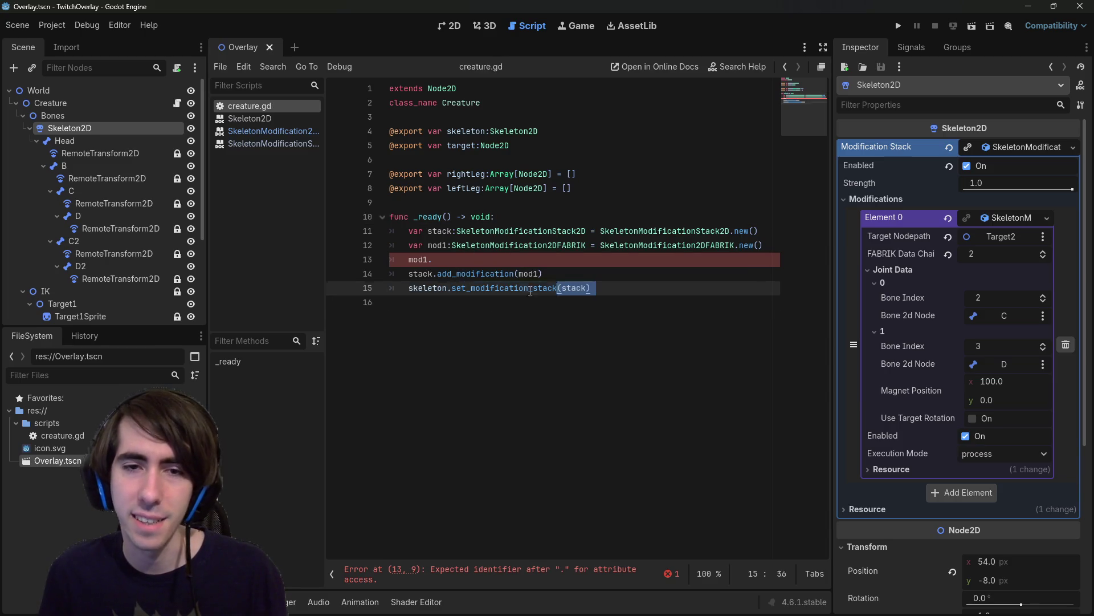
{"action": "left_click", "coordinate": [465, 260]}
{"action": "key", "text": "BackSpace"}
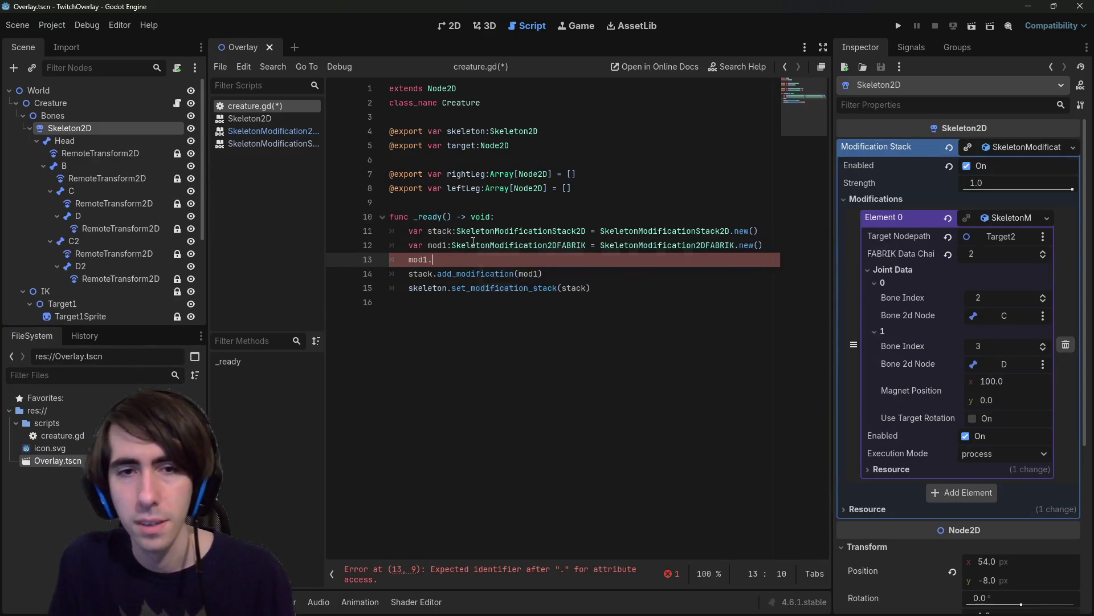
{"action": "type", "text": "."}
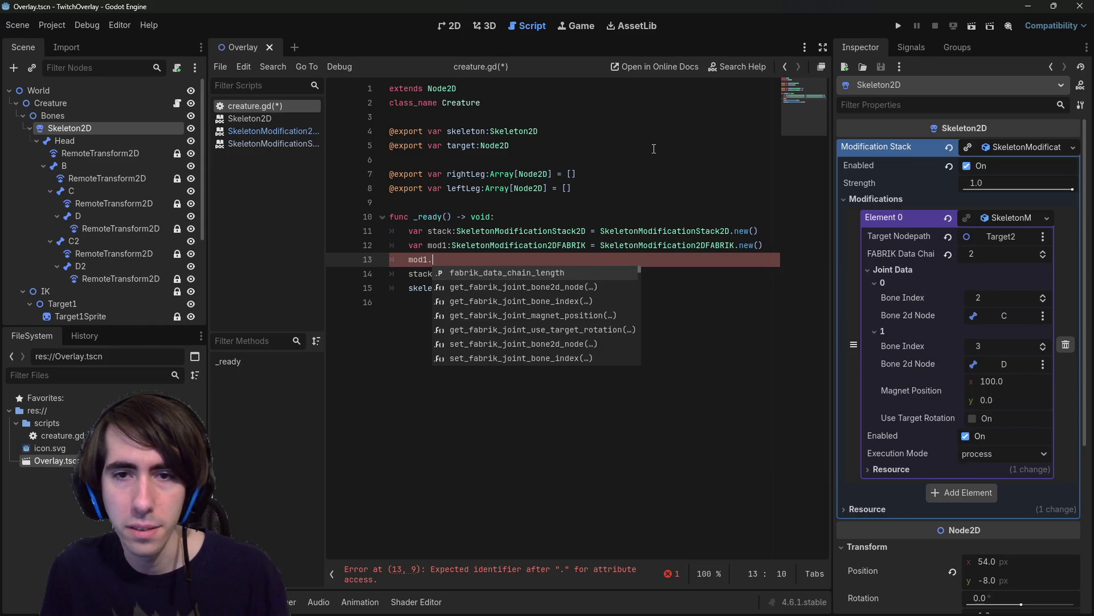
Step: Insert mod1.fabrik_data_chain_length = from the suggestions and read that property's documentation
{"action": "left_click", "coordinate": [560, 274]}
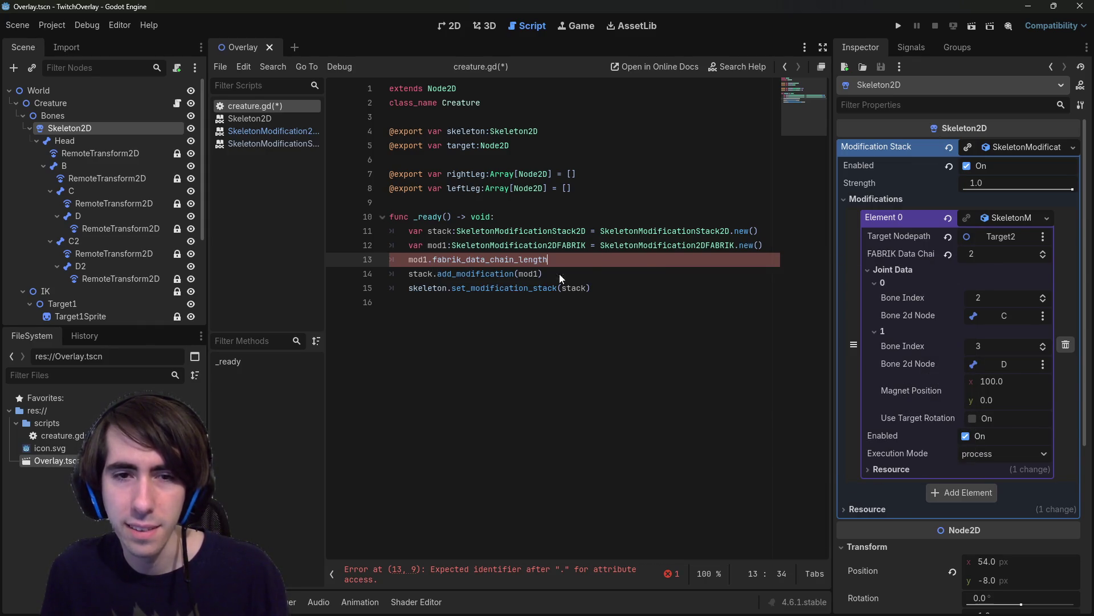
{"action": "type", "text": "= 2"}
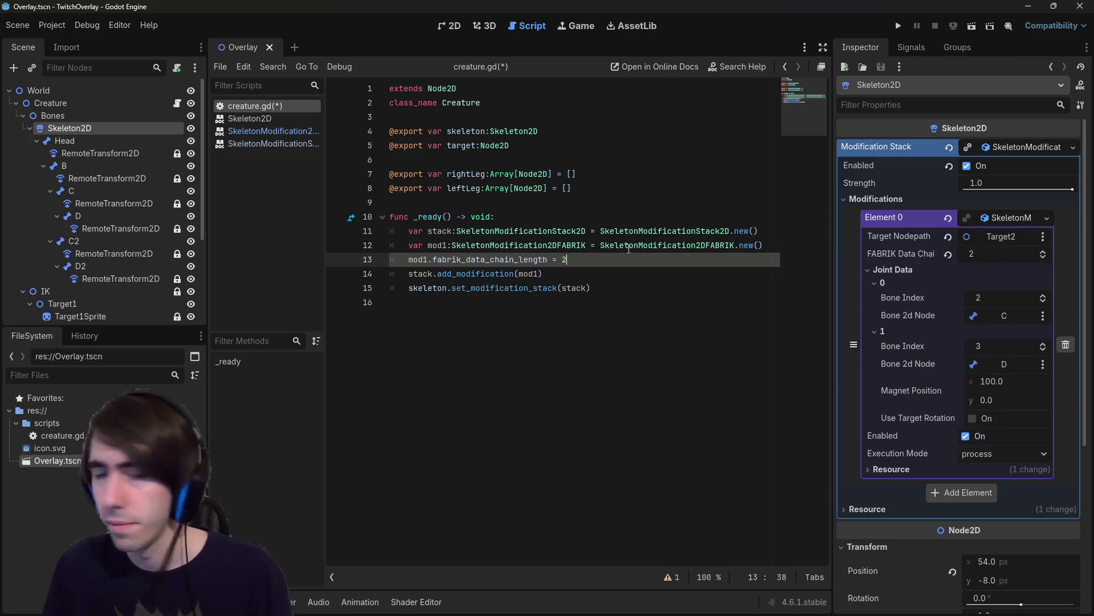
{"action": "left_click", "coordinate": [534, 260], "text": "ctrl"}
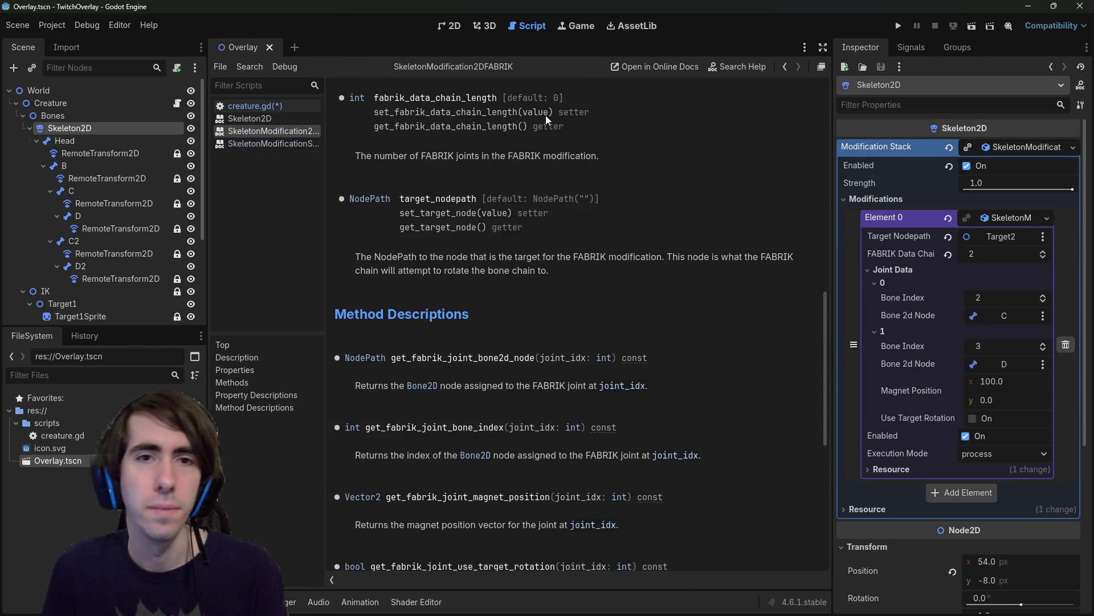
{"action": "scroll", "coordinate": [546, 182], "scroll_direction": "up", "scroll_amount": 2}
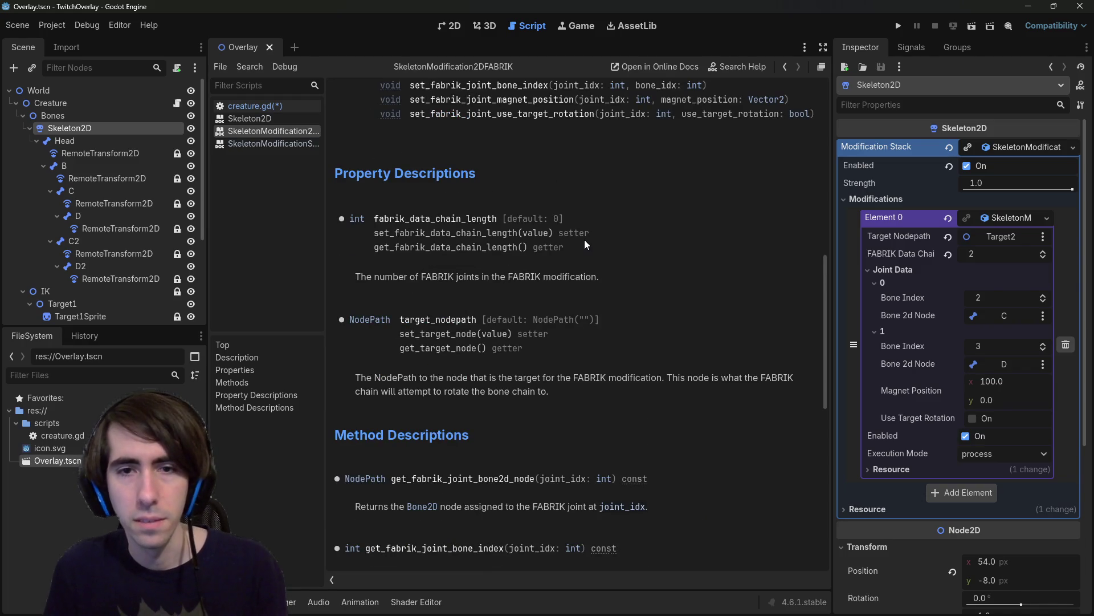
{"action": "key", "text": "alt+Left"}
{"action": "key", "text": "End"}
{"action": "key", "text": "Left"}
Step: Rejoin the 2 onto the chain-length line and add a mod1.set_fabrik_joint_bone2d_node() call below it
{"action": "key", "text": "Return"}
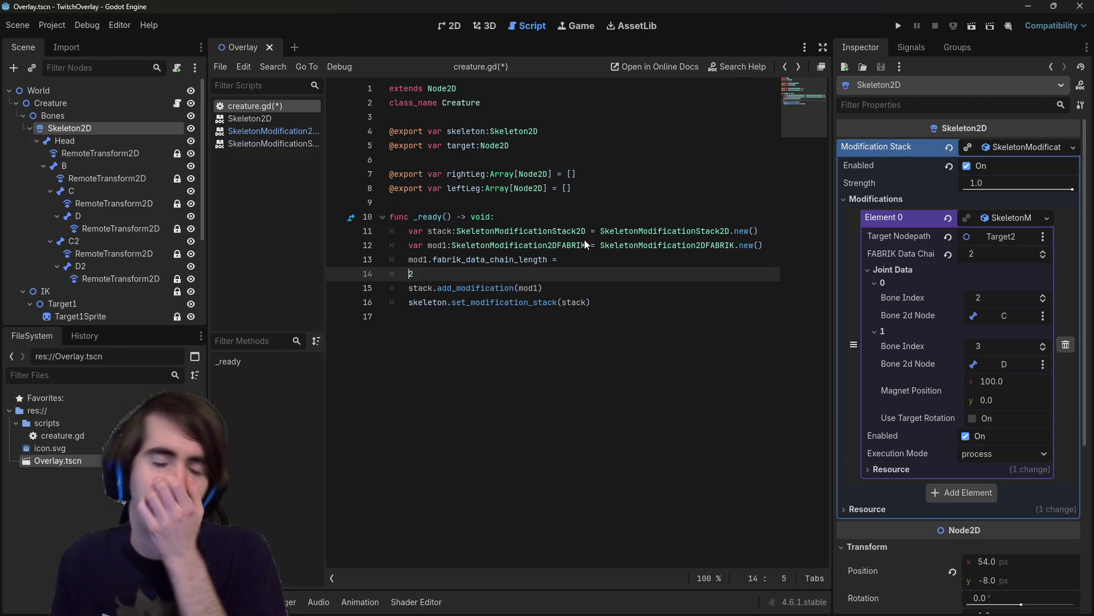
{"action": "key", "text": "ctrl+z"}
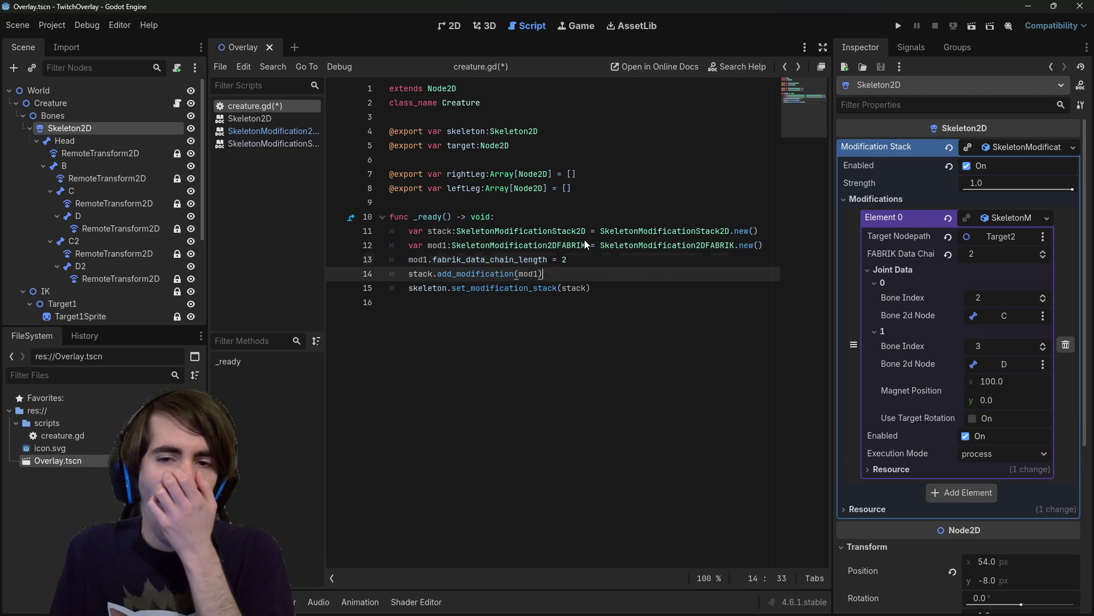
{"action": "key", "text": "Return"}
{"action": "type", "text": "mod1."}
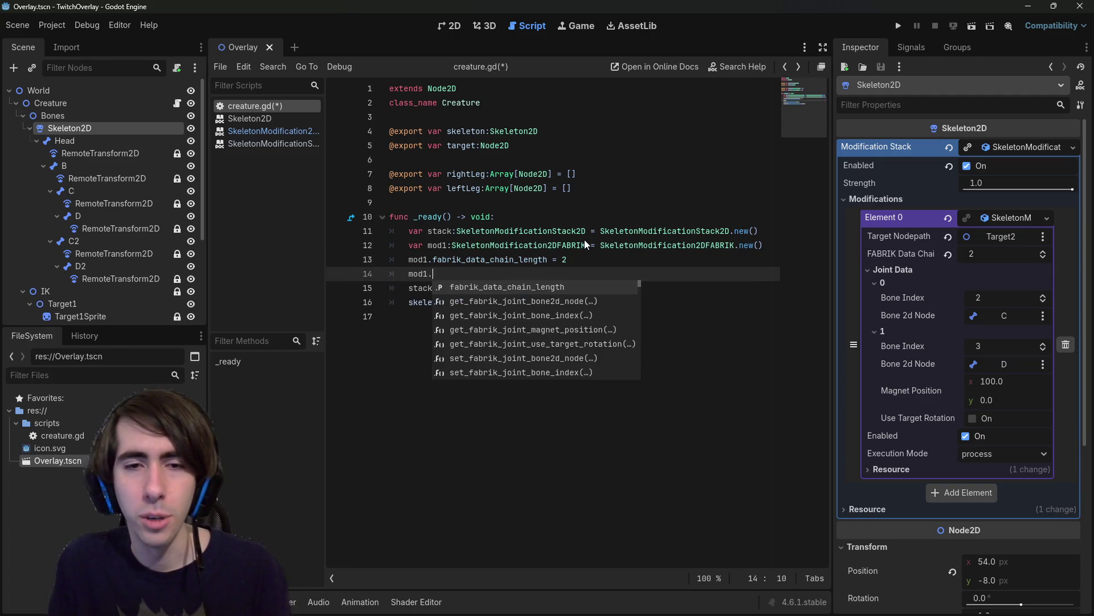
{"action": "key", "text": "Down"}
{"action": "key", "text": "Down"}
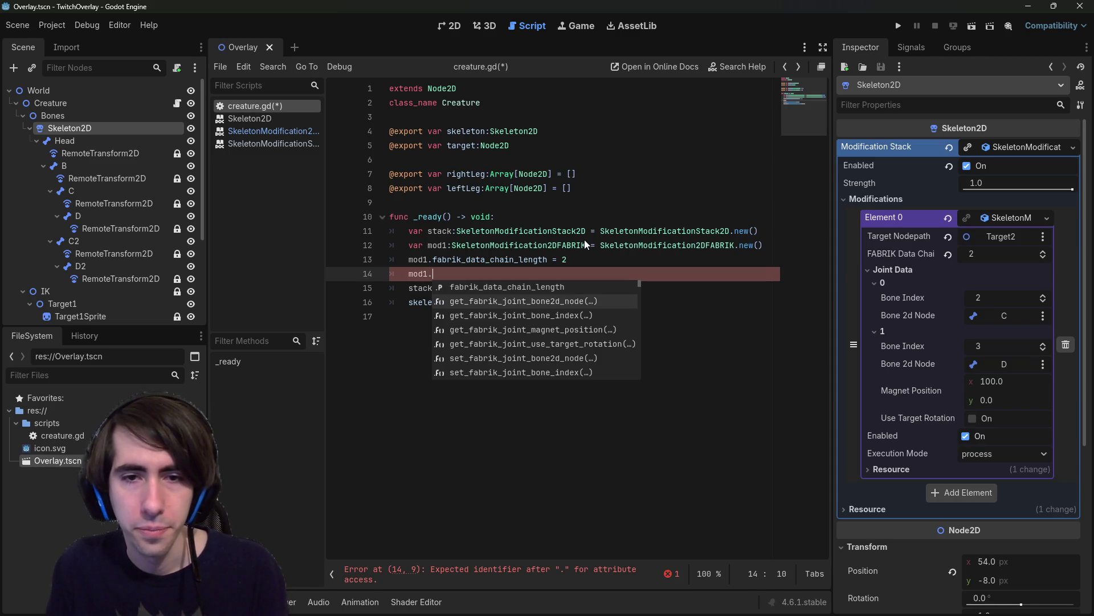
{"action": "key", "text": "Down"}
{"action": "key", "text": "Down"}
{"action": "key", "text": "Down"}
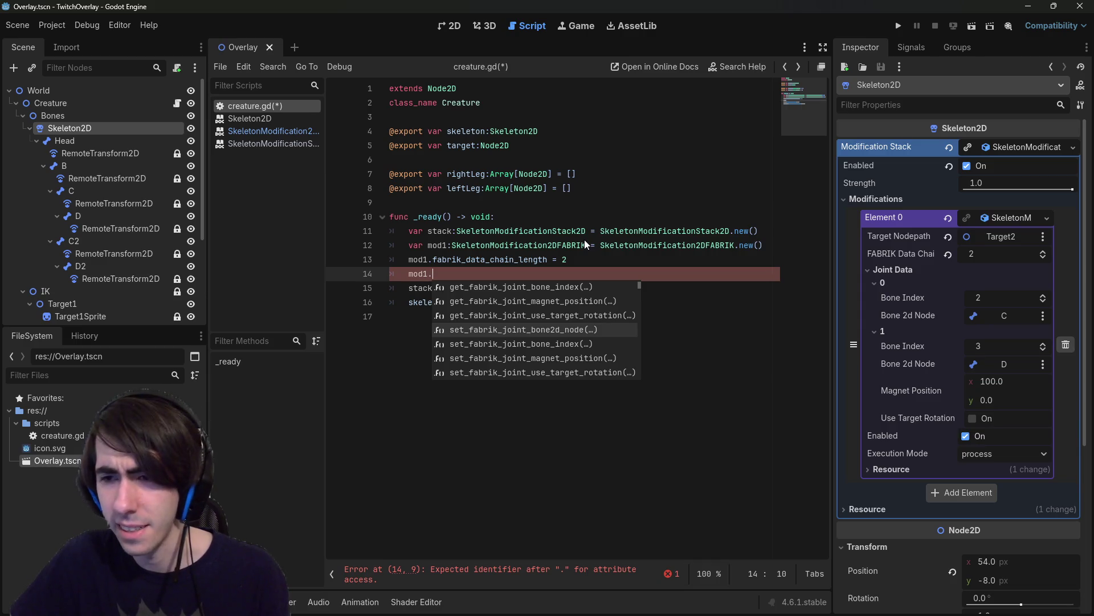
{"action": "key", "text": "Return"}
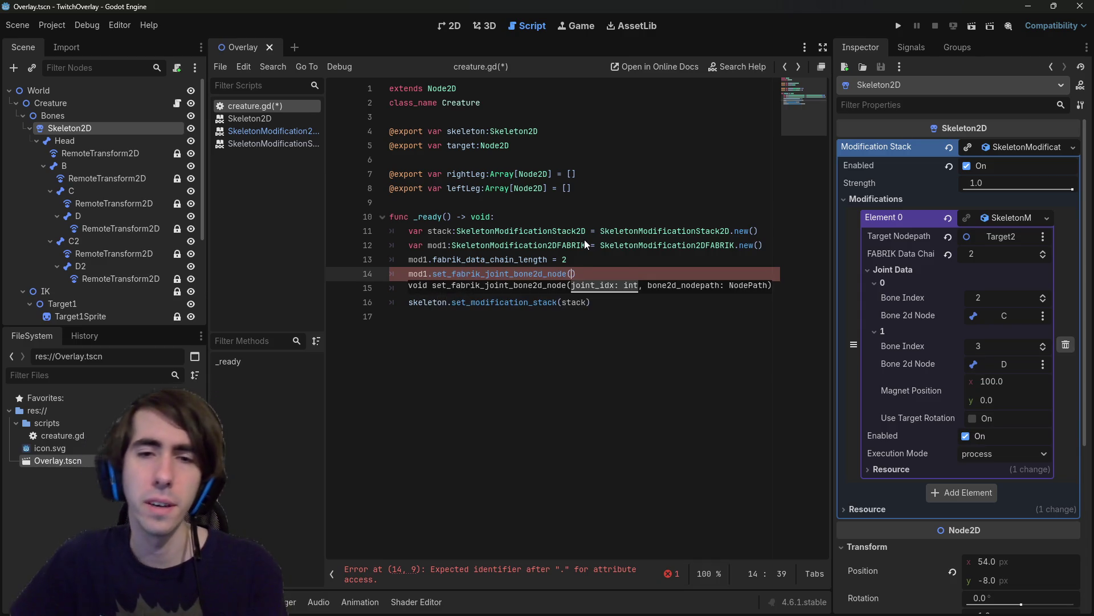
Step: Replace the chain length 2 with rightLeg.size() and save creature.gd
{"action": "key", "text": "Up"}
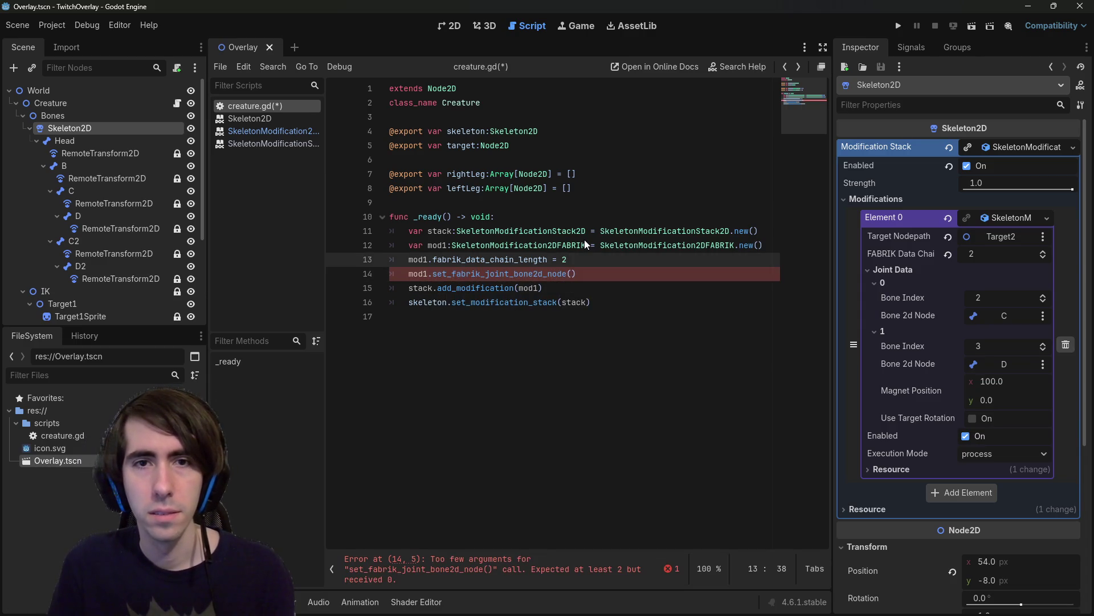
{"action": "key", "text": "BackSpace"}
{"action": "type", "text": "rightLeg"}
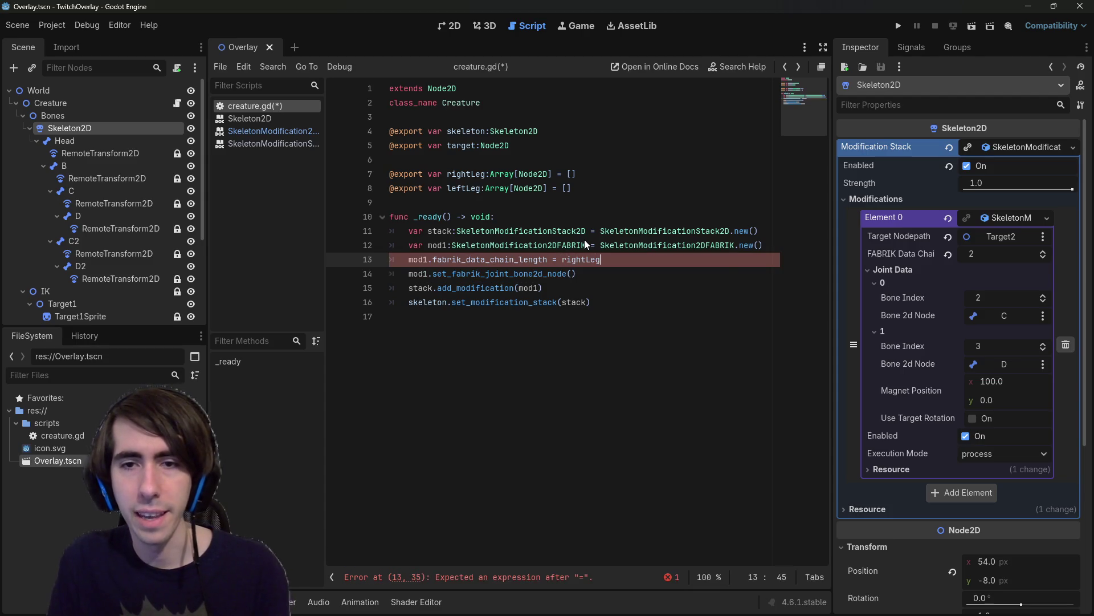
{"action": "type", "text": "."}
{"action": "key", "text": "Return"}
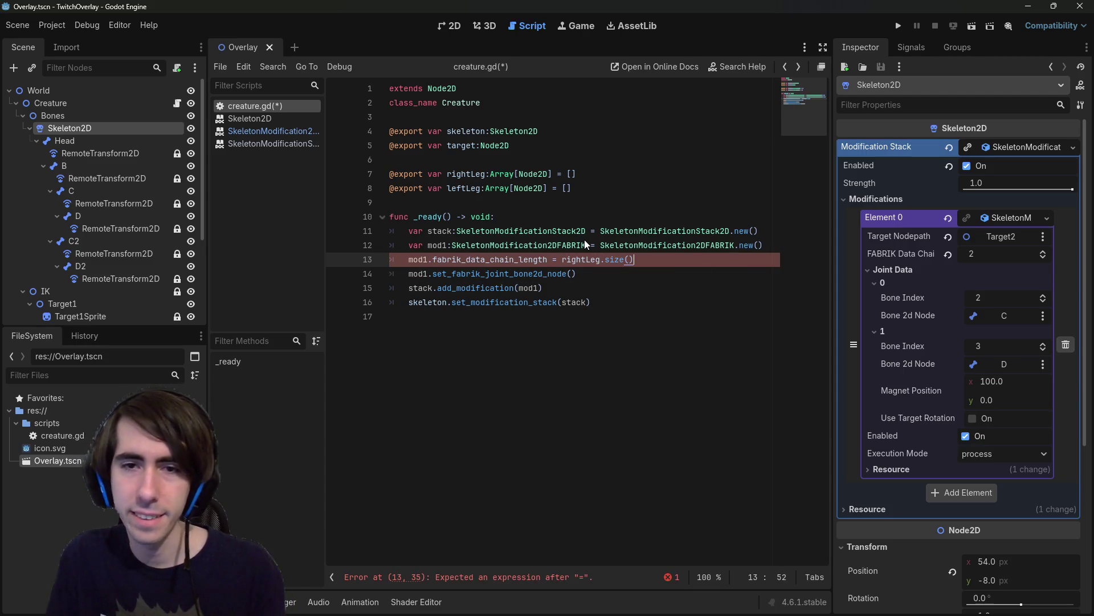
{"action": "key", "text": "ctrl+s"}
Step: Start a 'for i in rightLeg' line after the chain-length assignment
{"action": "key", "text": "ctrl+Left"}
{"action": "key", "text": "ctrl+Left"}
{"action": "key", "text": "ctrl+Left"}
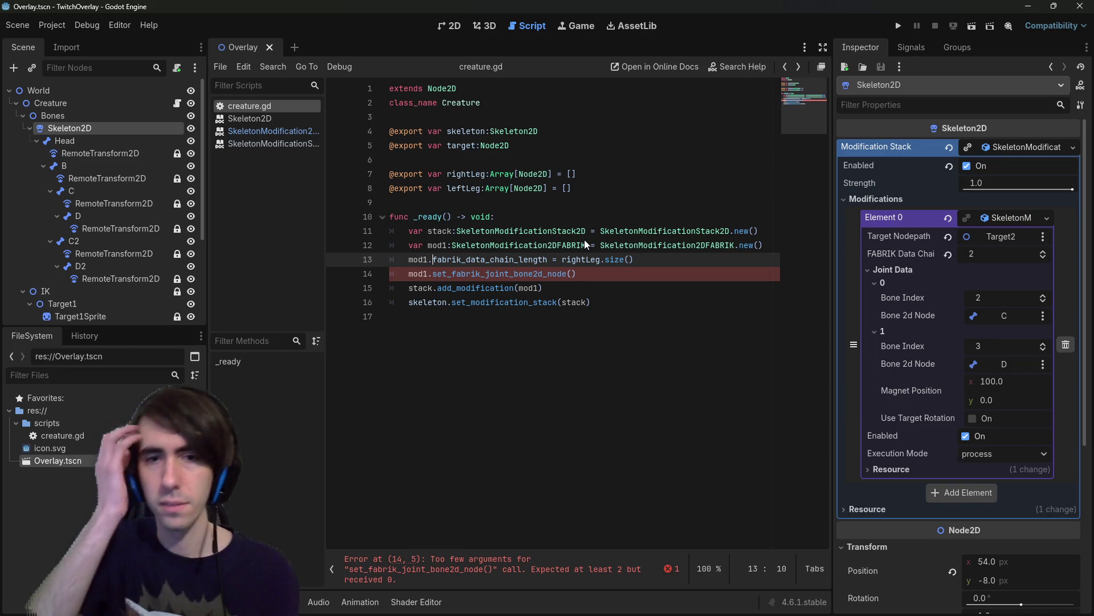
{"action": "double_click", "coordinate": [415, 261]}
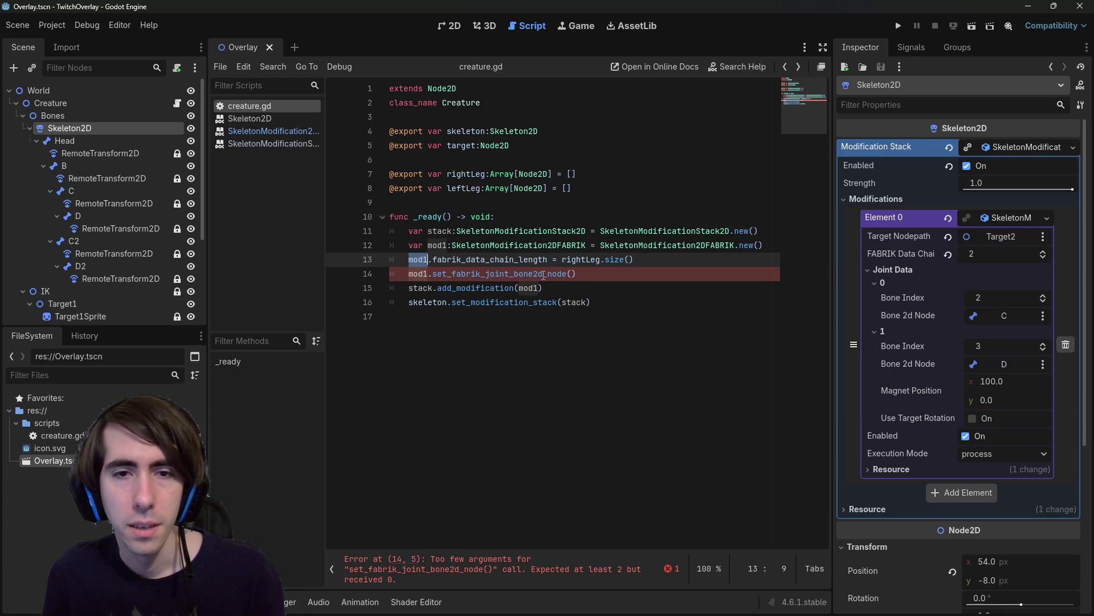
{"action": "left_click", "coordinate": [662, 263]}
{"action": "key", "text": "Return"}
{"action": "type", "text": "for i in"}
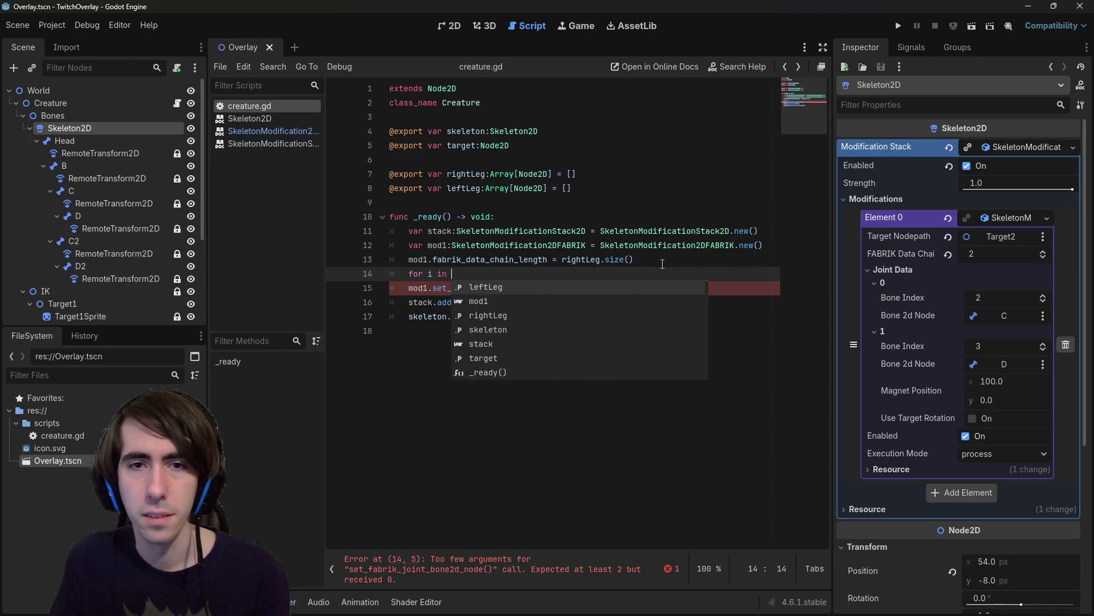
{"action": "type", "text": " right"}
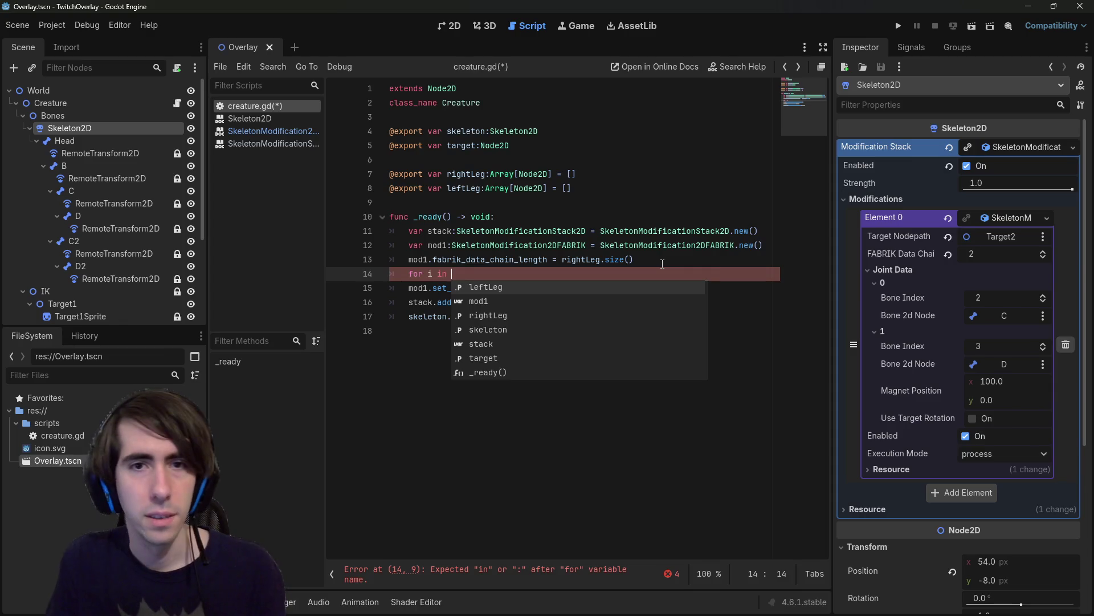
{"action": "type", "text": "Leg:"}
Step: Finish the for-loop header and indent the joint setter call into the loop body
{"action": "key", "text": "Down"}
{"action": "key", "text": "Home"}
{"action": "key", "text": "Tab"}
{"action": "key", "text": "End"}
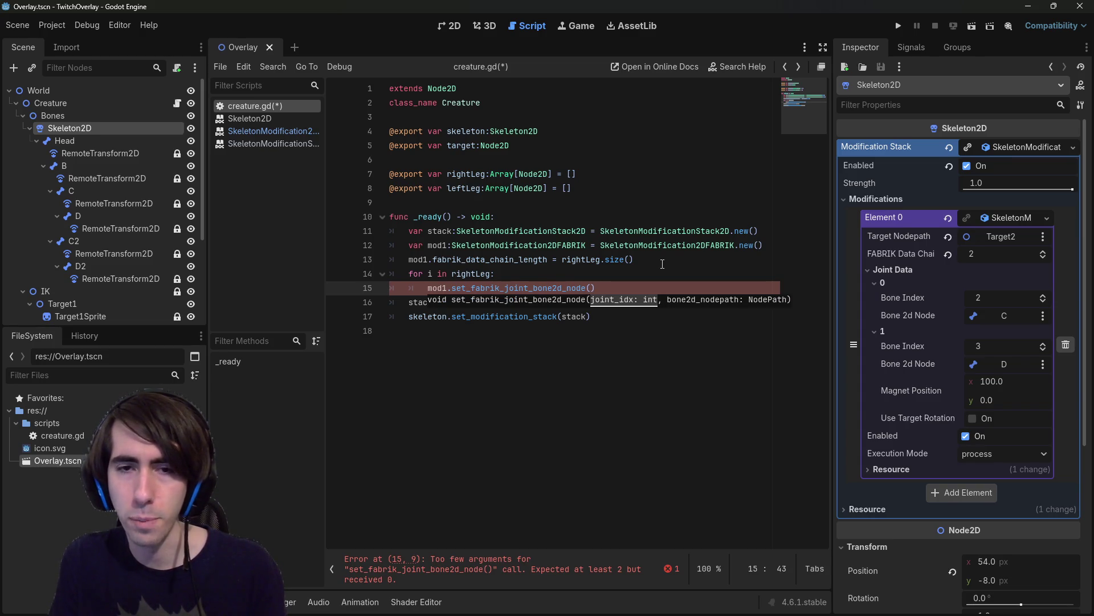
Step: Pass i.get_path() to the setter and look up get_path in the documentation
{"action": "key", "text": "Left"}
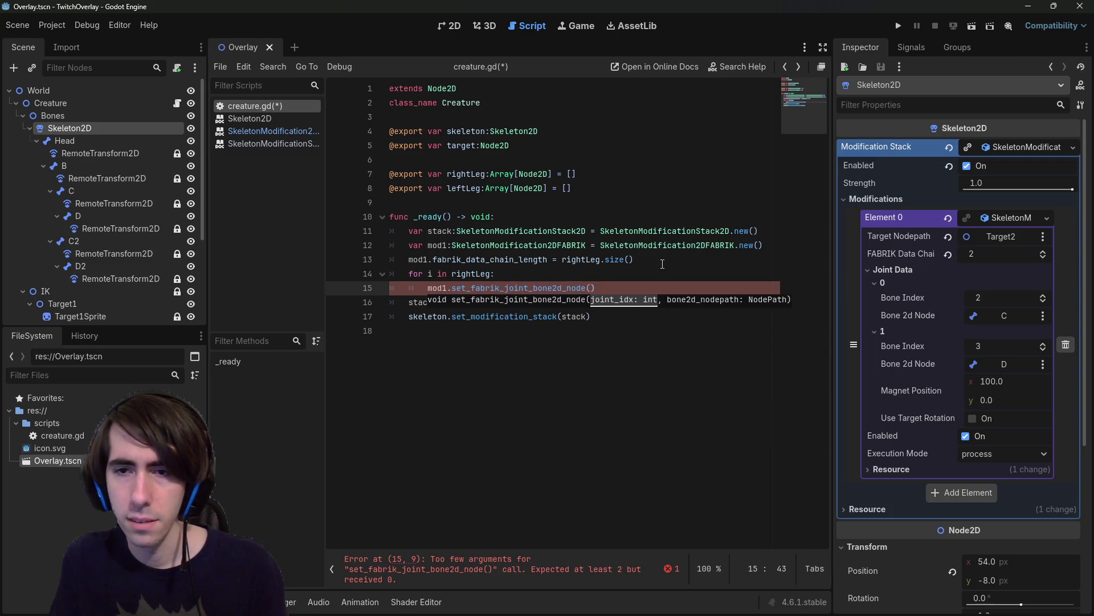
{"action": "type", "text": "i."}
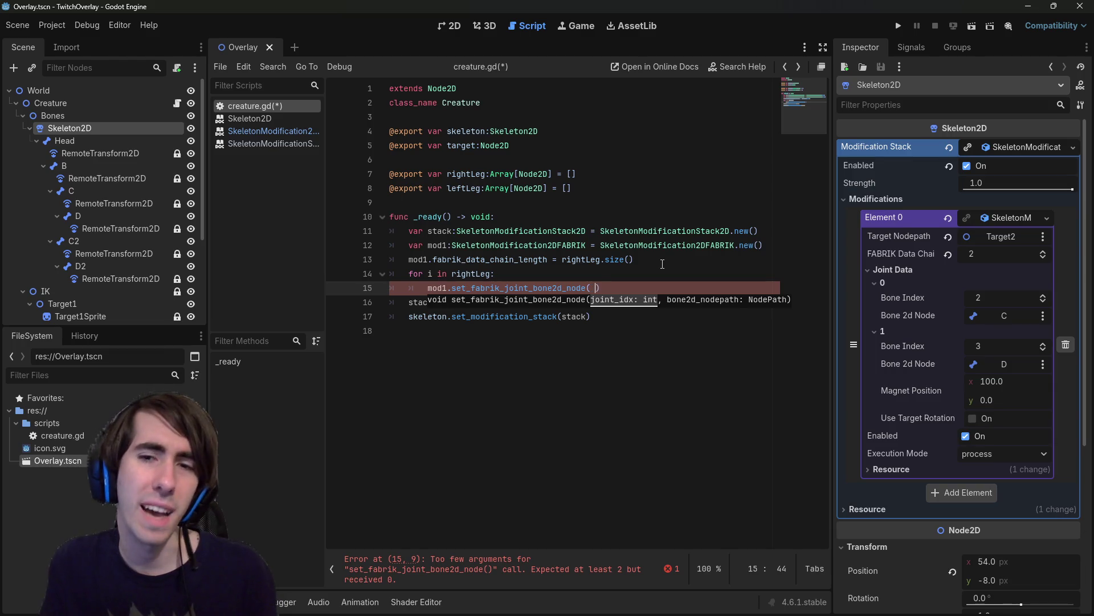
{"action": "type", "text": "nodepat"}
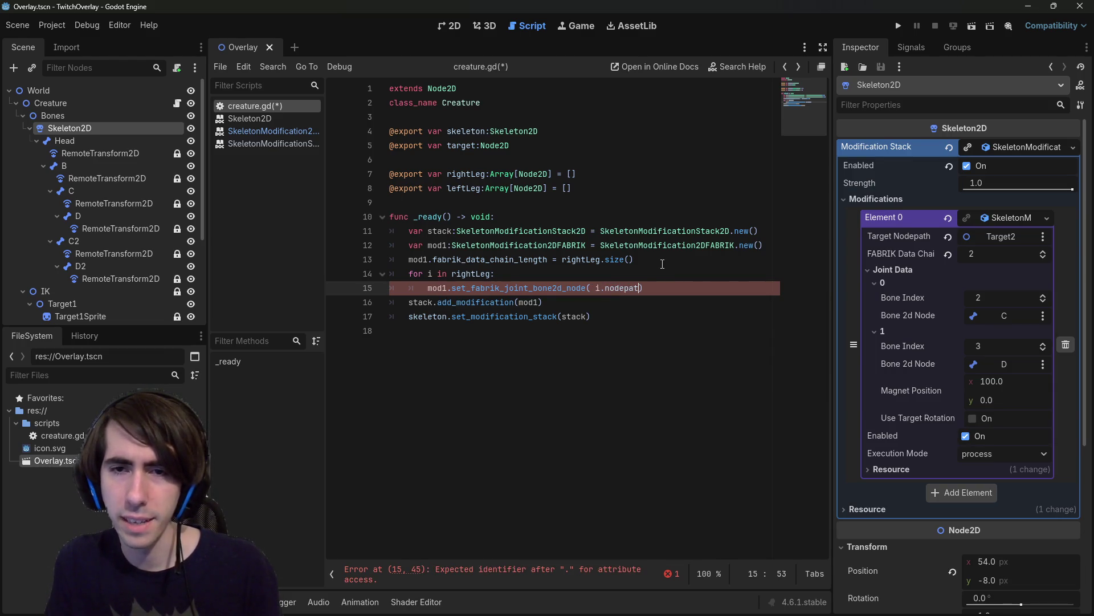
{"action": "key", "text": "ctrl+BackSpace"}
{"action": "type", "text": "path"}
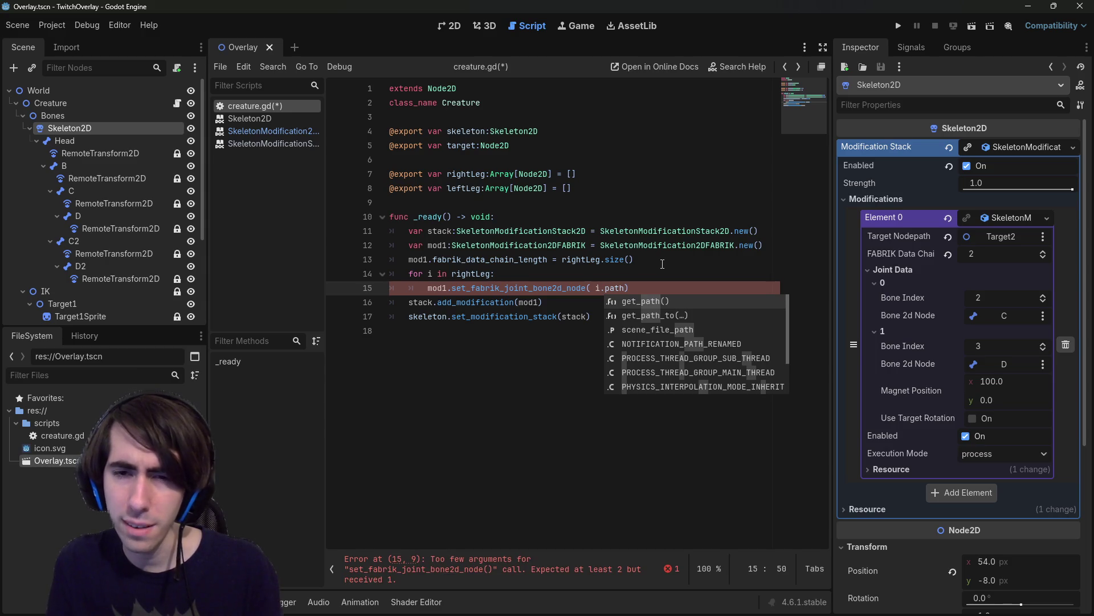
{"action": "key", "text": "Return"}
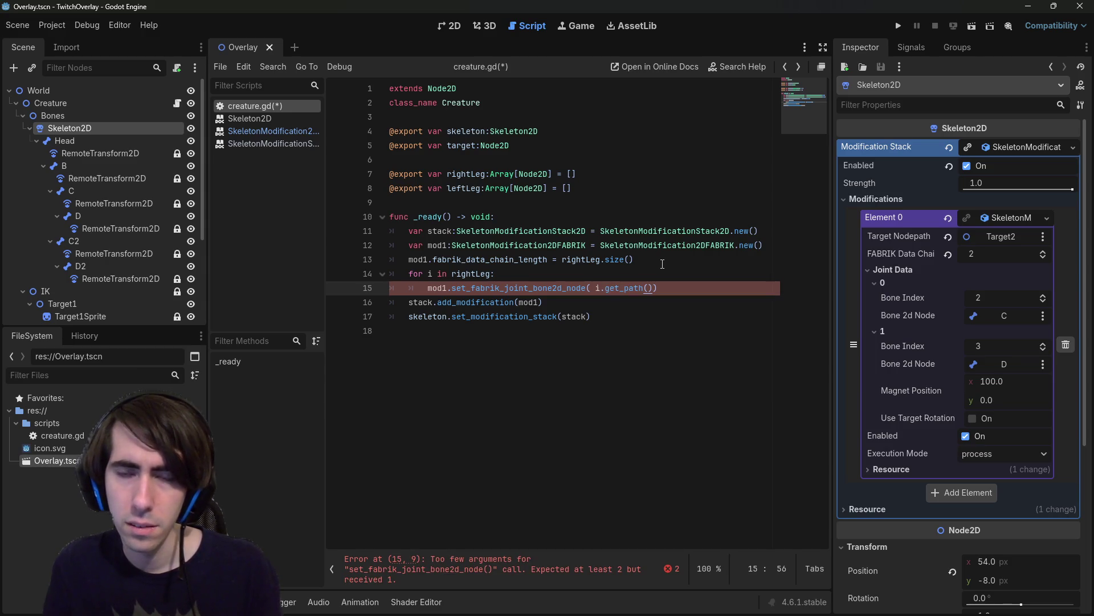
{"action": "left_click", "coordinate": [621, 286], "text": "ctrl"}
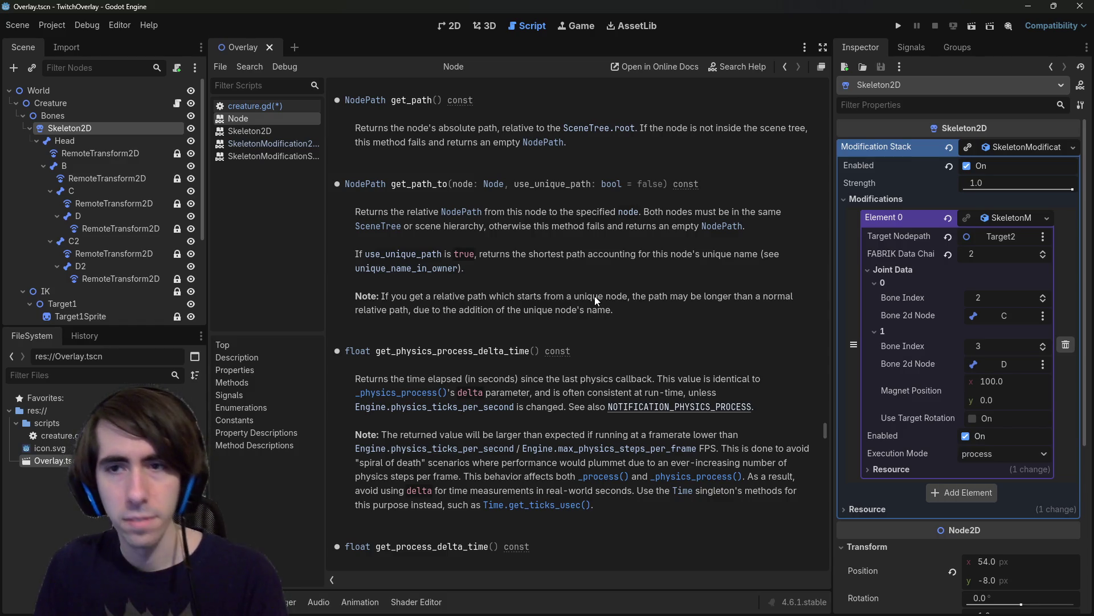
{"action": "key", "text": "alt+Left"}
Step: Read the FABRIK class reference for set_fabrik_joint_bone2d_node and target_nodepath
{"action": "left_click", "coordinate": [525, 289], "text": "ctrl"}
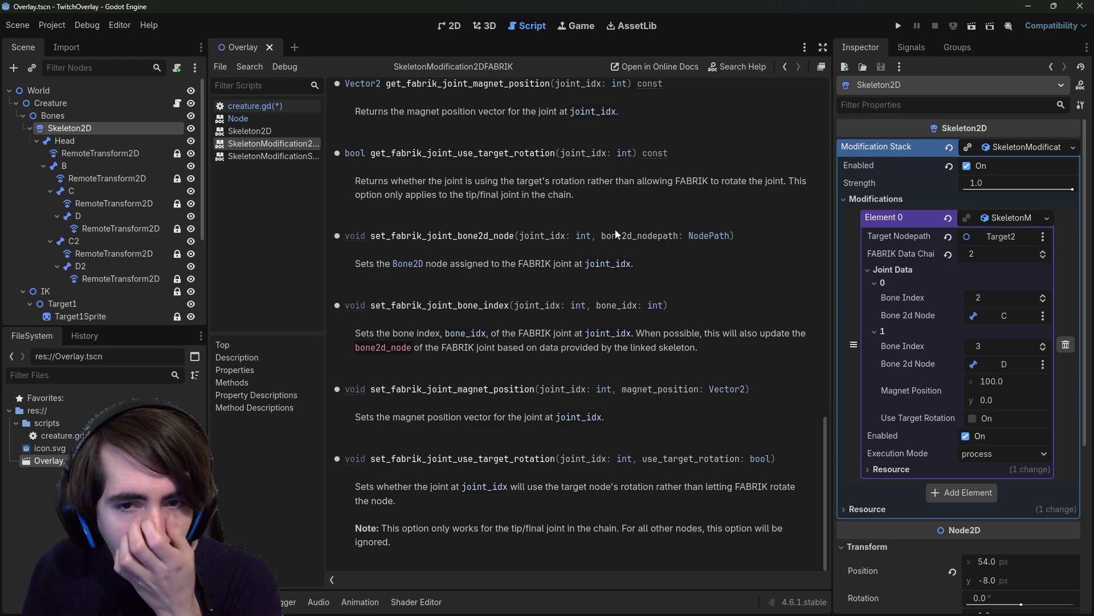
{"action": "scroll", "coordinate": [596, 255], "scroll_direction": "up", "scroll_amount": 10}
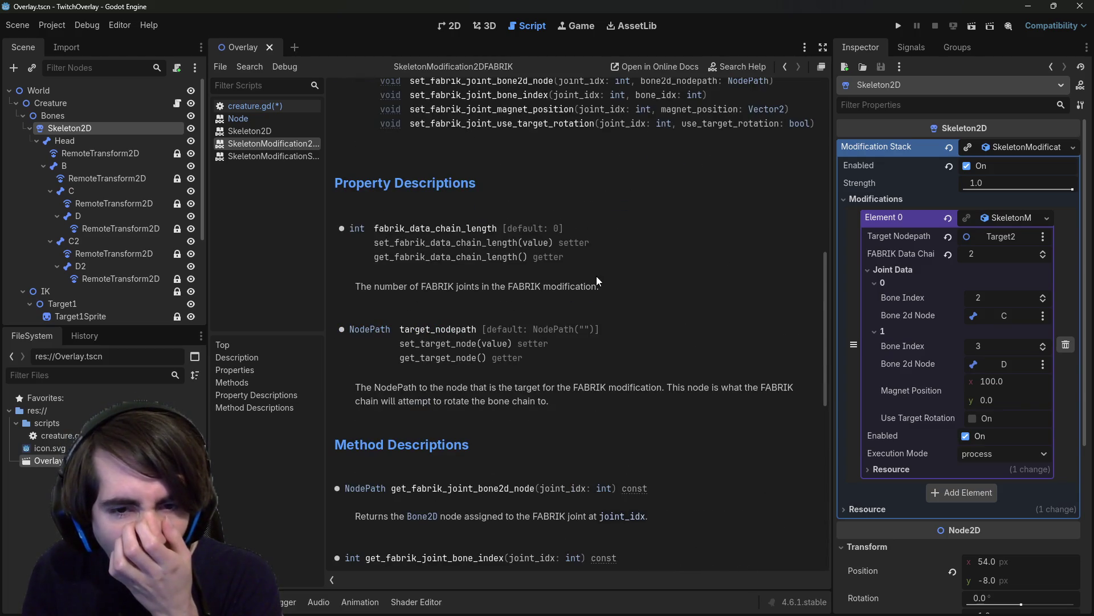
{"action": "scroll", "coordinate": [590, 274], "scroll_direction": "down", "scroll_amount": 5}
{"action": "left_click_drag", "start_coordinate": [431, 207], "coordinate": [555, 212]}
{"action": "scroll", "coordinate": [557, 209], "scroll_direction": "up", "scroll_amount": 5}
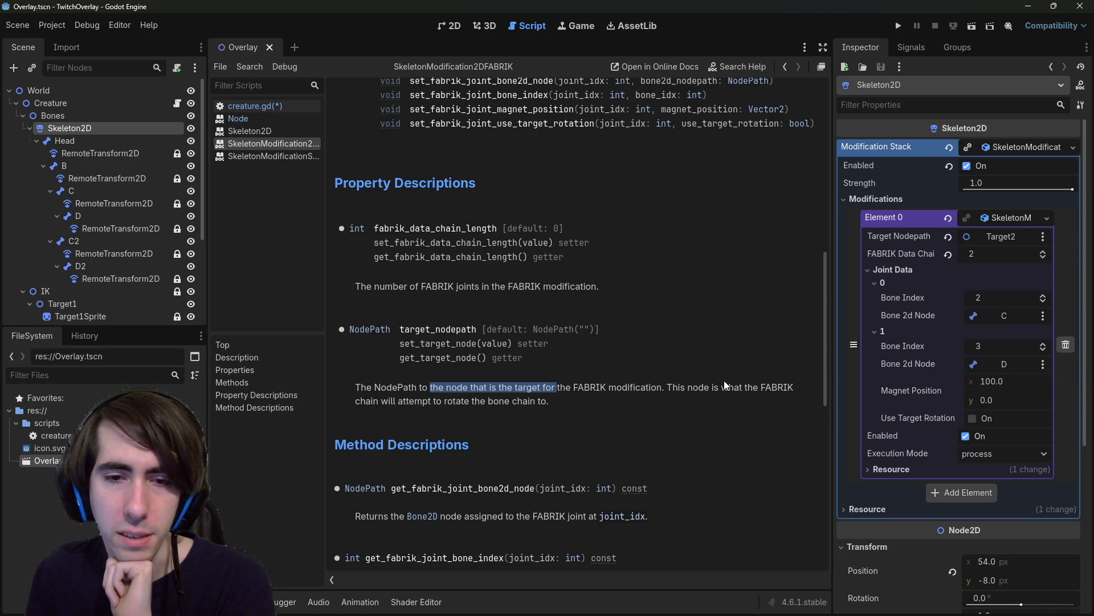
{"action": "left_click", "coordinate": [543, 401]}
Step: Read the explanation of how FABRIK works, then return to creature.gd
{"action": "scroll", "coordinate": [584, 384], "scroll_direction": "up", "scroll_amount": 15}
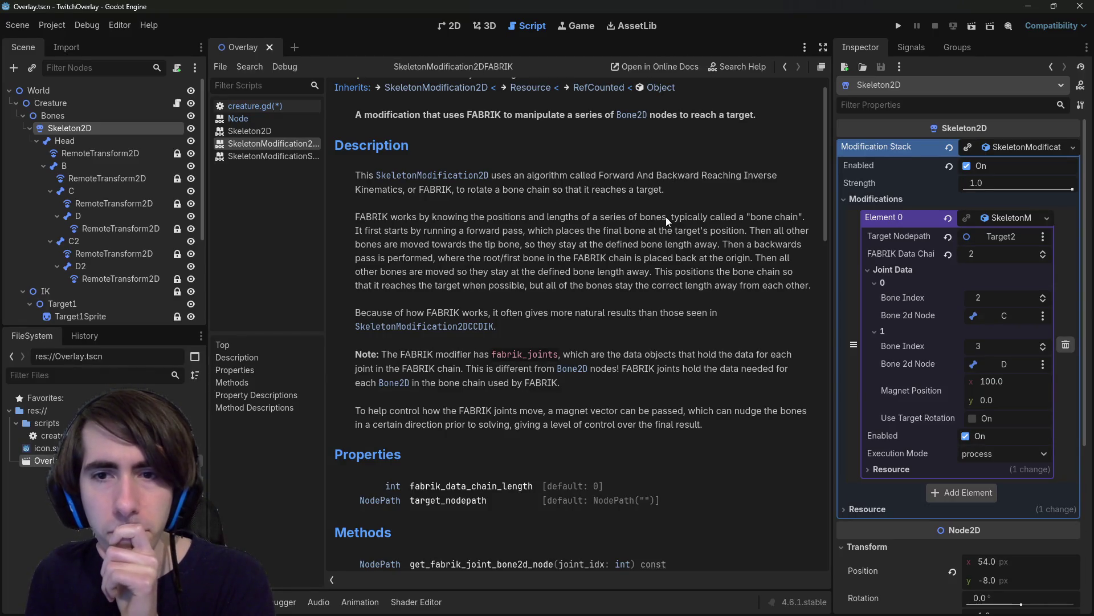
{"action": "double_click", "coordinate": [507, 216]}
{"action": "mouse_move", "coordinate": [744, 216]}
{"action": "left_mouse_down"}
{"action": "mouse_move", "coordinate": [456, 232]}
{"action": "mouse_move", "coordinate": [716, 232]}
{"action": "mouse_move", "coordinate": [764, 258]}
{"action": "mouse_move", "coordinate": [562, 285]}
{"action": "mouse_move", "coordinate": [687, 272]}
{"action": "mouse_move", "coordinate": [494, 314]}
{"action": "mouse_move", "coordinate": [531, 326]}
{"action": "left_mouse_up"}
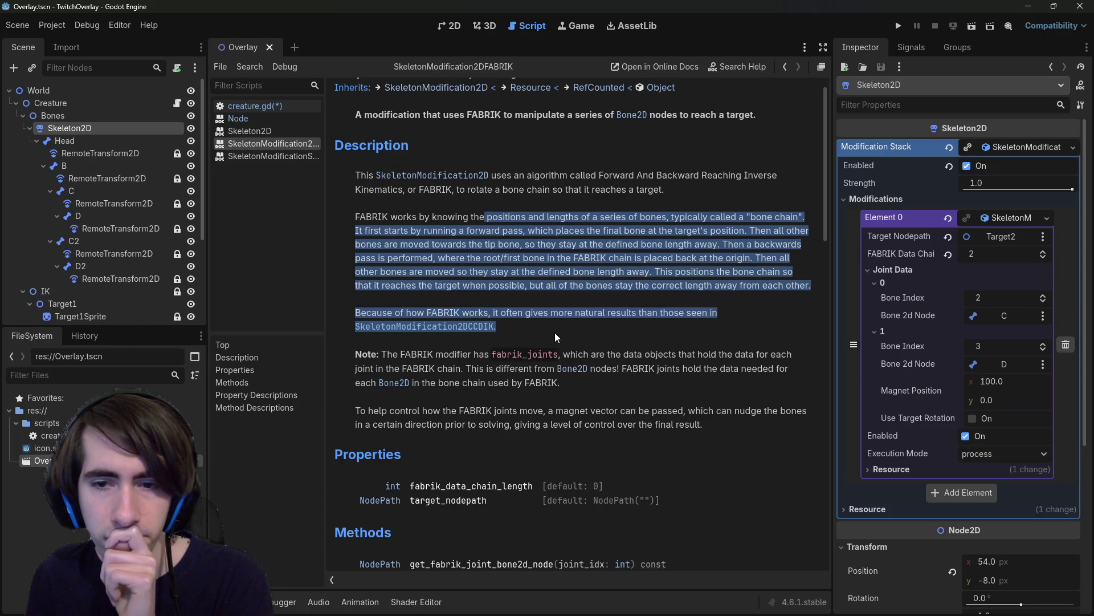
{"action": "scroll", "coordinate": [555, 333], "scroll_direction": "up", "scroll_amount": 1}
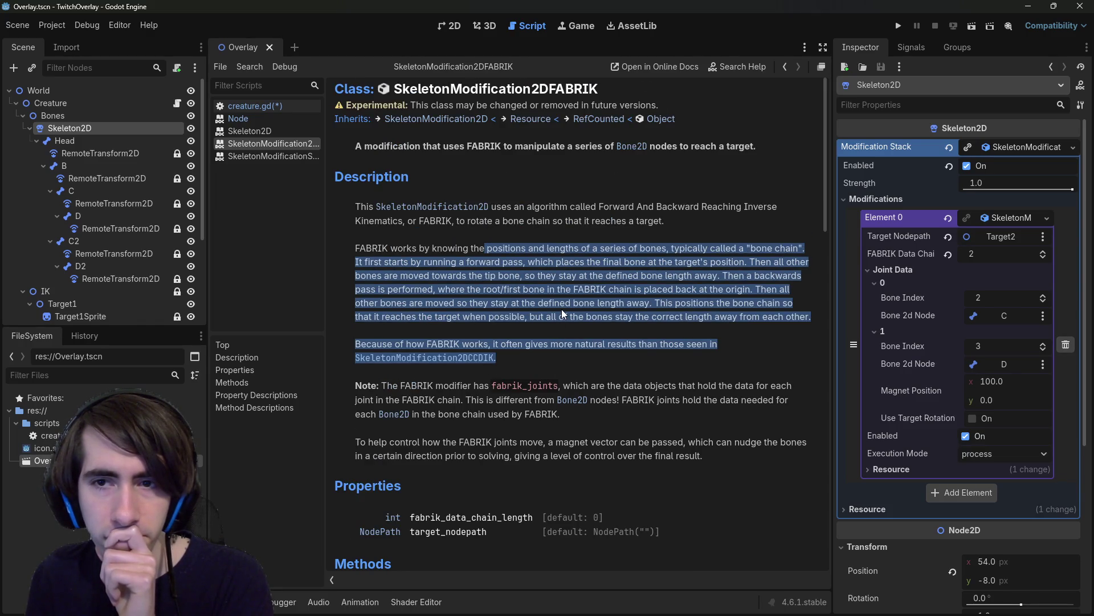
{"action": "left_click", "coordinate": [609, 234]}
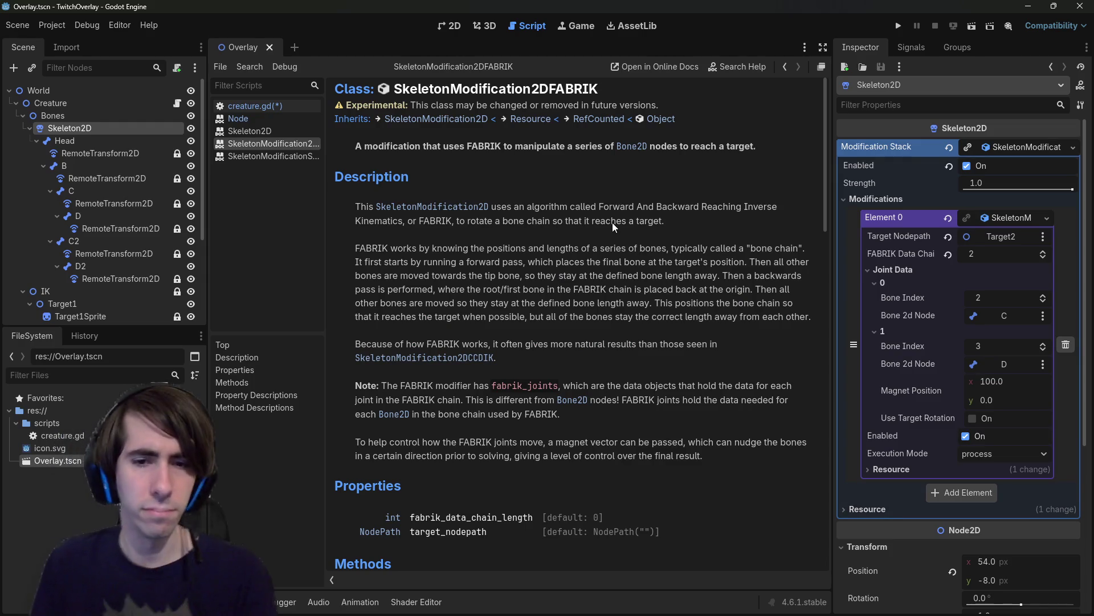
{"action": "key", "text": "alt+Left"}
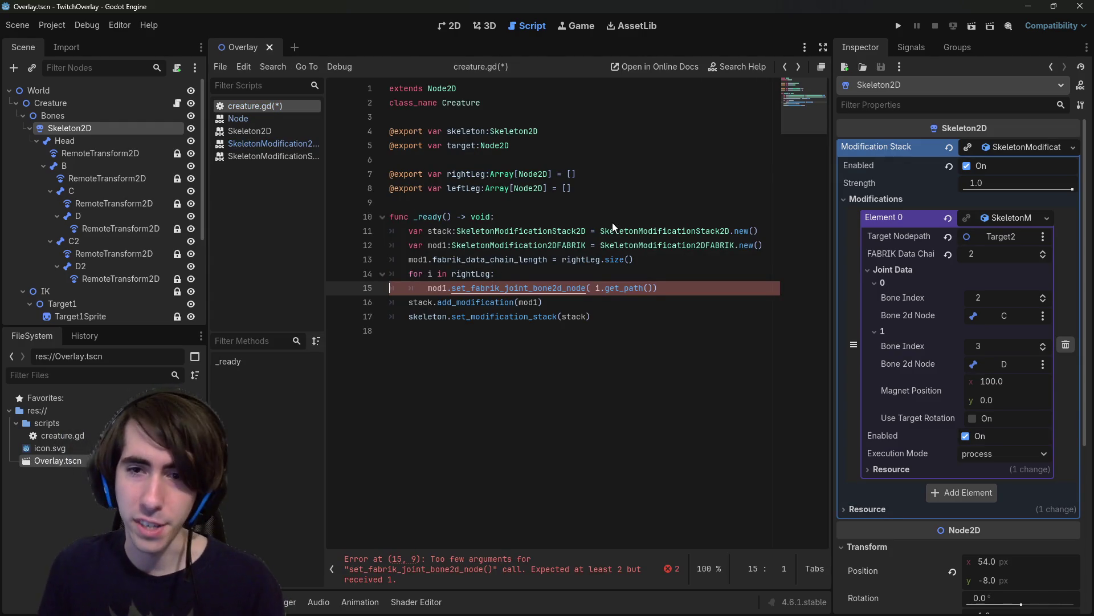
Step: Remove the extra space before i.get_path() in the joint setter call on line 15
{"action": "left_click_drag", "start_coordinate": [653, 288], "coordinate": [603, 292]}
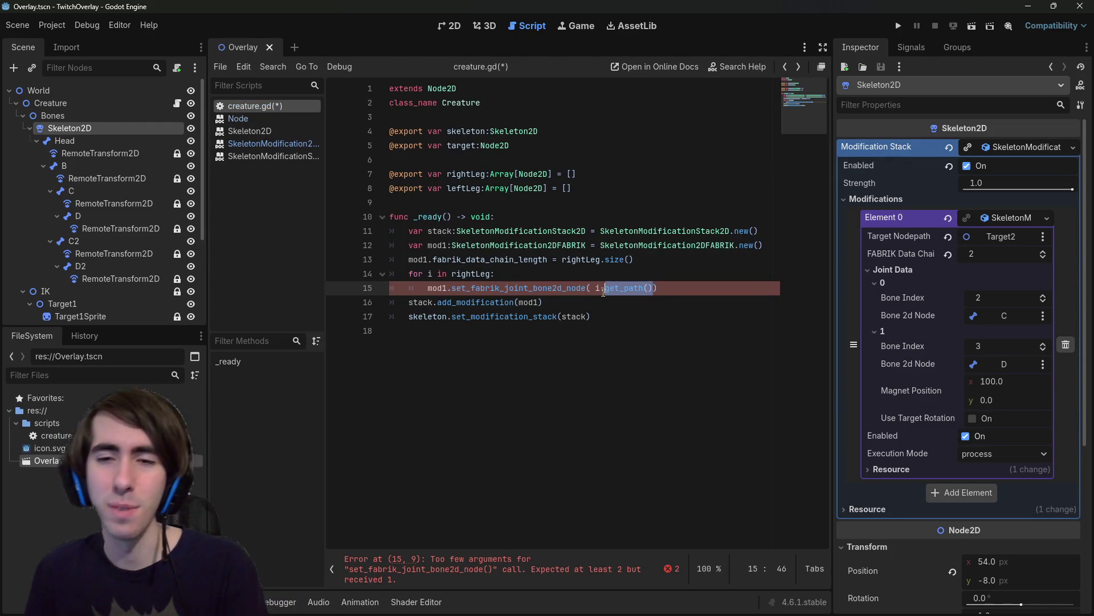
{"action": "key", "text": "BackSpace"}
{"action": "key", "text": "BackSpace"}
{"action": "key", "text": "BackSpace"}
{"action": "key", "text": "BackSpace"}
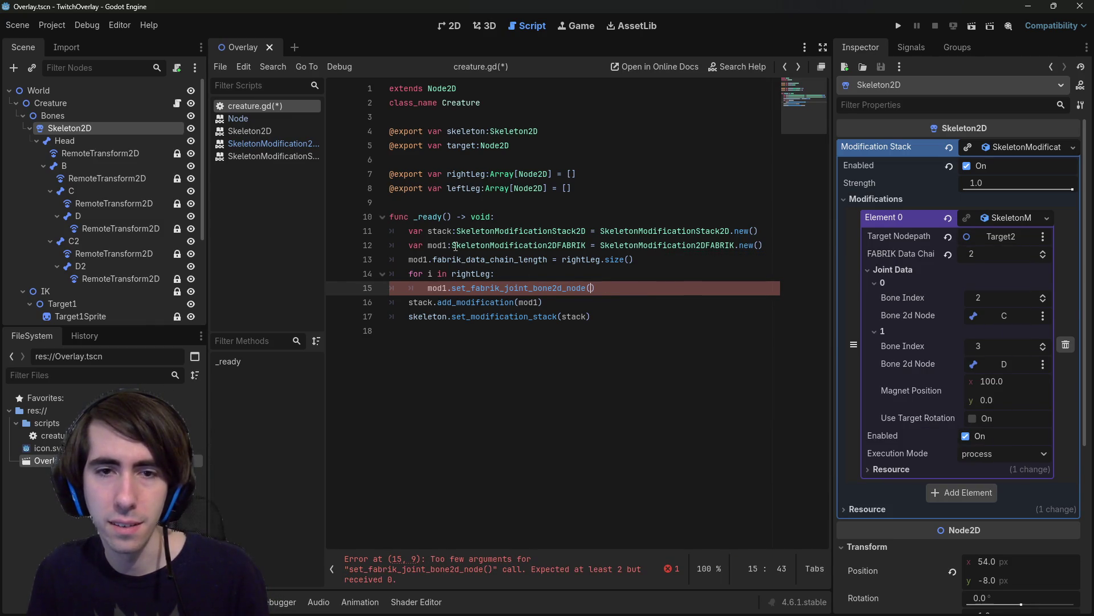
{"action": "mouse_move", "coordinate": [456, 246]}
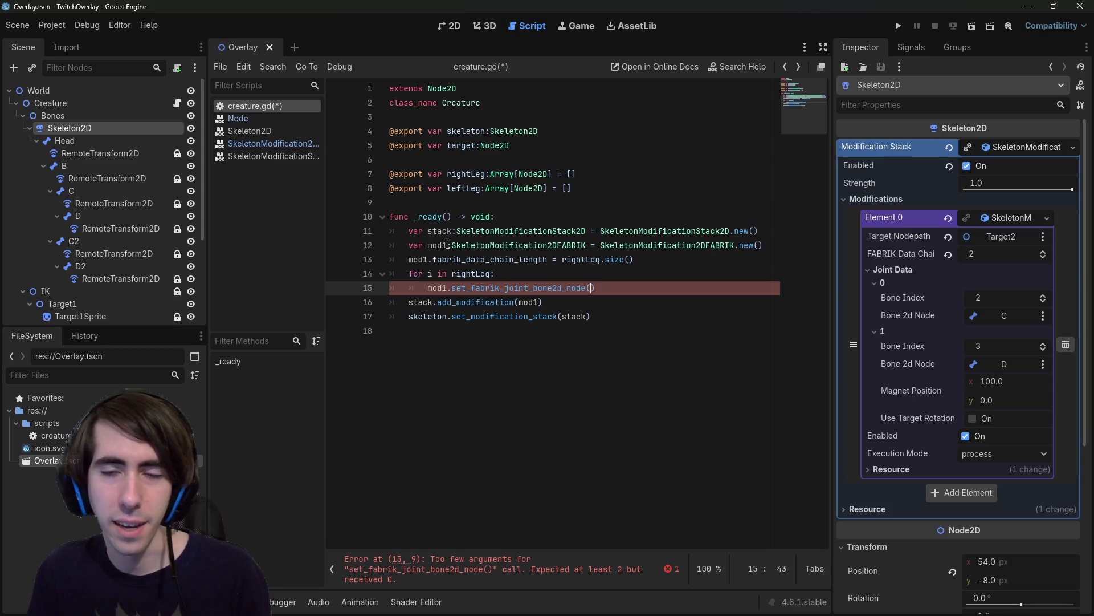
{"action": "type", "text": "i.get_path()"}
{"action": "left_click", "coordinate": [598, 288]}
{"action": "key", "text": "BackSpace"}
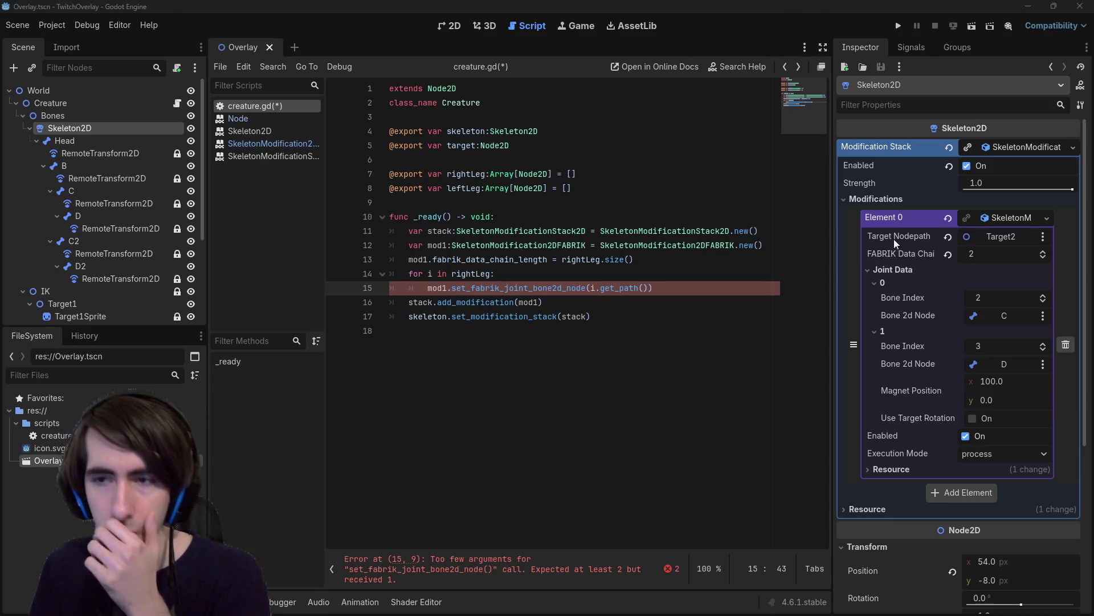
Step: Insert a blank line after the mod1 declaration
{"action": "left_click", "coordinate": [731, 361]}
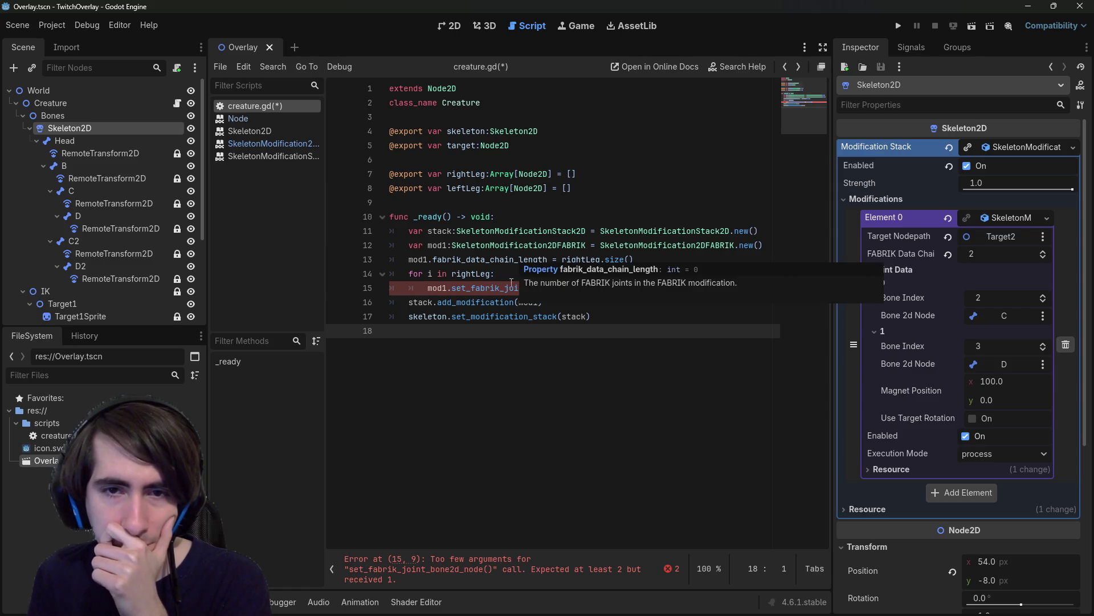
{"action": "double_click", "coordinate": [425, 246]}
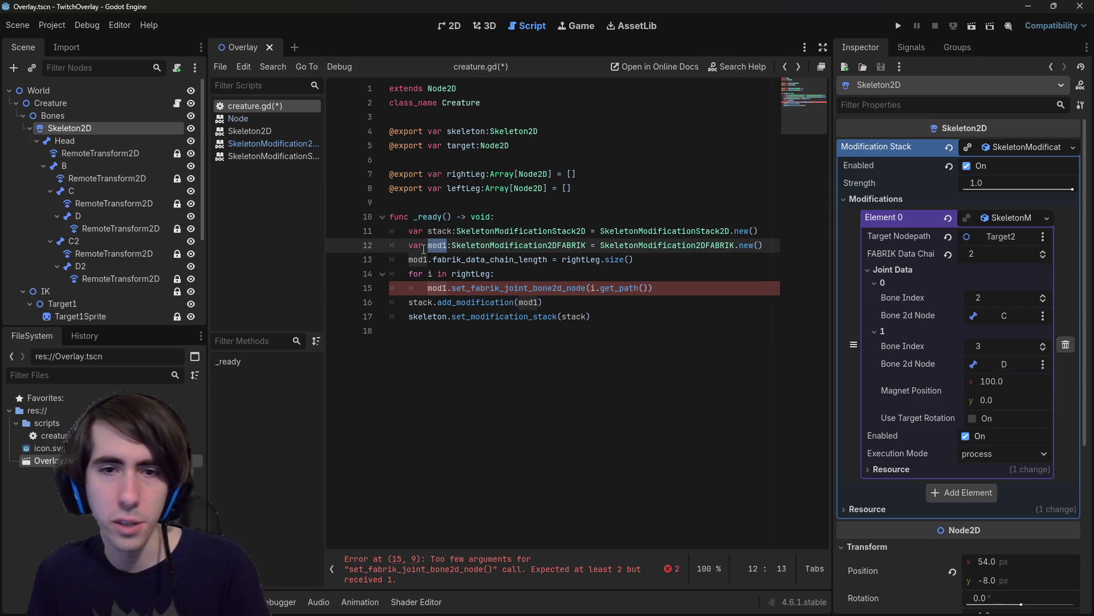
{"action": "left_click", "coordinate": [397, 263]}
{"action": "key", "text": "Return"}
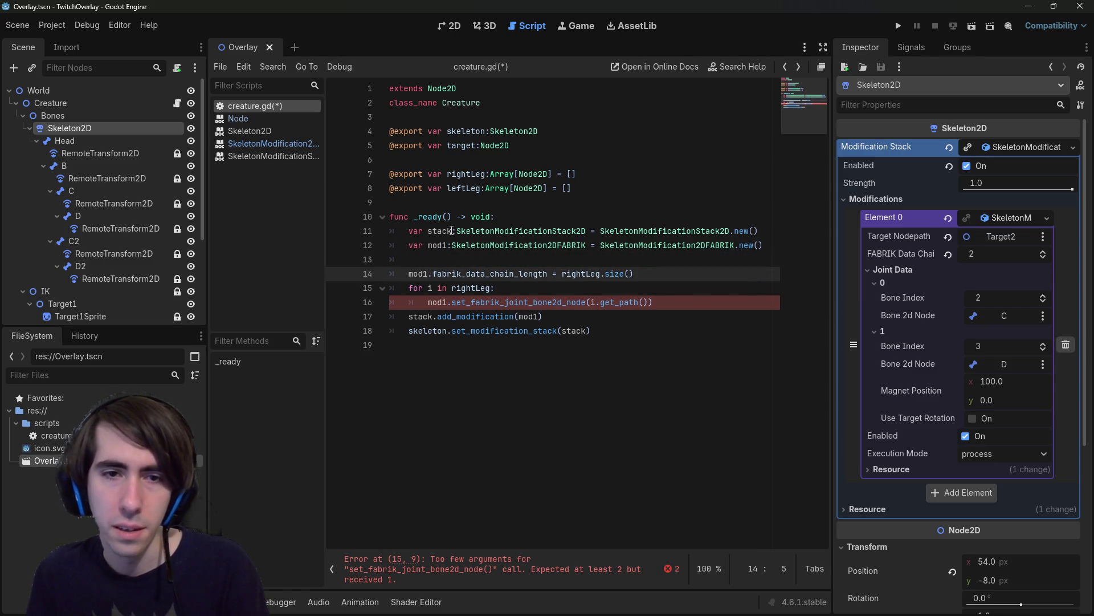
Step: Add mod1.target_nodepath = target on line 13 and save creature.gd
{"action": "key", "text": "Up"}
{"action": "type", "text": "mod1.target"}
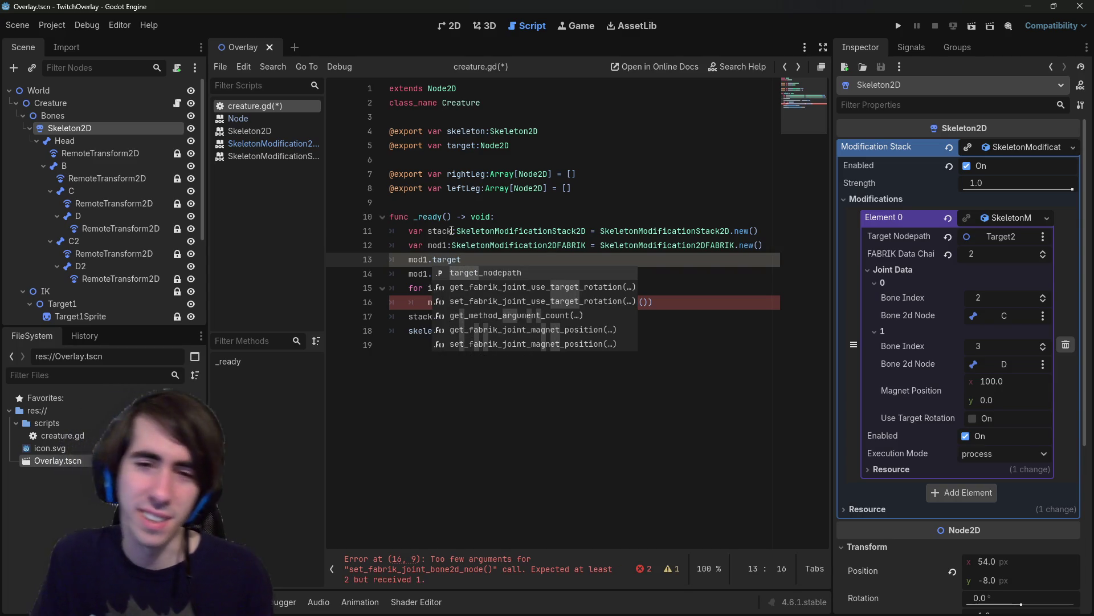
{"action": "key", "text": "Return"}
{"action": "type", "text": "= target"}
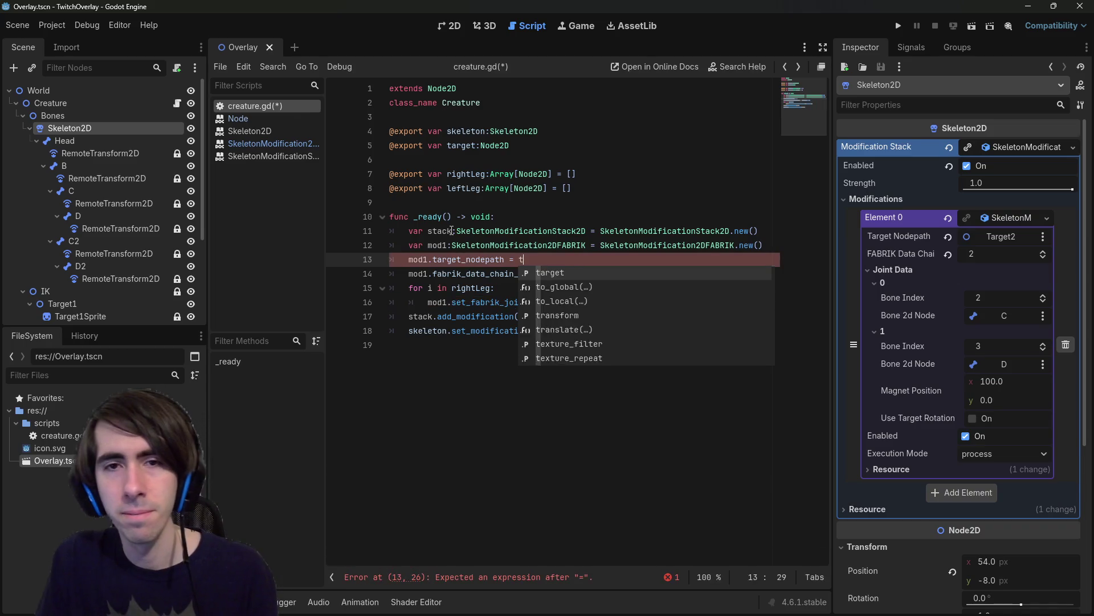
{"action": "key", "text": "ctrl+s"}
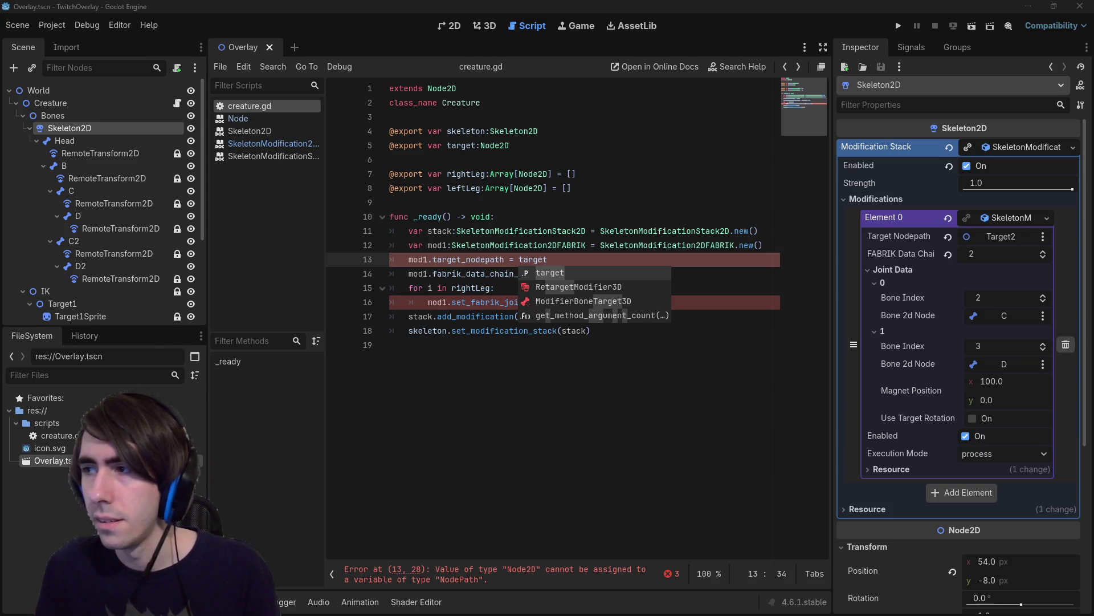
{"action": "key", "text": "alt+Tab"}
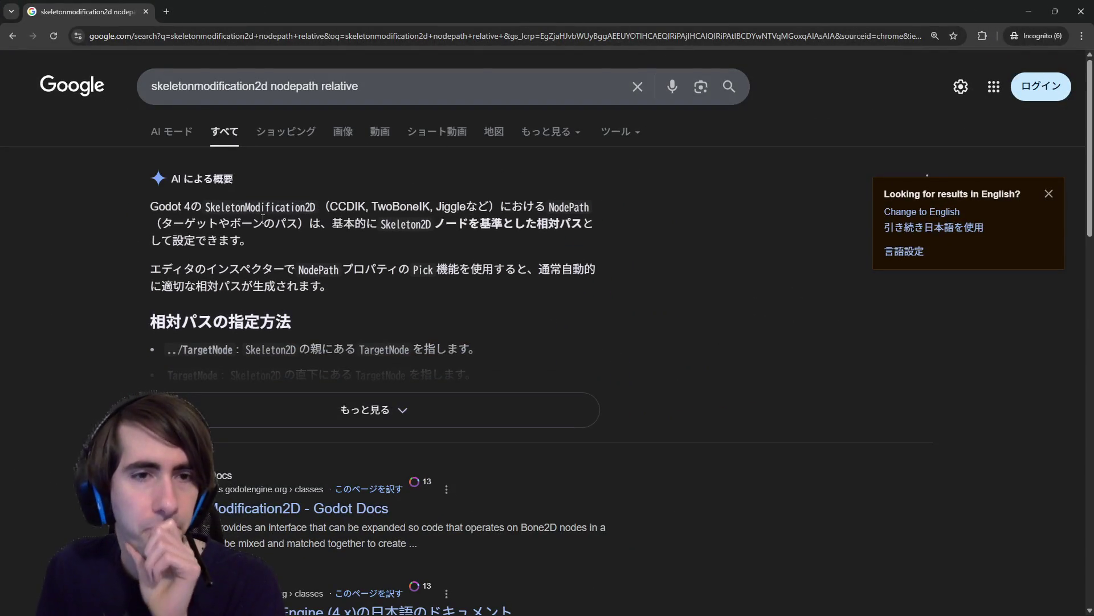
Step: Open the SkeletonModification2D and NodePath docs results in new tabs and view SkeletonModification2D
{"action": "middle_click", "coordinate": [289, 512]}
{"action": "scroll", "coordinate": [311, 237], "scroll_direction": "down", "scroll_amount": 4}
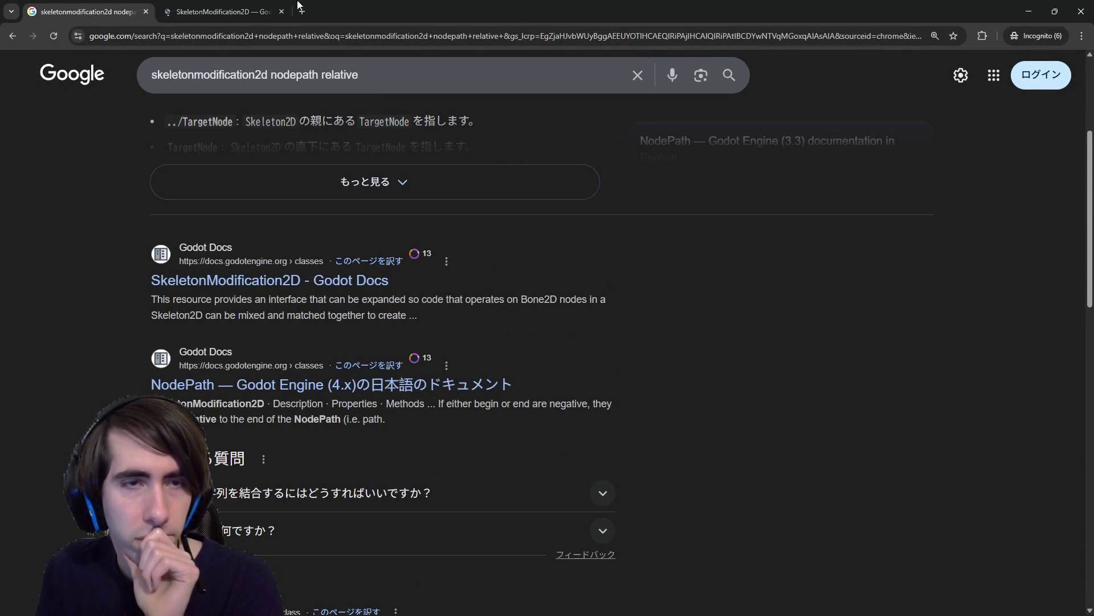
{"action": "middle_click", "coordinate": [262, 384]}
{"action": "left_click", "coordinate": [222, 12]}
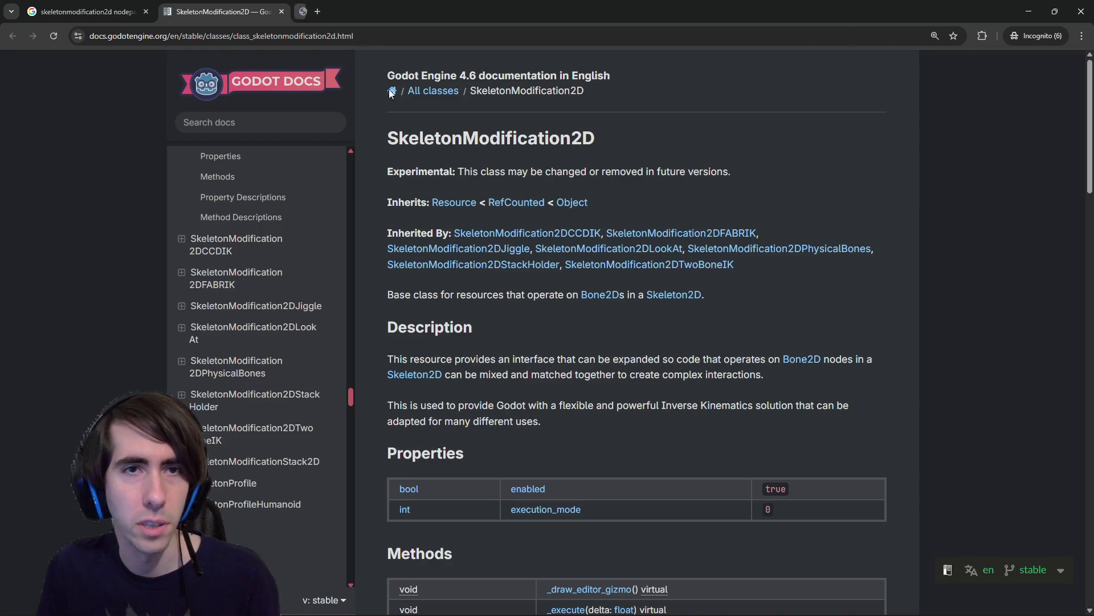
Step: Search the SkeletonModification2D docs page for mentions of absolute paths
{"action": "key", "text": "ctrl+f"}
{"action": "type", "text": "relative"}
{"action": "type", "text": "ab"}
{"action": "type", "text": "ute"}
{"action": "scroll", "coordinate": [534, 310], "scroll_direction": "down", "scroll_amount": 8}
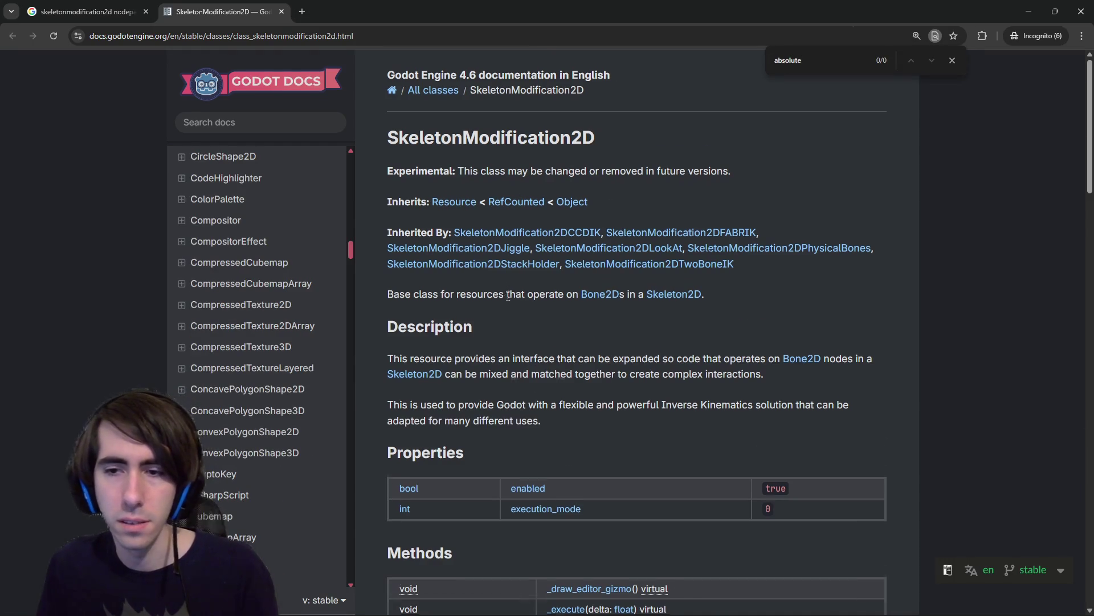
{"action": "scroll", "coordinate": [535, 311], "scroll_direction": "up", "scroll_amount": 6}
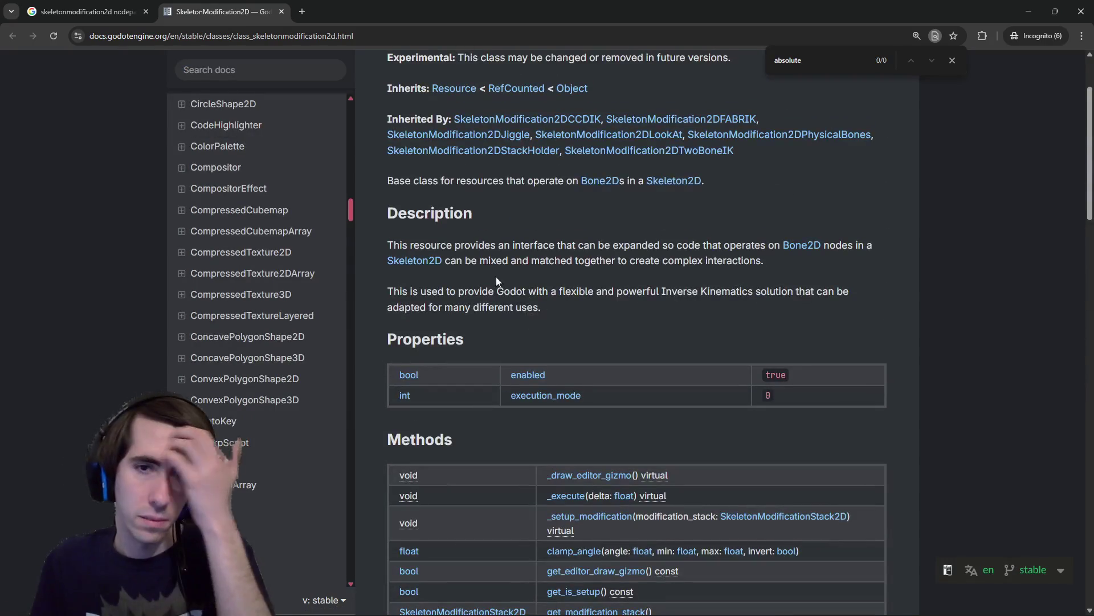
{"action": "key", "text": "alt+Tab"}
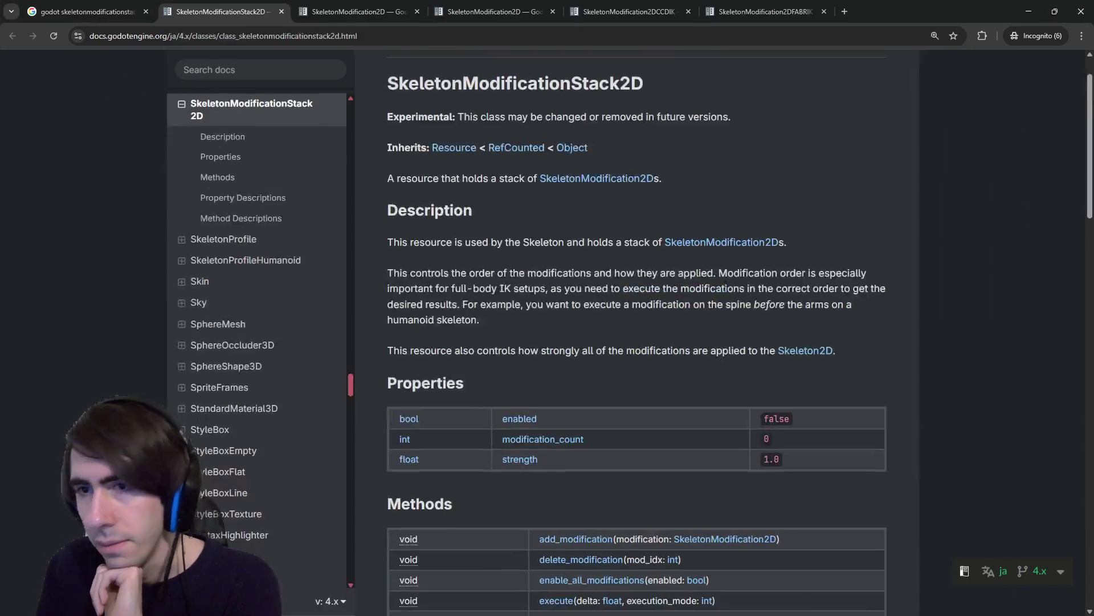
Step: Search the SkeletonModification2D and CCDIK docs tabs for the word 'relative'
{"action": "scroll", "coordinate": [792, 245], "scroll_direction": "up", "scroll_amount": 1}
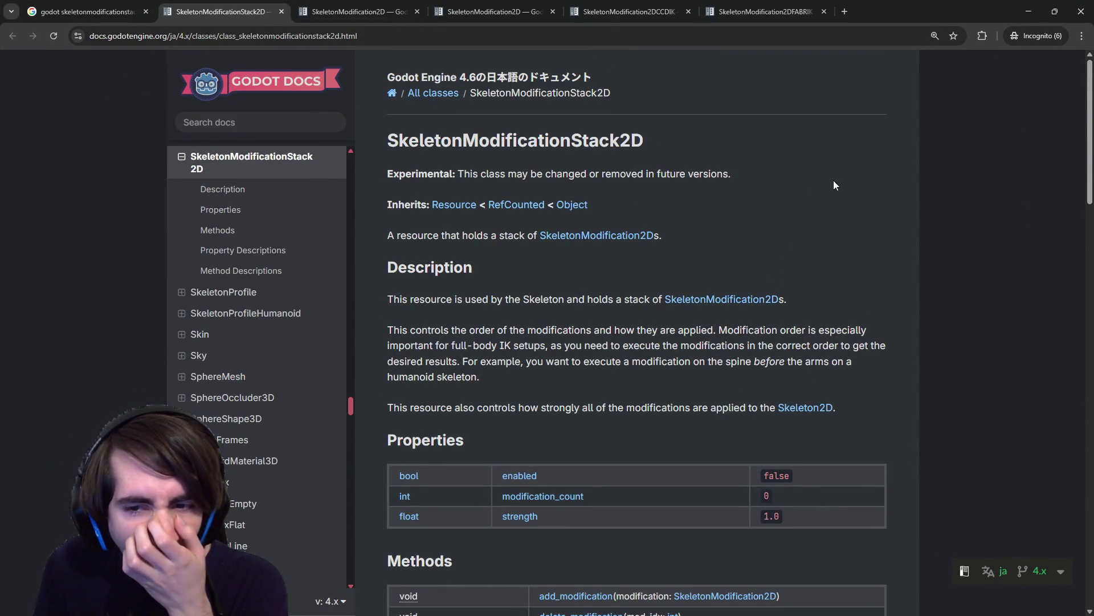
{"action": "key", "text": "ctrl+Tab"}
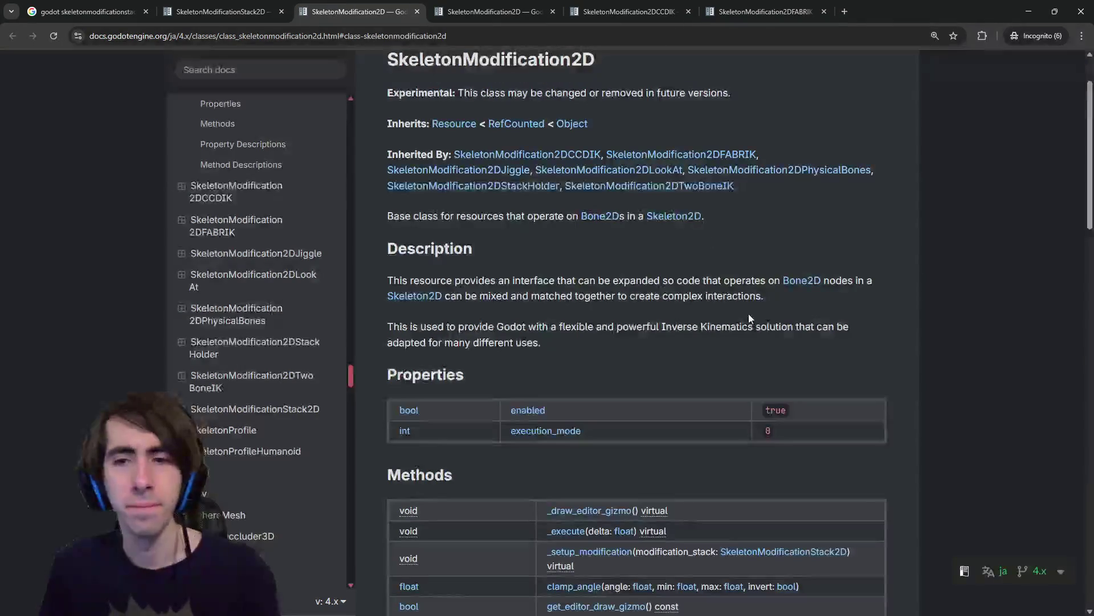
{"action": "key", "text": "ctrl+f"}
{"action": "type", "text": "relative"}
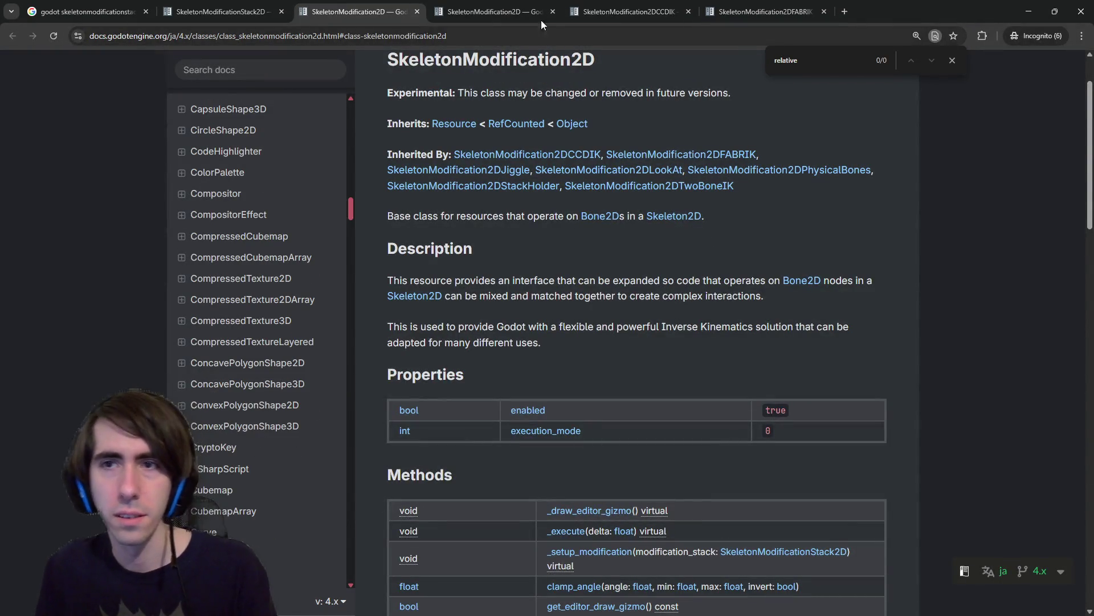
{"action": "left_click", "coordinate": [545, 5]}
{"action": "key", "text": "ctrl+f"}
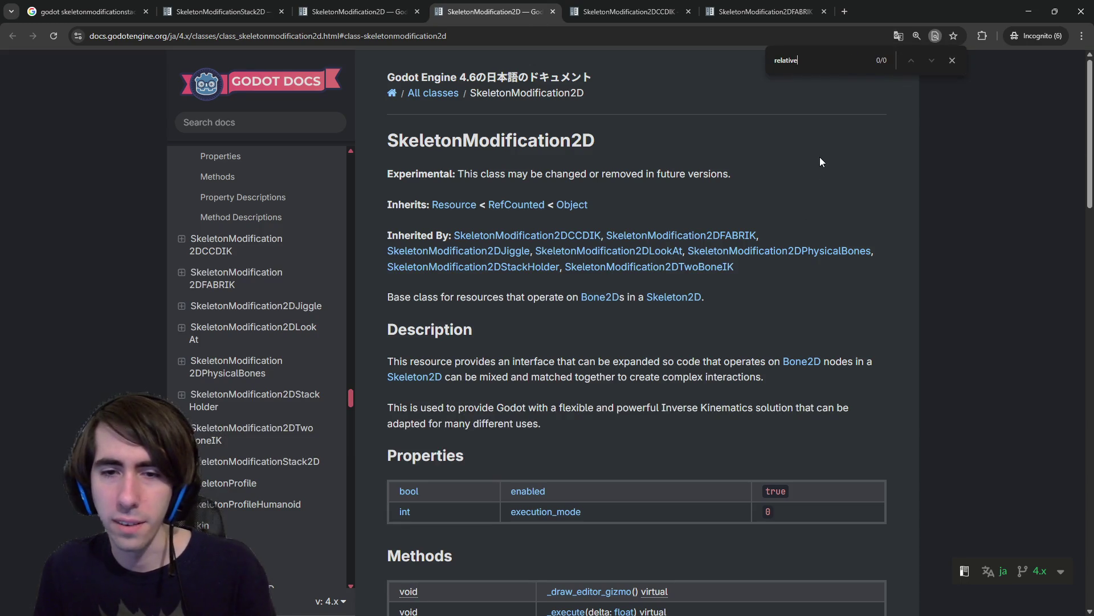
{"action": "left_click", "coordinate": [627, 10]}
{"action": "key", "text": "ctrl+f"}
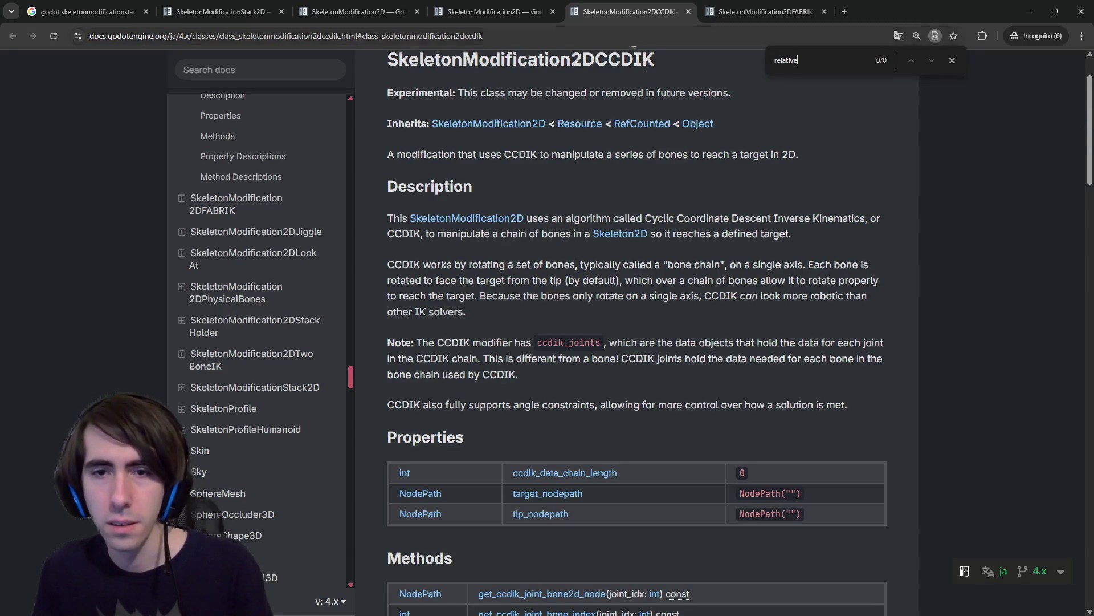
Step: Find 'nodepath' on the FABRIK page and read the target_nodepath description, then return to Google
{"action": "left_click", "coordinate": [710, 5]}
{"action": "key", "text": "ctrl+f"}
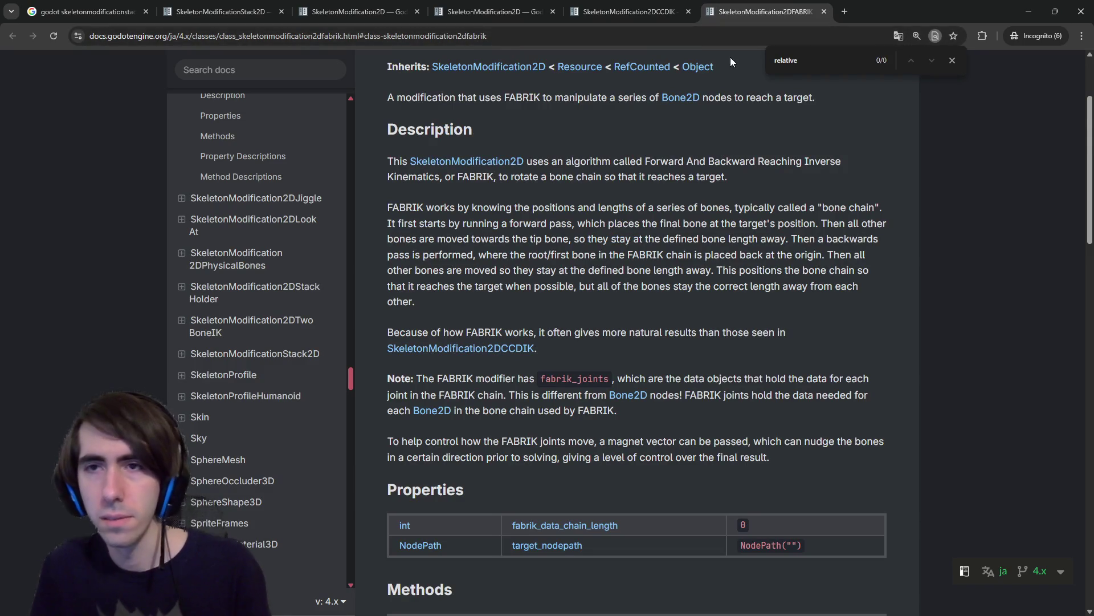
{"action": "type", "text": "nodepath"}
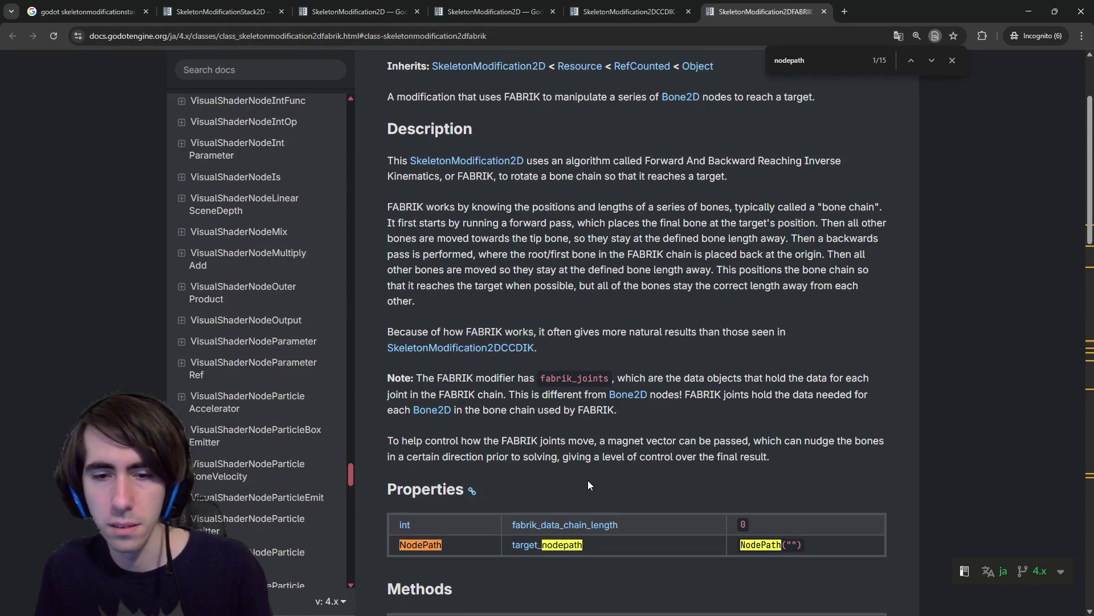
{"action": "left_click", "coordinate": [521, 318]}
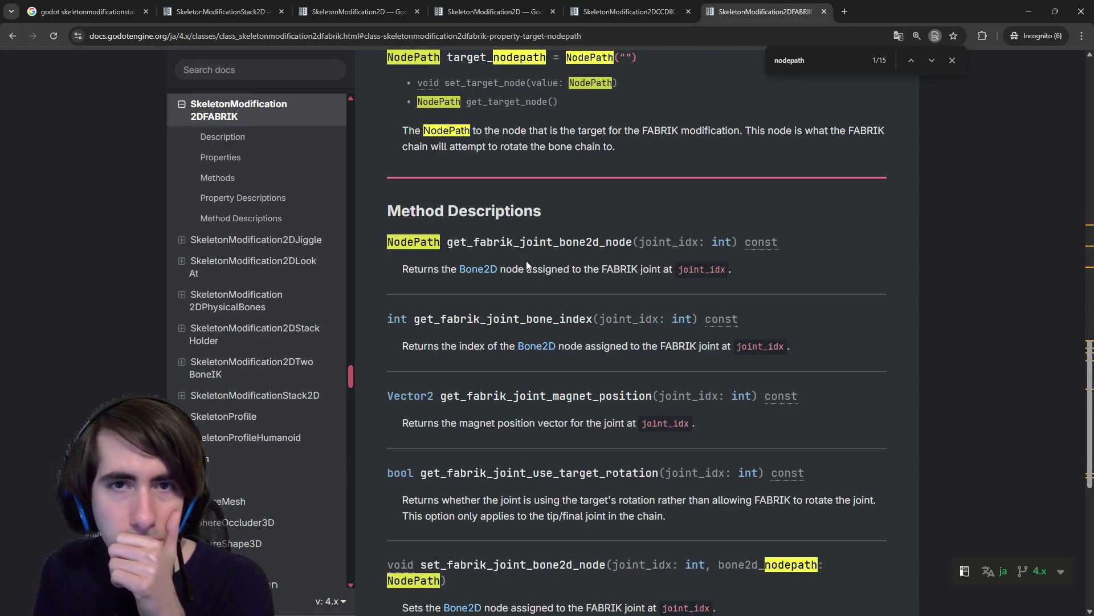
{"action": "left_click_drag", "start_coordinate": [470, 244], "coordinate": [720, 237]}
{"action": "left_click", "coordinate": [580, 239]}
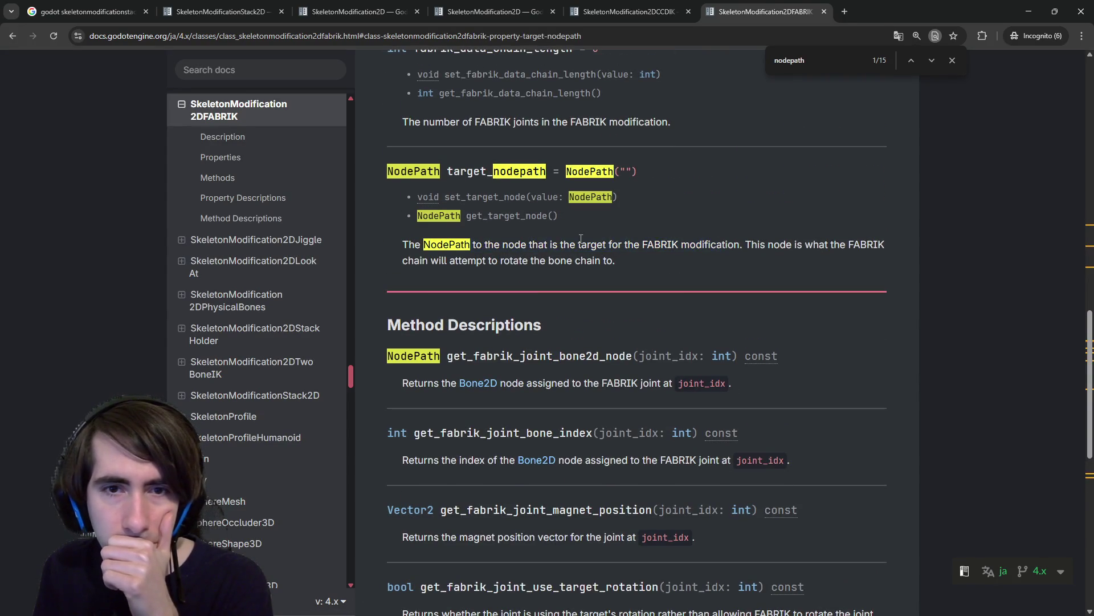
{"action": "left_click_drag", "start_coordinate": [422, 241], "coordinate": [582, 275]}
{"action": "left_click", "coordinate": [597, 307]}
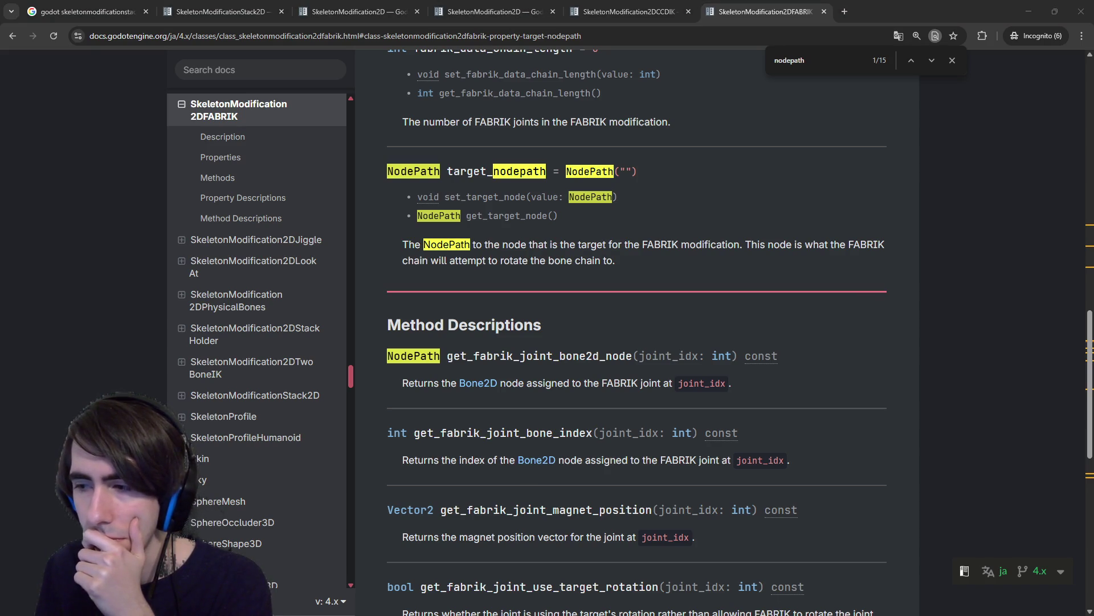
{"action": "key", "text": "alt+Tab"}
{"action": "left_click", "coordinate": [86, 12]}
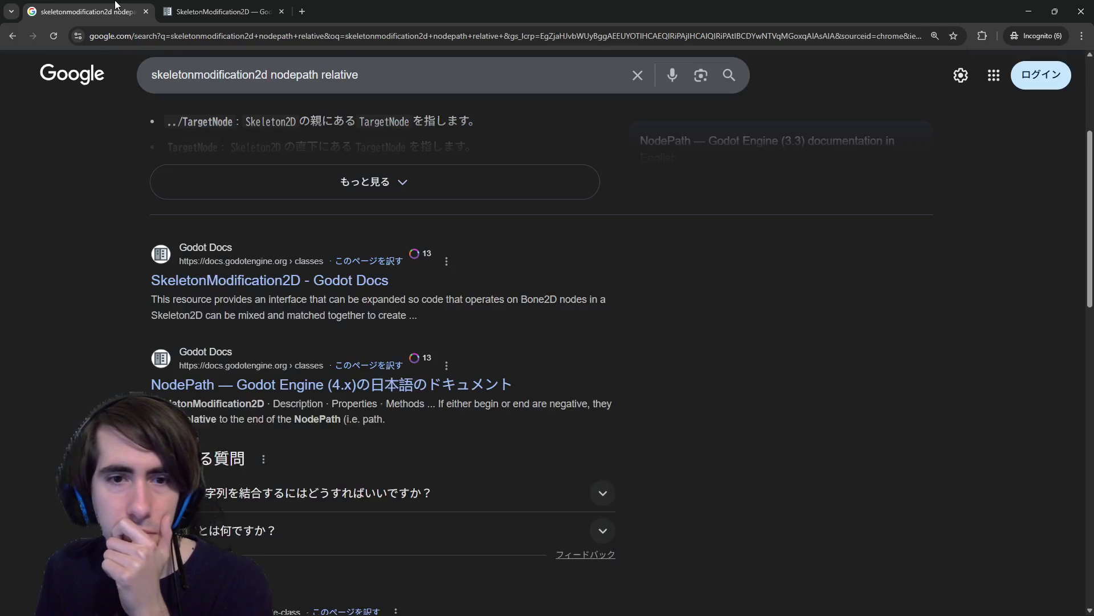
Step: Expand Google's AI overview via 'もっと見る' to see relative NodePath forms like ../TargetNode
{"action": "scroll", "coordinate": [402, 273], "scroll_direction": "down", "scroll_amount": 5}
{"action": "scroll", "coordinate": [402, 283], "scroll_direction": "up", "scroll_amount": 10}
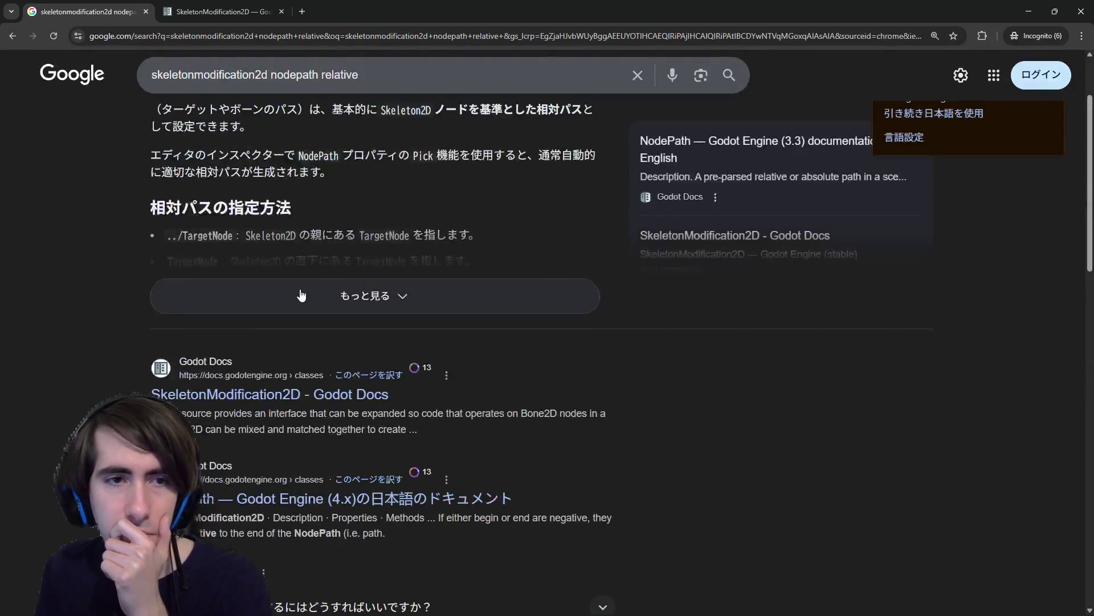
{"action": "left_click", "coordinate": [311, 402]}
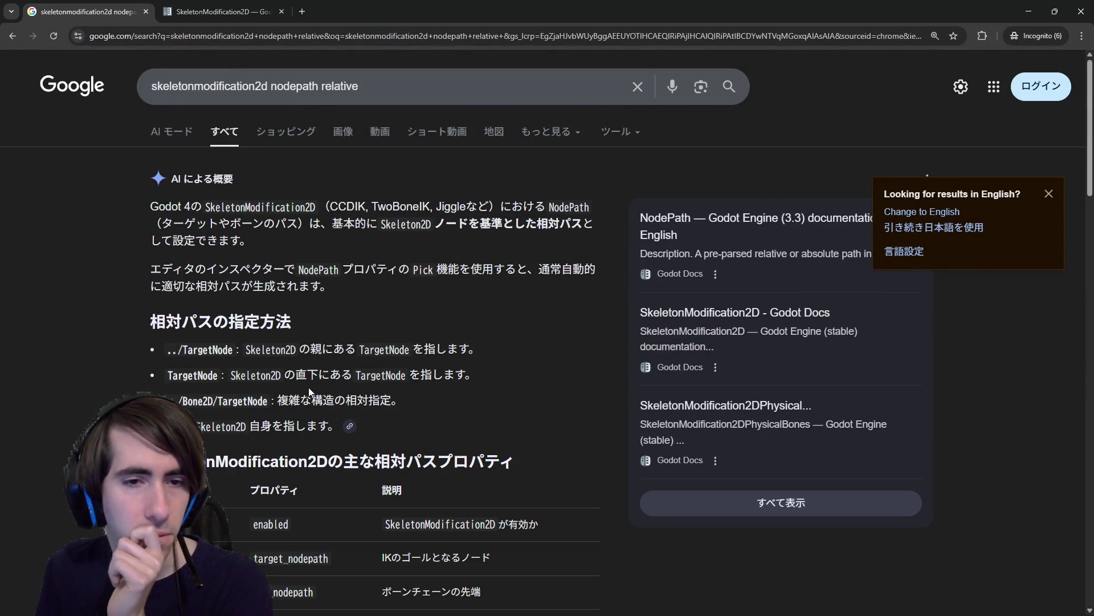
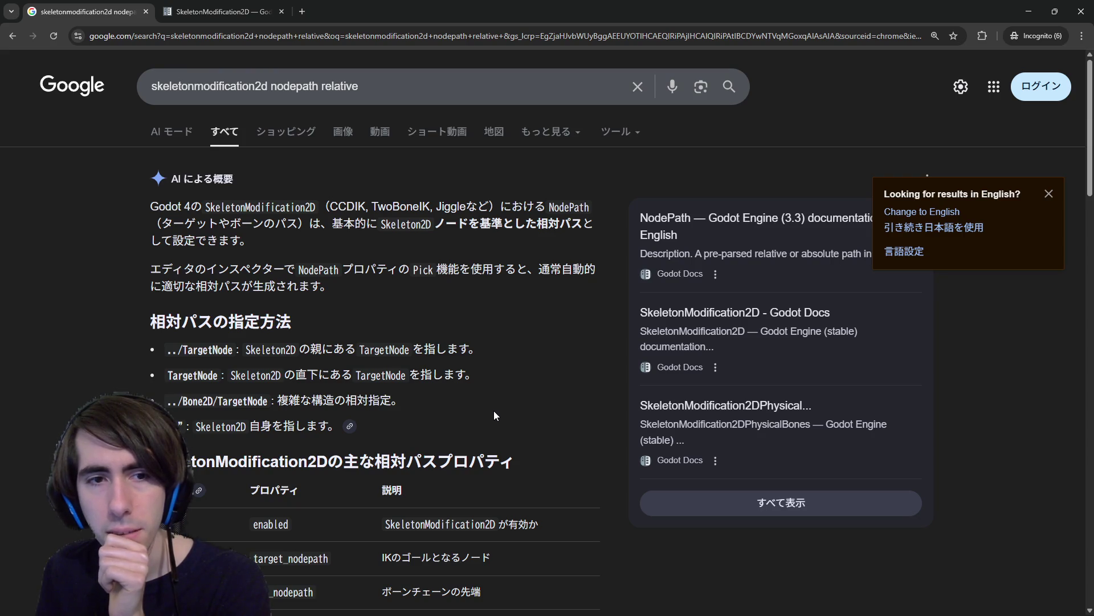
Step: Read the SkeletonModification2DFABRIK target_nodepath docs, then return to creature.gd in Godot
{"action": "scroll", "coordinate": [494, 411], "scroll_direction": "down", "scroll_amount": 6}
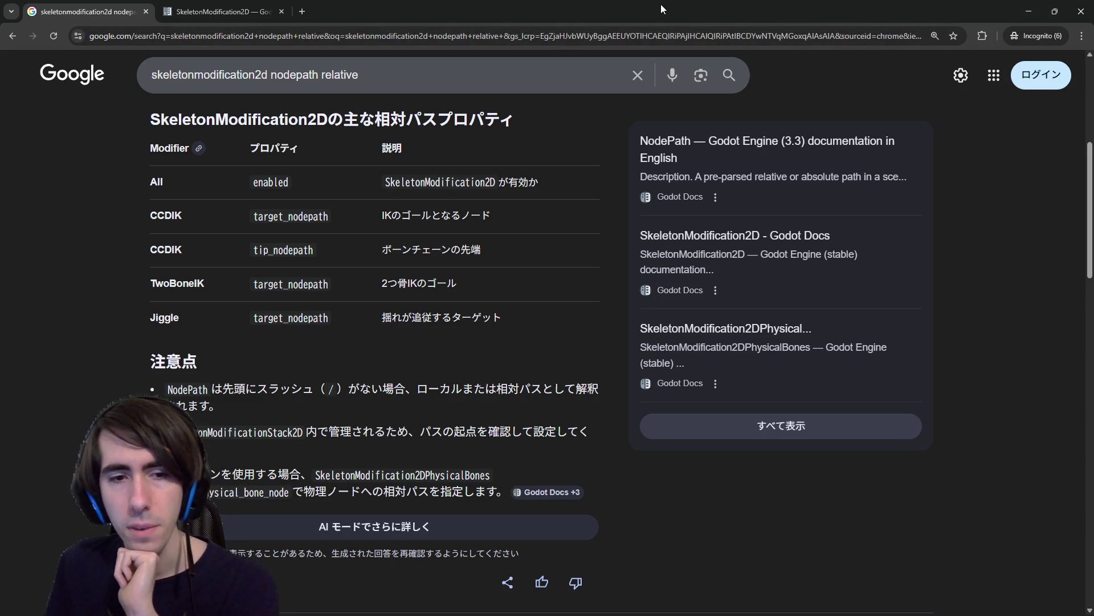
{"action": "key", "text": "alt+Tab"}
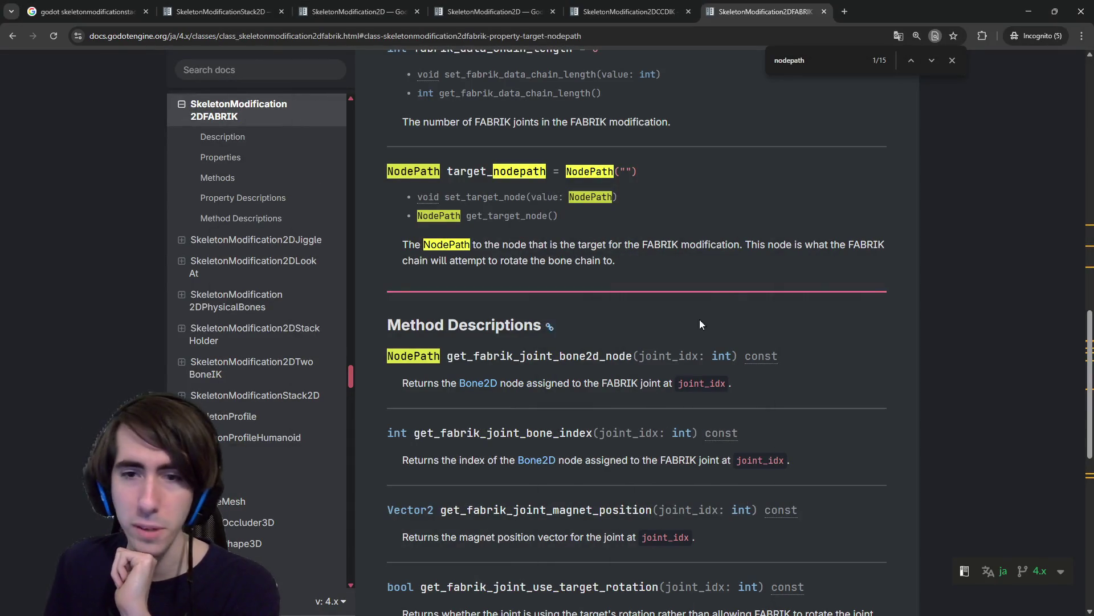
{"action": "key", "text": "alt+Tab"}
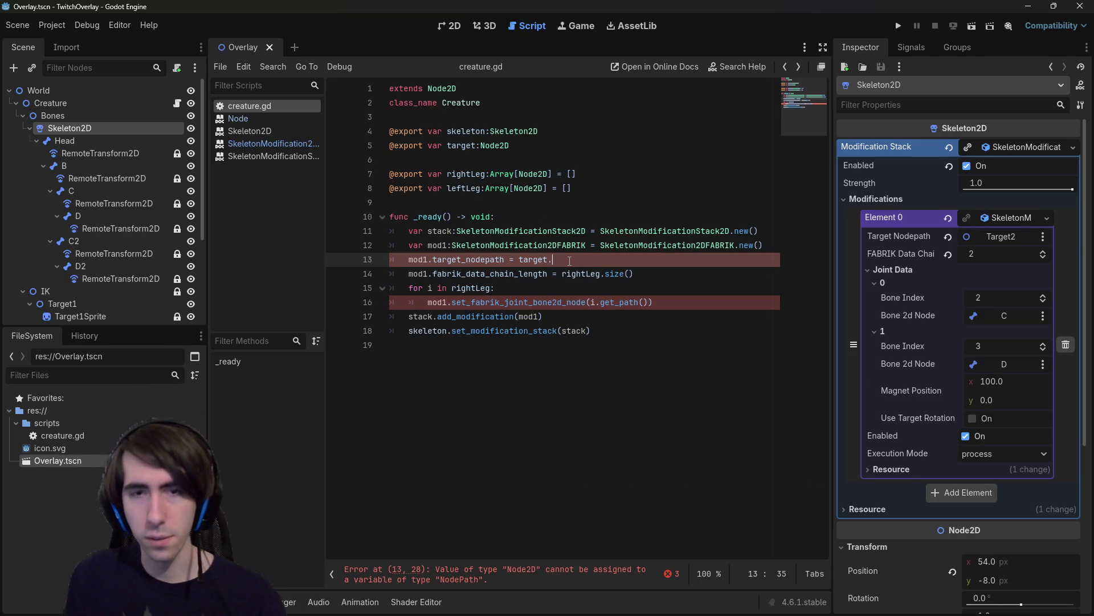
Step: Change line 13 to assign target.get_path() as the FABRIK target node path and save
{"action": "type", "text": ".getpath"}
{"action": "key", "text": "Return"}
{"action": "key", "text": "ctrl+s"}
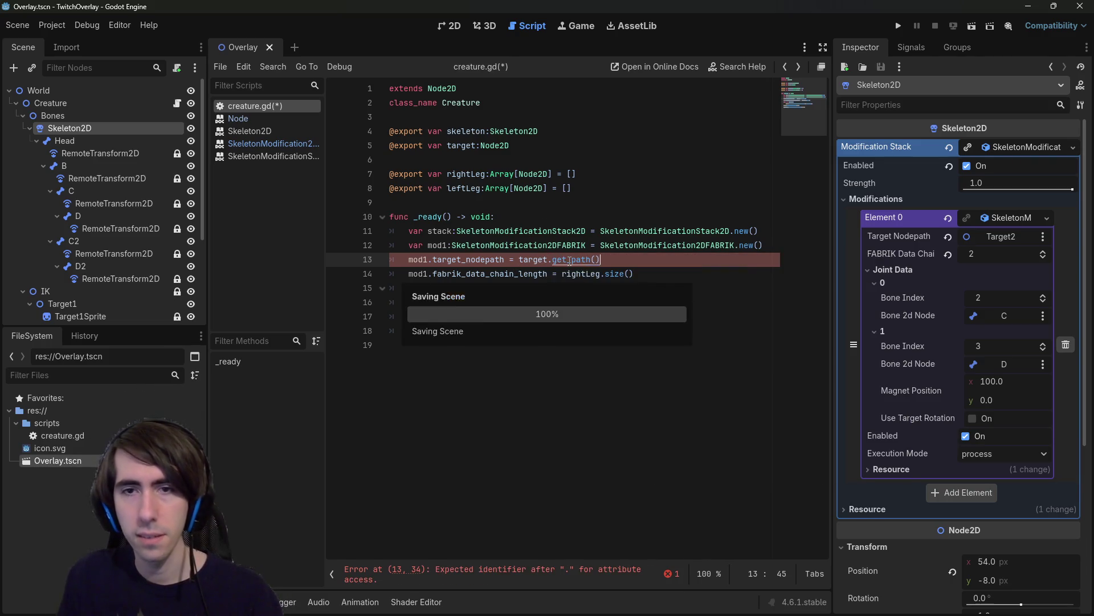
Step: Rewrite the joint loop header to iterate over range(rightLeg.size()) and save
{"action": "left_click", "coordinate": [645, 302]}
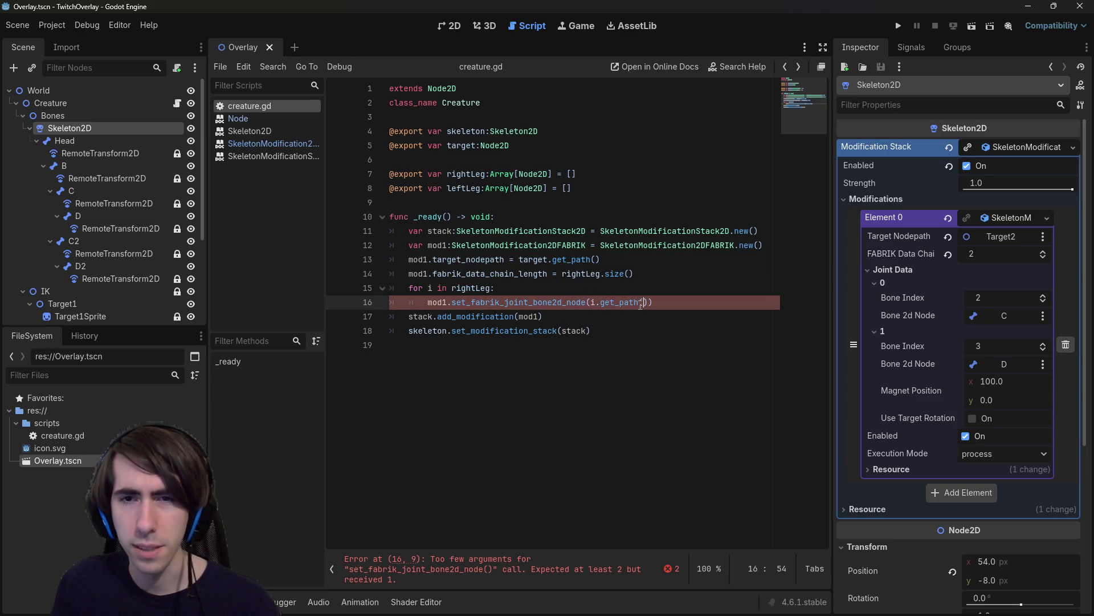
{"action": "left_click", "coordinate": [453, 288]}
{"action": "type", "text": "size("}
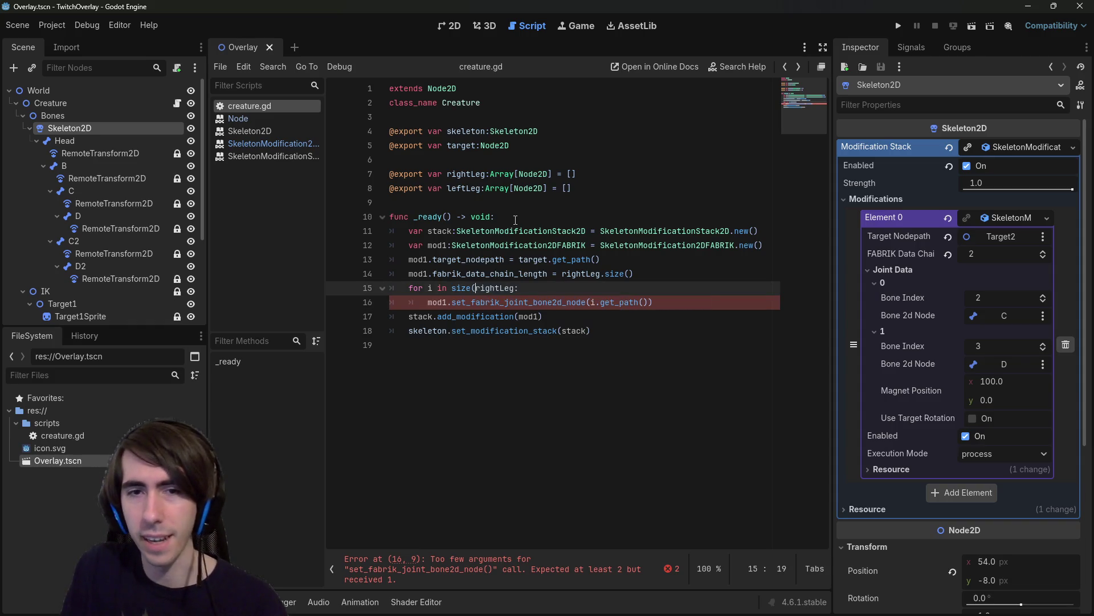
{"action": "key", "text": "ctrl+Right"}
{"action": "type", "text": ")"}
{"action": "key", "text": "Delete"}
{"action": "key", "text": "Delete"}
{"action": "key", "text": "Delete"}
{"action": "type", "text": "range"}
{"action": "key", "text": "ctrl+Right"}
{"action": "type", "text": ".si"}
{"action": "key", "text": "Return"}
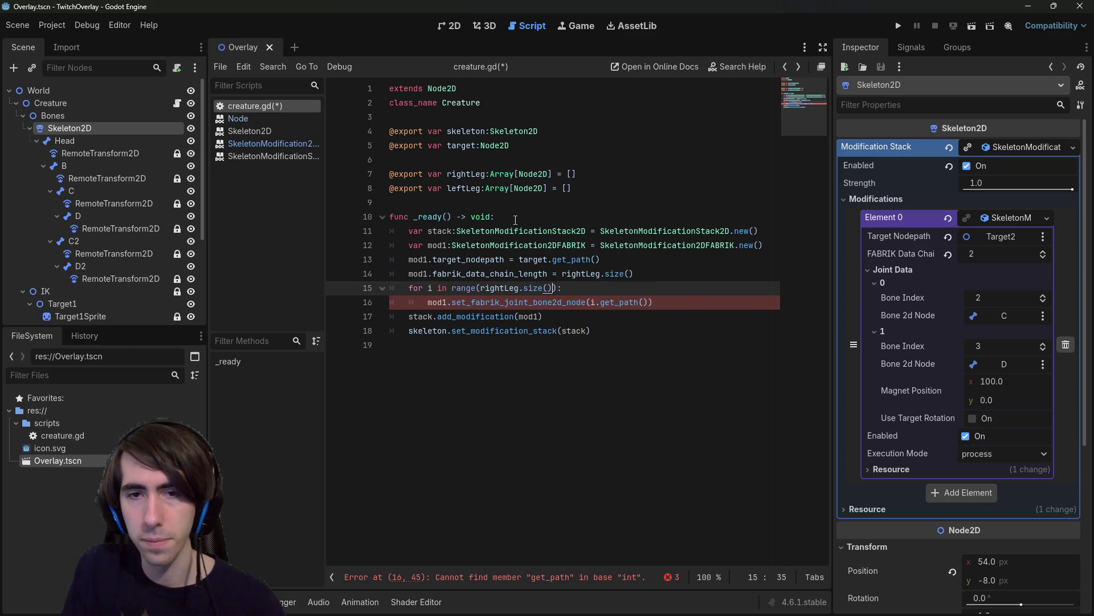
{"action": "key", "text": "ctrl+s"}
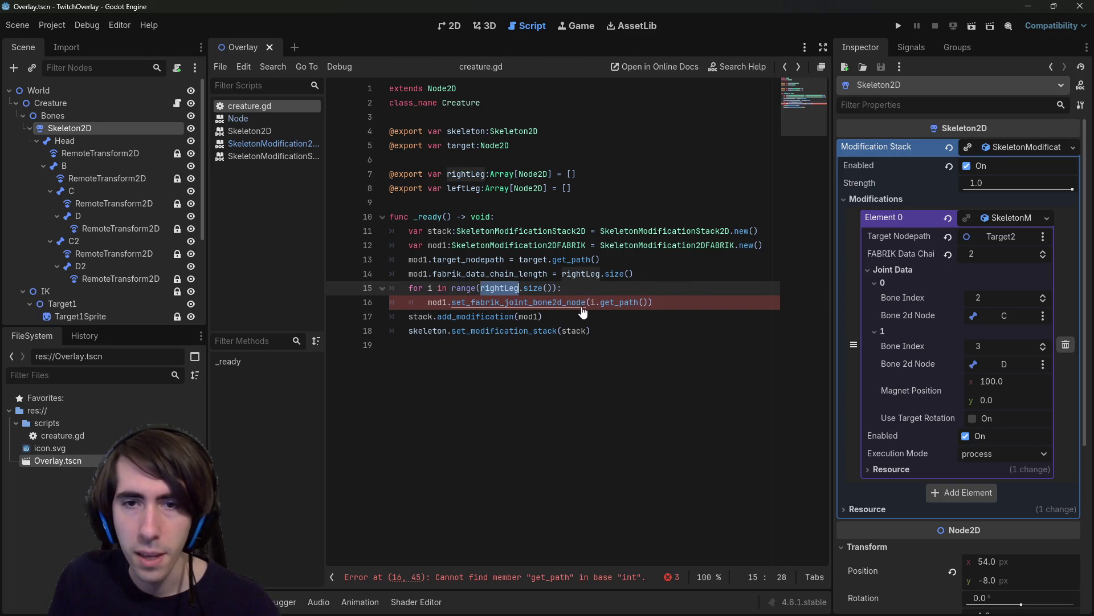
Step: Pass i and rightLeg[i].get_path() in the joint assignment on line 16 and save
{"action": "left_click", "coordinate": [595, 303]}
{"action": "type", "text": ", rightLeg["}
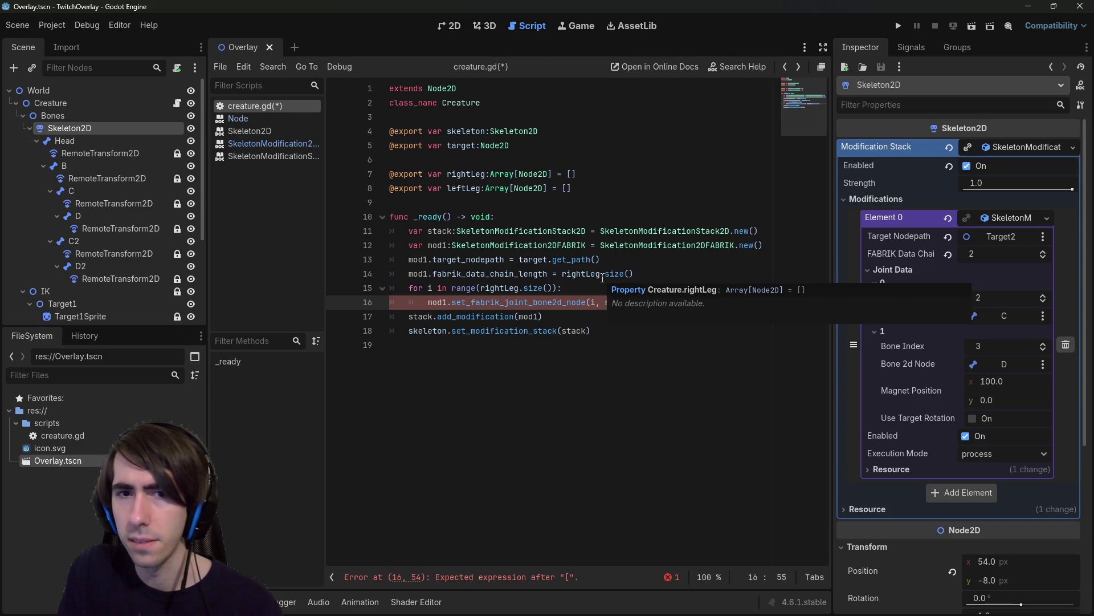
{"action": "type", "text": "i"}
{"action": "key", "text": "ctrl+s"}
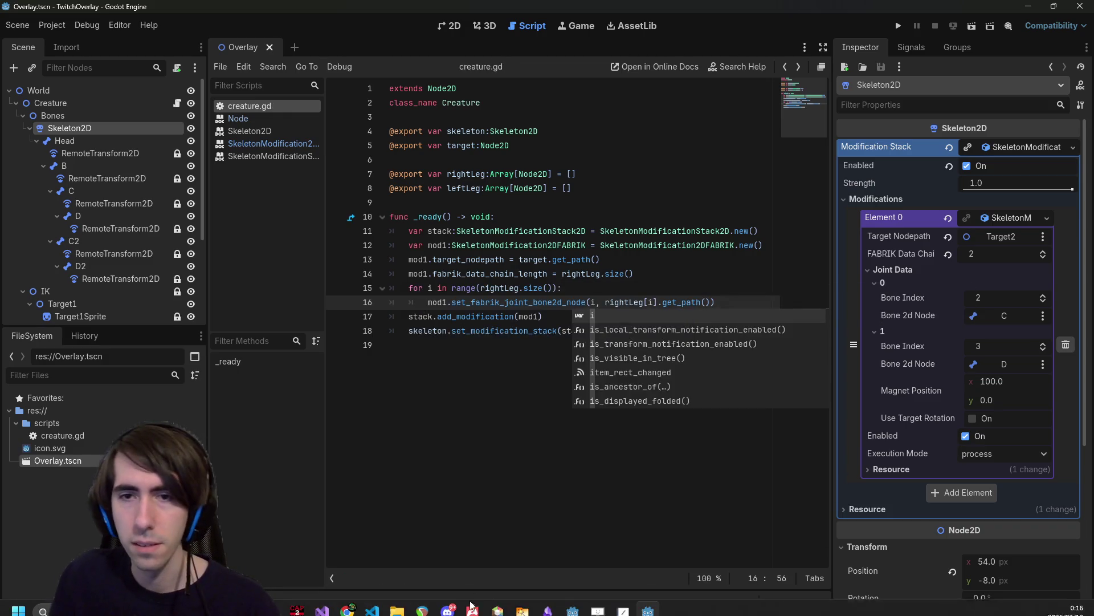
{"action": "left_click", "coordinate": [533, 288]}
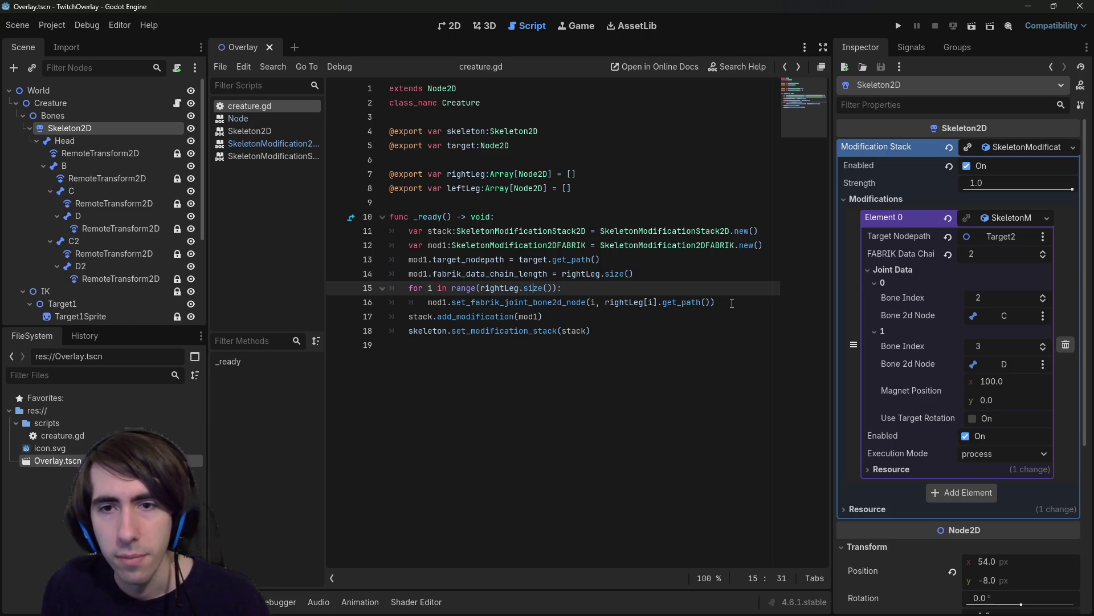
{"action": "left_click_drag", "start_coordinate": [732, 303], "coordinate": [329, 294]}
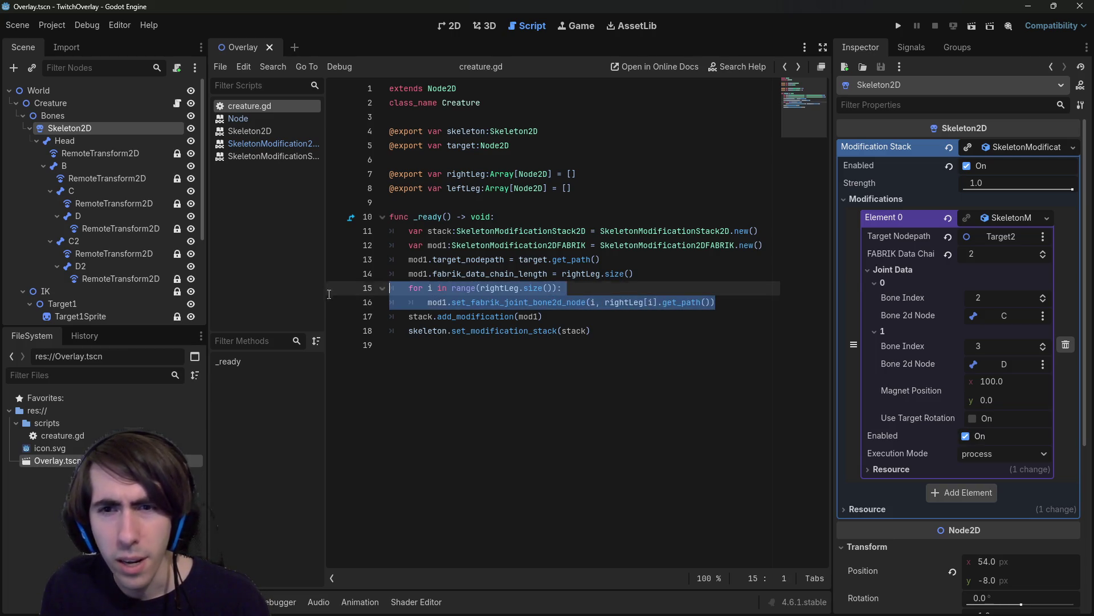
Step: Set joint 1's Magnet Position x to 0 and save the scene
{"action": "left_click", "coordinate": [990, 383]}
{"action": "type", "text": "0"}
{"action": "key", "text": "Return"}
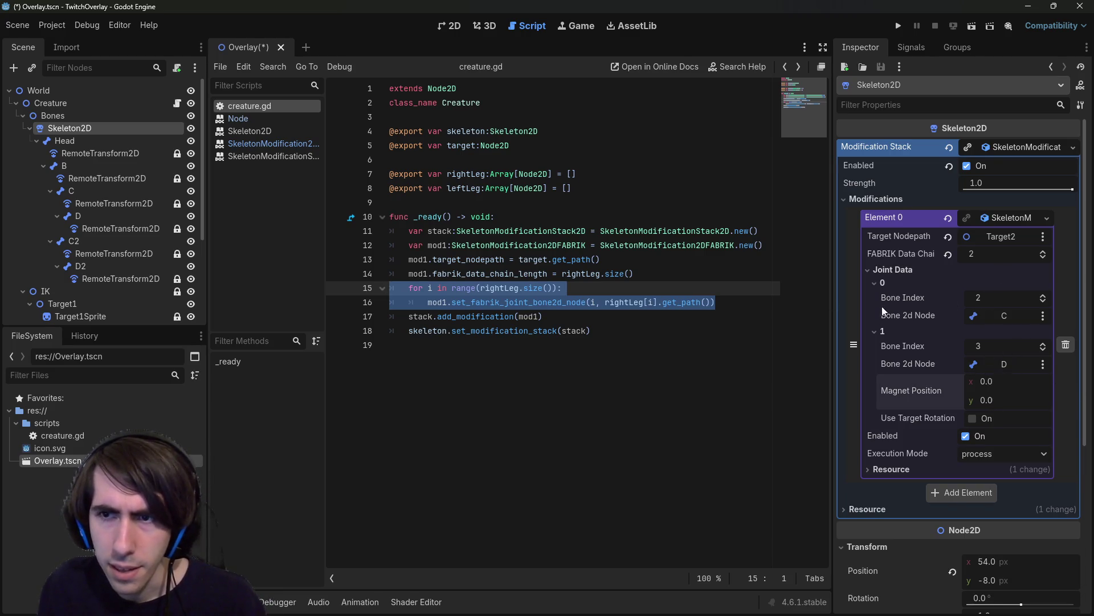
{"action": "key", "text": "ctrl+s"}
{"action": "left_click", "coordinate": [78, 117]}
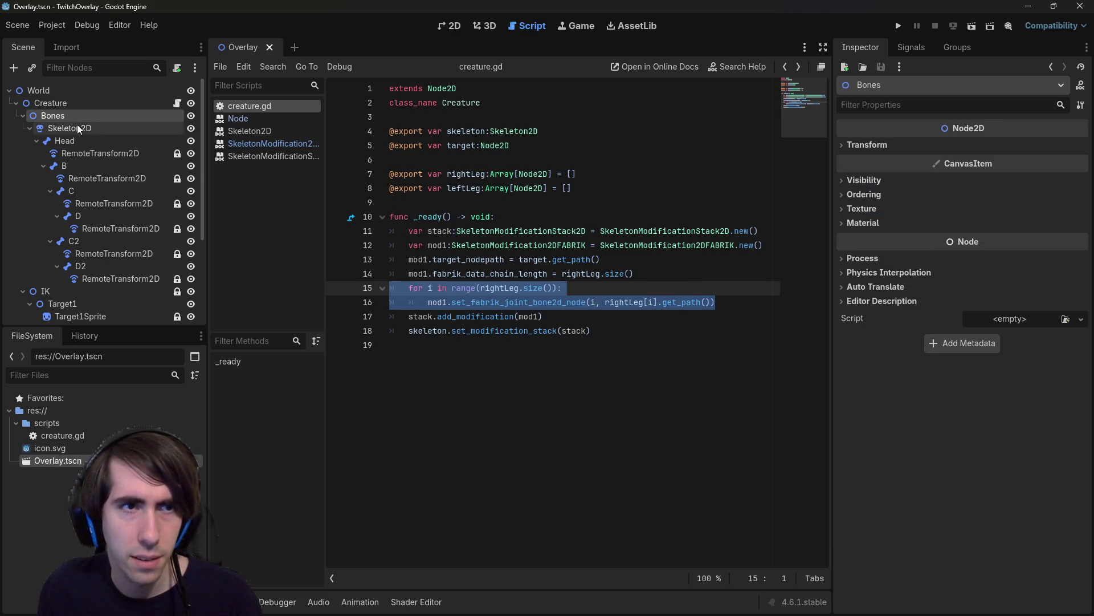
Step: Select the Creature node and assign Target1 as its Target
{"action": "left_click", "coordinate": [77, 129]}
{"action": "left_click", "coordinate": [1017, 218]}
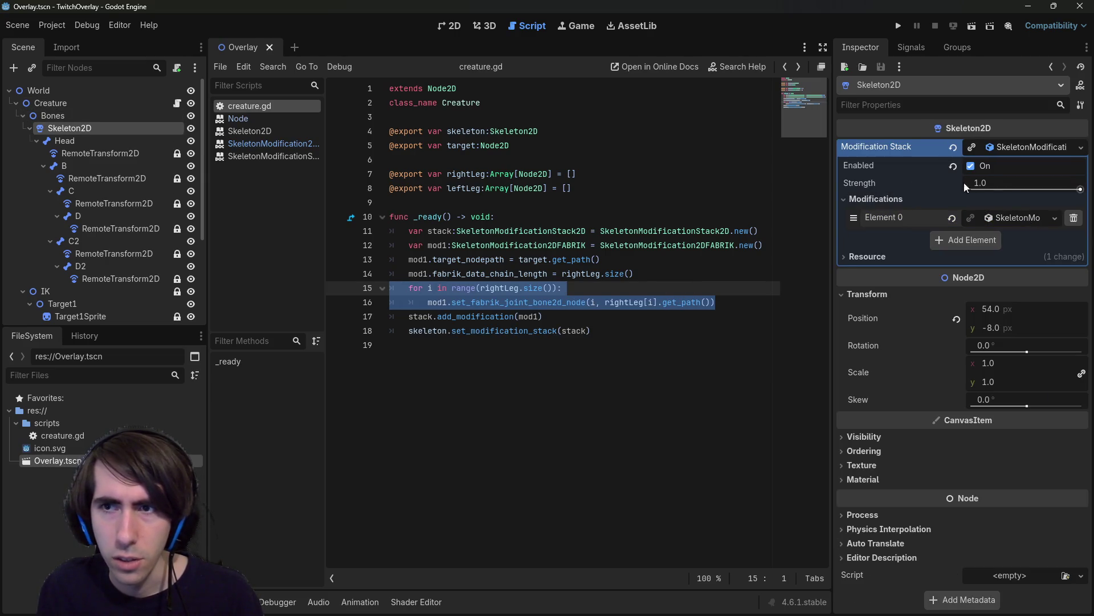
{"action": "left_click", "coordinate": [78, 91]}
{"action": "left_click", "coordinate": [80, 102]}
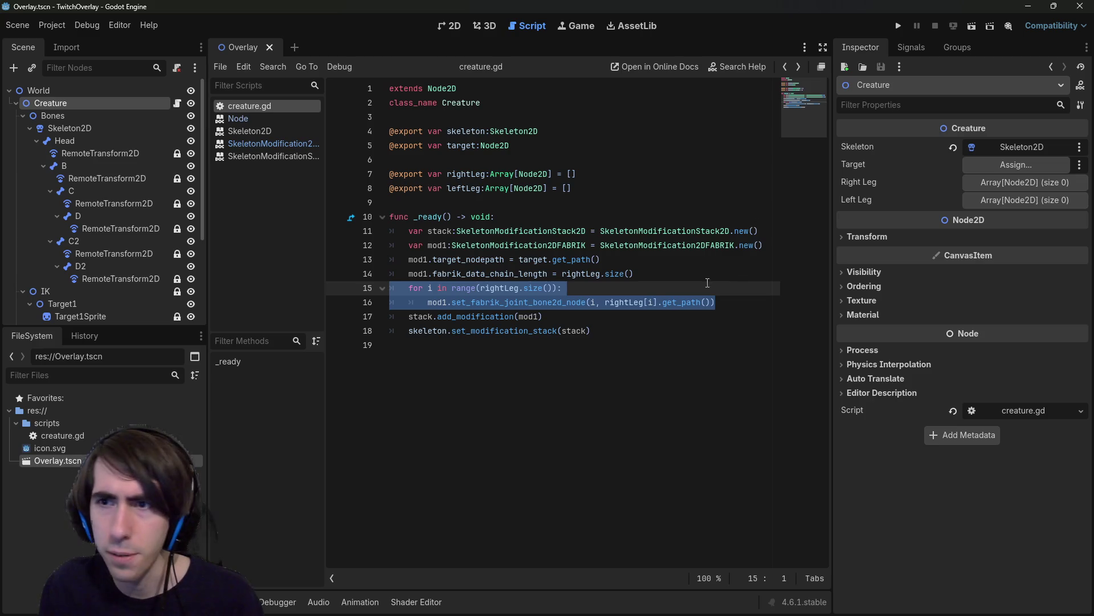
{"action": "left_click", "coordinate": [1016, 165]}
{"action": "scroll", "coordinate": [542, 331], "scroll_direction": "down", "scroll_amount": 2}
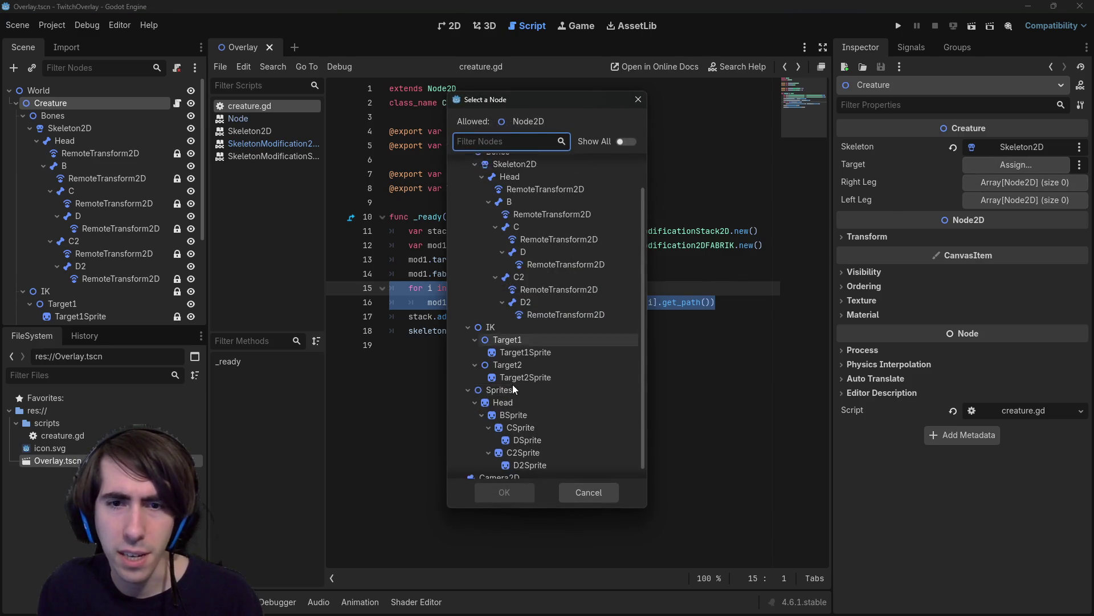
{"action": "scroll", "coordinate": [513, 385], "scroll_direction": "down", "scroll_amount": 1}
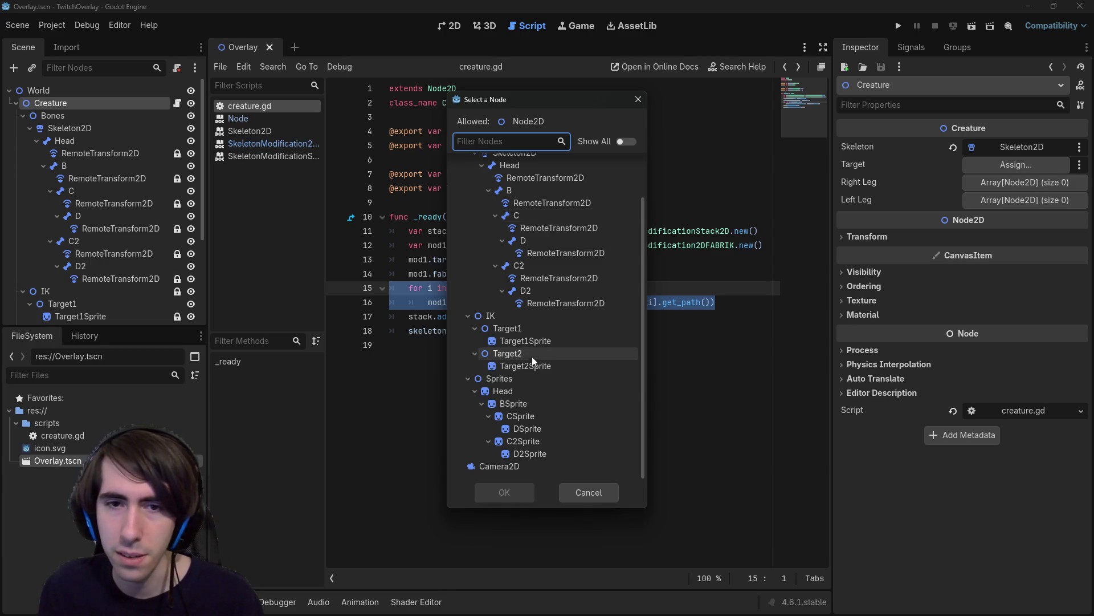
{"action": "double_click", "coordinate": [516, 328]}
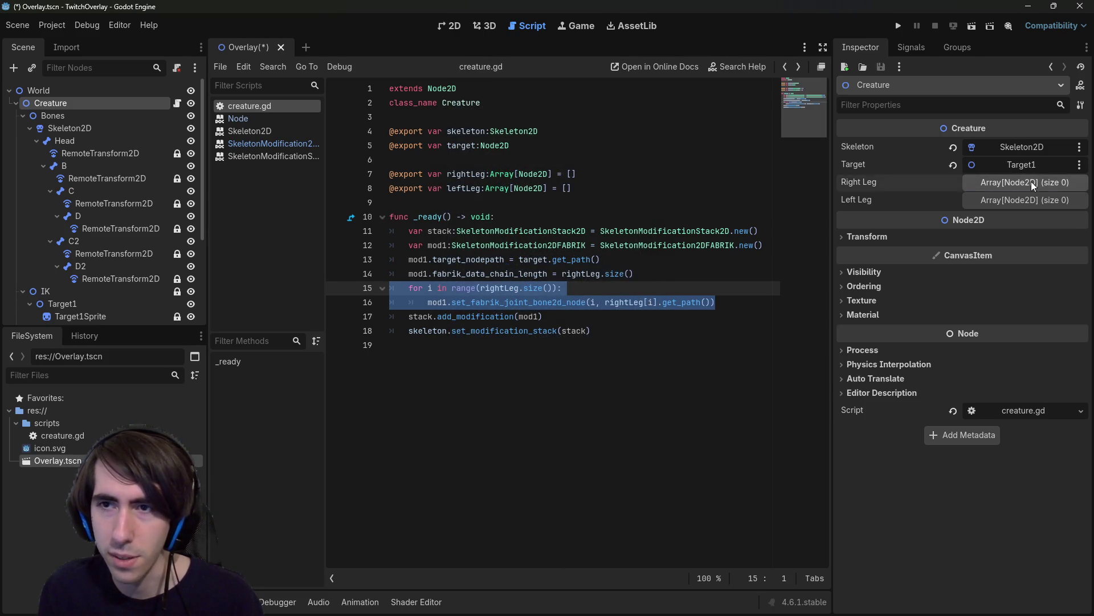
Step: Give the Right Leg array two elements holding bones C and D, then save
{"action": "left_click", "coordinate": [1031, 181]}
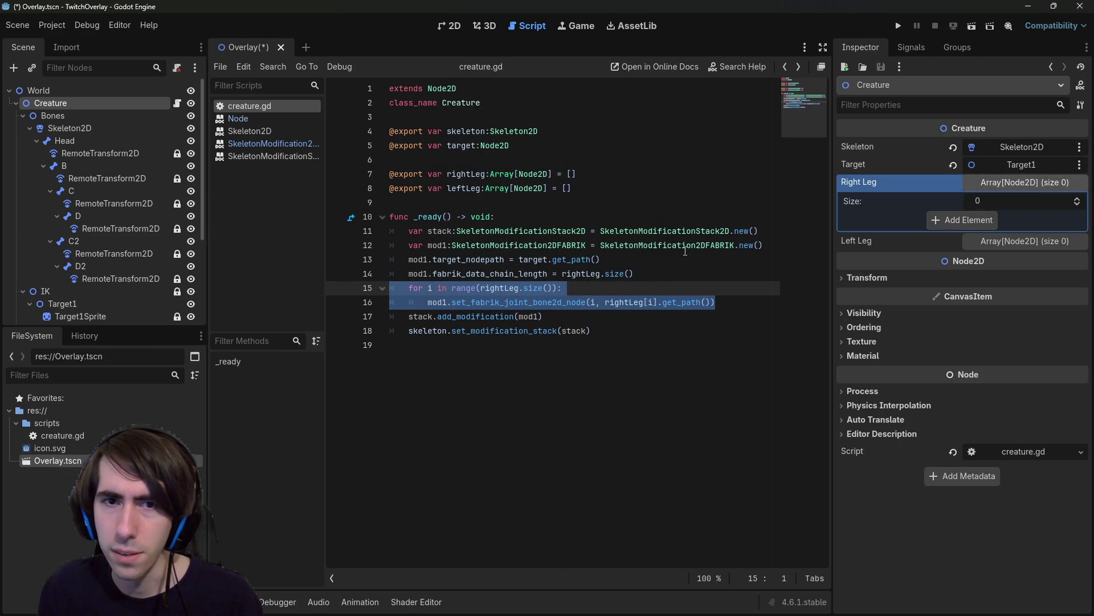
{"action": "double_click", "coordinate": [564, 274]}
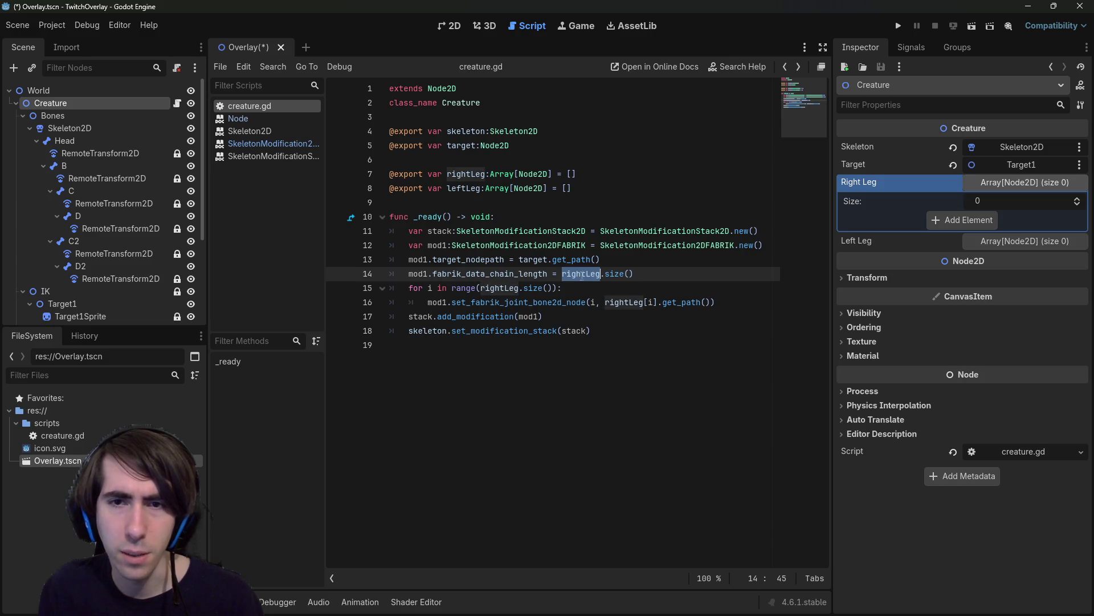
{"action": "left_click", "coordinate": [993, 181]}
{"action": "left_click", "coordinate": [993, 181]}
{"action": "left_click", "coordinate": [972, 219]}
{"action": "left_click", "coordinate": [967, 237]}
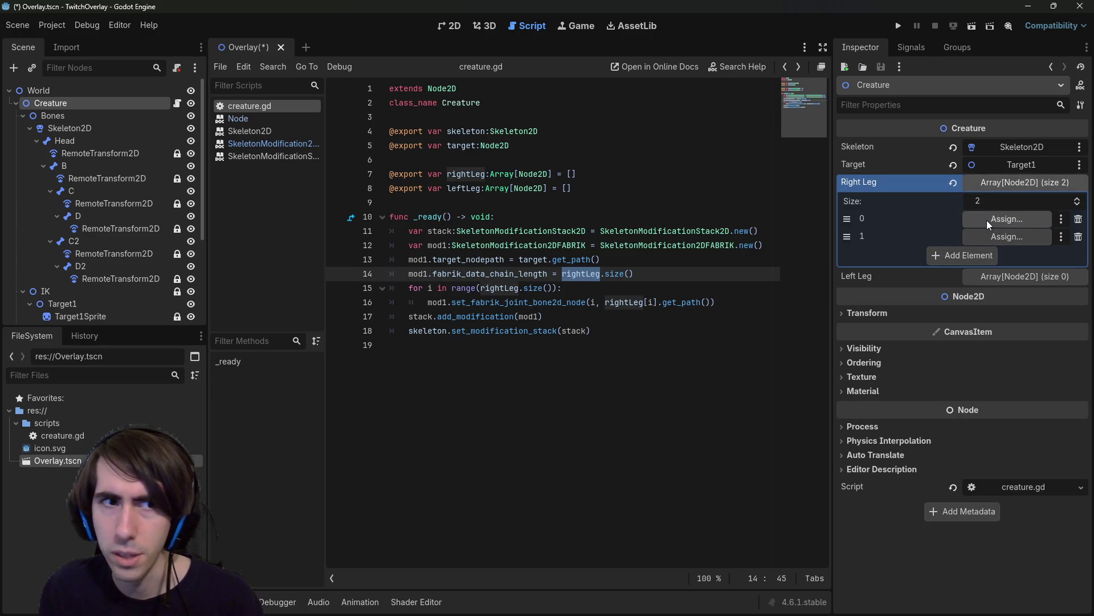
{"action": "left_click", "coordinate": [986, 220]}
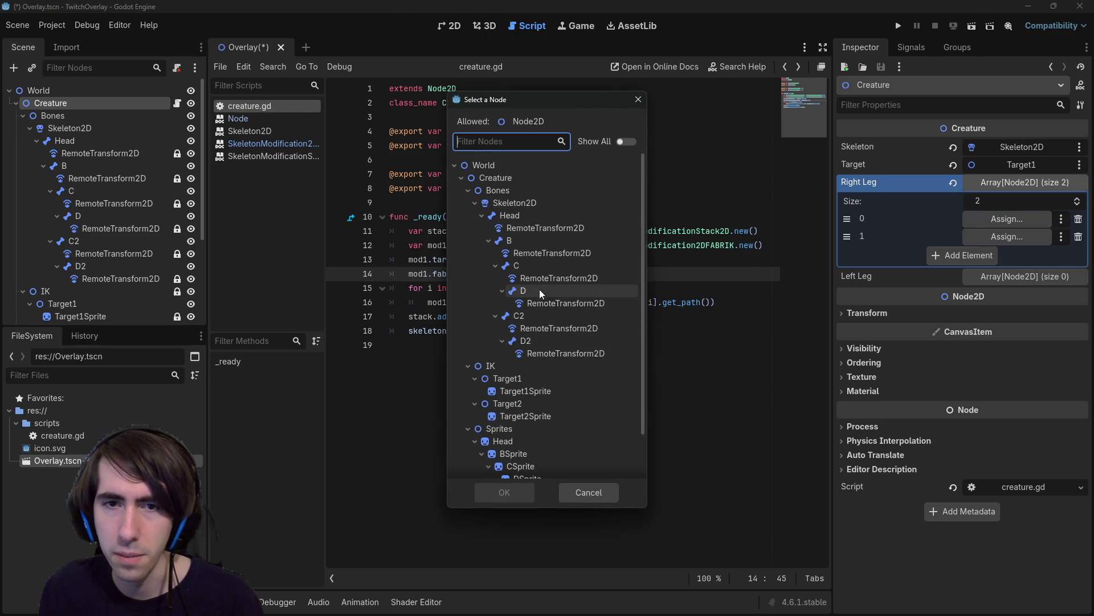
{"action": "double_click", "coordinate": [536, 268]}
{"action": "left_click", "coordinate": [1011, 235]}
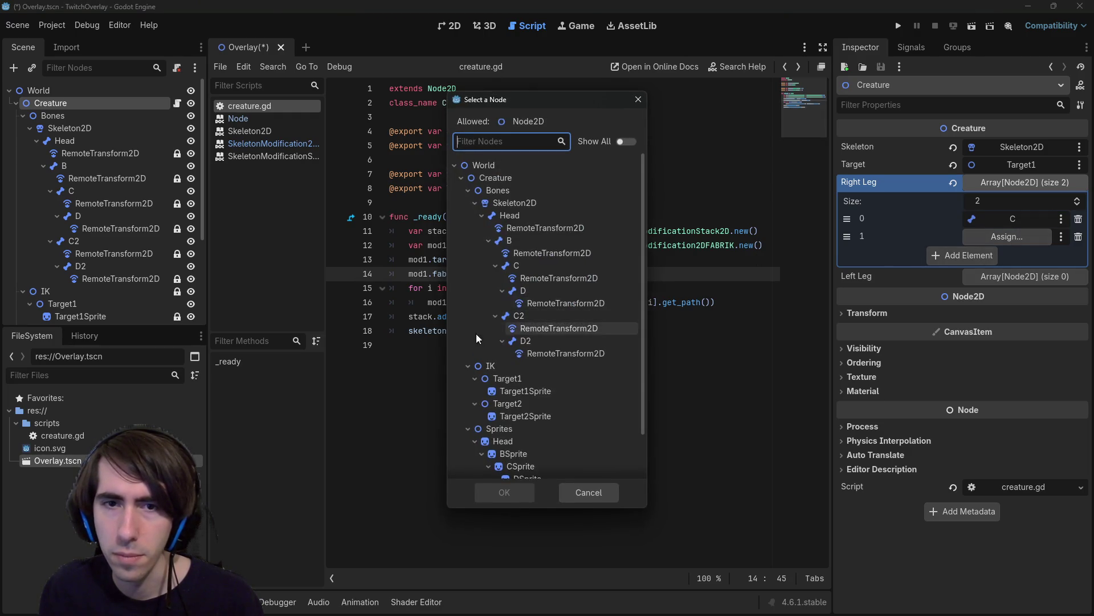
{"action": "double_click", "coordinate": [533, 291]}
{"action": "key", "text": "ctrl+s"}
{"action": "left_click", "coordinate": [483, 369]}
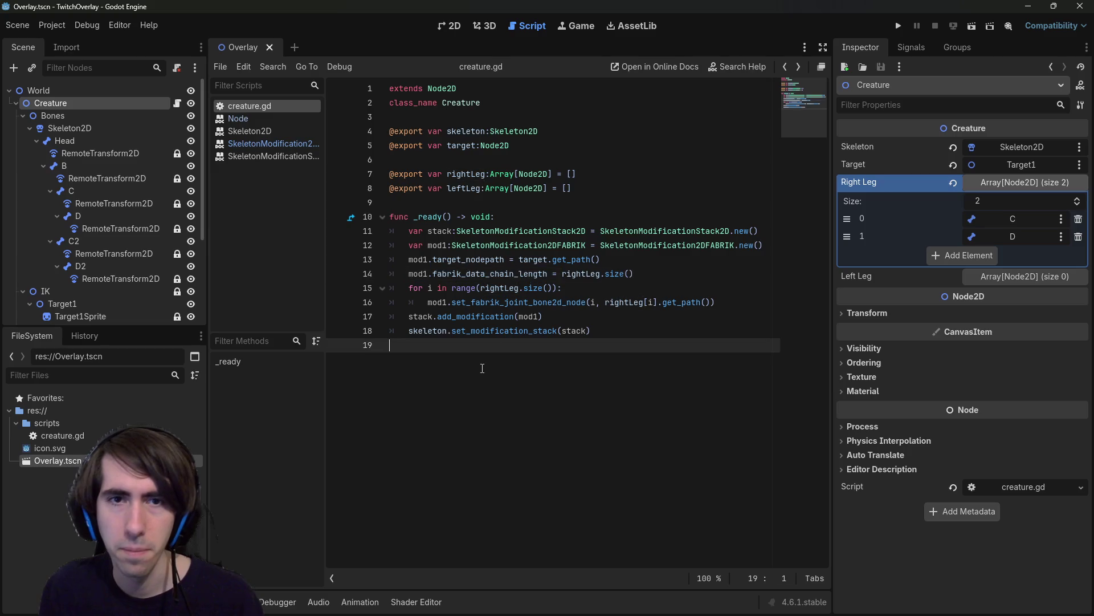
Step: Add a _process function starting 'target.position += delta *'
{"action": "key", "text": "Return"}
{"action": "type", "text": "func _"}
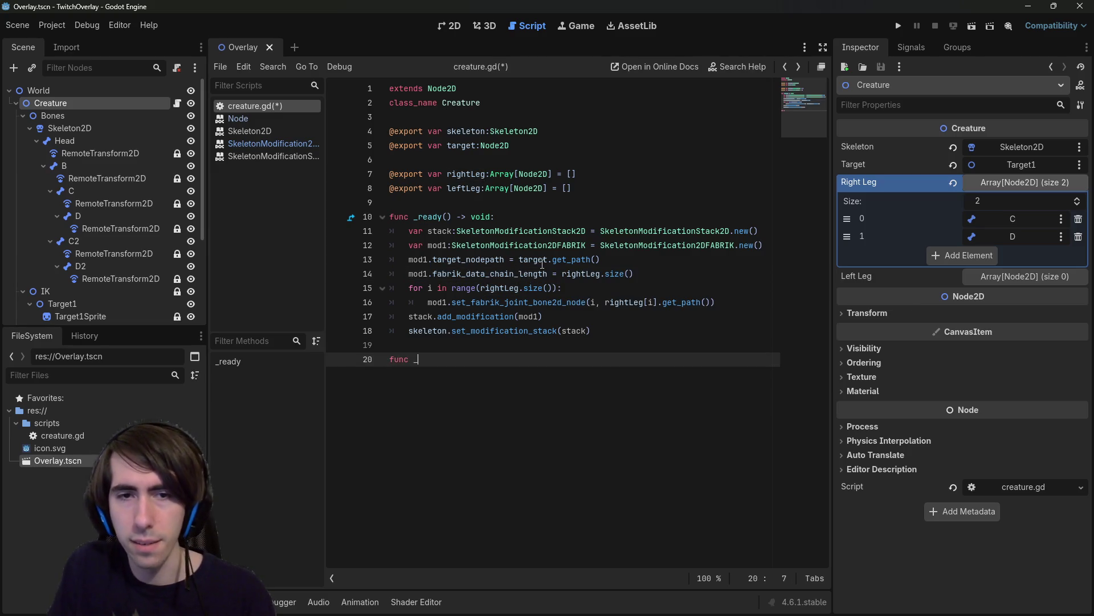
{"action": "type", "text": "process"}
{"action": "key", "text": "Return"}
{"action": "key", "text": "Return"}
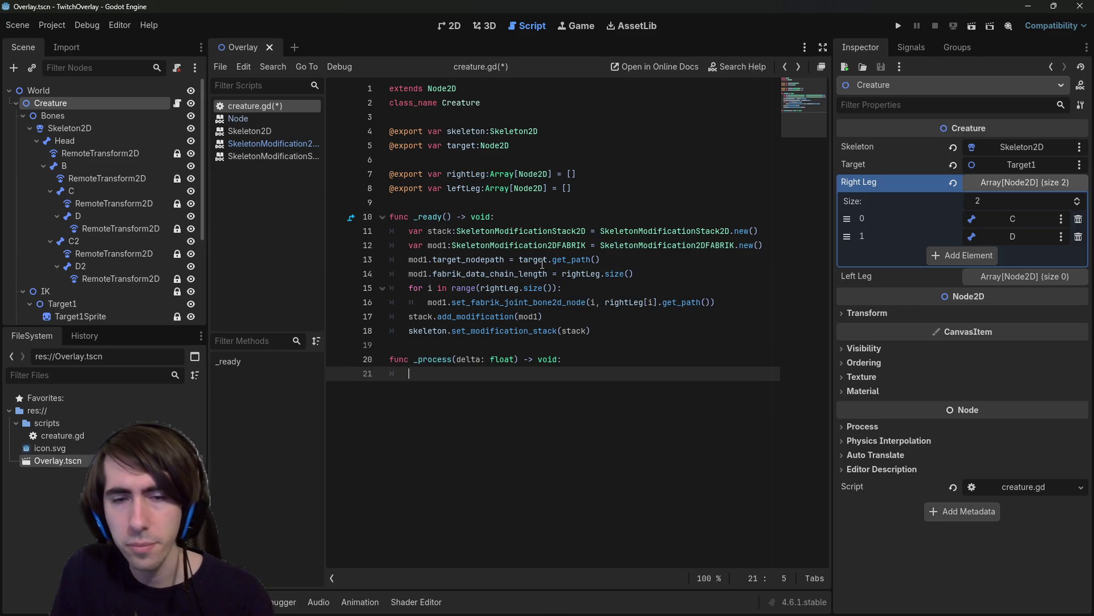
{"action": "type", "text": "target.pos"}
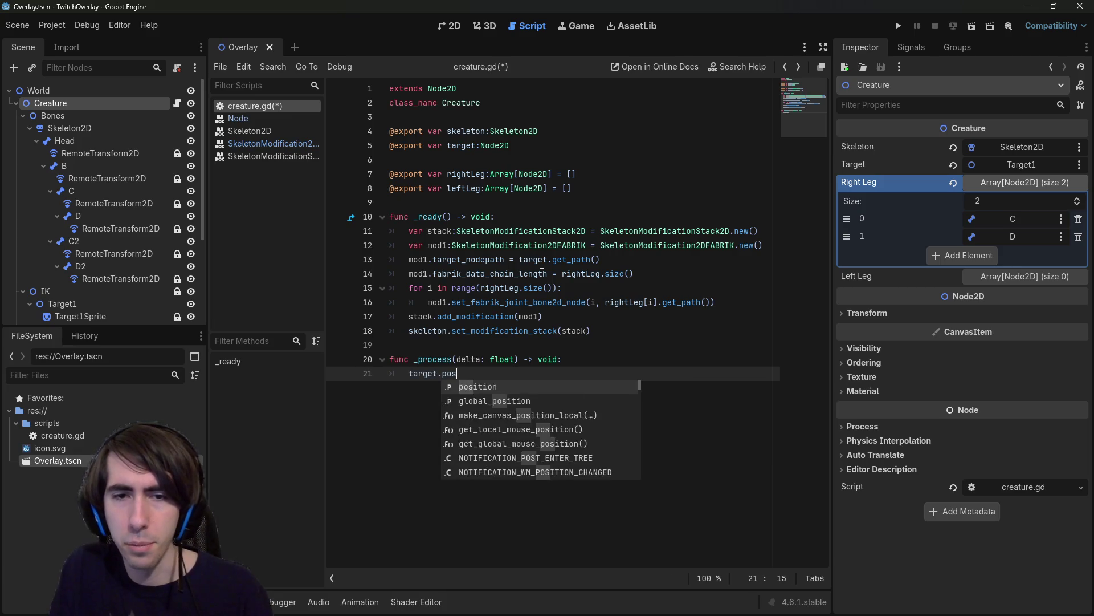
{"action": "type", "text": "ition += "}
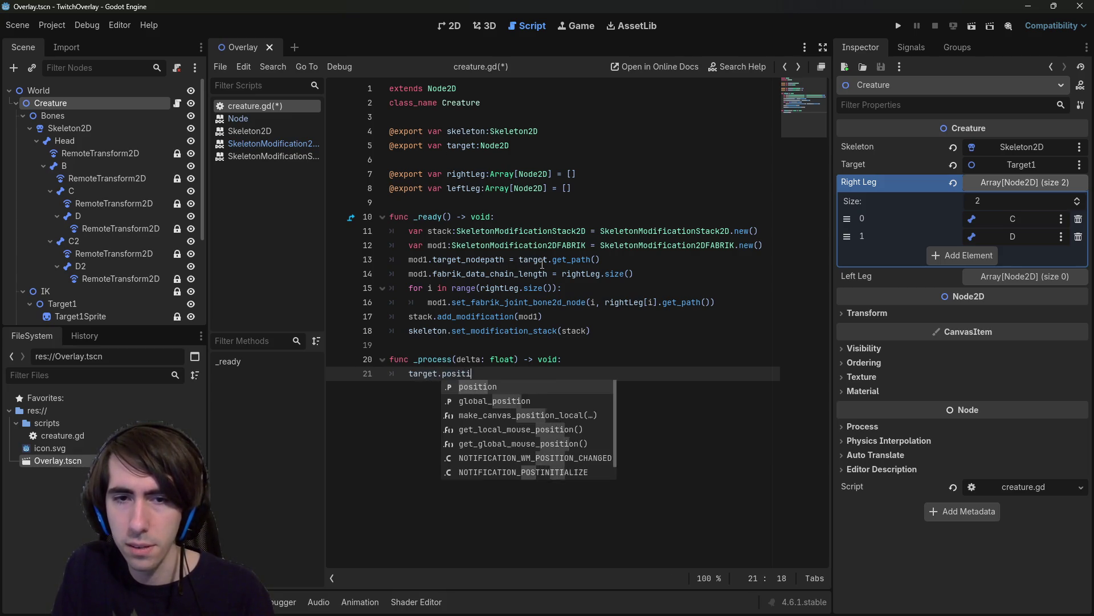
{"action": "type", "text": "delta *"}
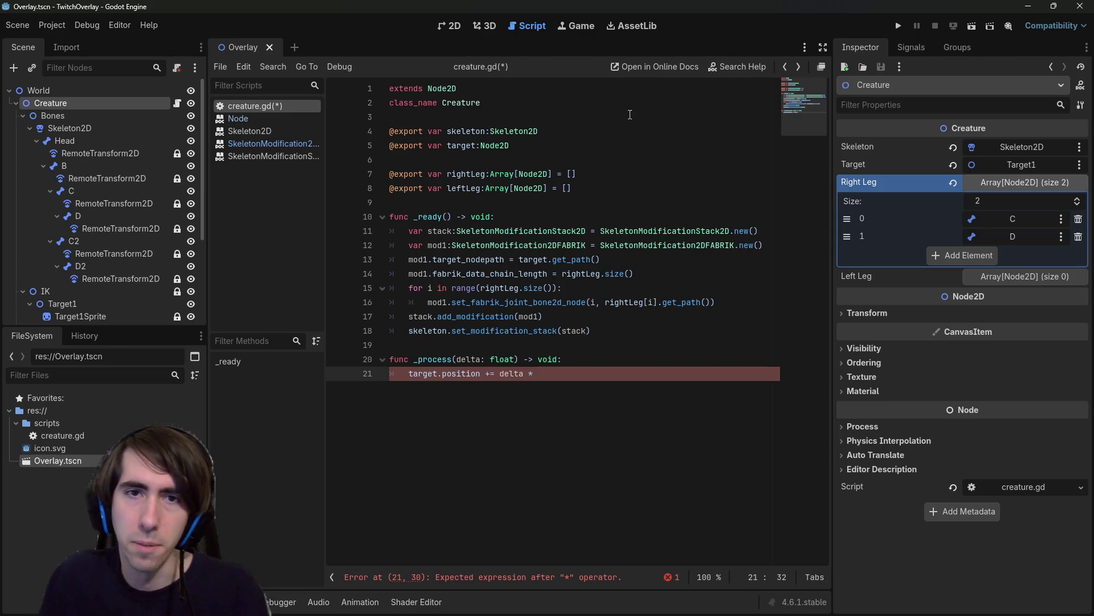
{"action": "left_click", "coordinate": [562, 145]}
{"action": "key", "text": "Return"}
{"action": "type", "text": "@export var targetSpeed"}
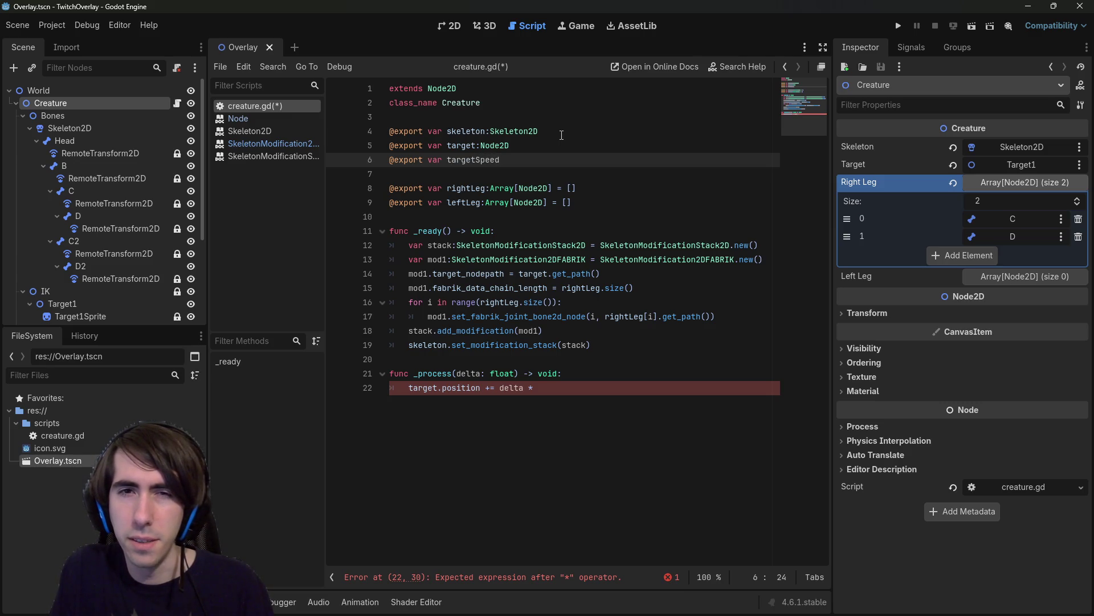
{"action": "type", "text": "ocity:"}
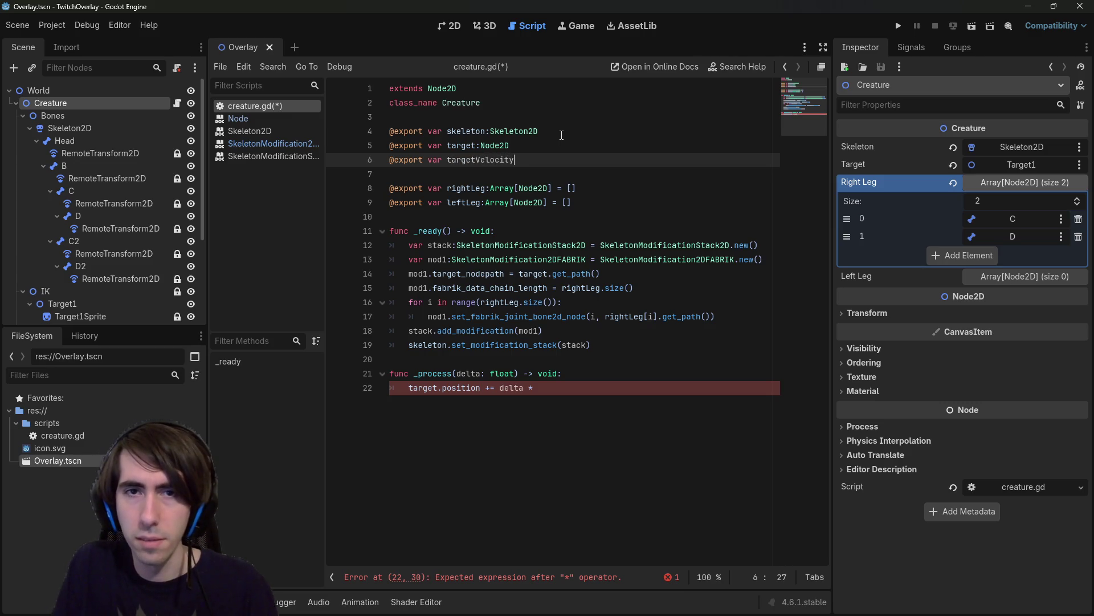
{"action": "type", "text": "Vector2 = "}
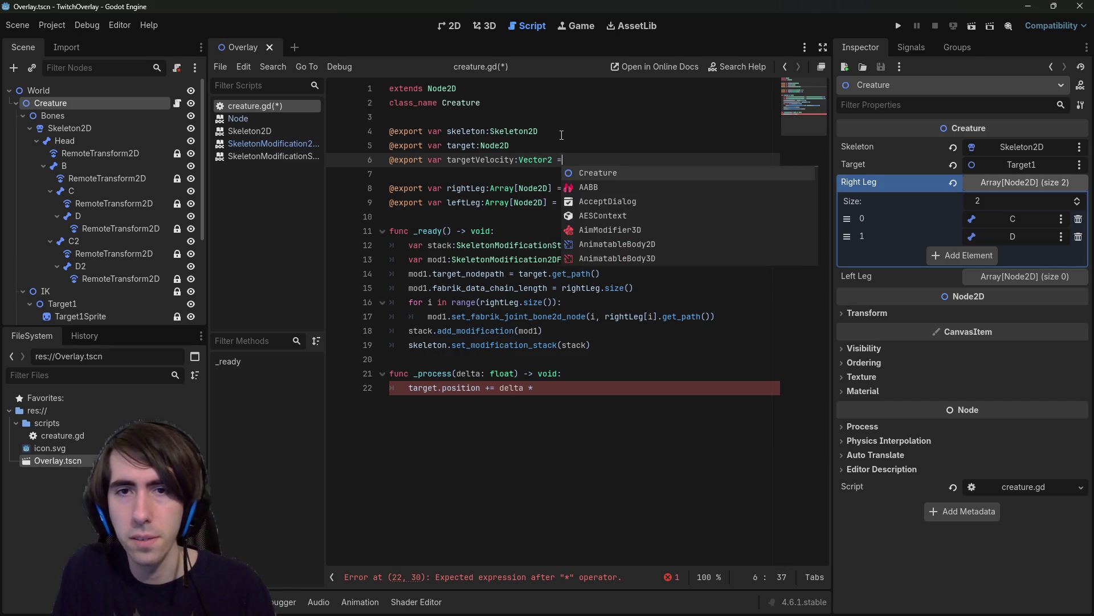
{"action": "type", "text": "Vector2."}
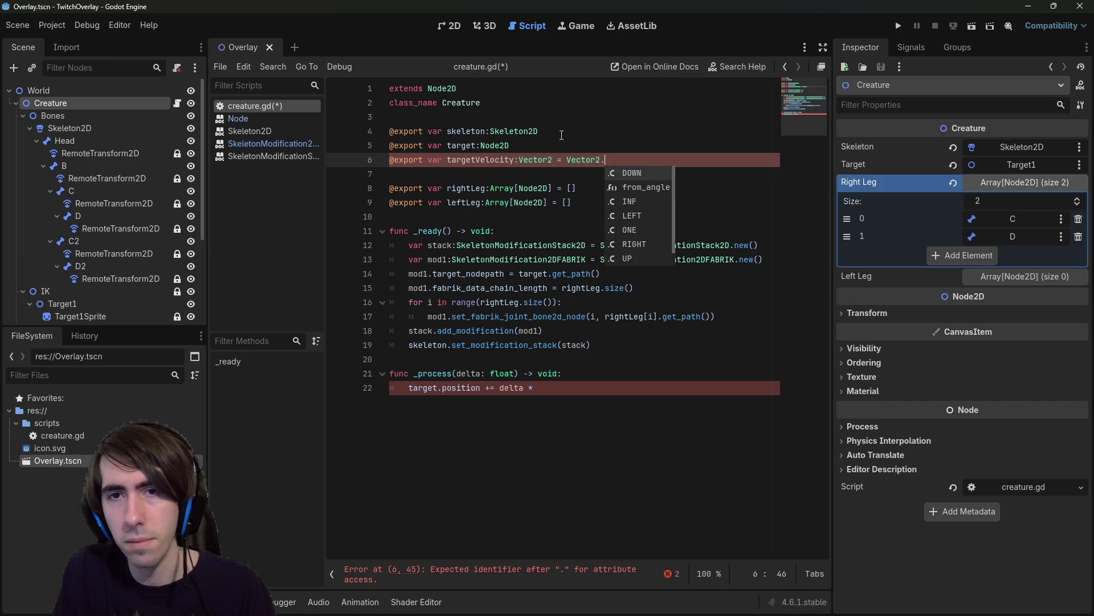
{"action": "type", "text": "R"}
{"action": "key", "text": "Return"}
{"action": "key", "text": "ctrl+s"}
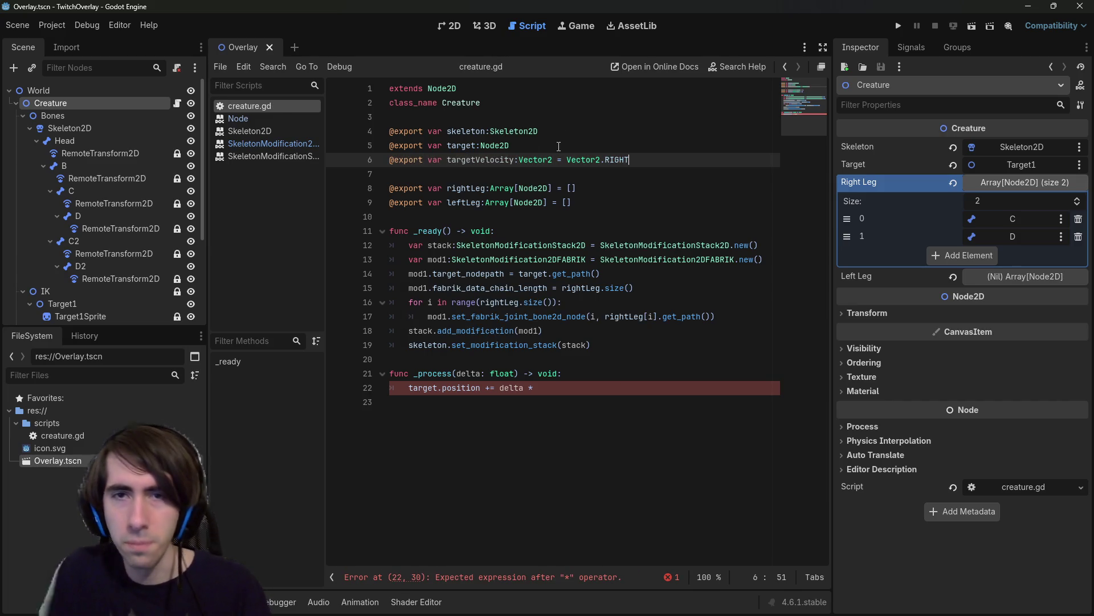
{"action": "key", "text": "BackSpace"}
{"action": "key", "text": "BackSpace"}
{"action": "key", "text": "BackSpace"}
{"action": "type", "text": "(100"}
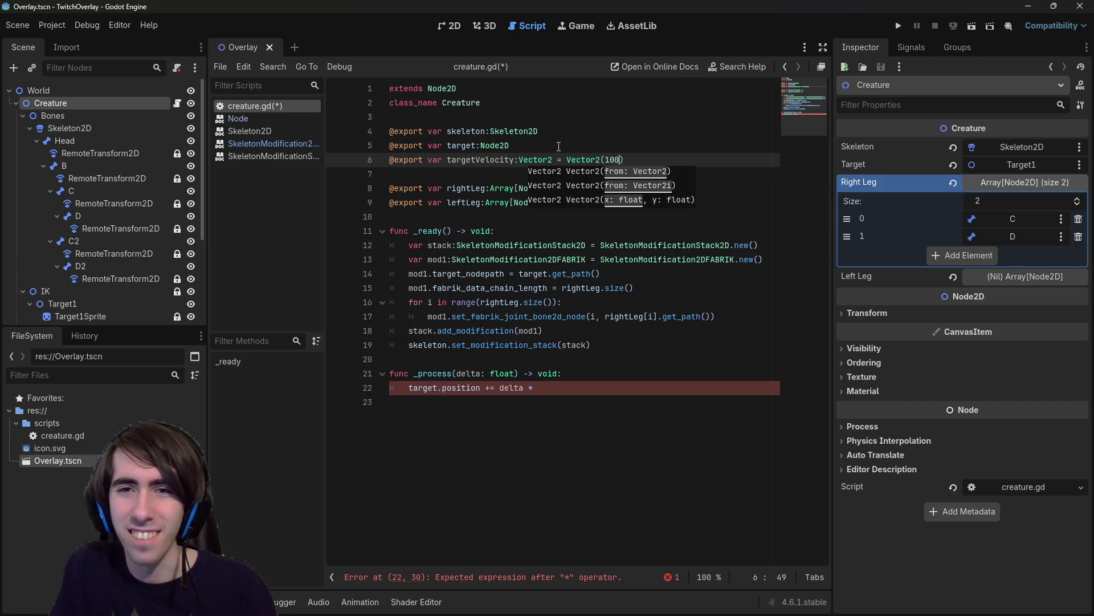
{"action": "type", "text": ","}
{"action": "key", "text": "BackSpace"}
{"action": "key", "text": "ctrl+s"}
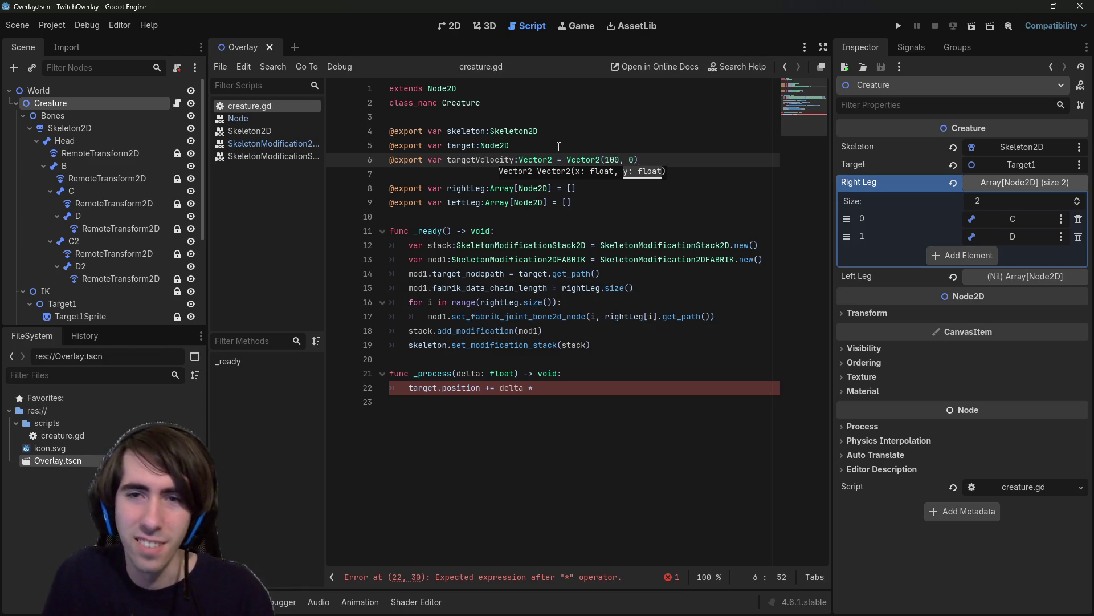
Step: Complete line 22 as 'delta * targetVelocity' by pasting the copied variable name
{"action": "double_click", "coordinate": [482, 160]}
{"action": "key", "text": "ctrl+c"}
{"action": "left_click", "coordinate": [552, 387]}
{"action": "key", "text": "ctrl+v"}
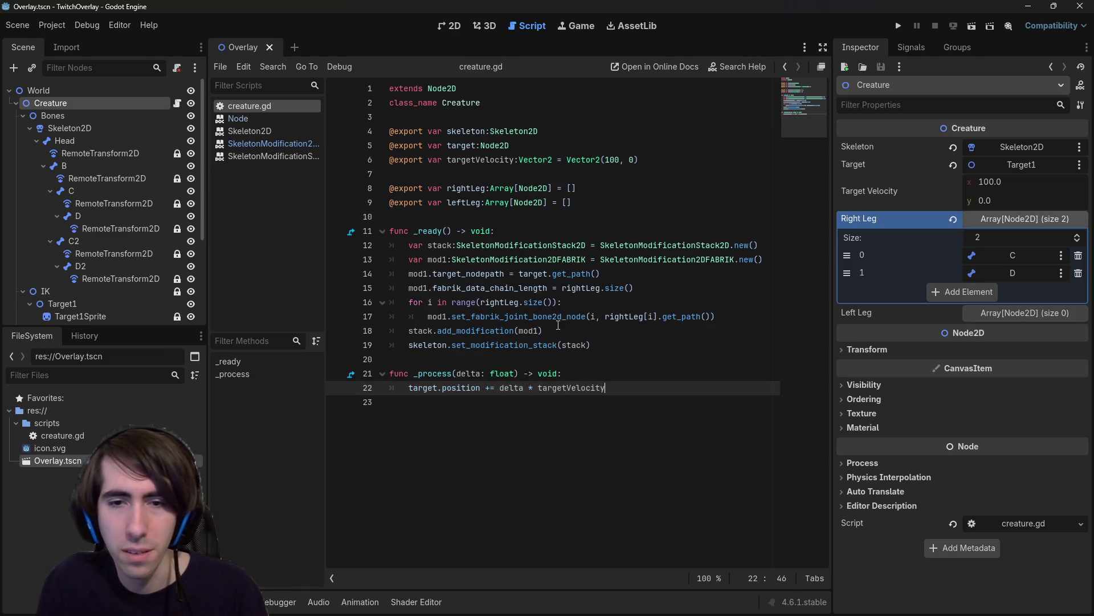
Step: Test-run the scene from the 2D view and save it
{"action": "left_click", "coordinate": [455, 29]}
{"action": "left_click", "coordinate": [969, 26]}
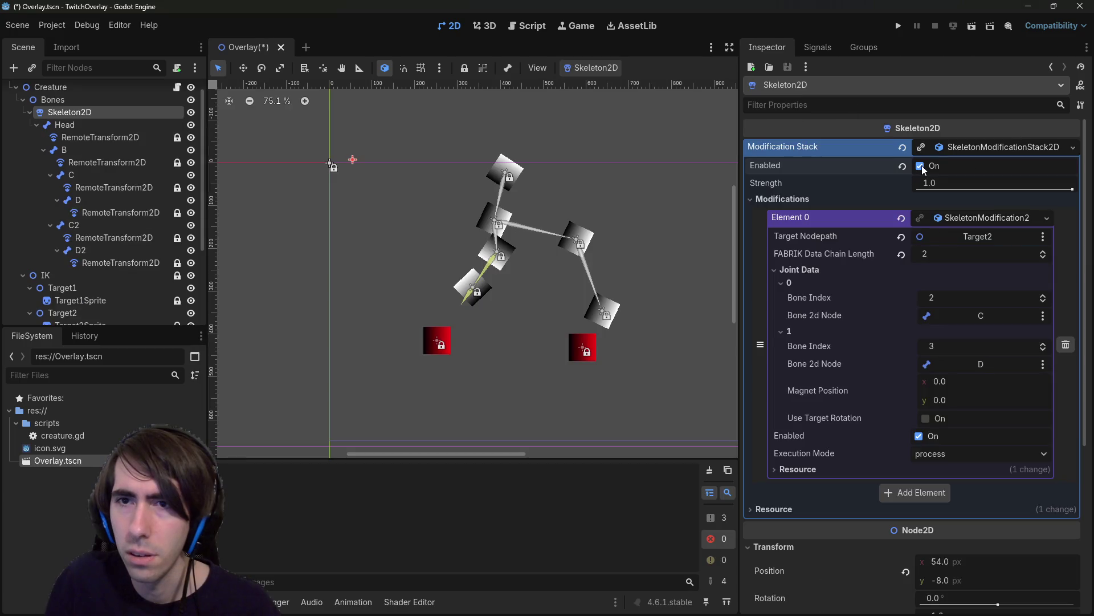
{"action": "key", "text": "ctrl+s"}
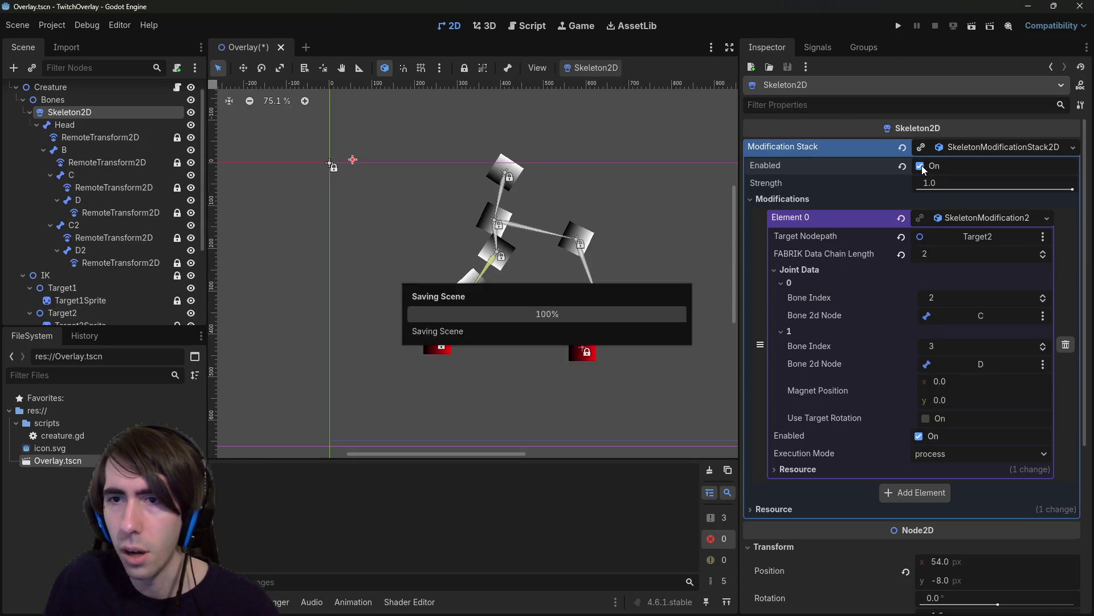
Step: Try adding a skeleton method call after line 19, then delete the unfinished line and save
{"action": "left_click", "coordinate": [521, 33]}
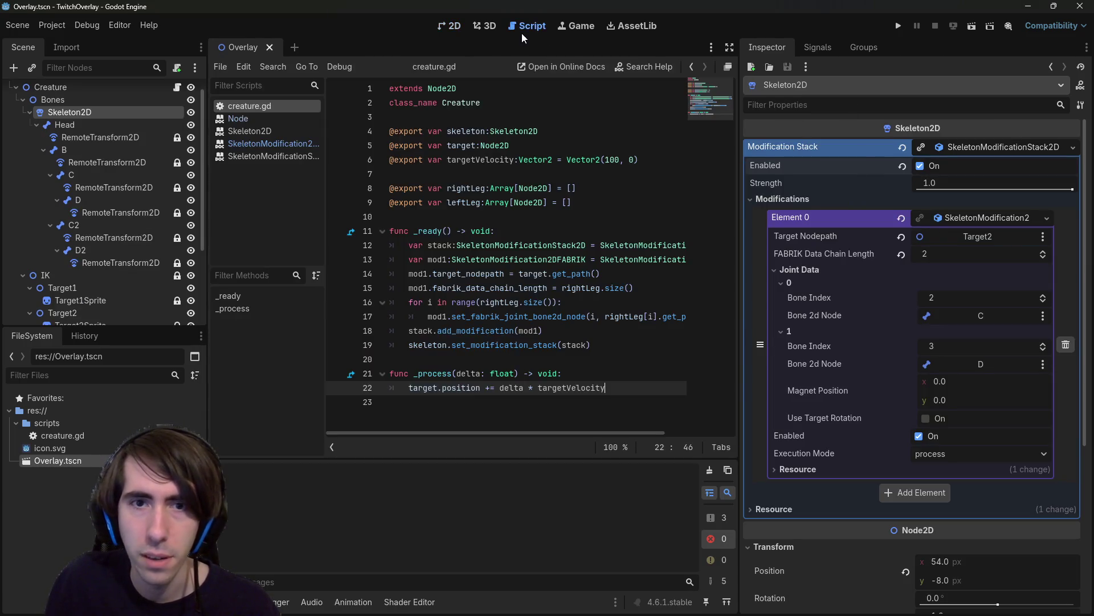
{"action": "left_click", "coordinate": [608, 345]}
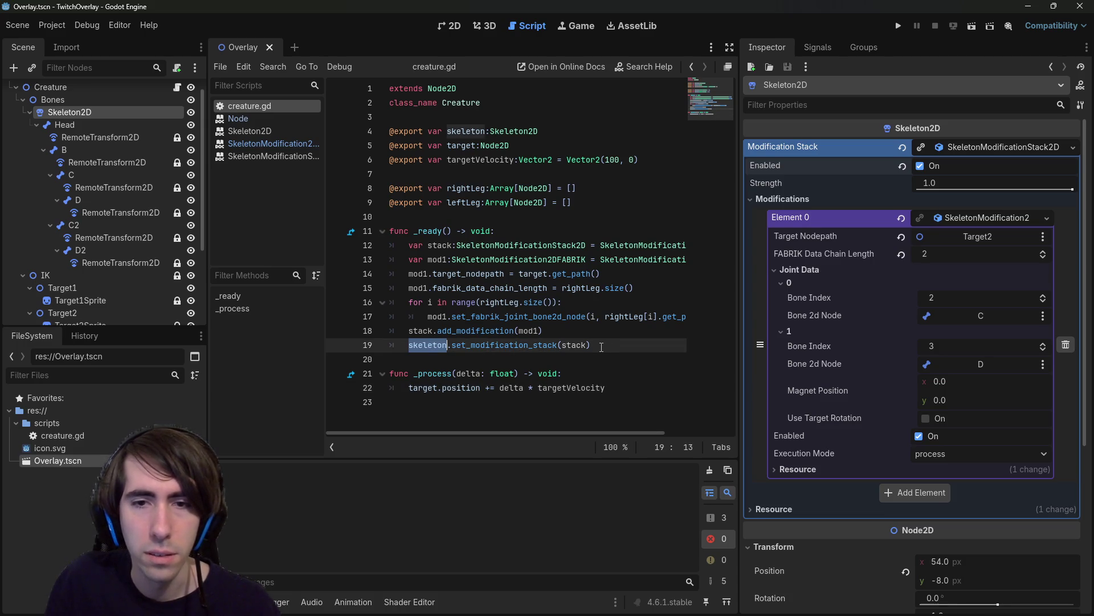
{"action": "key", "text": "Return"}
{"action": "type", "text": "skeleton.enable"}
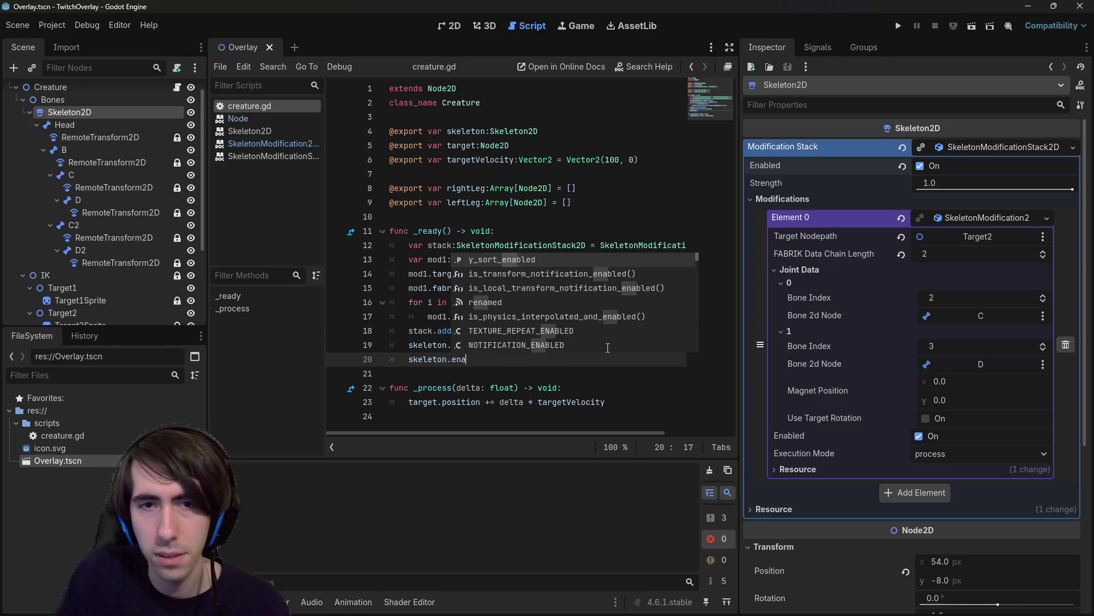
{"action": "key", "text": "BackSpace"}
{"action": "key", "text": "BackSpace"}
{"action": "key", "text": "BackSpace"}
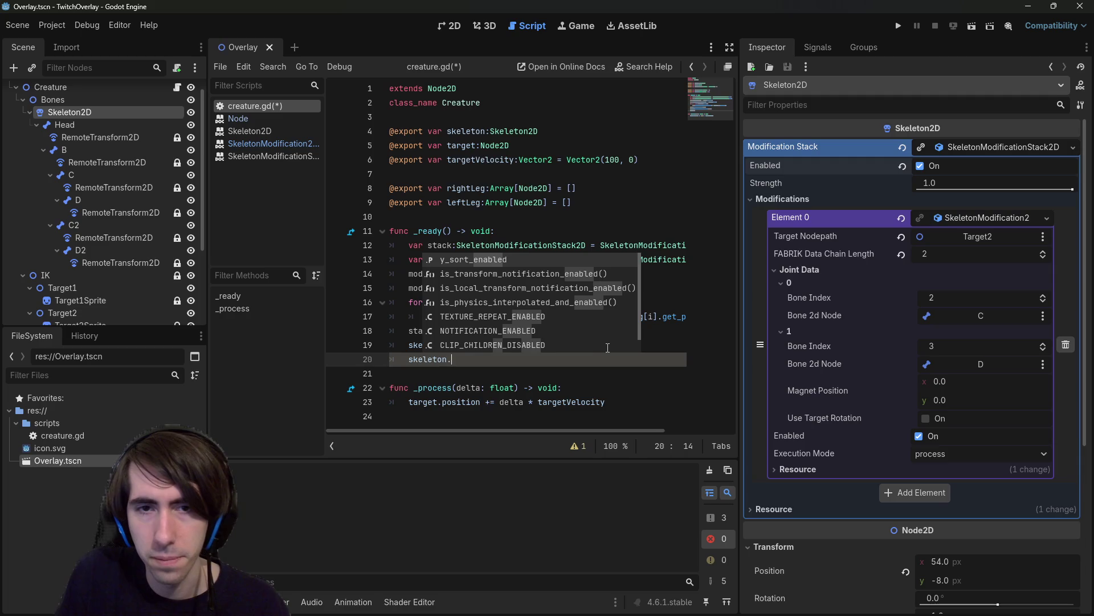
{"action": "type", "text": "set"}
{"action": "key", "text": "Escape"}
{"action": "key", "text": "BackSpace"}
{"action": "key", "text": "BackSpace"}
{"action": "key", "text": "BackSpace"}
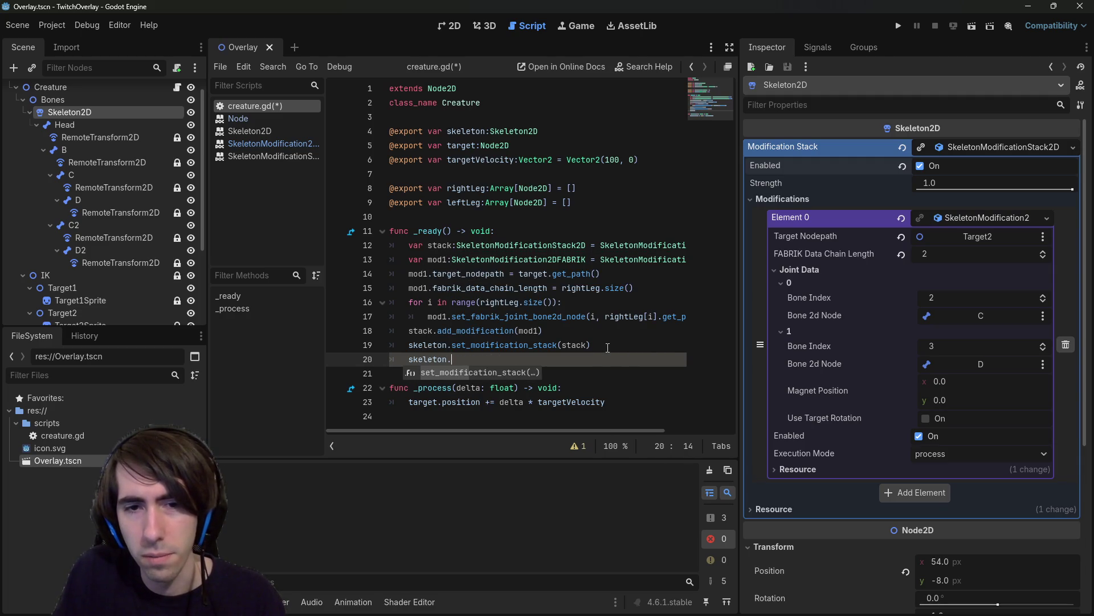
{"action": "type", "text": "modific"}
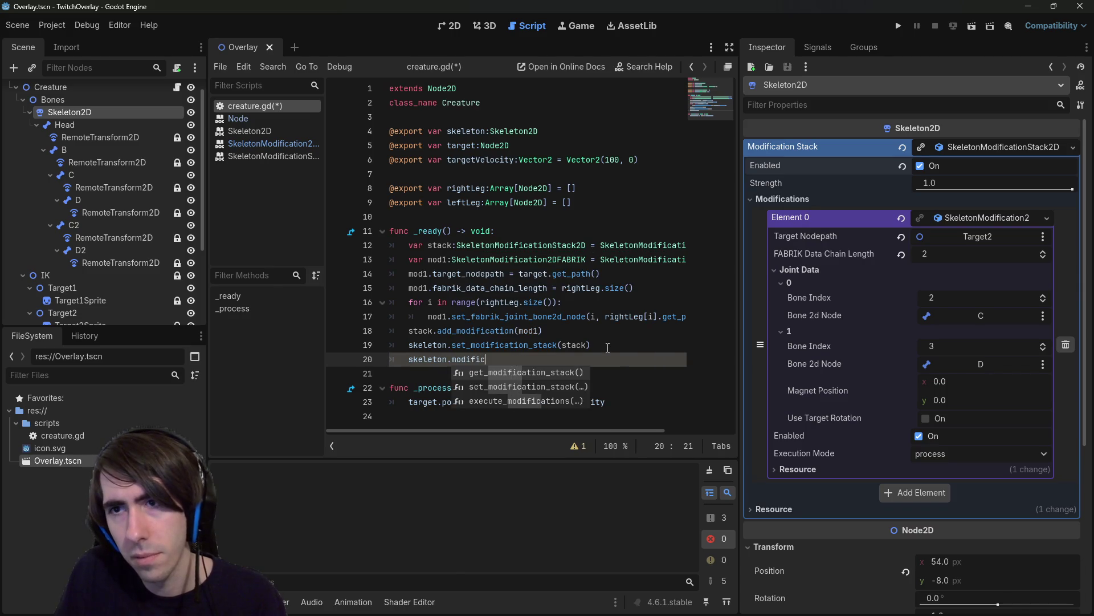
{"action": "key", "text": "shift+Home"}
{"action": "key", "text": "shift+Home"}
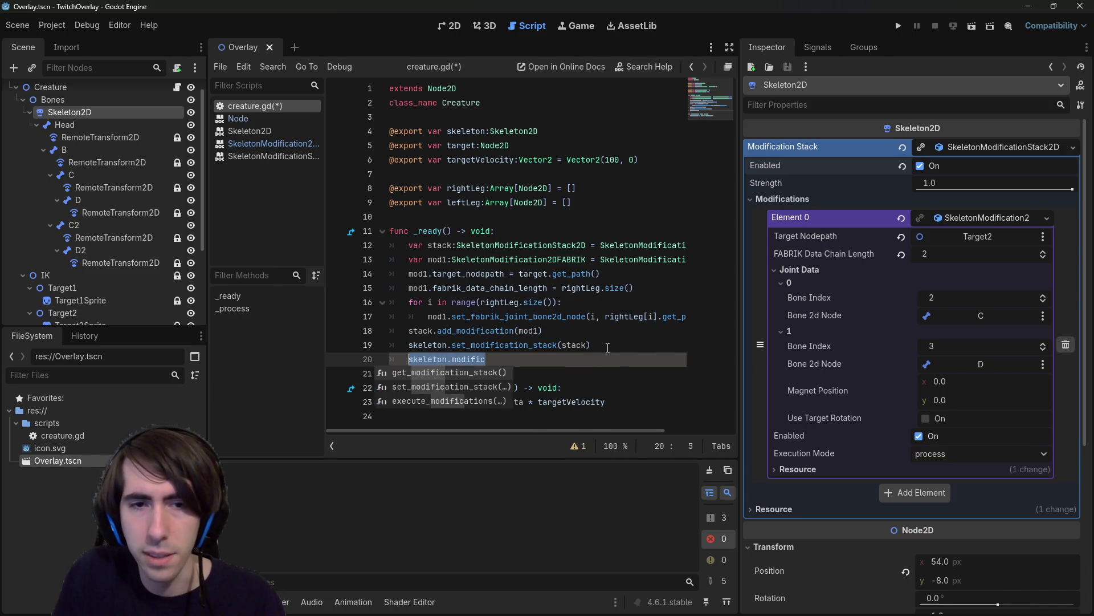
{"action": "key", "text": "BackSpace"}
{"action": "key", "text": "BackSpace"}
{"action": "key", "text": "ctrl+s"}
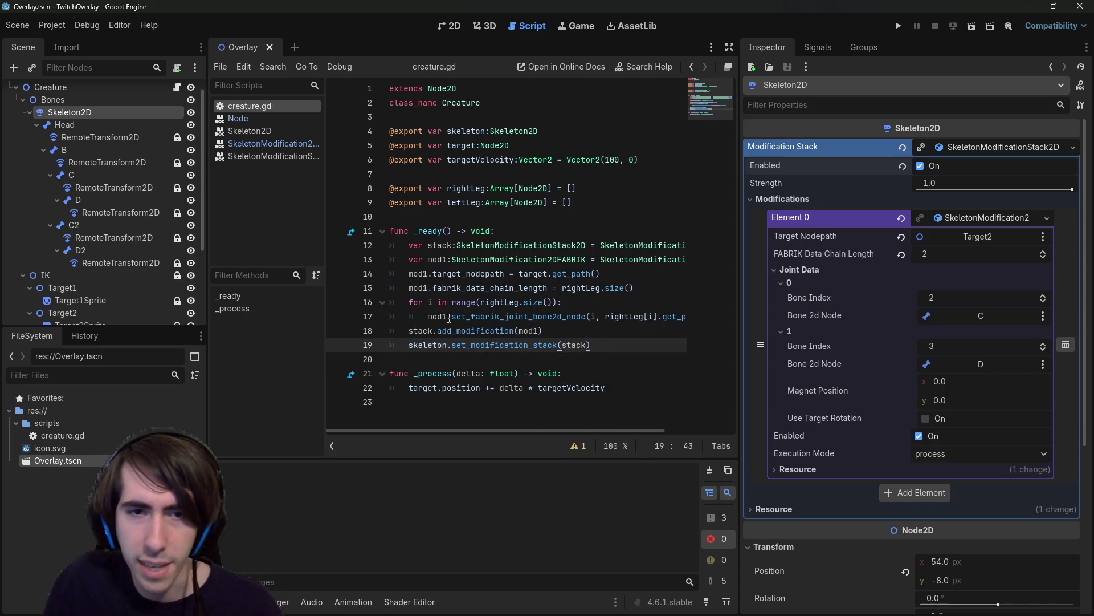
Step: Add 'stack.enabled = true' after add_modification(mod1), then run and close the game
{"action": "double_click", "coordinate": [422, 330]}
{"action": "left_click", "coordinate": [564, 333]}
{"action": "key", "text": "Return"}
{"action": "type", "text": "stack."}
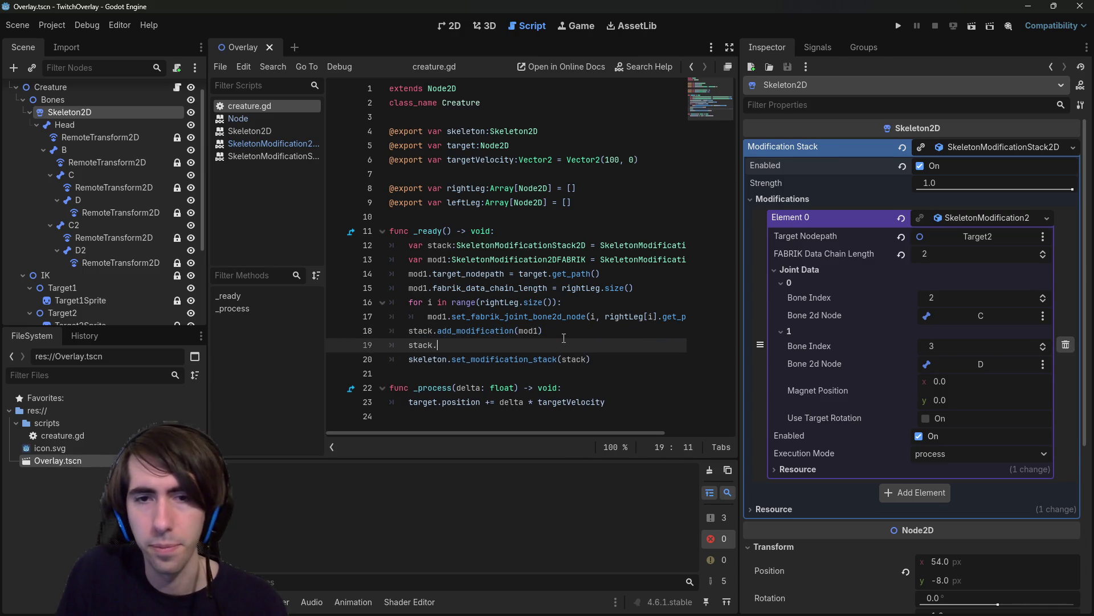
{"action": "type", "text": "enabled = true"}
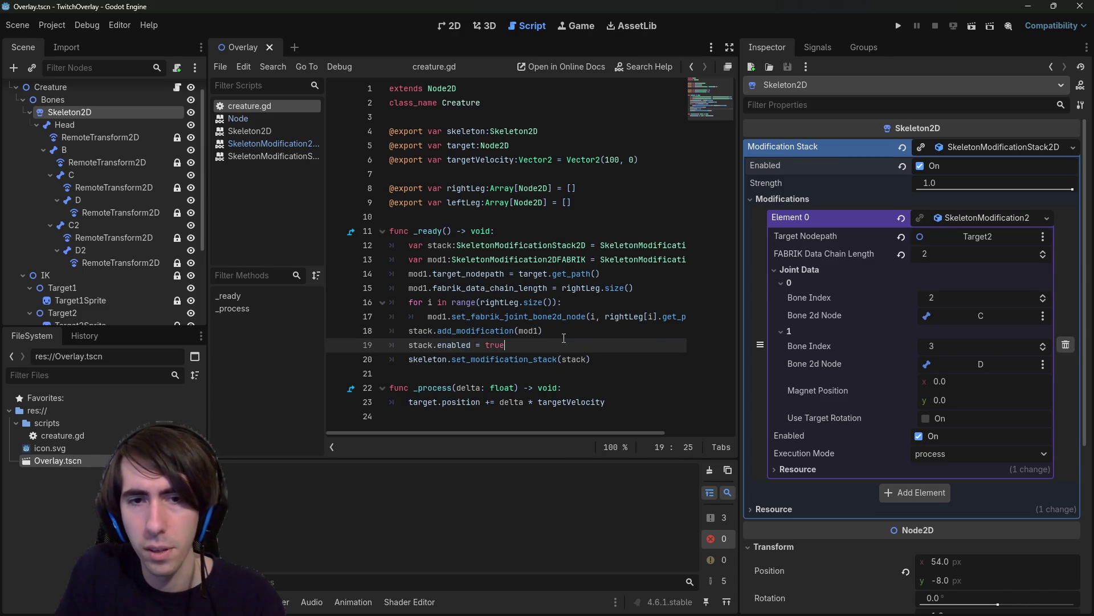
{"action": "left_click", "coordinate": [969, 28]}
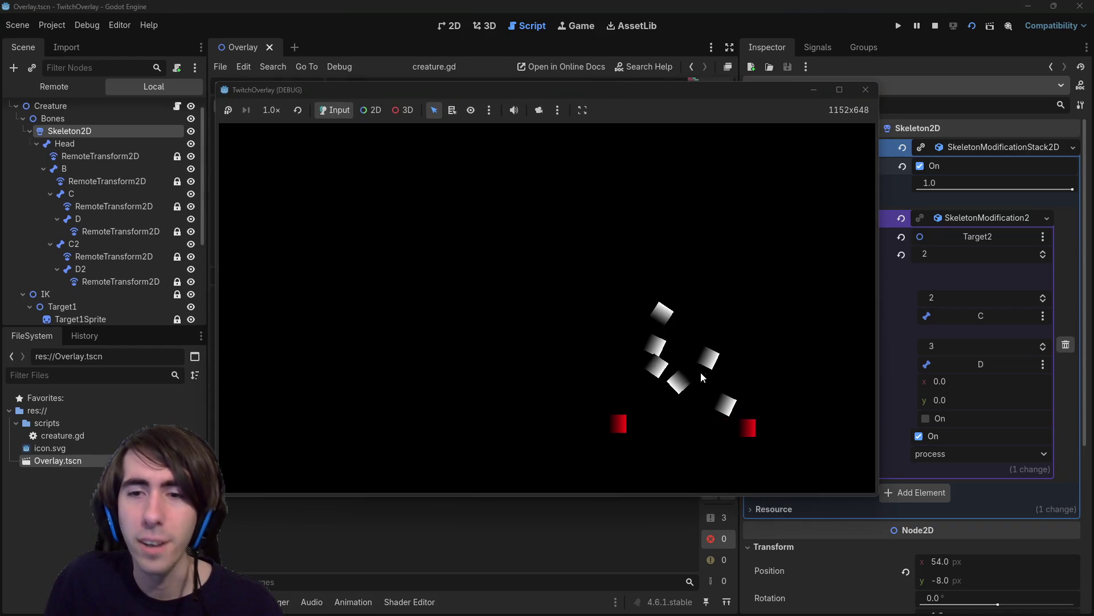
{"action": "left_click", "coordinate": [866, 91]}
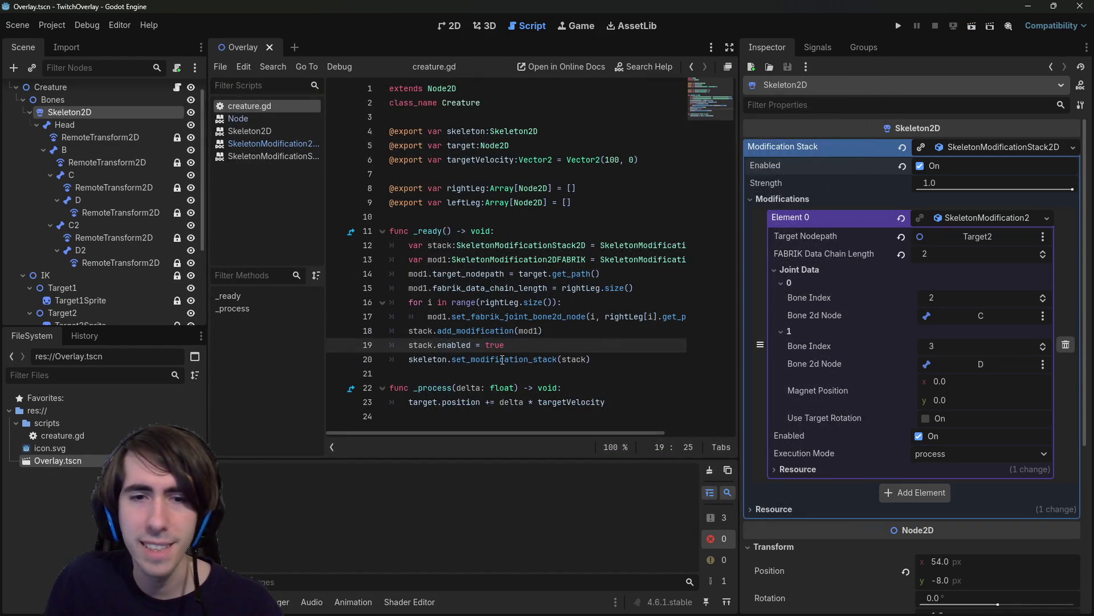
{"action": "left_click", "coordinate": [500, 402]}
Step: Wrap line 23's expression as Vector2(200 * sin(delta * targetVelocity), 0) and save
{"action": "type", "text": "sin("}
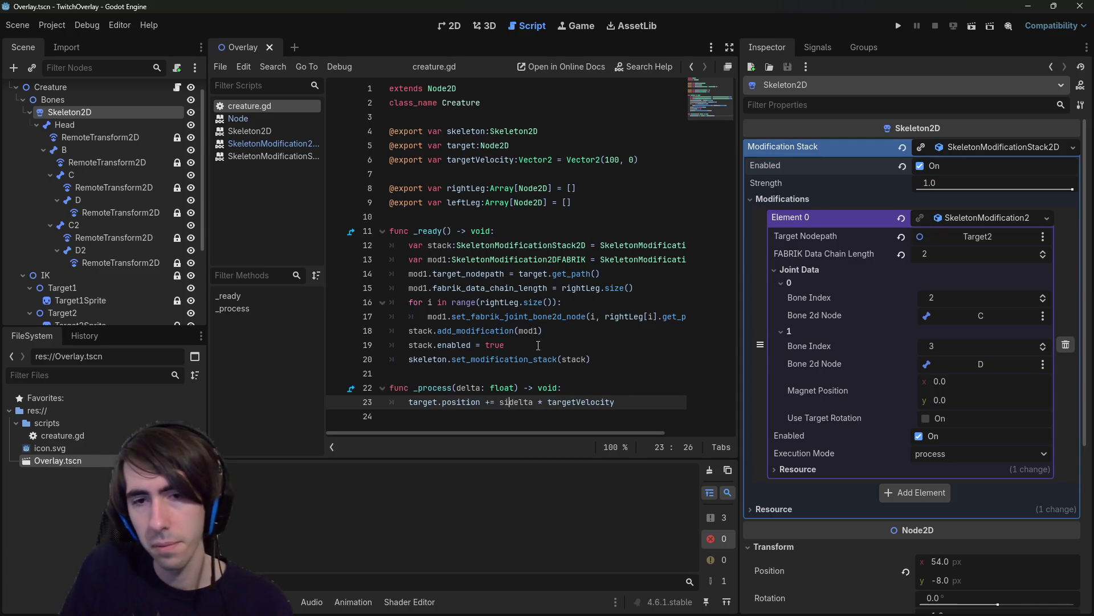
{"action": "key", "text": "Left"}
{"action": "key", "text": "Left"}
{"action": "key", "text": "Left"}
{"action": "type", "text": "200 *"}
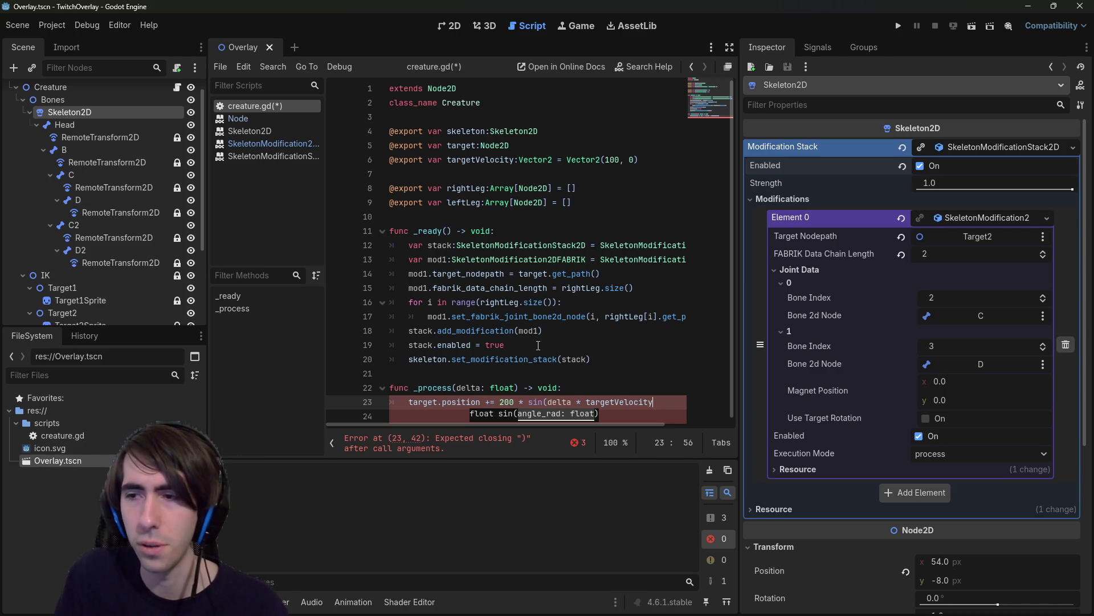
{"action": "type", "text": ")"}
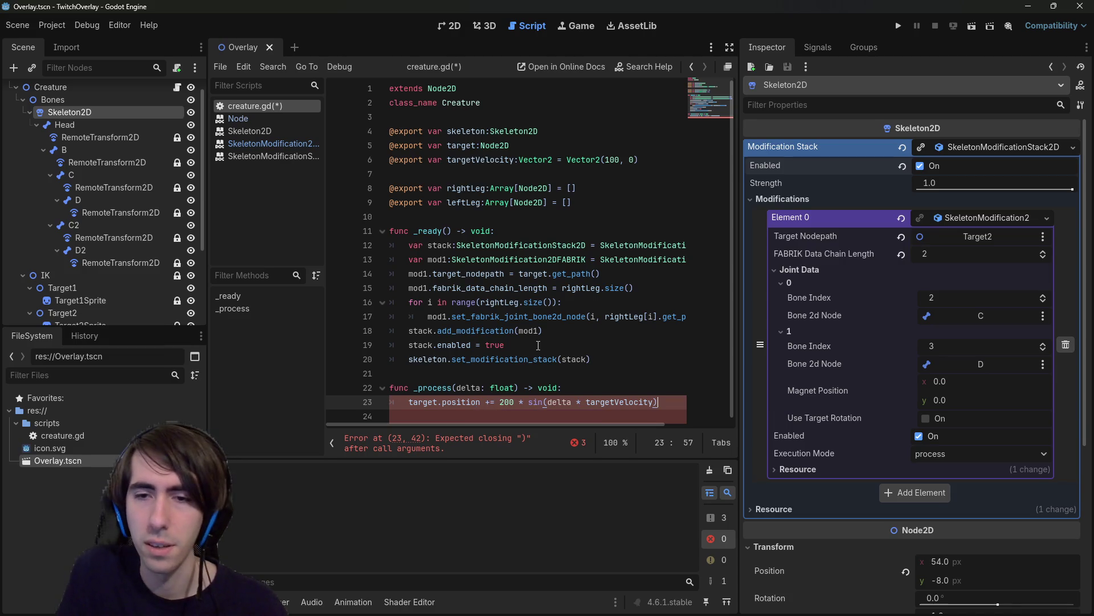
{"action": "key", "text": "ctrl+s"}
{"action": "key", "text": "ctrl+Left"}
{"action": "key", "text": "ctrl+Left"}
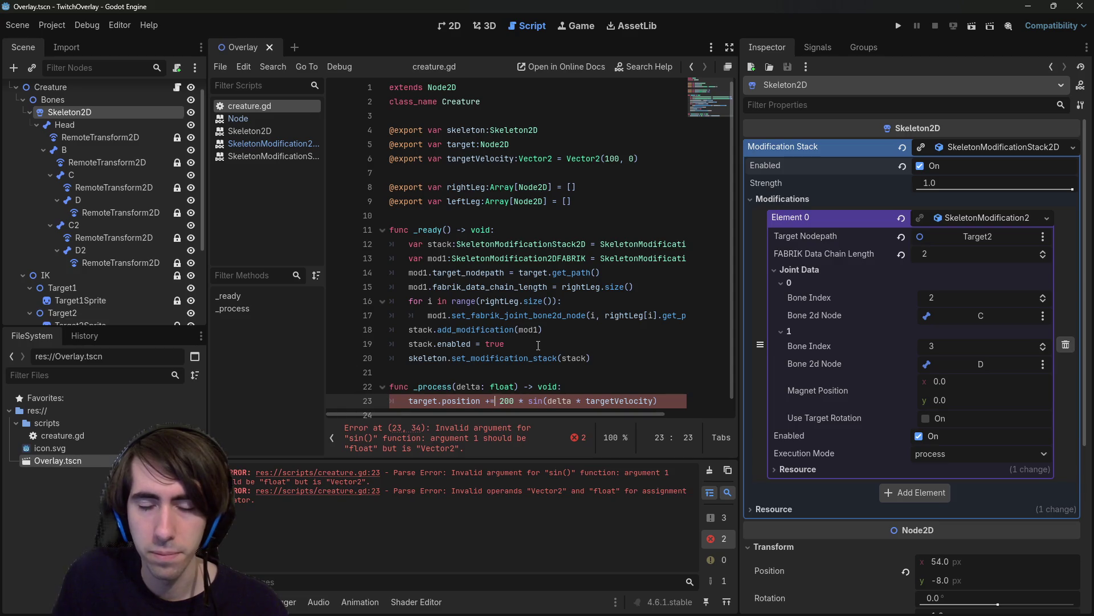
{"action": "type", "text": "Vector2"}
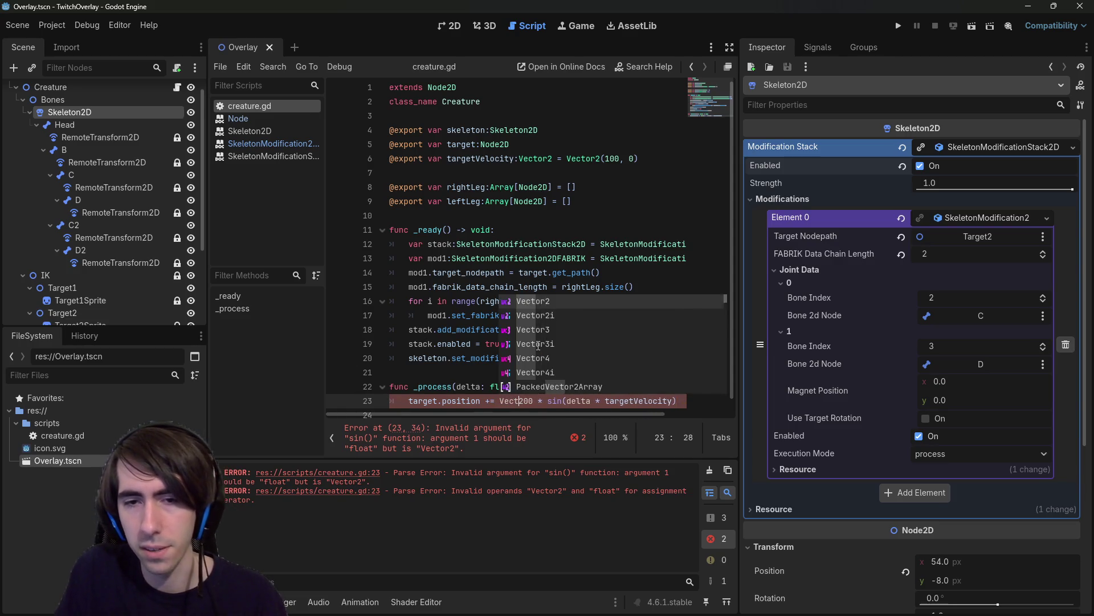
{"action": "type", "text": "("}
{"action": "key", "text": "ctrl+Right"}
{"action": "key", "text": "ctrl+Right"}
{"action": "key", "text": "ctrl+Right"}
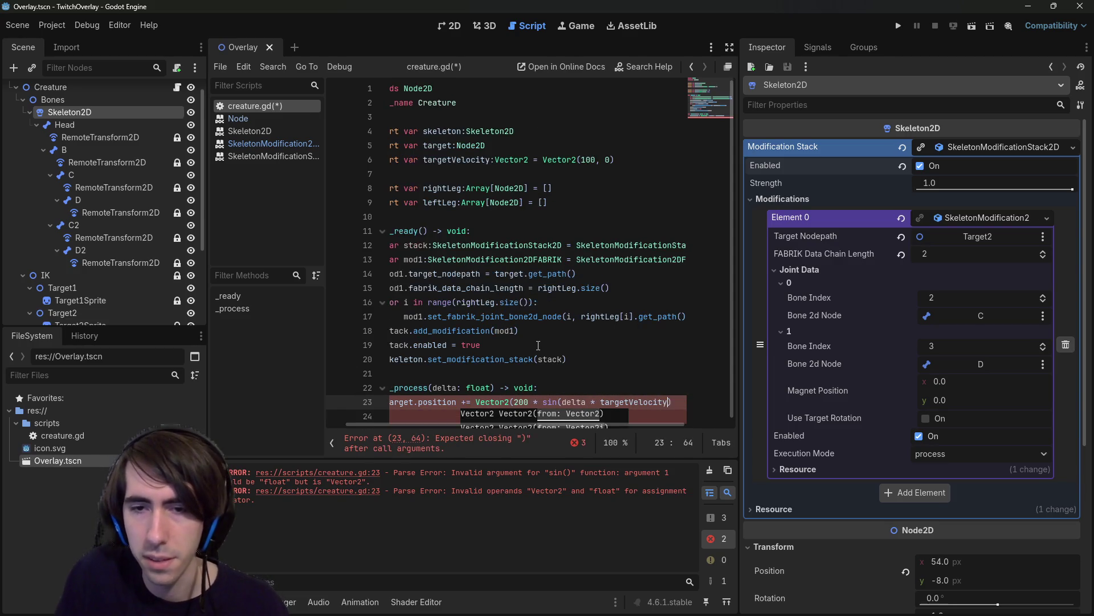
{"action": "key", "text": "ctrl+Right"}
{"action": "key", "text": "ctrl+Right"}
{"action": "key", "text": "ctrl+Right"}
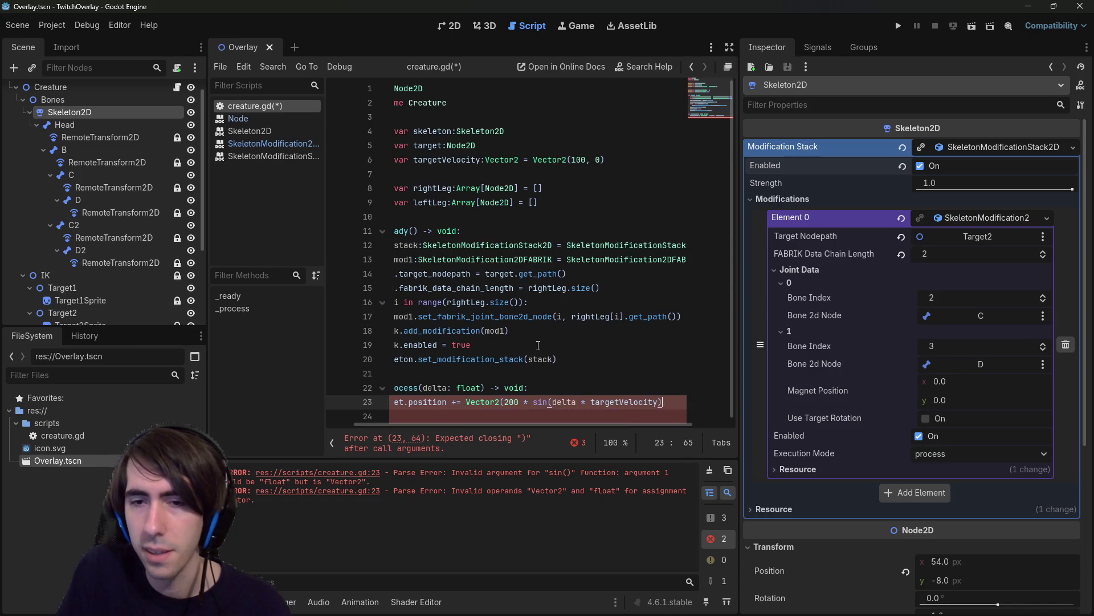
{"action": "type", "text": ", 0)"}
{"action": "key", "text": "ctrl+s"}
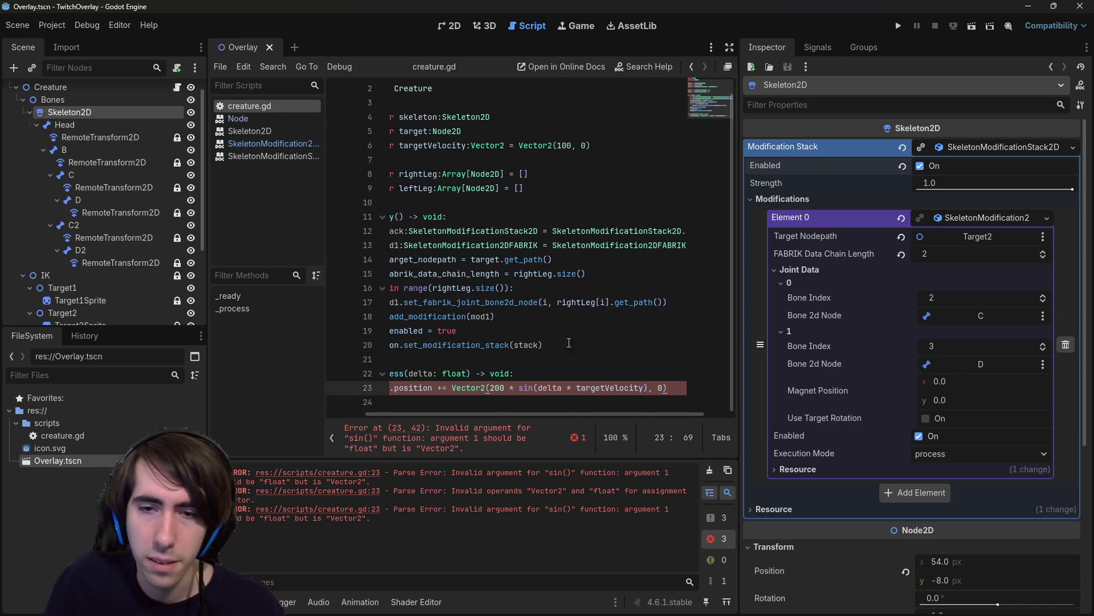
Step: Use targetVelocity.x inside the sine call, then test-run the scene and stop it
{"action": "double_click", "coordinate": [626, 389]}
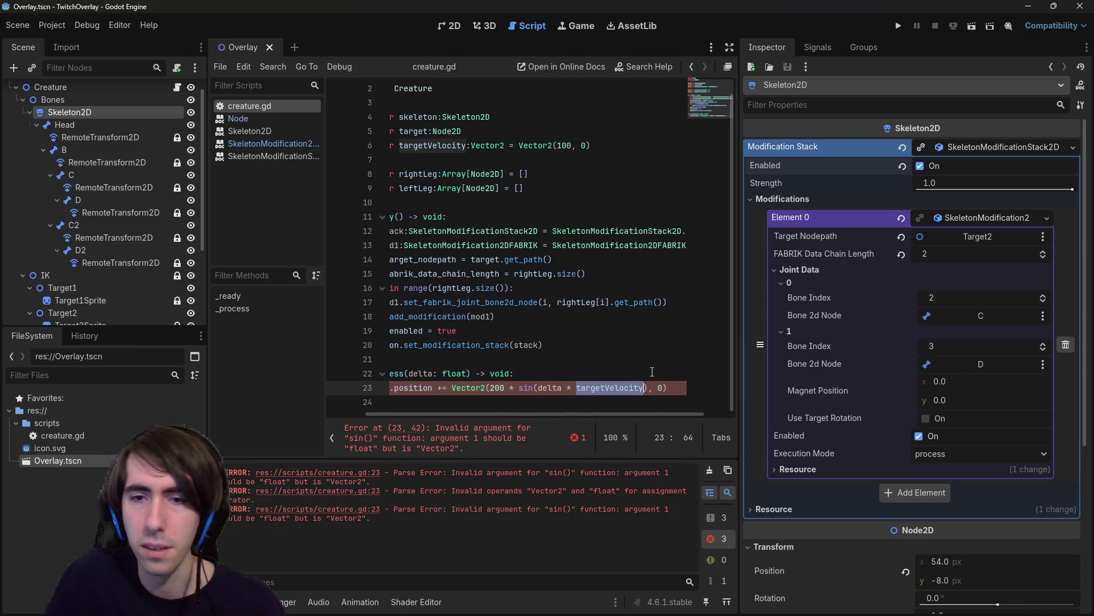
{"action": "key", "text": "Right"}
{"action": "type", "text": ".x"}
{"action": "left_click", "coordinate": [591, 392]}
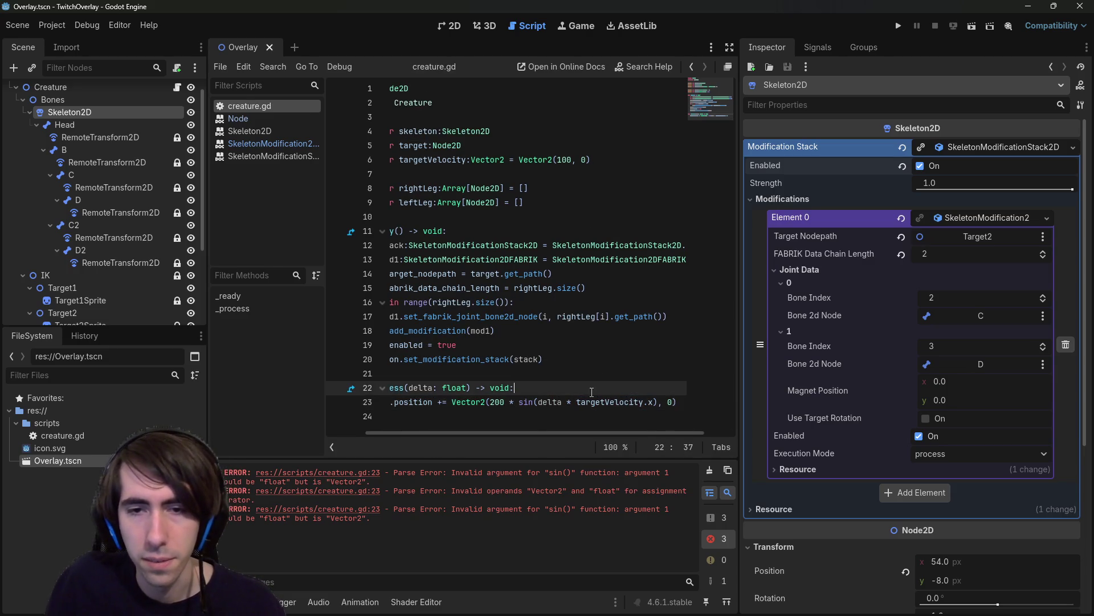
{"action": "left_click", "coordinate": [973, 26]}
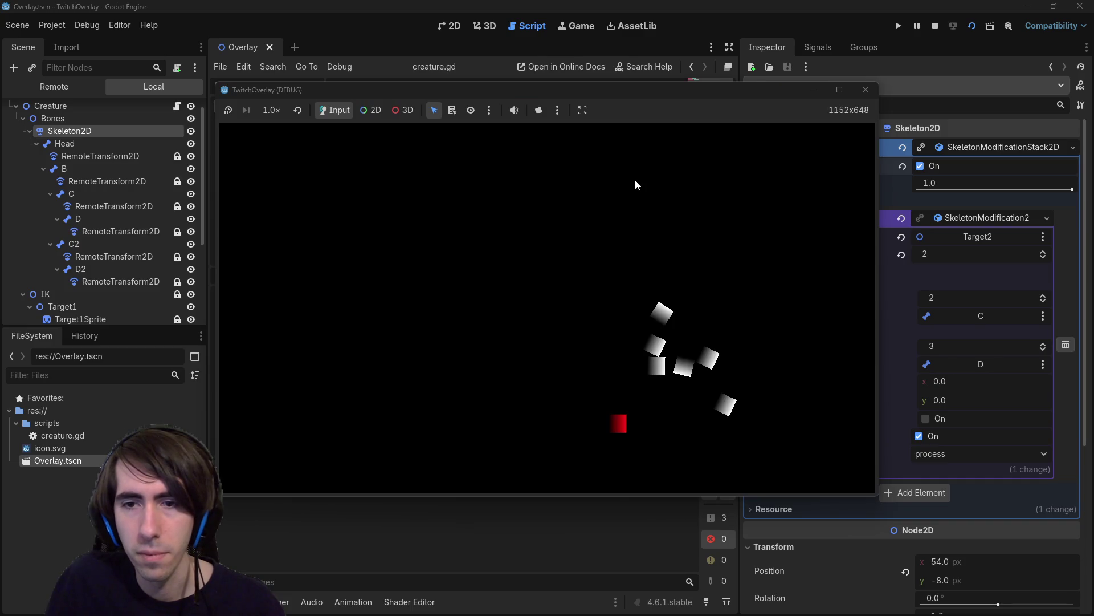
{"action": "left_click", "coordinate": [865, 89]}
Step: Change += to = so the target position is assigned directly, then run the scene again
{"action": "left_click_drag", "start_coordinate": [542, 432], "coordinate": [470, 429]}
{"action": "left_click", "coordinate": [485, 402]}
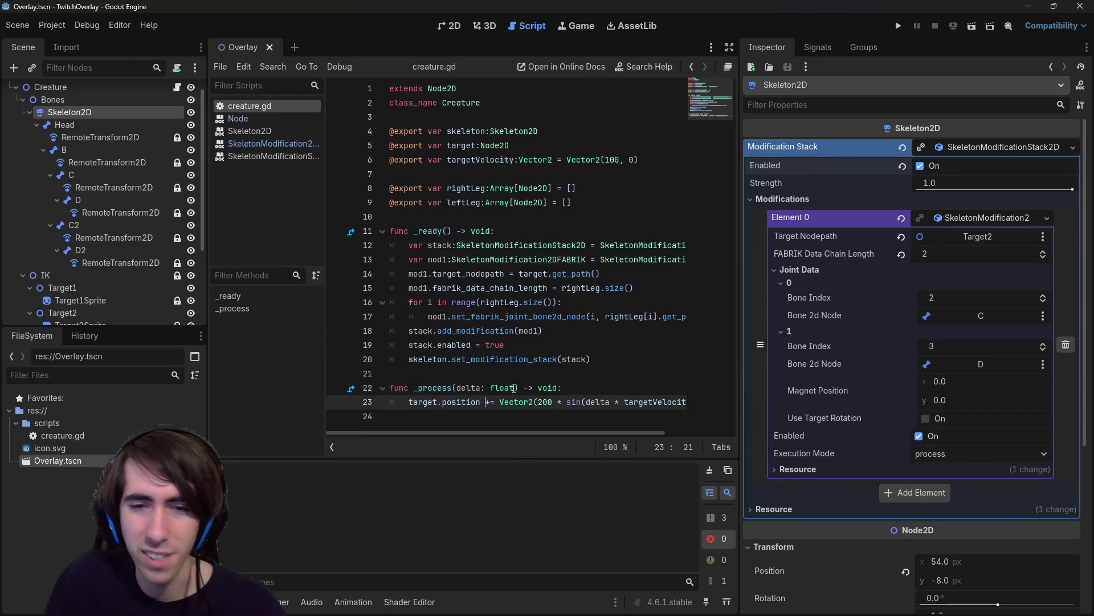
{"action": "key", "text": "Delete"}
{"action": "left_click", "coordinate": [968, 25]}
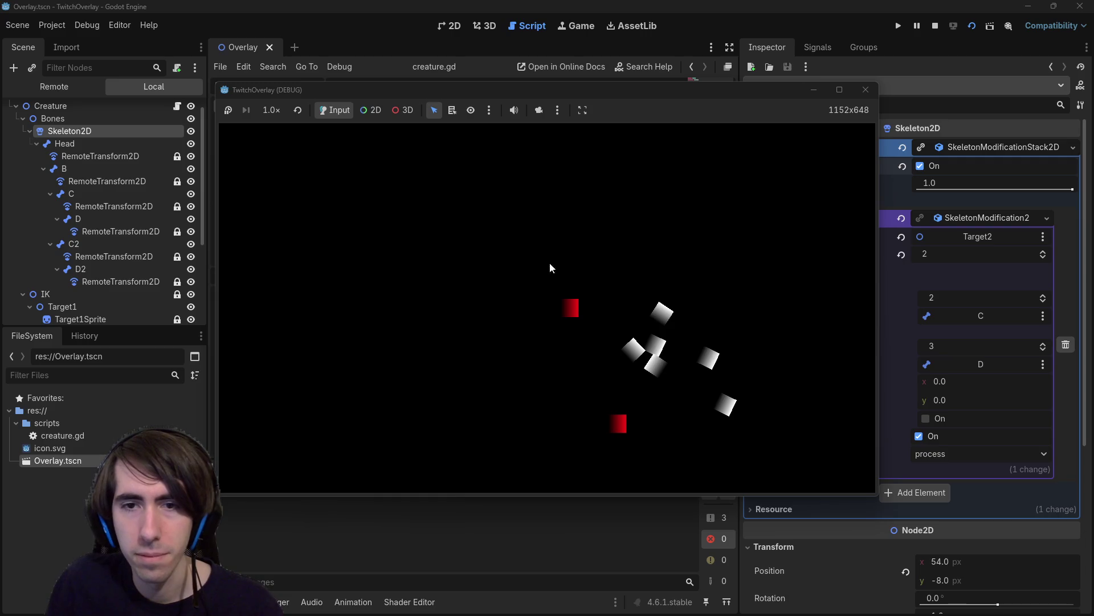
{"action": "left_click", "coordinate": [865, 89]}
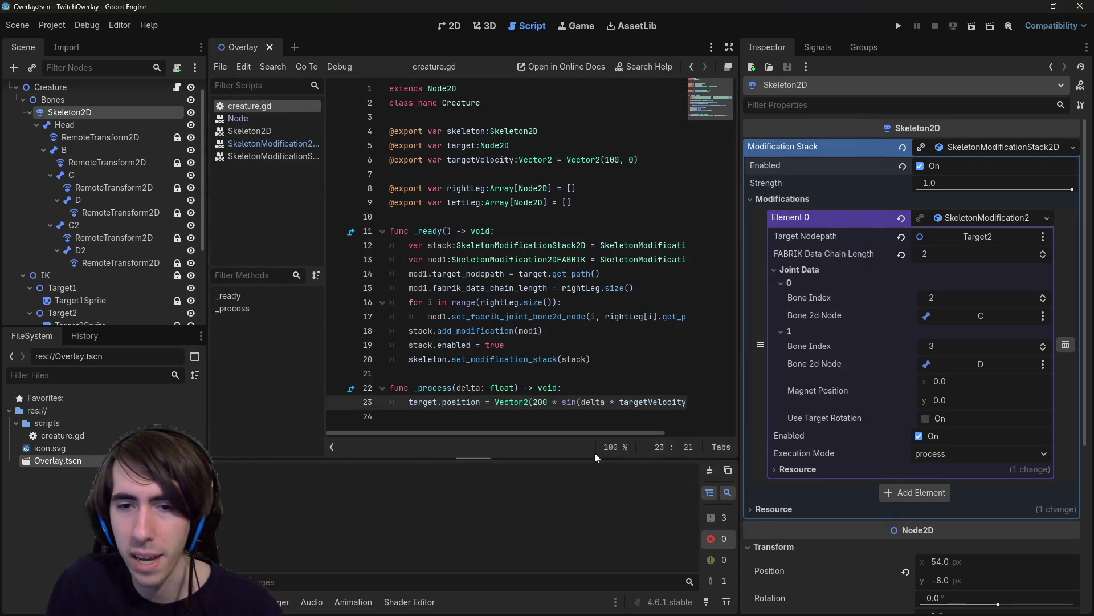
Step: Raise the swing amplitude from 200 to 1000 and remove the '* targetVelocity.x' factor from the sine
{"action": "key", "text": "BackSpace"}
{"action": "type", "text": "100"}
{"action": "key", "text": "ctrl+s"}
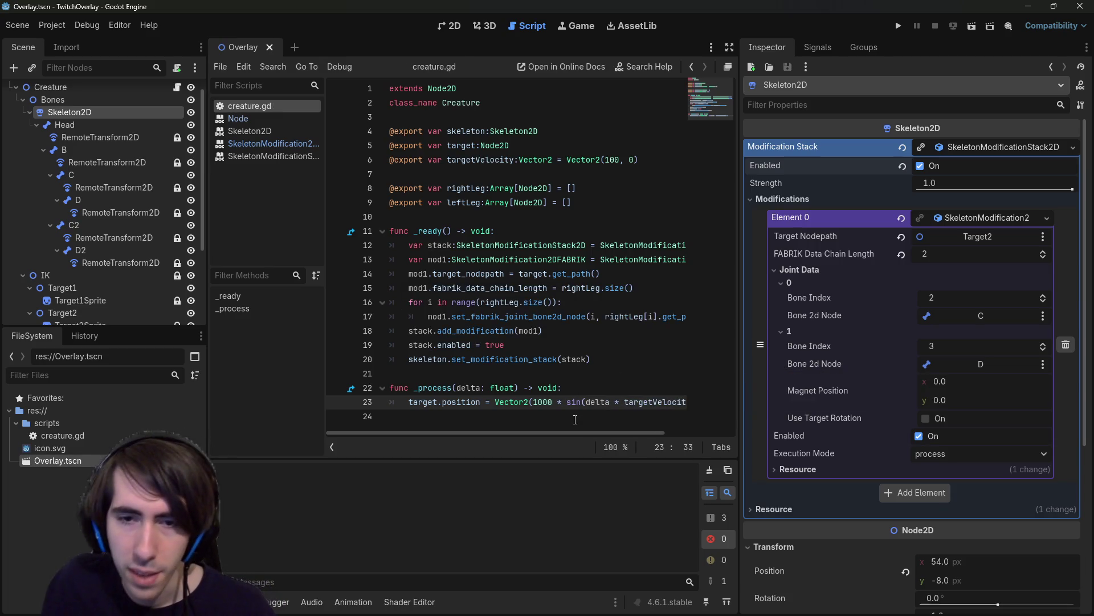
{"action": "mouse_move", "coordinate": [556, 432]}
{"action": "left_mouse_down"}
{"action": "mouse_move", "coordinate": [625, 433]}
{"action": "mouse_move", "coordinate": [543, 402]}
{"action": "left_mouse_up"}
{"action": "key", "text": "BackSpace"}
{"action": "key", "text": "BackSpace"}
{"action": "key", "text": "BackSpace"}
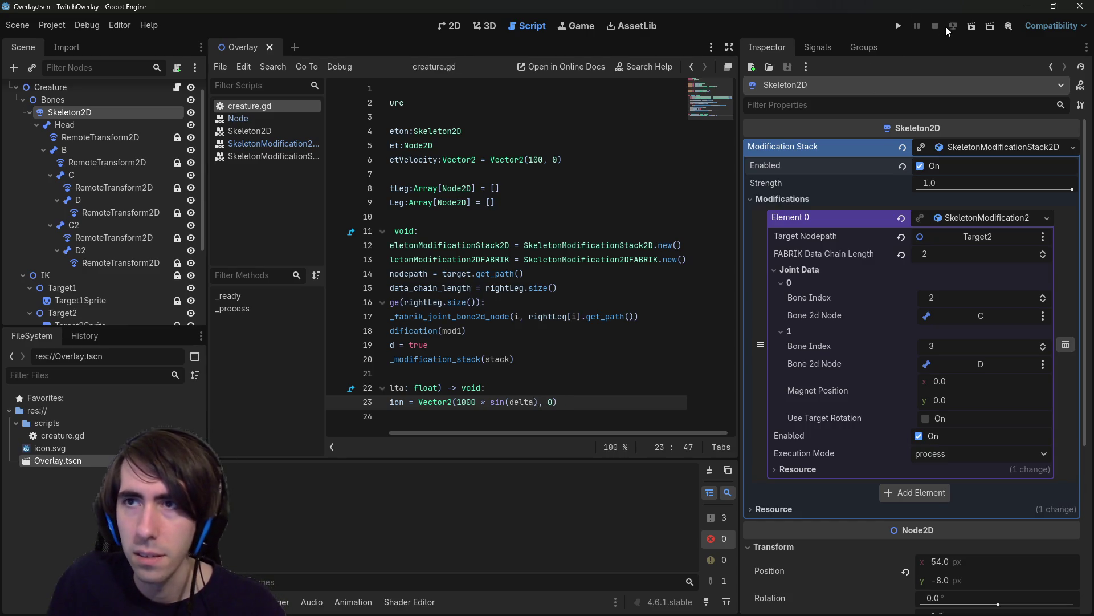
{"action": "left_click_drag", "start_coordinate": [560, 437], "coordinate": [480, 436]}
{"action": "left_click_drag", "start_coordinate": [741, 296], "coordinate": [860, 297]}
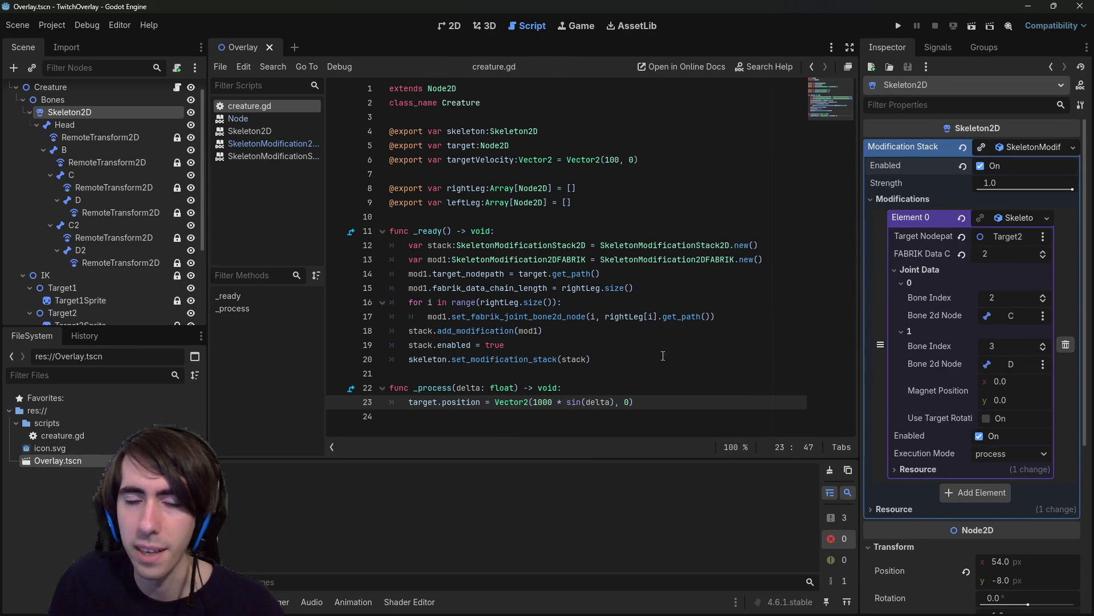
Step: Add a 'var time' member variable on line 11 below the leg arrays
{"action": "left_click", "coordinate": [591, 388]}
{"action": "left_click", "coordinate": [553, 204]}
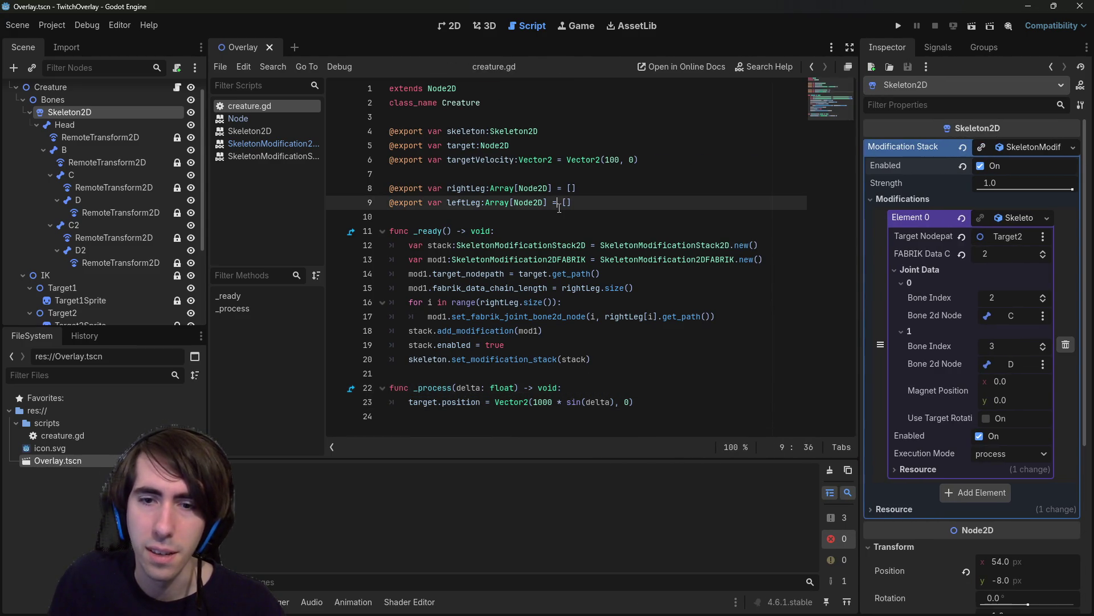
{"action": "double_click", "coordinate": [598, 402]}
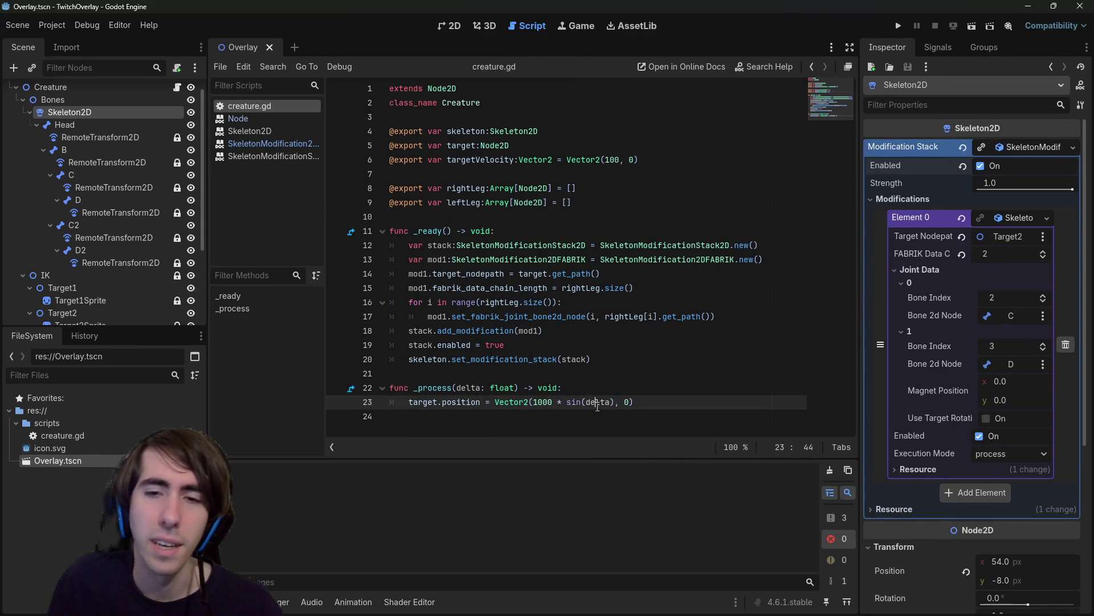
{"action": "left_click", "coordinate": [543, 216]}
{"action": "key", "text": "Return"}
{"action": "key", "text": "Return"}
{"action": "key", "text": "Up"}
{"action": "type", "text": "var"}
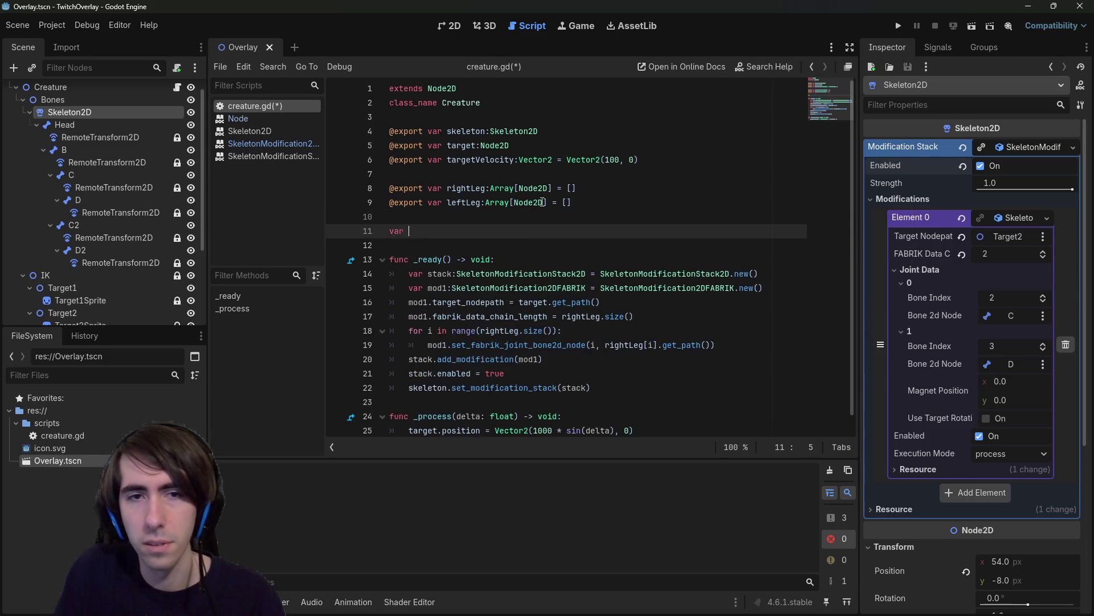
Step: Start a trial line in _process, trying Time getter method names
{"action": "left_click", "coordinate": [578, 417]}
{"action": "key", "text": "Return"}
{"action": "type", "text": "Time.time"}
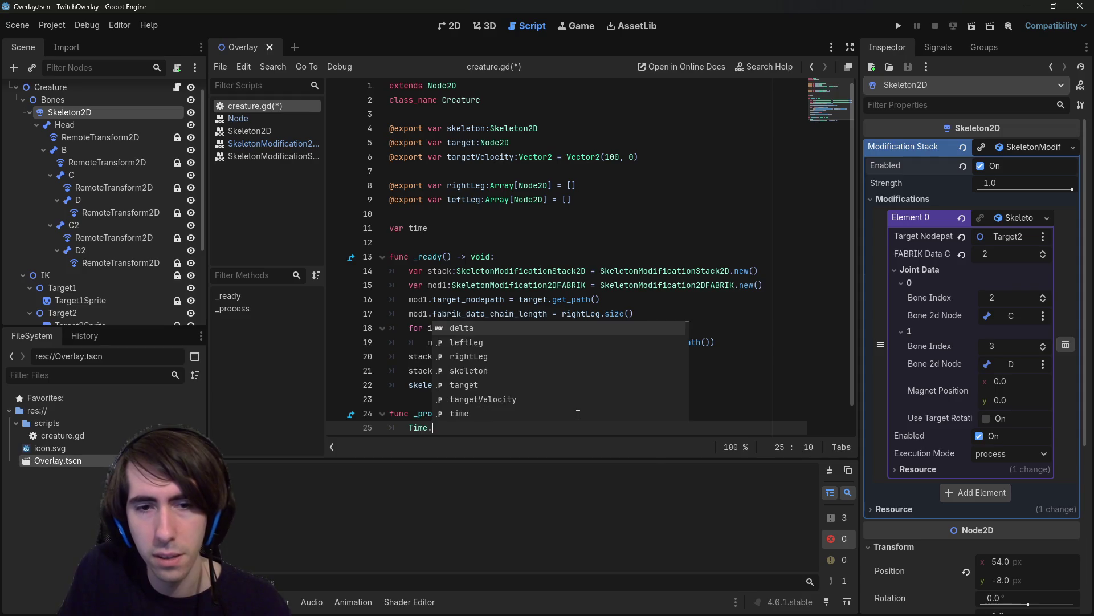
{"action": "key", "text": "BackSpace"}
{"action": "key", "text": "BackSpace"}
{"action": "key", "text": "BackSpace"}
{"action": "type", "text": "get_time_mc"}
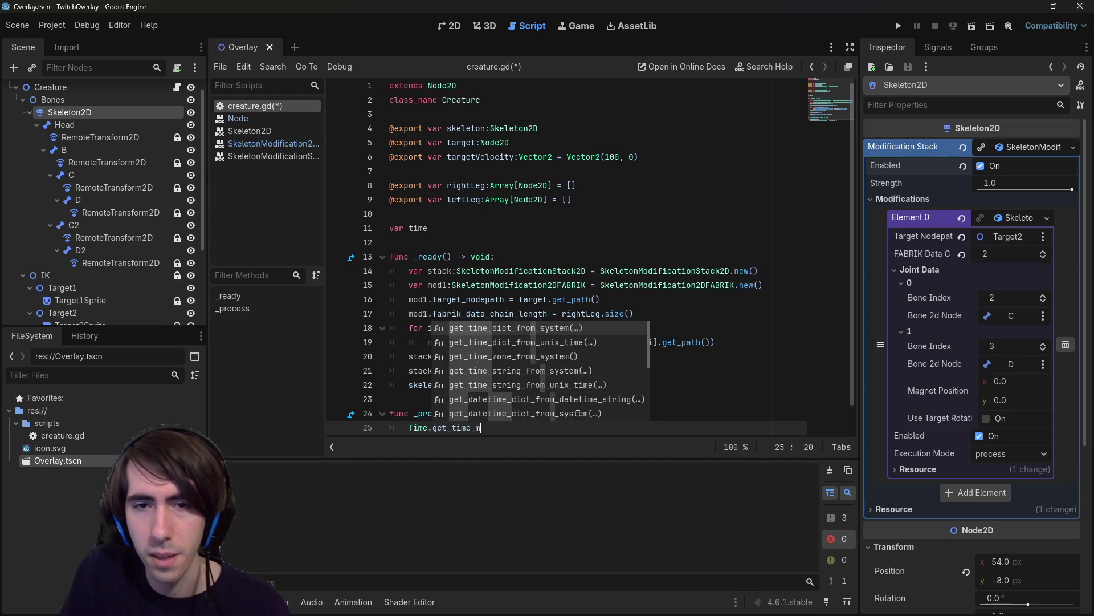
{"action": "key", "text": "BackSpace"}
{"action": "type", "text": "s"}
{"action": "key", "text": "BackSpace"}
{"action": "key", "text": "BackSpace"}
{"action": "type", "text": "us"}
Step: Settle on Time.get_ticks_msec, then delete the trial line and save creature.gd
{"action": "key", "text": "BackSpace"}
{"action": "key", "text": "BackSpace"}
{"action": "type", "text": "msec"}
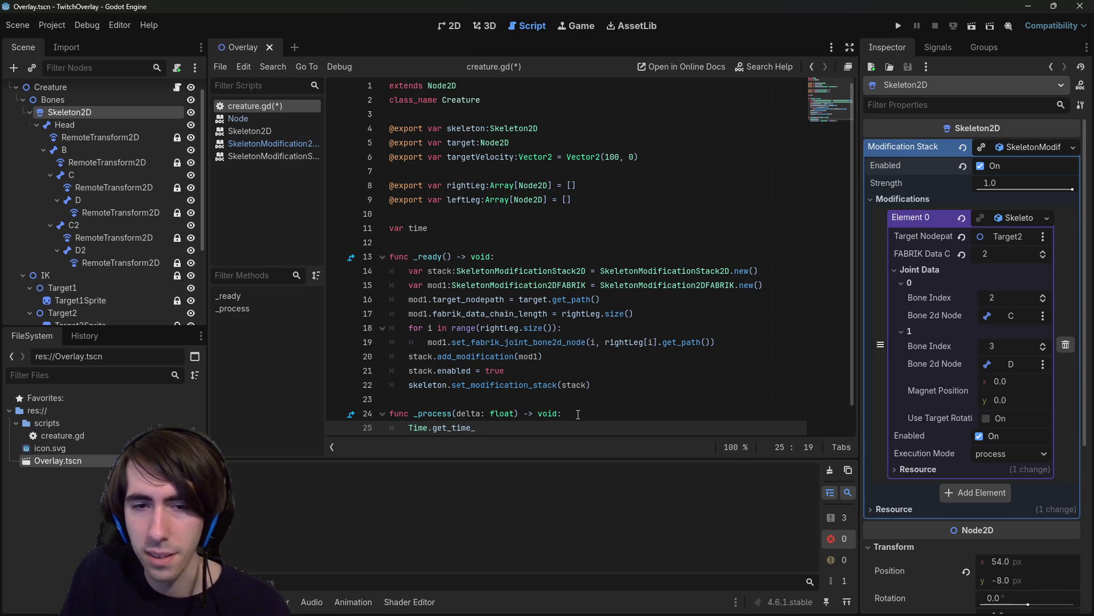
{"action": "type", "text": "se"}
{"action": "key", "text": "BackSpace"}
{"action": "key", "text": "BackSpace"}
{"action": "key", "text": "BackSpace"}
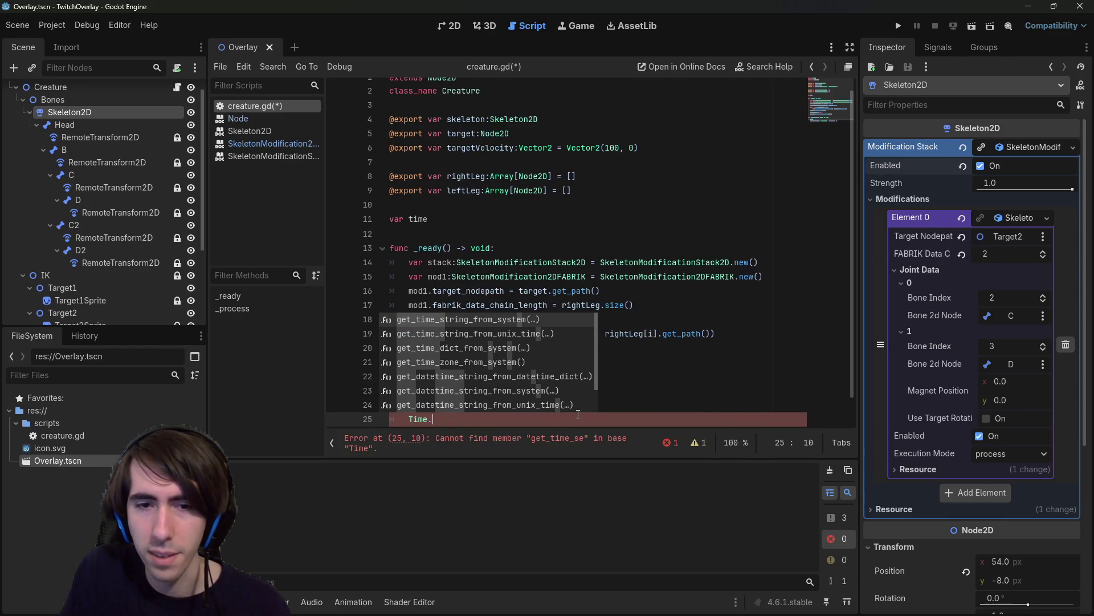
{"action": "type", "text": "sec"}
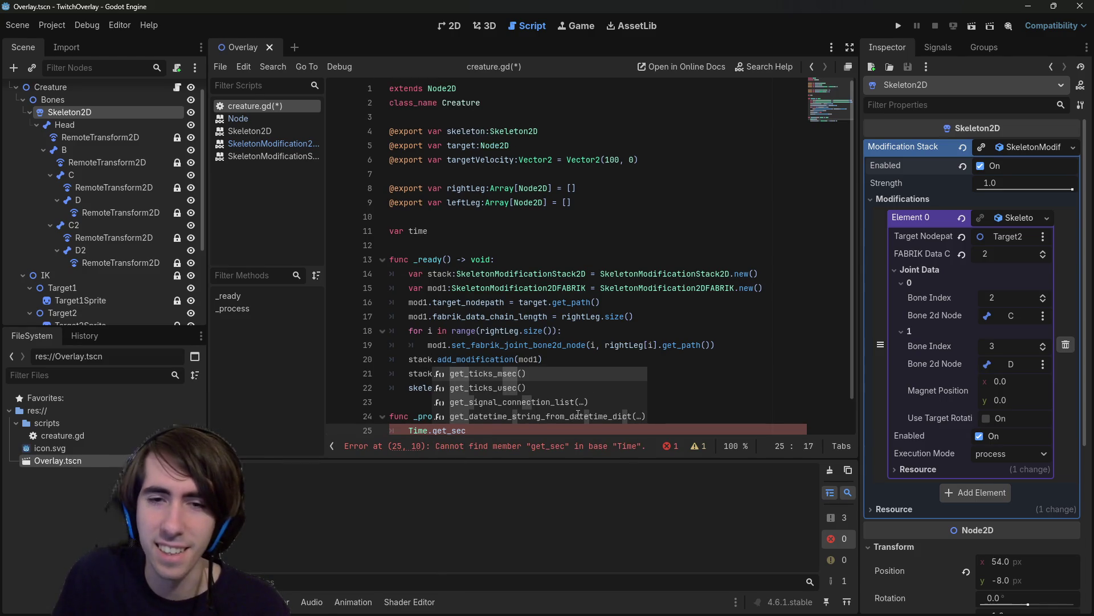
{"action": "key", "text": "Return"}
{"action": "type", "text": "1"}
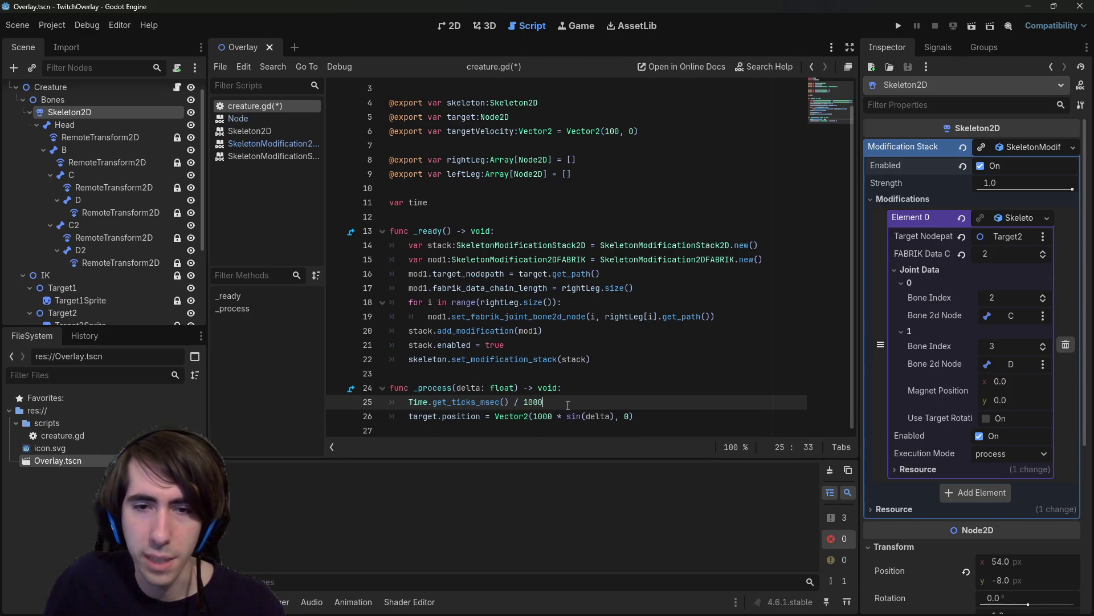
{"action": "left_click_drag", "start_coordinate": [543, 402], "coordinate": [405, 403]}
{"action": "key", "text": "ctrl+c"}
{"action": "key", "text": "BackSpace"}
{"action": "key", "text": "ctrl+s"}
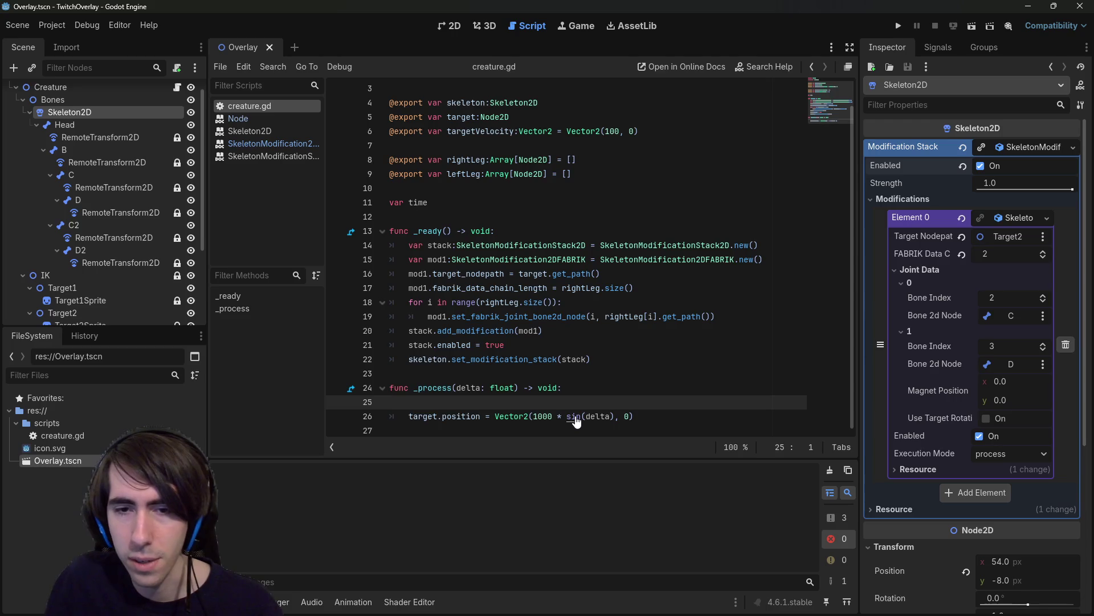
Step: After checking the sin docs, paste Time.get_ticks_msec() / 1000 over delta, remove the blank line, save, and review the two warnings
{"action": "left_click", "coordinate": [574, 417], "text": "ctrl"}
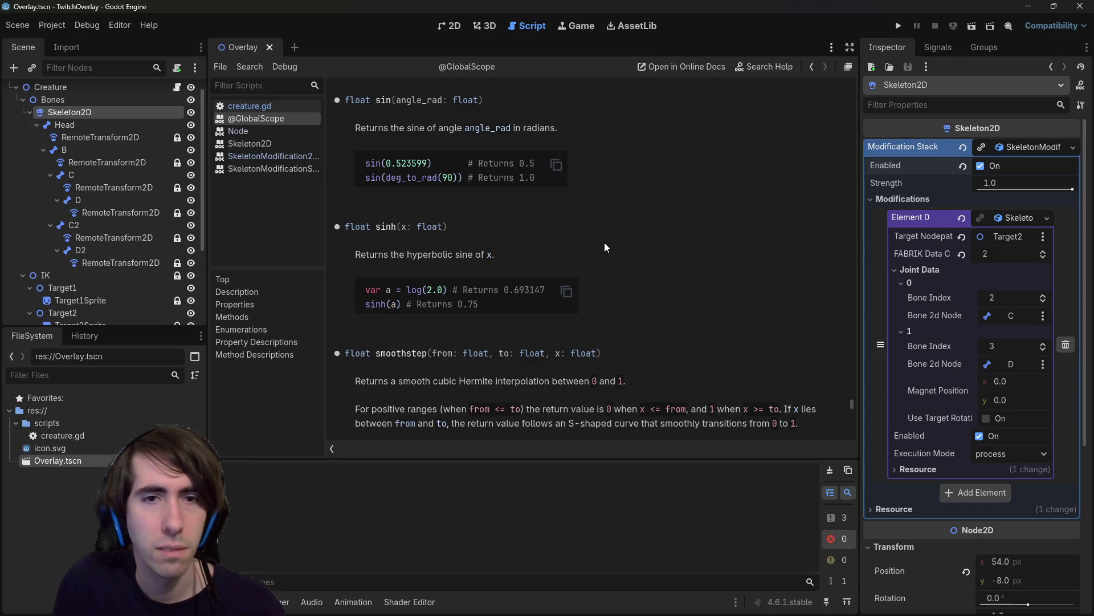
{"action": "key", "text": "alt+Left"}
{"action": "double_click", "coordinate": [591, 415]}
{"action": "key", "text": "ctrl+v"}
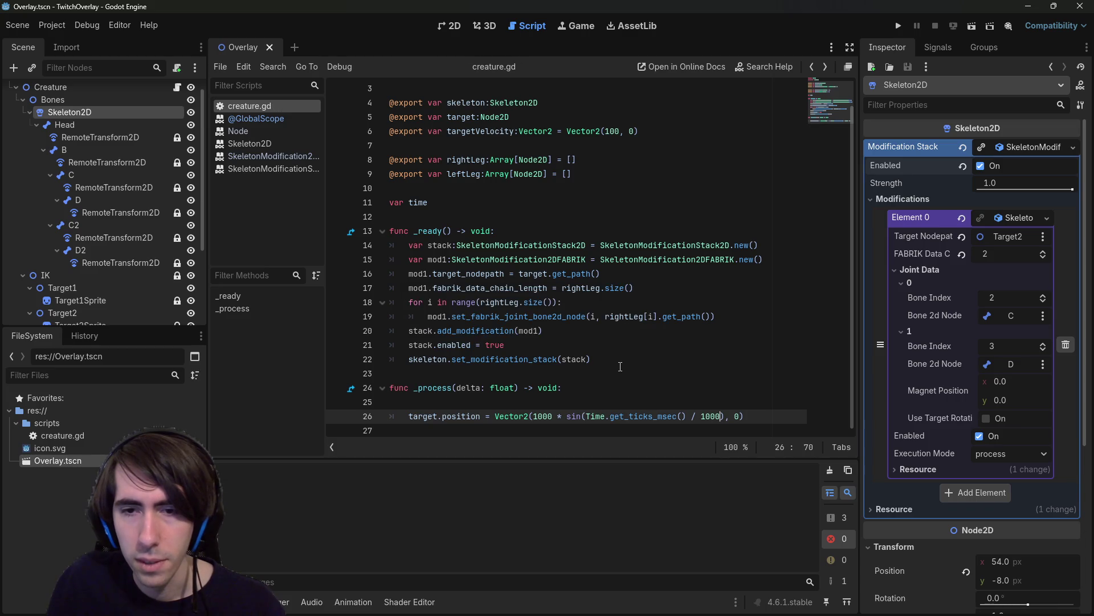
{"action": "key", "text": "alt+Up"}
{"action": "key", "text": "ctrl+s"}
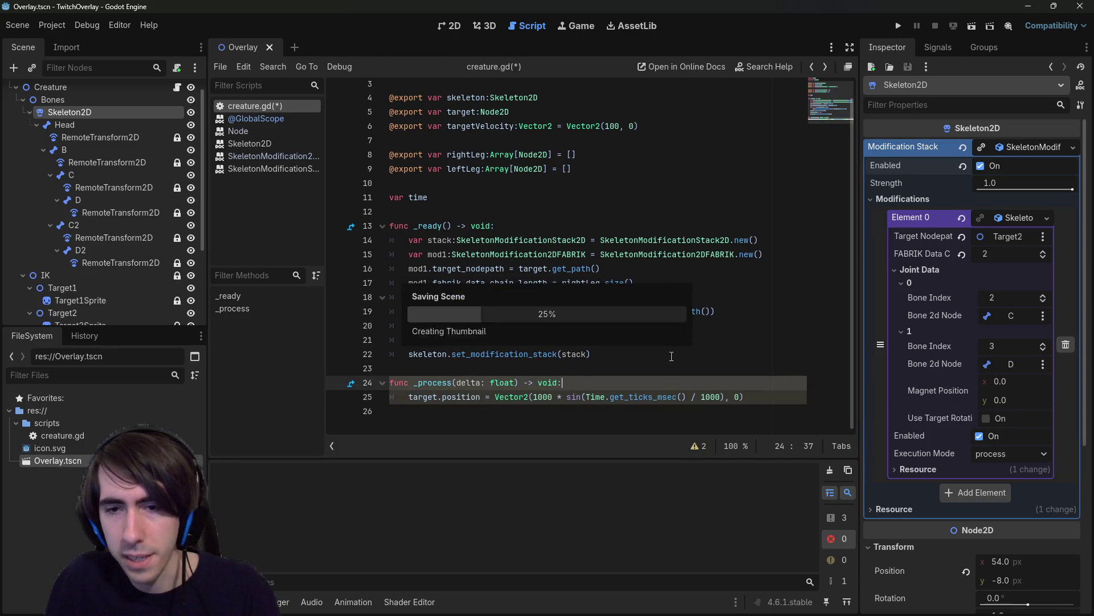
{"action": "left_click", "coordinate": [703, 445]}
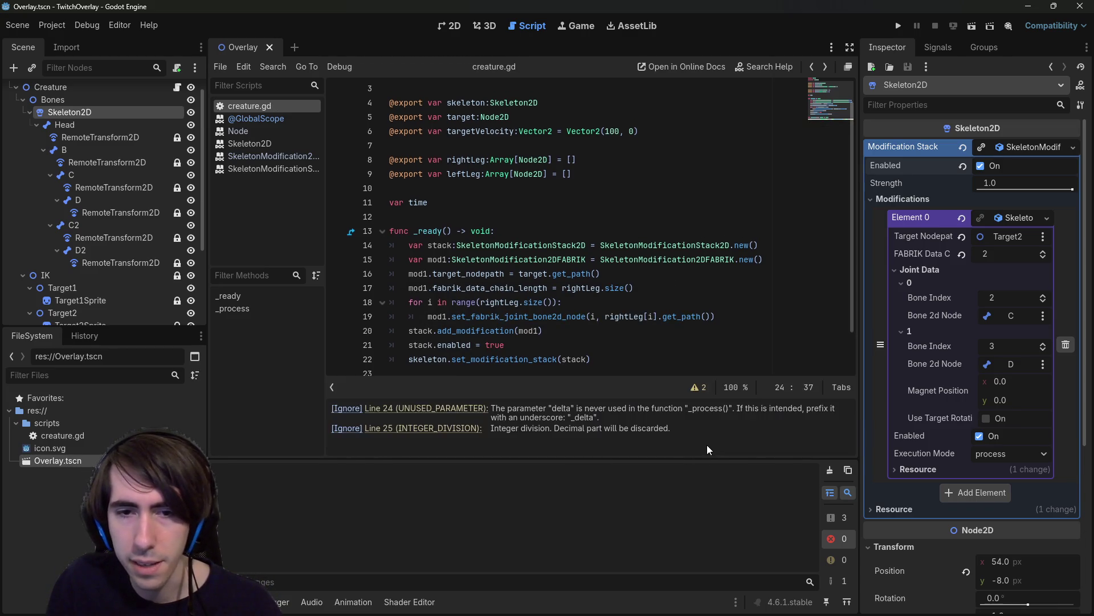
{"action": "left_click", "coordinate": [694, 393]}
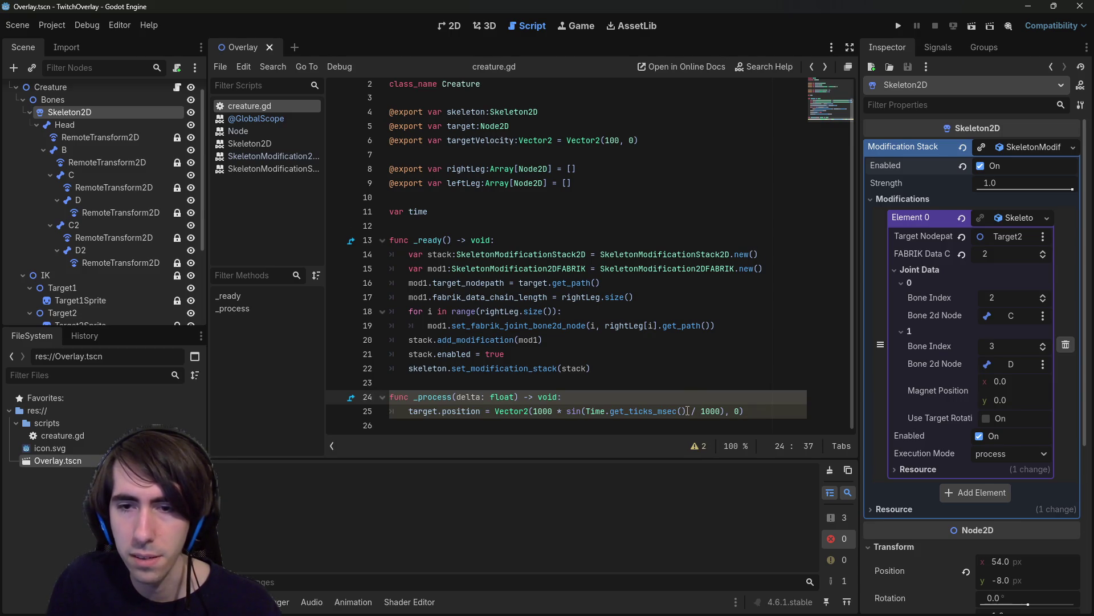
Step: Test-run the scene, then change the sine argument to float(Time.get_ticks_msec()) / 1000.0 and save
{"action": "left_click", "coordinate": [970, 23]}
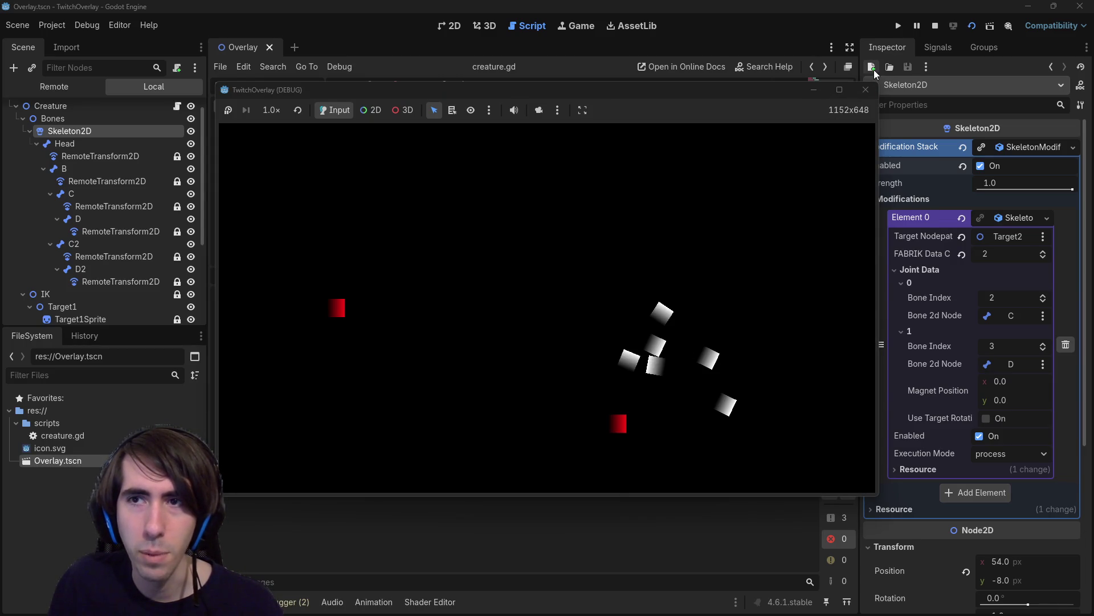
{"action": "left_click", "coordinate": [866, 89]}
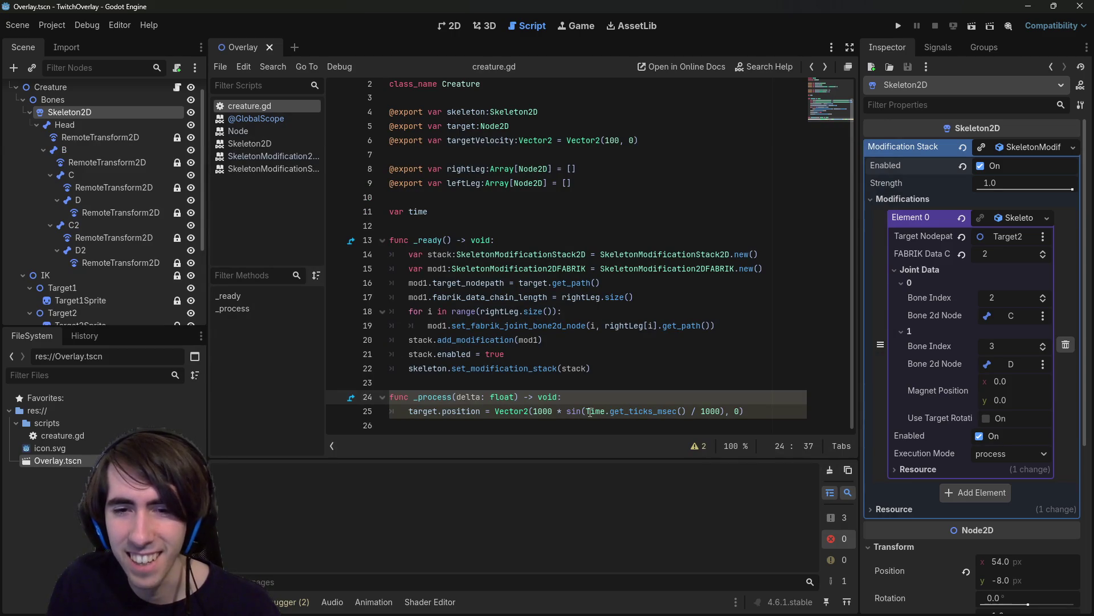
{"action": "left_click", "coordinate": [590, 412]}
{"action": "type", "text": "float"}
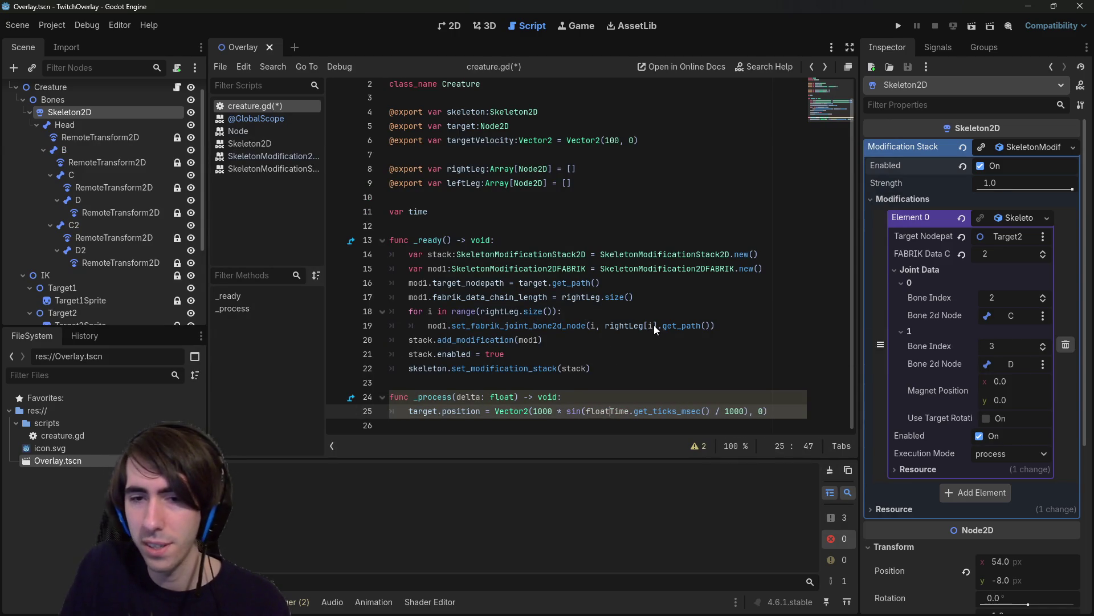
{"action": "type", "text": "("}
{"action": "key", "text": "ctrl+Right"}
{"action": "key", "text": "ctrl+Right"}
{"action": "key", "text": "ctrl+Right"}
{"action": "type", "text": ")"}
{"action": "key", "text": "ctrl+Right"}
{"action": "key", "text": "ctrl+Right"}
{"action": "type", "text": ".0"}
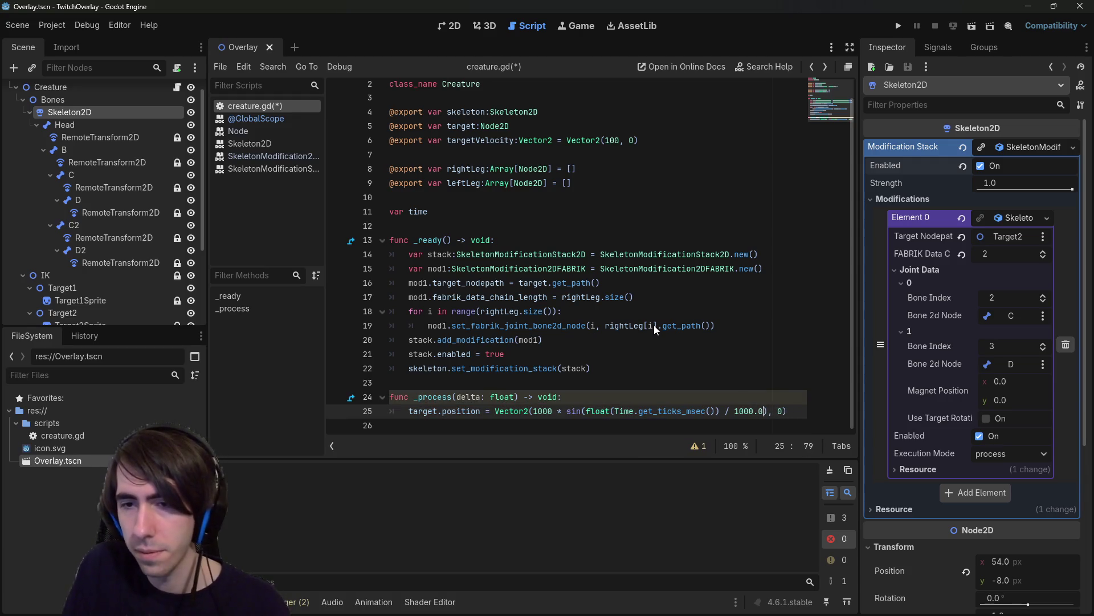
{"action": "key", "text": "ctrl+s"}
Step: Run the scene to check the target's swing, then review the variables on lines 10–12
{"action": "left_click", "coordinate": [972, 27]}
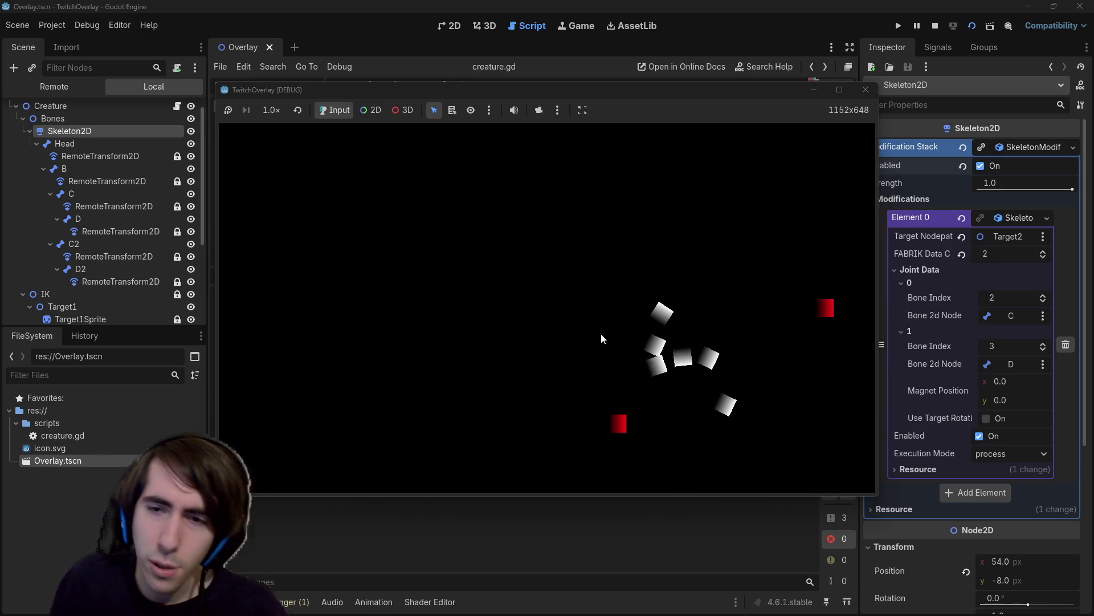
{"action": "left_click", "coordinate": [863, 88]}
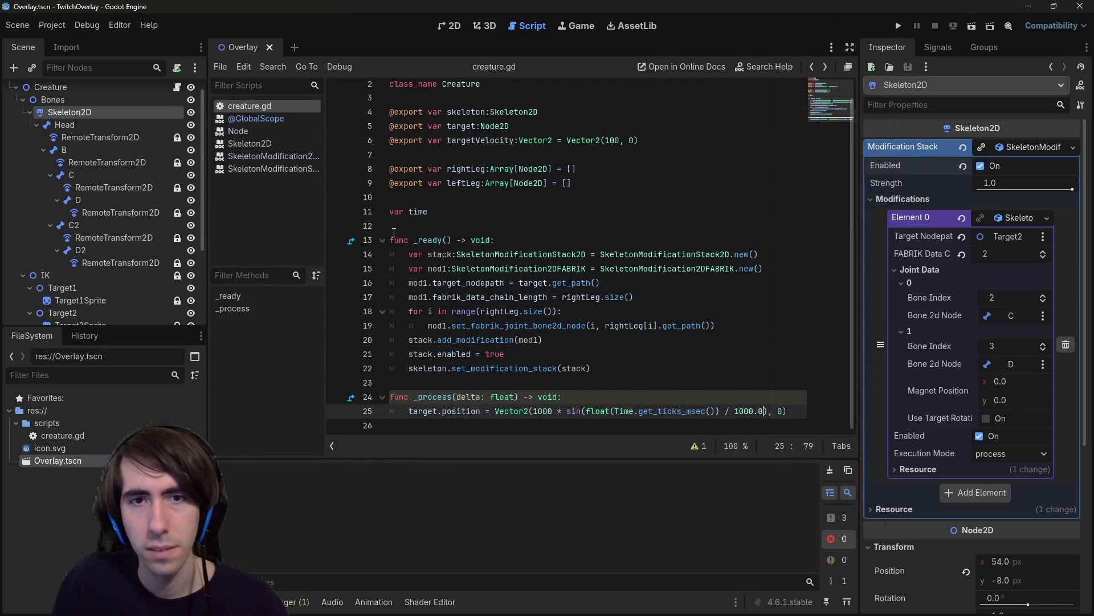
{"action": "left_click", "coordinate": [450, 224]}
{"action": "left_click", "coordinate": [445, 213]}
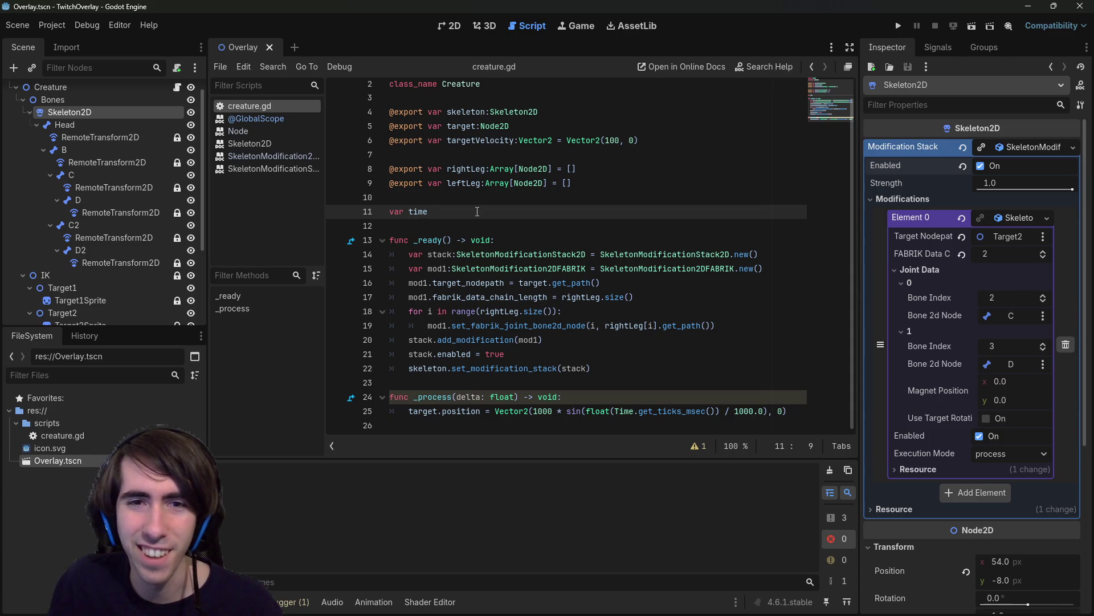
{"action": "left_click", "coordinate": [473, 192]}
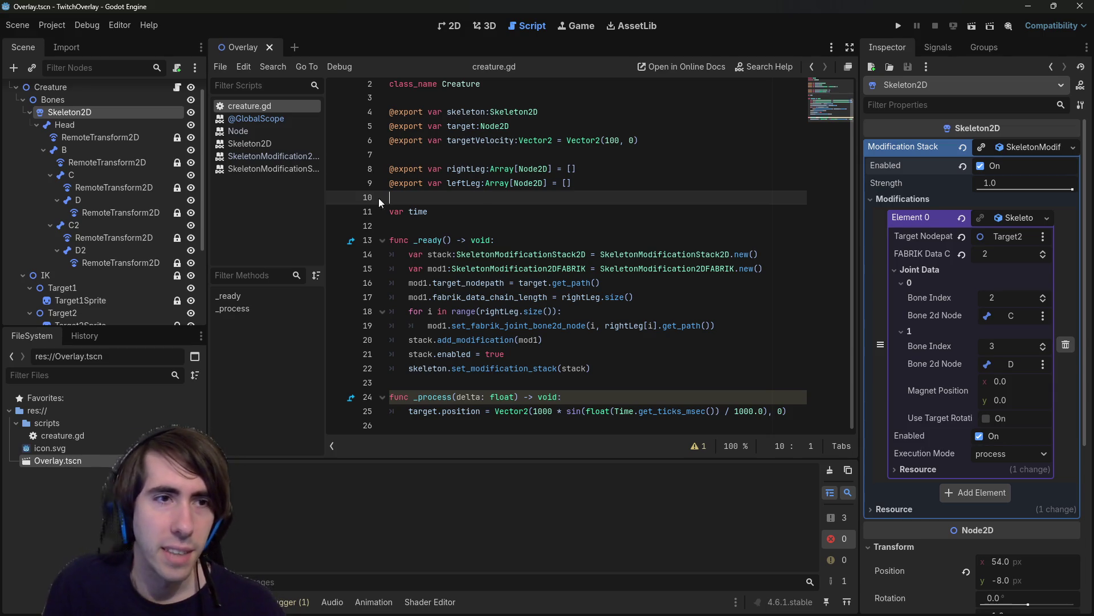
{"action": "left_click", "coordinate": [460, 26]}
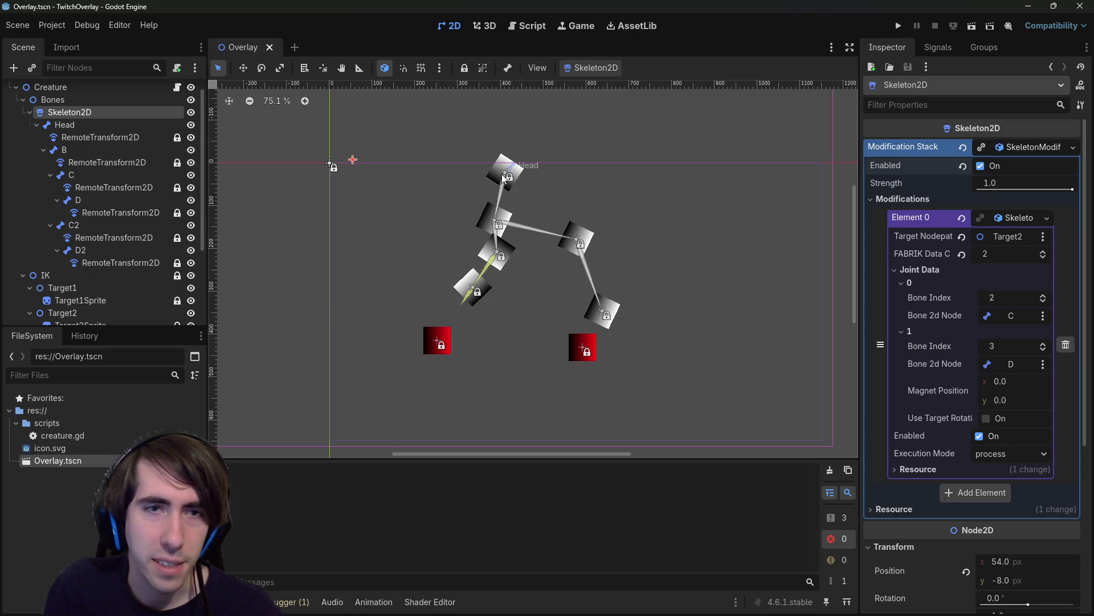
Step: Reposition the skeleton, Head bone and bone B in the 2D viewport
{"action": "scroll", "coordinate": [426, 194], "scroll_direction": "down", "scroll_amount": 2}
{"action": "mouse_move", "coordinate": [369, 167]}
{"action": "left_mouse_down"}
{"action": "mouse_move", "coordinate": [379, 166]}
{"action": "mouse_move", "coordinate": [339, 167]}
{"action": "mouse_move", "coordinate": [467, 171]}
{"action": "mouse_move", "coordinate": [356, 175]}
{"action": "left_mouse_up"}
{"action": "mouse_move", "coordinate": [474, 192]}
{"action": "left_mouse_down"}
{"action": "mouse_move", "coordinate": [505, 179]}
{"action": "mouse_move", "coordinate": [460, 185]}
{"action": "mouse_move", "coordinate": [519, 182]}
{"action": "mouse_move", "coordinate": [448, 183]}
{"action": "mouse_move", "coordinate": [495, 184]}
{"action": "left_mouse_up"}
{"action": "scroll", "coordinate": [462, 193], "scroll_direction": "up", "scroll_amount": 4}
{"action": "left_click", "coordinate": [479, 231]}
{"action": "mouse_move", "coordinate": [486, 231]}
{"action": "left_mouse_down"}
{"action": "mouse_move", "coordinate": [485, 189]}
{"action": "mouse_move", "coordinate": [460, 175]}
{"action": "mouse_move", "coordinate": [493, 178]}
{"action": "left_mouse_up"}
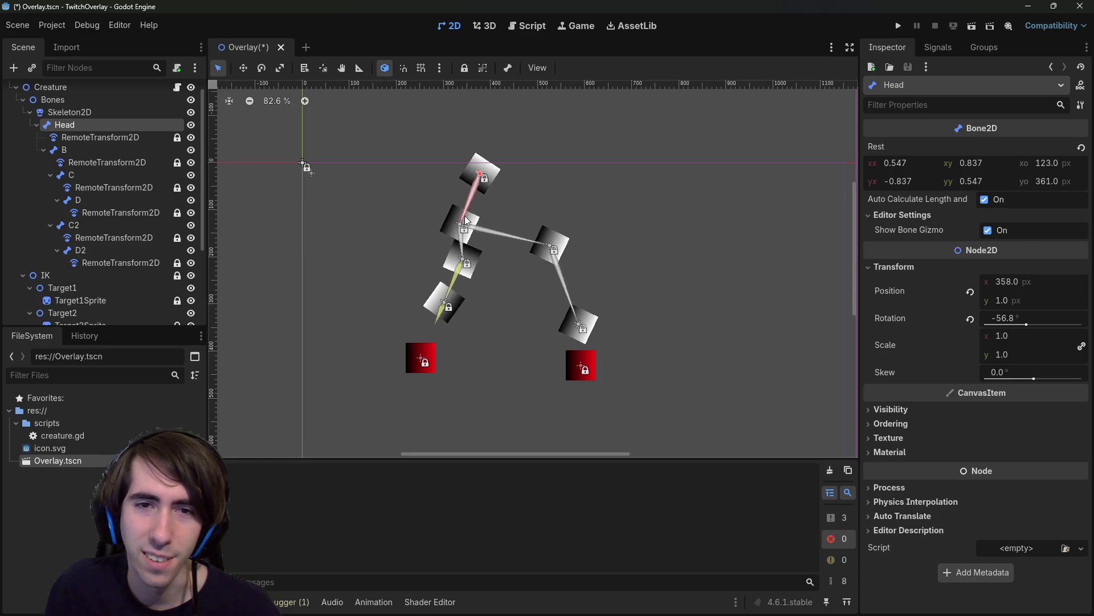
{"action": "left_click", "coordinate": [463, 228]}
{"action": "left_click_drag", "start_coordinate": [463, 228], "coordinate": [470, 230]}
Step: Reparent bone B directly under Skeleton2D, swing the Head upward, and save the scene
{"action": "mouse_move", "coordinate": [85, 147]}
{"action": "left_mouse_down"}
{"action": "mouse_move", "coordinate": [87, 111]}
{"action": "mouse_move", "coordinate": [71, 151]}
{"action": "left_mouse_up"}
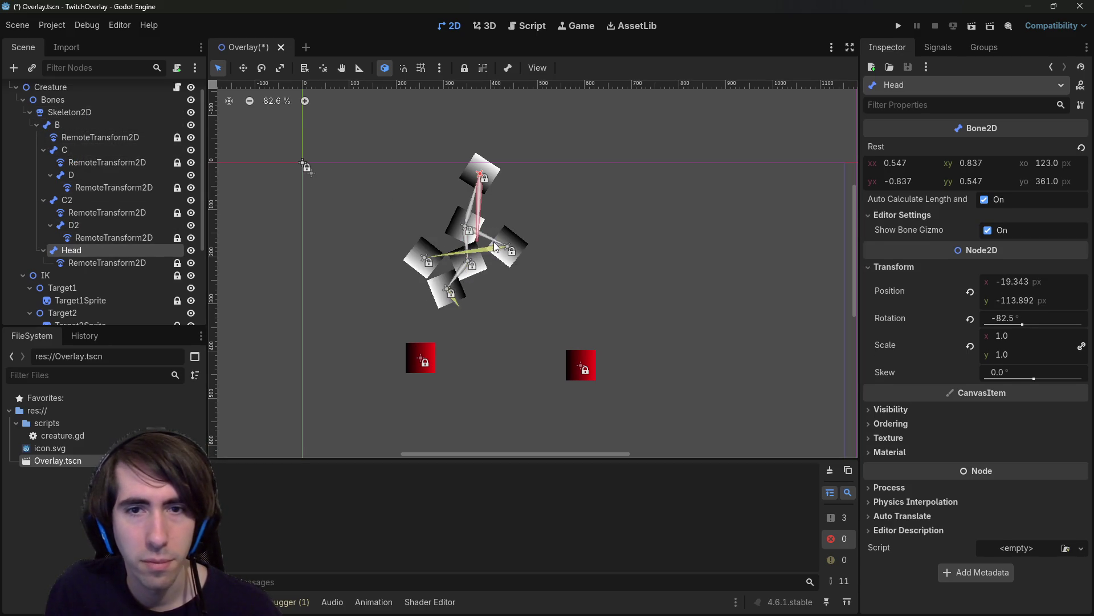
{"action": "left_click", "coordinate": [509, 247]}
{"action": "mouse_move", "coordinate": [466, 231]}
{"action": "left_mouse_down"}
{"action": "mouse_move", "coordinate": [597, 274]}
{"action": "mouse_move", "coordinate": [486, 238]}
{"action": "left_mouse_up"}
{"action": "mouse_move", "coordinate": [503, 189]}
{"action": "left_mouse_down"}
{"action": "mouse_move", "coordinate": [516, 233]}
{"action": "mouse_move", "coordinate": [570, 245]}
{"action": "mouse_move", "coordinate": [596, 166]}
{"action": "mouse_move", "coordinate": [497, 130]}
{"action": "mouse_move", "coordinate": [503, 154]}
{"action": "mouse_move", "coordinate": [522, 146]}
{"action": "mouse_move", "coordinate": [504, 139]}
{"action": "mouse_move", "coordinate": [503, 152]}
{"action": "left_mouse_up"}
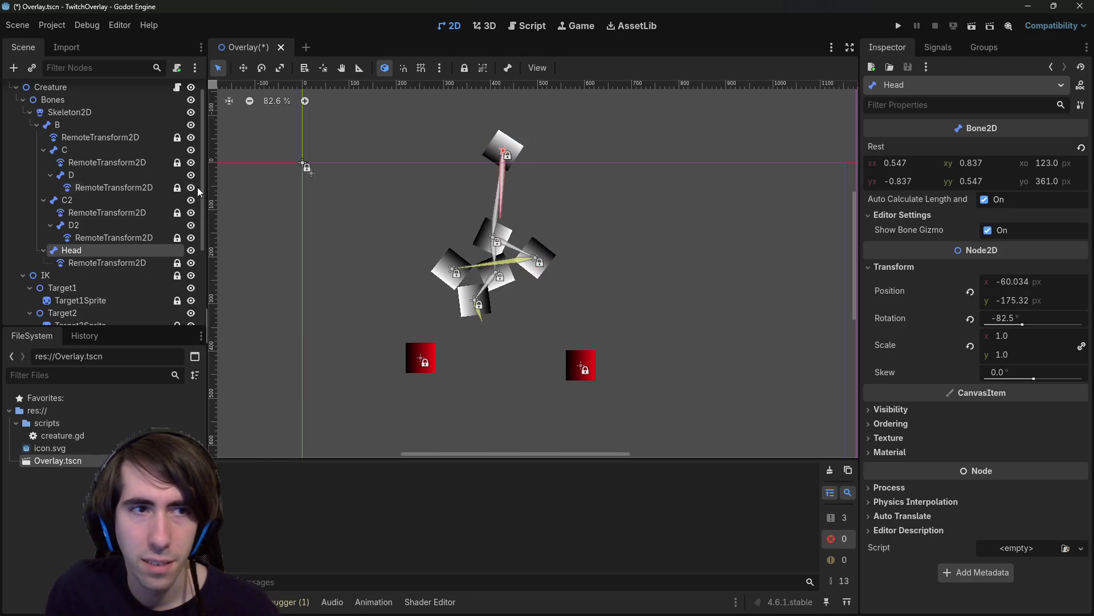
{"action": "left_click", "coordinate": [102, 149]}
{"action": "left_click", "coordinate": [44, 149]}
{"action": "left_click", "coordinate": [44, 162]}
{"action": "key", "text": "ctrl+s"}
Step: Nudge bone B to reposition the skeleton, save, and reload the current project
{"action": "left_click", "coordinate": [83, 163]}
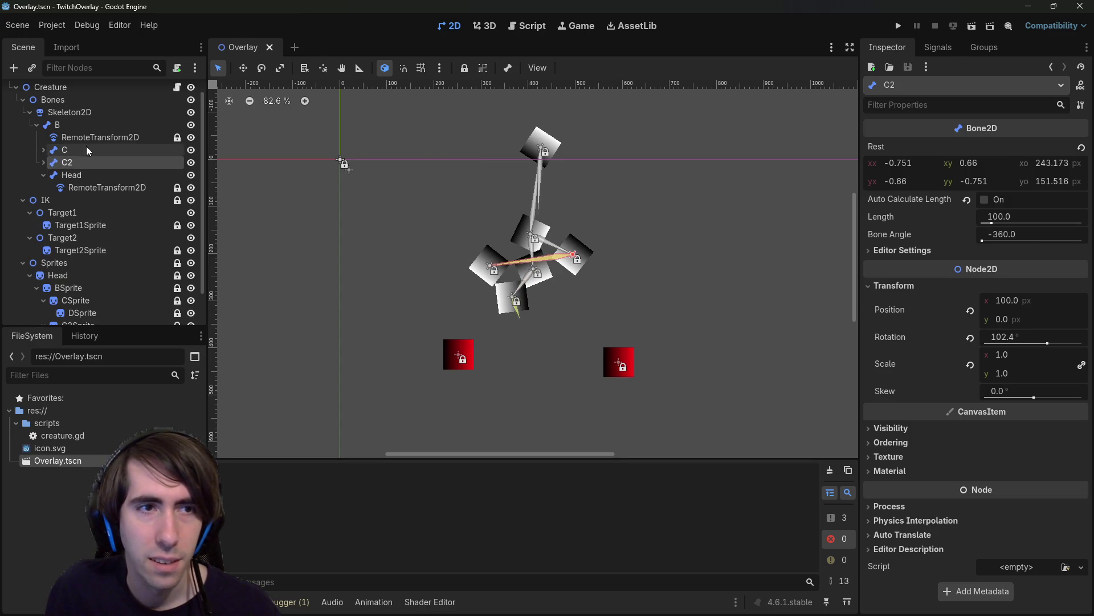
{"action": "left_click", "coordinate": [87, 150]}
{"action": "left_click", "coordinate": [574, 256]}
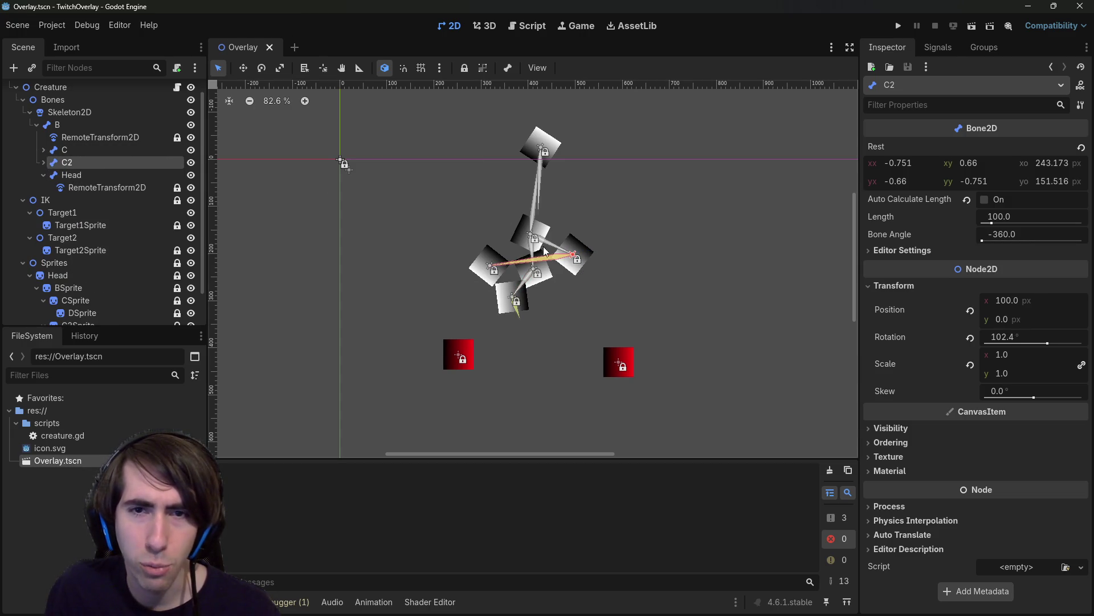
{"action": "mouse_move", "coordinate": [532, 238]}
{"action": "left_mouse_down"}
{"action": "mouse_move", "coordinate": [547, 244]}
{"action": "mouse_move", "coordinate": [520, 247]}
{"action": "left_mouse_up"}
{"action": "key", "text": "ctrl+s"}
{"action": "left_click", "coordinate": [50, 26]}
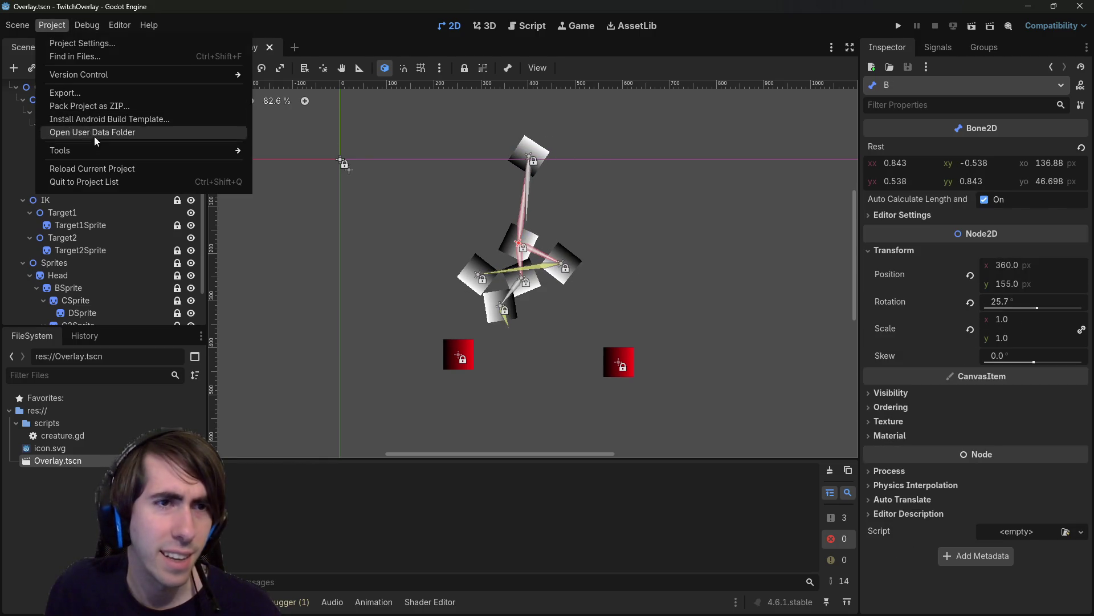
{"action": "left_click", "coordinate": [101, 166]}
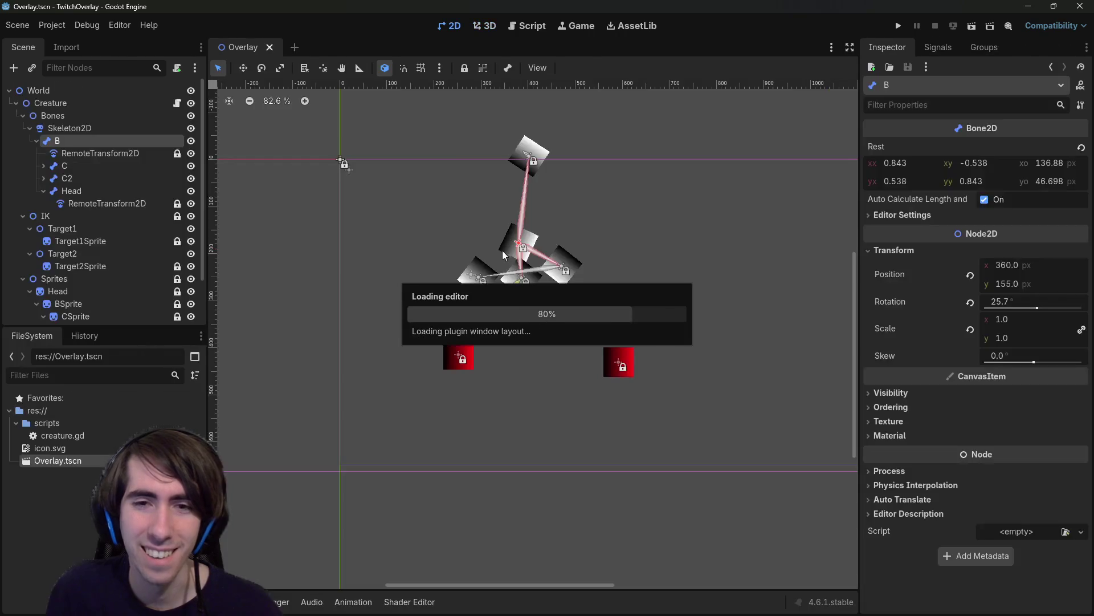
Step: Re-pose leg bones C and C2 and shift the bone chain into a standing stance, then save
{"action": "mouse_move", "coordinate": [566, 272]}
{"action": "left_mouse_down"}
{"action": "mouse_move", "coordinate": [514, 278]}
{"action": "mouse_move", "coordinate": [572, 287]}
{"action": "mouse_move", "coordinate": [501, 279]}
{"action": "mouse_move", "coordinate": [623, 262]}
{"action": "mouse_move", "coordinate": [610, 308]}
{"action": "left_mouse_up"}
{"action": "mouse_move", "coordinate": [517, 247]}
{"action": "left_mouse_down"}
{"action": "mouse_move", "coordinate": [533, 226]}
{"action": "mouse_move", "coordinate": [485, 255]}
{"action": "left_mouse_up"}
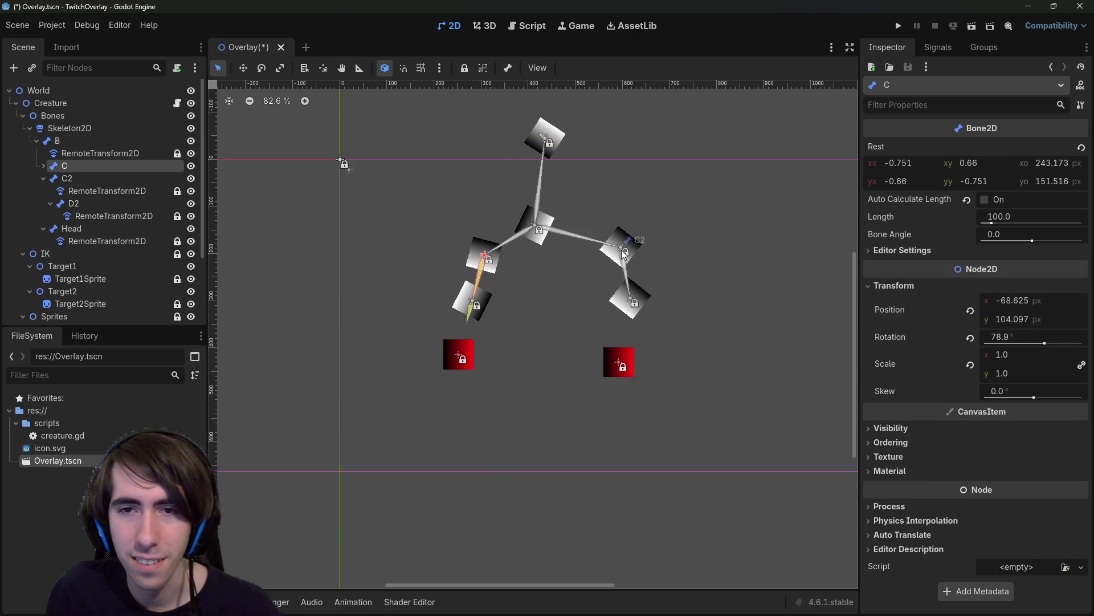
{"action": "left_click_drag", "start_coordinate": [623, 254], "coordinate": [587, 256]}
{"action": "key", "text": "ctrl+s"}
Step: Lower the Head bone onto the body and save the scene
{"action": "left_click_drag", "start_coordinate": [546, 138], "coordinate": [534, 164]}
{"action": "mouse_move", "coordinate": [493, 368]}
{"action": "left_mouse_down"}
{"action": "mouse_move", "coordinate": [460, 435]}
{"action": "mouse_move", "coordinate": [376, 376]}
{"action": "mouse_move", "coordinate": [432, 425]}
{"action": "mouse_move", "coordinate": [464, 403]}
{"action": "mouse_move", "coordinate": [518, 440]}
{"action": "mouse_move", "coordinate": [431, 419]}
{"action": "mouse_move", "coordinate": [520, 398]}
{"action": "mouse_move", "coordinate": [517, 348]}
{"action": "mouse_move", "coordinate": [496, 324]}
{"action": "mouse_move", "coordinate": [489, 356]}
{"action": "mouse_move", "coordinate": [456, 399]}
{"action": "mouse_move", "coordinate": [444, 367]}
{"action": "mouse_move", "coordinate": [492, 350]}
{"action": "mouse_move", "coordinate": [454, 386]}
{"action": "mouse_move", "coordinate": [477, 359]}
{"action": "mouse_move", "coordinate": [483, 403]}
{"action": "mouse_move", "coordinate": [436, 385]}
{"action": "mouse_move", "coordinate": [464, 358]}
{"action": "mouse_move", "coordinate": [495, 355]}
{"action": "mouse_move", "coordinate": [473, 394]}
{"action": "mouse_move", "coordinate": [482, 359]}
{"action": "mouse_move", "coordinate": [482, 394]}
{"action": "mouse_move", "coordinate": [451, 376]}
{"action": "mouse_move", "coordinate": [487, 349]}
{"action": "mouse_move", "coordinate": [478, 397]}
{"action": "mouse_move", "coordinate": [449, 427]}
{"action": "left_mouse_up"}
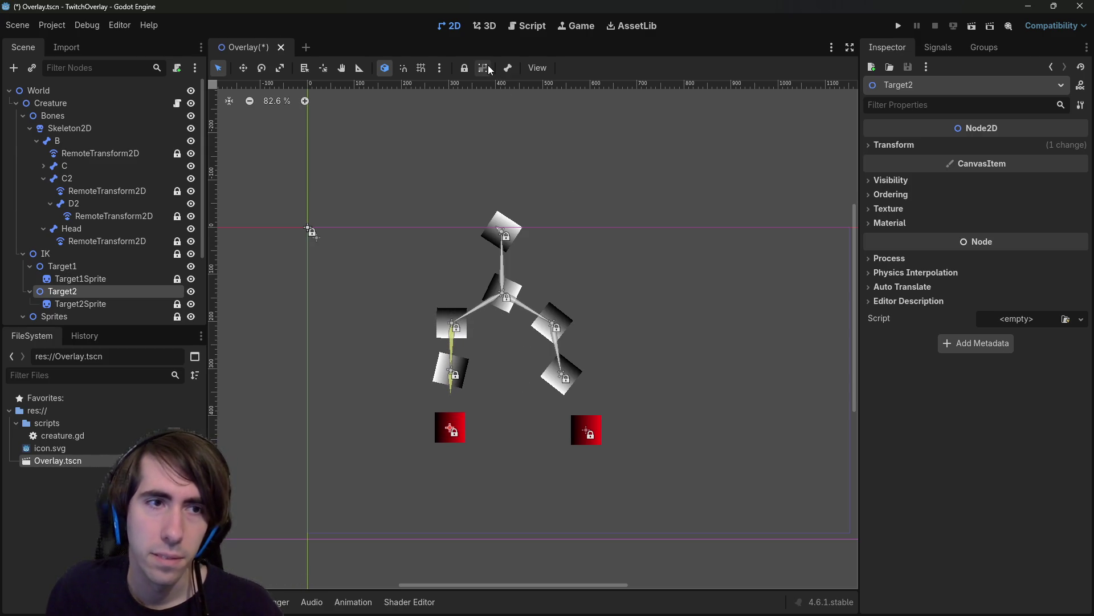
{"action": "scroll", "coordinate": [502, 399], "scroll_direction": "right", "scroll_amount": 1}
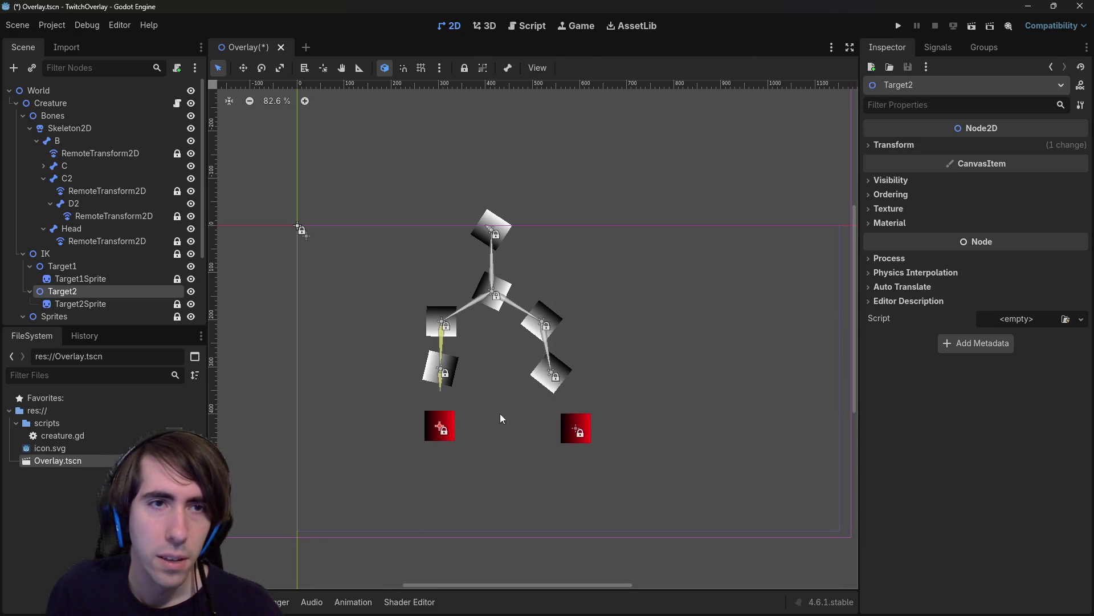
{"action": "key", "text": "ctrl+s"}
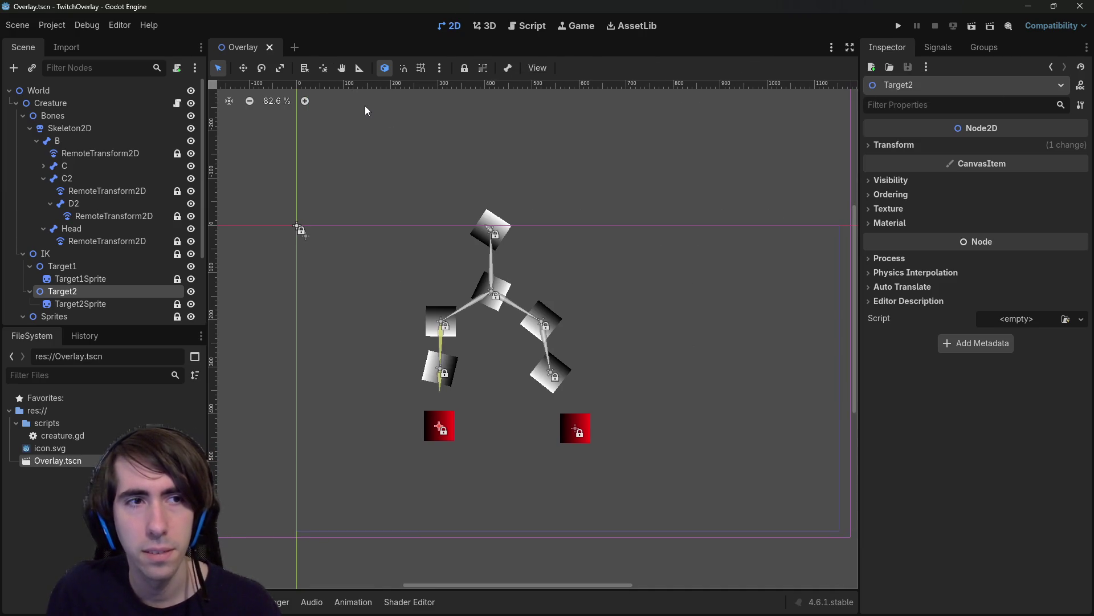
{"action": "left_click", "coordinate": [491, 234]}
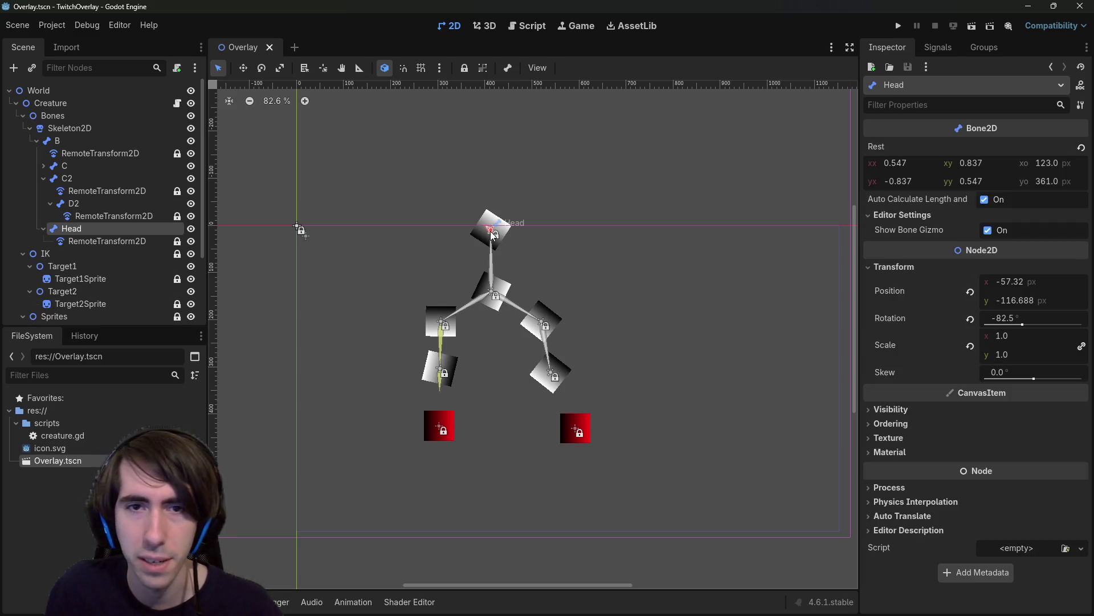
{"action": "right_click", "coordinate": [122, 229]}
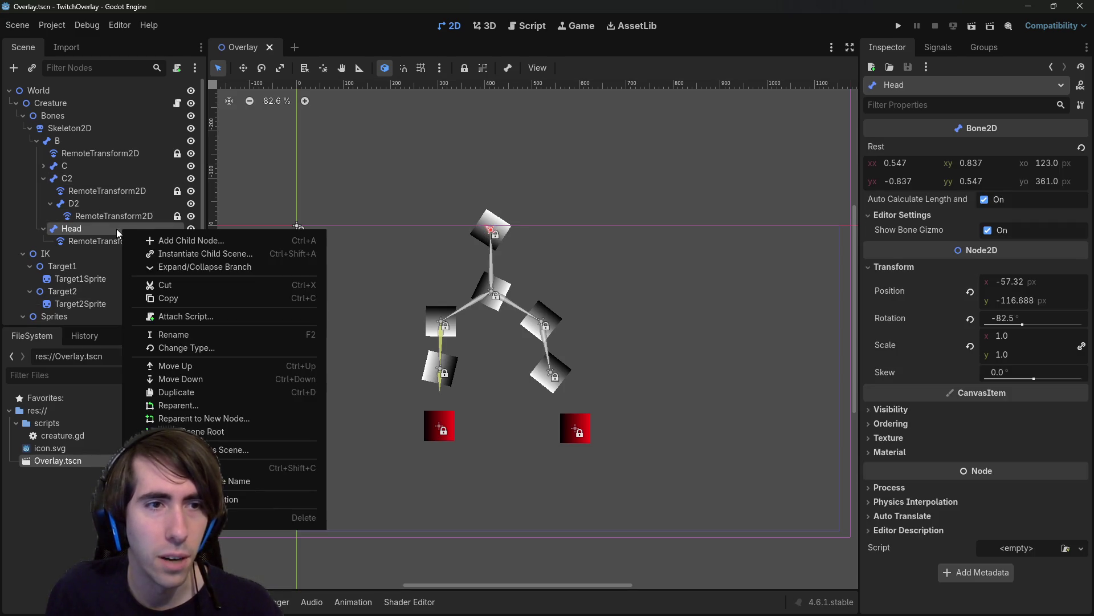
Step: Begin adding a child node under Head and search node types for 'bone'
{"action": "left_click", "coordinate": [150, 239]}
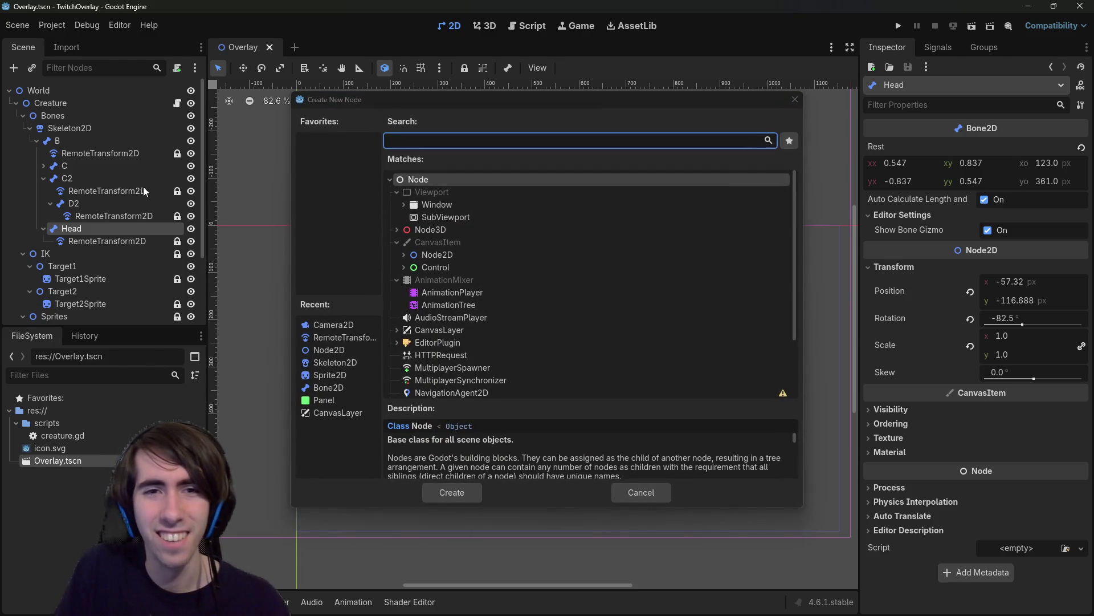
{"action": "left_click", "coordinate": [404, 254]}
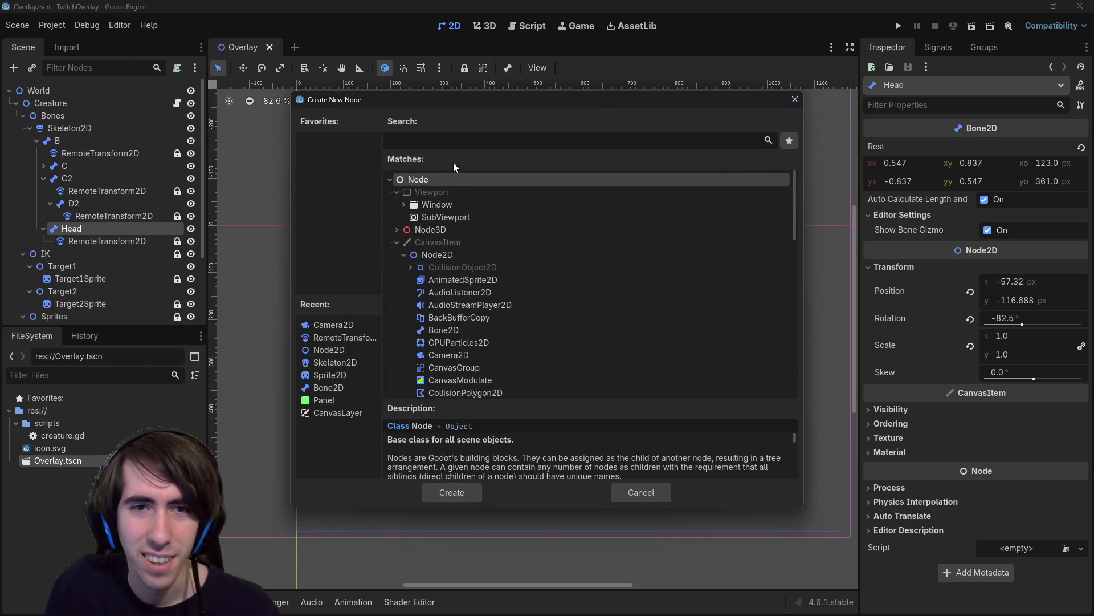
{"action": "scroll", "coordinate": [477, 330], "scroll_direction": "down", "scroll_amount": 3}
{"action": "left_click", "coordinate": [464, 140]}
{"action": "type", "text": "bio"}
{"action": "key", "text": "BackSpace"}
{"action": "key", "text": "BackSpace"}
{"action": "type", "text": "one2"}
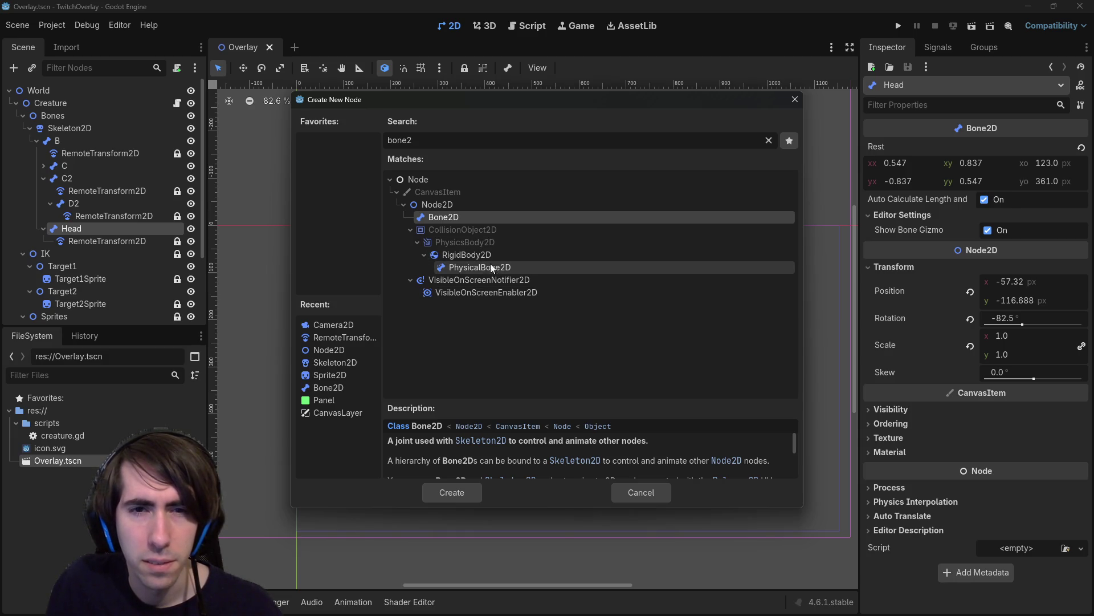
Step: Read and compare the RigidBody2D and PhysicalBone2D descriptions in an enlarged dialog
{"action": "left_click", "coordinate": [487, 256]}
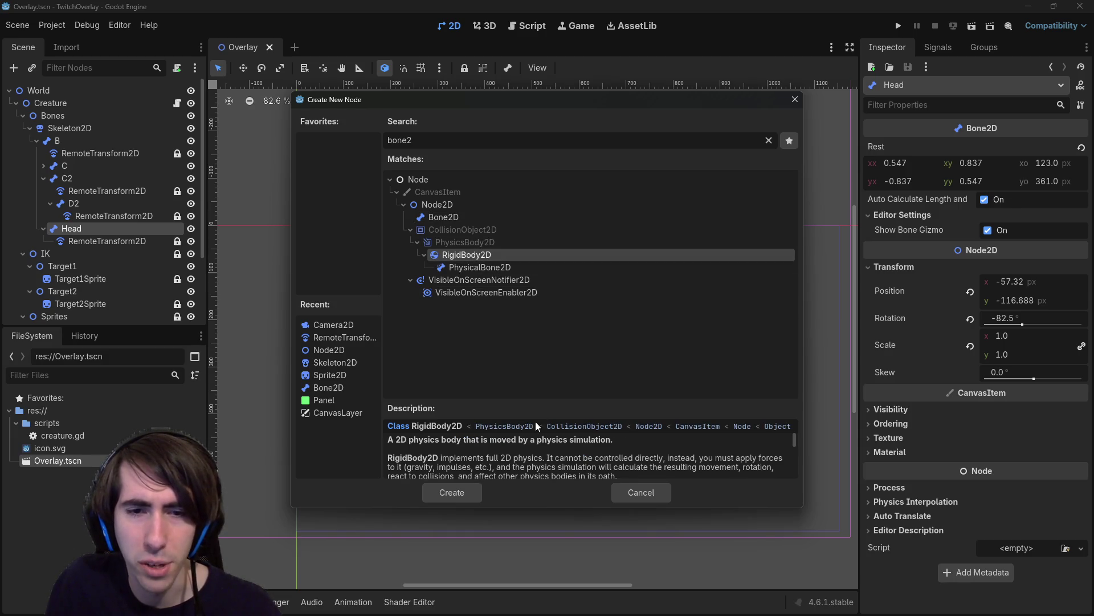
{"action": "mouse_move", "coordinate": [526, 507]}
{"action": "left_mouse_down"}
{"action": "mouse_move", "coordinate": [526, 599]}
{"action": "mouse_move", "coordinate": [527, 560]}
{"action": "left_mouse_up"}
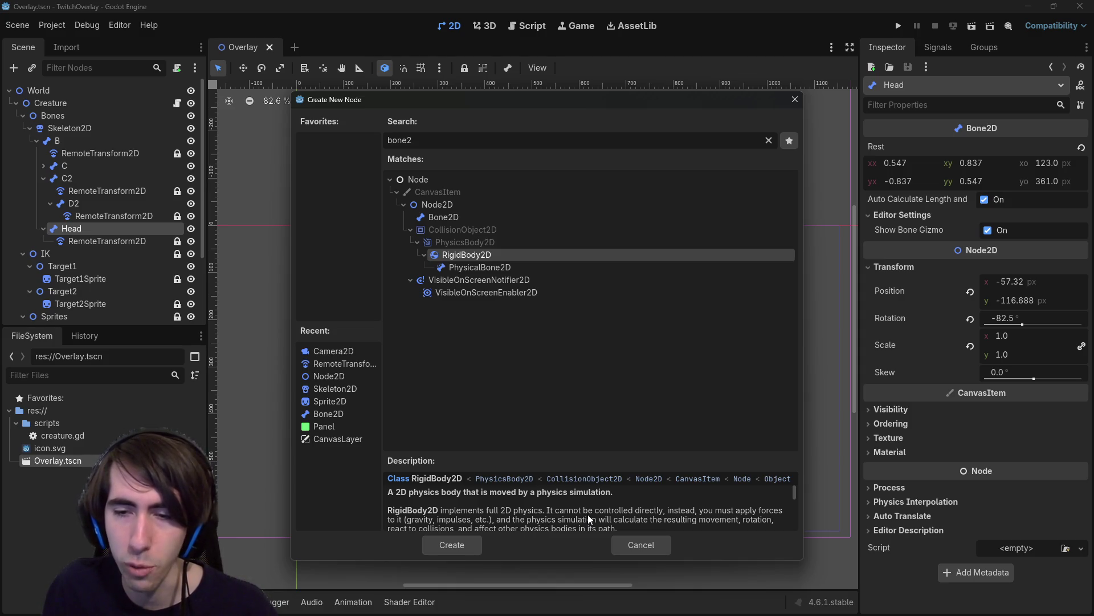
{"action": "scroll", "coordinate": [575, 507], "scroll_direction": "down", "scroll_amount": 1}
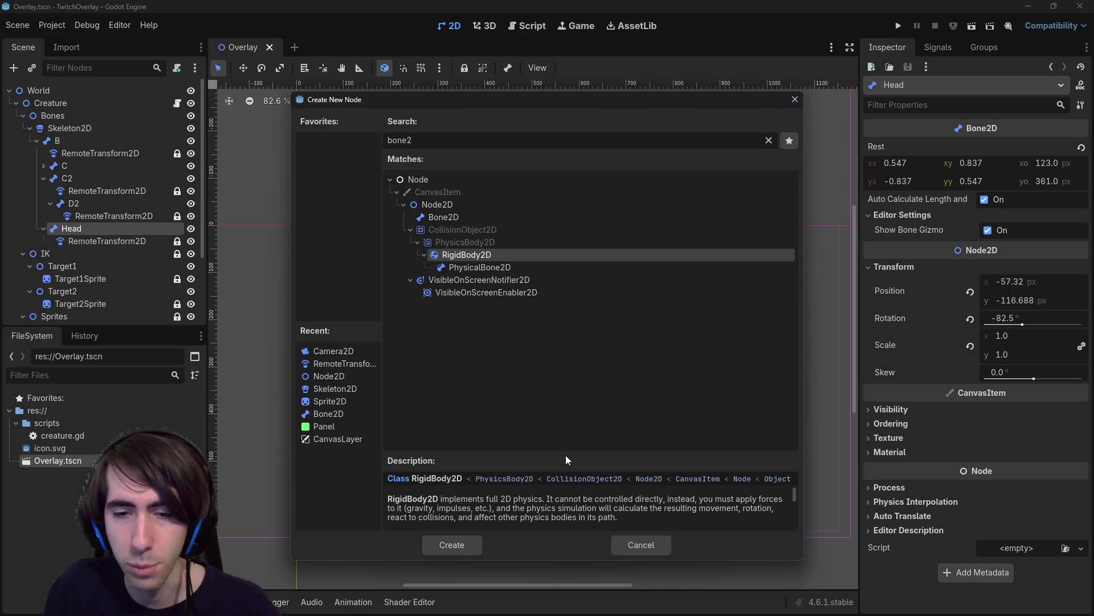
{"action": "left_click", "coordinate": [525, 267]}
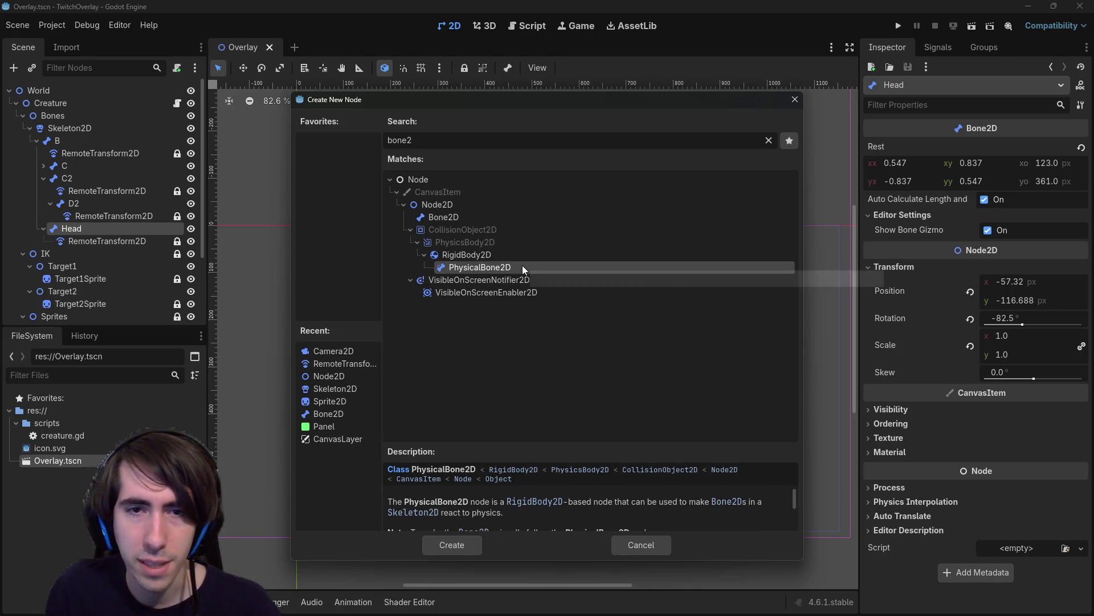
{"action": "scroll", "coordinate": [527, 504], "scroll_direction": "down", "scroll_amount": 1}
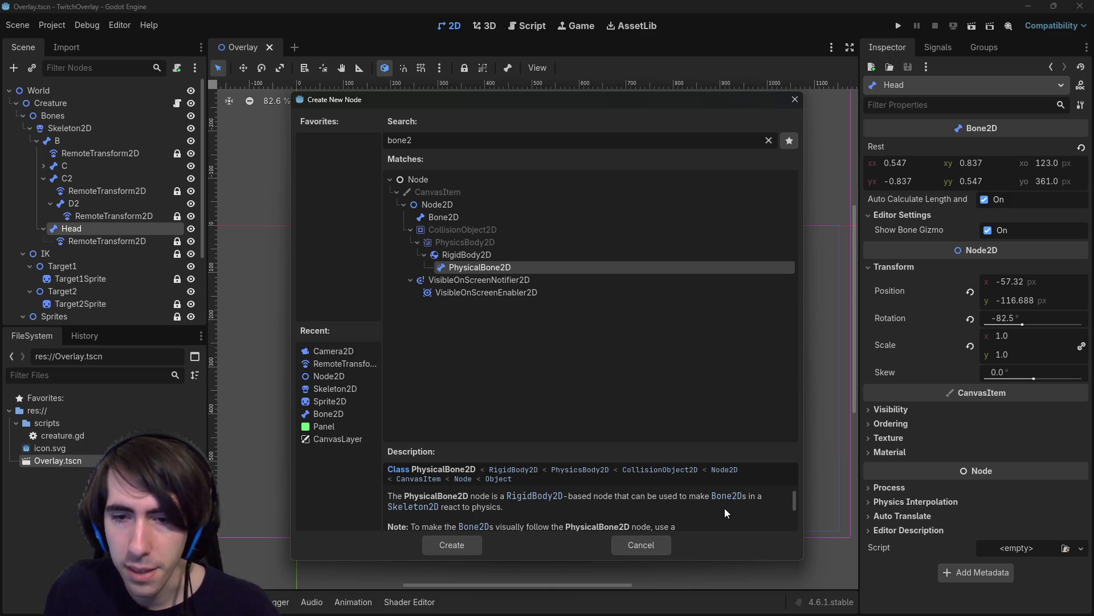
{"action": "scroll", "coordinate": [633, 510], "scroll_direction": "down", "scroll_amount": 3}
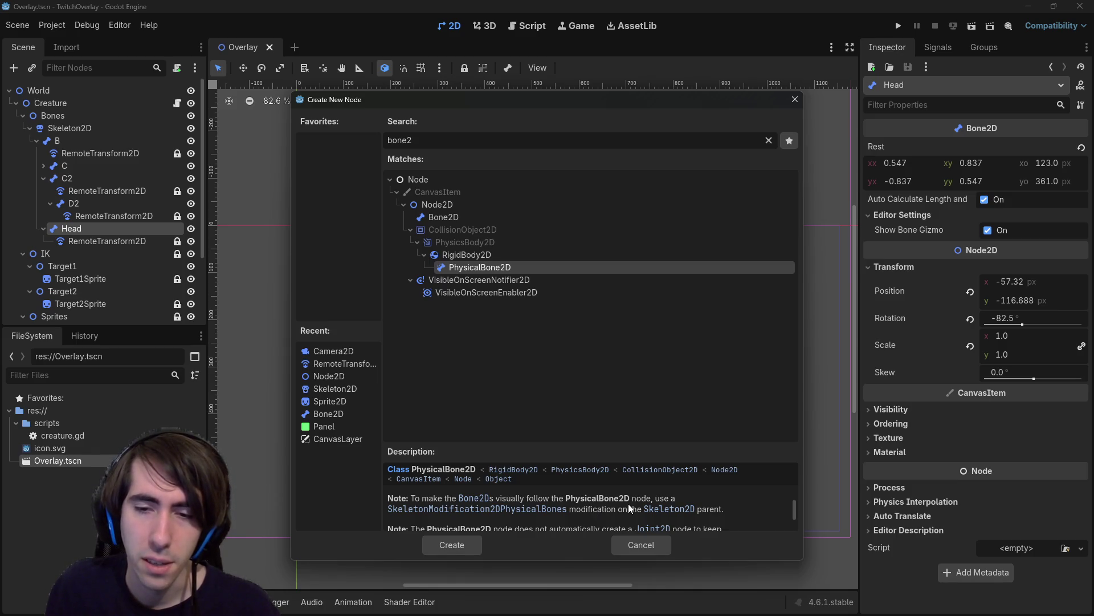
{"action": "scroll", "coordinate": [629, 504], "scroll_direction": "down", "scroll_amount": 2}
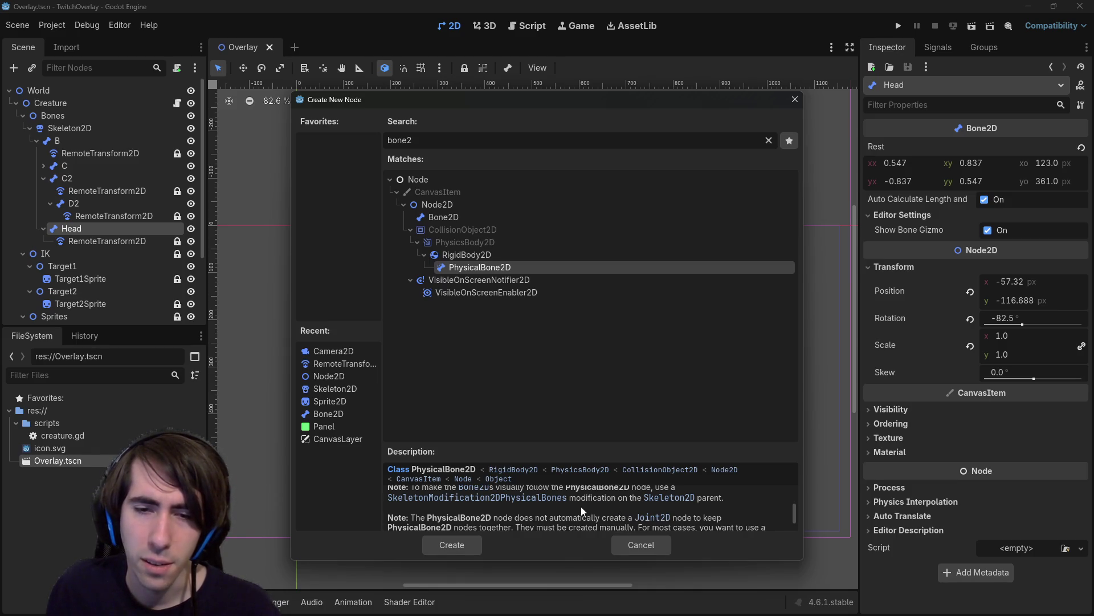
{"action": "scroll", "coordinate": [570, 513], "scroll_direction": "down", "scroll_amount": 1}
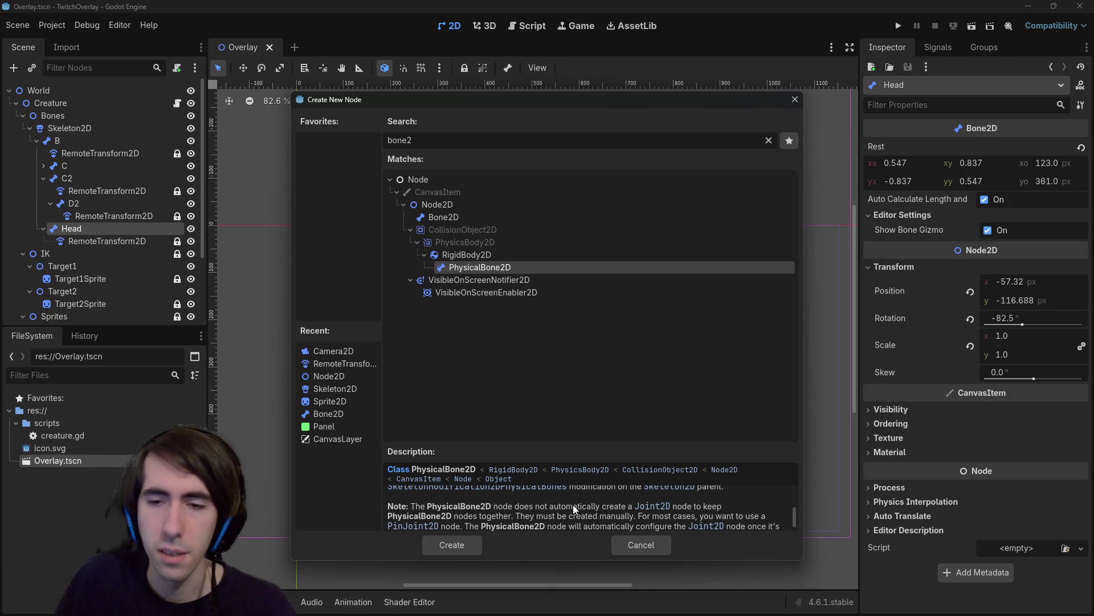
{"action": "scroll", "coordinate": [556, 510], "scroll_direction": "down", "scroll_amount": 1}
{"action": "scroll", "coordinate": [556, 509], "scroll_direction": "down", "scroll_amount": 1}
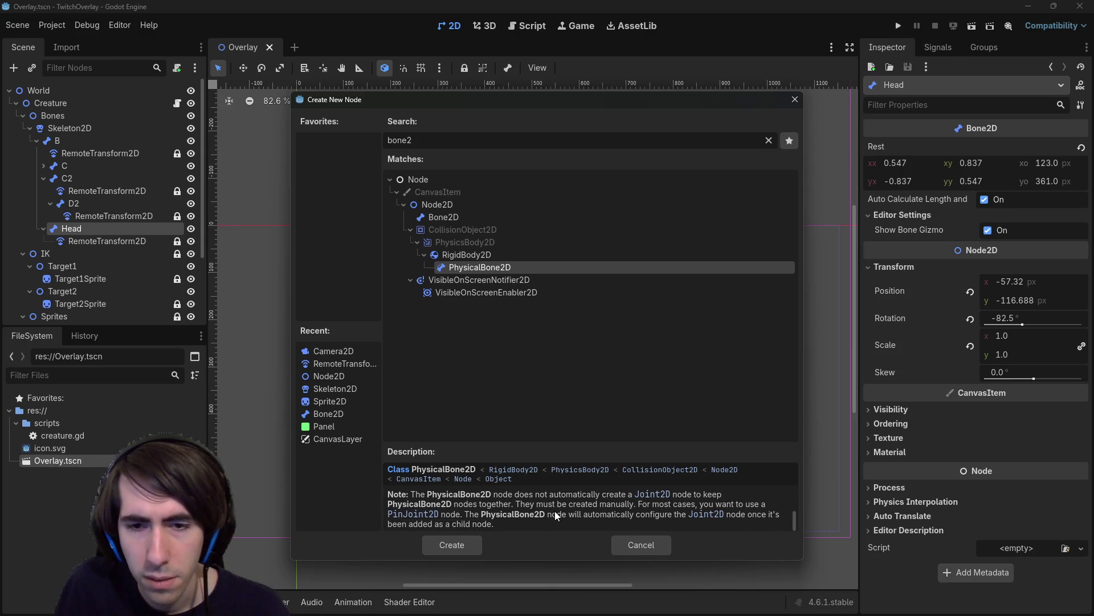
{"action": "scroll", "coordinate": [593, 487], "scroll_direction": "up", "scroll_amount": 2}
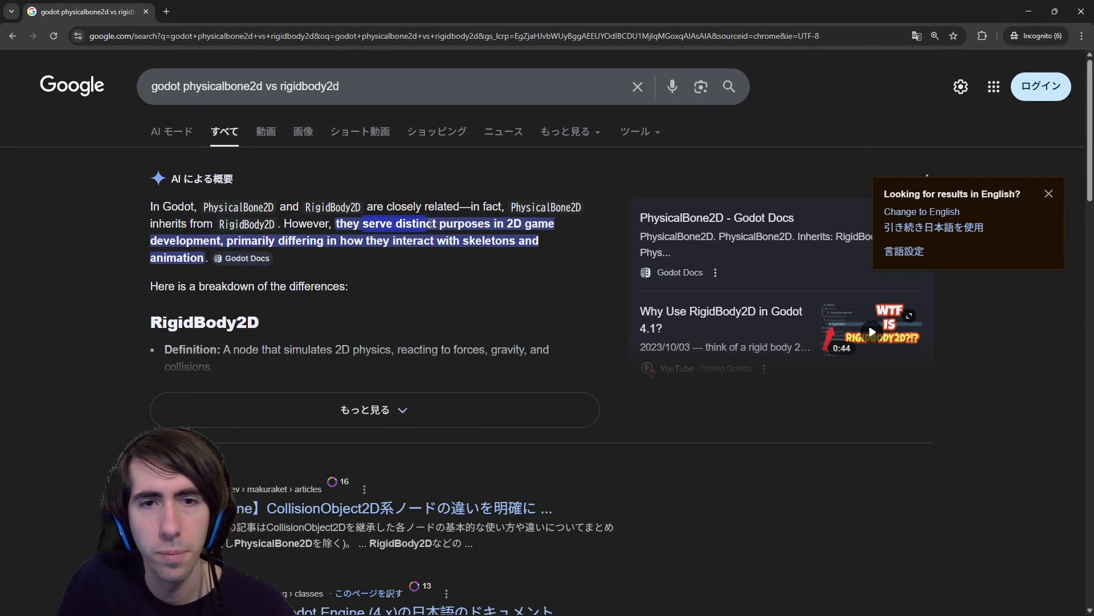
Step: Expand the AI overview and read how PhysicalBone2D's physics behaviour differs from RigidBody2D
{"action": "left_click", "coordinate": [409, 406]}
{"action": "scroll", "coordinate": [299, 345], "scroll_direction": "down", "scroll_amount": 3}
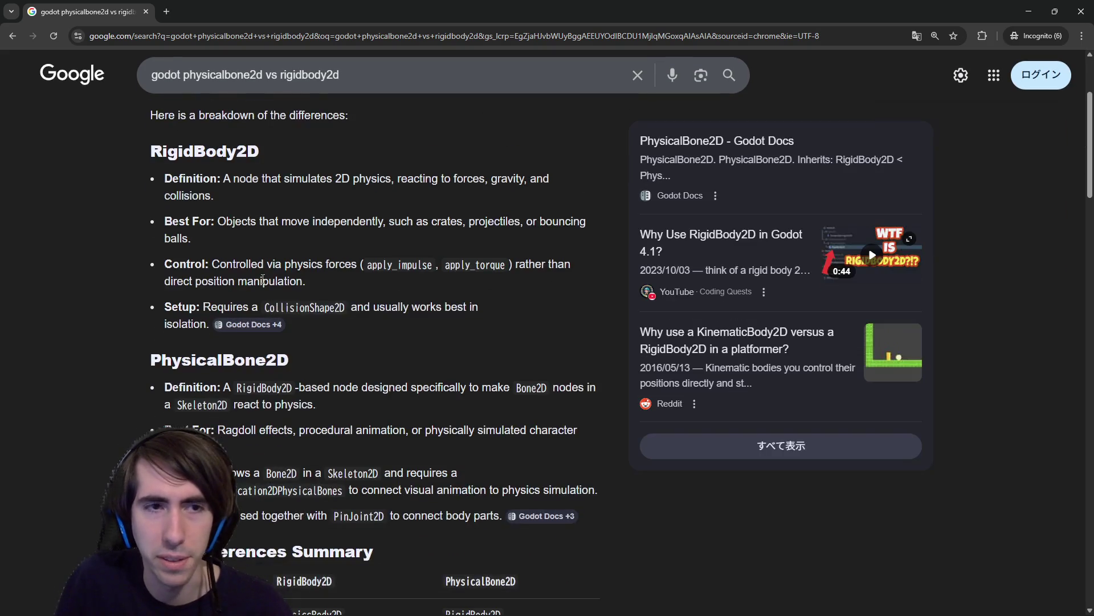
{"action": "left_click_drag", "start_coordinate": [246, 179], "coordinate": [390, 180]}
{"action": "left_click", "coordinate": [391, 180]}
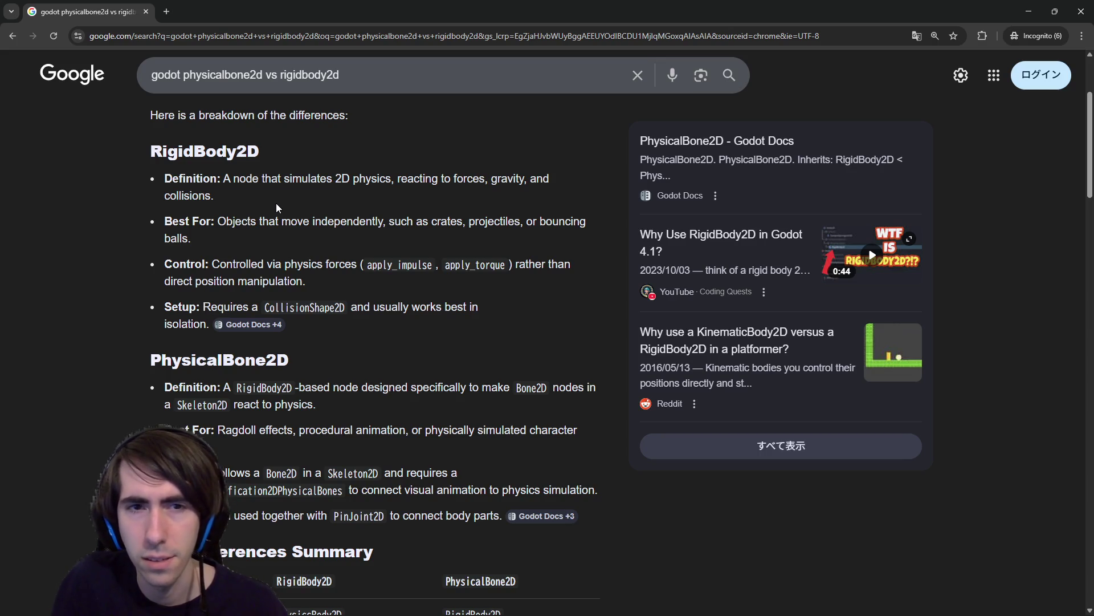
{"action": "left_click_drag", "start_coordinate": [324, 264], "coordinate": [455, 263]}
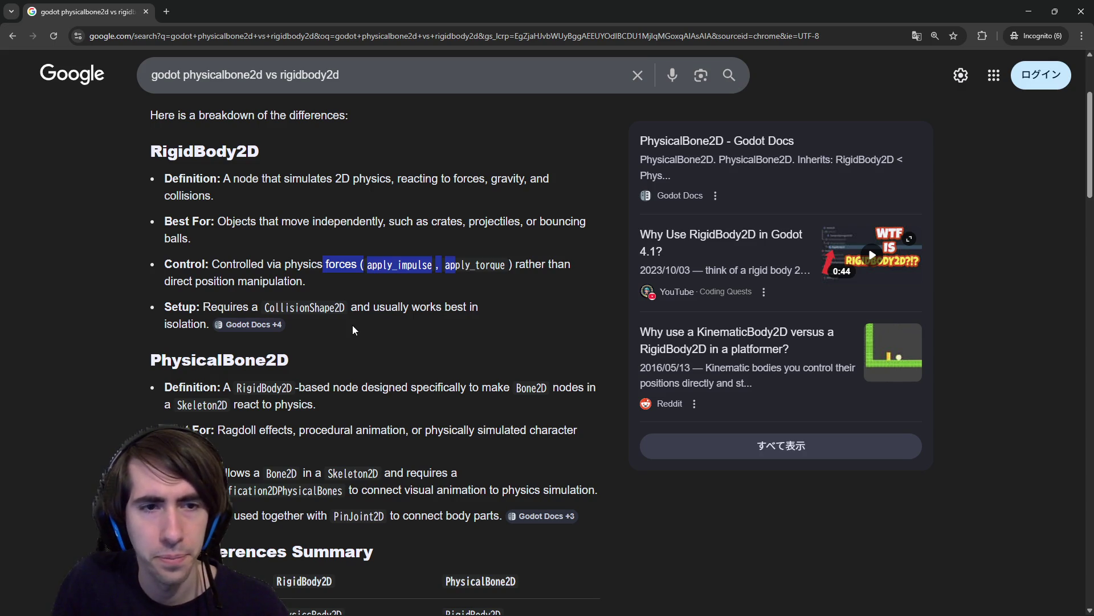
{"action": "scroll", "coordinate": [351, 320], "scroll_direction": "down", "scroll_amount": 1}
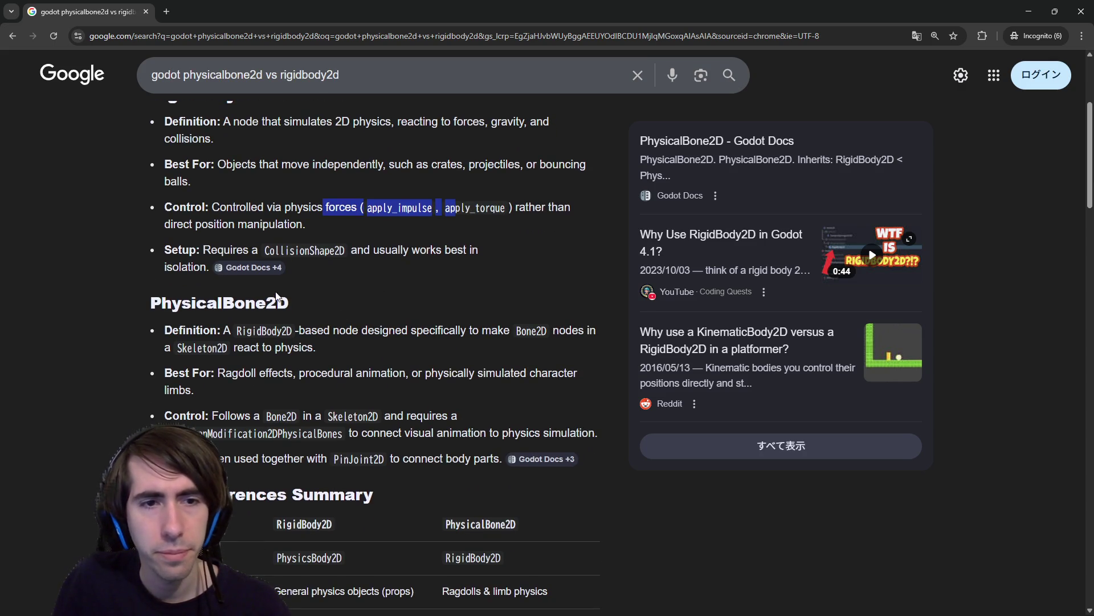
{"action": "left_click_drag", "start_coordinate": [239, 331], "coordinate": [405, 330]}
{"action": "left_click", "coordinate": [405, 331]}
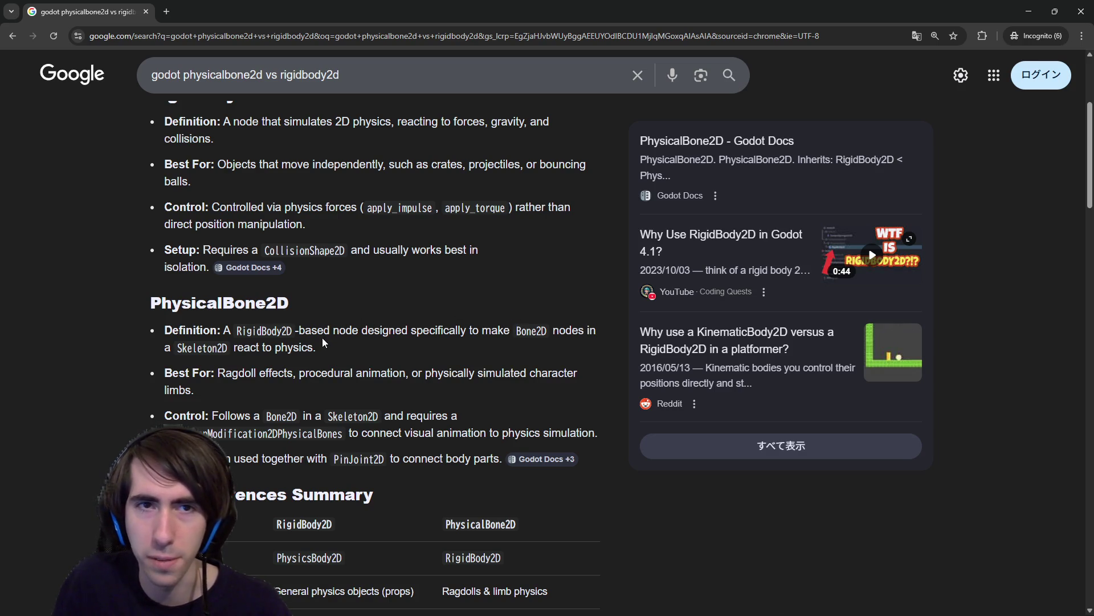
Step: Read the procedural-animation use case and PinJoint2D requirement, then return to Godot
{"action": "scroll", "coordinate": [330, 332], "scroll_direction": "up", "scroll_amount": 1}
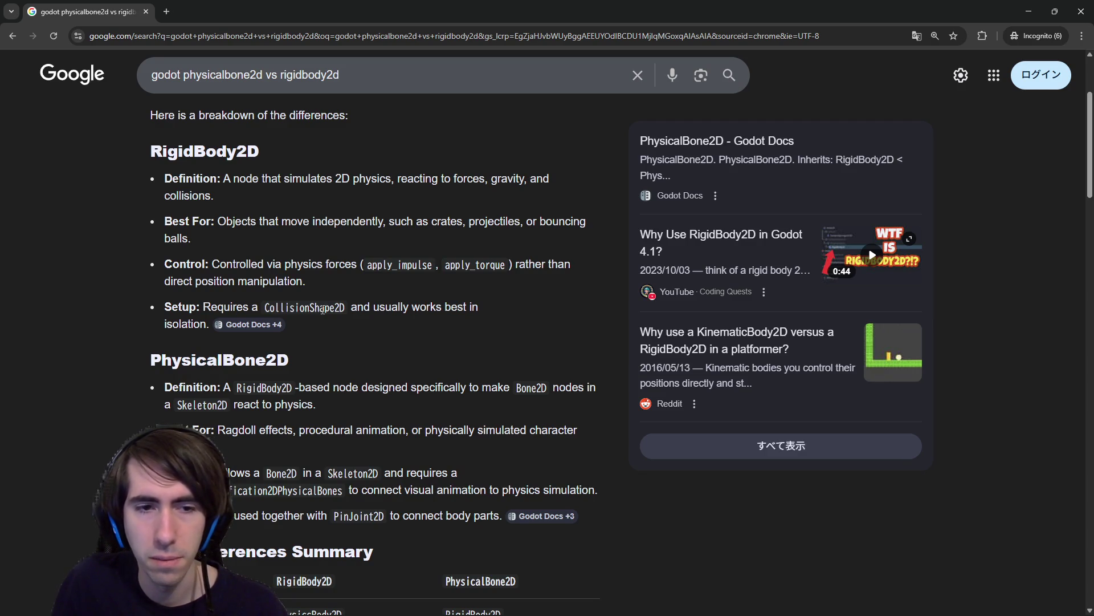
{"action": "scroll", "coordinate": [323, 310], "scroll_direction": "down", "scroll_amount": 1}
{"action": "left_click_drag", "start_coordinate": [334, 372], "coordinate": [401, 374]}
{"action": "left_click", "coordinate": [401, 373]}
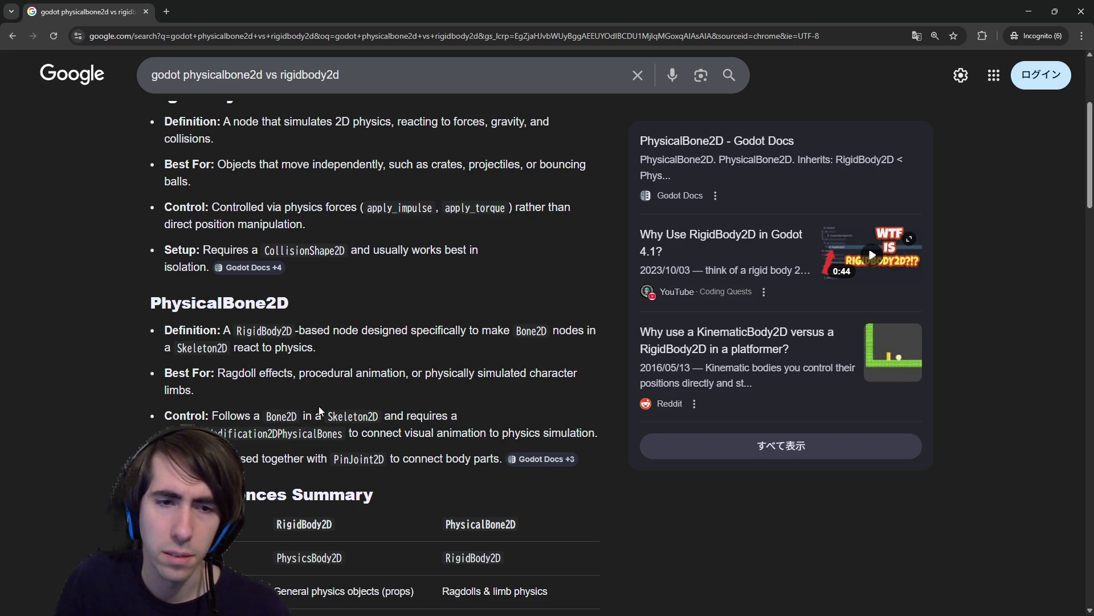
{"action": "double_click", "coordinate": [325, 434]}
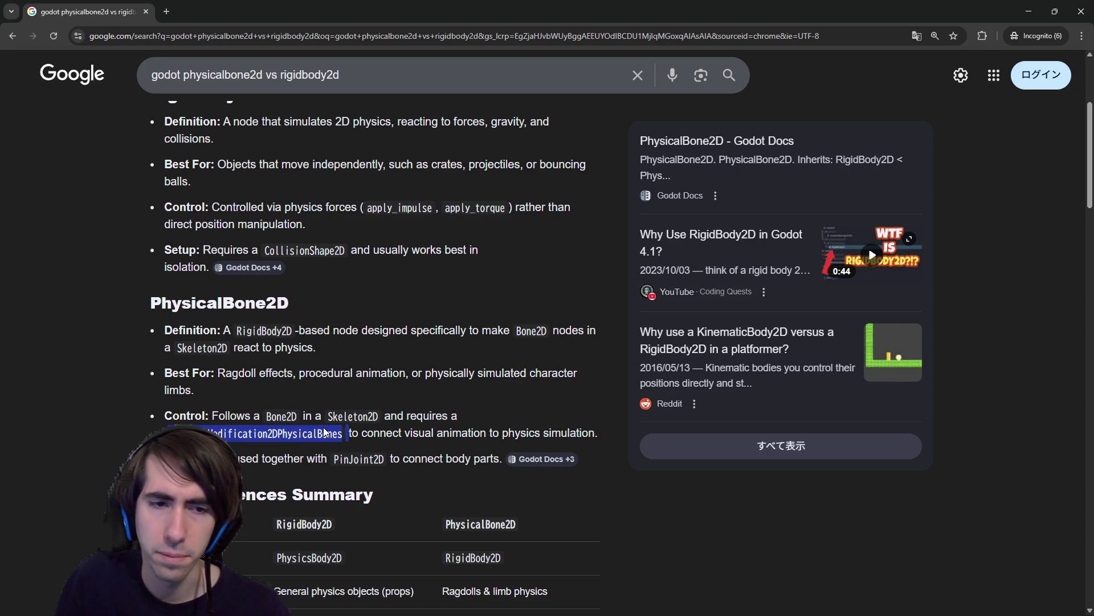
{"action": "double_click", "coordinate": [359, 459]}
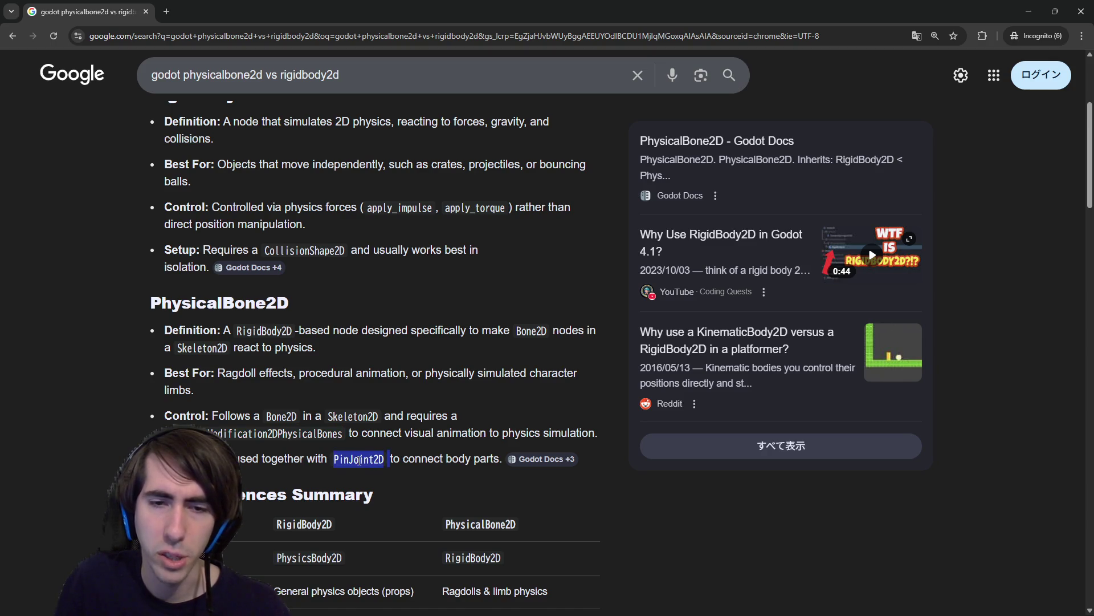
{"action": "scroll", "coordinate": [360, 447], "scroll_direction": "down", "scroll_amount": 2}
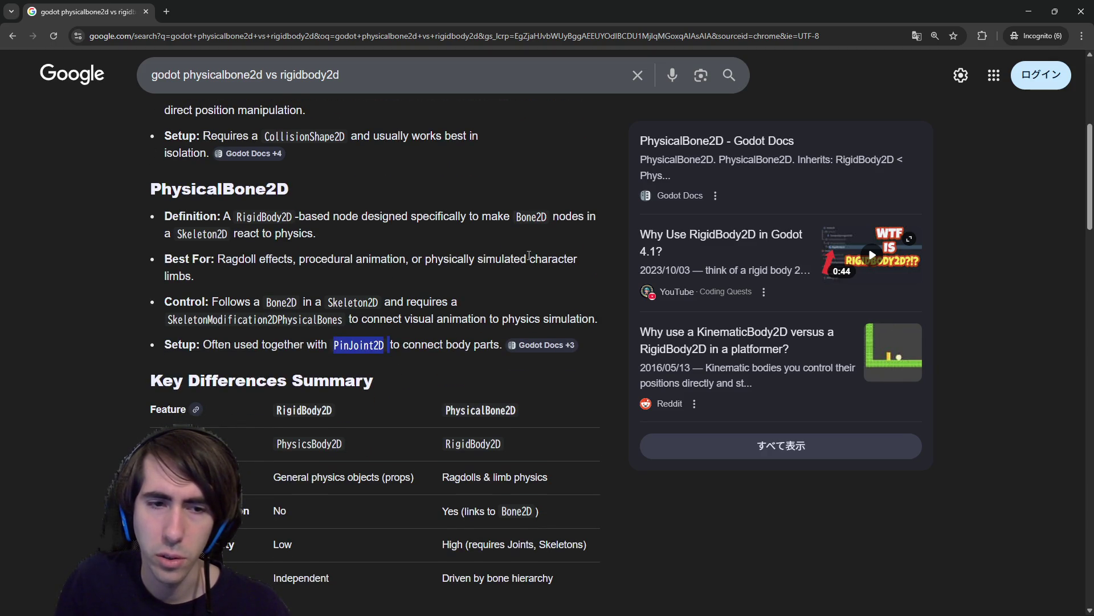
{"action": "scroll", "coordinate": [530, 257], "scroll_direction": "down", "scroll_amount": 2}
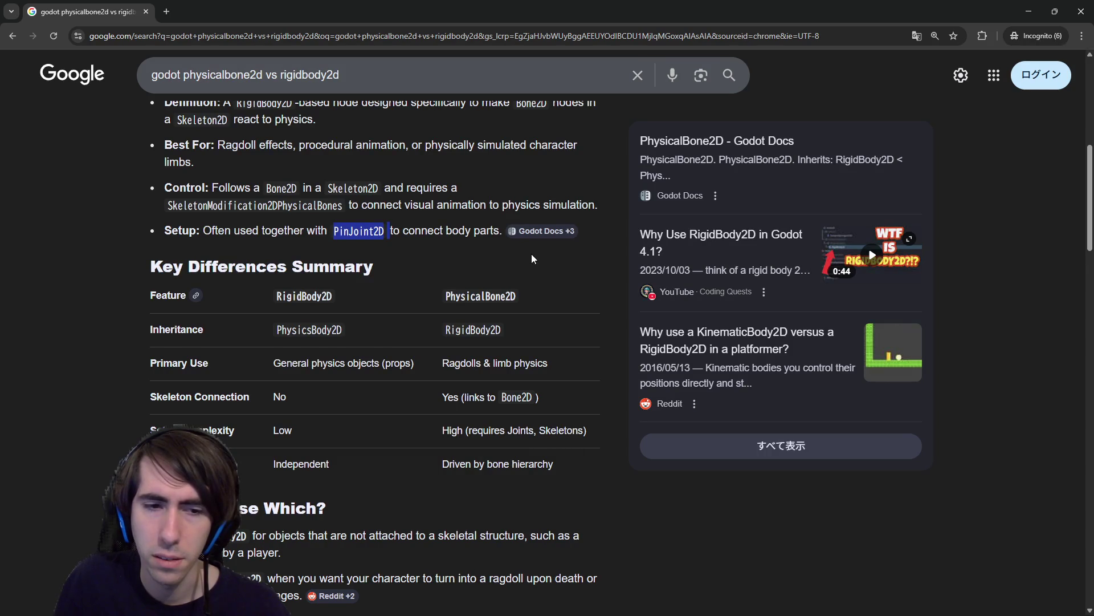
{"action": "scroll", "coordinate": [534, 256], "scroll_direction": "down", "scroll_amount": 1}
{"action": "left_click", "coordinate": [1029, 11]}
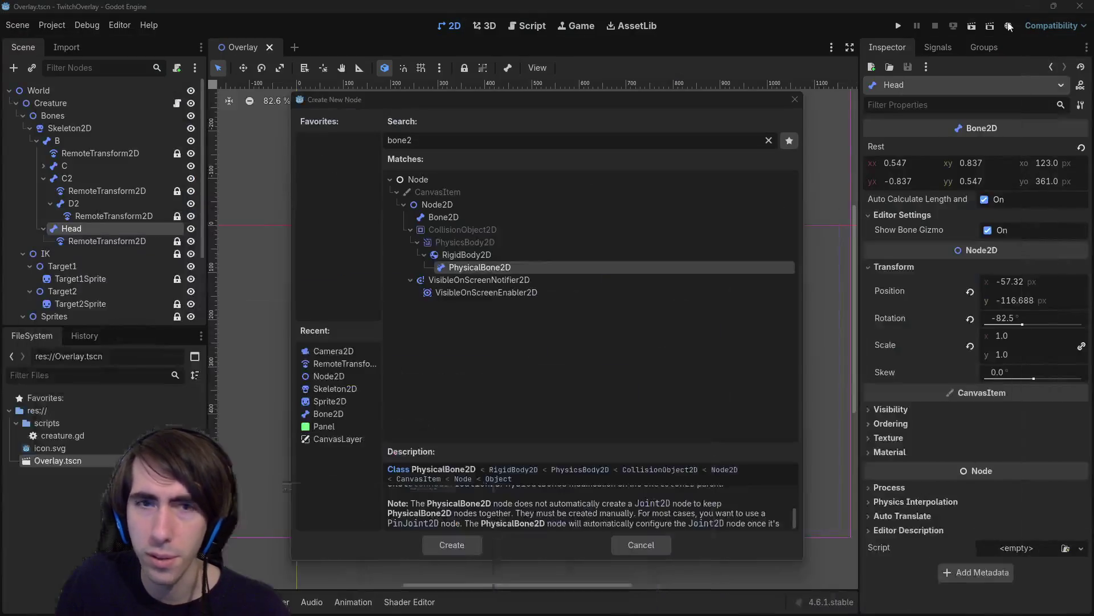
Step: Cancel node creation and change bone D2's type to PhysicalBone2D
{"action": "left_click", "coordinate": [796, 100]}
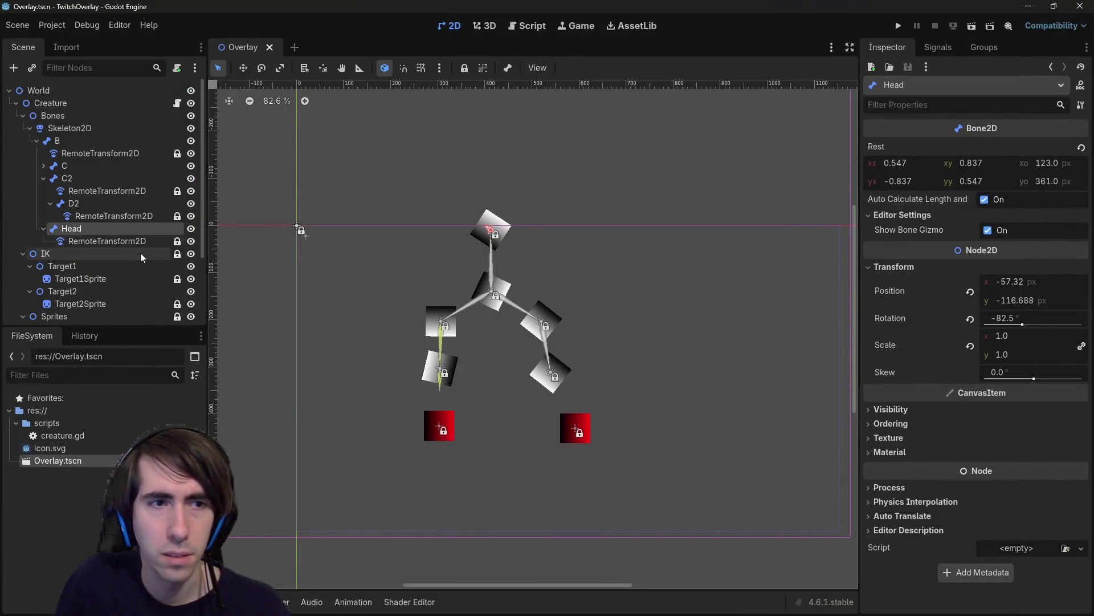
{"action": "scroll", "coordinate": [496, 374], "scroll_direction": "up", "scroll_amount": 1}
{"action": "left_click_drag", "start_coordinate": [533, 371], "coordinate": [536, 373]}
{"action": "right_click", "coordinate": [537, 373]}
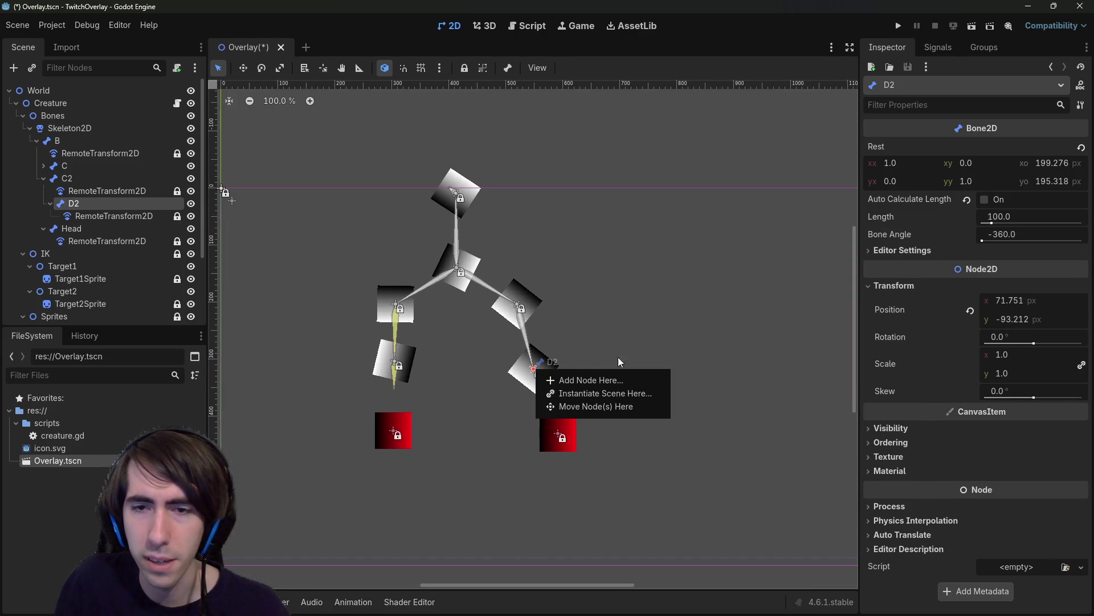
{"action": "left_click", "coordinate": [119, 203]}
{"action": "right_click", "coordinate": [120, 203]}
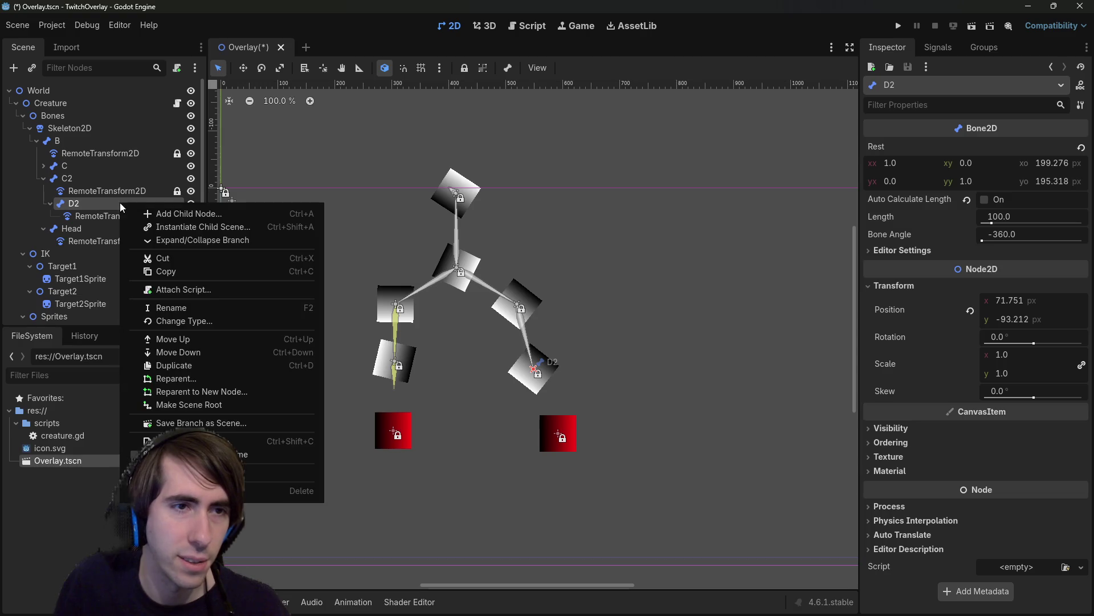
{"action": "left_click", "coordinate": [208, 322]}
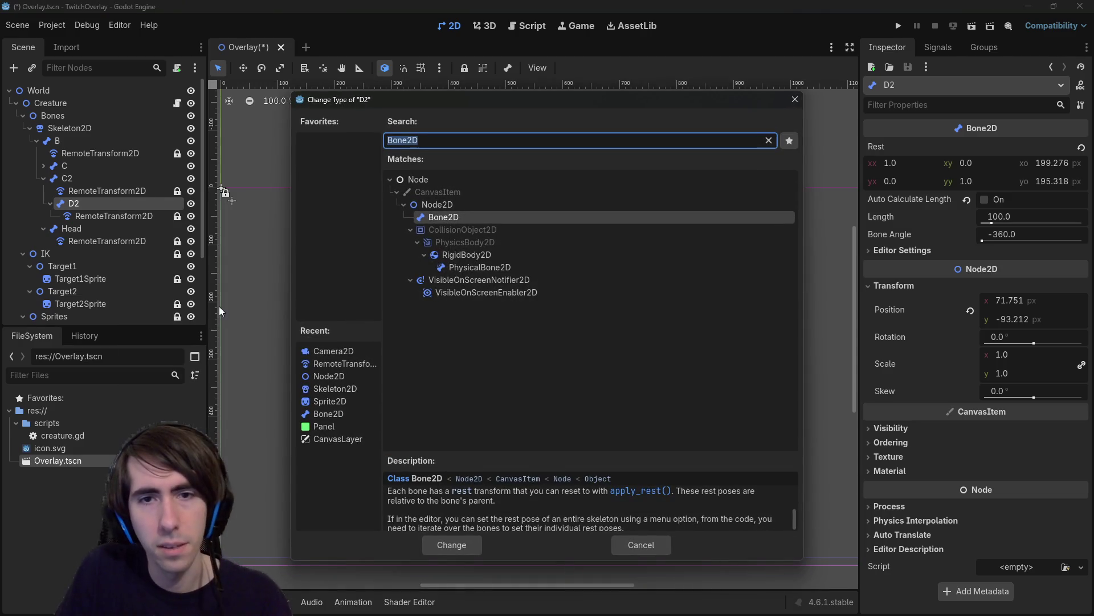
{"action": "double_click", "coordinate": [500, 265]}
Step: Dismiss D2's configuration warning and undo the change so D2 stays a Bone2D
{"action": "left_click", "coordinate": [177, 203]}
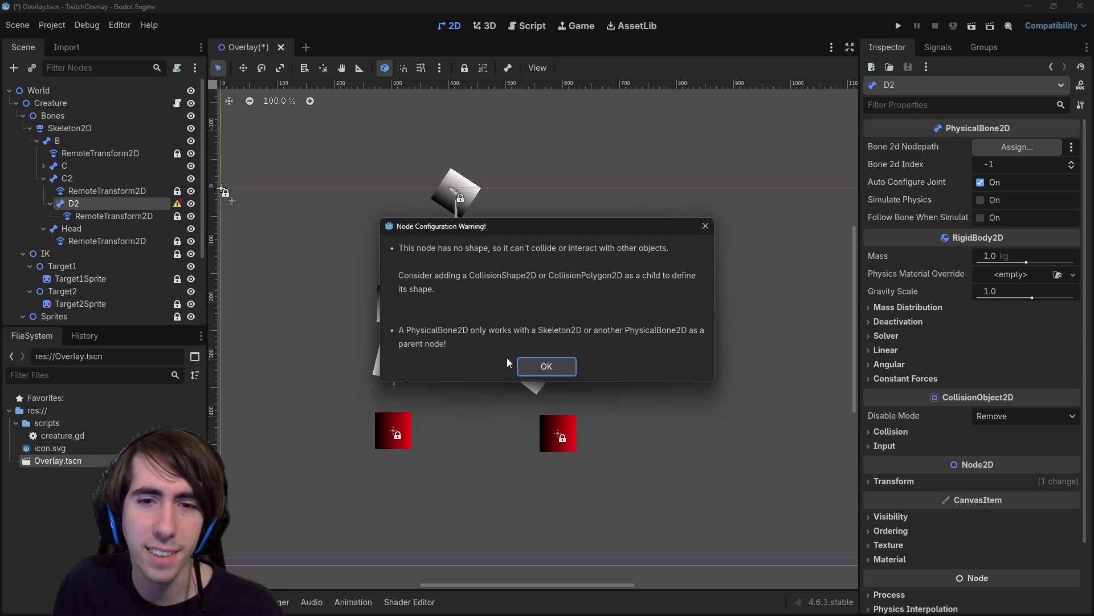
{"action": "key", "text": "Return"}
{"action": "key", "text": "ctrl+z"}
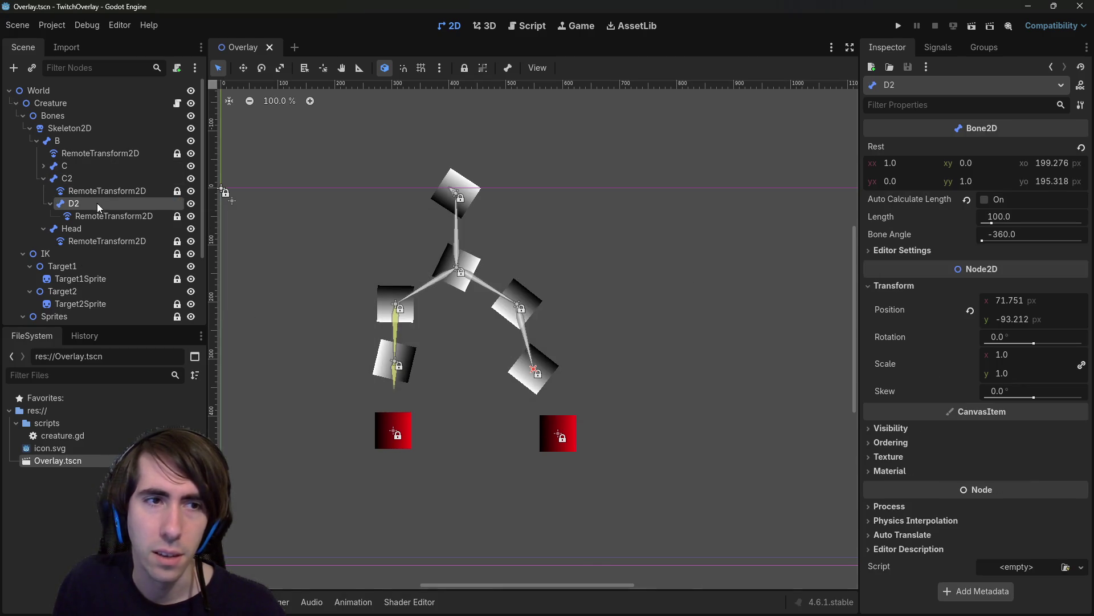
{"action": "key", "text": "ctrl+shift+z"}
{"action": "key", "text": "ctrl+z"}
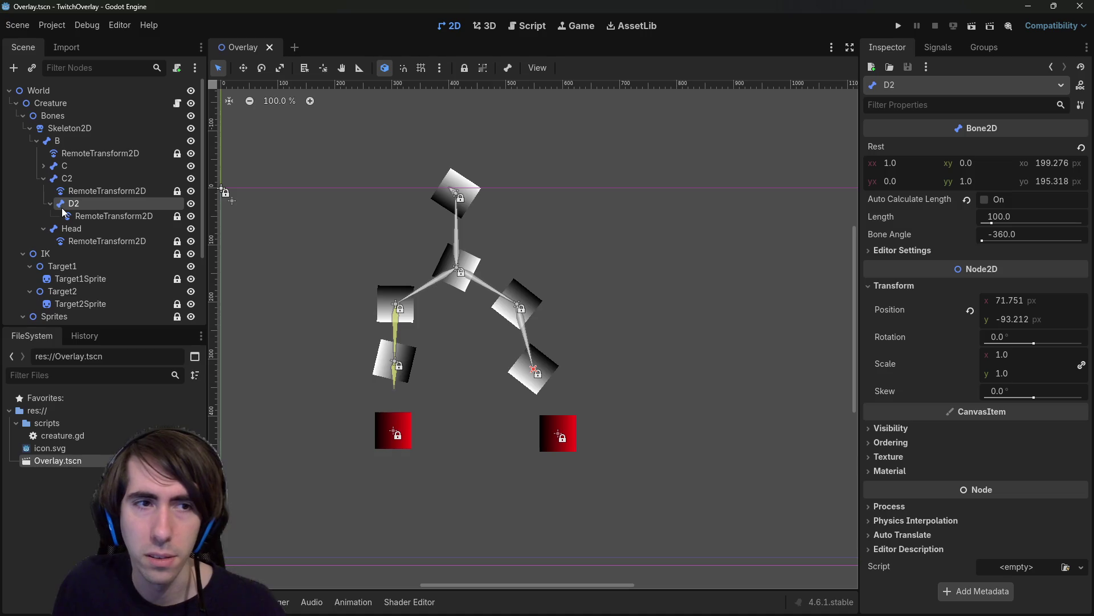
Step: Recenter the 2D view on the rig and targets, then return to creature.gd
{"action": "left_click_drag", "start_coordinate": [482, 458], "coordinate": [518, 430]}
{"action": "scroll", "coordinate": [518, 430], "scroll_direction": "up", "scroll_amount": 1}
{"action": "mouse_move", "coordinate": [548, 363]}
{"action": "left_mouse_down"}
{"action": "mouse_move", "coordinate": [564, 403]}
{"action": "mouse_move", "coordinate": [543, 422]}
{"action": "mouse_move", "coordinate": [554, 458]}
{"action": "left_mouse_up"}
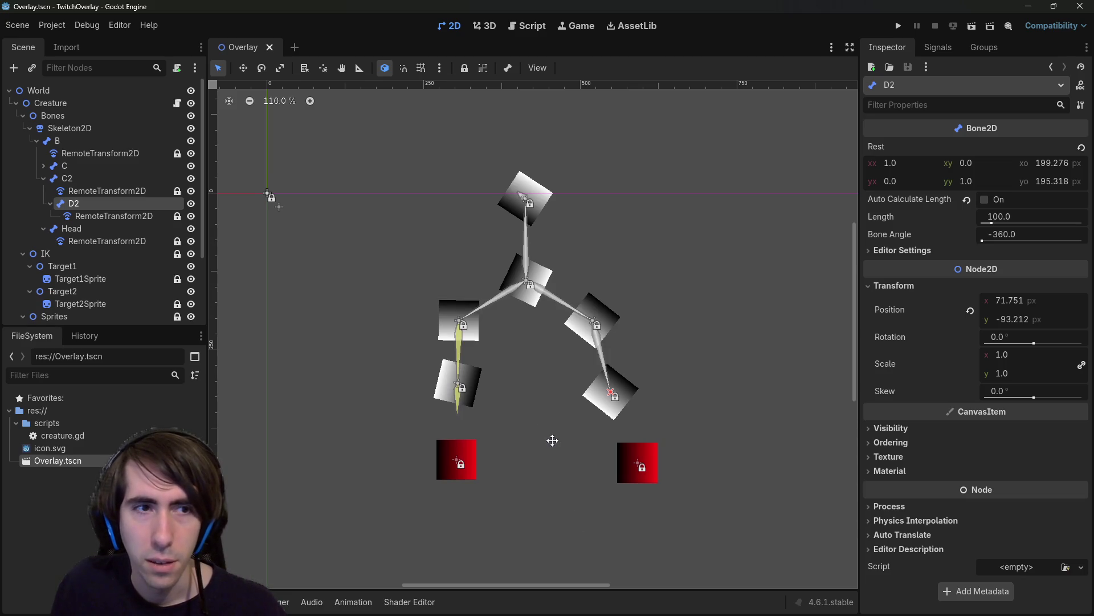
{"action": "left_click", "coordinate": [178, 103]}
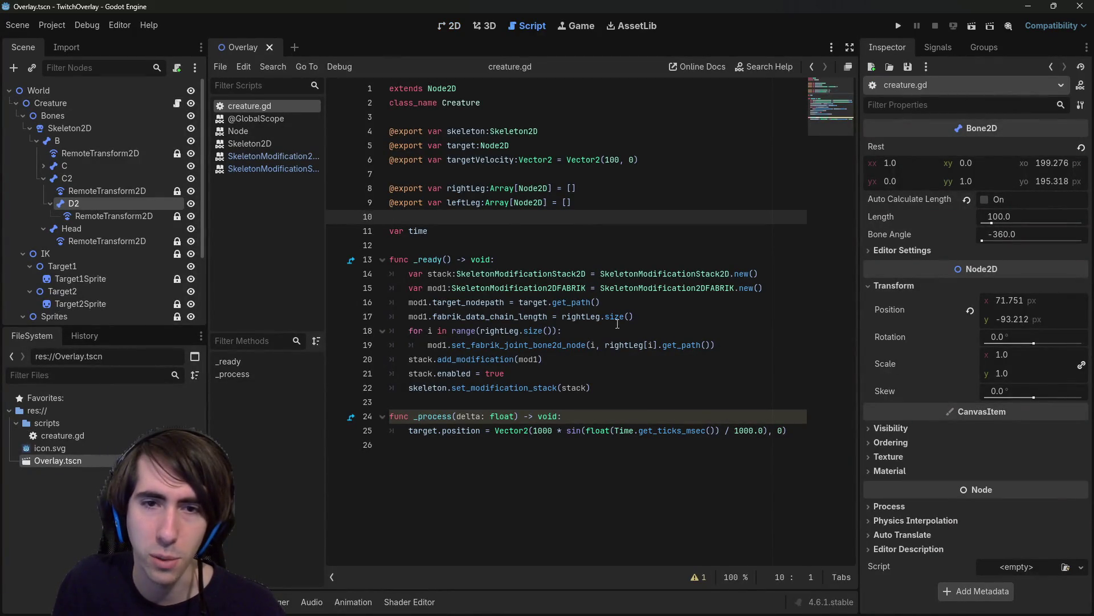
Step: Type time as float = 0.0 and add 'time += delta * speed' in _process
{"action": "left_click", "coordinate": [481, 235]}
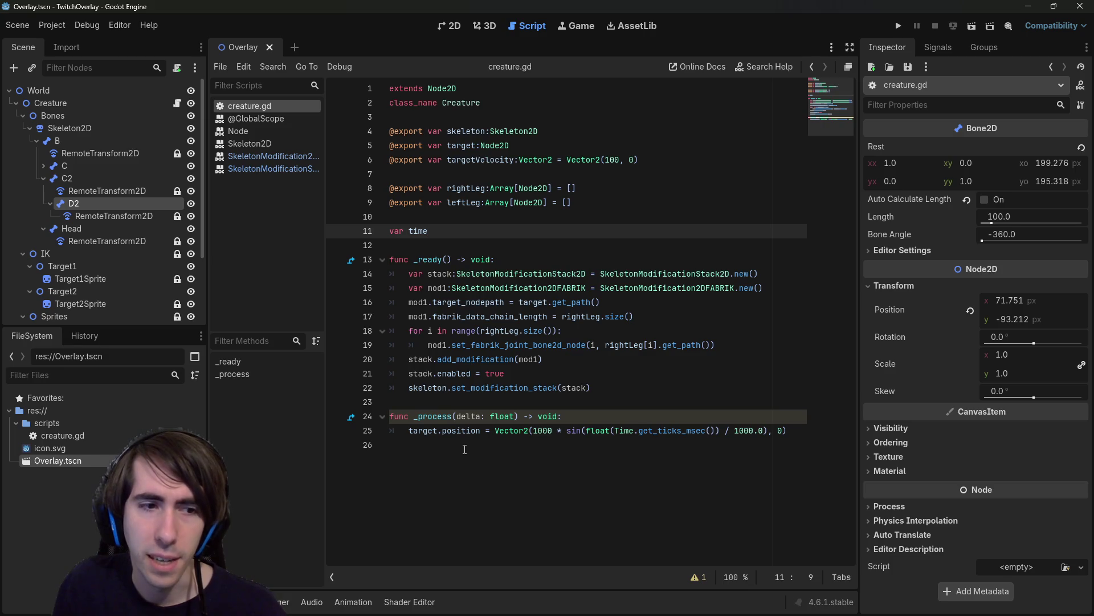
{"action": "mouse_move", "coordinate": [428, 422]}
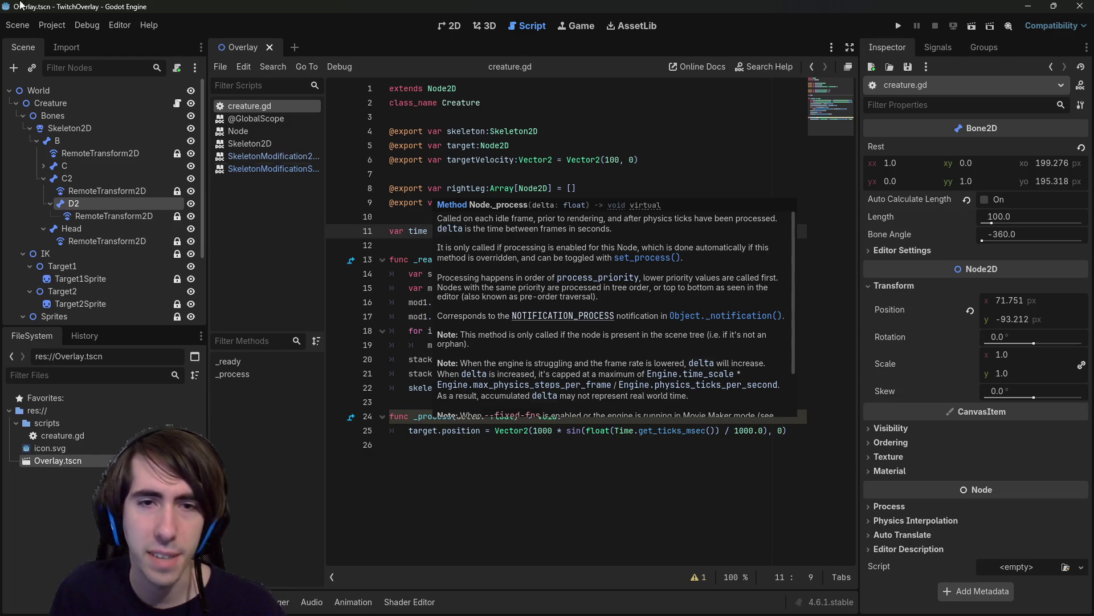
{"action": "type", "text": ":float = "}
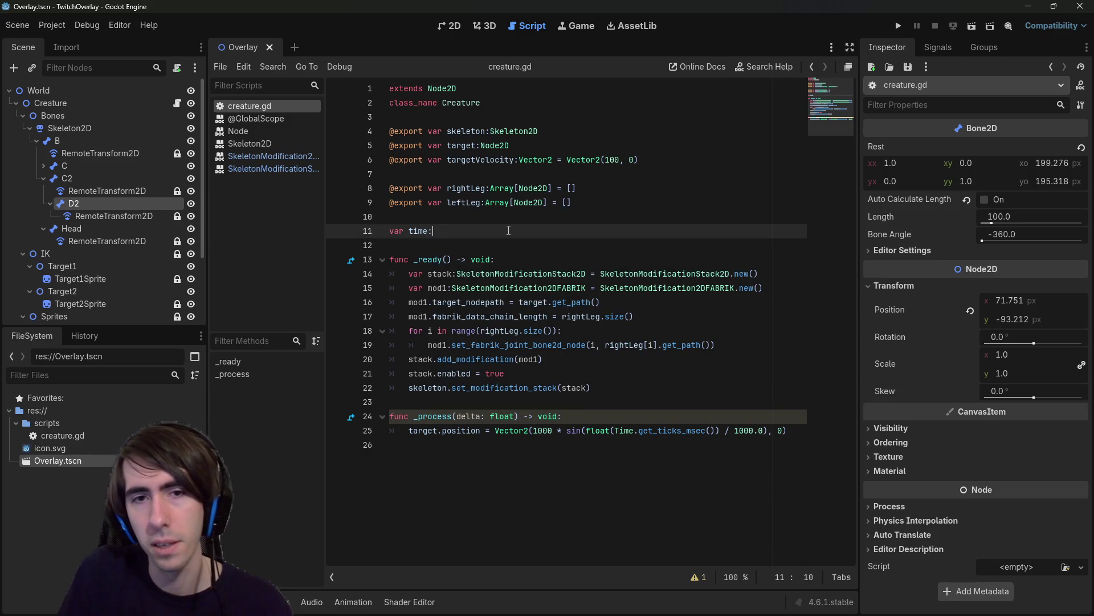
{"action": "type", "text": "0.0"}
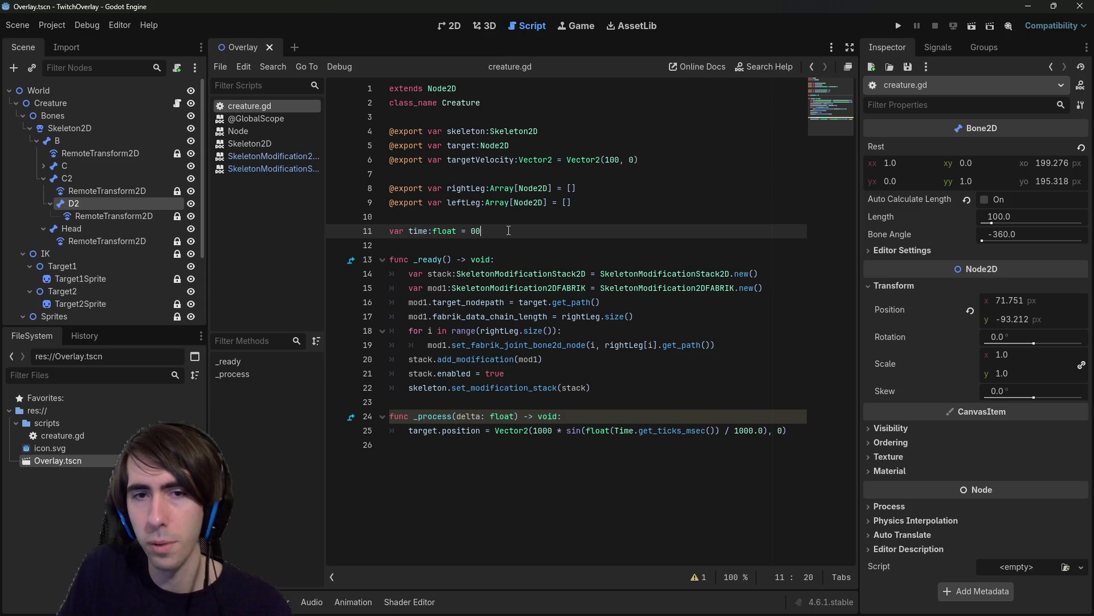
{"action": "double_click", "coordinate": [419, 231]}
{"action": "left_click", "coordinate": [581, 417]}
{"action": "key", "text": "Return"}
{"action": "type", "text": "time += "}
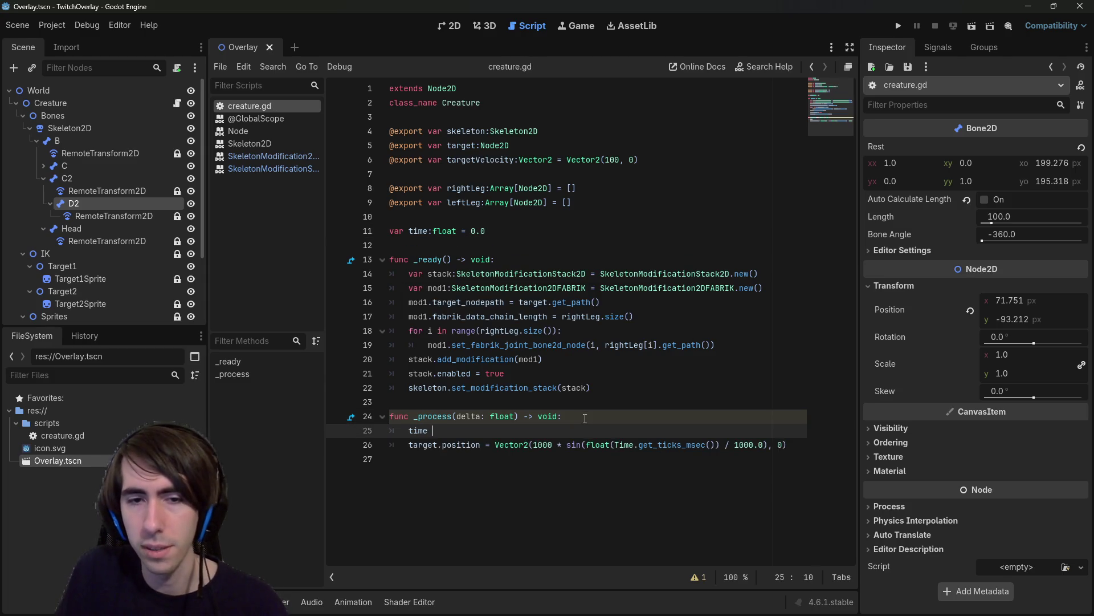
{"action": "type", "text": "delta * speed"}
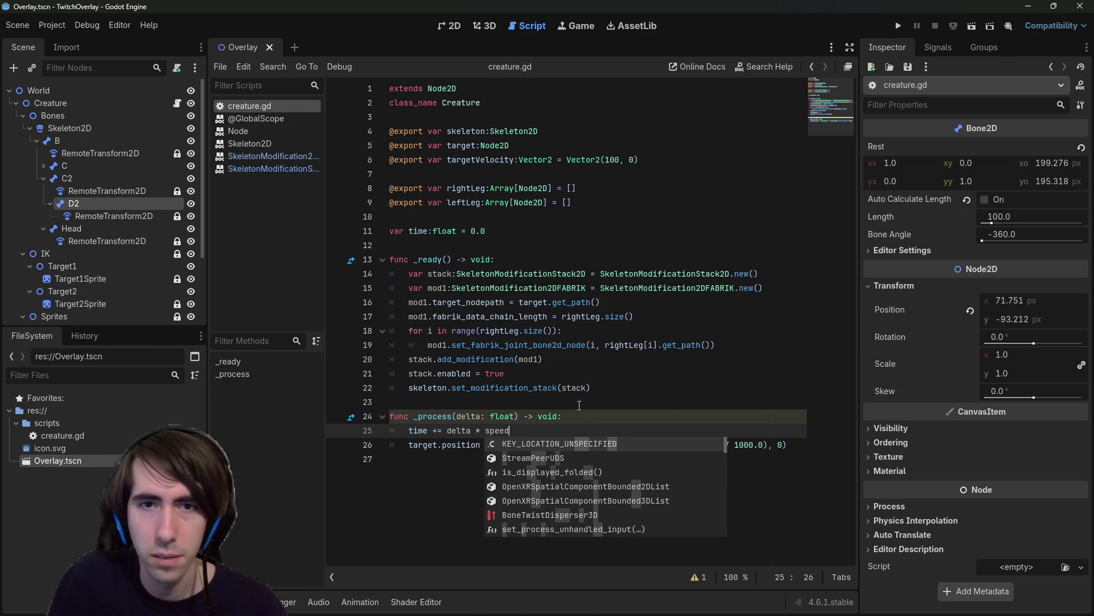
{"action": "left_click", "coordinate": [503, 245]}
{"action": "key", "text": "Return"}
{"action": "key", "text": "Up"}
{"action": "key", "text": "Up"}
{"action": "key", "text": "Return"}
{"action": "key", "text": "Up"}
{"action": "type", "text": "@export var speed:f"}
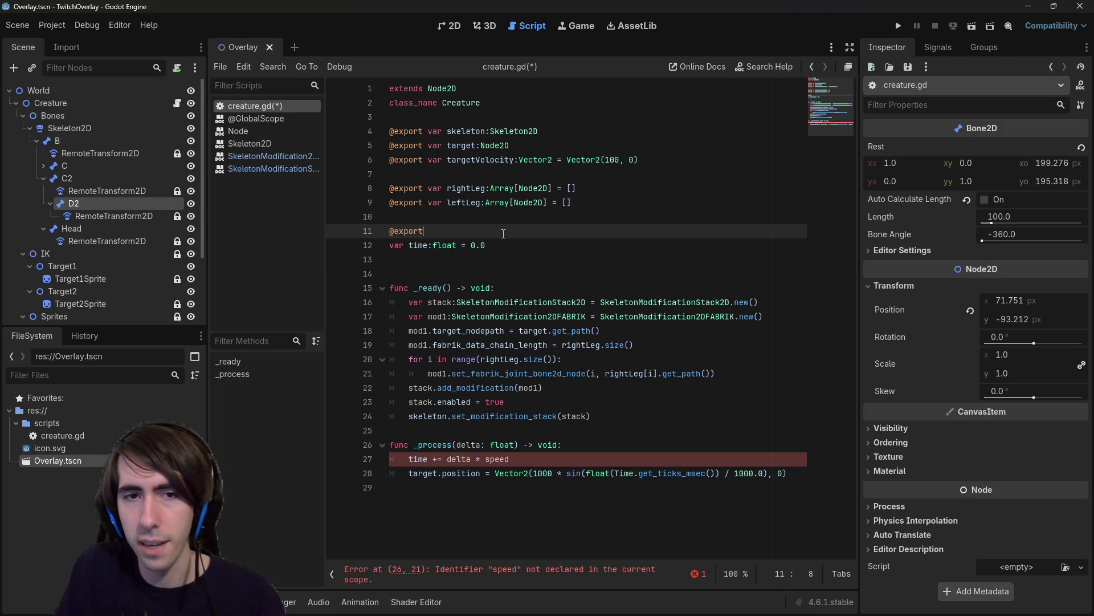
{"action": "type", "text": "loat = "}
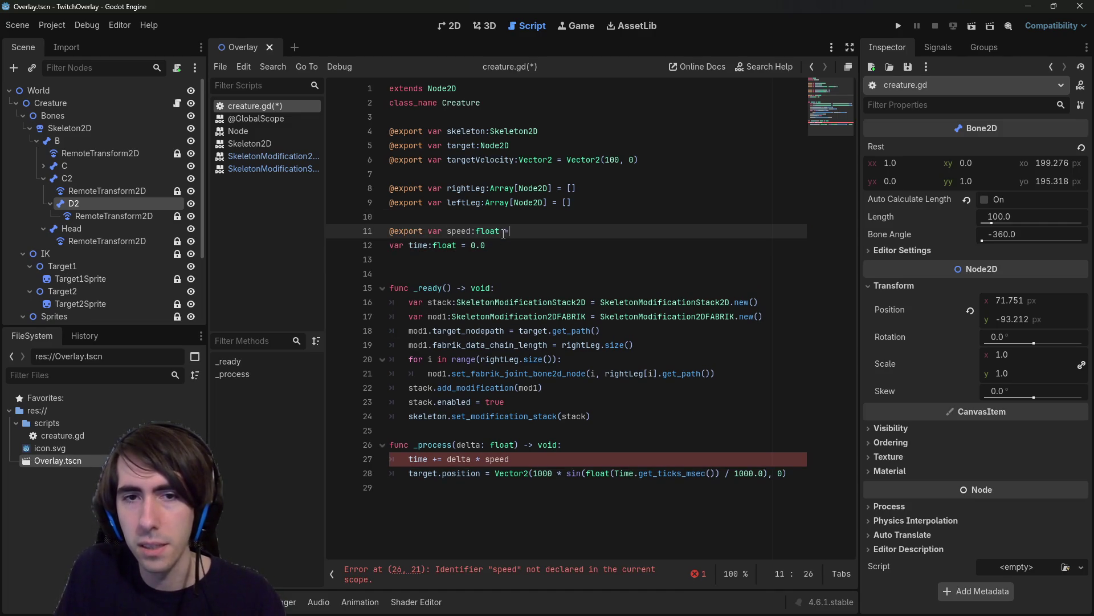
{"action": "type", "text": "1.0"}
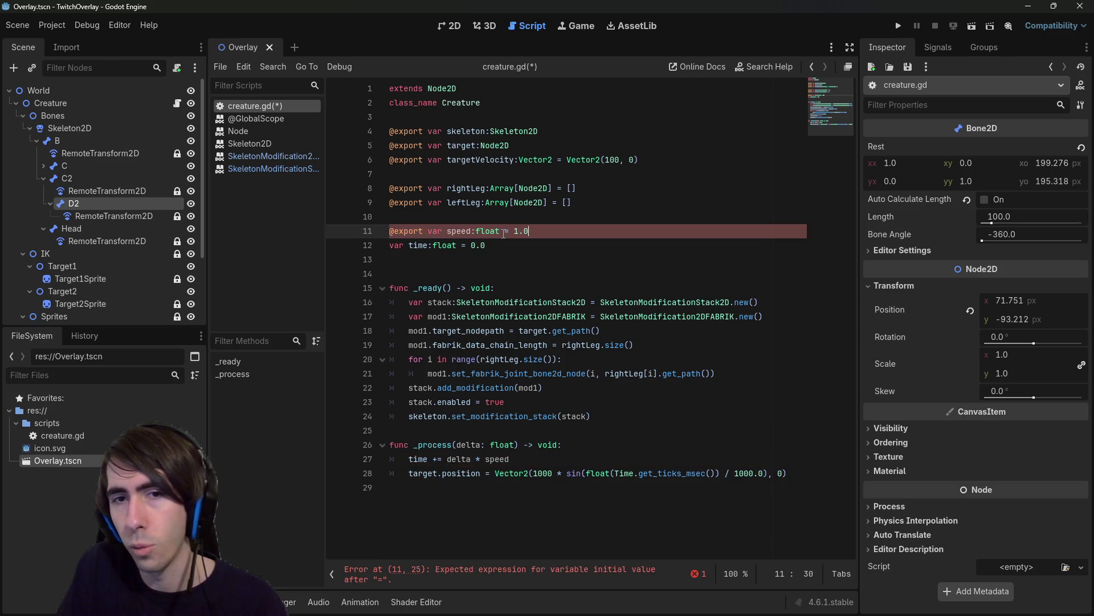
{"action": "key", "text": "ctrl+s"}
{"action": "double_click", "coordinate": [423, 460]}
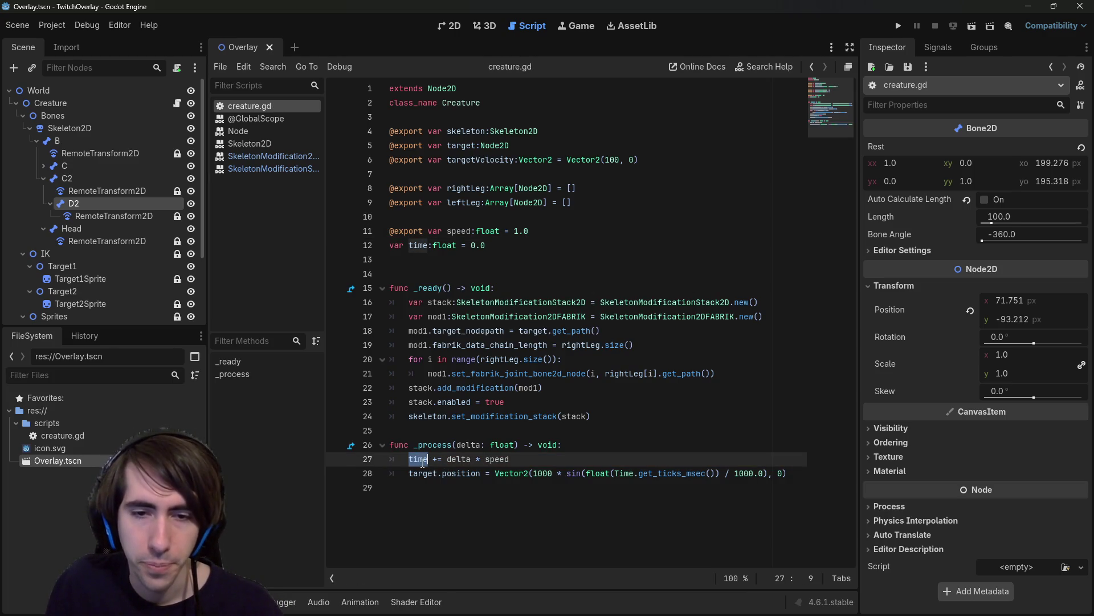
{"action": "left_click", "coordinate": [525, 455]}
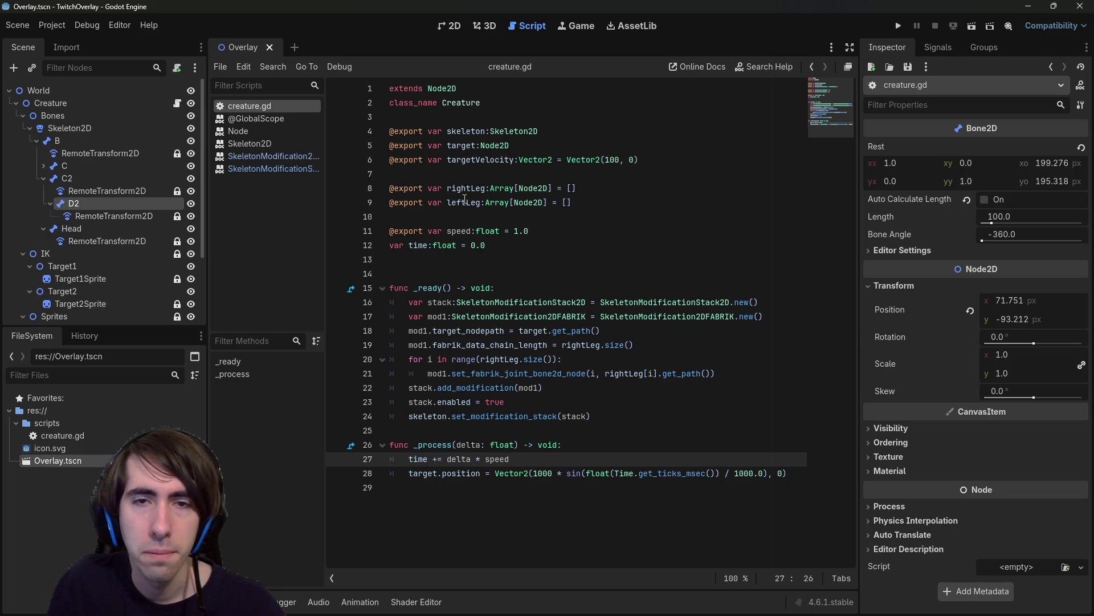
Step: Add an 'if time > 1.0' line below the time update in _process
{"action": "double_click", "coordinate": [470, 145]}
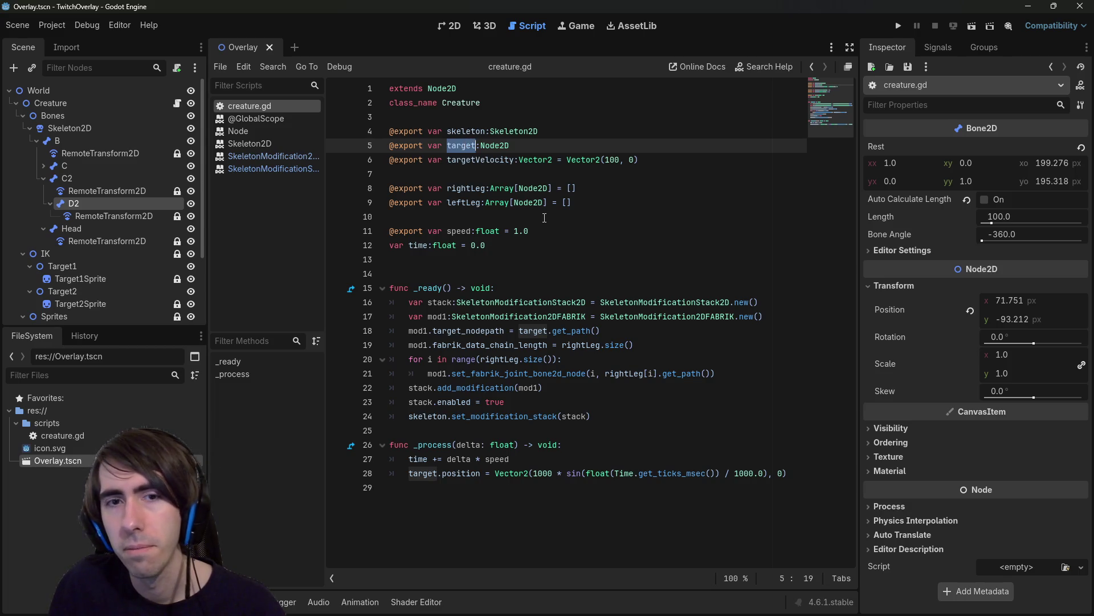
{"action": "mouse_move", "coordinate": [525, 204]}
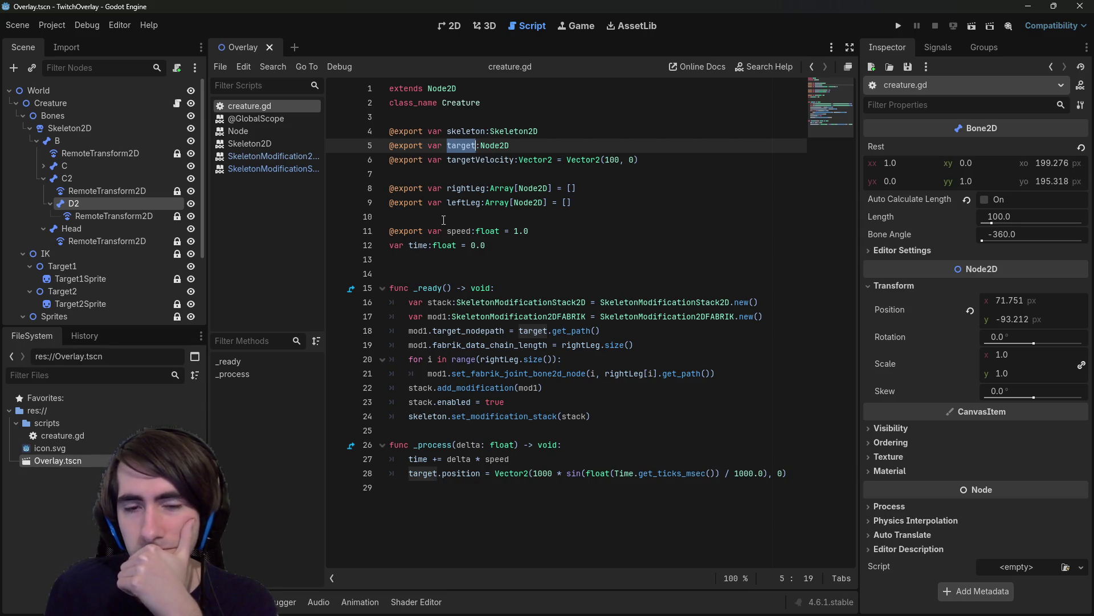
{"action": "left_click", "coordinate": [570, 459]}
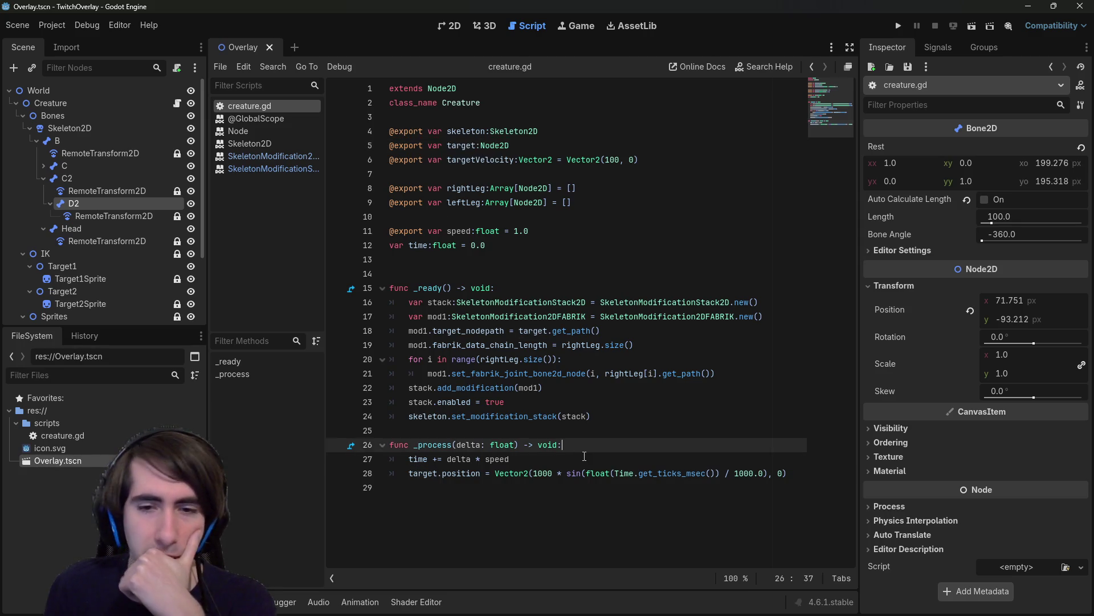
{"action": "key", "text": "Return"}
{"action": "type", "text": "if time > "}
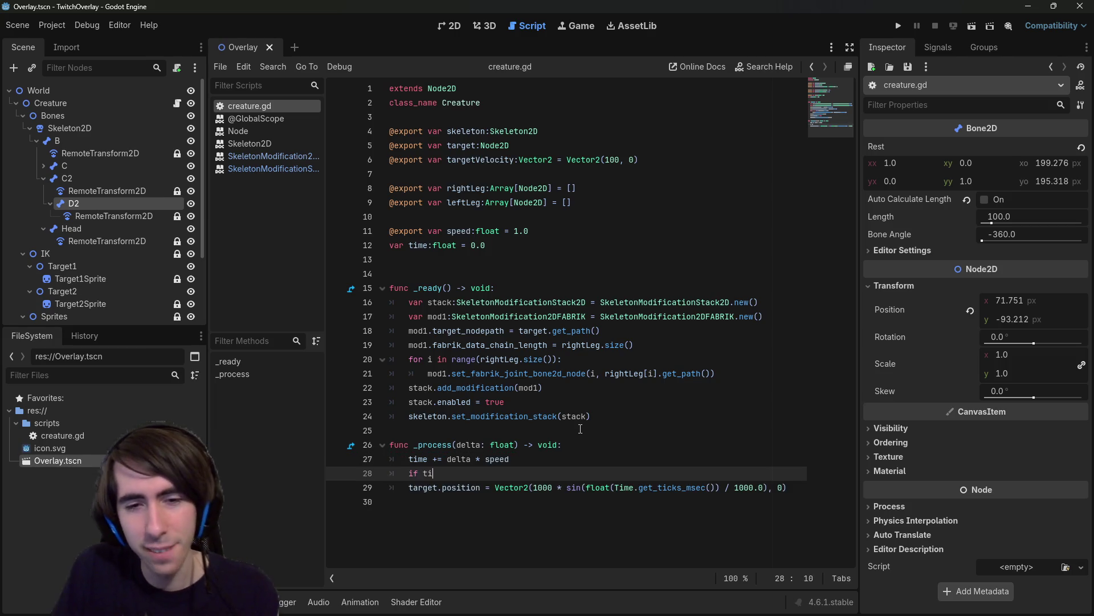
{"action": "type", "text": "1.0:"}
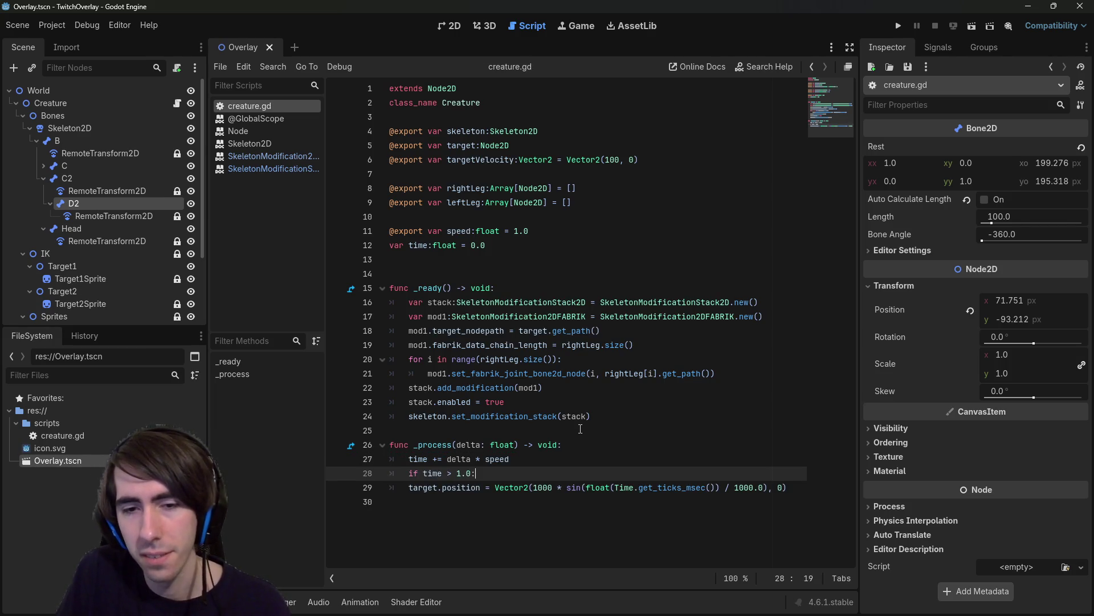
{"action": "key", "text": "Return"}
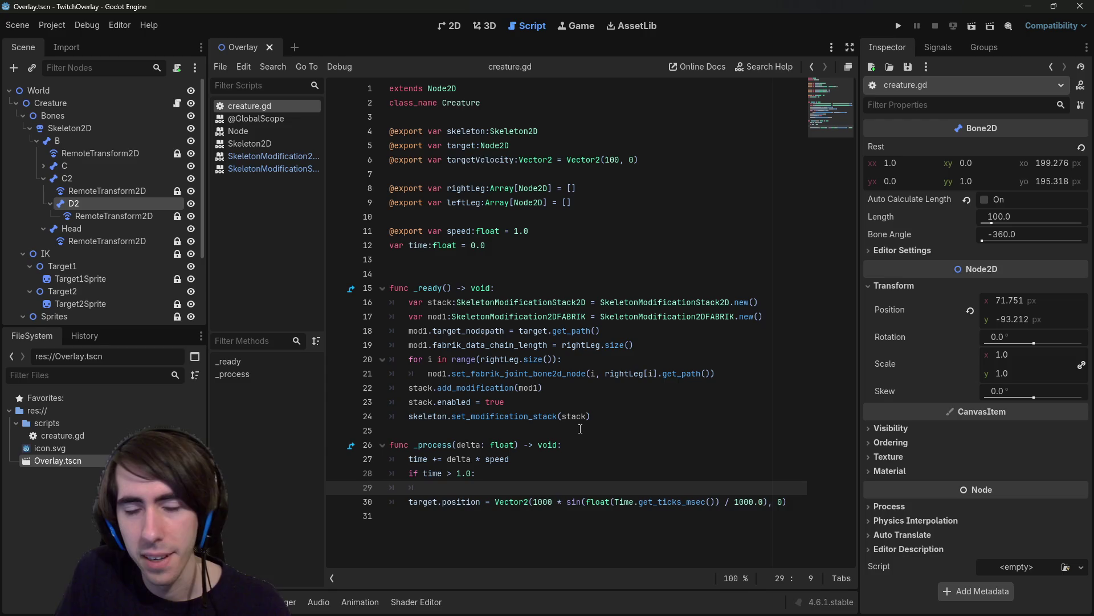
{"action": "type", "text": "t"}
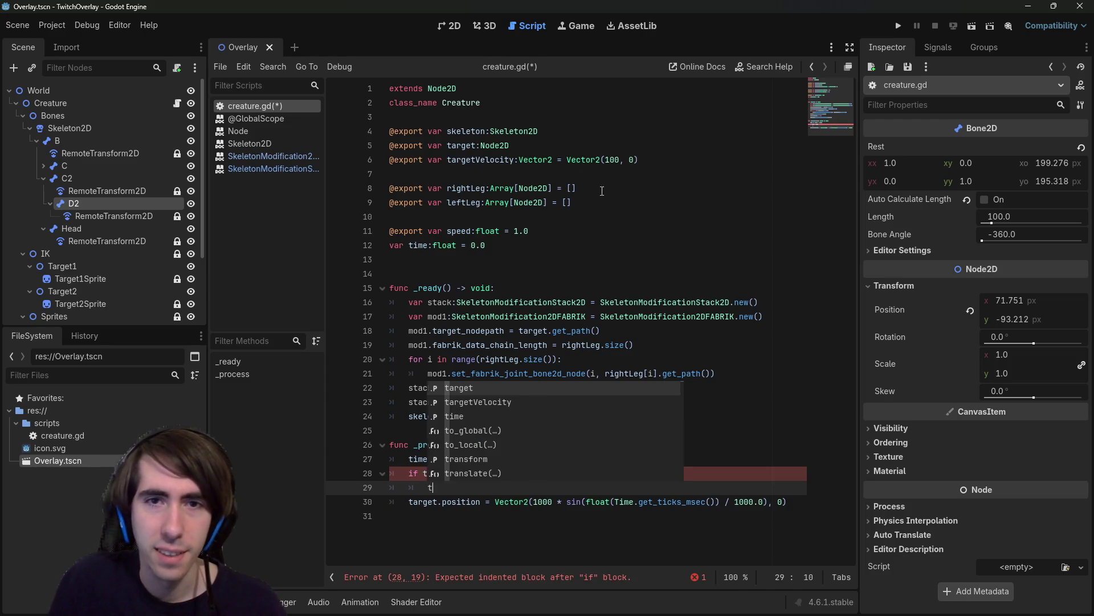
Step: Rename target to target1 on lines 5 and 18, save, and select Skeleton2D
{"action": "double_click", "coordinate": [478, 146]}
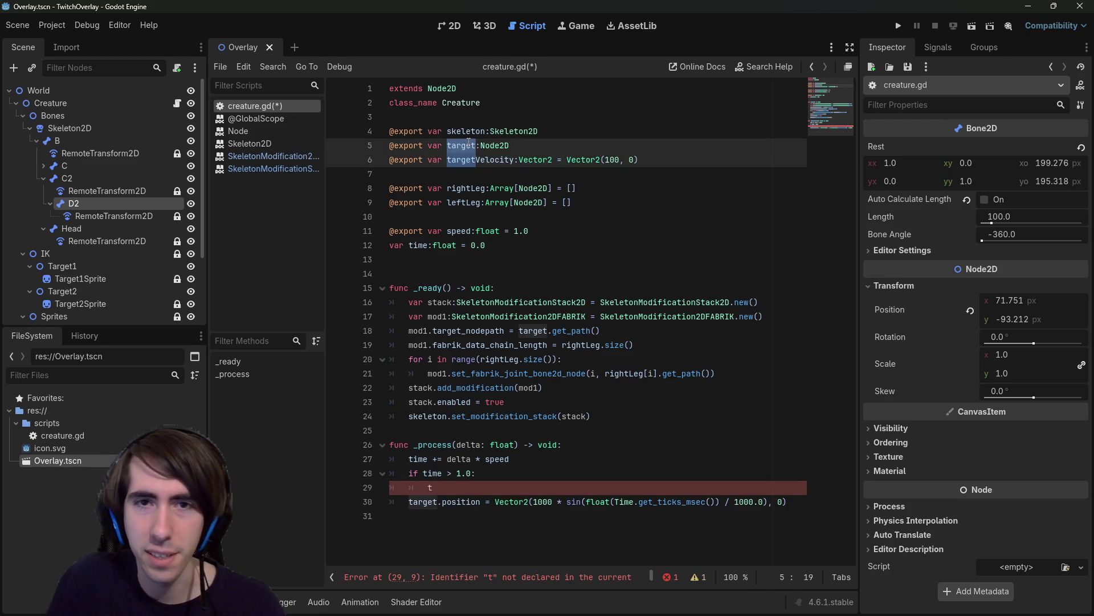
{"action": "key", "text": "Right"}
{"action": "type", "text": "1"}
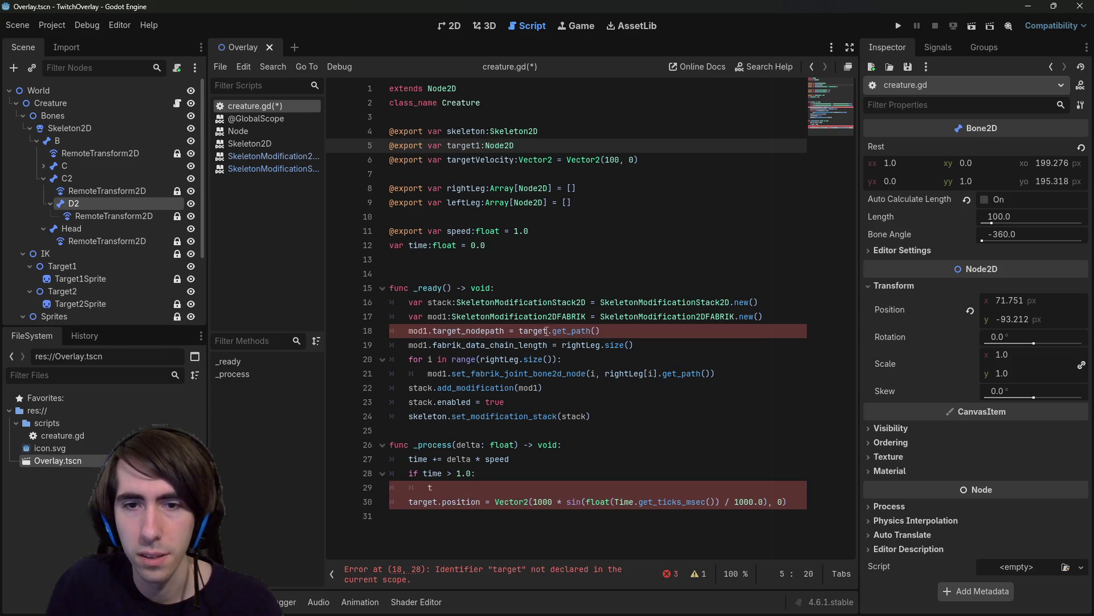
{"action": "left_click", "coordinate": [547, 330]}
{"action": "type", "text": "1"}
{"action": "key", "text": "ctrl+s"}
{"action": "left_click", "coordinate": [74, 128]}
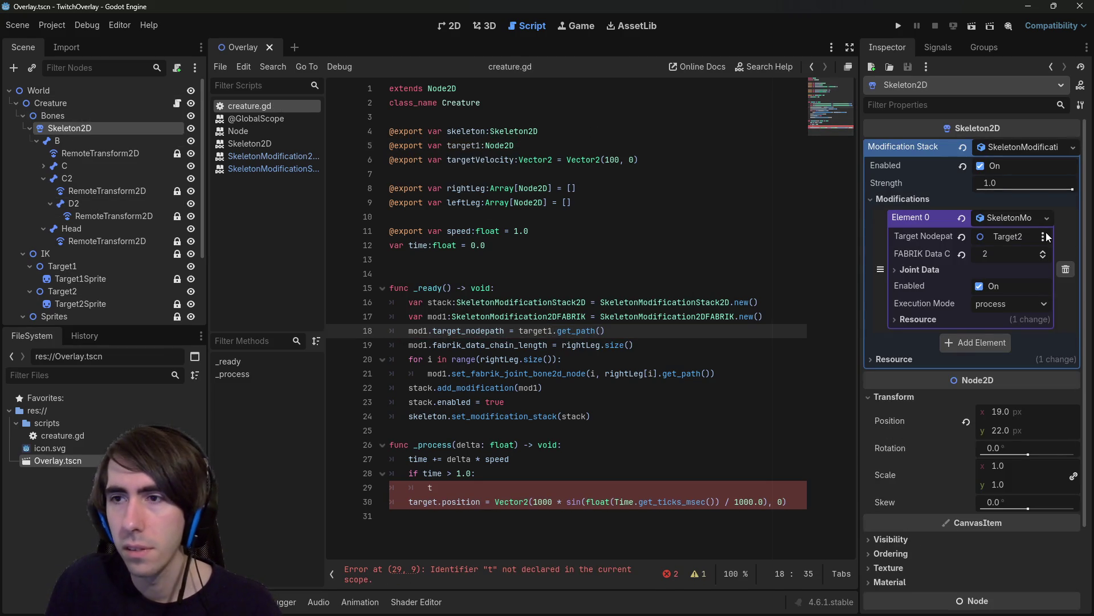
Step: Comment out the unfinished if time check and the old sine motion line
{"action": "left_click", "coordinate": [50, 104]}
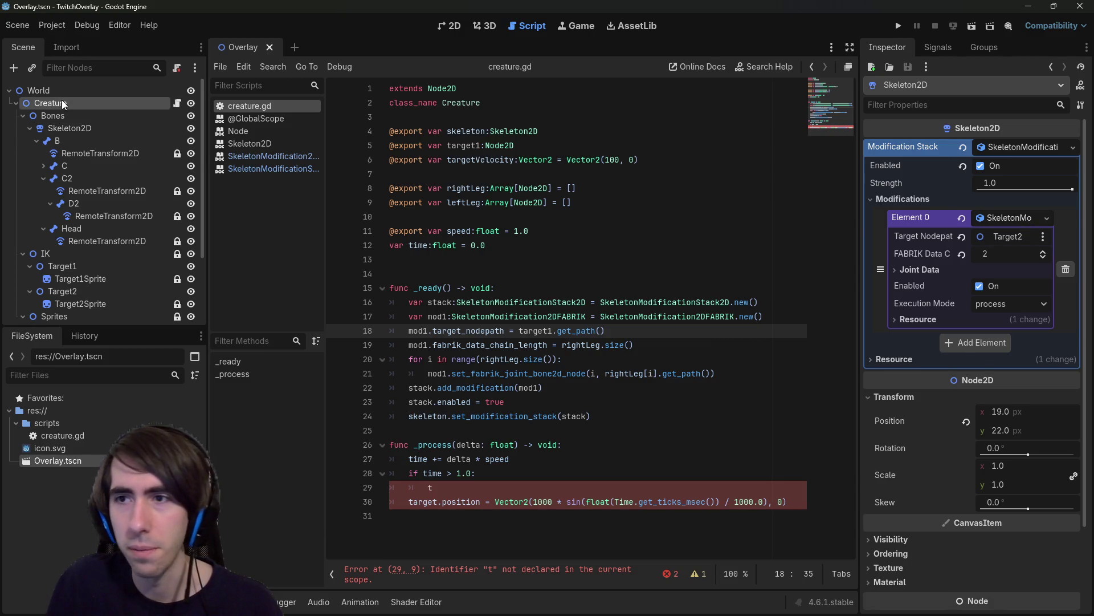
{"action": "left_click", "coordinate": [477, 488]}
{"action": "key", "text": "ctrl+k"}
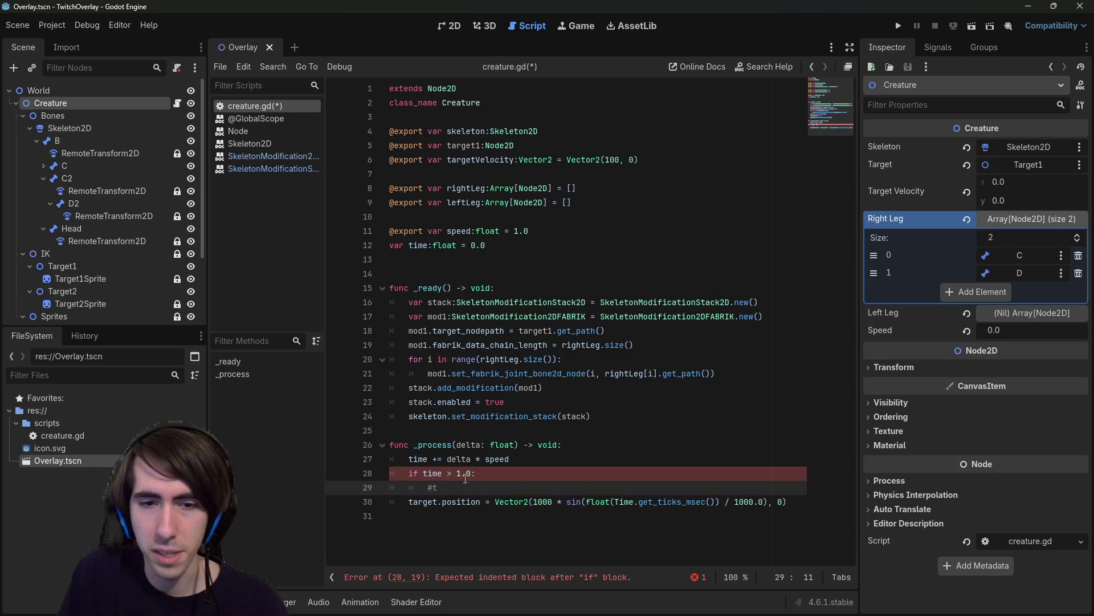
{"action": "key", "text": "Up"}
{"action": "key", "text": "ctrl+k"}
{"action": "key", "text": "ctrl+s"}
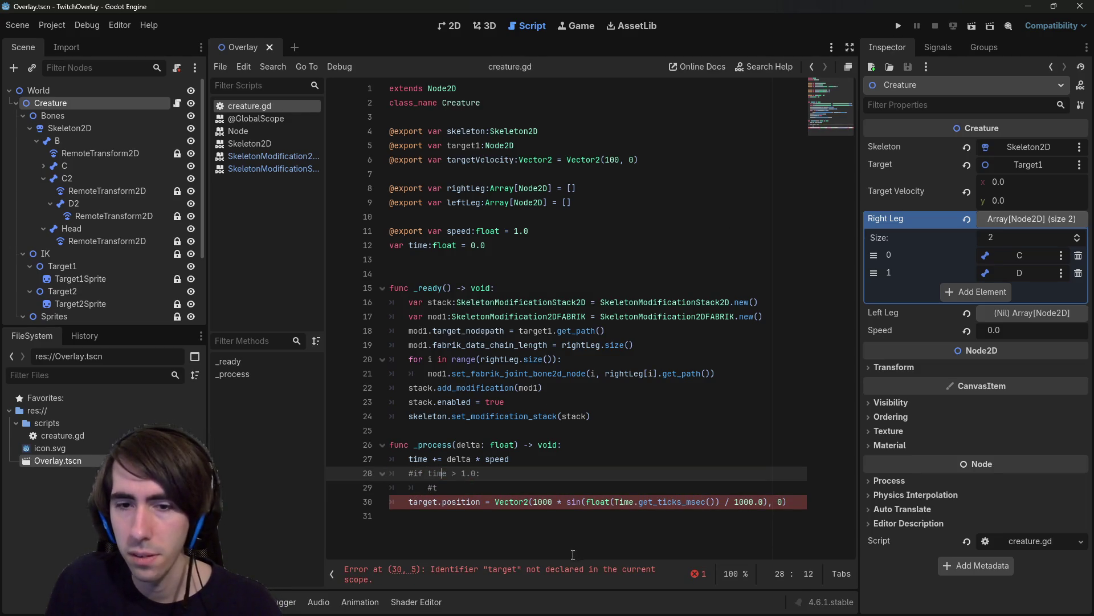
{"action": "left_click", "coordinate": [548, 502]}
{"action": "key", "text": "ctrl+k"}
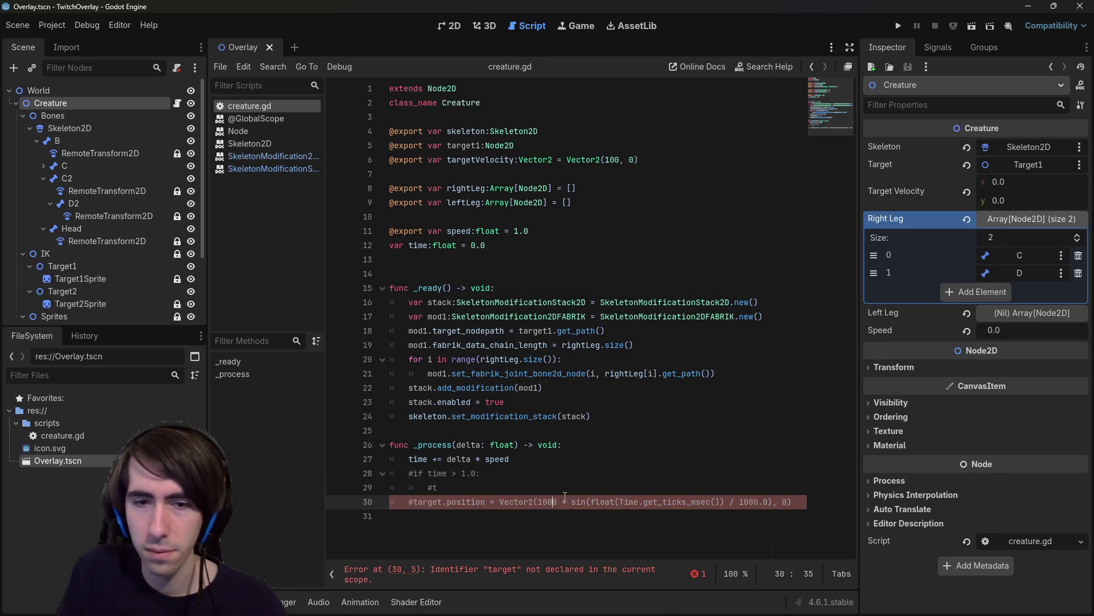
Step: Assign the Target1 node to Creature's Target 1 and uncomment the time check lines
{"action": "left_click", "coordinate": [1023, 164]}
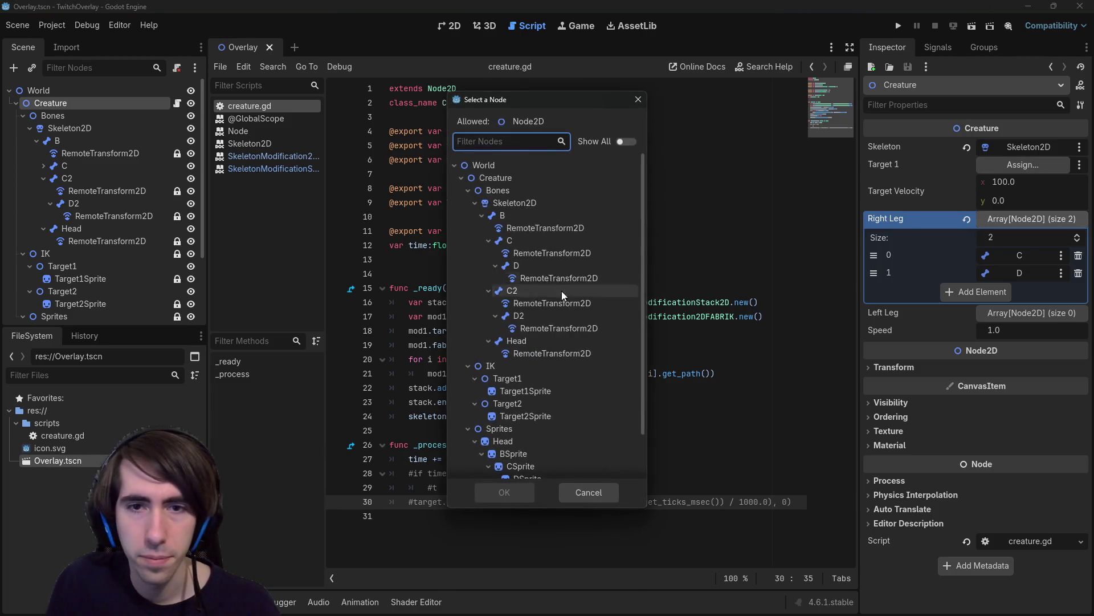
{"action": "scroll", "coordinate": [562, 291], "scroll_direction": "down", "scroll_amount": 2}
{"action": "double_click", "coordinate": [518, 335]}
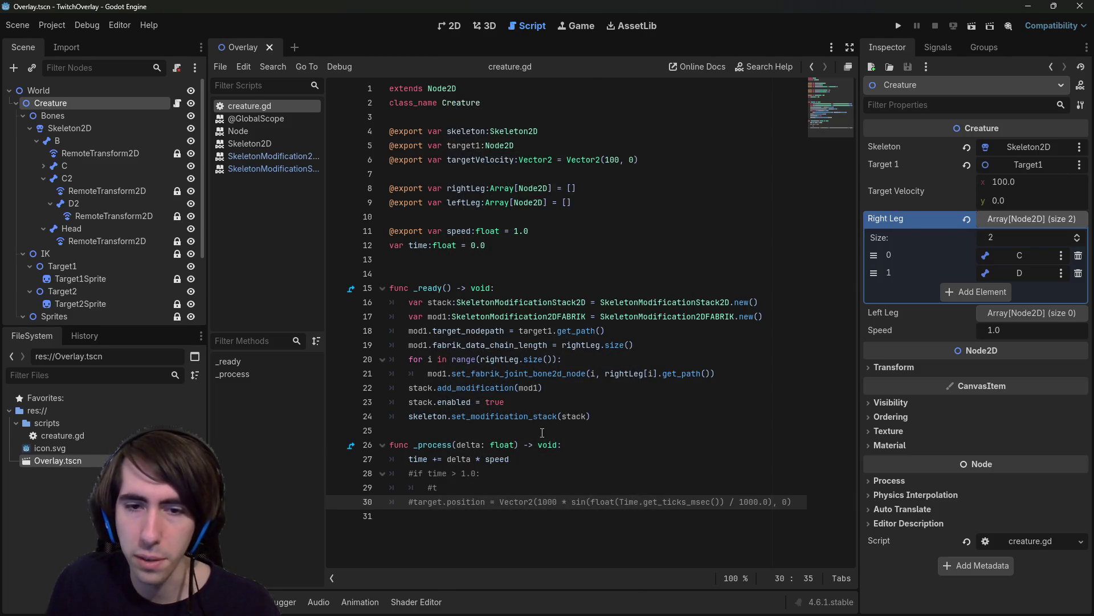
{"action": "mouse_move", "coordinate": [438, 488]}
{"action": "left_mouse_down"}
{"action": "mouse_move", "coordinate": [490, 502]}
{"action": "mouse_move", "coordinate": [353, 479]}
{"action": "left_mouse_up"}
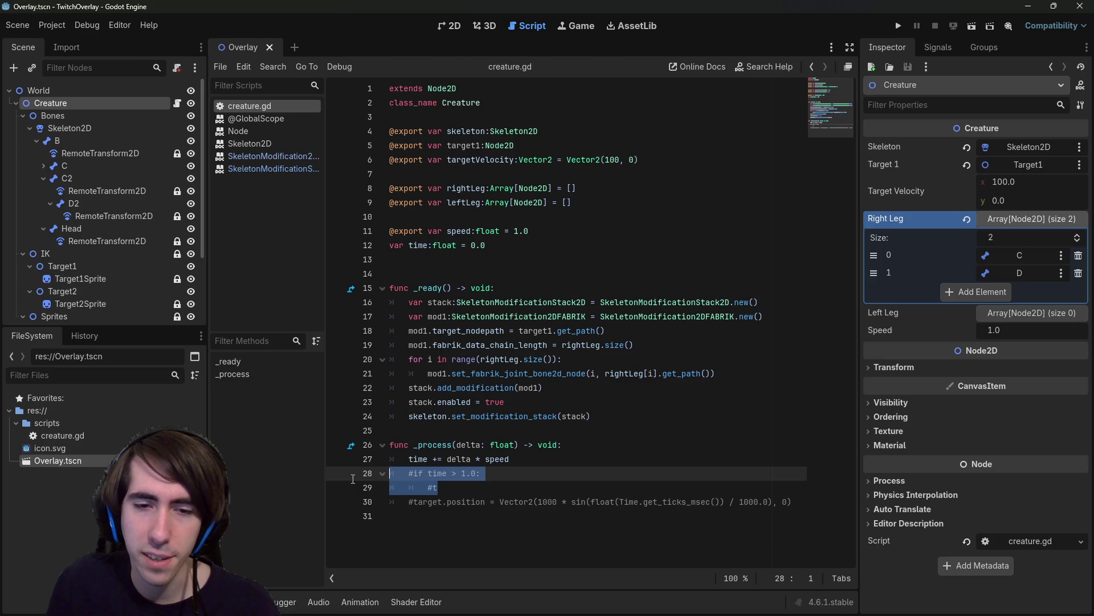
{"action": "key", "text": "ctrl+k"}
Step: Write 'target1.position.x += 100' inside the if time block and save
{"action": "key", "text": "Right"}
{"action": "type", "text": "arget1 +="}
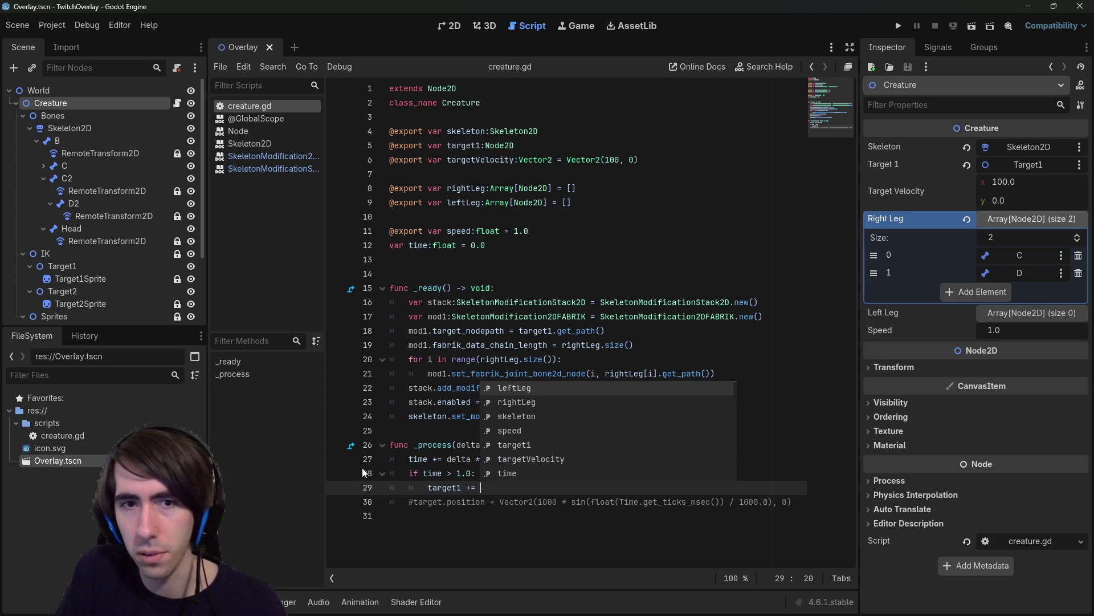
{"action": "key", "text": "BackSpace"}
{"action": "key", "text": "BackSpace"}
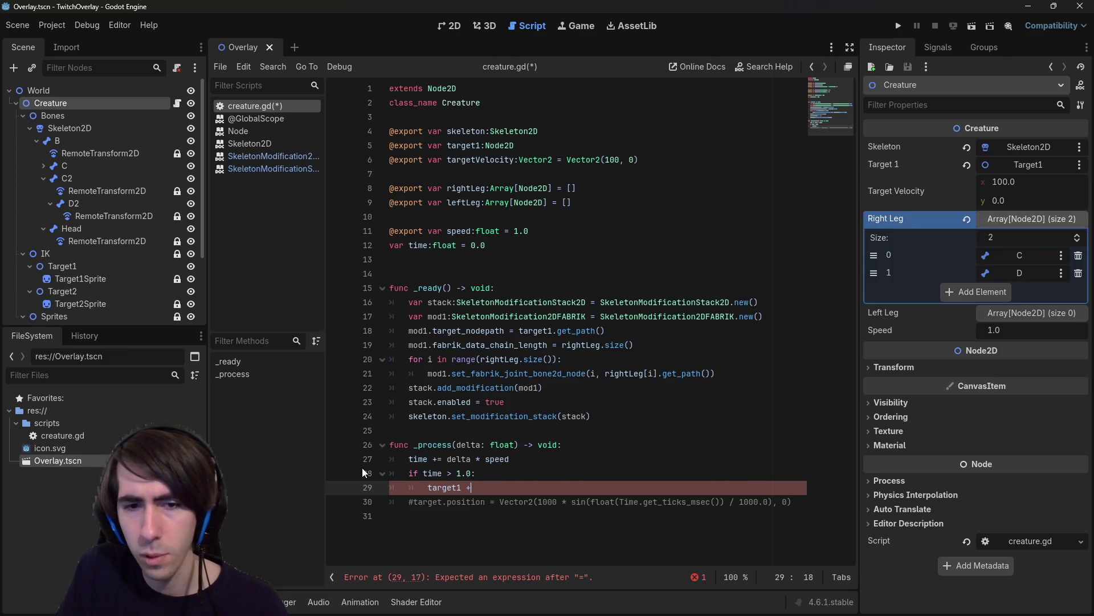
{"action": "key", "text": "BackSpace"}
{"action": "key", "text": "BackSpace"}
{"action": "type", "text": ".position"}
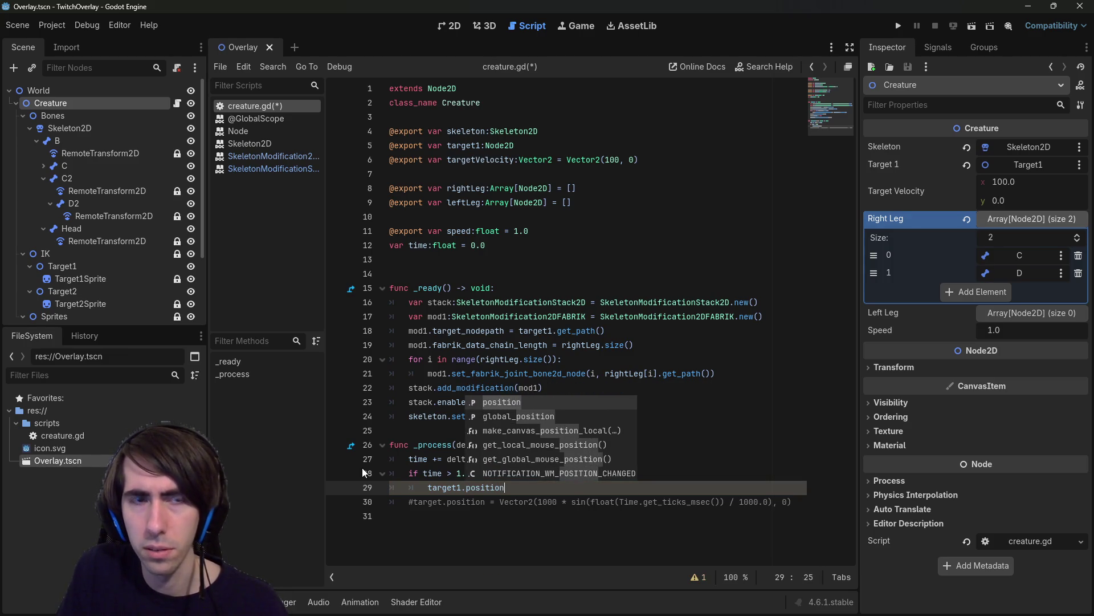
{"action": "key", "text": "Escape"}
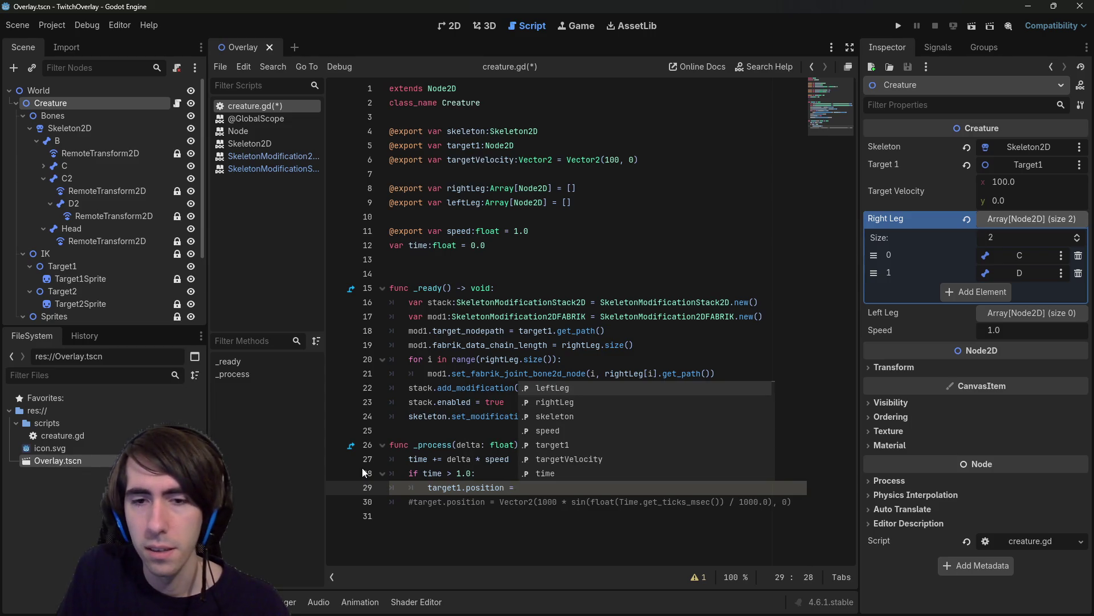
{"action": "key", "text": "Escape"}
{"action": "key", "text": "BackSpace"}
{"action": "type", "text": ".x += "}
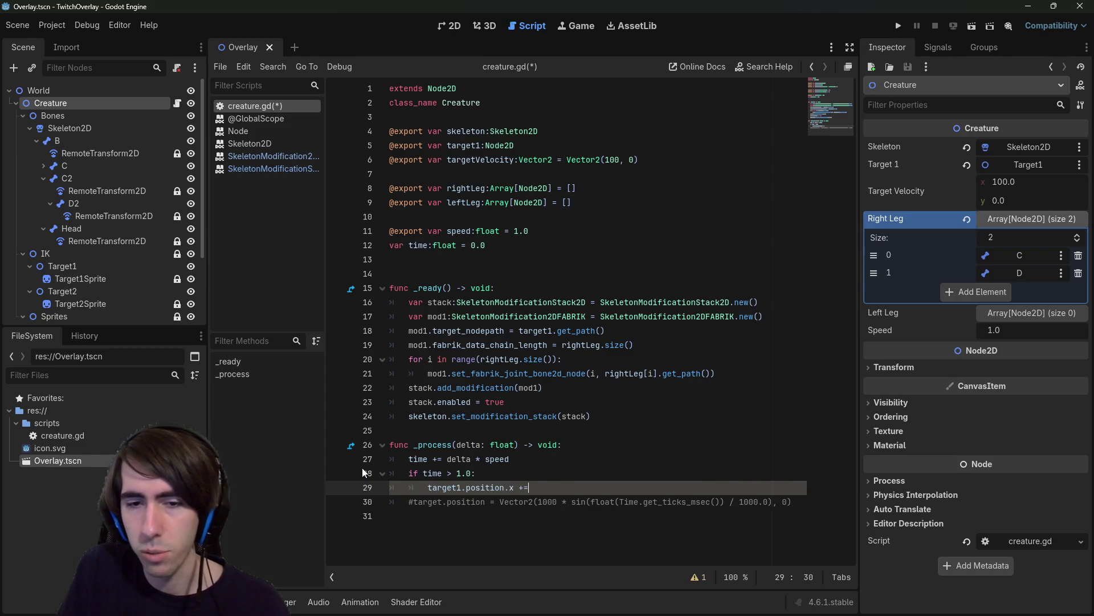
{"action": "type", "text": "100"}
{"action": "key", "text": "ctrl+s"}
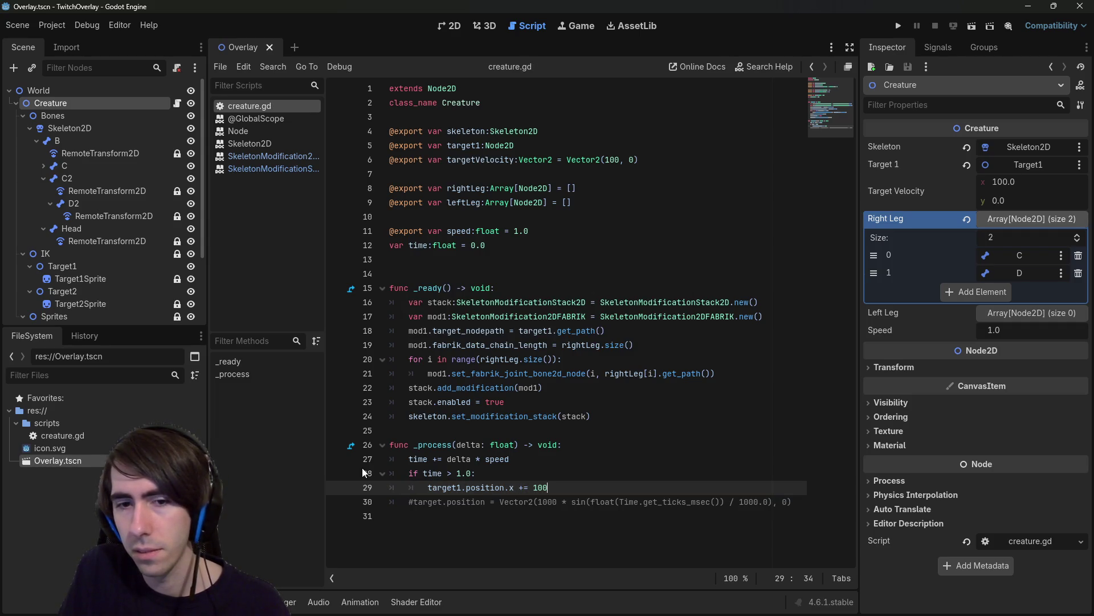
Step: Change the x step from 100 to 200 and save the script and scene
{"action": "key", "text": "BackSpace"}
{"action": "key", "text": "BackSpace"}
{"action": "key", "text": "BackSpace"}
{"action": "type", "text": "200"}
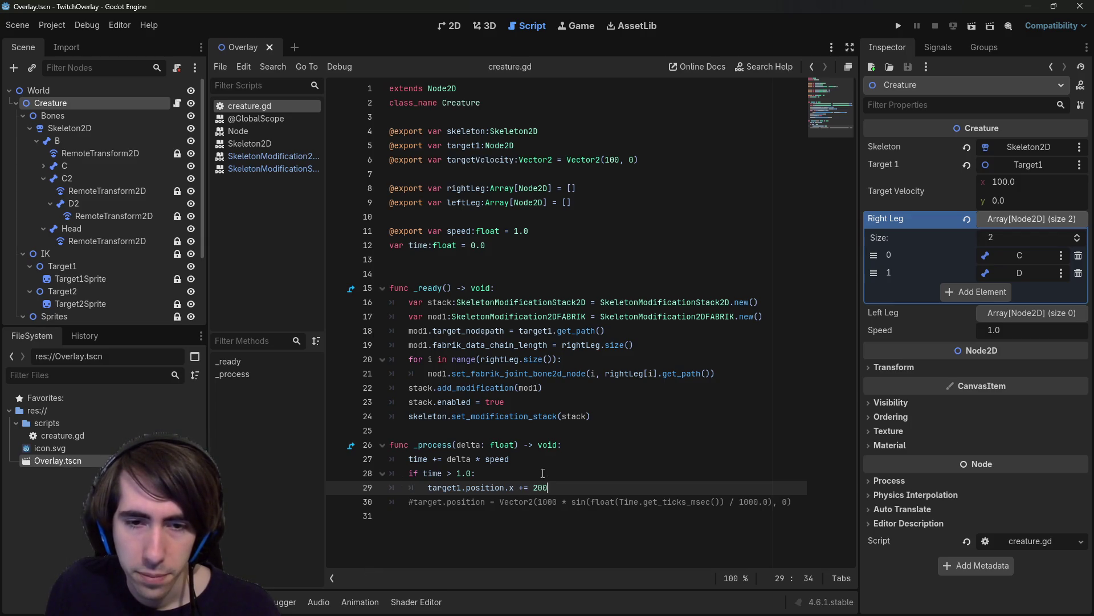
{"action": "key", "text": "Return"}
{"action": "key", "text": "BackSpace"}
{"action": "key", "text": "ctrl+s"}
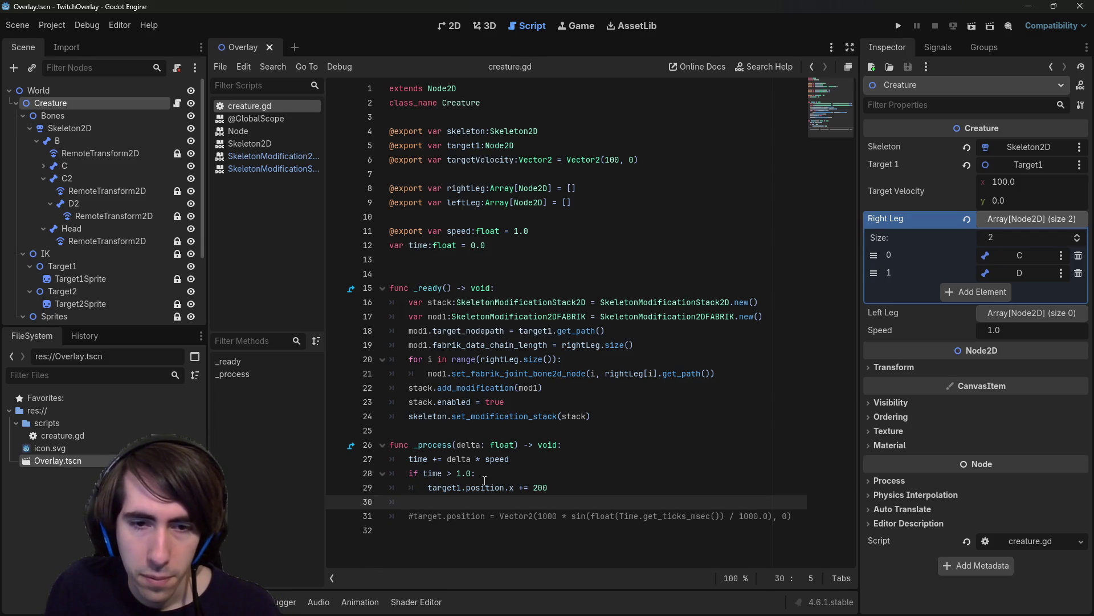
Step: Begin declaring 'var nextIsLeftLeg:bool = false' below the time variable
{"action": "left_click", "coordinate": [458, 263]}
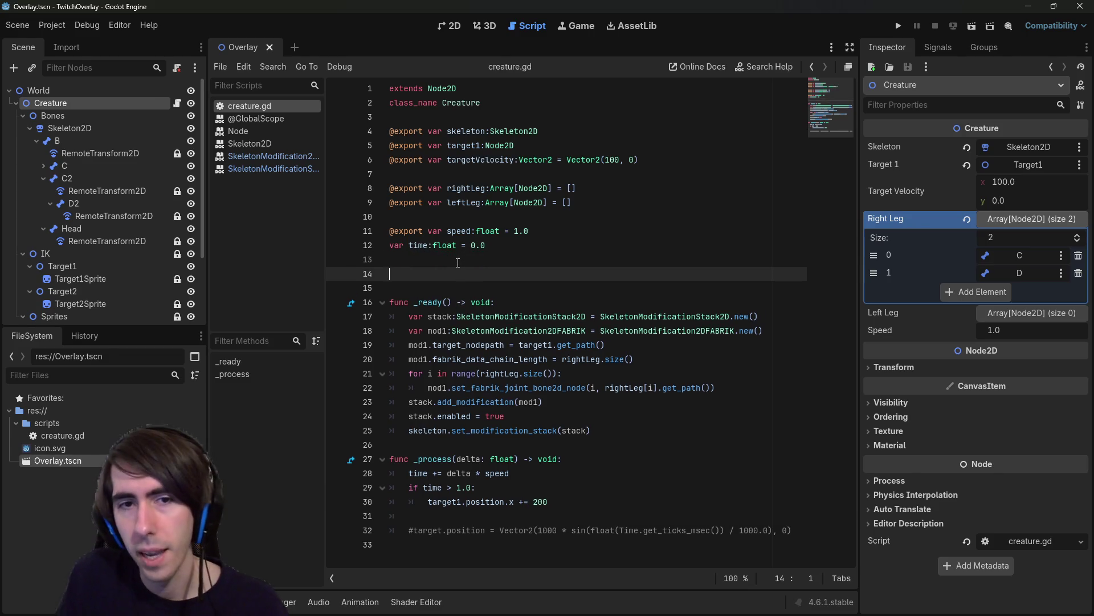
{"action": "key", "text": "Return"}
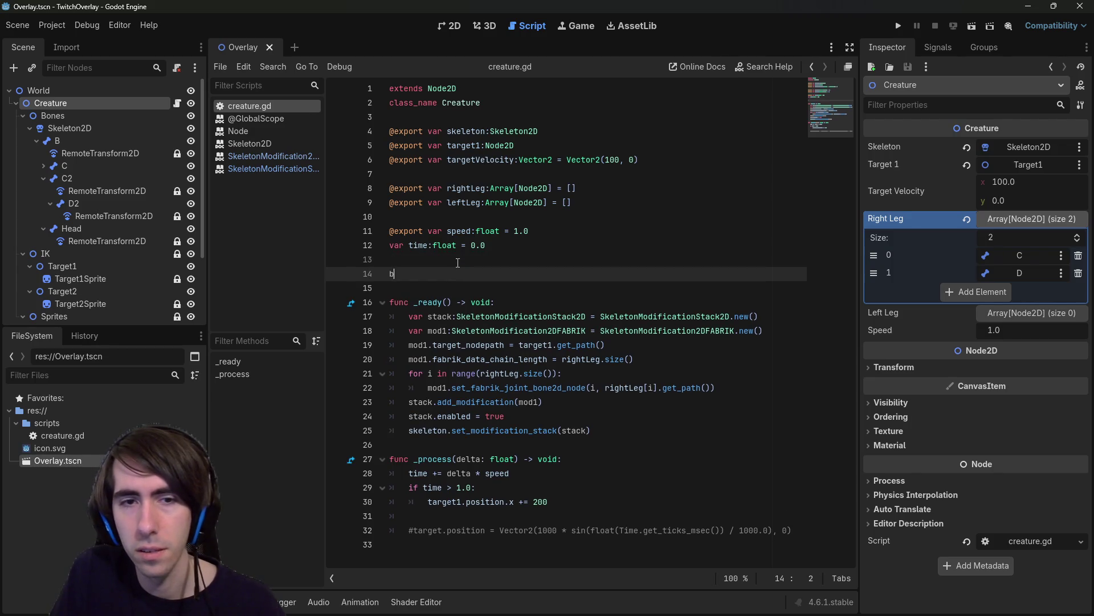
{"action": "type", "text": "var nextIsLe"}
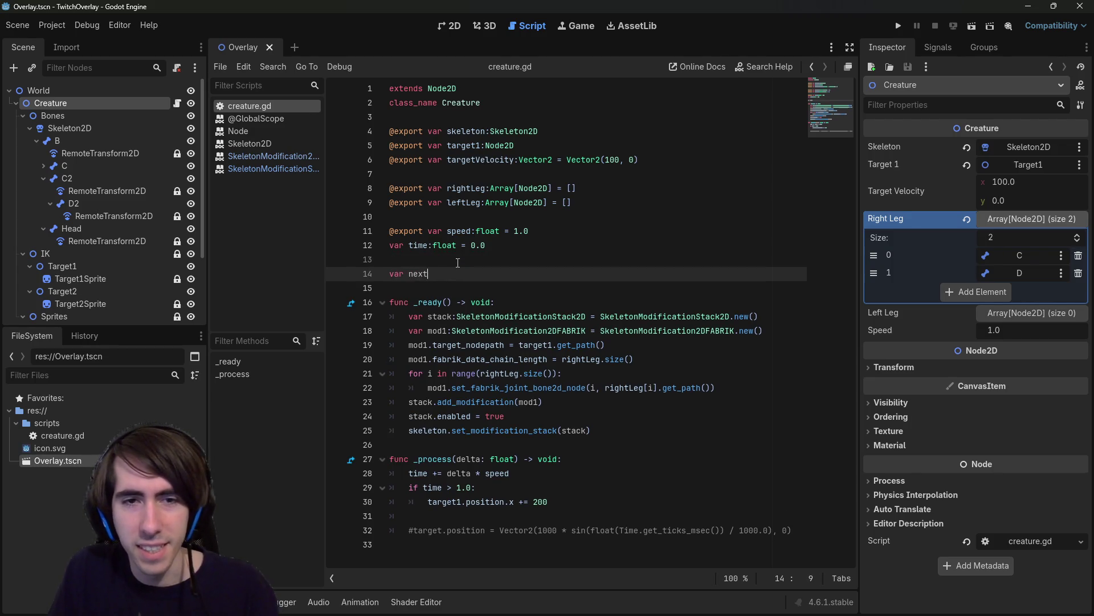
{"action": "type", "text": "ftLeg:bool = f"}
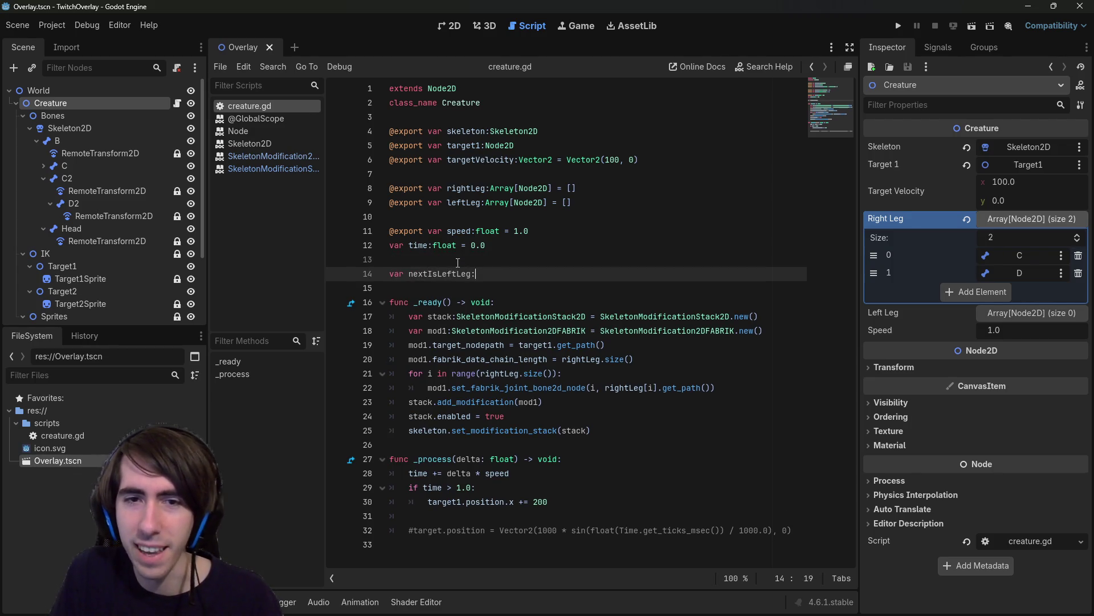
{"action": "type", "text": "alse"}
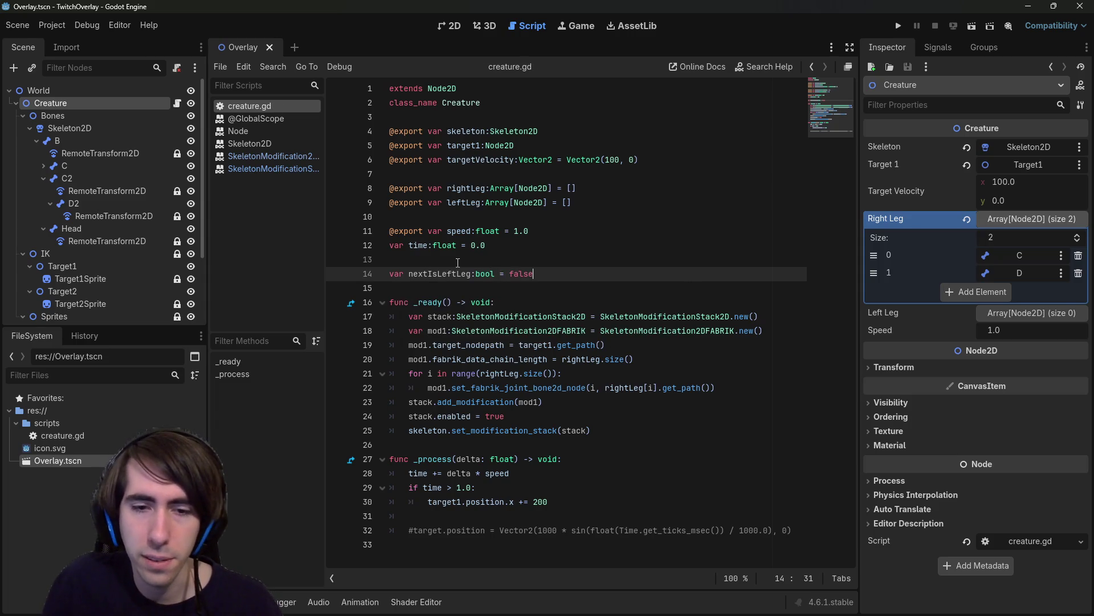
Step: Add an 'if nextIsLeftLeg:' branch below the target1 move in the timer block
{"action": "double_click", "coordinate": [442, 274]}
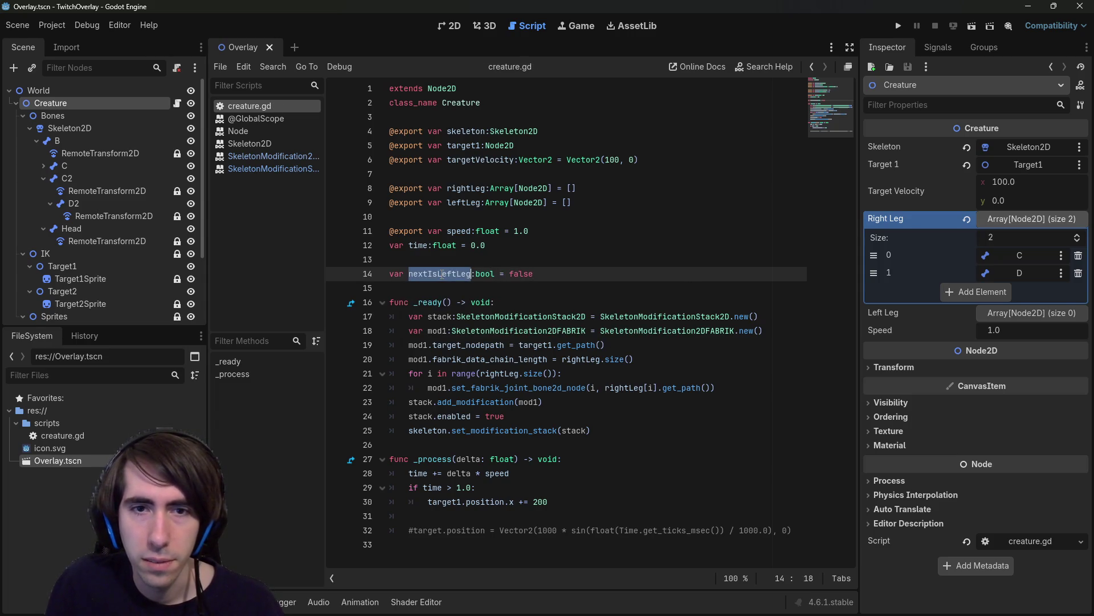
{"action": "left_click", "coordinate": [536, 473]}
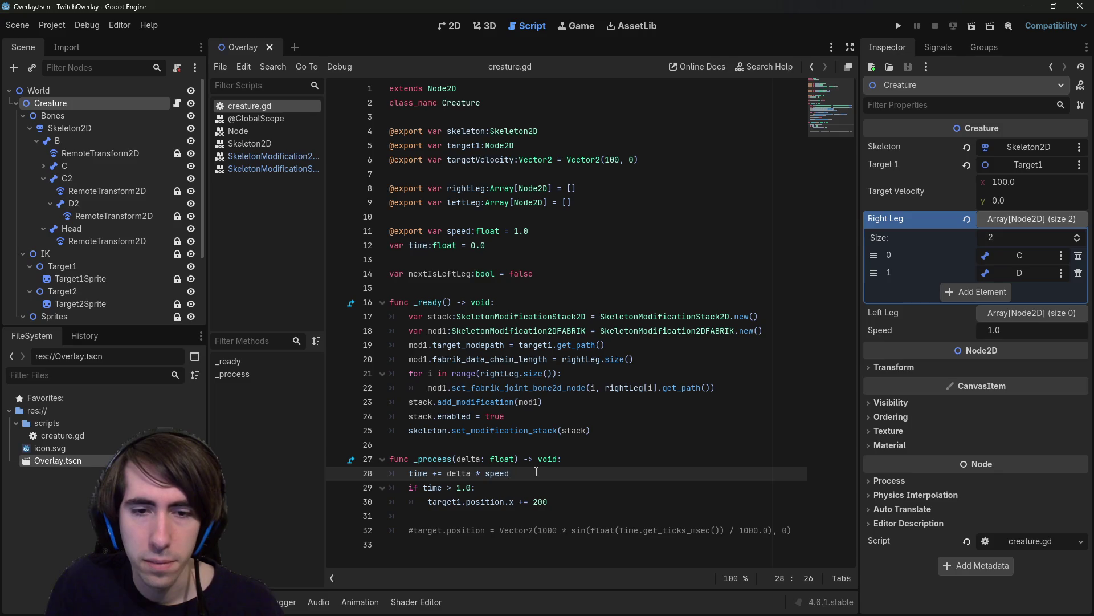
{"action": "double_click", "coordinate": [444, 502]}
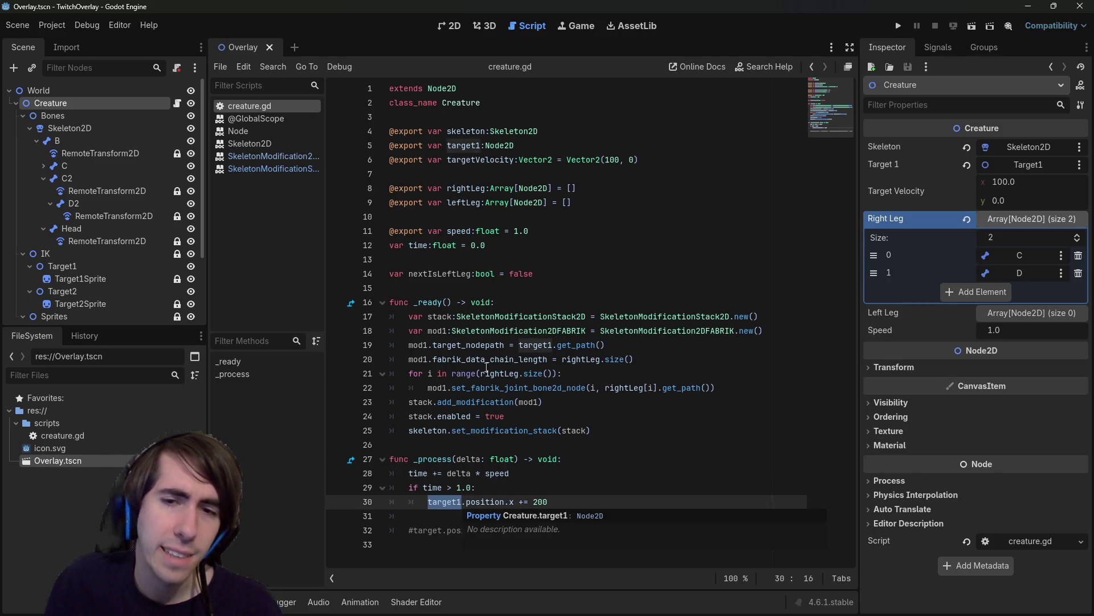
{"action": "double_click", "coordinate": [473, 145]}
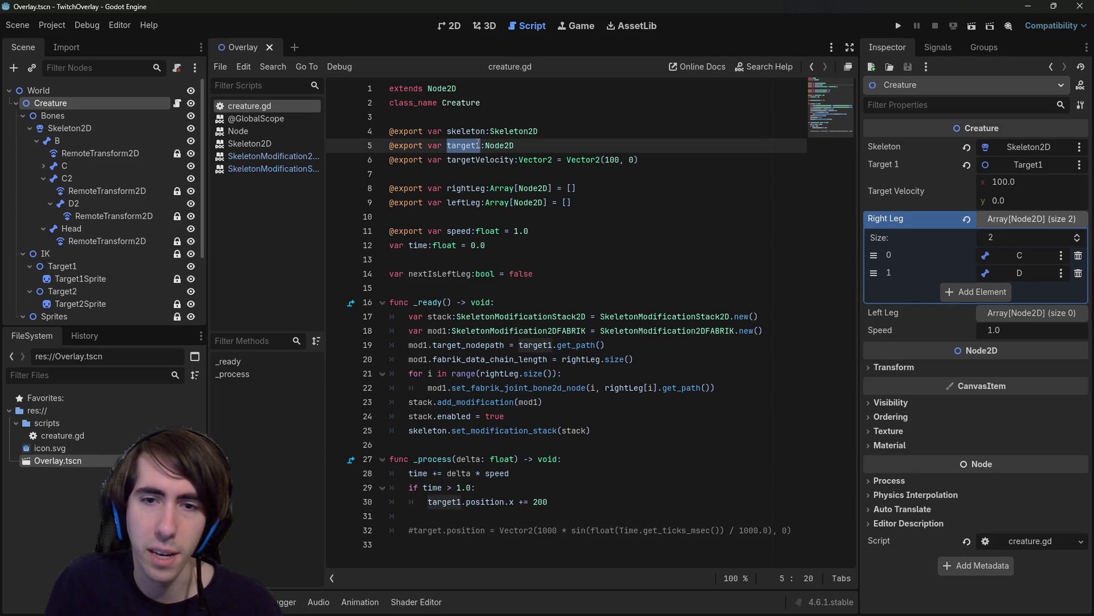
{"action": "double_click", "coordinate": [448, 276]}
{"action": "key", "text": "ctrl+c"}
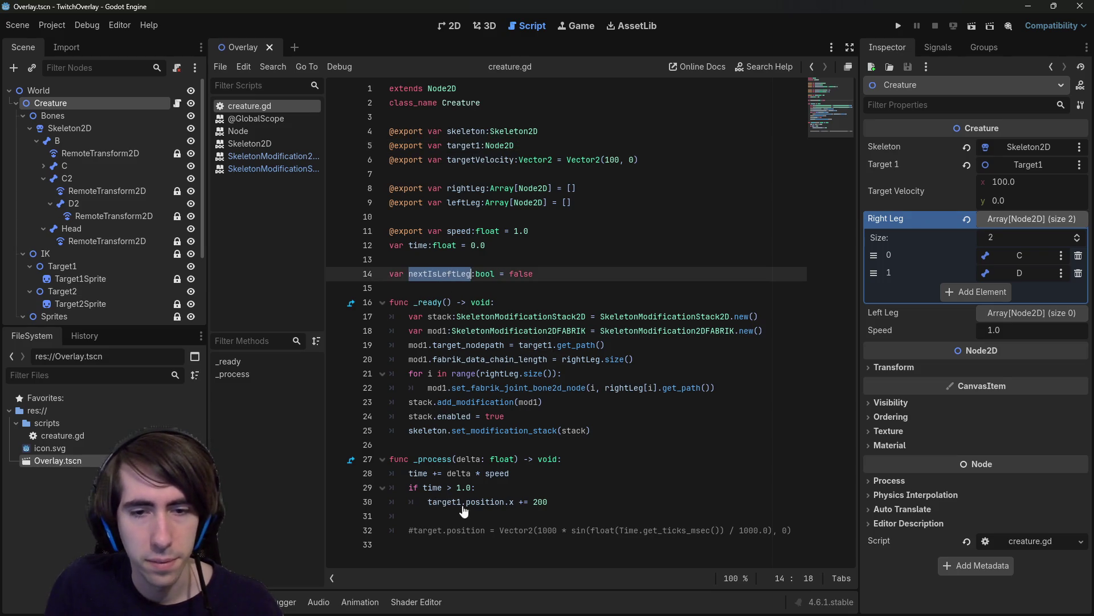
{"action": "left_click", "coordinate": [573, 510]}
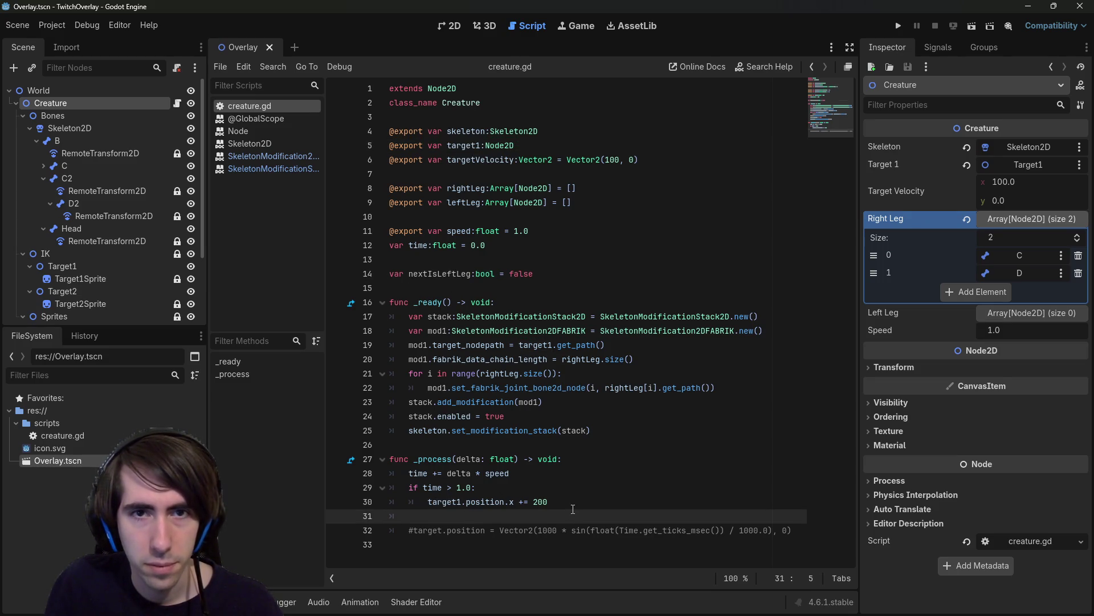
{"action": "key", "text": "Return"}
{"action": "key", "text": "Up"}
{"action": "key", "text": "Tab"}
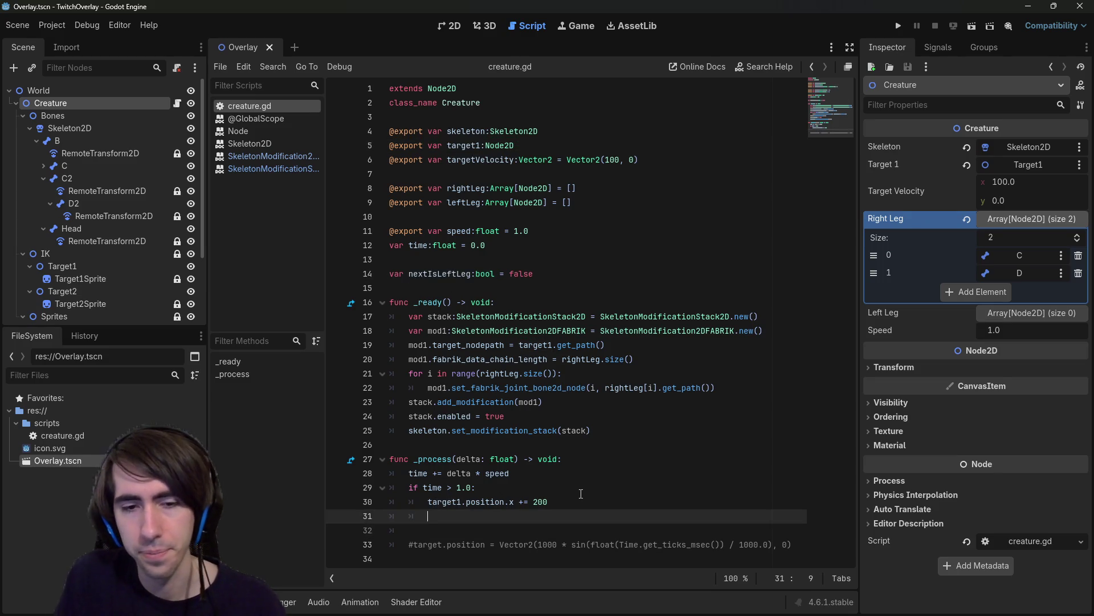
{"action": "type", "text": "if nextIsLeftLeg:"}
{"action": "key", "text": "Return"}
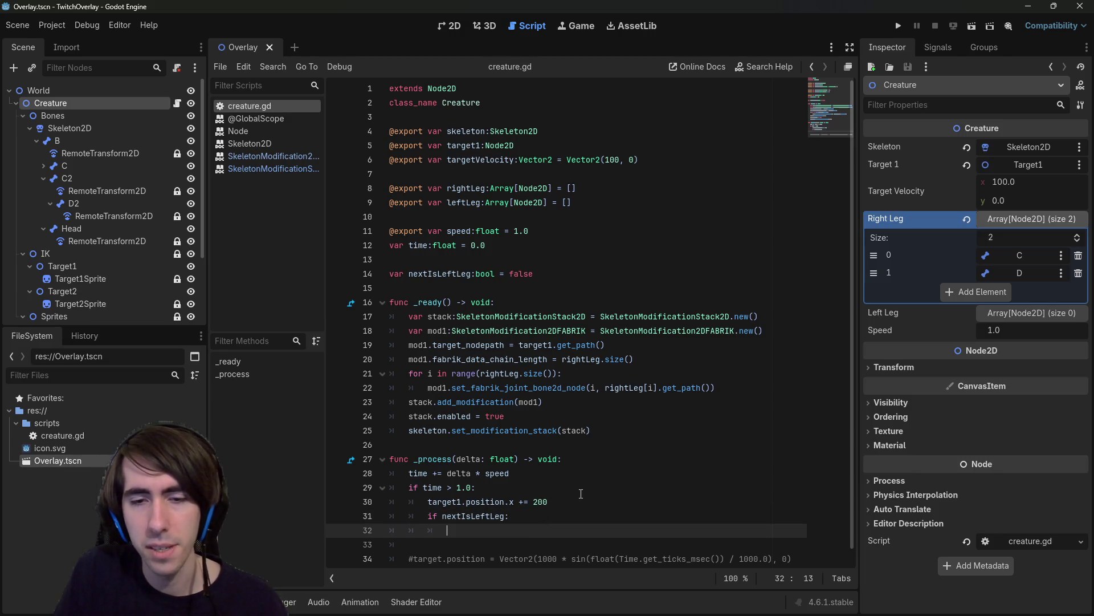
Step: Add 'nextIsLeftLeg = !nextIsLeftLeg' after the branch to flip legs, and save
{"action": "key", "text": "Up"}
{"action": "key", "text": "Home"}
{"action": "key", "text": "Return"}
{"action": "key", "text": "Up"}
{"action": "type", "text": "nextIsLeftLeg"}
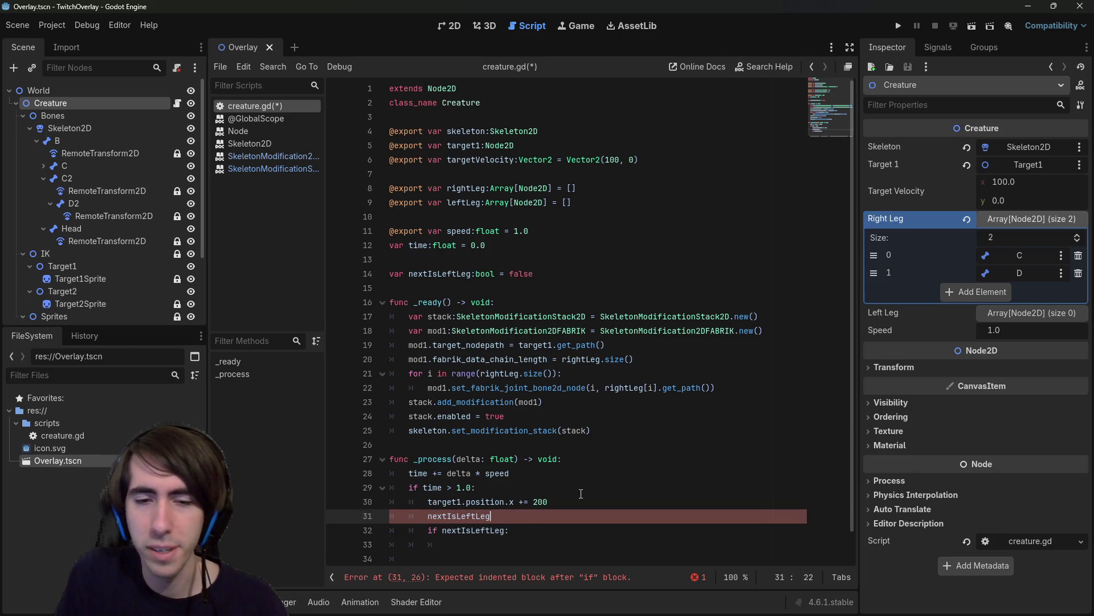
{"action": "key", "text": "ctrl+BackSpace"}
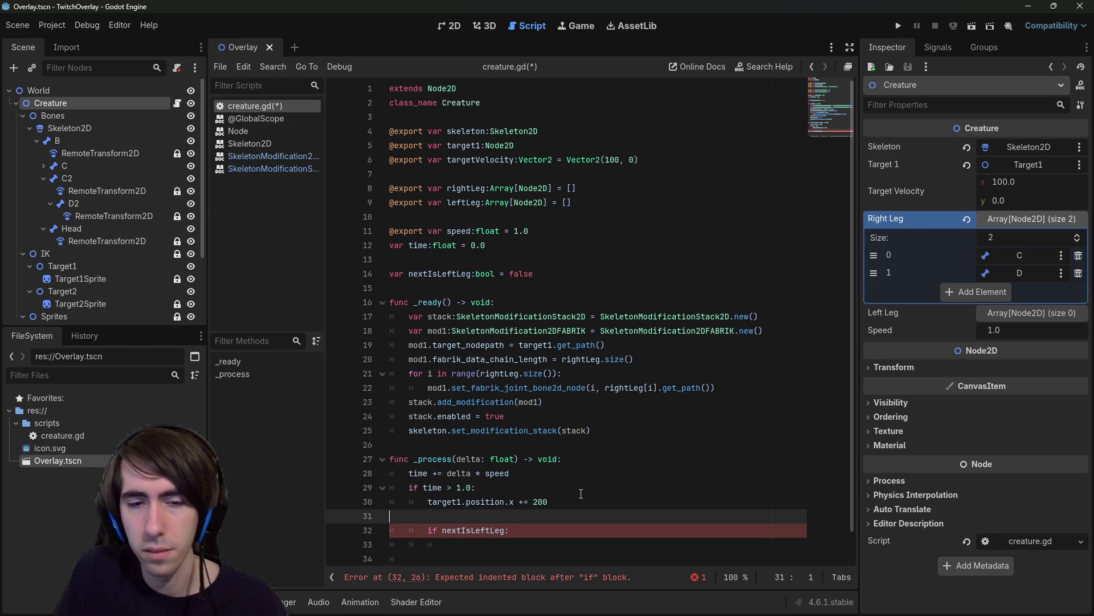
{"action": "key", "text": "Delete"}
{"action": "key", "text": "Down"}
{"action": "key", "text": "Down"}
{"action": "key", "text": "Down"}
{"action": "key", "text": "ctrl+v"}
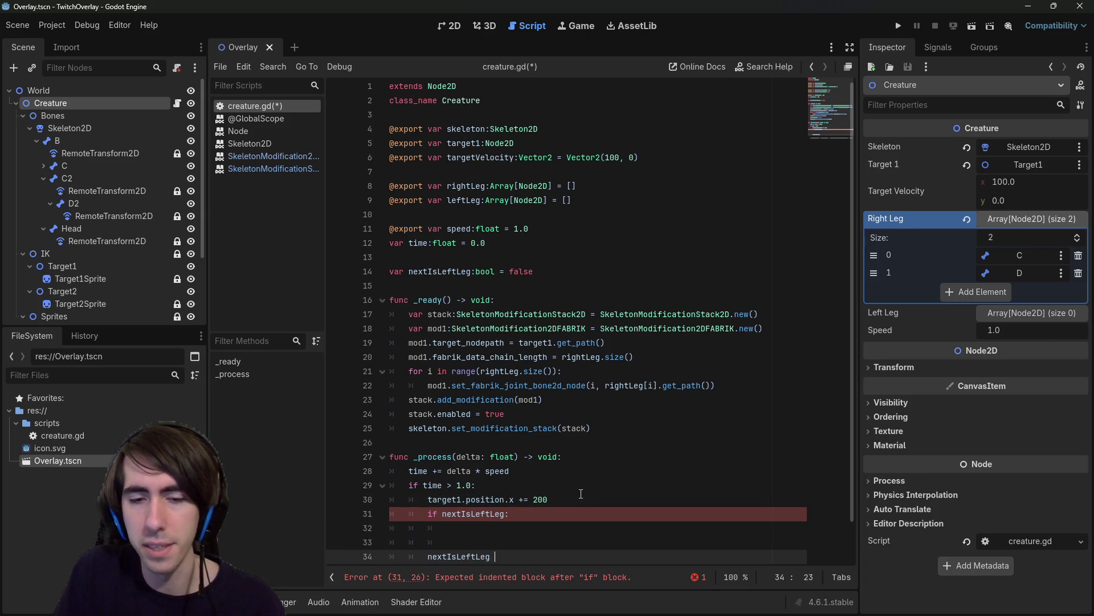
{"action": "type", "text": "!nextIsLeftLeg"}
{"action": "key", "text": "ctrl+s"}
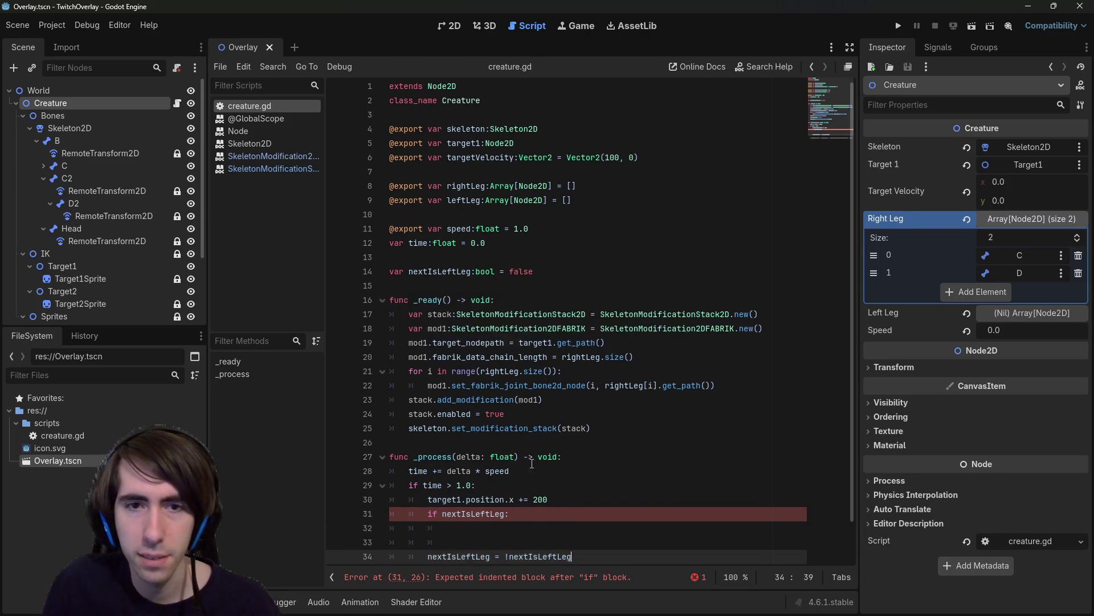
{"action": "scroll", "coordinate": [501, 482], "scroll_direction": "down", "scroll_amount": 1}
{"action": "left_click", "coordinate": [515, 482]}
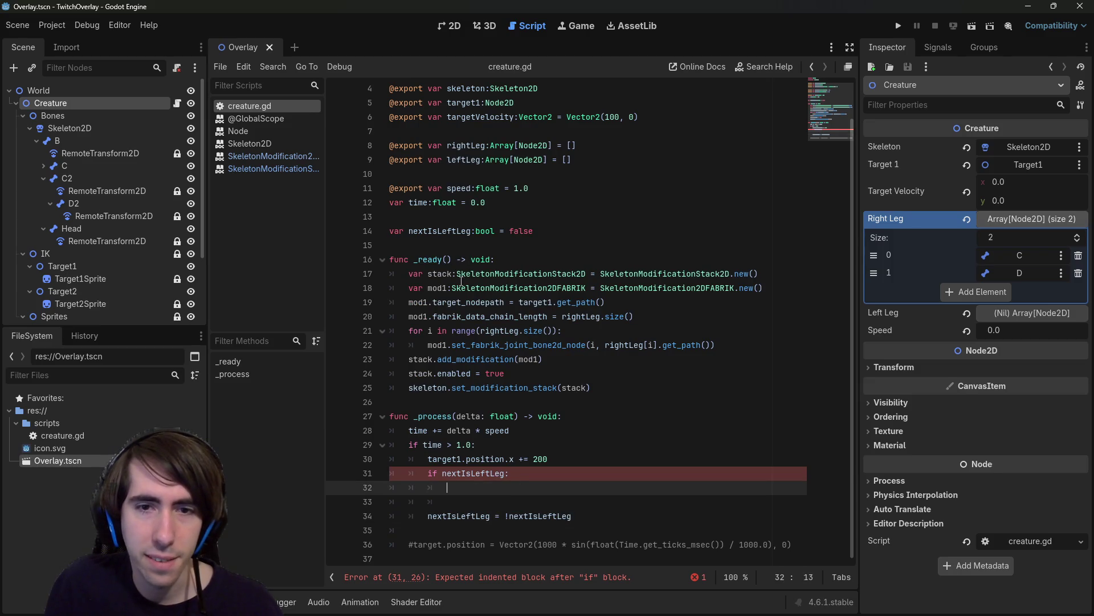
{"action": "left_click", "coordinate": [520, 257]}
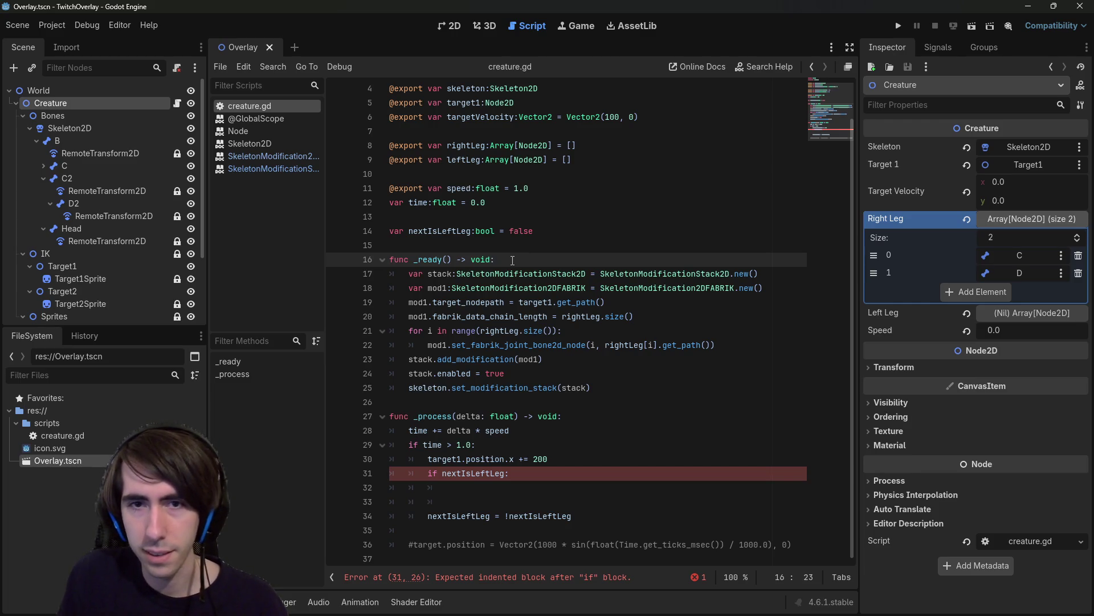
Step: Comment out _ready, start a moveLeftLeg() function, and call it in the nextIsLeftLeg branch
{"action": "key", "text": "ctrl+k"}
{"action": "key", "text": "Return"}
{"action": "type", "text": "fu"}
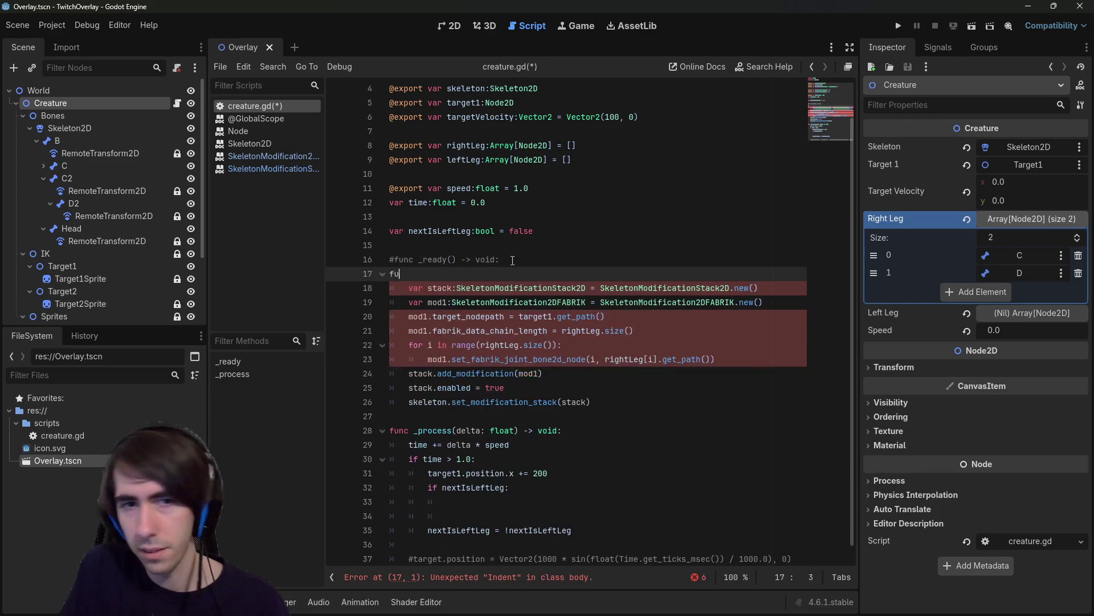
{"action": "type", "text": "nc lmo"}
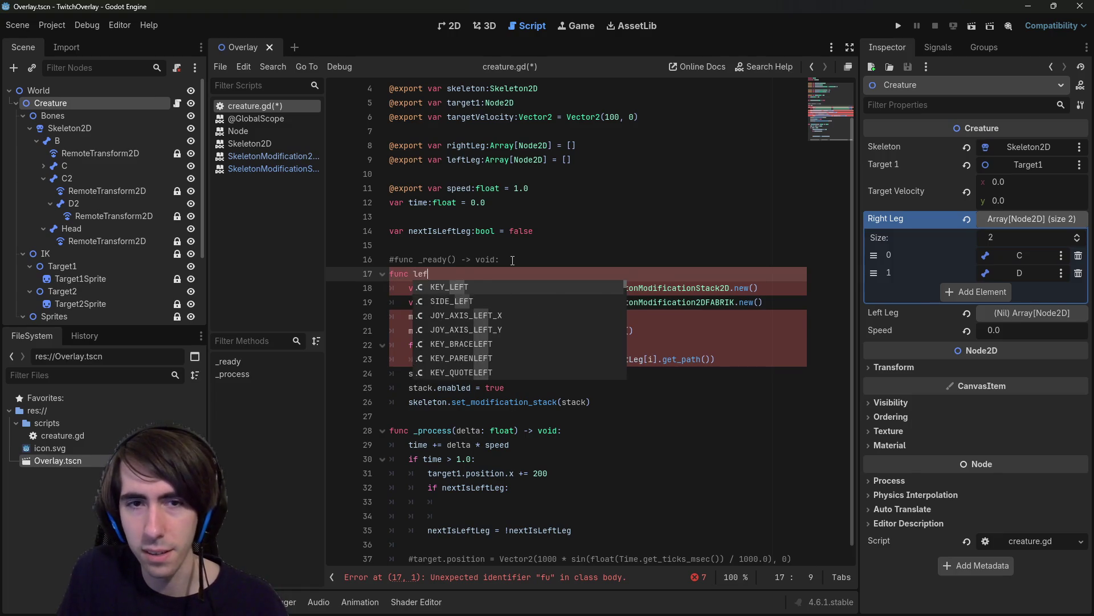
{"action": "key", "text": "BackSpace"}
{"action": "key", "text": "BackSpace"}
{"action": "key", "text": "BackSpace"}
{"action": "type", "text": "moveLeftLe"}
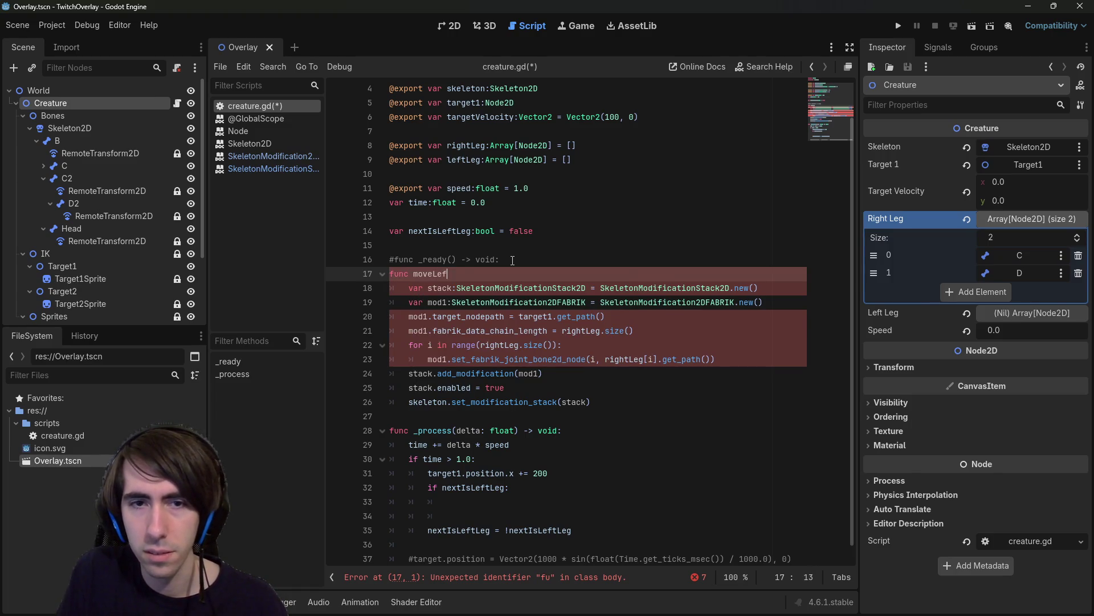
{"action": "type", "text": "g():"}
{"action": "double_click", "coordinate": [433, 274]}
{"action": "key", "text": "ctrl+c"}
{"action": "left_click", "coordinate": [516, 502]}
{"action": "key", "text": "ctrl+v"}
{"action": "type", "text": "()"}
{"action": "key", "text": "ctrl+s"}
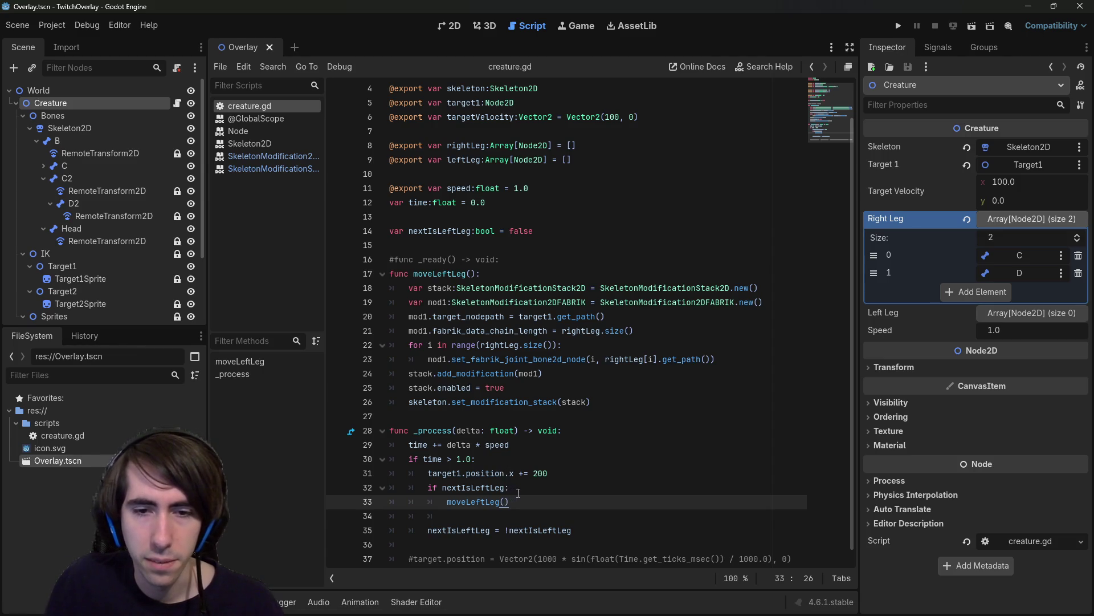
Step: Add an else: branch calling the leg function for rightLeg
{"action": "key", "text": "Return"}
{"action": "type", "text": "else:"}
{"action": "key", "text": "Up"}
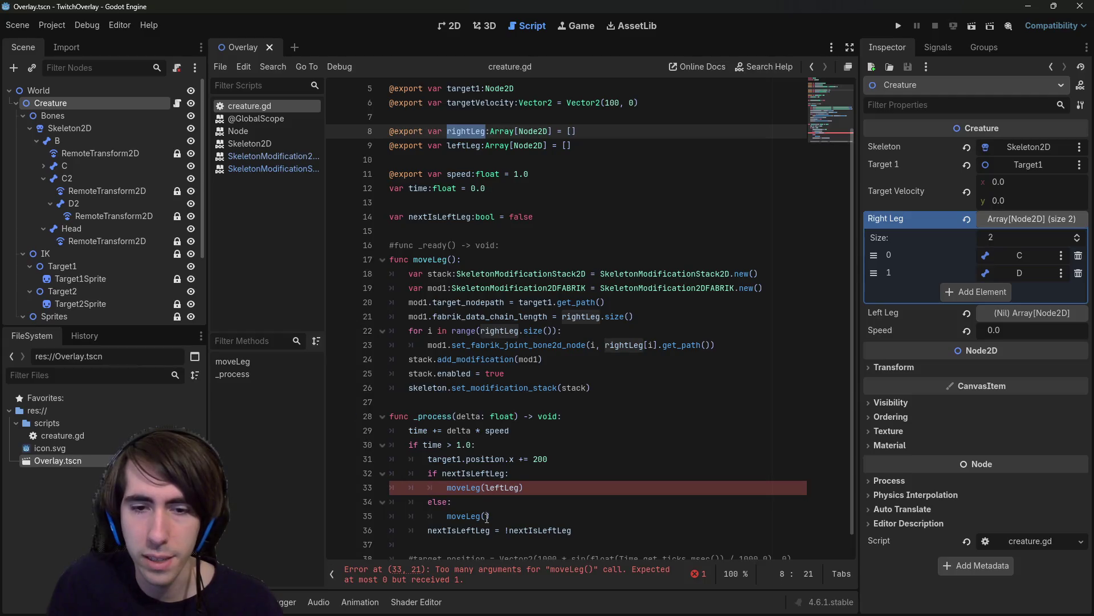
{"action": "left_click", "coordinate": [487, 515]}
{"action": "key", "text": "ctrl+v"}
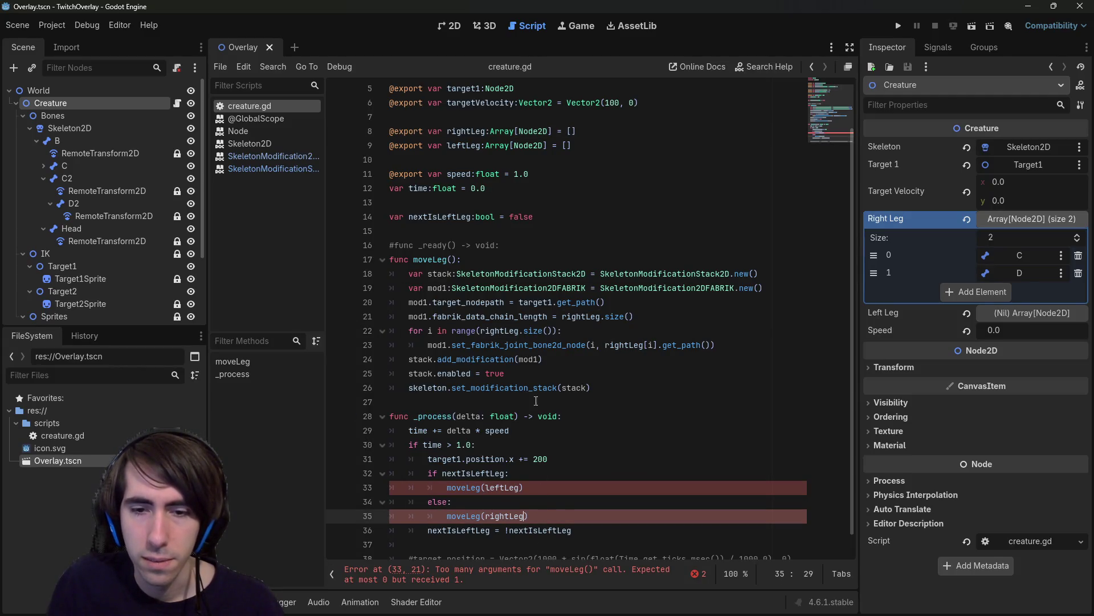
Step: Give the function an Array[Node2D] parameter named leg and save
{"action": "left_click_drag", "start_coordinate": [447, 131], "coordinate": [553, 132]}
{"action": "left_click", "coordinate": [452, 260]}
{"action": "key", "text": "ctrl+v"}
{"action": "double_click", "coordinate": [473, 260]}
{"action": "type", "text": "leg"}
{"action": "key", "text": "ctrl+s"}
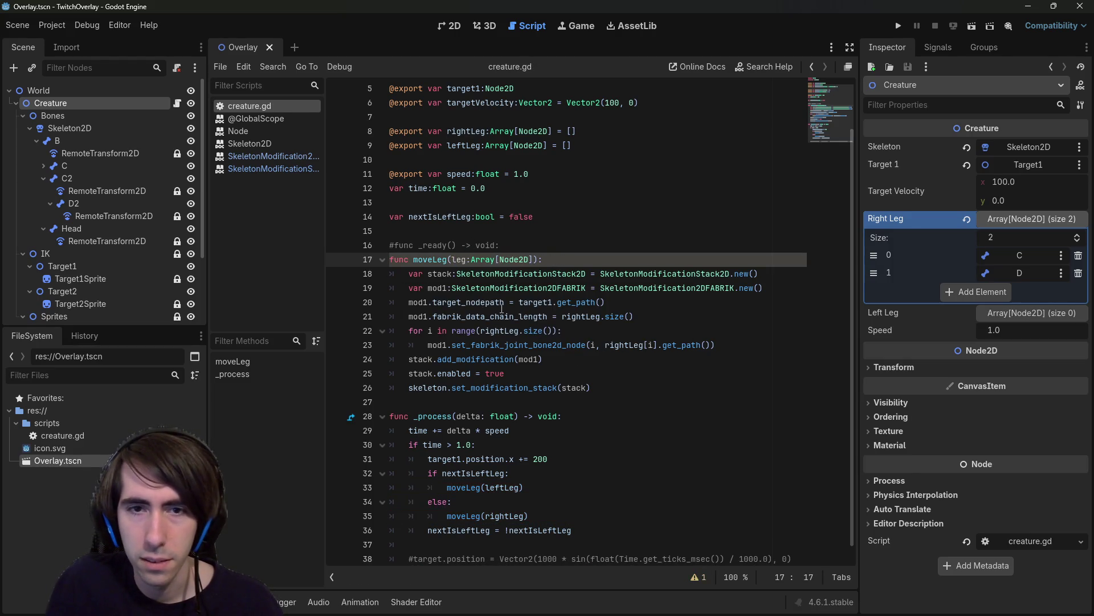
Step: Replace every rightLeg in the function body with leg
{"action": "double_click", "coordinate": [501, 305]}
{"action": "double_click", "coordinate": [597, 317]}
{"action": "key", "text": "ctrl+d"}
{"action": "key", "text": "ctrl+d"}
{"action": "type", "text": "leg"}
{"action": "key", "text": "Escape"}
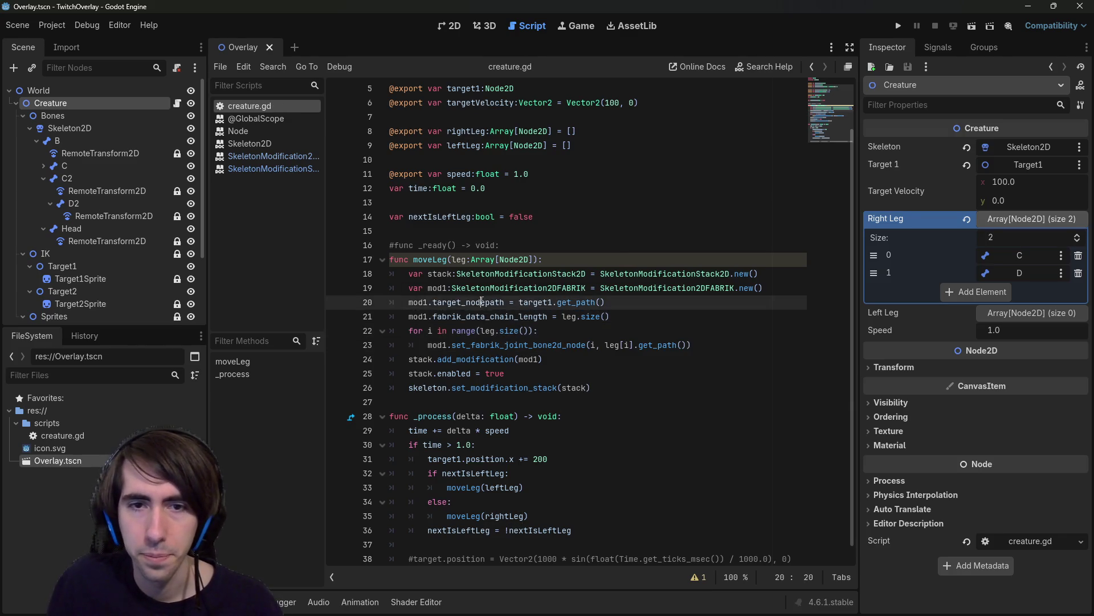
Step: Review target_nodepath's documentation and the uses of leg and mod1 in the function
{"action": "double_click", "coordinate": [485, 303]}
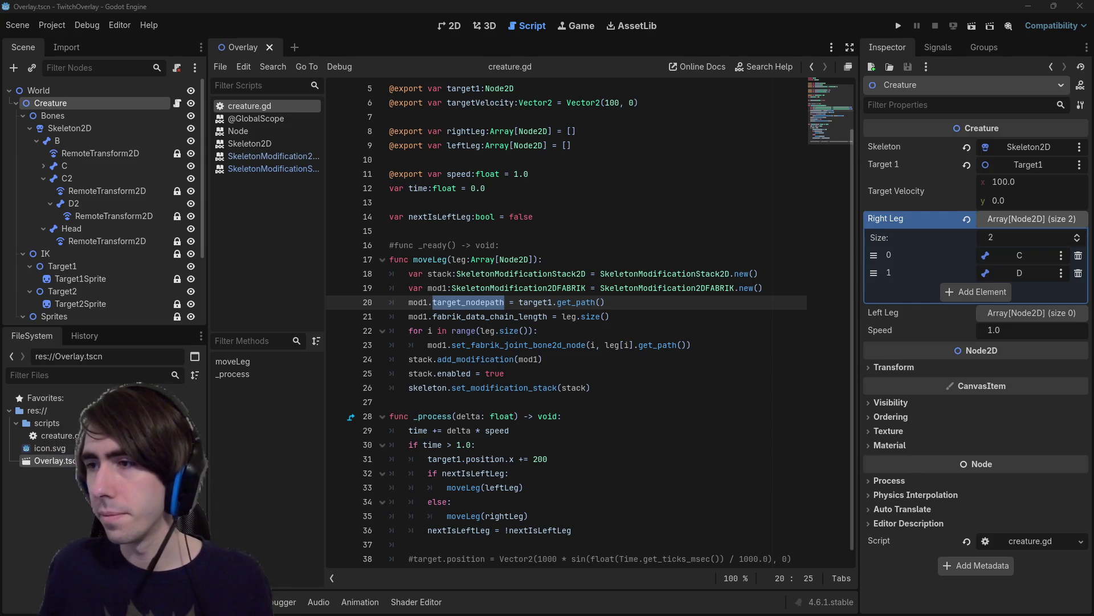
{"action": "left_click", "coordinate": [485, 301]}
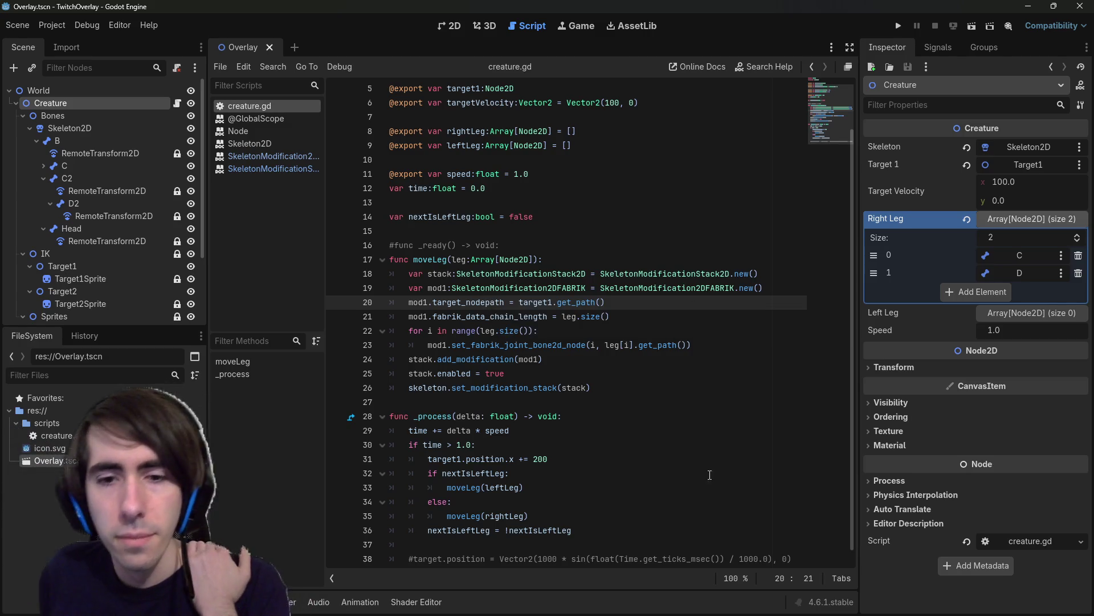
{"action": "scroll", "coordinate": [520, 353], "scroll_direction": "down", "scroll_amount": 1}
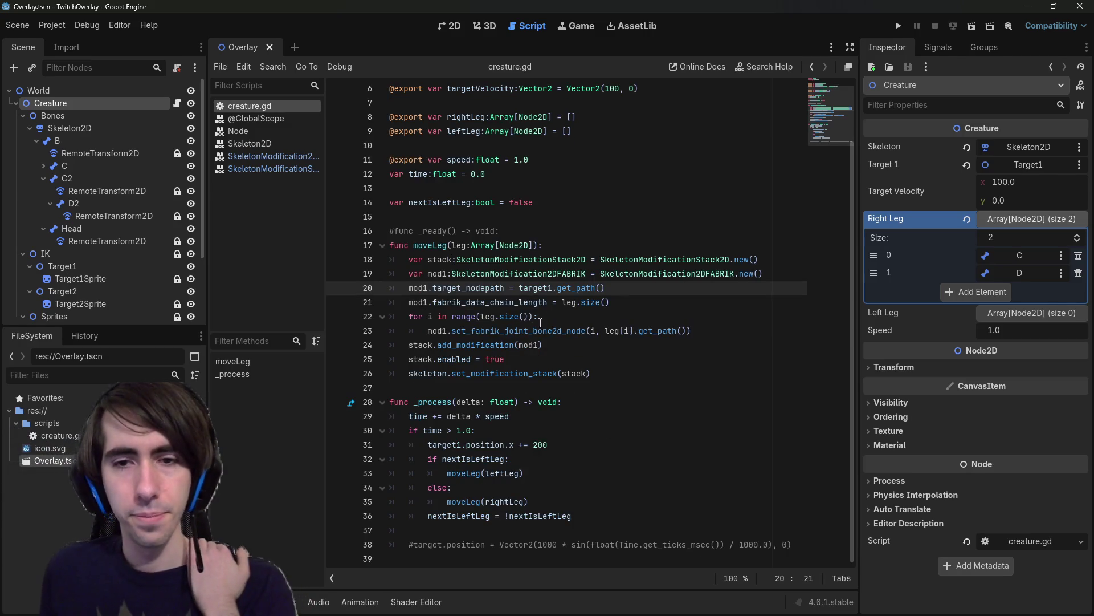
{"action": "double_click", "coordinate": [569, 302]}
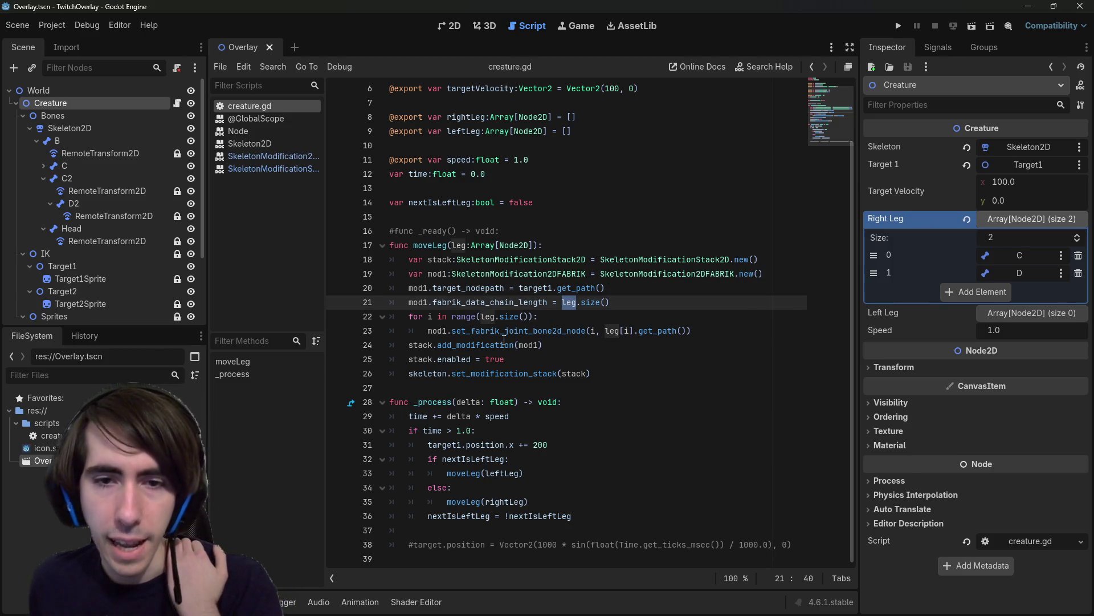
{"action": "double_click", "coordinate": [418, 288]}
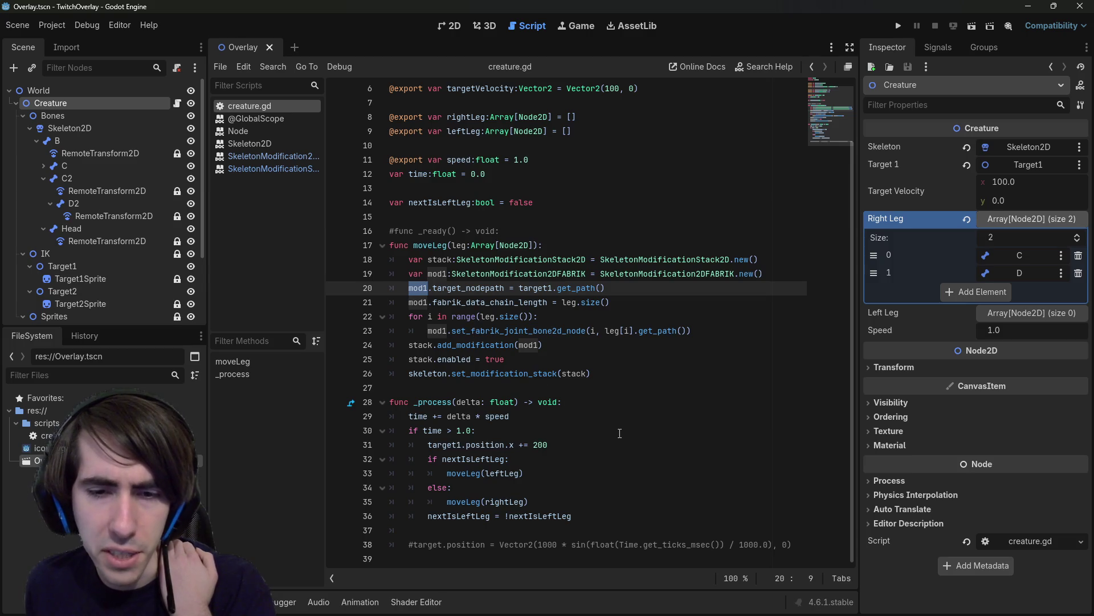
{"action": "left_click", "coordinate": [446, 29]}
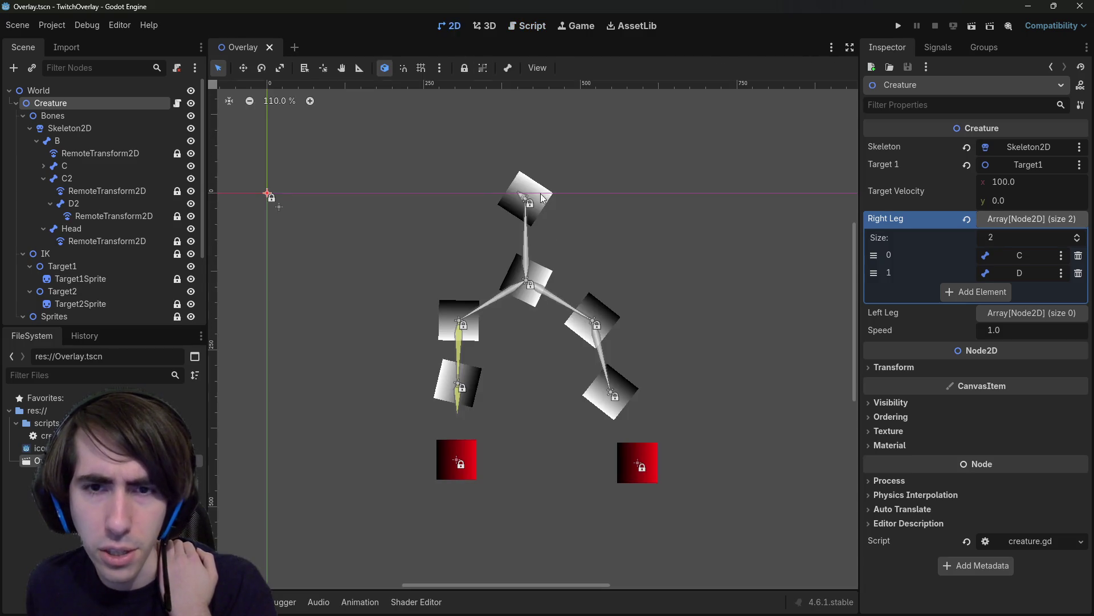
Step: Nudge Target2 and the skeleton, and pull bones C and B to test the FABRIK leg
{"action": "left_click_drag", "start_coordinate": [435, 465], "coordinate": [429, 468]}
{"action": "mouse_move", "coordinate": [529, 283]}
{"action": "left_mouse_down"}
{"action": "mouse_move", "coordinate": [518, 281]}
{"action": "mouse_move", "coordinate": [532, 280]}
{"action": "left_mouse_up"}
{"action": "mouse_move", "coordinate": [471, 322]}
{"action": "left_mouse_down"}
{"action": "mouse_move", "coordinate": [513, 308]}
{"action": "mouse_move", "coordinate": [469, 317]}
{"action": "mouse_move", "coordinate": [504, 315]}
{"action": "mouse_move", "coordinate": [472, 319]}
{"action": "mouse_move", "coordinate": [498, 323]}
{"action": "mouse_move", "coordinate": [452, 321]}
{"action": "mouse_move", "coordinate": [469, 319]}
{"action": "left_mouse_up"}
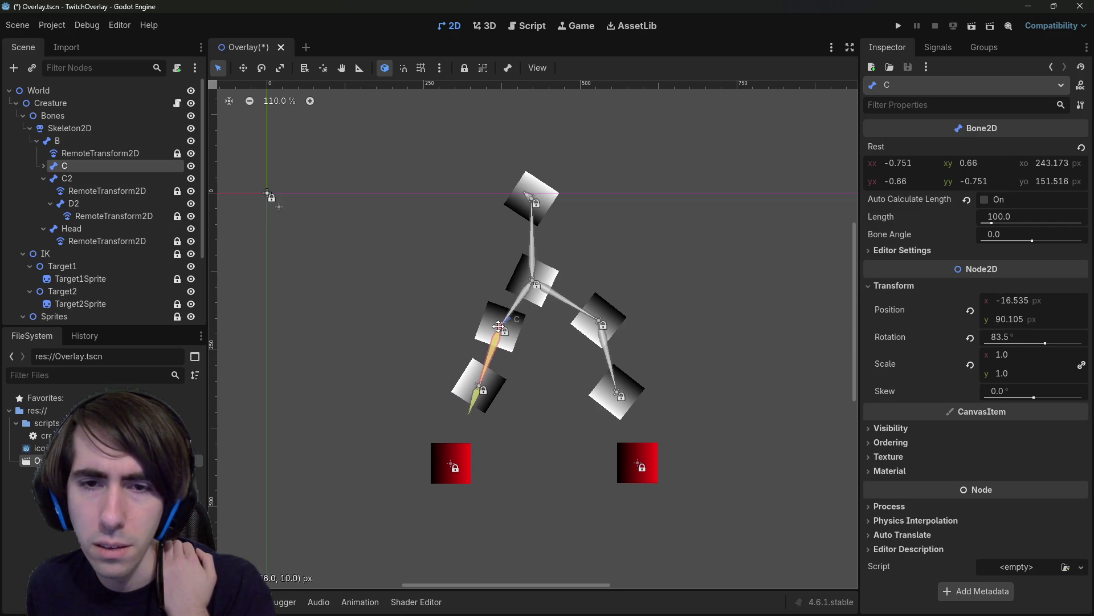
{"action": "left_click_drag", "start_coordinate": [485, 325], "coordinate": [507, 325]}
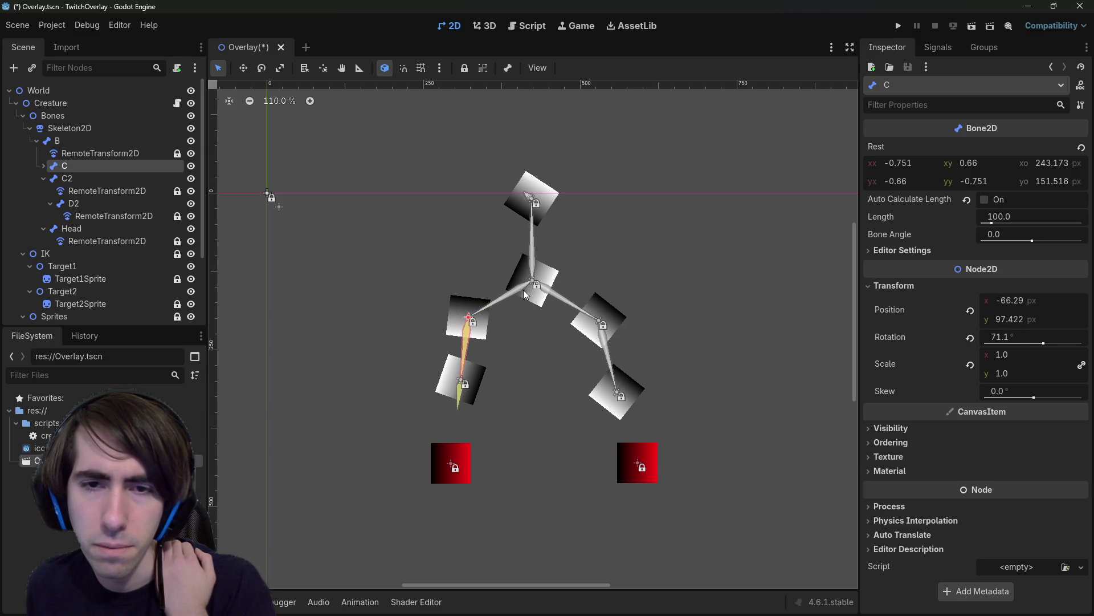
{"action": "left_click_drag", "start_coordinate": [534, 283], "coordinate": [530, 301]}
{"action": "mouse_move", "coordinate": [479, 332]}
{"action": "left_mouse_down"}
{"action": "mouse_move", "coordinate": [551, 317]}
{"action": "mouse_move", "coordinate": [558, 333]}
{"action": "left_mouse_up"}
{"action": "left_click", "coordinate": [550, 307]}
Step: Drag bone C back and forth until the left leg reaches down to its red target
{"action": "left_click", "coordinate": [539, 361]}
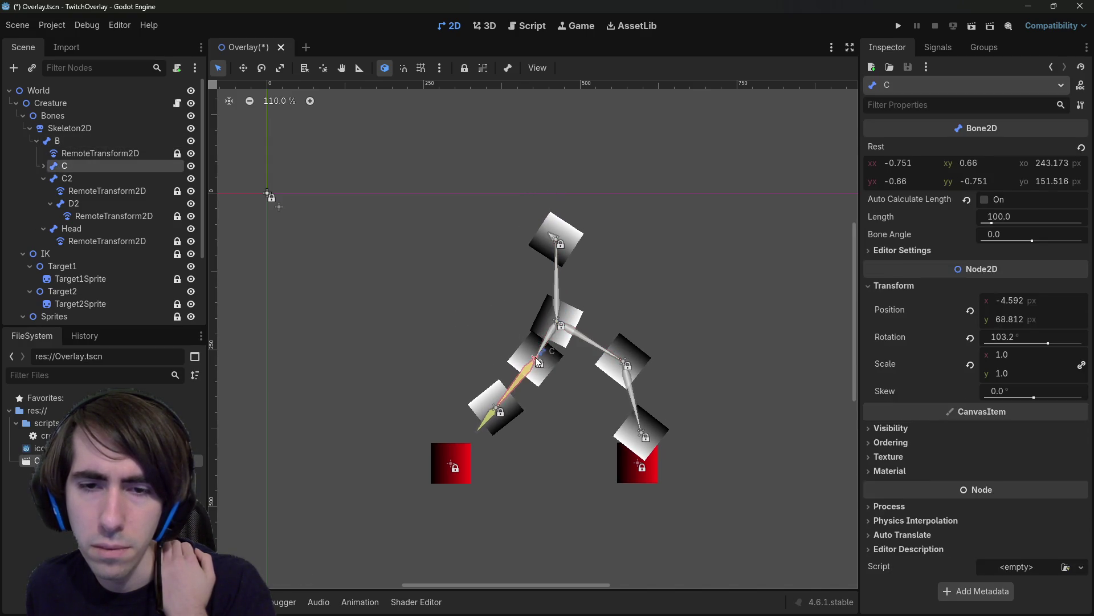
{"action": "mouse_move", "coordinate": [559, 329]}
{"action": "left_mouse_down"}
{"action": "mouse_move", "coordinate": [576, 352]}
{"action": "mouse_move", "coordinate": [525, 298]}
{"action": "left_mouse_up"}
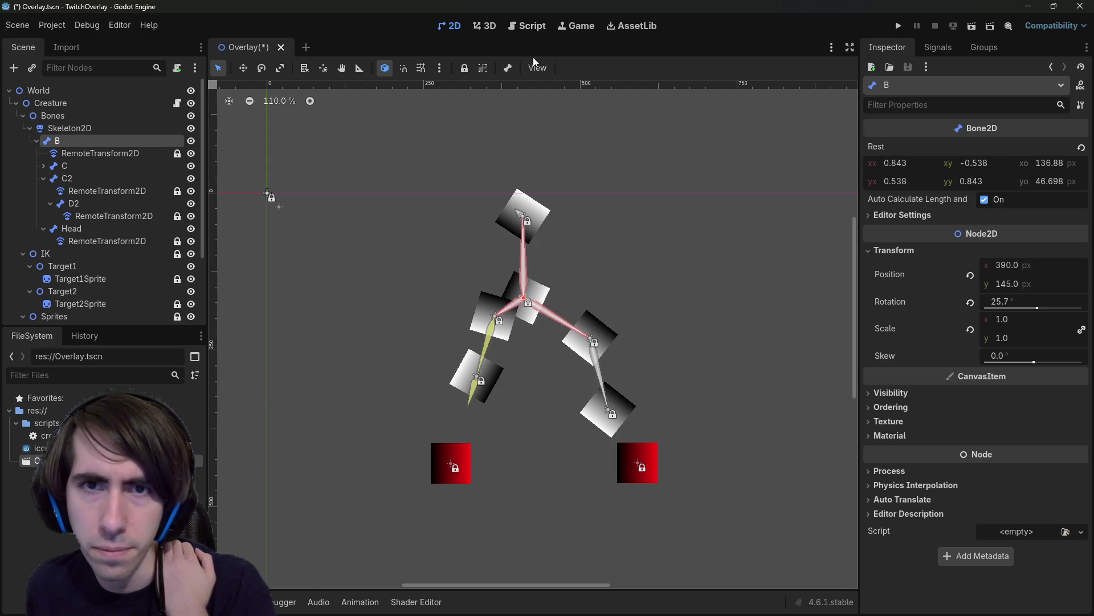
{"action": "left_click_drag", "start_coordinate": [498, 322], "coordinate": [477, 317]}
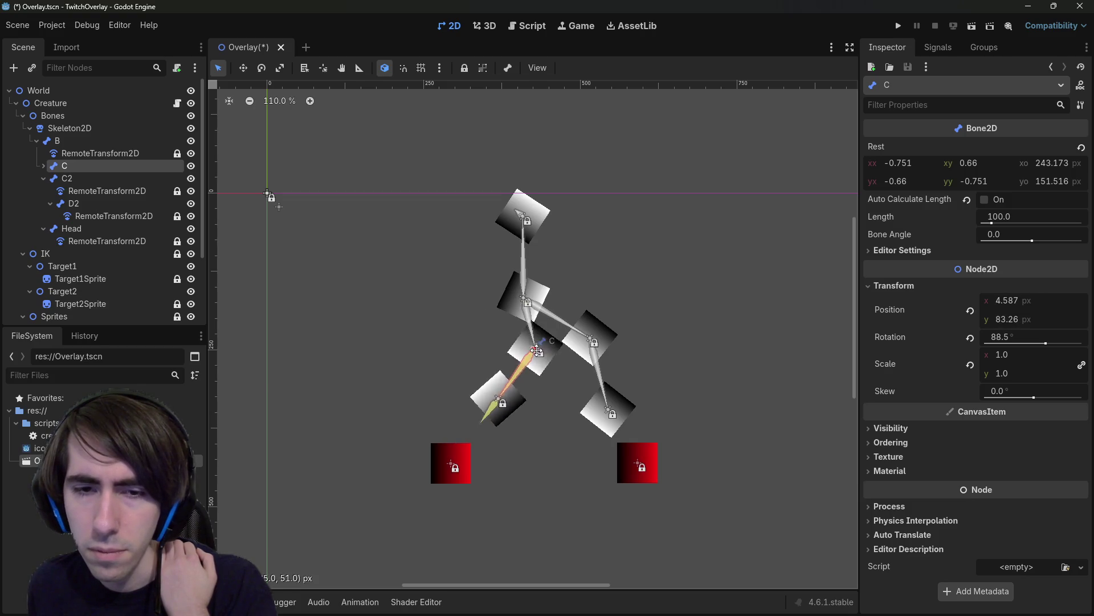
{"action": "left_click_drag", "start_coordinate": [532, 355], "coordinate": [549, 358]}
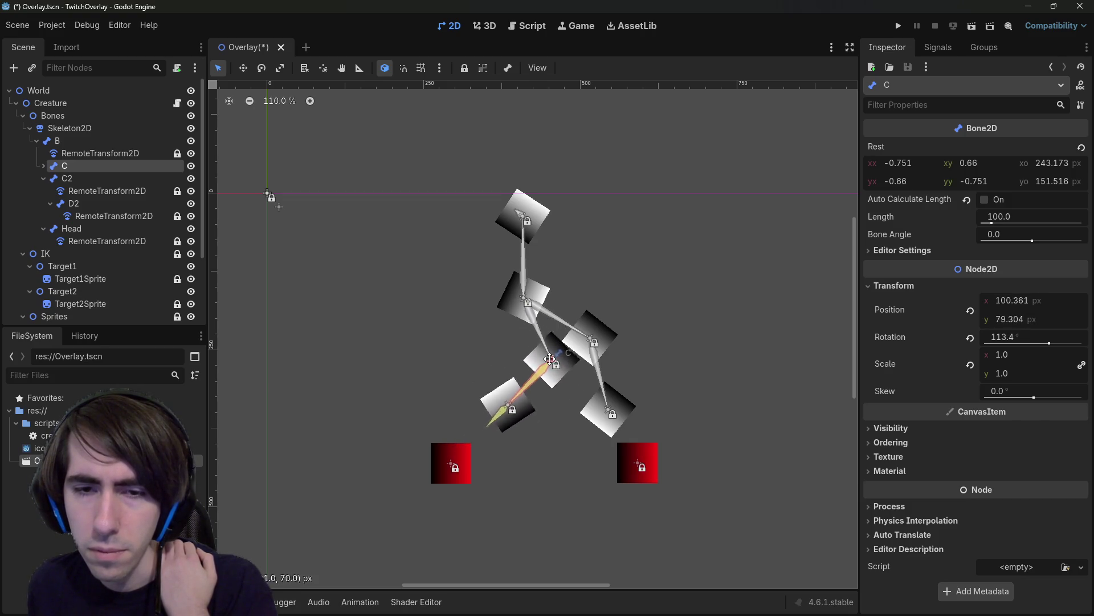
{"action": "mouse_move", "coordinate": [475, 355]}
{"action": "left_mouse_down"}
{"action": "mouse_move", "coordinate": [557, 362]}
{"action": "mouse_move", "coordinate": [457, 352]}
{"action": "mouse_move", "coordinate": [562, 368]}
{"action": "mouse_move", "coordinate": [465, 339]}
{"action": "mouse_move", "coordinate": [512, 338]}
{"action": "mouse_move", "coordinate": [453, 367]}
{"action": "mouse_move", "coordinate": [471, 354]}
{"action": "left_mouse_up"}
{"action": "left_click", "coordinate": [515, 408]}
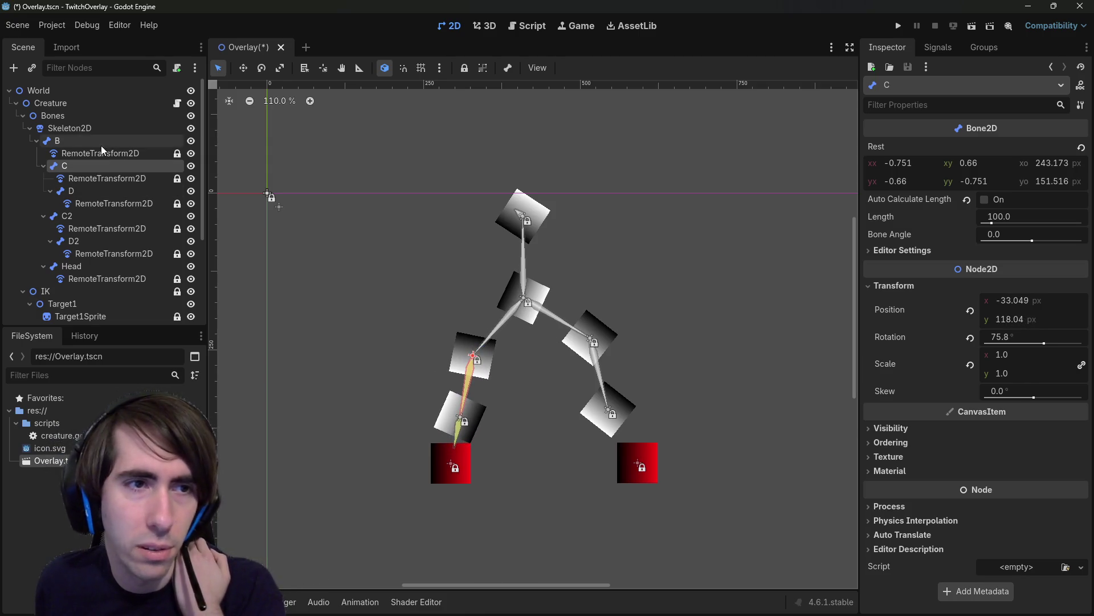
{"action": "left_click", "coordinate": [76, 144]}
Step: Duplicate bone D, nest the D2 copy under D, and rename it E
{"action": "left_click", "coordinate": [85, 163]}
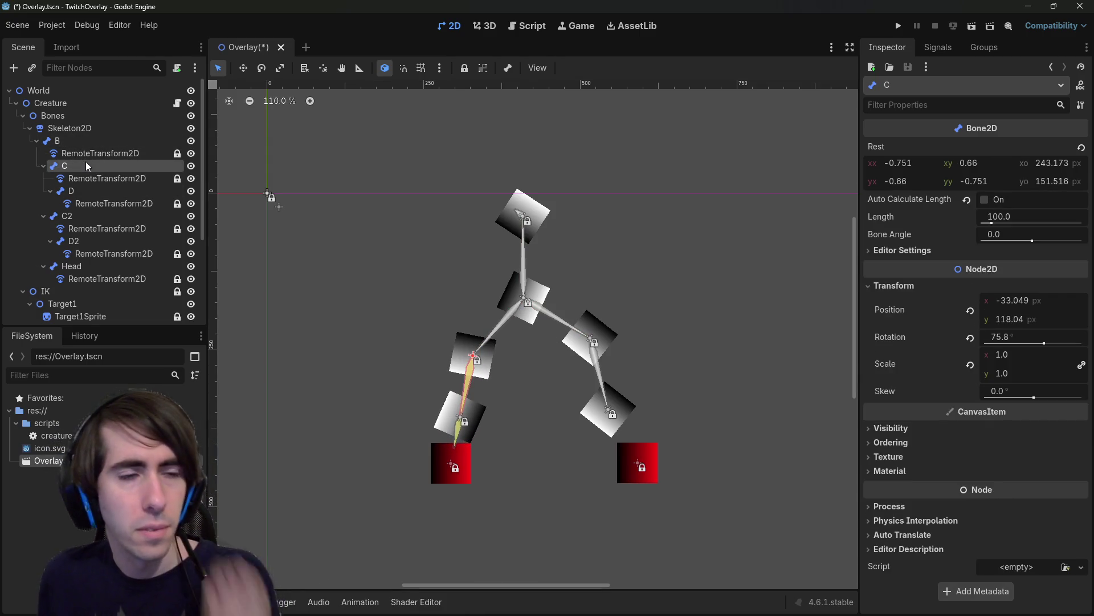
{"action": "left_click", "coordinate": [86, 191]}
{"action": "key", "text": "ctrl+d"}
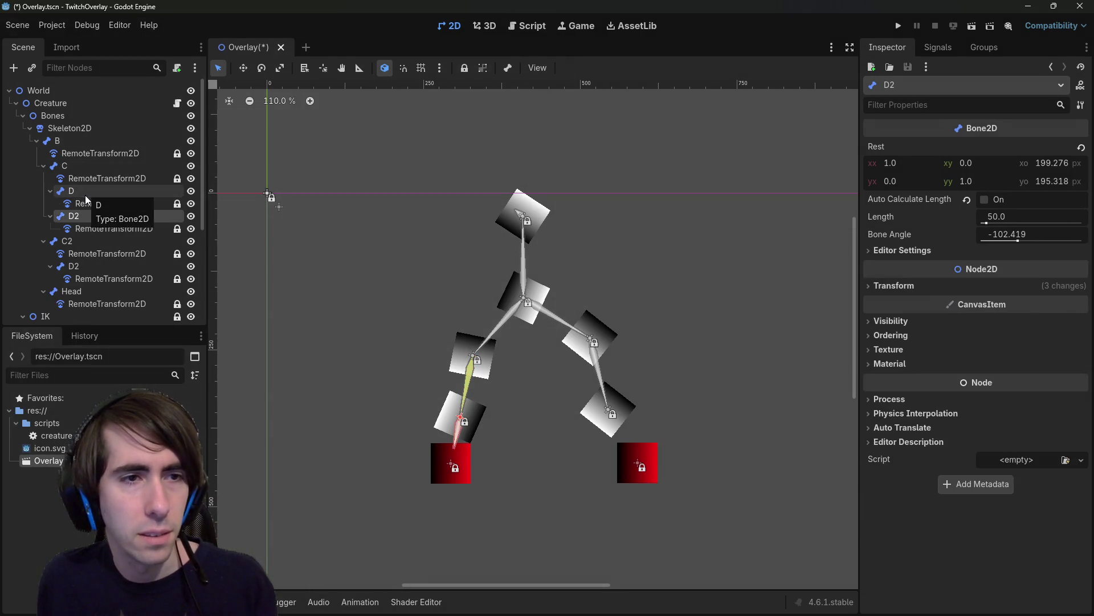
{"action": "left_click_drag", "start_coordinate": [83, 216], "coordinate": [73, 159]}
{"action": "left_click_drag", "start_coordinate": [90, 202], "coordinate": [85, 193]}
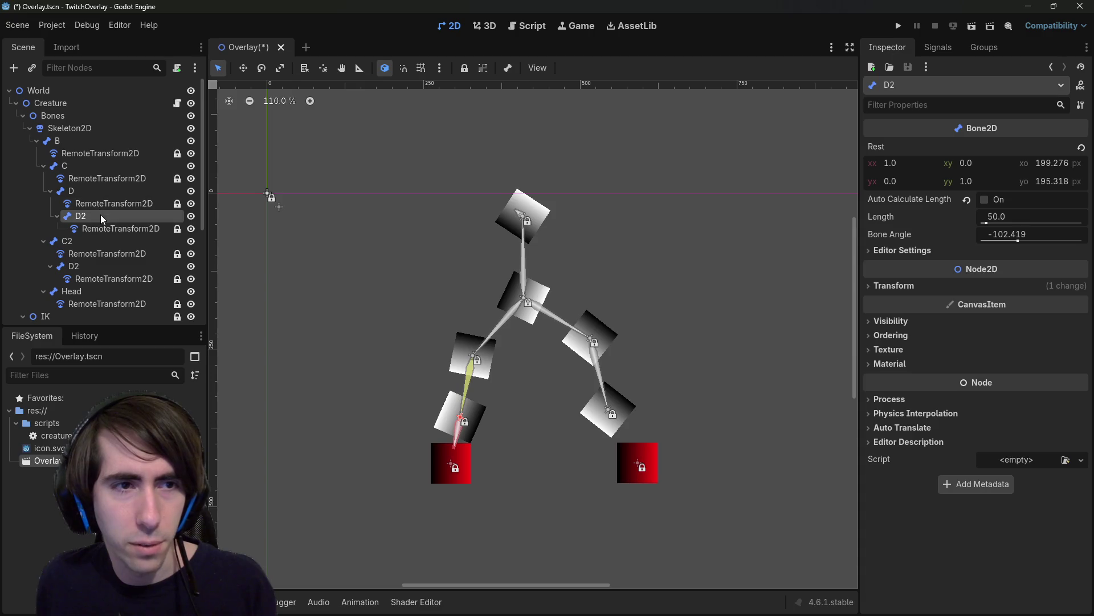
{"action": "double_click", "coordinate": [100, 214]}
{"action": "type", "text": "E"}
{"action": "key", "text": "Return"}
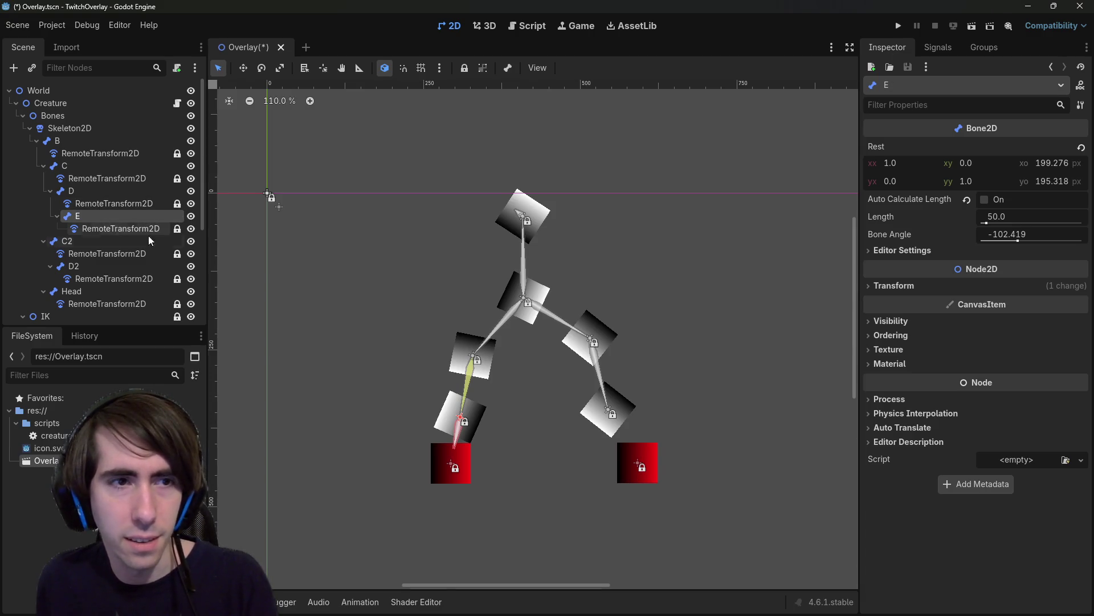
Step: Pull bone E's joint down and left, then save Overlay.tscn
{"action": "scroll", "coordinate": [579, 399], "scroll_direction": "down", "scroll_amount": 3}
{"action": "mouse_move", "coordinate": [464, 374]}
{"action": "left_mouse_down"}
{"action": "mouse_move", "coordinate": [396, 394]}
{"action": "mouse_move", "coordinate": [408, 402]}
{"action": "left_mouse_up"}
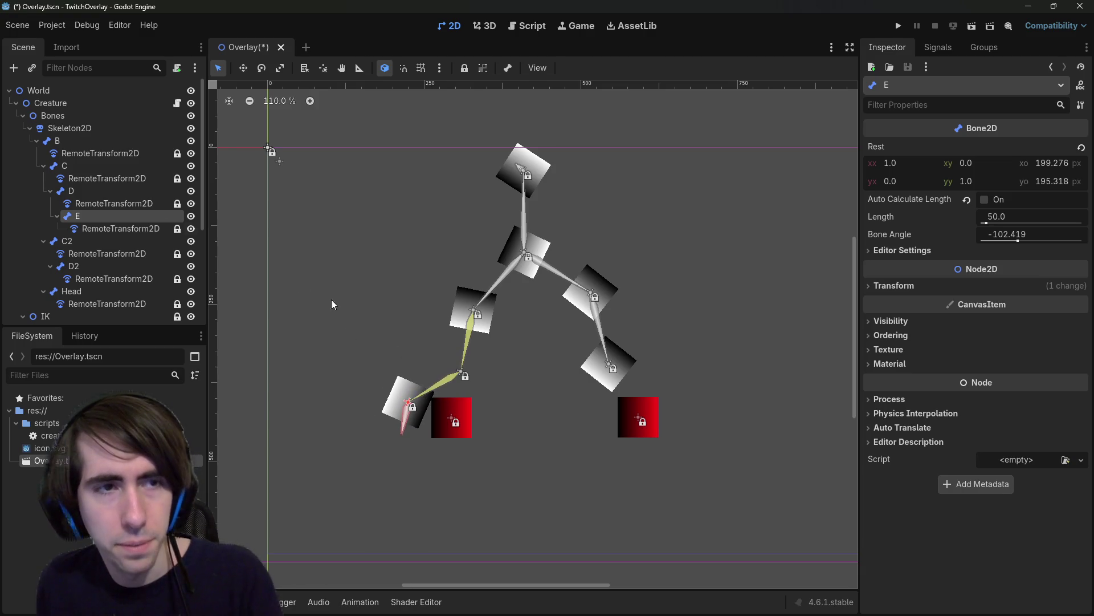
{"action": "key", "text": "ctrl+s"}
{"action": "left_click", "coordinate": [69, 128]}
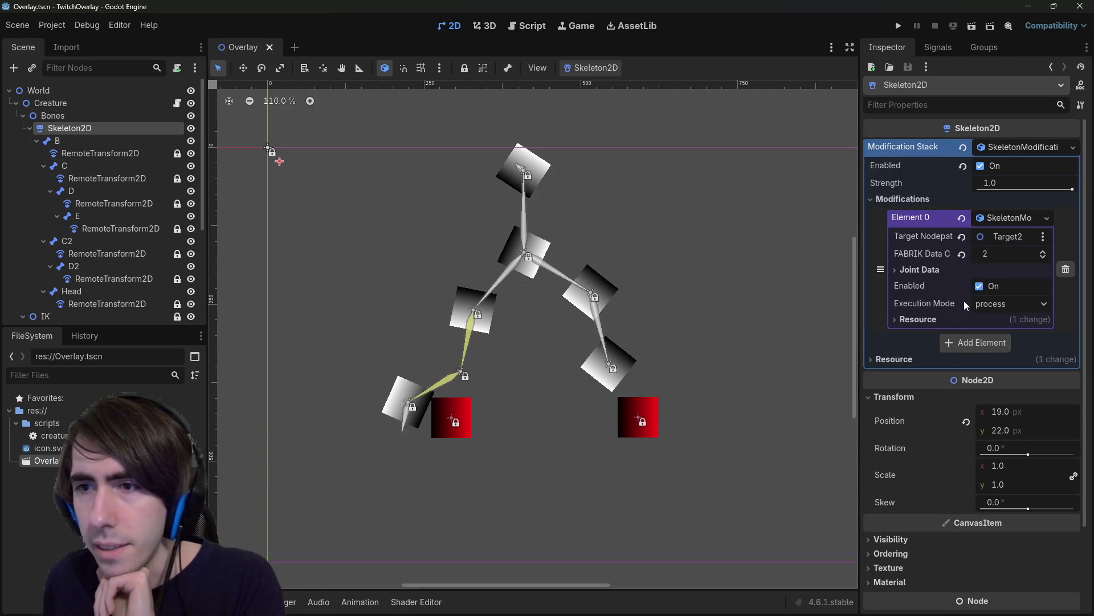
Step: Set the FABRIK Data Count to 3, assign bone E to joint 2, save, and test by dragging bone C
{"action": "left_click", "coordinate": [917, 269]}
{"action": "left_click", "coordinate": [909, 297]}
{"action": "left_click", "coordinate": [909, 285]}
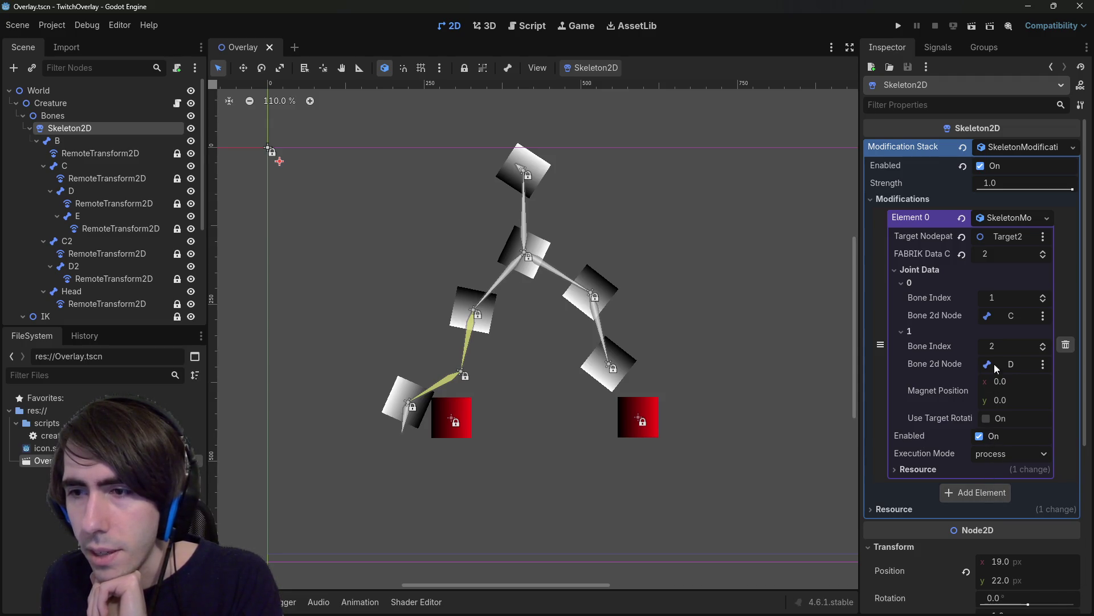
{"action": "type", "text": "3"}
{"action": "key", "text": "Return"}
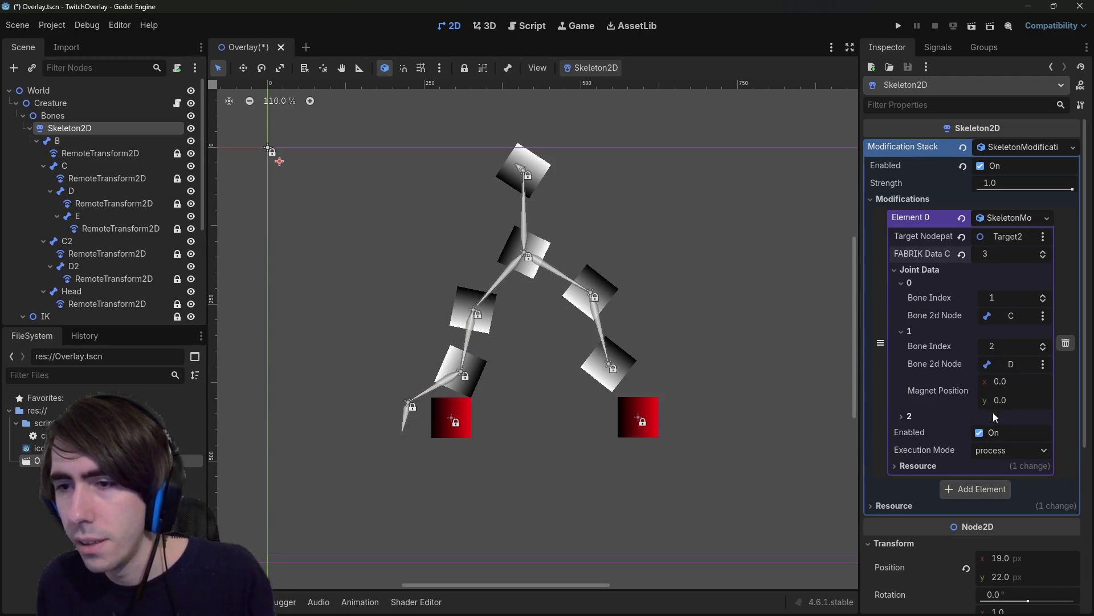
{"action": "left_click", "coordinate": [939, 418]}
{"action": "left_click", "coordinate": [1004, 451]}
{"action": "double_click", "coordinate": [529, 254]}
{"action": "key", "text": "ctrl+s"}
{"action": "mouse_move", "coordinate": [474, 307]}
{"action": "left_mouse_down"}
{"action": "mouse_move", "coordinate": [456, 285]}
{"action": "mouse_move", "coordinate": [465, 314]}
{"action": "mouse_move", "coordinate": [504, 298]}
{"action": "mouse_move", "coordinate": [485, 319]}
{"action": "mouse_move", "coordinate": [501, 294]}
{"action": "mouse_move", "coordinate": [483, 315]}
{"action": "mouse_move", "coordinate": [491, 293]}
{"action": "mouse_move", "coordinate": [452, 380]}
{"action": "mouse_move", "coordinate": [492, 293]}
{"action": "mouse_move", "coordinate": [496, 302]}
{"action": "left_mouse_up"}
Step: Test the three-bone leg by dragging bone C, then delete bone E
{"action": "left_click", "coordinate": [479, 354]}
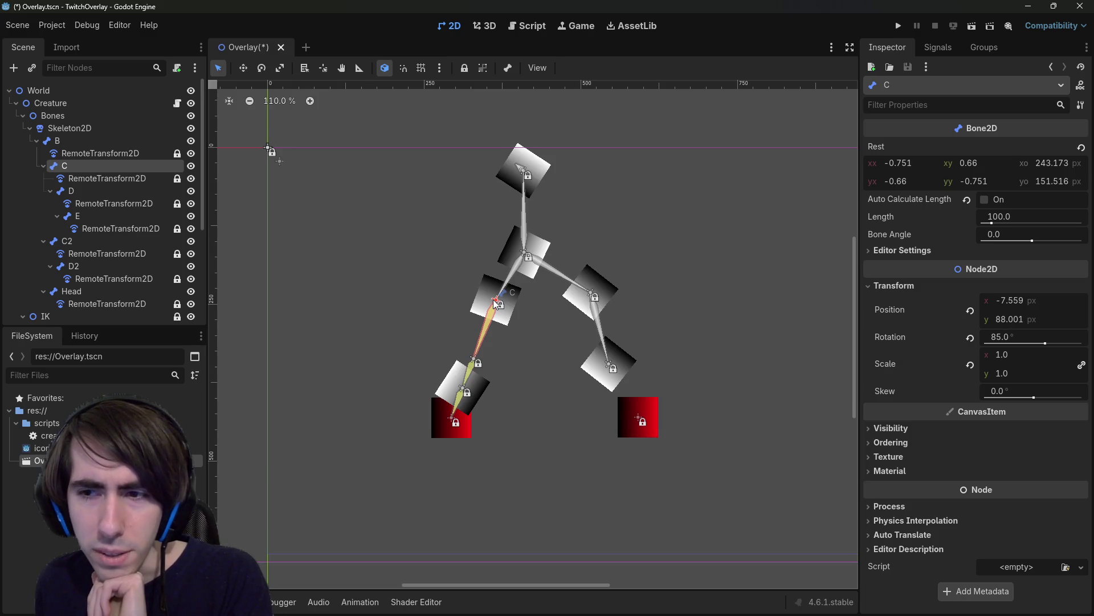
{"action": "mouse_move", "coordinate": [499, 305]}
{"action": "left_mouse_down"}
{"action": "mouse_move", "coordinate": [491, 313]}
{"action": "mouse_move", "coordinate": [486, 287]}
{"action": "left_mouse_up"}
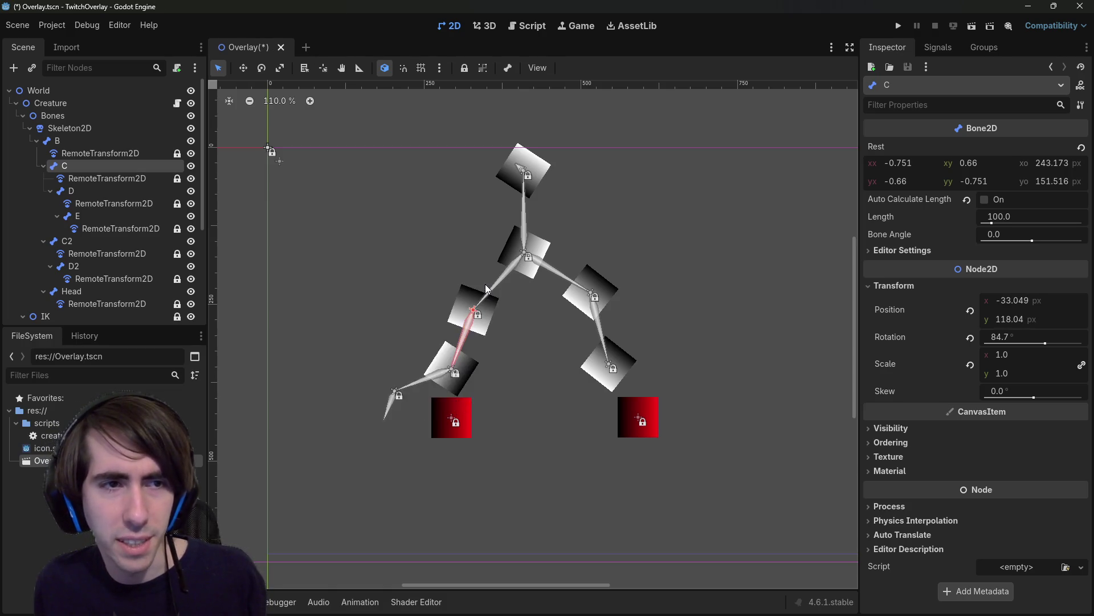
{"action": "left_click", "coordinate": [78, 215]}
{"action": "key", "text": "Delete"}
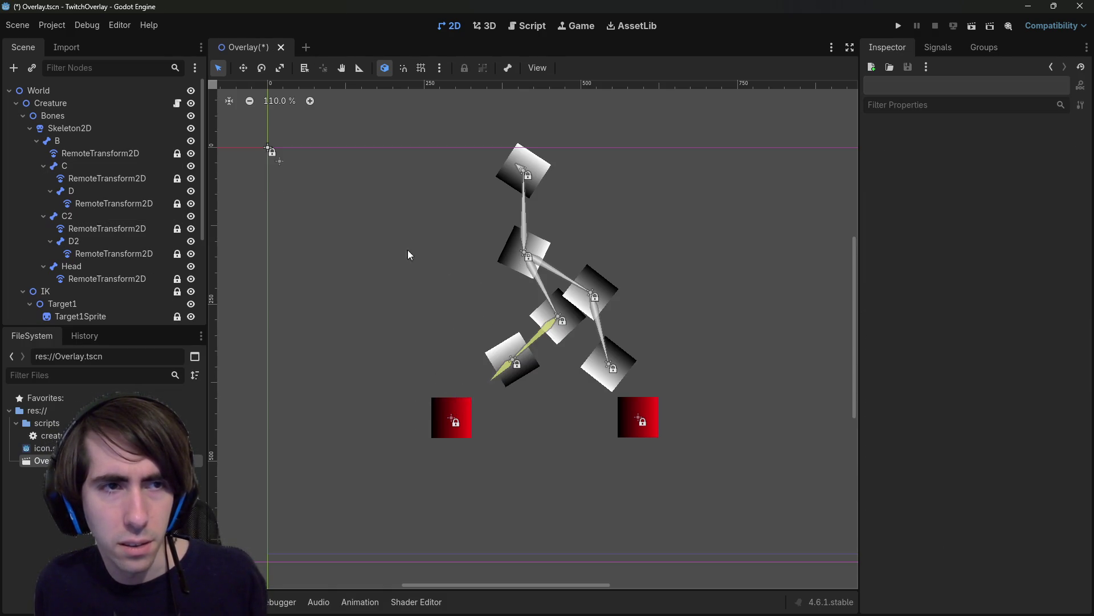
Step: Set Skeleton2D joint 1's Magnet Position x to 100, drag bone C to test, and save Overlay.tscn
{"action": "left_click", "coordinate": [109, 128]}
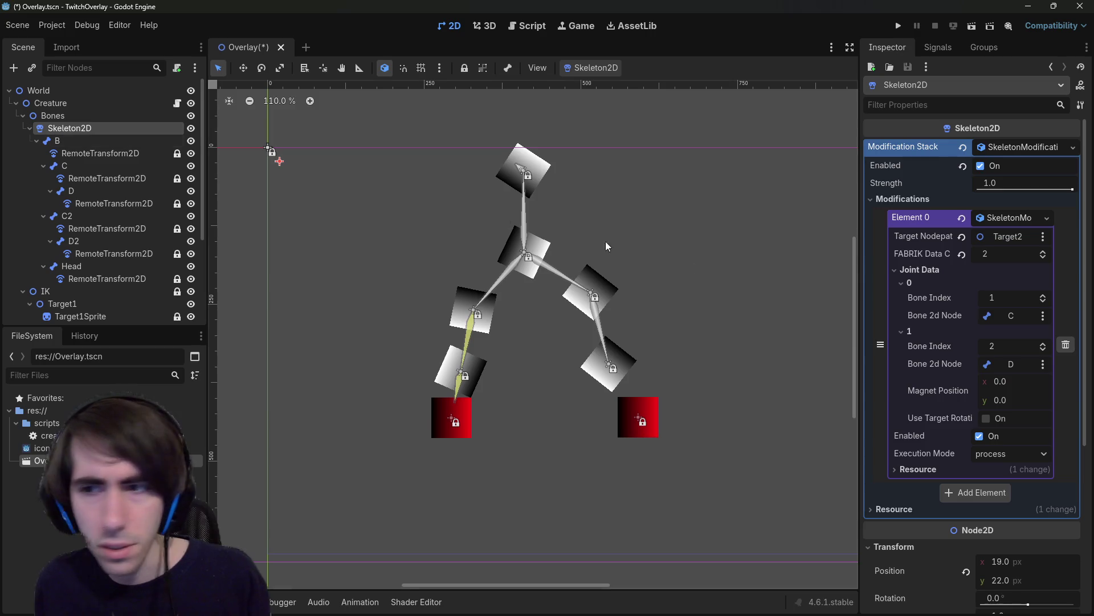
{"action": "left_click", "coordinate": [987, 378]}
{"action": "type", "text": "100"}
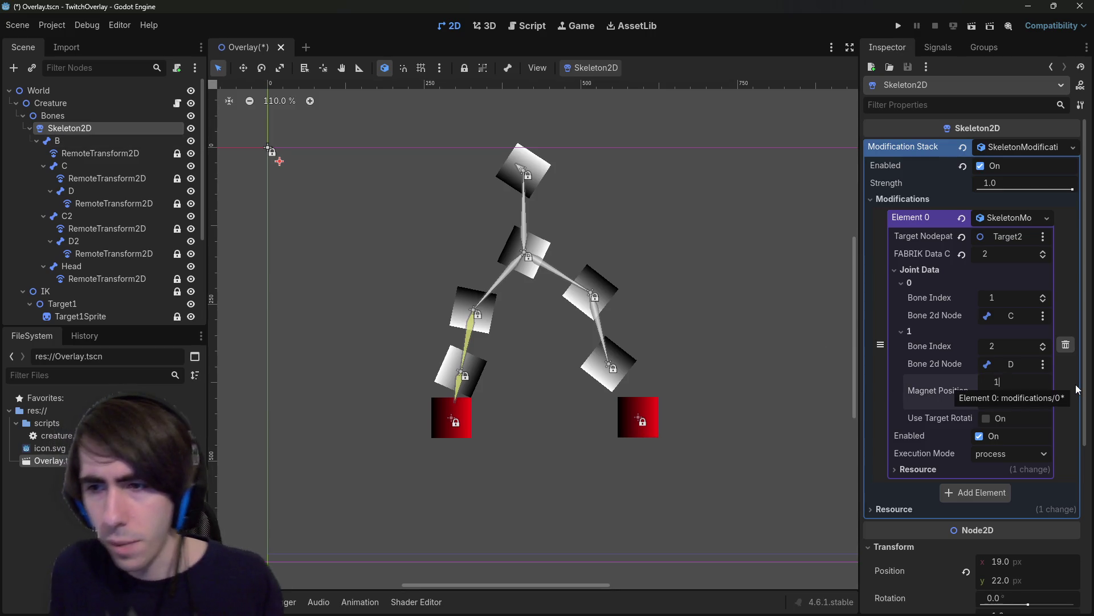
{"action": "key", "text": "Return"}
{"action": "mouse_move", "coordinate": [474, 308]}
{"action": "left_mouse_down"}
{"action": "mouse_move", "coordinate": [493, 300]}
{"action": "mouse_move", "coordinate": [482, 318]}
{"action": "mouse_move", "coordinate": [447, 326]}
{"action": "mouse_move", "coordinate": [339, 334]}
{"action": "mouse_move", "coordinate": [396, 359]}
{"action": "mouse_move", "coordinate": [392, 305]}
{"action": "mouse_move", "coordinate": [425, 320]}
{"action": "mouse_move", "coordinate": [441, 346]}
{"action": "mouse_move", "coordinate": [442, 335]}
{"action": "mouse_move", "coordinate": [365, 318]}
{"action": "mouse_move", "coordinate": [399, 325]}
{"action": "mouse_move", "coordinate": [433, 354]}
{"action": "mouse_move", "coordinate": [399, 311]}
{"action": "mouse_move", "coordinate": [413, 350]}
{"action": "mouse_move", "coordinate": [456, 342]}
{"action": "mouse_move", "coordinate": [519, 302]}
{"action": "mouse_move", "coordinate": [482, 352]}
{"action": "mouse_move", "coordinate": [516, 311]}
{"action": "mouse_move", "coordinate": [550, 299]}
{"action": "mouse_move", "coordinate": [502, 320]}
{"action": "mouse_move", "coordinate": [524, 321]}
{"action": "mouse_move", "coordinate": [534, 302]}
{"action": "left_mouse_up"}
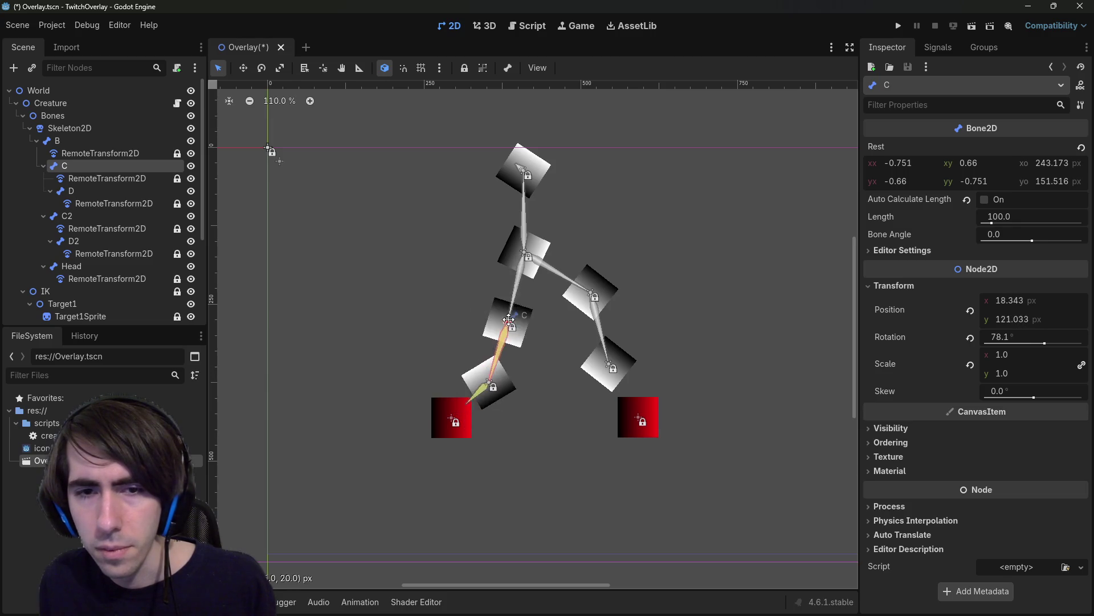
{"action": "mouse_move", "coordinate": [477, 351]}
{"action": "left_mouse_down"}
{"action": "mouse_move", "coordinate": [564, 312]}
{"action": "mouse_move", "coordinate": [391, 354]}
{"action": "mouse_move", "coordinate": [330, 350]}
{"action": "mouse_move", "coordinate": [302, 305]}
{"action": "mouse_move", "coordinate": [380, 339]}
{"action": "mouse_move", "coordinate": [412, 369]}
{"action": "mouse_move", "coordinate": [367, 326]}
{"action": "mouse_move", "coordinate": [349, 333]}
{"action": "mouse_move", "coordinate": [471, 366]}
{"action": "mouse_move", "coordinate": [384, 338]}
{"action": "mouse_move", "coordinate": [478, 348]}
{"action": "mouse_move", "coordinate": [368, 354]}
{"action": "mouse_move", "coordinate": [456, 356]}
{"action": "mouse_move", "coordinate": [394, 322]}
{"action": "mouse_move", "coordinate": [445, 333]}
{"action": "mouse_move", "coordinate": [450, 350]}
{"action": "mouse_move", "coordinate": [588, 321]}
{"action": "mouse_move", "coordinate": [479, 337]}
{"action": "mouse_move", "coordinate": [584, 318]}
{"action": "mouse_move", "coordinate": [501, 350]}
{"action": "mouse_move", "coordinate": [581, 319]}
{"action": "mouse_move", "coordinate": [512, 337]}
{"action": "mouse_move", "coordinate": [570, 296]}
{"action": "mouse_move", "coordinate": [528, 291]}
{"action": "mouse_move", "coordinate": [510, 337]}
{"action": "mouse_move", "coordinate": [534, 309]}
{"action": "left_mouse_up"}
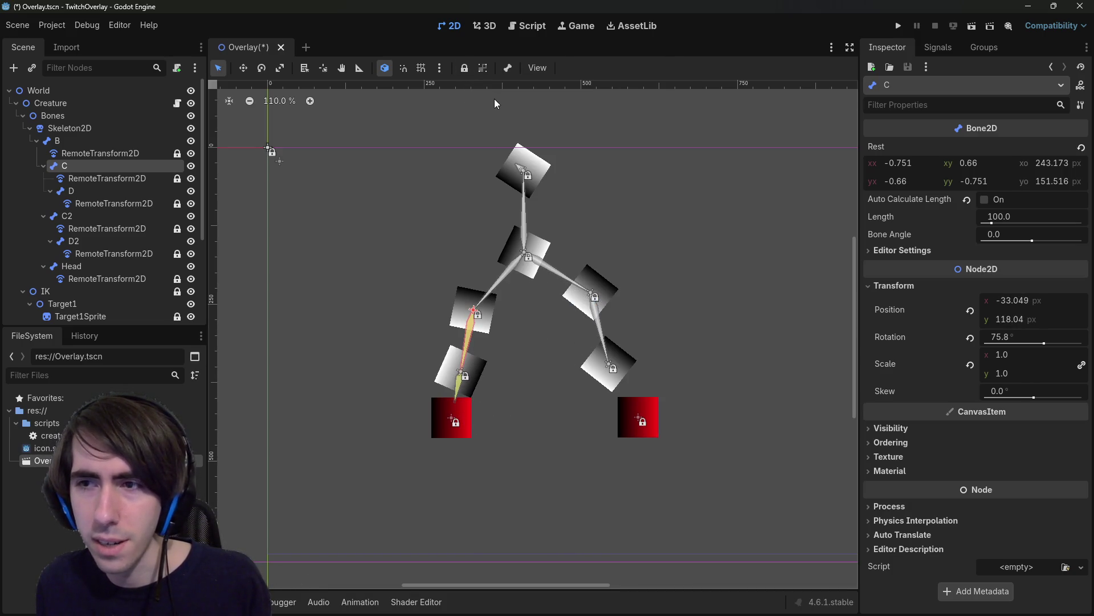
{"action": "key", "text": "ctrl+s"}
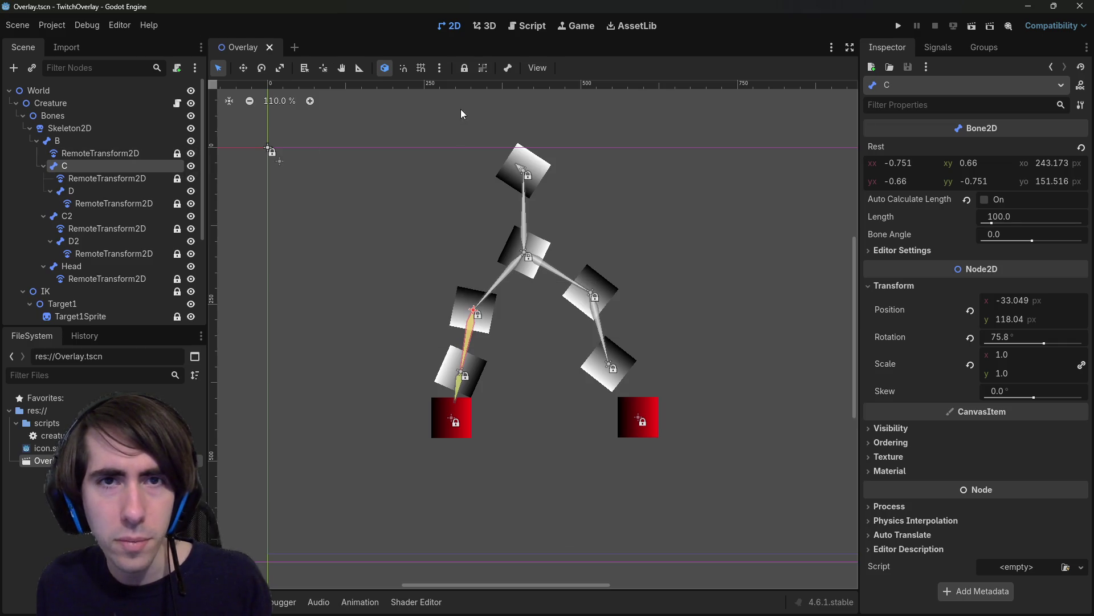
{"action": "left_click", "coordinate": [528, 26]}
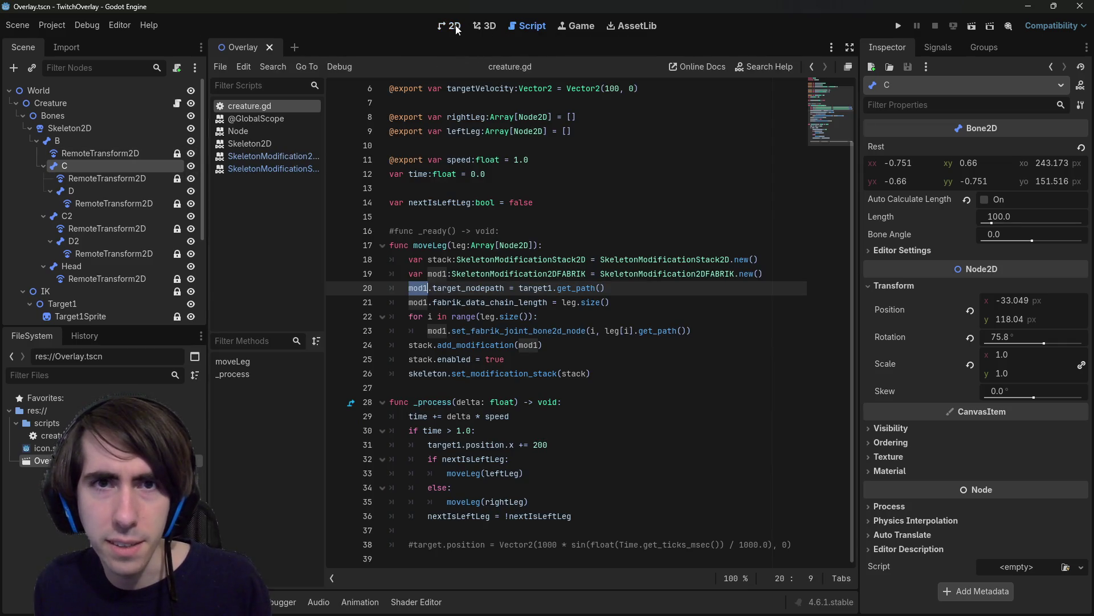
{"action": "left_click", "coordinate": [105, 116]}
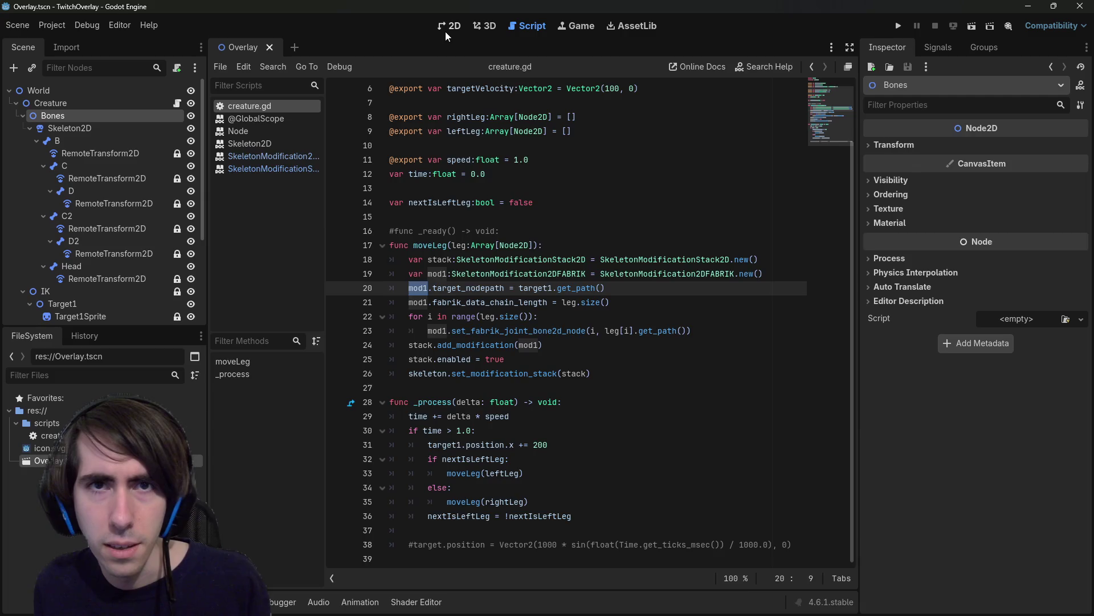
{"action": "left_click", "coordinate": [448, 28]}
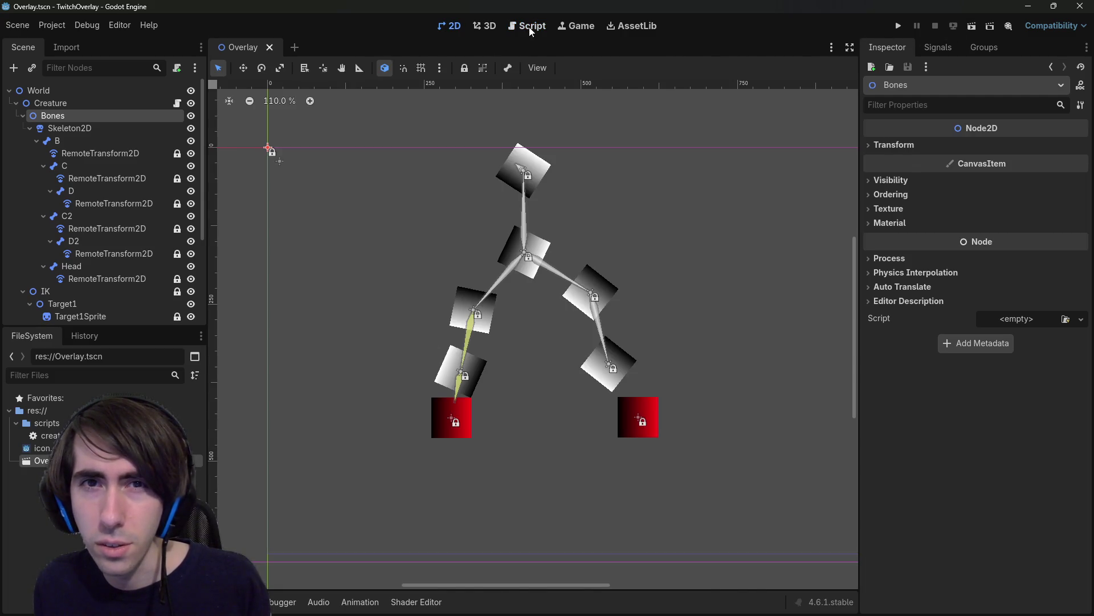
{"action": "left_click", "coordinate": [529, 27]}
{"action": "left_click", "coordinate": [582, 516]}
{"action": "left_click", "coordinate": [582, 530]}
{"action": "scroll", "coordinate": [564, 440], "scroll_direction": "up", "scroll_amount": 2}
{"action": "left_click", "coordinate": [489, 175]}
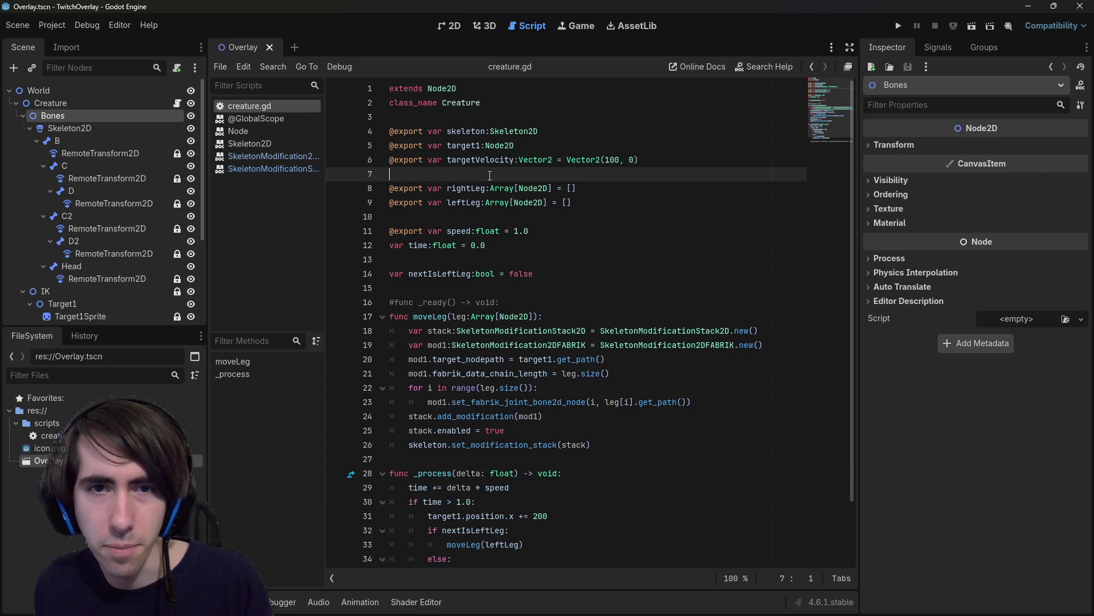
{"action": "left_click", "coordinate": [449, 26]}
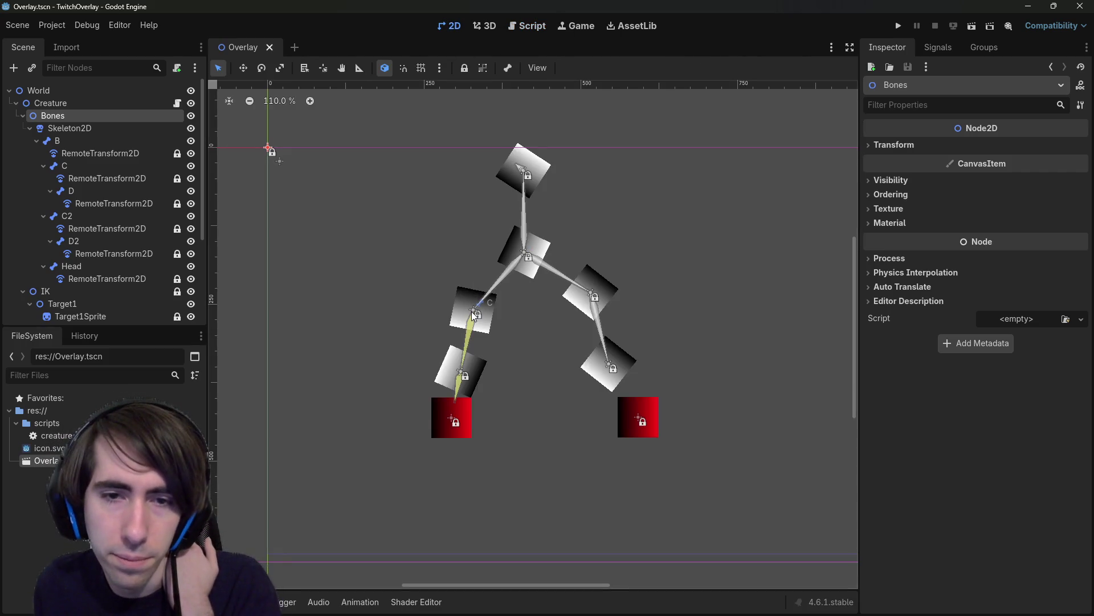
Step: Test bone C and the skeleton, shift Target2 slightly right, then save and run the scene
{"action": "mouse_move", "coordinate": [473, 312]}
{"action": "left_mouse_down"}
{"action": "mouse_move", "coordinate": [458, 314]}
{"action": "mouse_move", "coordinate": [470, 309]}
{"action": "left_mouse_up"}
{"action": "left_click_drag", "start_coordinate": [525, 256], "coordinate": [497, 281]}
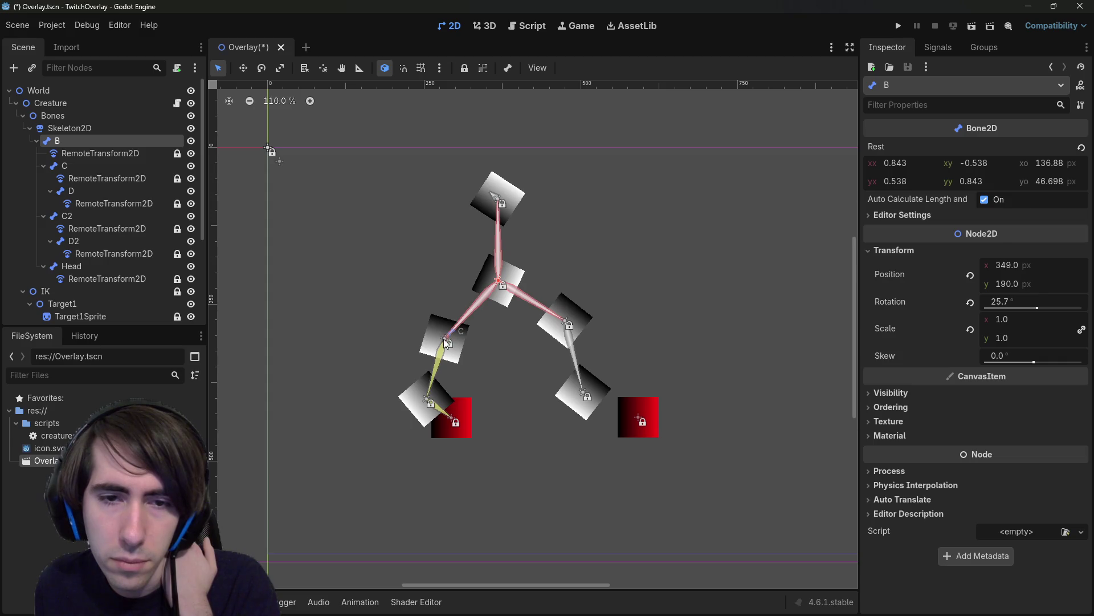
{"action": "left_click", "coordinate": [445, 338]}
{"action": "mouse_move", "coordinate": [497, 281]}
{"action": "left_mouse_down"}
{"action": "mouse_move", "coordinate": [541, 257]}
{"action": "mouse_move", "coordinate": [531, 261]}
{"action": "left_mouse_up"}
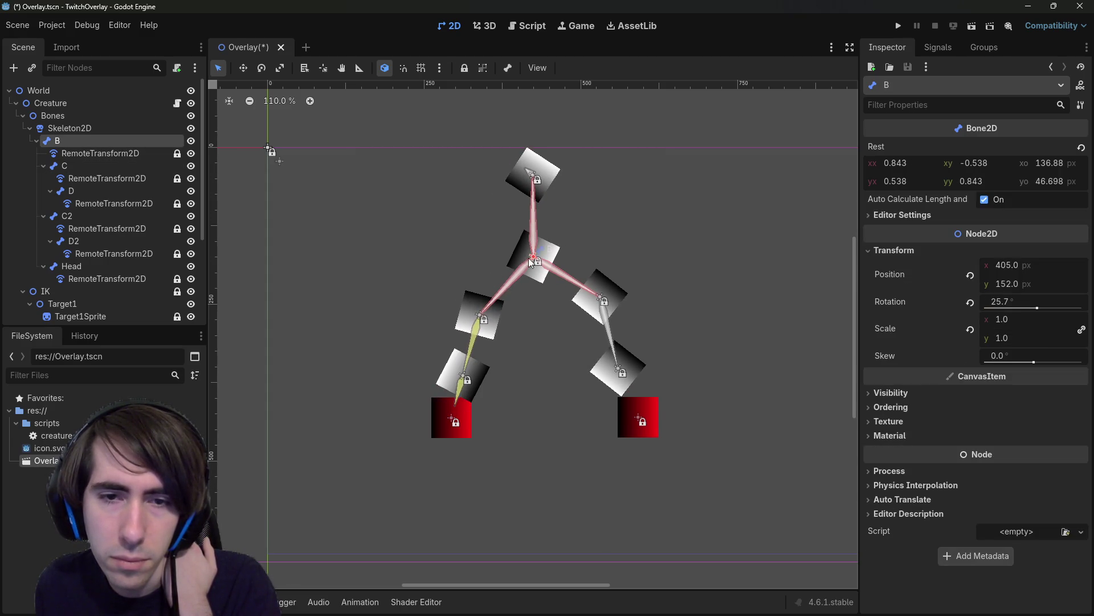
{"action": "left_click_drag", "start_coordinate": [482, 318], "coordinate": [486, 309]}
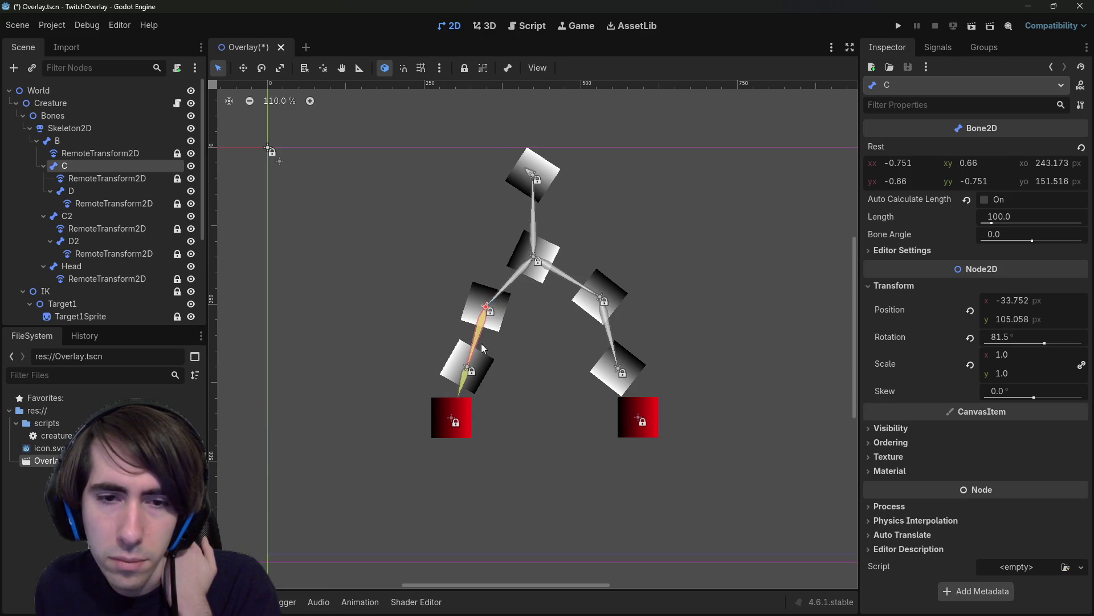
{"action": "mouse_move", "coordinate": [455, 421]}
{"action": "left_mouse_down"}
{"action": "mouse_move", "coordinate": [534, 412]}
{"action": "mouse_move", "coordinate": [391, 408]}
{"action": "mouse_move", "coordinate": [533, 405]}
{"action": "mouse_move", "coordinate": [447, 427]}
{"action": "mouse_move", "coordinate": [411, 420]}
{"action": "mouse_move", "coordinate": [513, 427]}
{"action": "mouse_move", "coordinate": [406, 434]}
{"action": "mouse_move", "coordinate": [525, 420]}
{"action": "mouse_move", "coordinate": [357, 408]}
{"action": "mouse_move", "coordinate": [530, 408]}
{"action": "mouse_move", "coordinate": [367, 386]}
{"action": "mouse_move", "coordinate": [382, 411]}
{"action": "mouse_move", "coordinate": [498, 411]}
{"action": "mouse_move", "coordinate": [361, 415]}
{"action": "mouse_move", "coordinate": [448, 416]}
{"action": "left_mouse_up"}
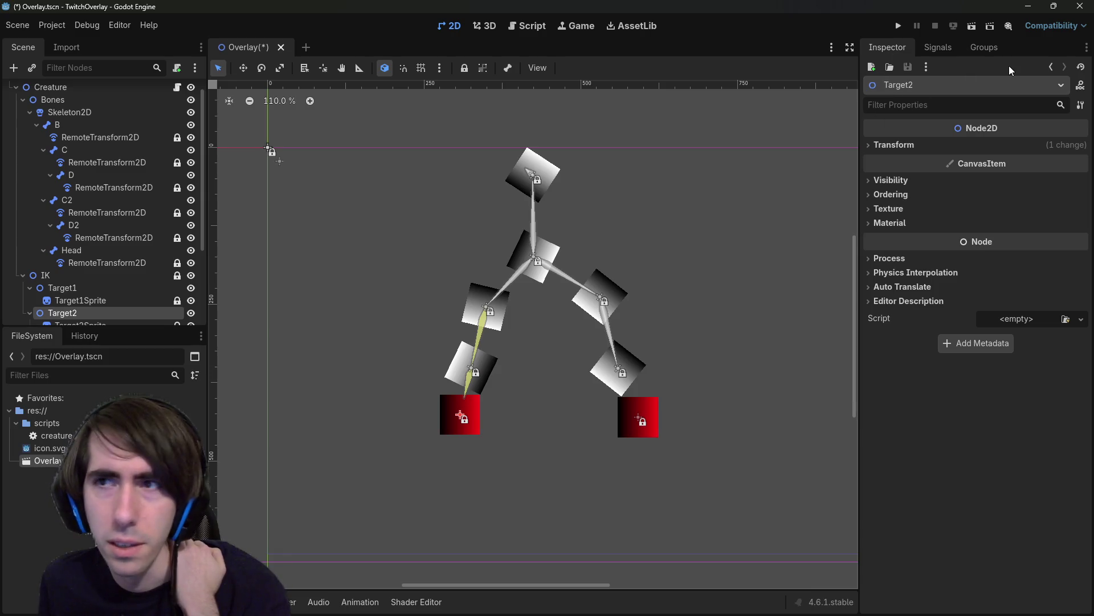
{"action": "left_click", "coordinate": [968, 26]}
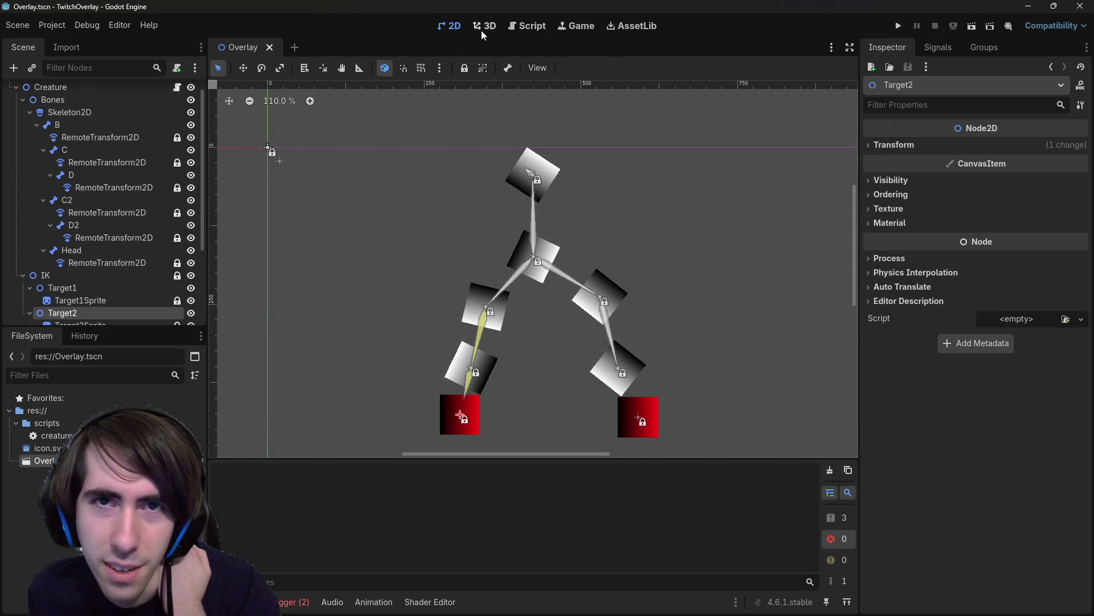
Step: Review creature.gd and the debugger Errors list showing the FABRIK two-joints error
{"action": "left_click", "coordinate": [516, 26]}
{"action": "scroll", "coordinate": [505, 364], "scroll_direction": "down", "scroll_amount": 5}
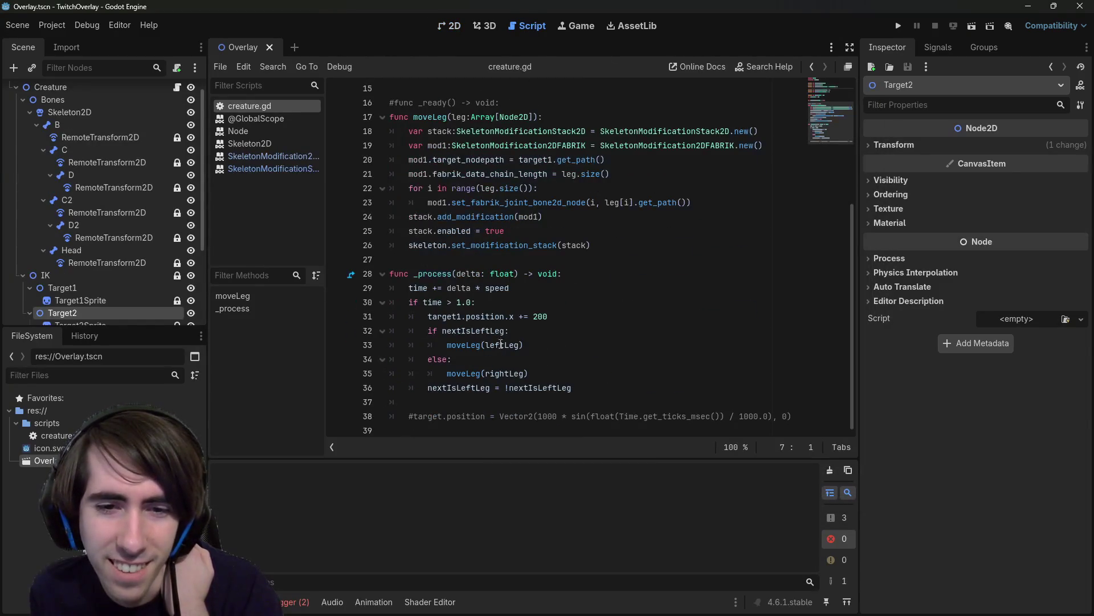
{"action": "left_click", "coordinate": [576, 334]}
{"action": "left_click", "coordinate": [293, 602]}
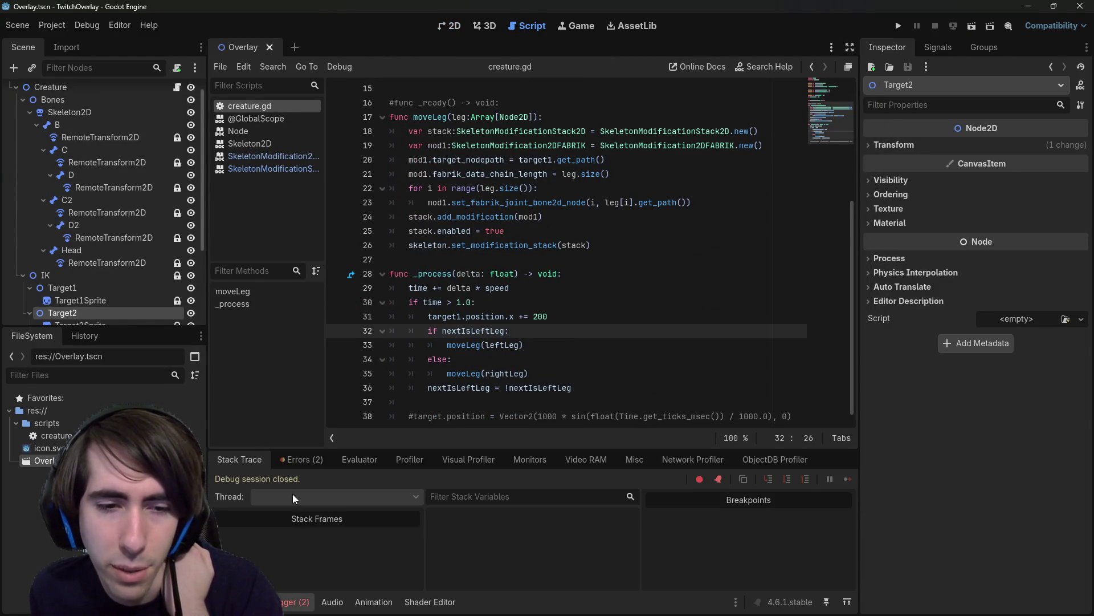
{"action": "left_click", "coordinate": [298, 462]}
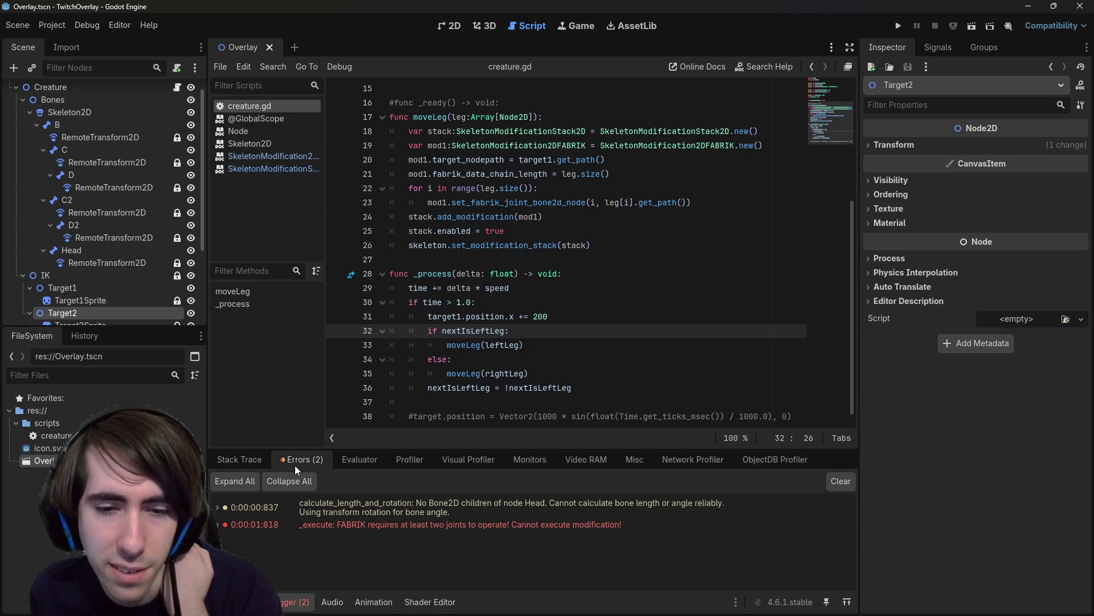
{"action": "left_click", "coordinate": [460, 528]}
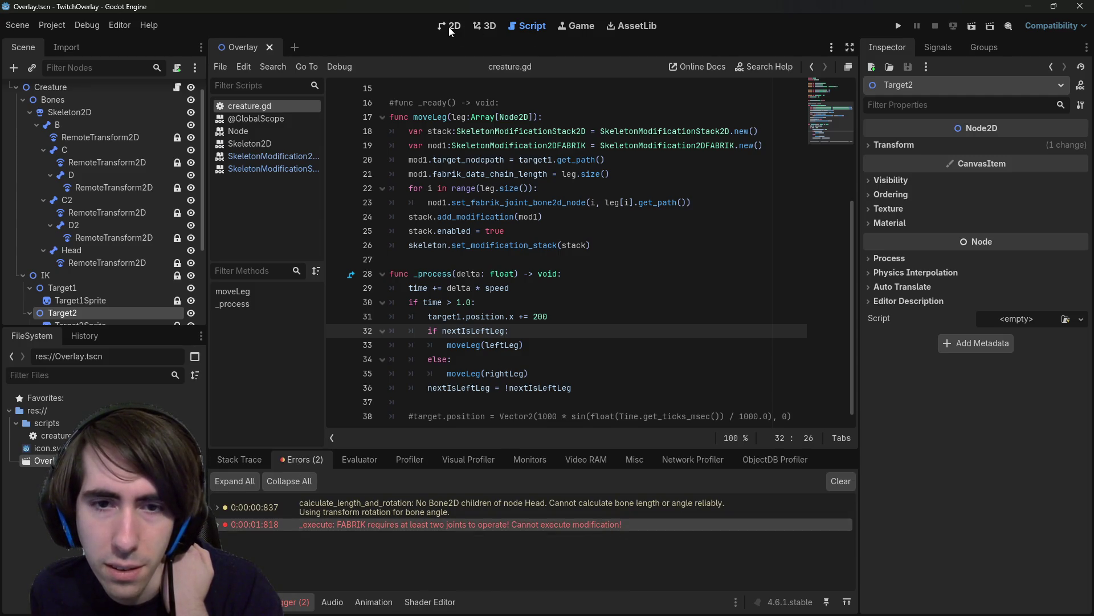
{"action": "left_click", "coordinate": [449, 26]}
Step: Select the Creature node and add two empty elements to its Left Leg array
{"action": "scroll", "coordinate": [79, 134], "scroll_direction": "up", "scroll_amount": 1}
{"action": "left_click", "coordinate": [80, 131]}
{"action": "left_click", "coordinate": [78, 105]}
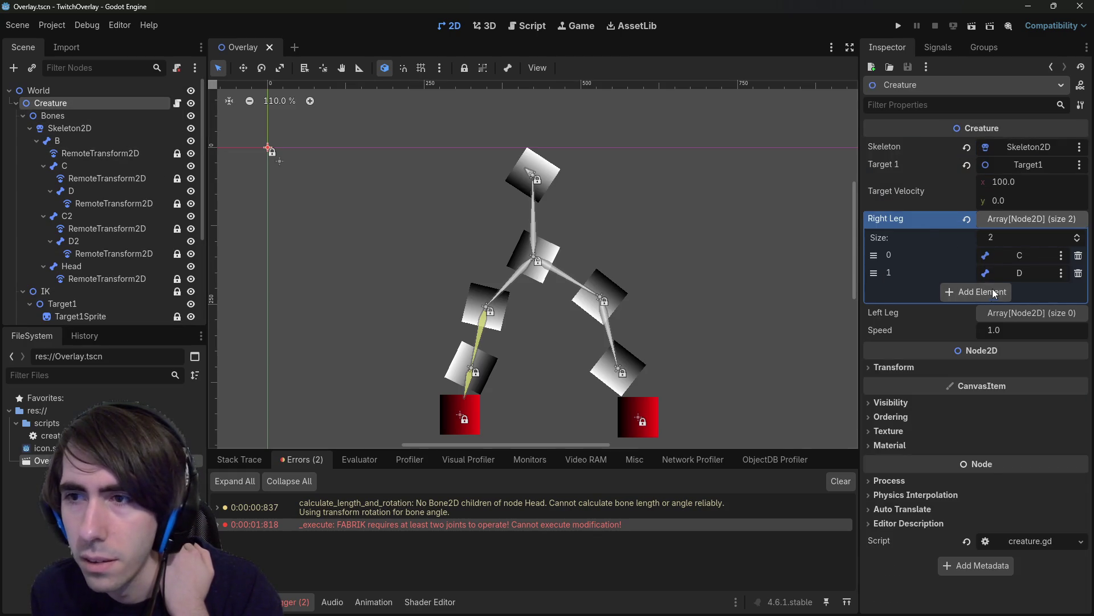
{"action": "left_click", "coordinate": [1007, 218]}
{"action": "left_click", "coordinate": [1007, 218]}
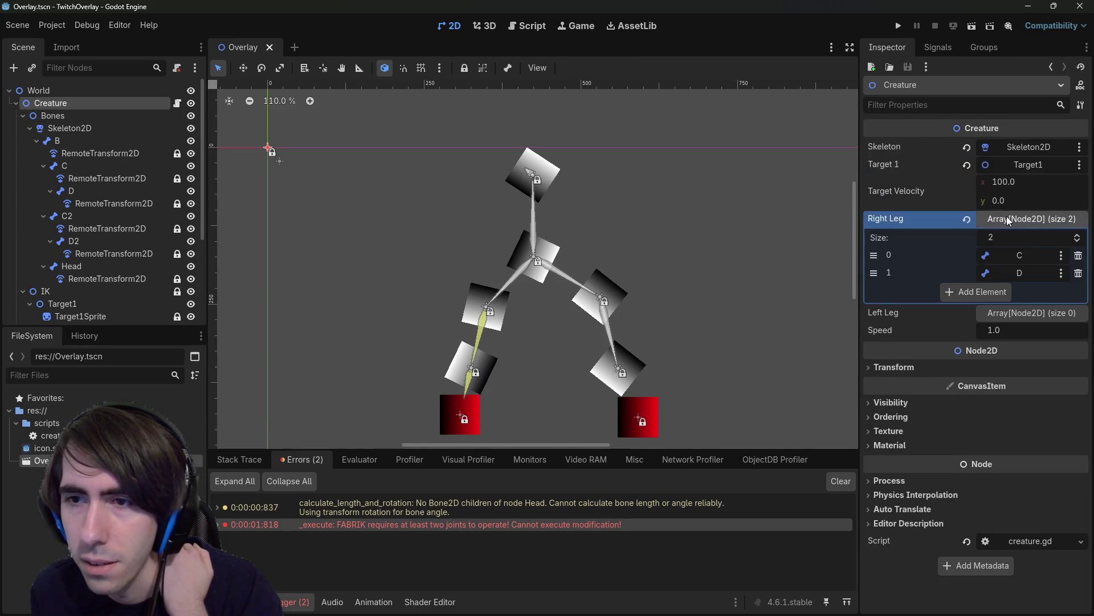
{"action": "left_click", "coordinate": [997, 314]}
{"action": "left_click", "coordinate": [971, 350]}
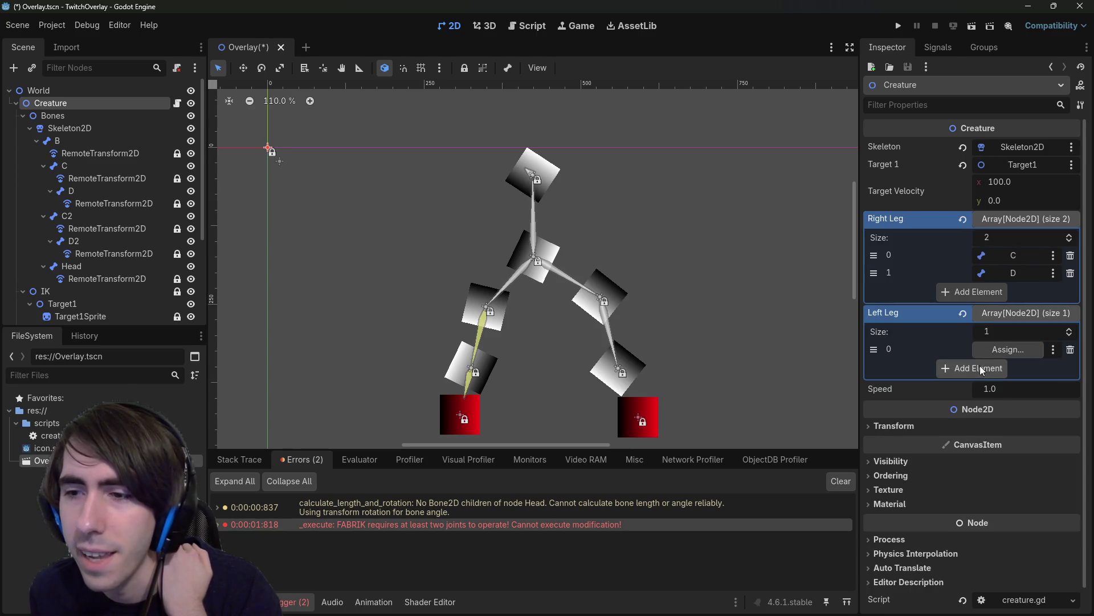
{"action": "left_click", "coordinate": [979, 368]}
Step: Assign C2 and D2 to Left Leg slots 0 and 1, then save and run the scene
{"action": "left_click", "coordinate": [1008, 349]}
{"action": "scroll", "coordinate": [548, 389], "scroll_direction": "down", "scroll_amount": 2}
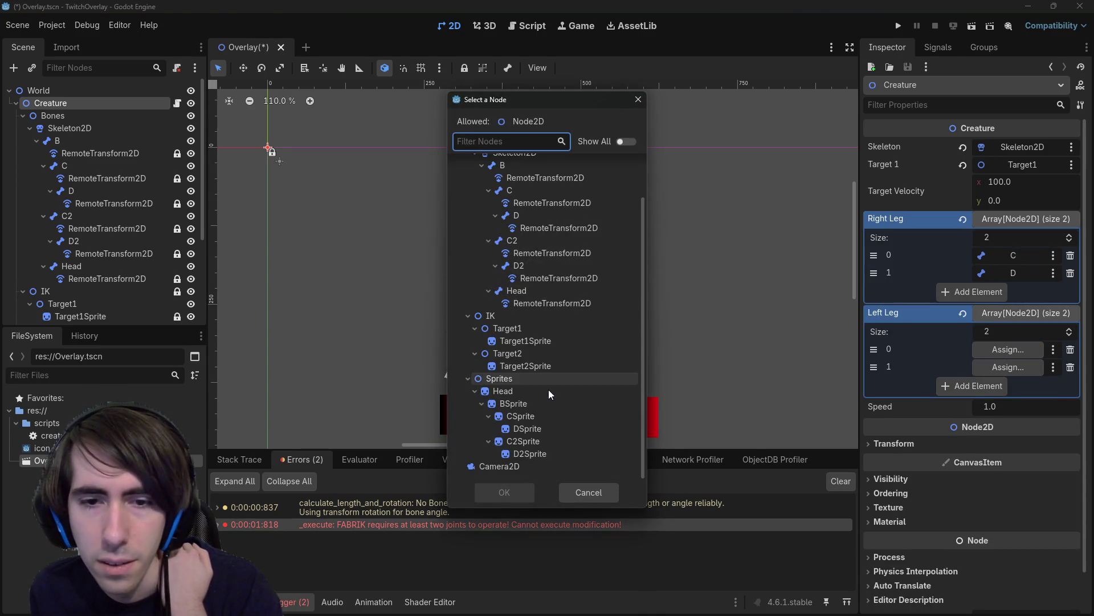
{"action": "scroll", "coordinate": [548, 389], "scroll_direction": "up", "scroll_amount": 2}
{"action": "double_click", "coordinate": [536, 291]}
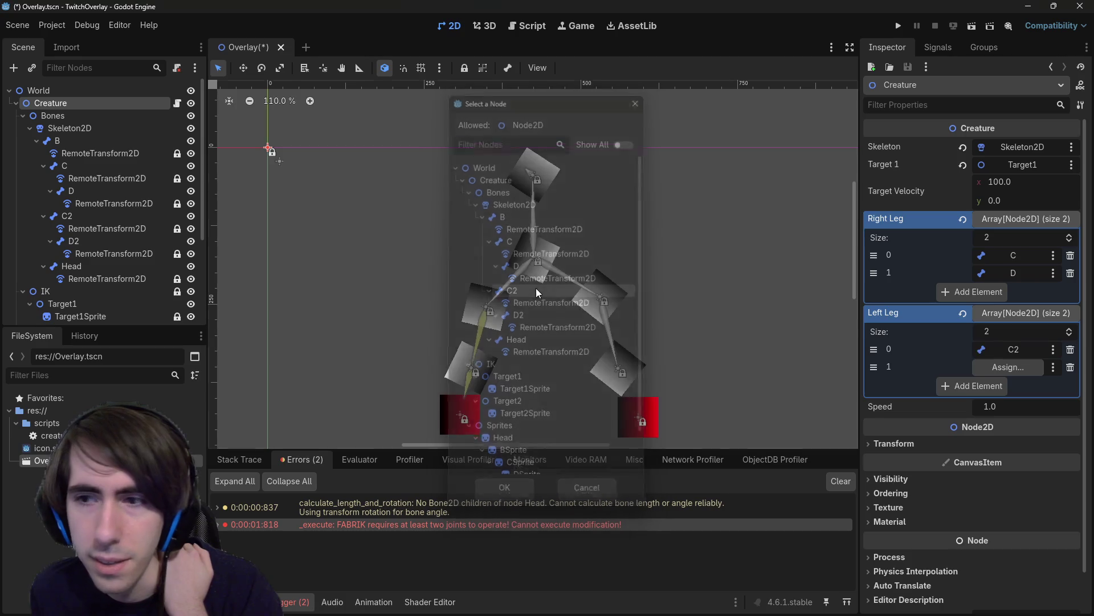
{"action": "left_click", "coordinate": [1008, 367]}
{"action": "left_click", "coordinate": [529, 316]}
{"action": "double_click", "coordinate": [529, 317]}
{"action": "left_click", "coordinate": [971, 25]}
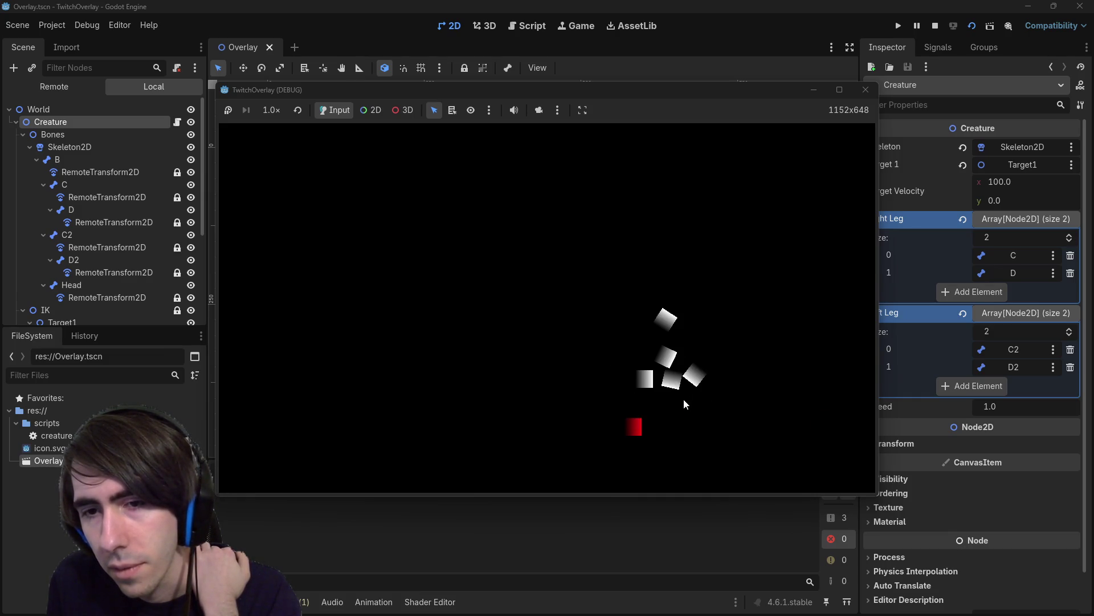
Step: Close the running game and change the creature.gd target step from += 200 to += 100
{"action": "left_click", "coordinate": [866, 90]}
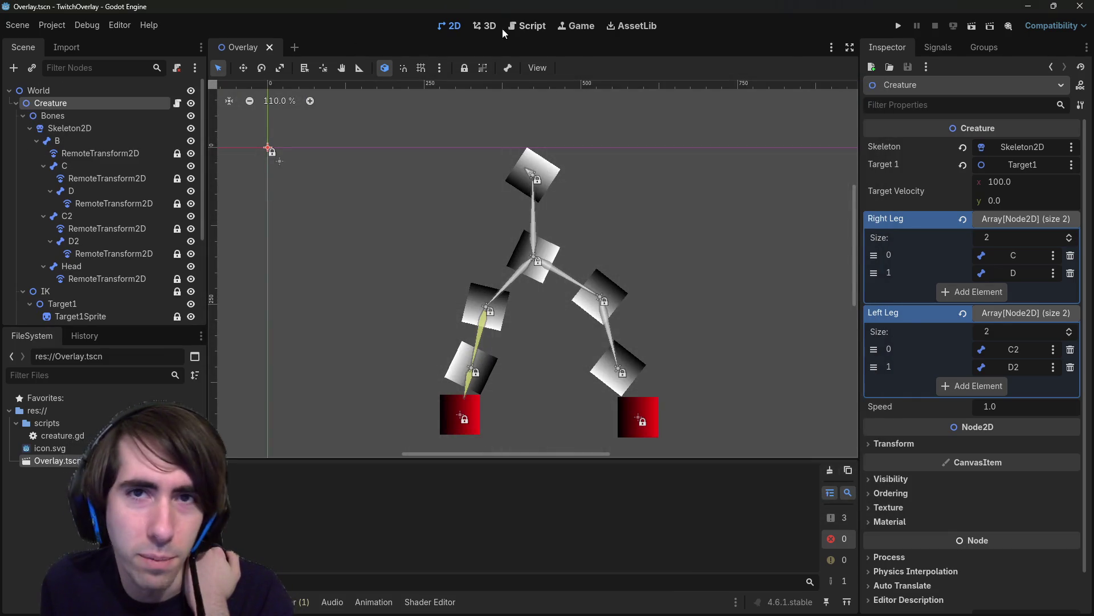
{"action": "left_click", "coordinate": [513, 27]}
{"action": "left_click", "coordinate": [548, 317]}
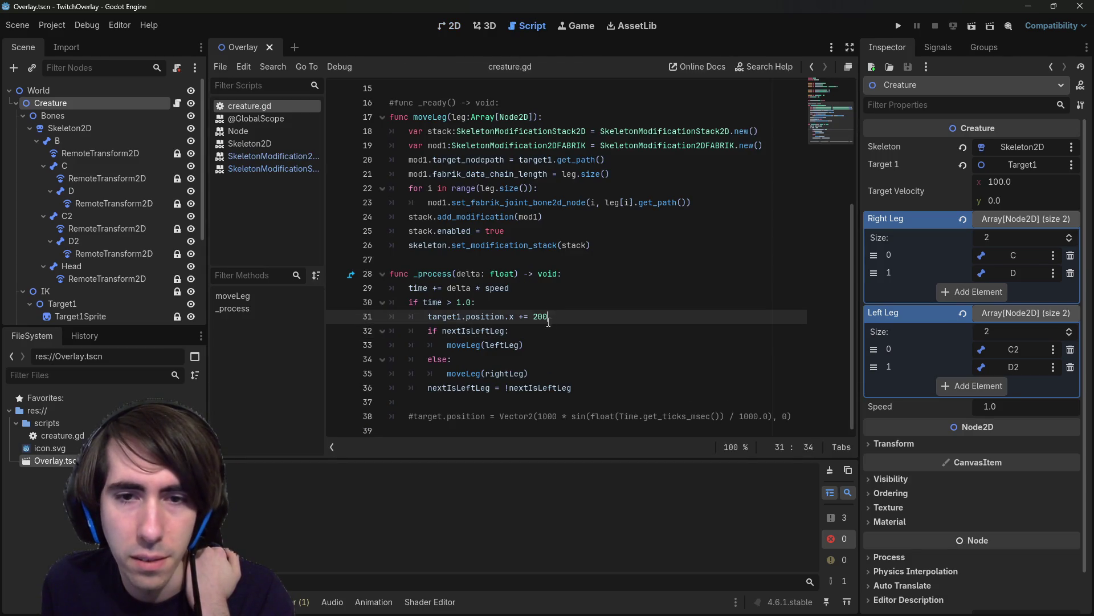
{"action": "key", "text": "BackSpace"}
{"action": "type", "text": "1"}
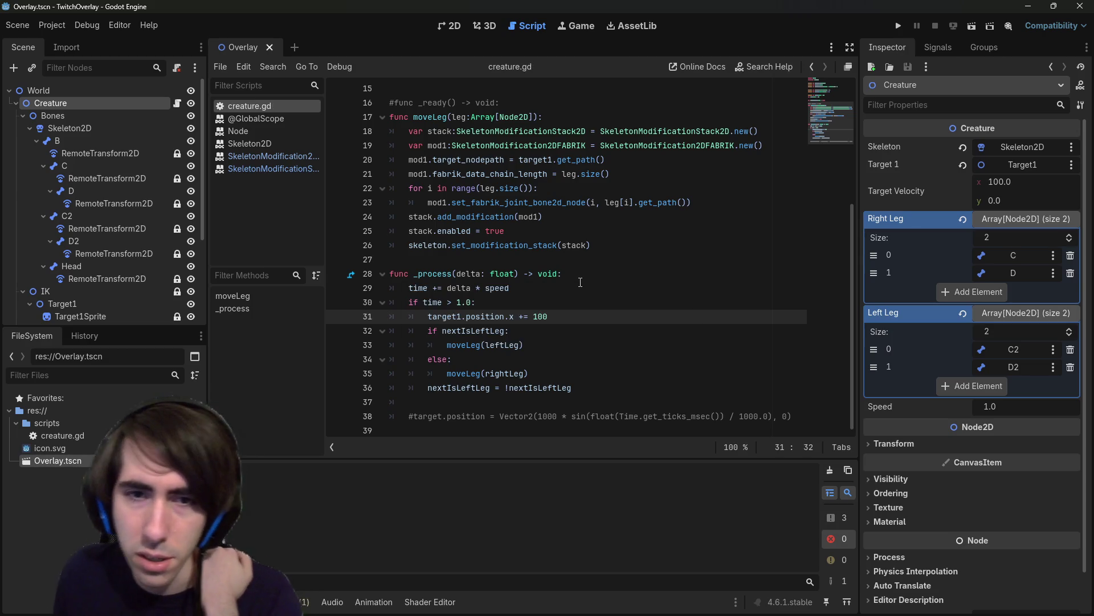
Step: Inspect Target1's Position x in the Inspector from the 2D view
{"action": "left_click", "coordinate": [441, 26]}
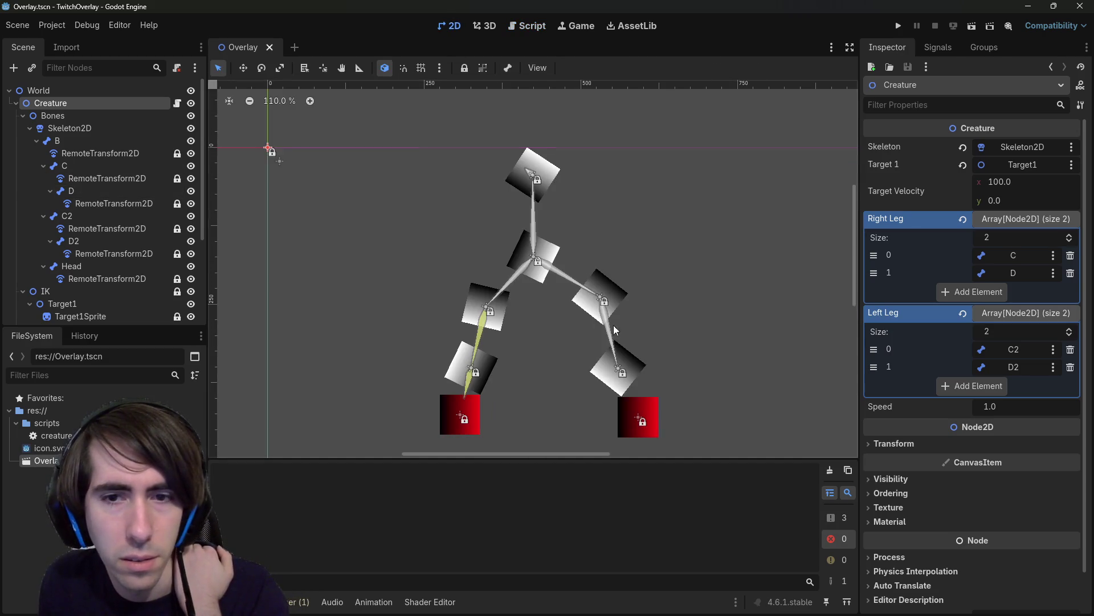
{"action": "left_click", "coordinate": [473, 344]}
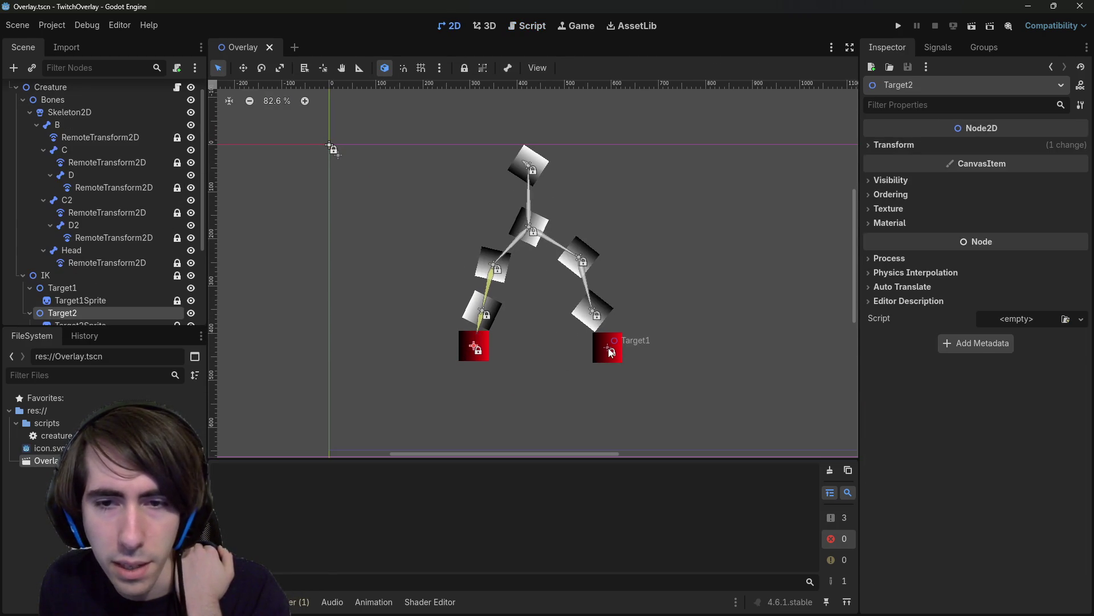
{"action": "left_click", "coordinate": [912, 147]}
{"action": "left_click", "coordinate": [1039, 157]}
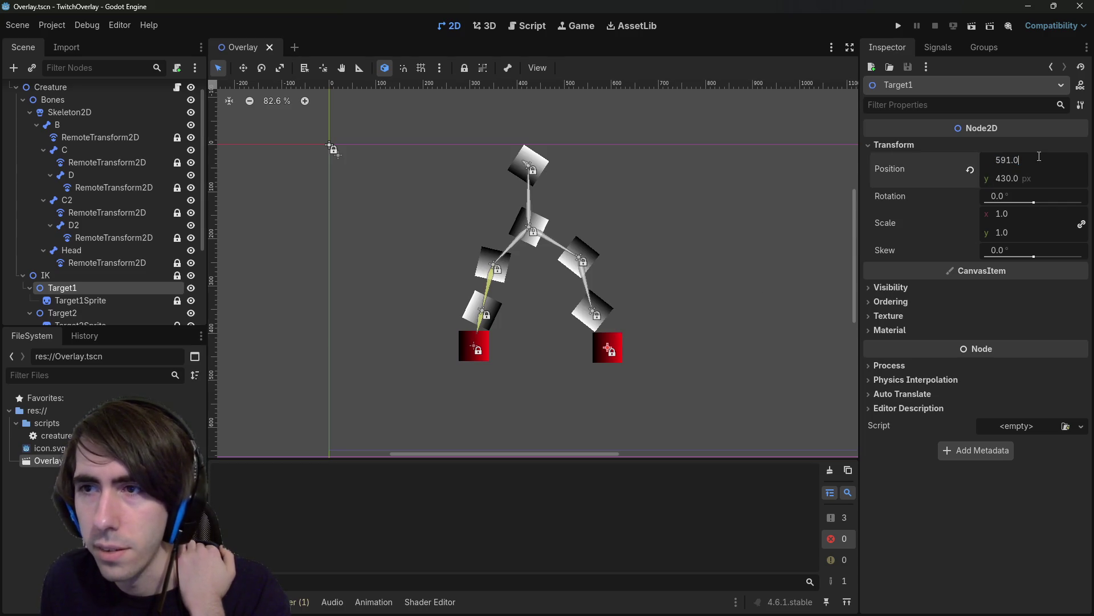
{"action": "key", "text": "Return"}
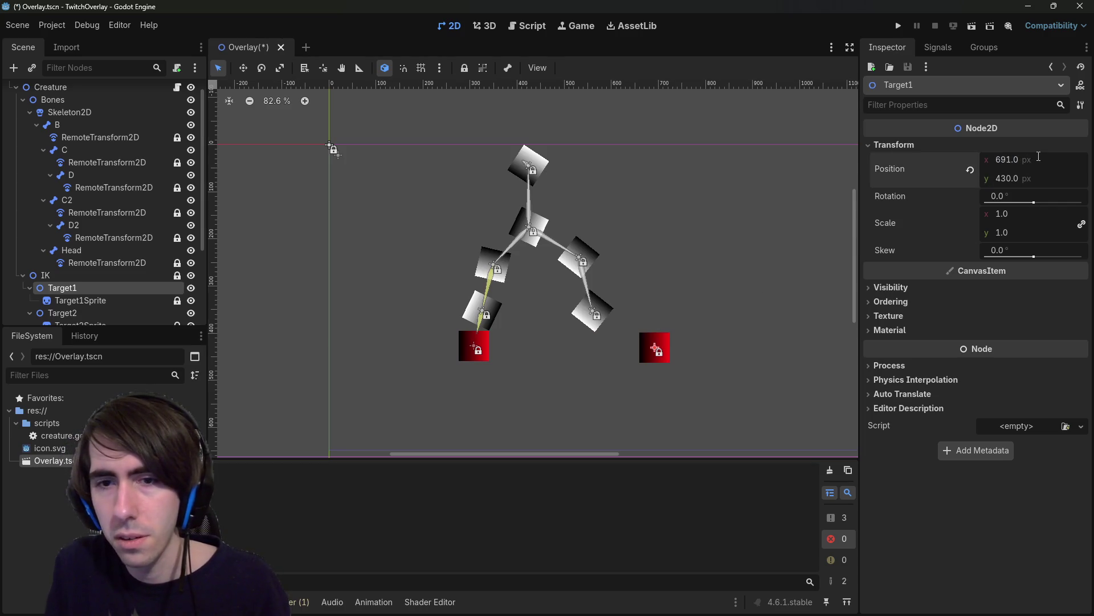
Step: Add 'time -= 1.0' inside the 'if time > 1.0:' block and run the scene
{"action": "left_click", "coordinate": [514, 29]}
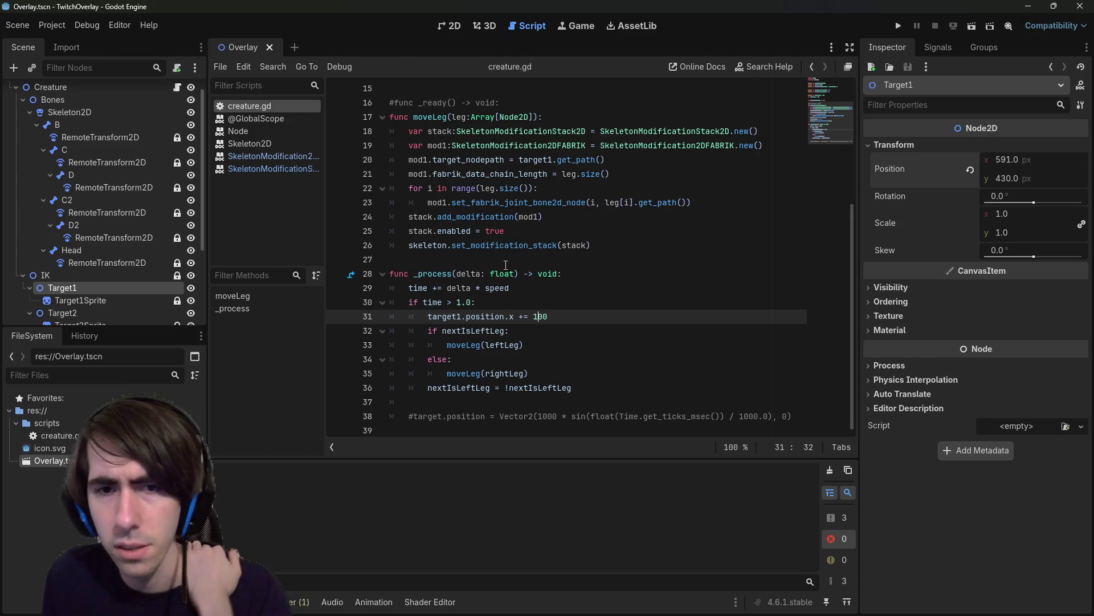
{"action": "double_click", "coordinate": [419, 287]}
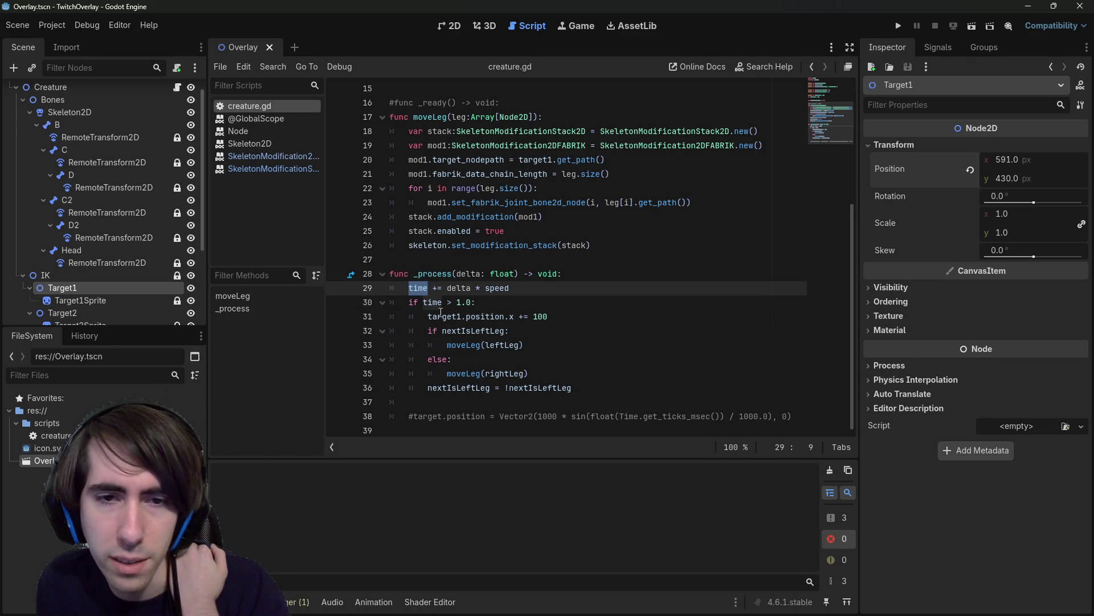
{"action": "left_click", "coordinate": [540, 294]}
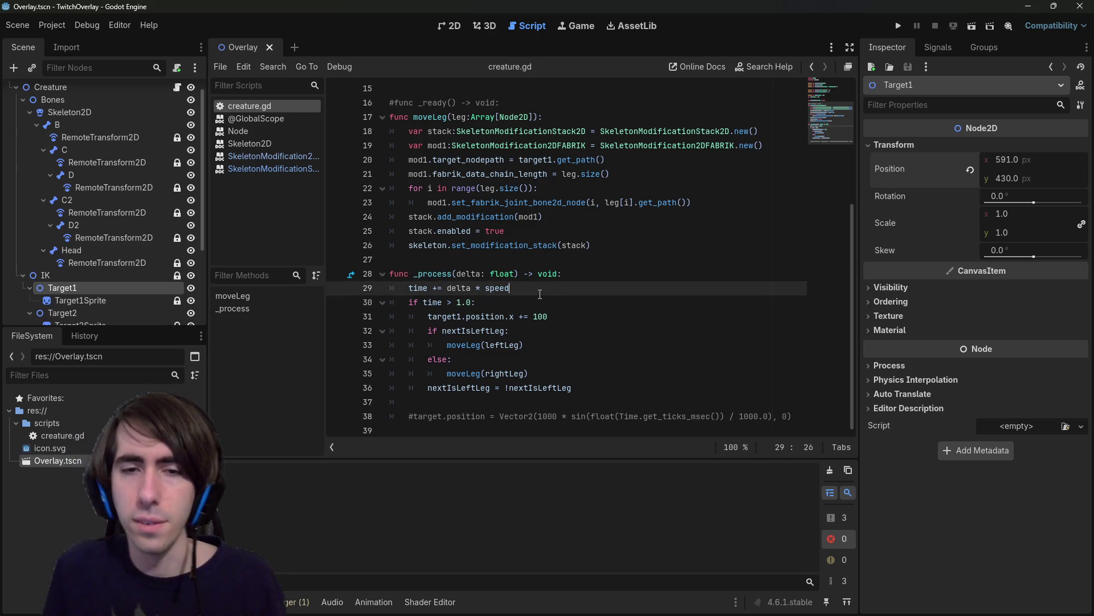
{"action": "key", "text": "Down"}
{"action": "key", "text": "Return"}
{"action": "type", "text": "time -= 1.0"}
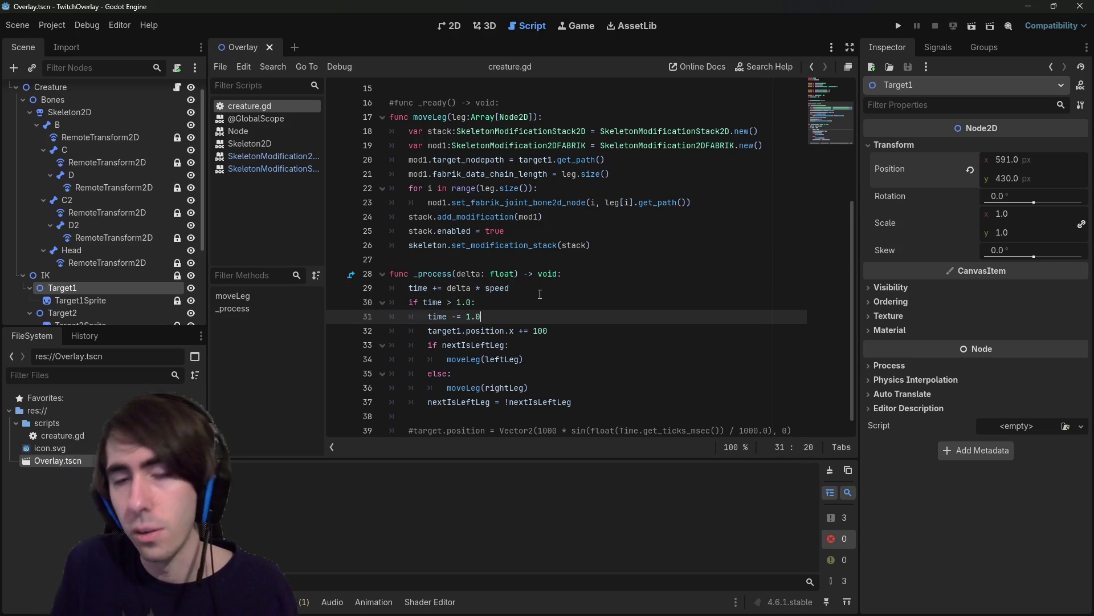
{"action": "left_click", "coordinate": [973, 24]}
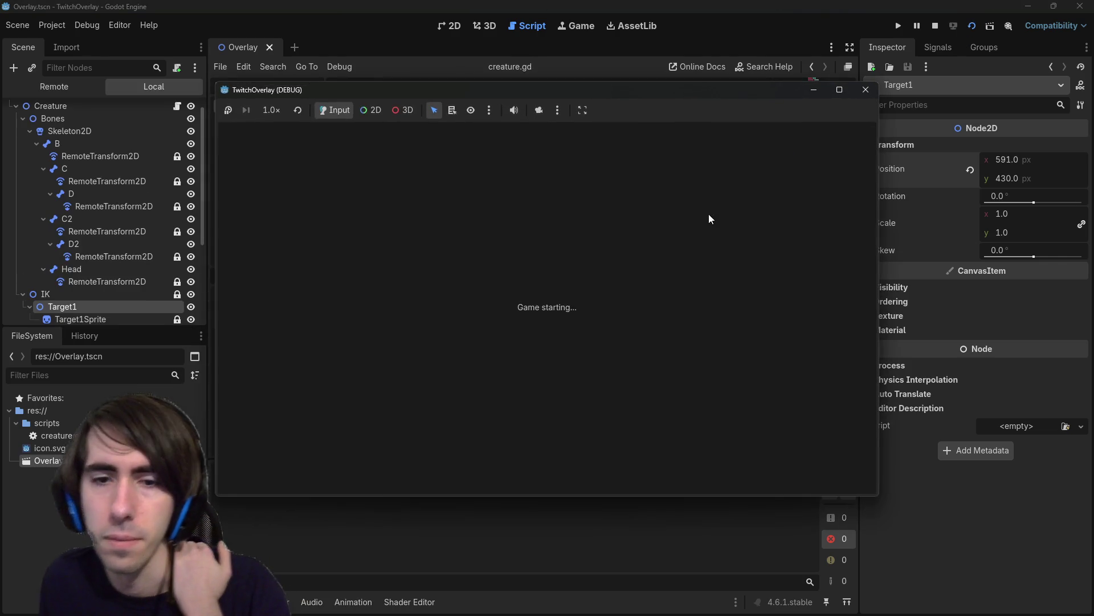
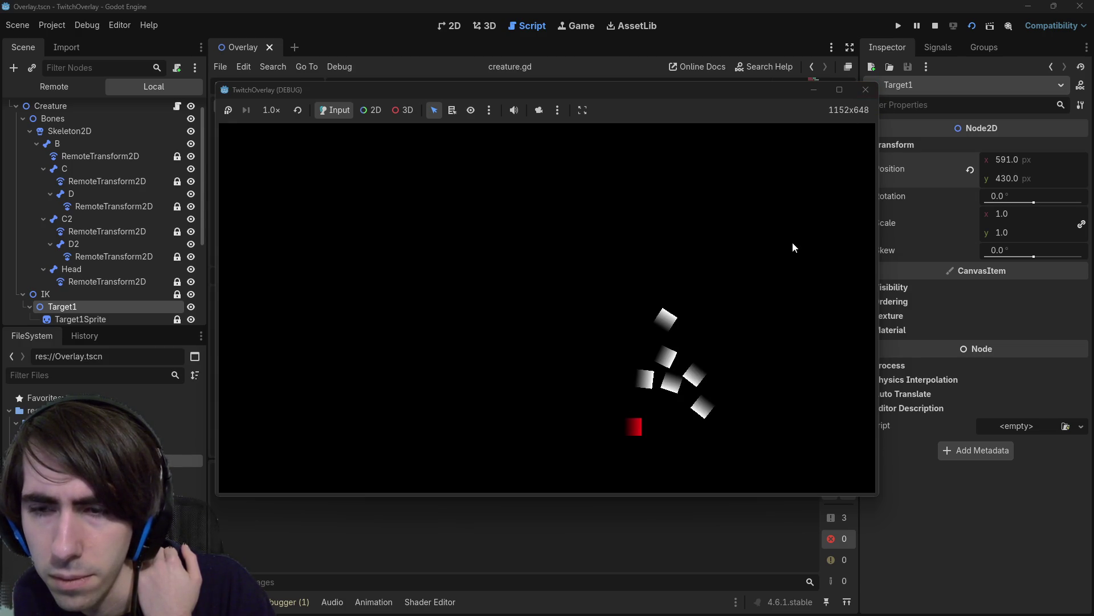
Step: Close the game window and set the Skeleton2D FABRIK chain length to 3
{"action": "left_click", "coordinate": [866, 95]}
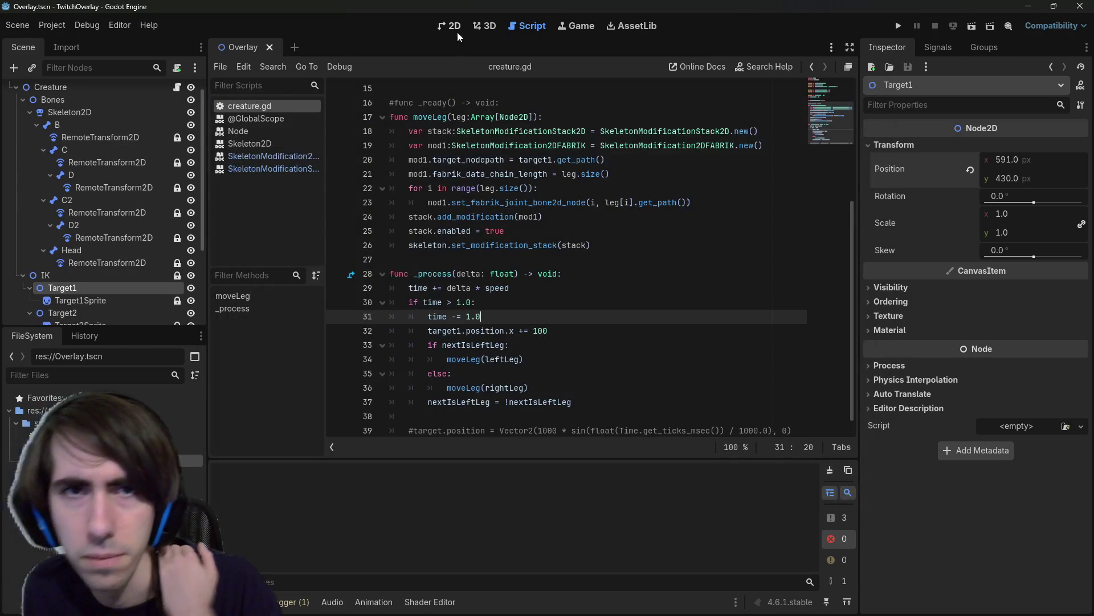
{"action": "left_click", "coordinate": [457, 32]}
{"action": "left_click", "coordinate": [528, 227]}
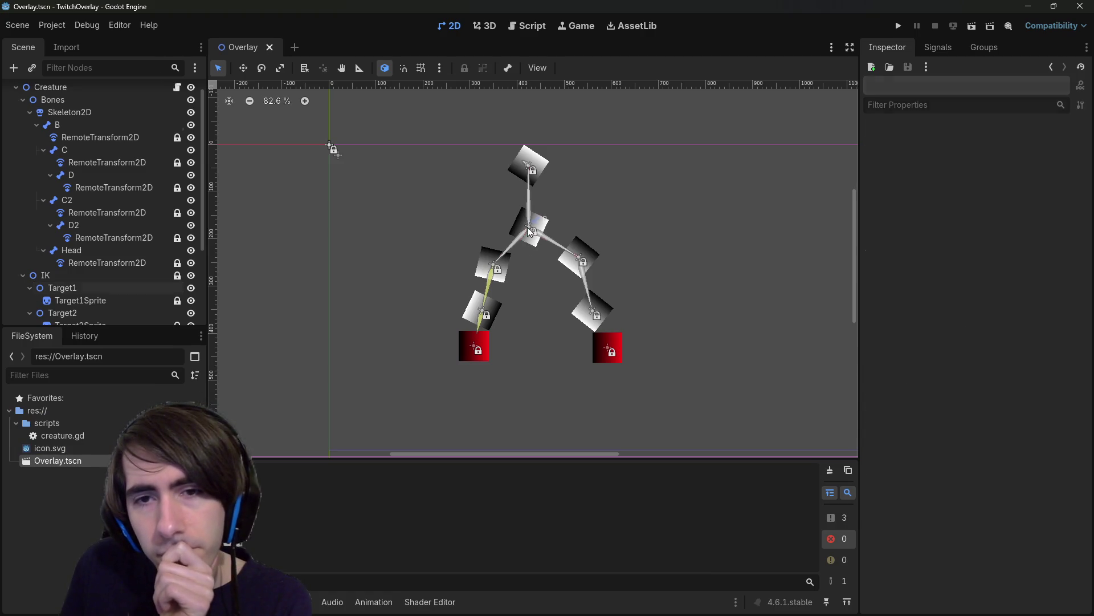
{"action": "left_click", "coordinate": [69, 111]}
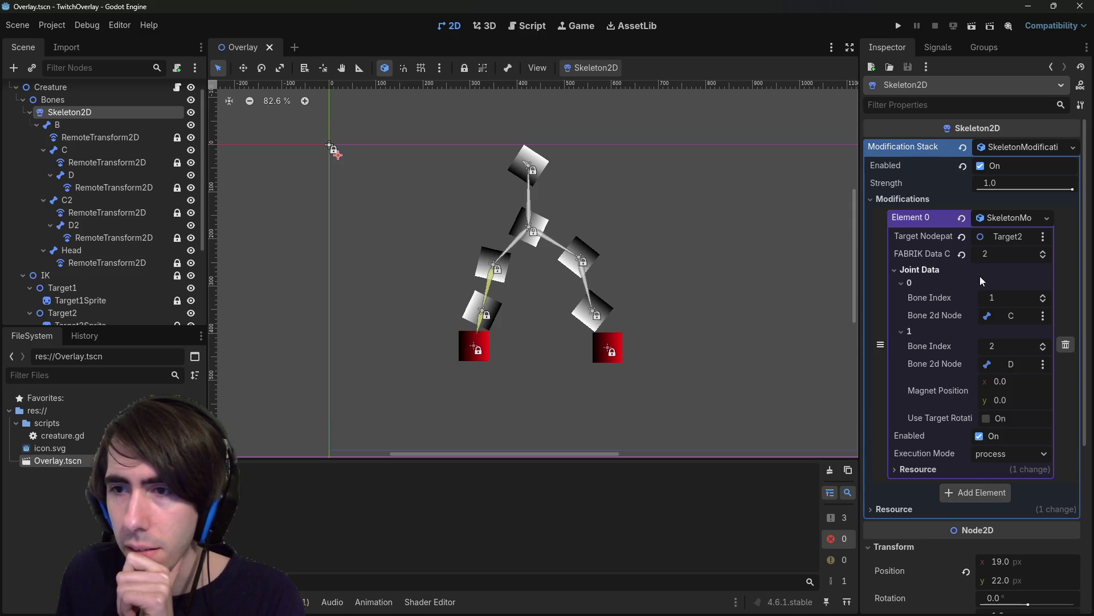
{"action": "left_click", "coordinate": [998, 253]}
{"action": "type", "text": "3"}
{"action": "key", "text": "Return"}
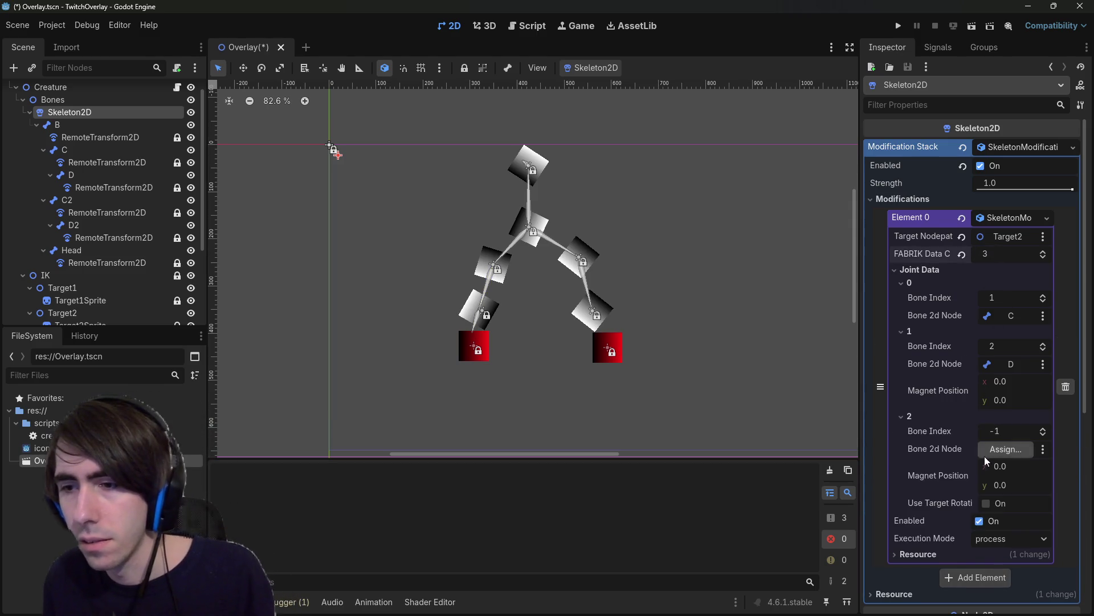
Step: Assign bones B, C and D to FABRIK joints 0, 1 and 2, then select bone B
{"action": "left_click", "coordinate": [987, 451]}
{"action": "double_click", "coordinate": [521, 239]}
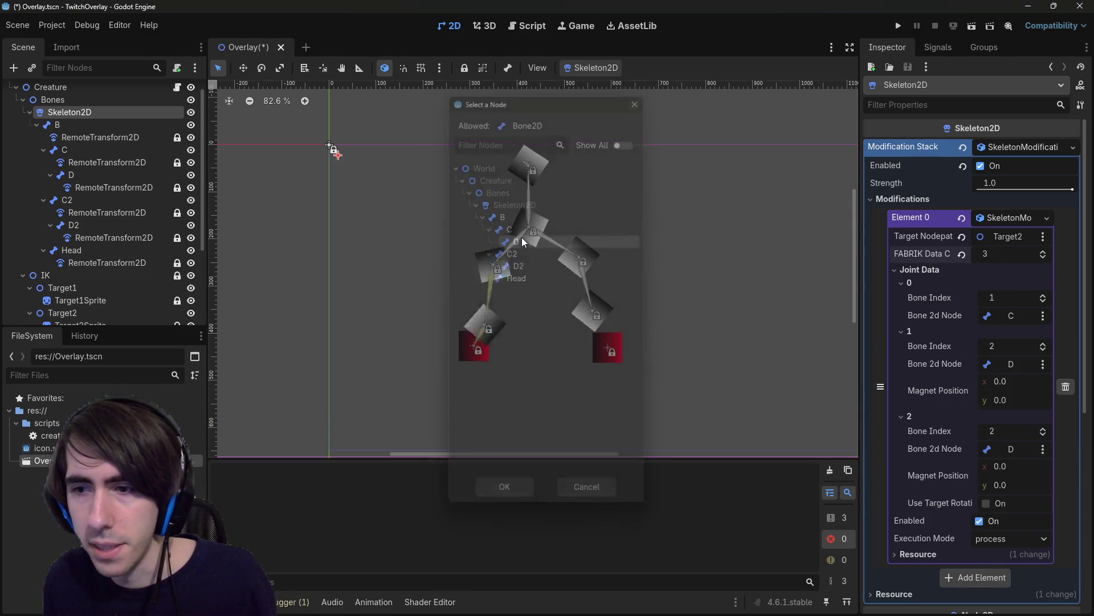
{"action": "left_click", "coordinate": [1004, 368]}
{"action": "double_click", "coordinate": [551, 229]}
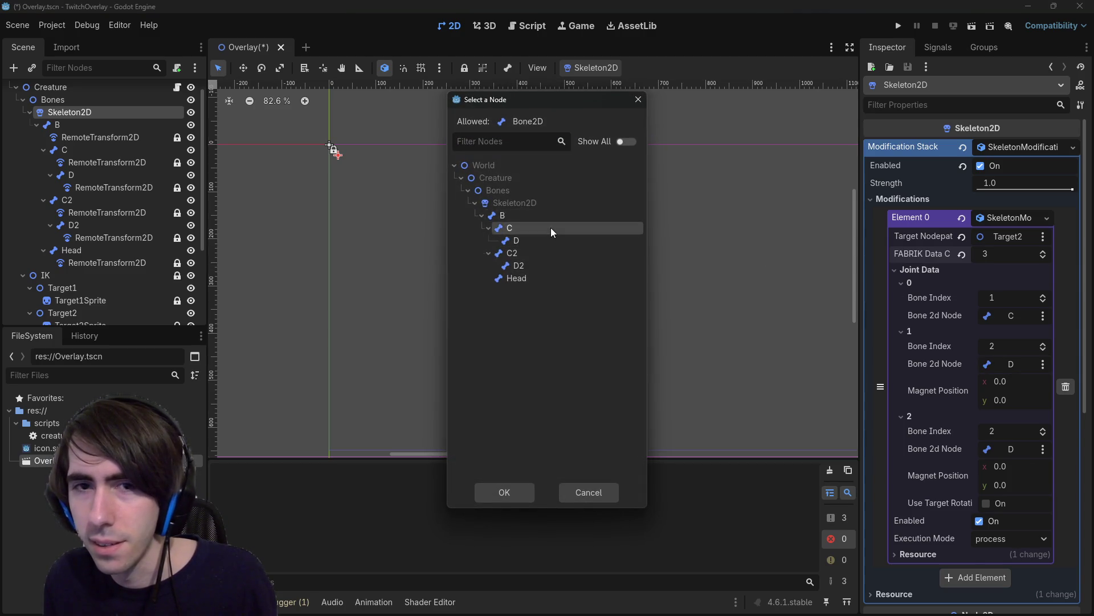
{"action": "left_click", "coordinate": [1000, 315]}
{"action": "double_click", "coordinate": [526, 210]}
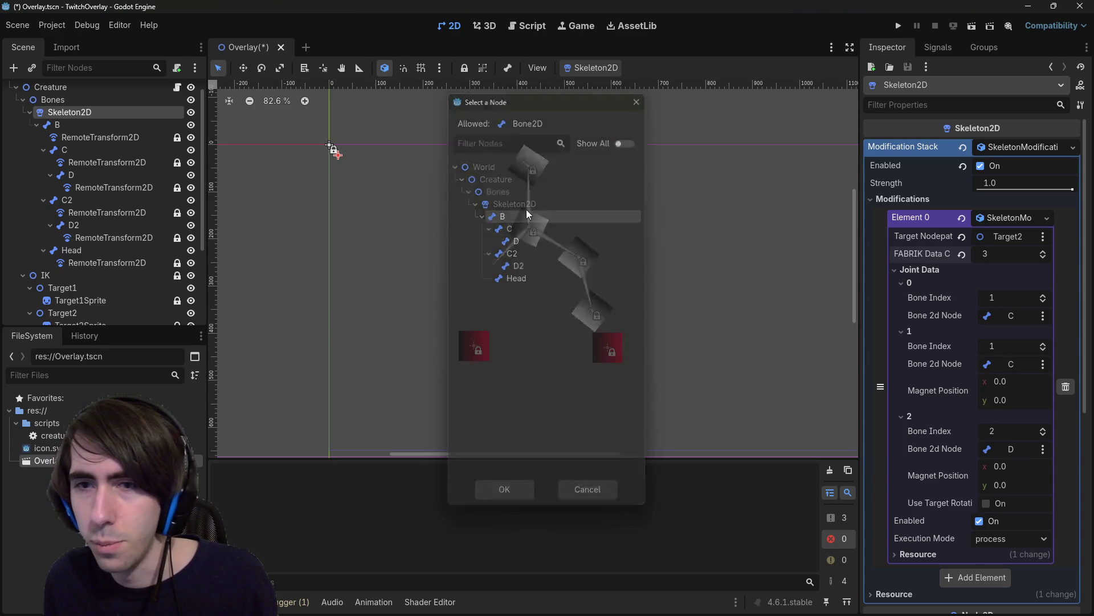
{"action": "left_click", "coordinate": [535, 233]}
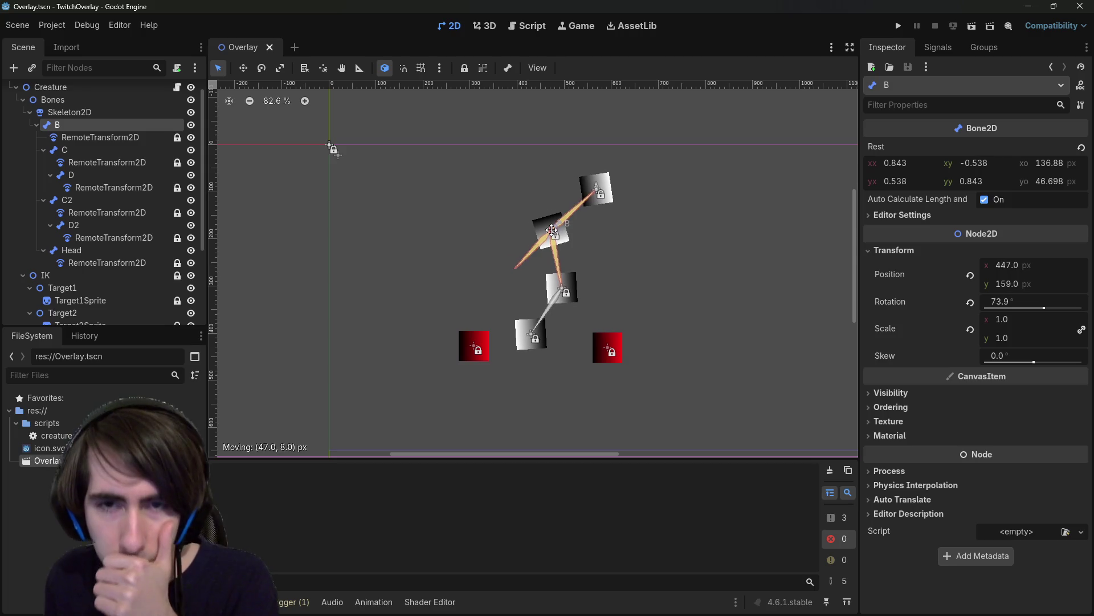
Step: Drag bone B and the Head bone to reposition the creature's body
{"action": "left_click", "coordinate": [78, 113]}
{"action": "left_click", "coordinate": [81, 123]}
{"action": "scroll", "coordinate": [486, 273], "scroll_direction": "up", "scroll_amount": 2}
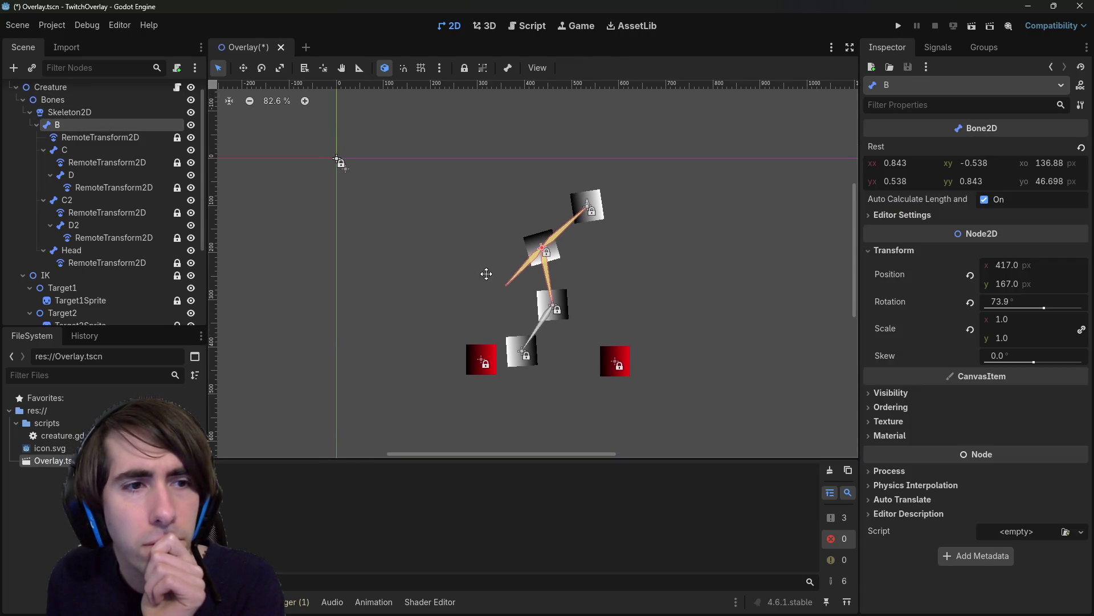
{"action": "mouse_move", "coordinate": [556, 276]}
{"action": "left_mouse_down"}
{"action": "mouse_move", "coordinate": [564, 267]}
{"action": "mouse_move", "coordinate": [577, 296]}
{"action": "left_mouse_up"}
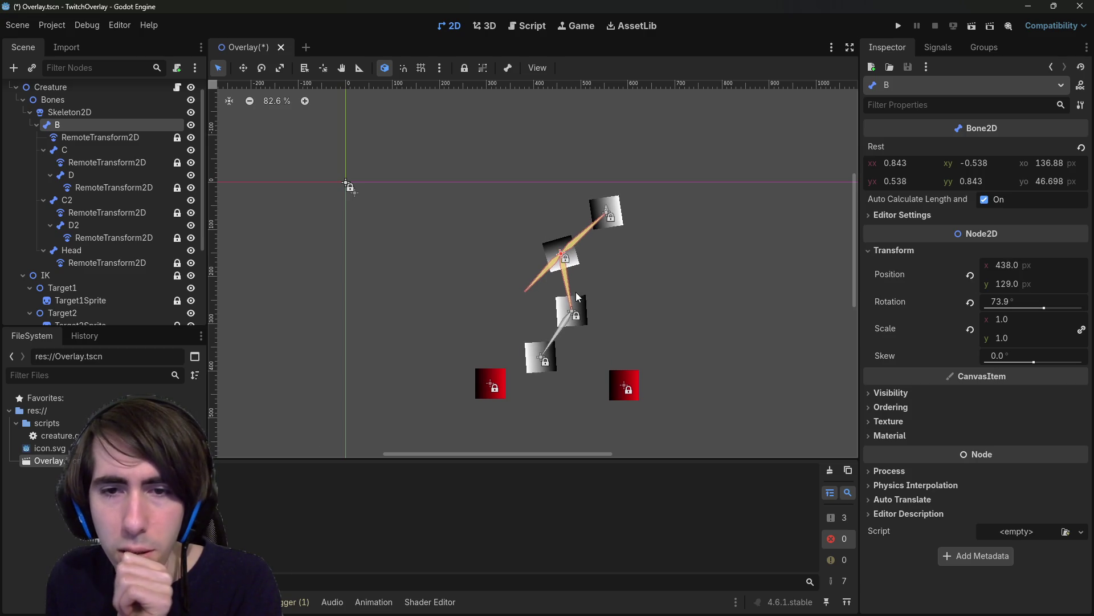
{"action": "left_click", "coordinate": [543, 359]}
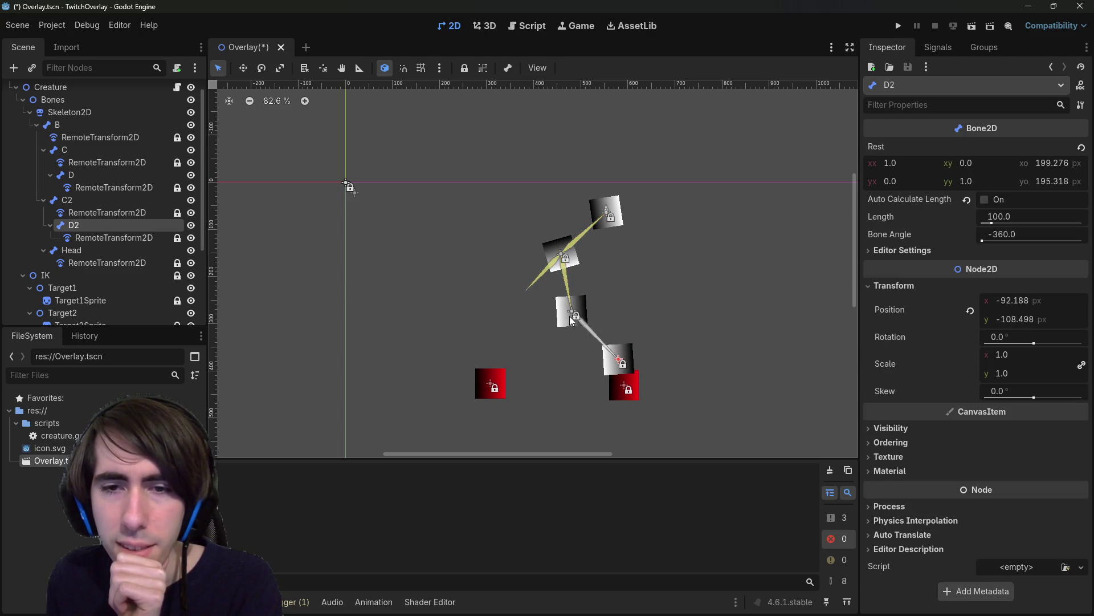
{"action": "mouse_move", "coordinate": [561, 255]}
{"action": "left_mouse_down"}
{"action": "mouse_move", "coordinate": [528, 282]}
{"action": "mouse_move", "coordinate": [544, 269]}
{"action": "left_mouse_up"}
{"action": "mouse_move", "coordinate": [590, 232]}
{"action": "left_mouse_down"}
{"action": "mouse_move", "coordinate": [523, 190]}
{"action": "mouse_move", "coordinate": [549, 208]}
{"action": "left_mouse_up"}
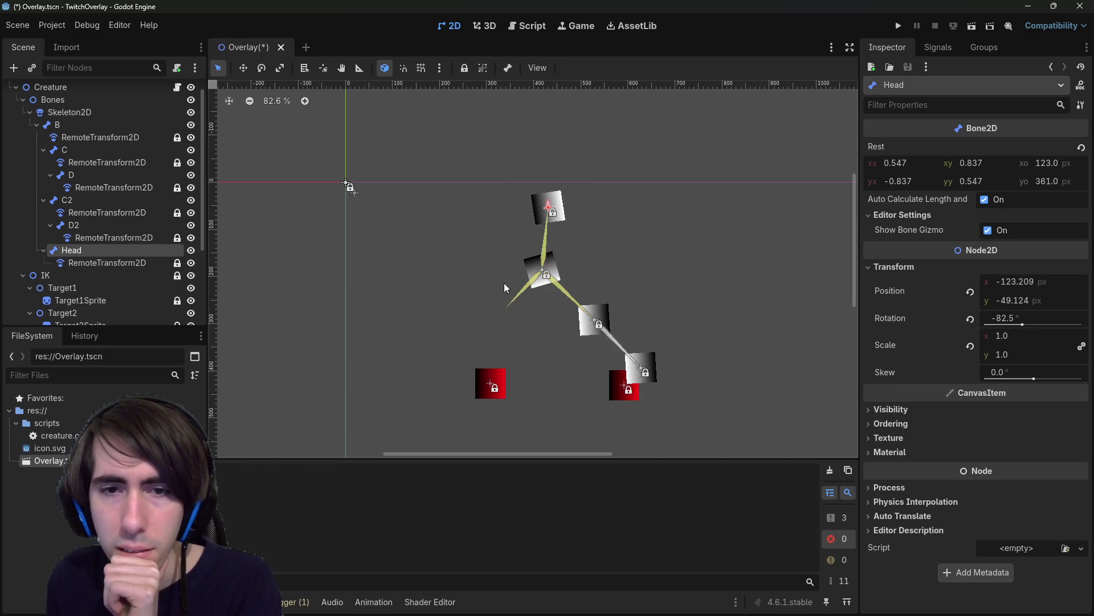
Step: Select bones C and D and swing the lower leg chains toward the right
{"action": "left_click", "coordinate": [78, 150]}
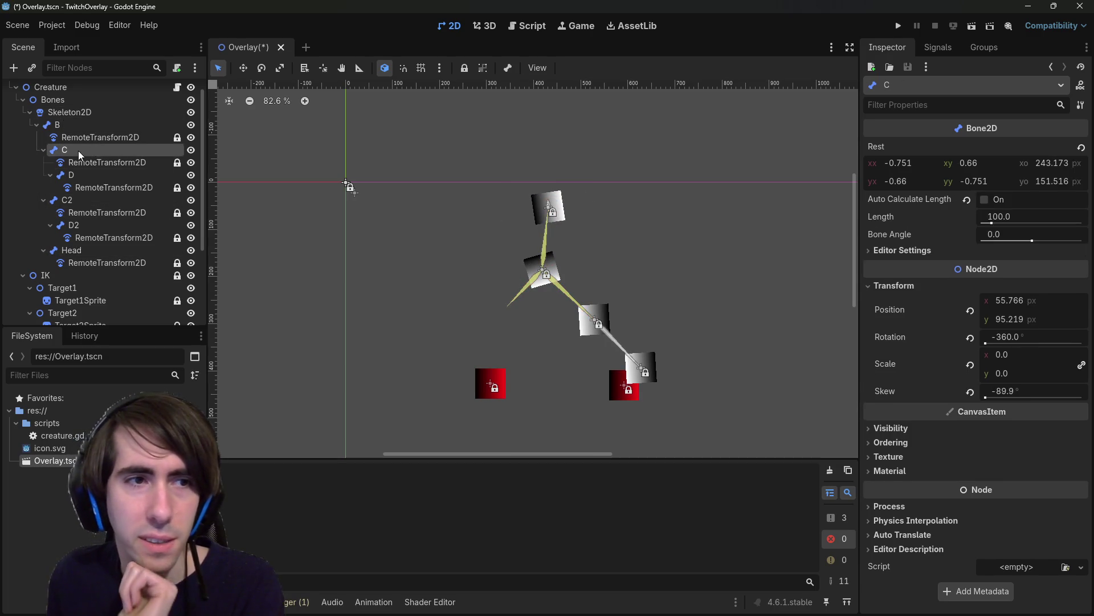
{"action": "left_click", "coordinate": [43, 150]}
{"action": "left_click", "coordinate": [43, 150]}
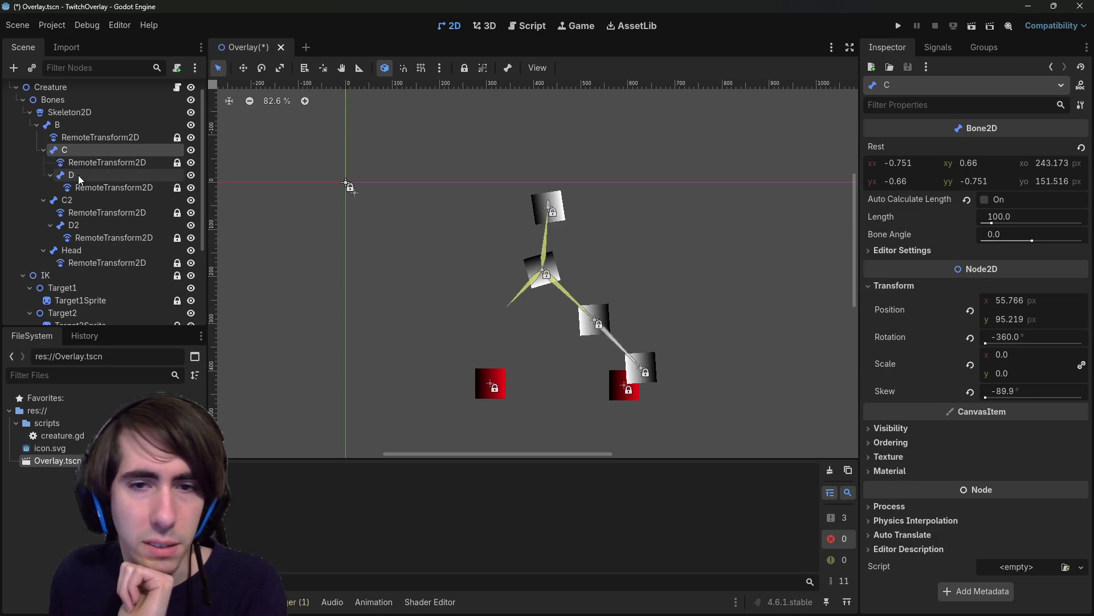
{"action": "left_click", "coordinate": [79, 175]}
{"action": "left_click_drag", "start_coordinate": [443, 275], "coordinate": [435, 279]}
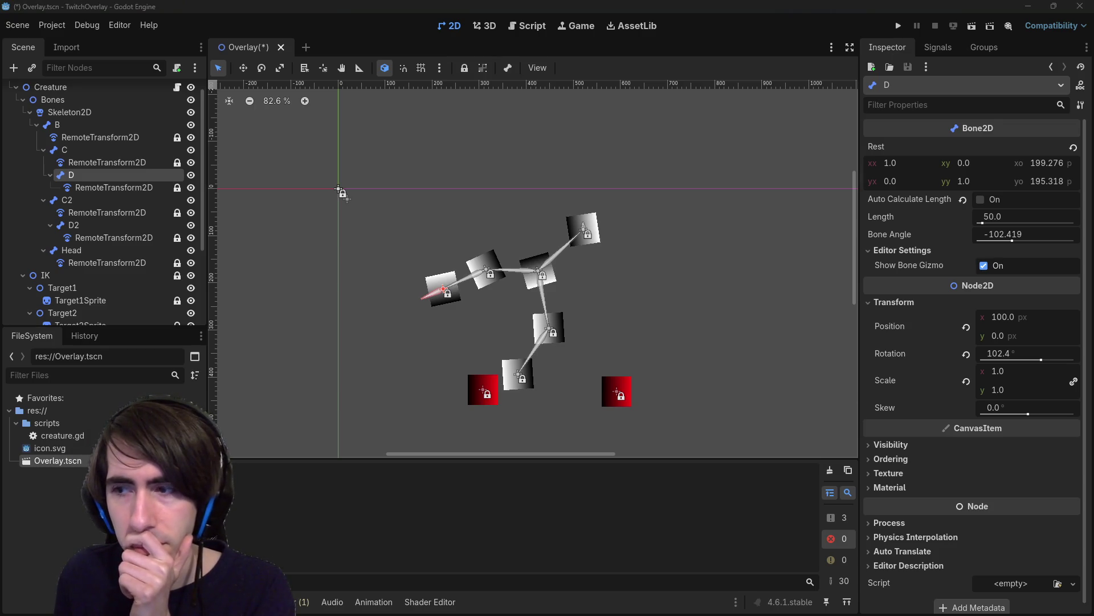
{"action": "left_click_drag", "start_coordinate": [519, 376], "coordinate": [580, 299]}
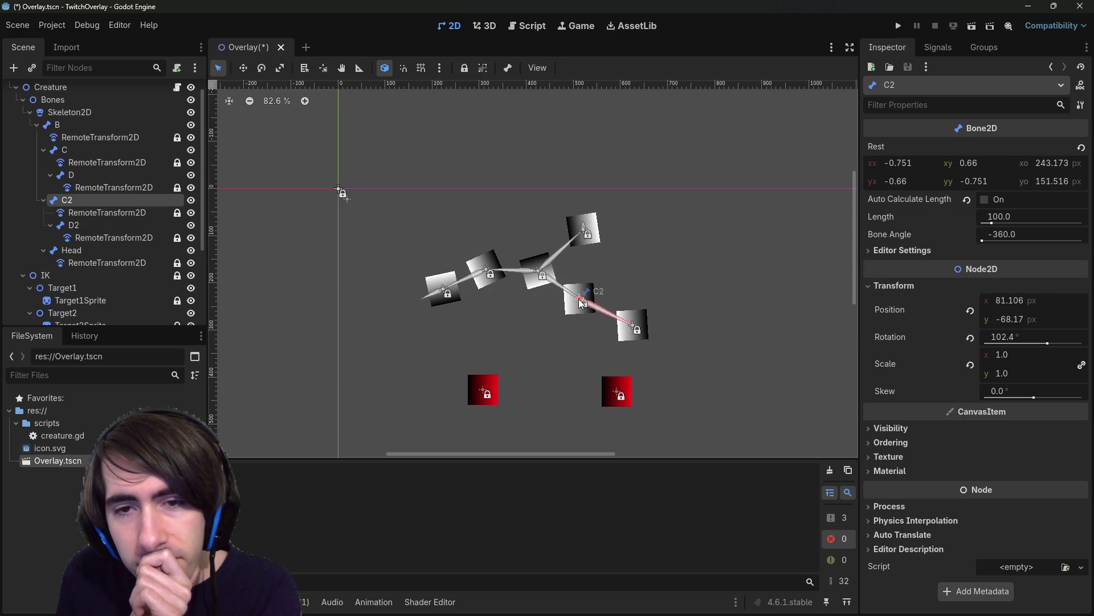
{"action": "mouse_move", "coordinate": [444, 288]}
{"action": "left_mouse_down"}
{"action": "mouse_move", "coordinate": [457, 268]}
{"action": "mouse_move", "coordinate": [446, 260]}
{"action": "mouse_move", "coordinate": [501, 396]}
{"action": "mouse_move", "coordinate": [486, 392]}
{"action": "mouse_move", "coordinate": [483, 355]}
{"action": "left_mouse_up"}
Step: Settle bones D2 and C2 near the right red target and raise the Head above the body
{"action": "left_click_drag", "start_coordinate": [635, 296], "coordinate": [611, 357]}
{"action": "left_click_drag", "start_coordinate": [579, 265], "coordinate": [587, 288]}
{"action": "left_click_drag", "start_coordinate": [615, 374], "coordinate": [612, 331]}
{"action": "left_click", "coordinate": [587, 201]}
{"action": "left_click_drag", "start_coordinate": [587, 202], "coordinate": [536, 181]}
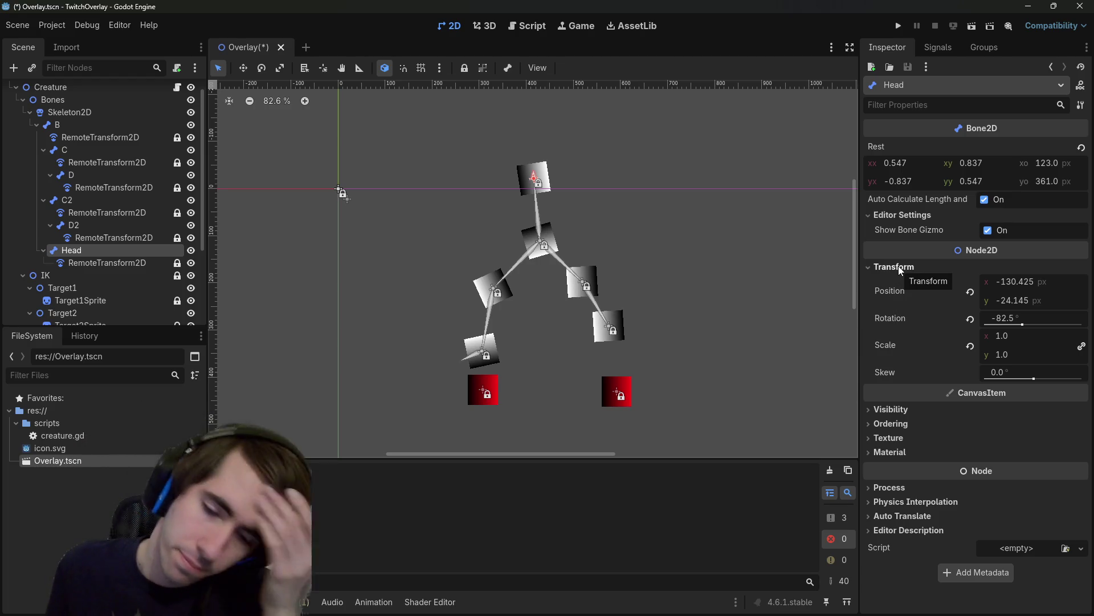
{"action": "left_click", "coordinate": [71, 102]}
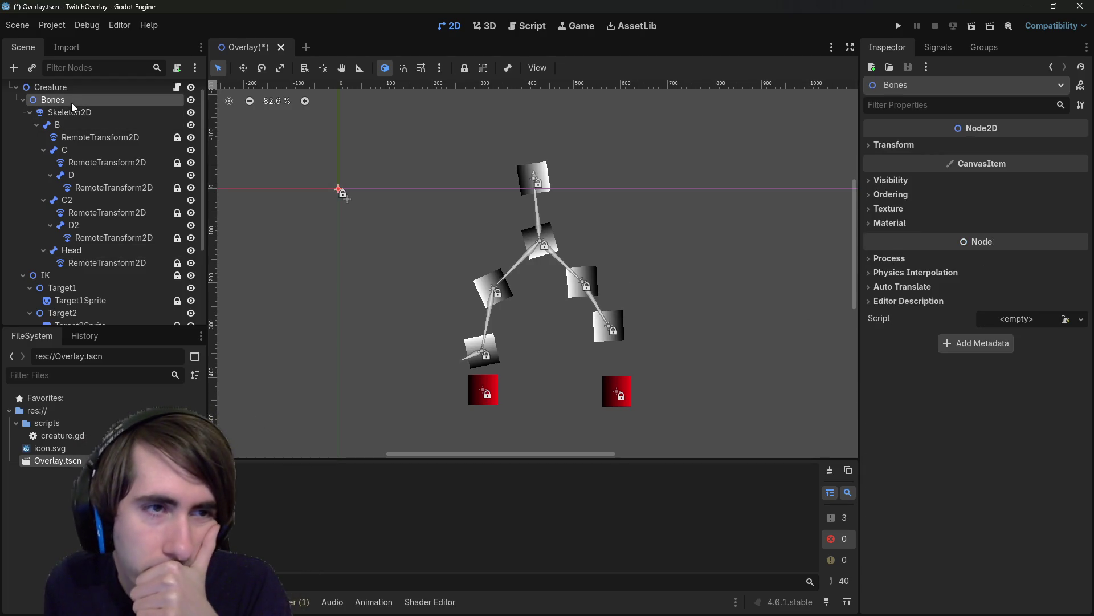
Step: Reduce the Skeleton2D FABRIK chain to 2 joints (C and D) and nudge left-leg bone C
{"action": "left_click", "coordinate": [81, 126]}
{"action": "left_click", "coordinate": [77, 103]}
{"action": "left_click", "coordinate": [74, 113]}
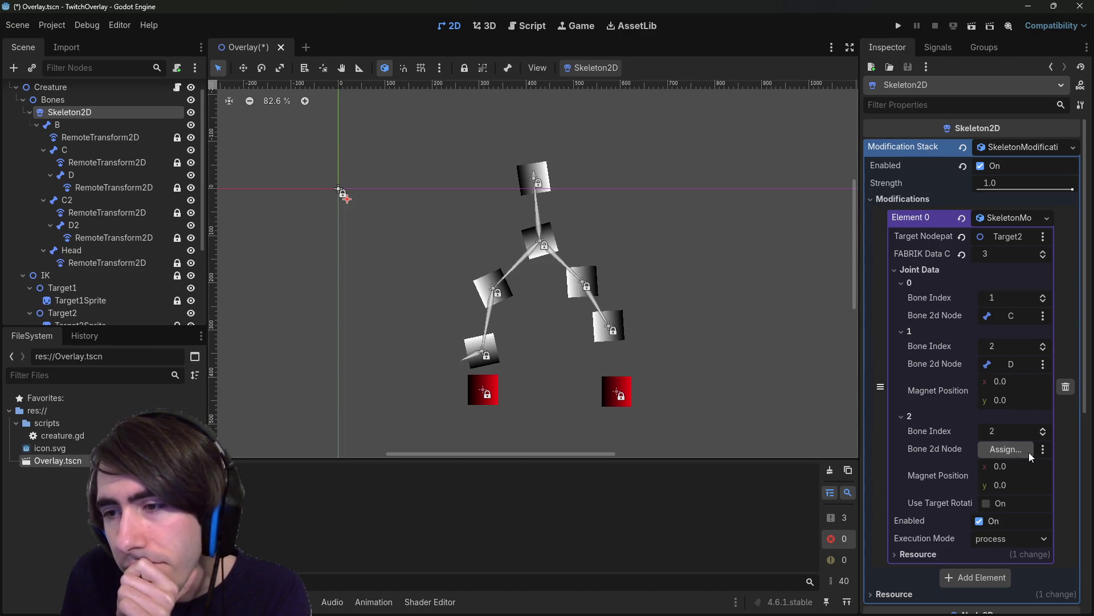
{"action": "left_click", "coordinate": [1014, 448]}
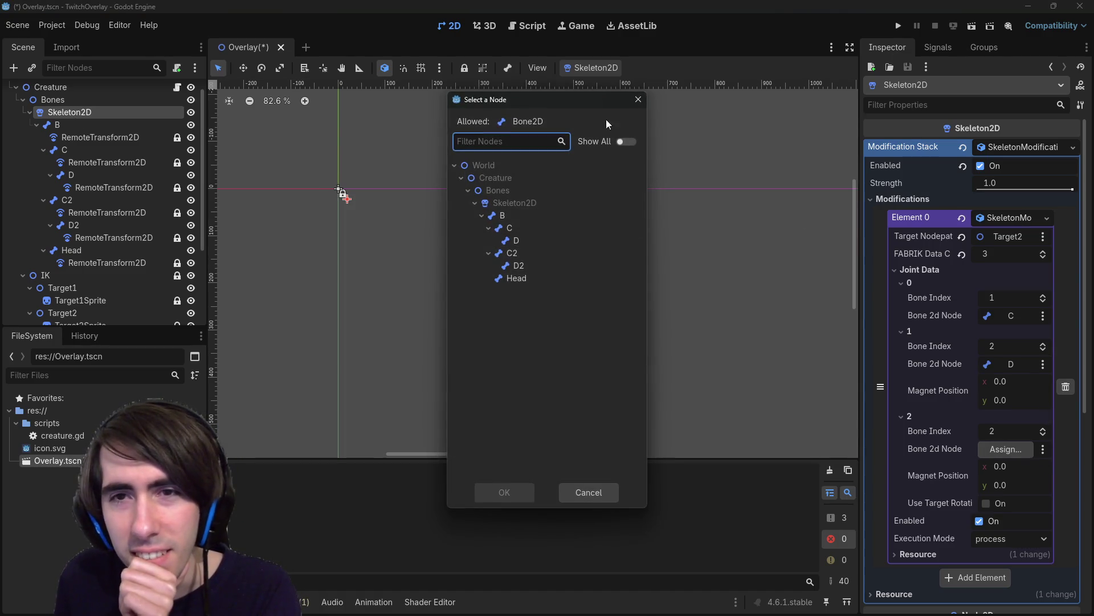
{"action": "left_click", "coordinate": [639, 99]}
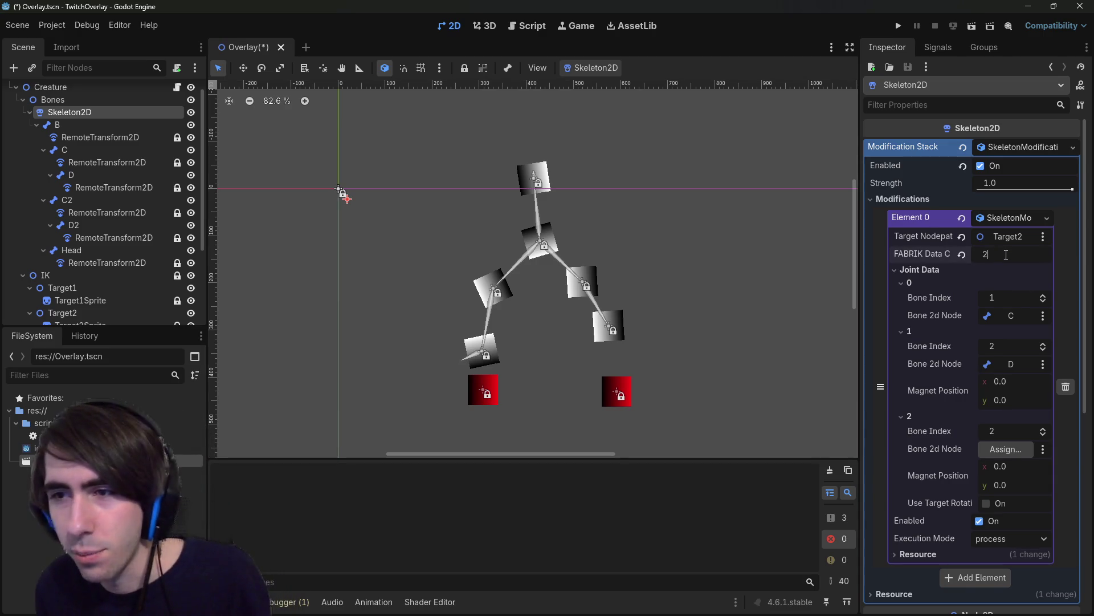
{"action": "left_click", "coordinate": [1042, 257]}
{"action": "mouse_move", "coordinate": [495, 289]}
{"action": "left_mouse_down"}
{"action": "mouse_move", "coordinate": [515, 280]}
{"action": "mouse_move", "coordinate": [503, 299]}
{"action": "left_mouse_up"}
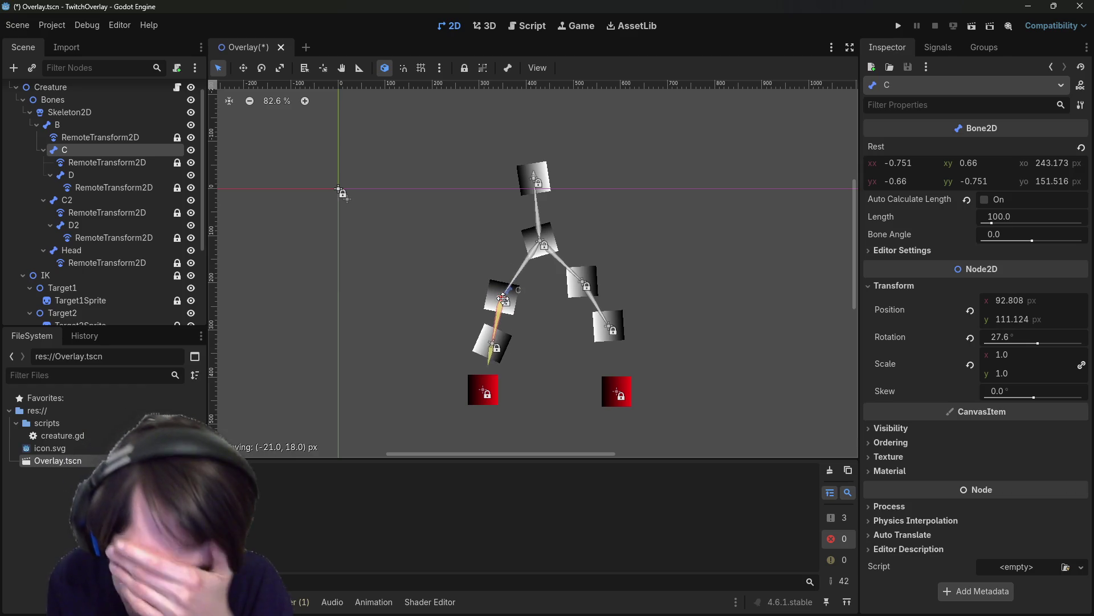
{"action": "left_click_drag", "start_coordinate": [503, 298], "coordinate": [502, 299]}
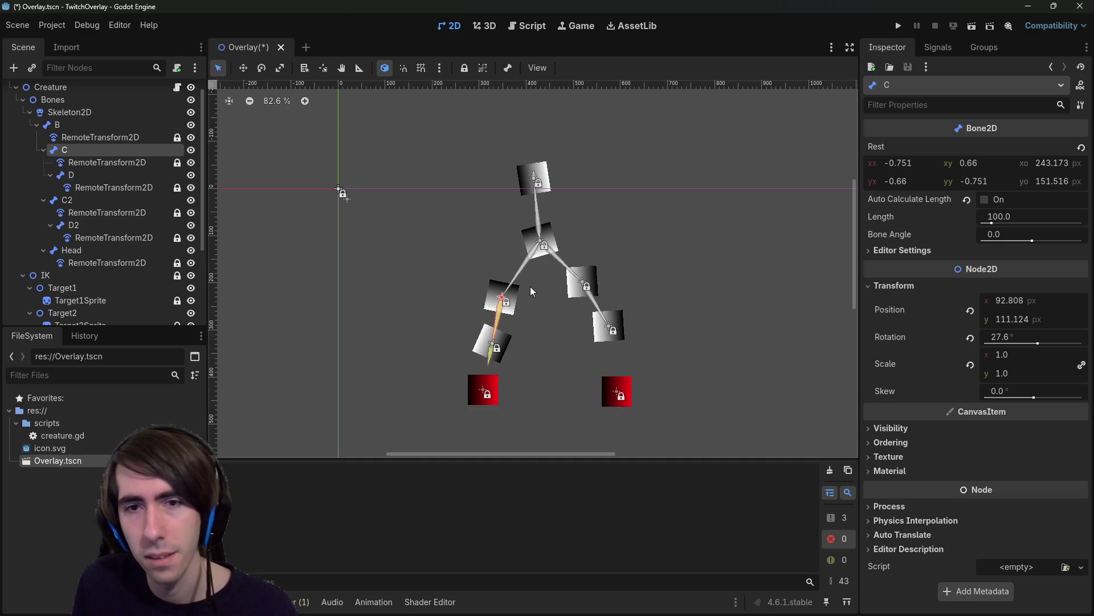
{"action": "left_click", "coordinate": [542, 244]}
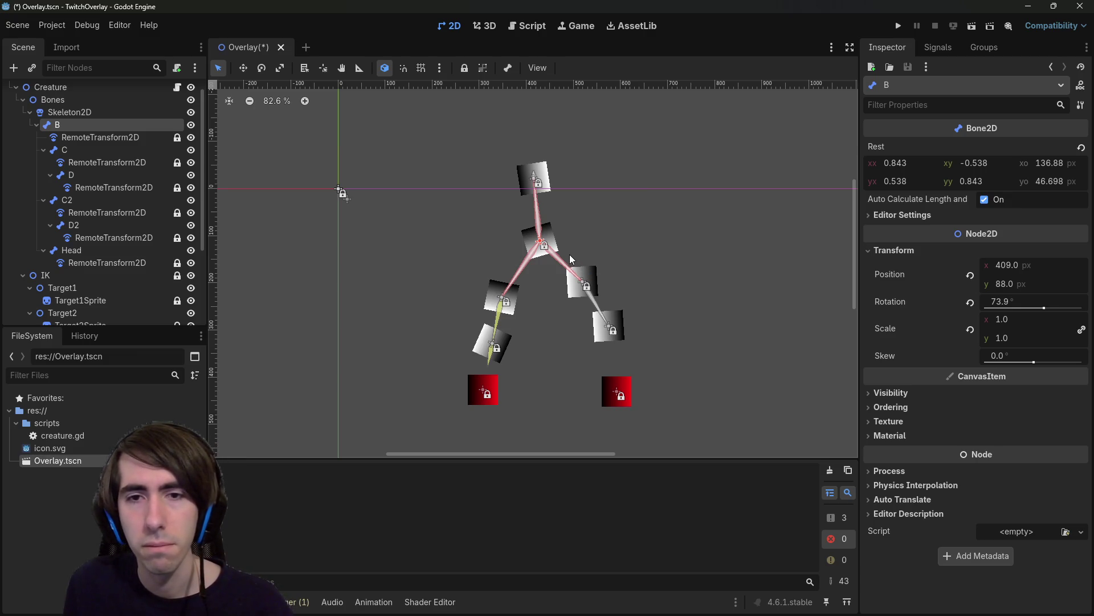
{"action": "left_click", "coordinate": [580, 280]}
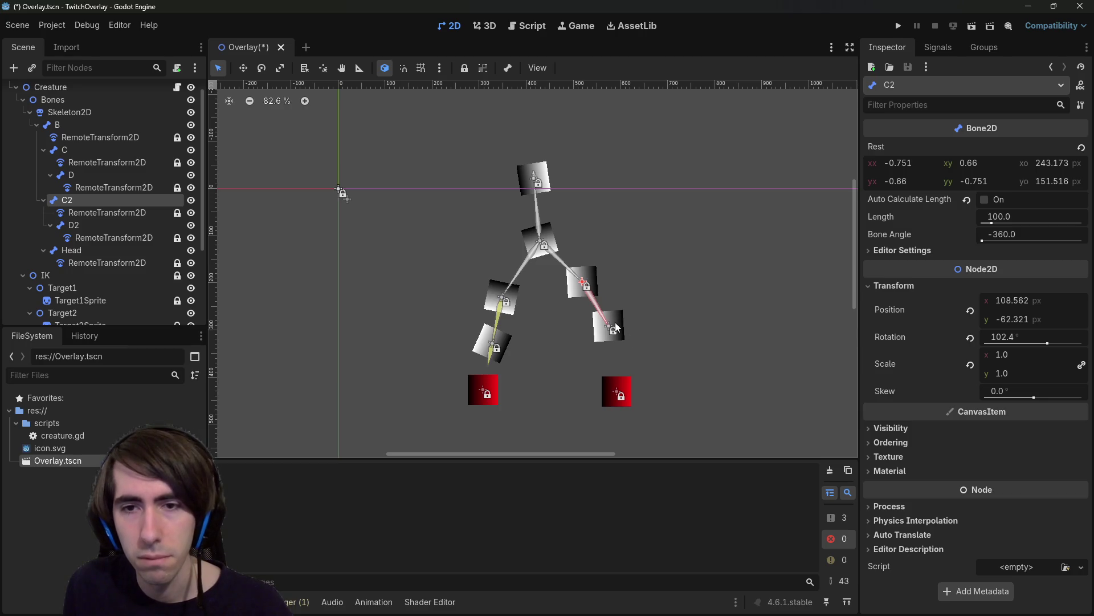
{"action": "left_click_drag", "start_coordinate": [581, 280], "coordinate": [584, 291]}
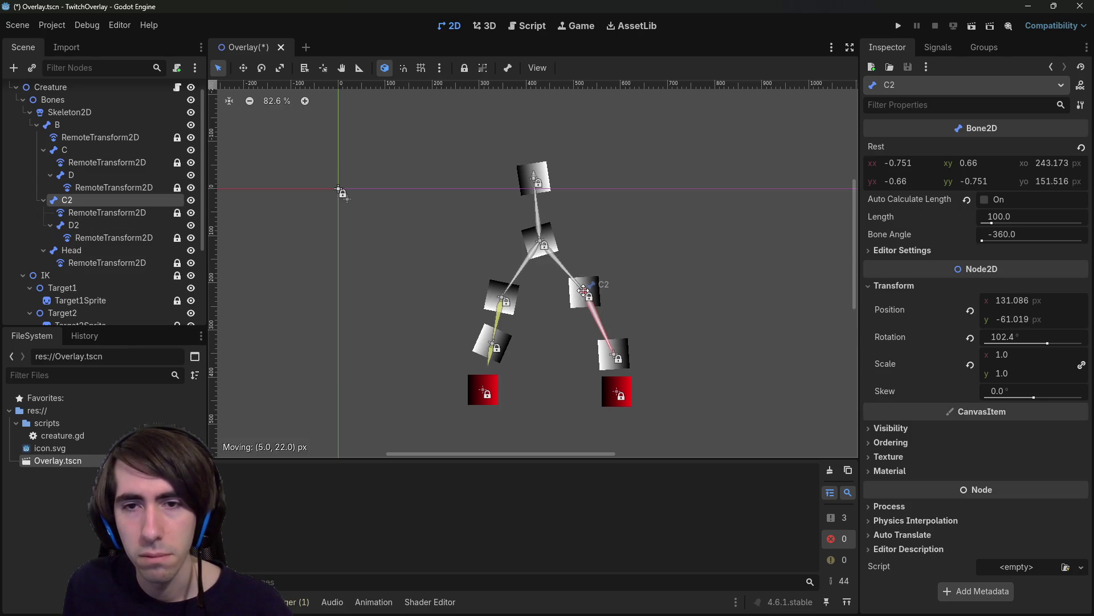
{"action": "left_click", "coordinate": [617, 391]}
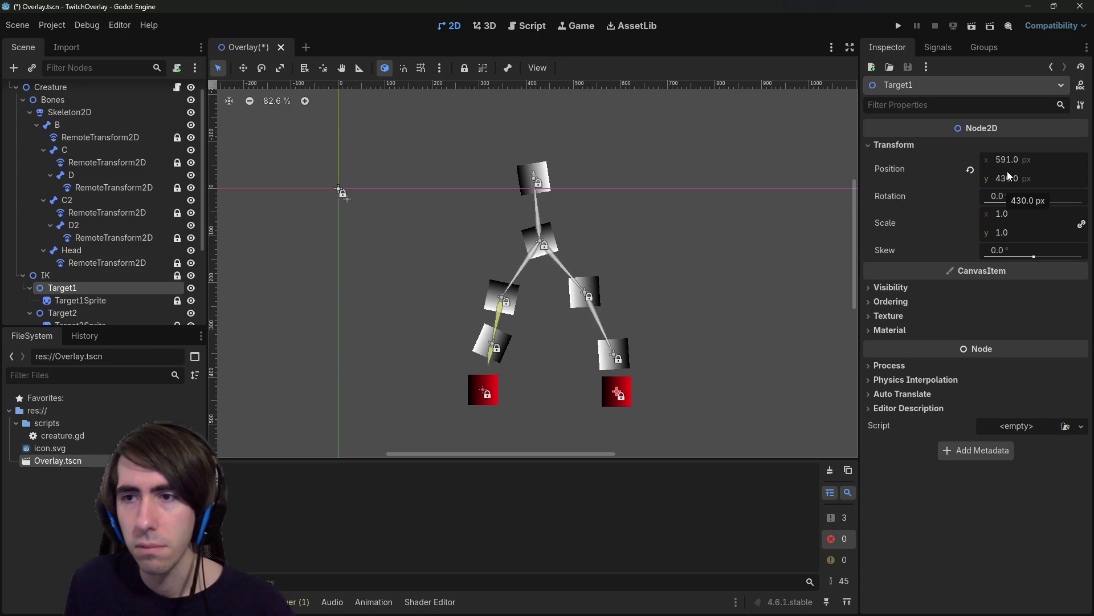
{"action": "left_click", "coordinate": [539, 241]}
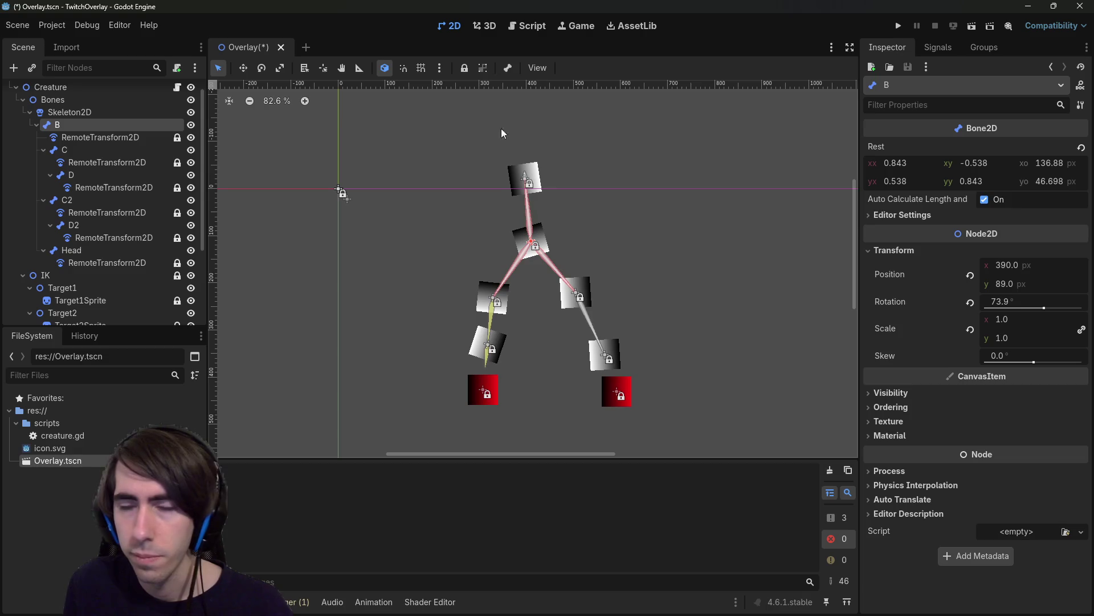
{"action": "left_click", "coordinate": [532, 26]}
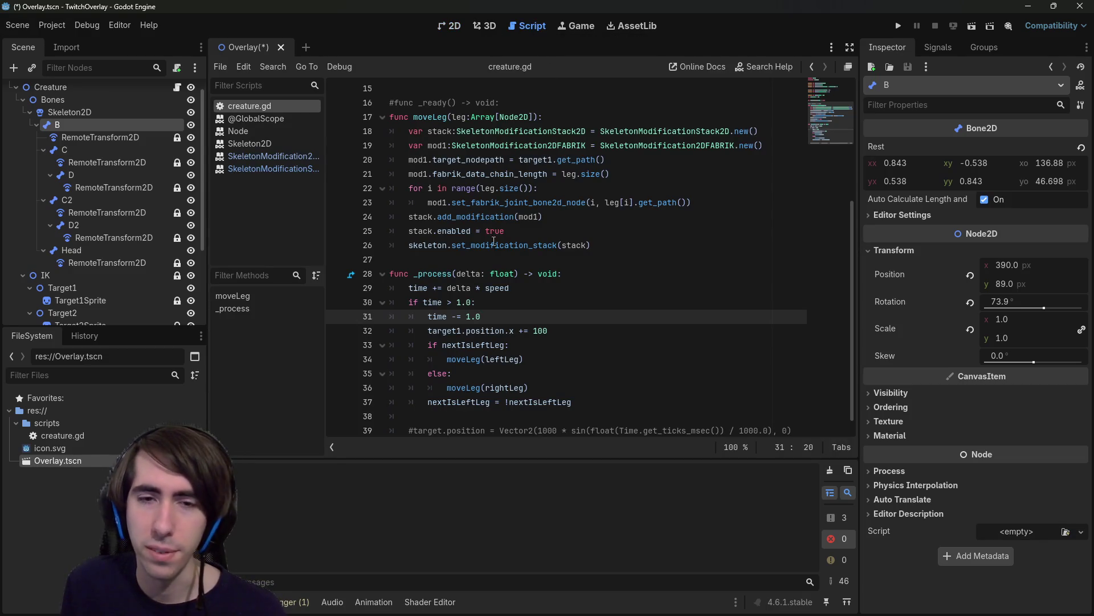
{"action": "scroll", "coordinate": [473, 111], "scroll_direction": "up", "scroll_amount": 5}
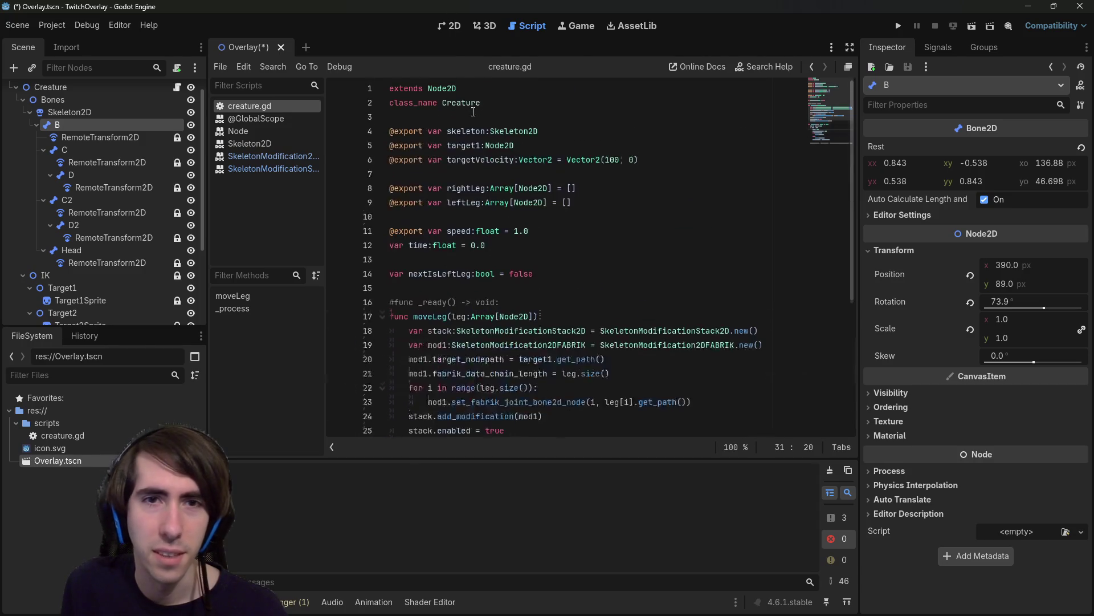
{"action": "left_click", "coordinate": [562, 246]}
{"action": "left_click", "coordinate": [593, 214]}
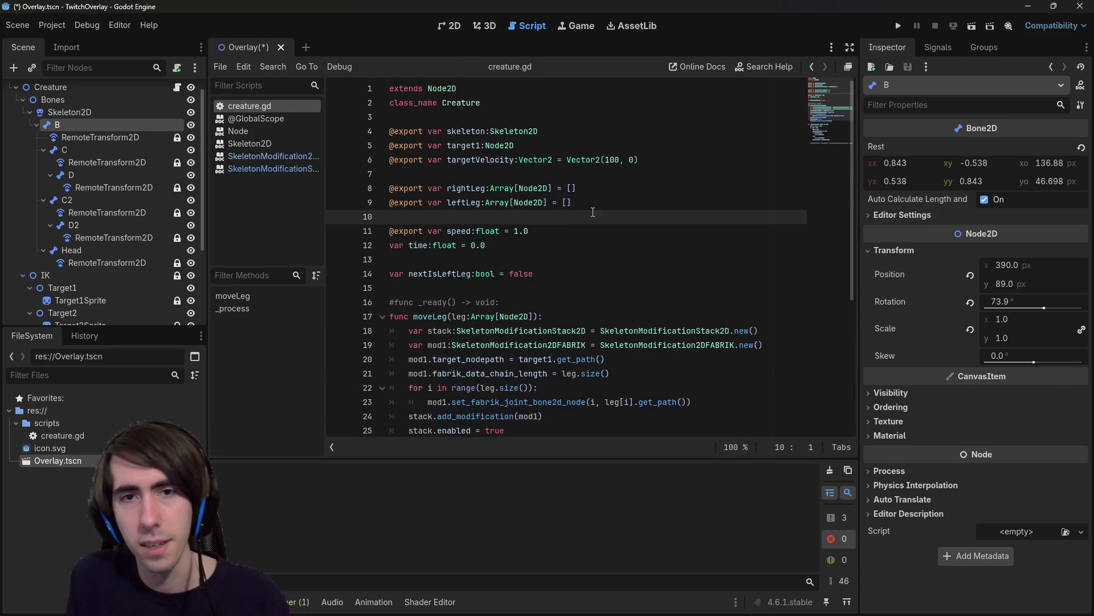
{"action": "key", "text": "Return"}
{"action": "key", "text": "Up"}
{"action": "type", "text": "@"}
{"action": "key", "text": "BackSpace"}
{"action": "key", "text": "BackSpace"}
{"action": "type", "text": "var mainBody:node2"}
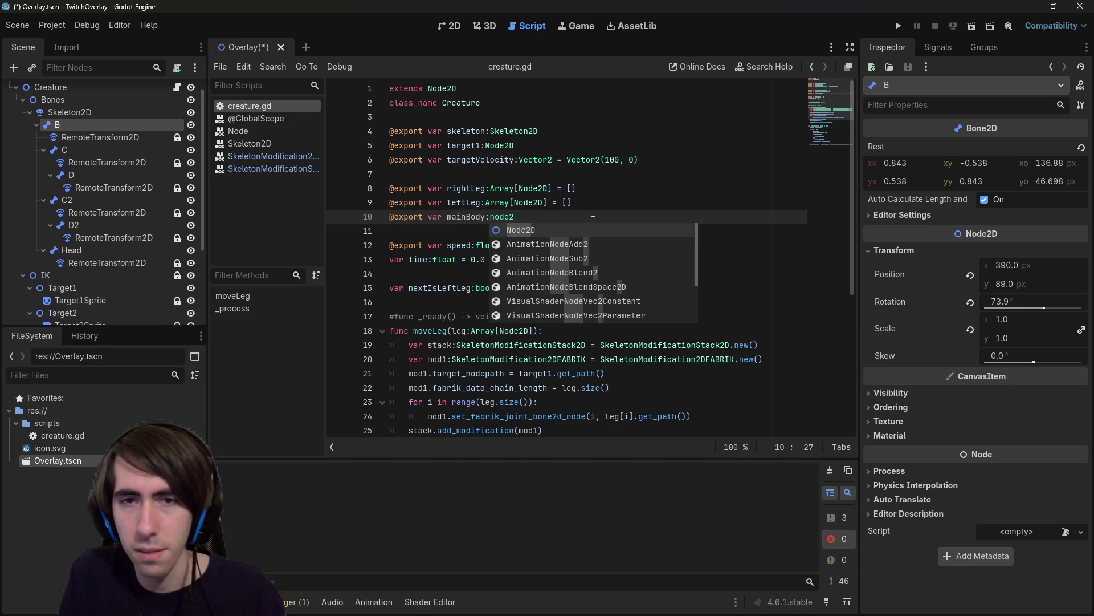
{"action": "key", "text": "Return"}
{"action": "key", "text": "ctrl+s"}
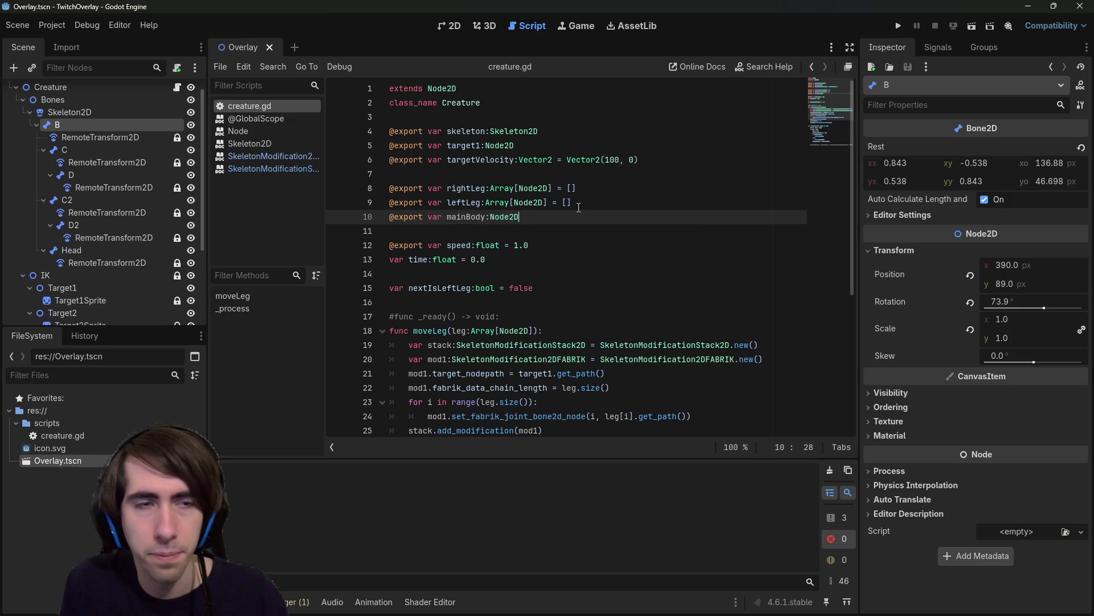
{"action": "scroll", "coordinate": [35, 105], "scroll_direction": "up", "scroll_amount": 1}
{"action": "left_click", "coordinate": [54, 103]}
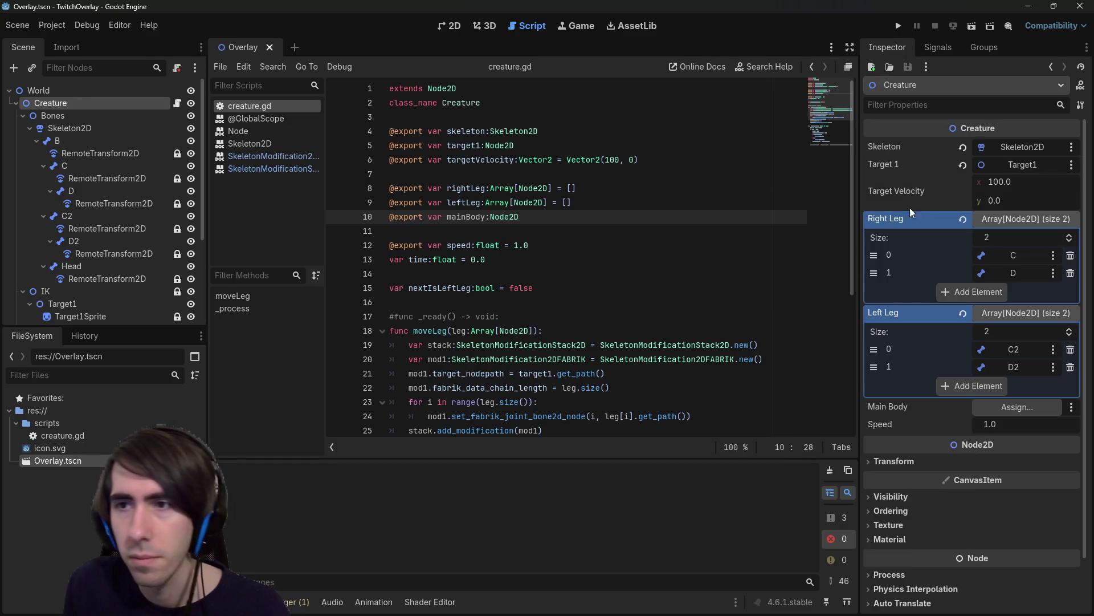
Step: Assign bone B to the Creature's Main Body property and save the scene
{"action": "left_click", "coordinate": [1007, 220]}
{"action": "left_click", "coordinate": [1010, 235]}
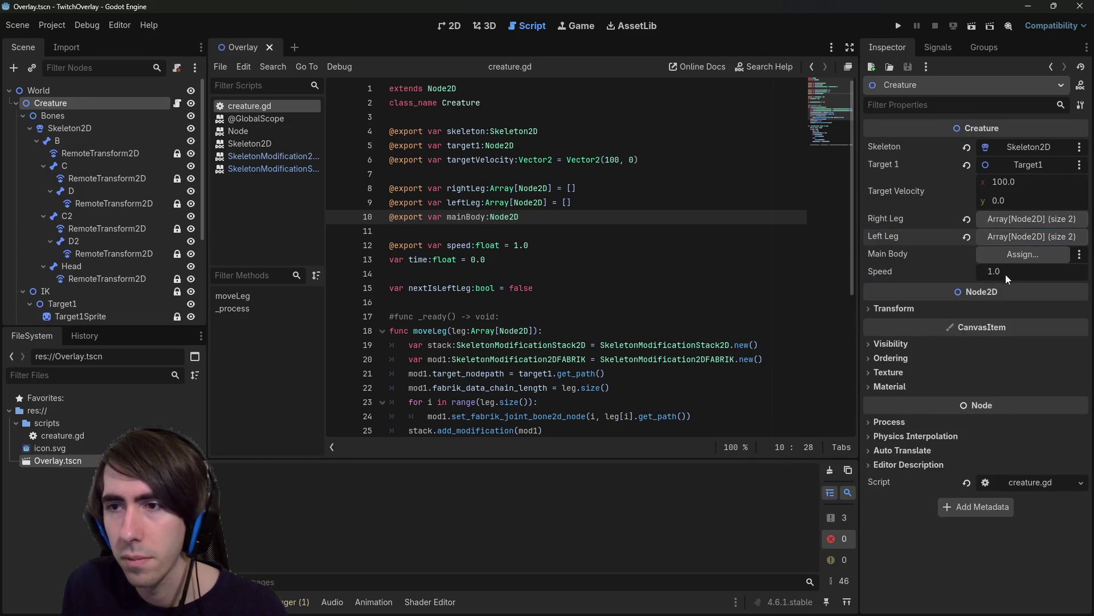
{"action": "left_click", "coordinate": [993, 254]}
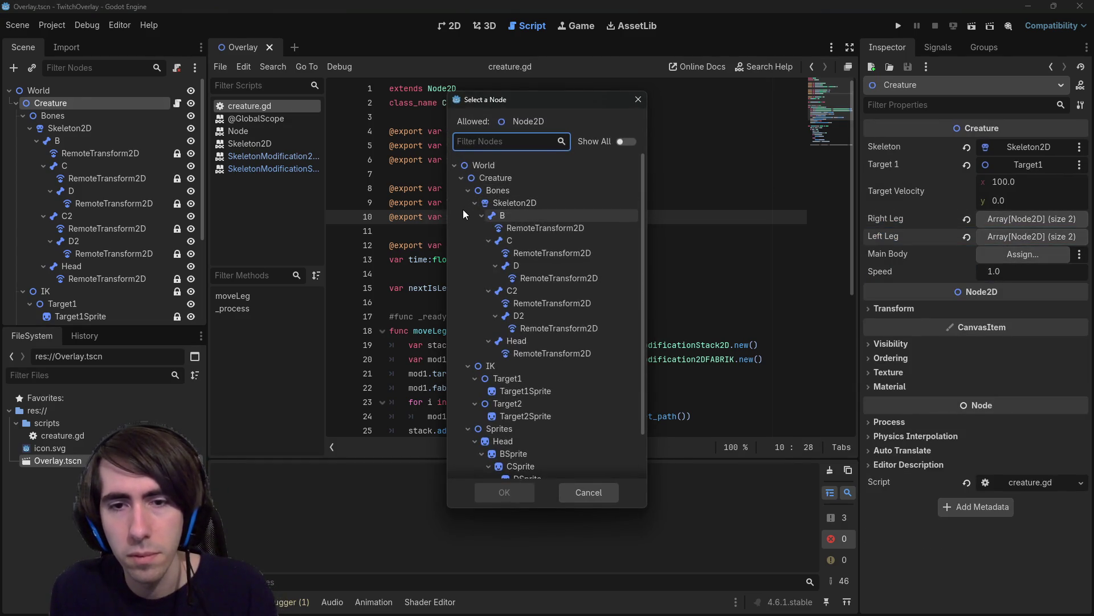
{"action": "scroll", "coordinate": [549, 385], "scroll_direction": "down", "scroll_amount": 2}
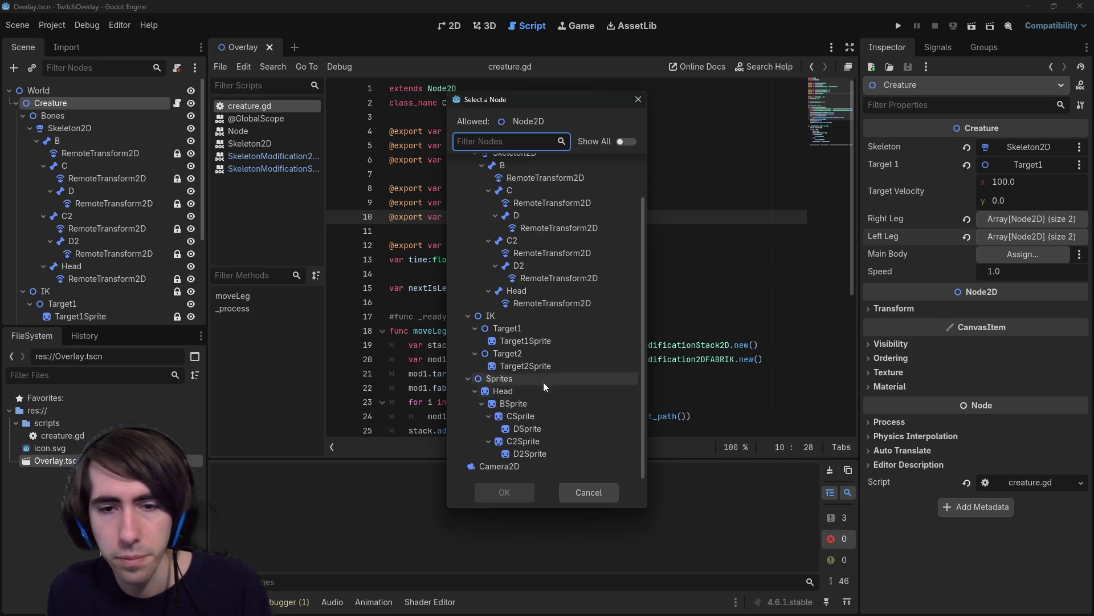
{"action": "scroll", "coordinate": [531, 361], "scroll_direction": "up", "scroll_amount": 2}
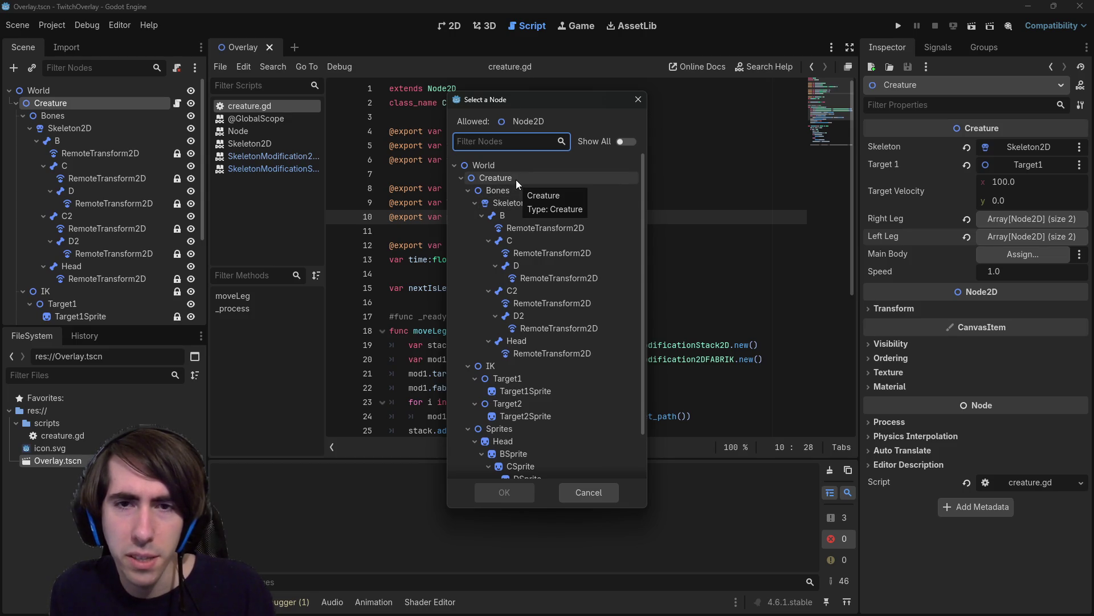
{"action": "double_click", "coordinate": [522, 219]}
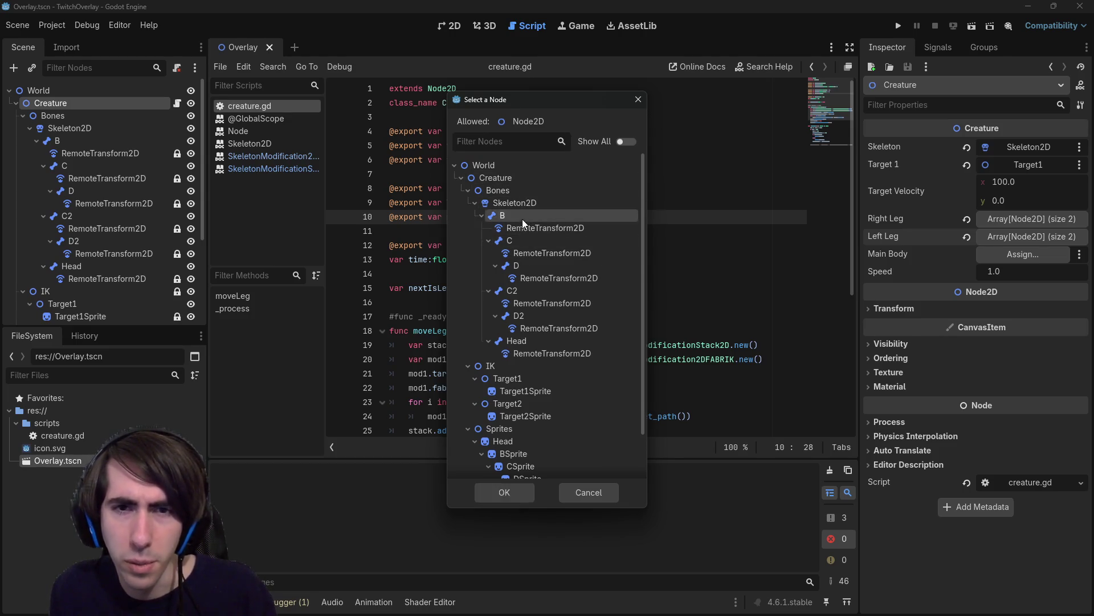
{"action": "key", "text": "ctrl+s"}
Step: Copy the mainBody name and paste it on a new line 31 in _process
{"action": "double_click", "coordinate": [478, 216]}
{"action": "key", "text": "ctrl+c"}
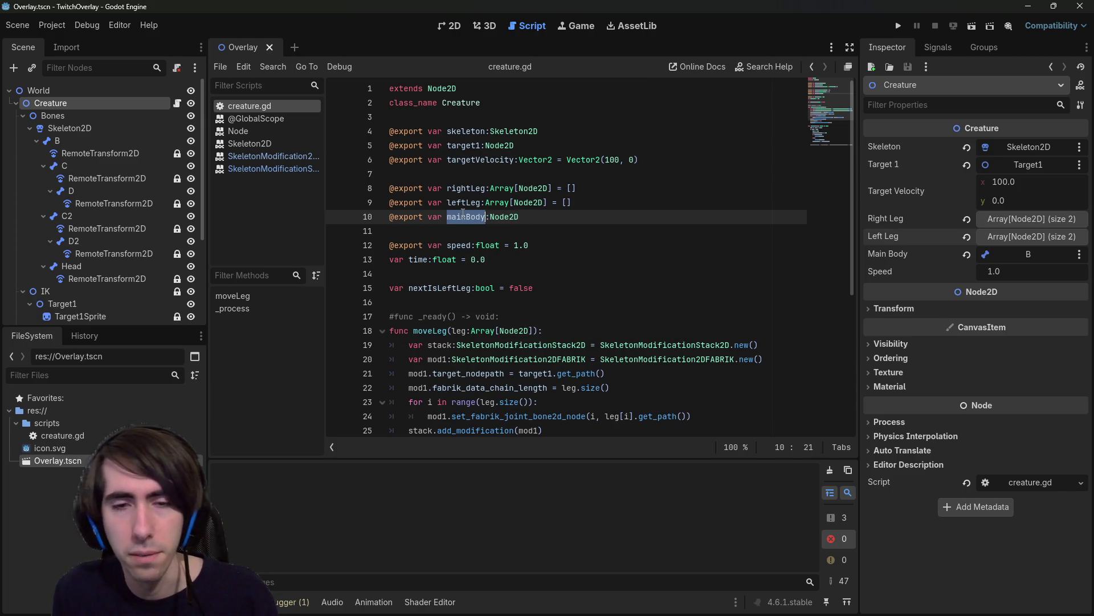
{"action": "scroll", "coordinate": [480, 248], "scroll_direction": "down", "scroll_amount": 4}
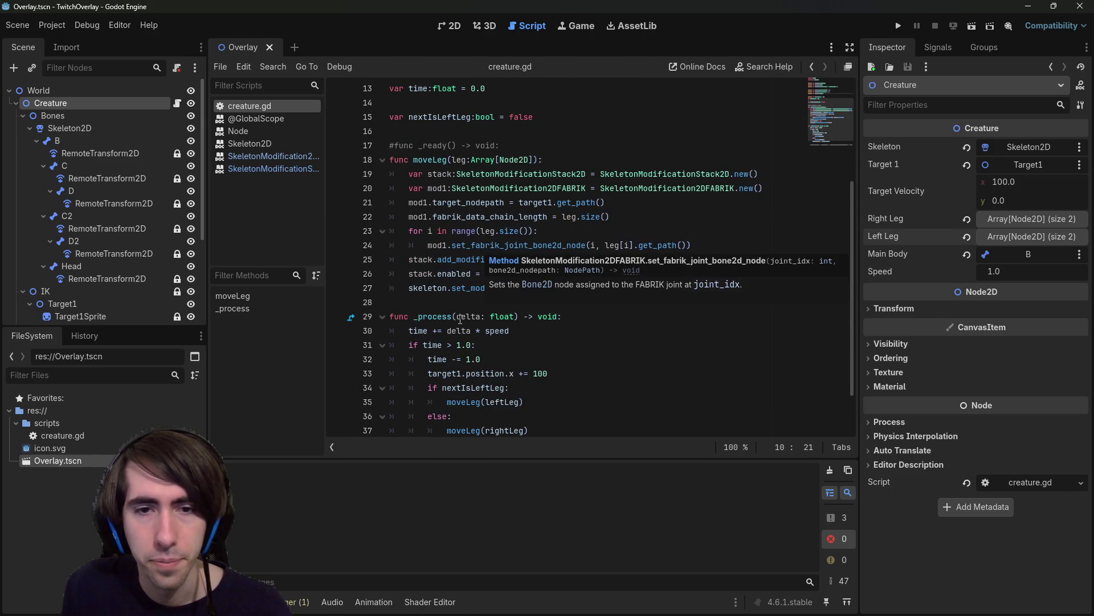
{"action": "scroll", "coordinate": [460, 319], "scroll_direction": "down", "scroll_amount": 1}
{"action": "left_click", "coordinate": [539, 273]}
{"action": "key", "text": "Return"}
{"action": "key", "text": "ctrl+v"}
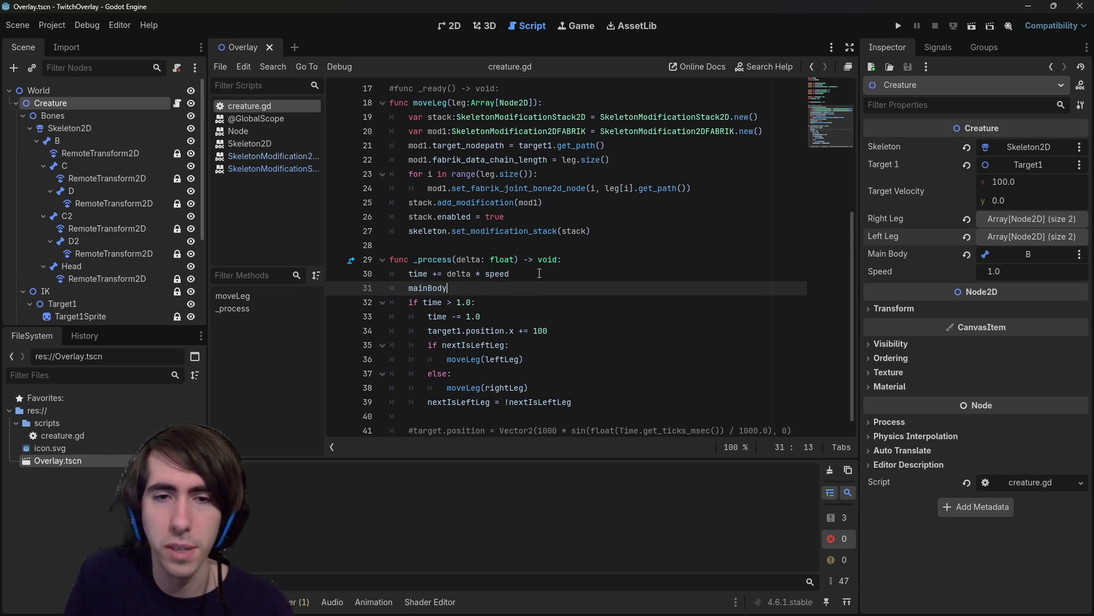
Step: Complete 'mainBody.position.x += delta * speed' and save, leaving the time check lines uncommented
{"action": "type", "text": "position.x "}
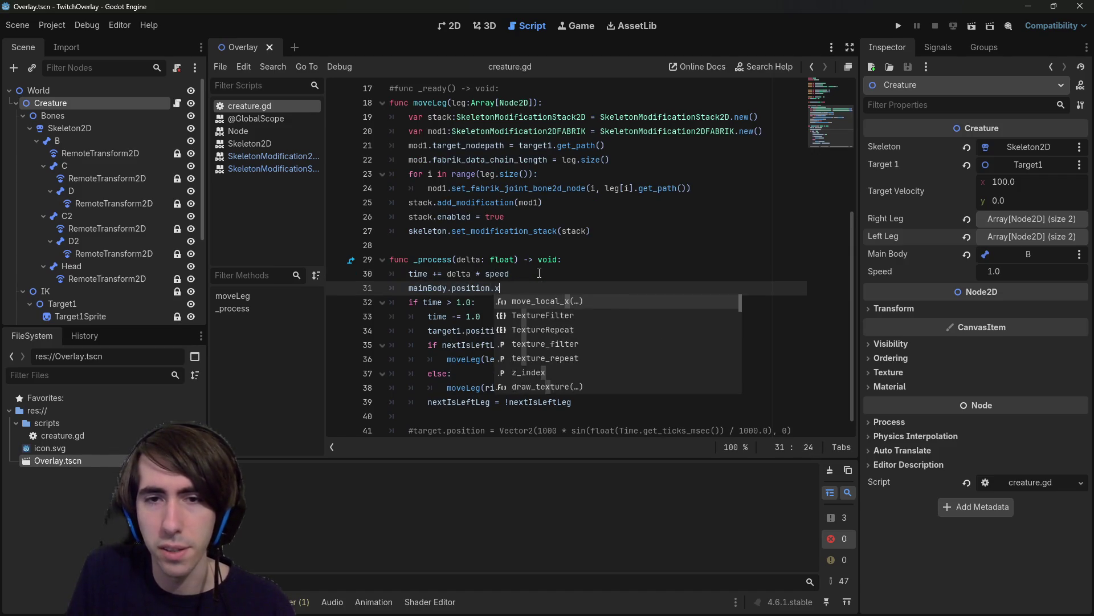
{"action": "type", "text": "+= delta"}
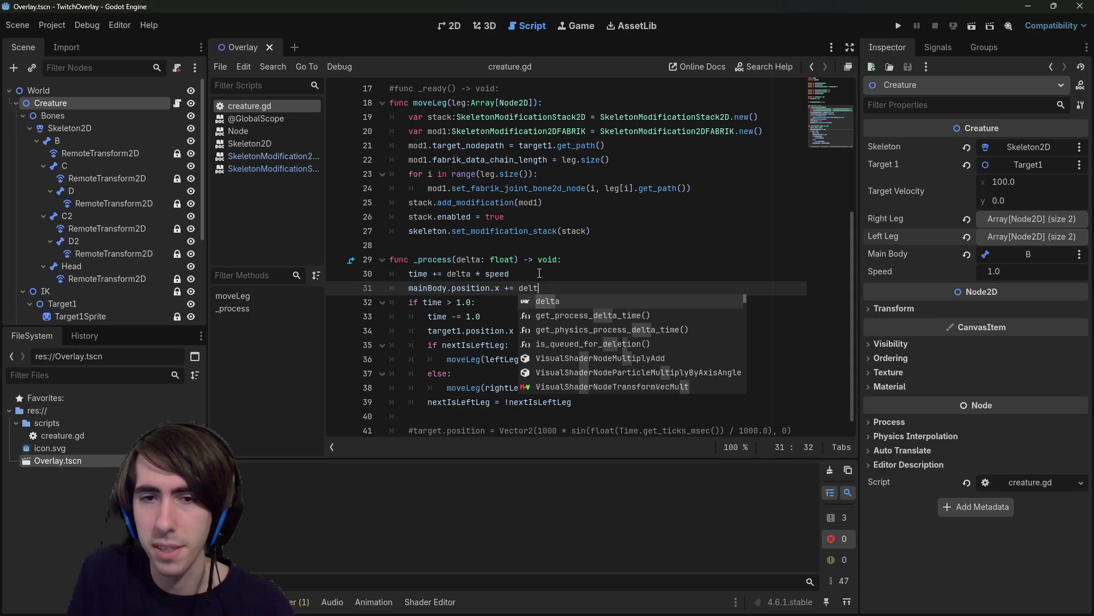
{"action": "type", "text": " * spee"}
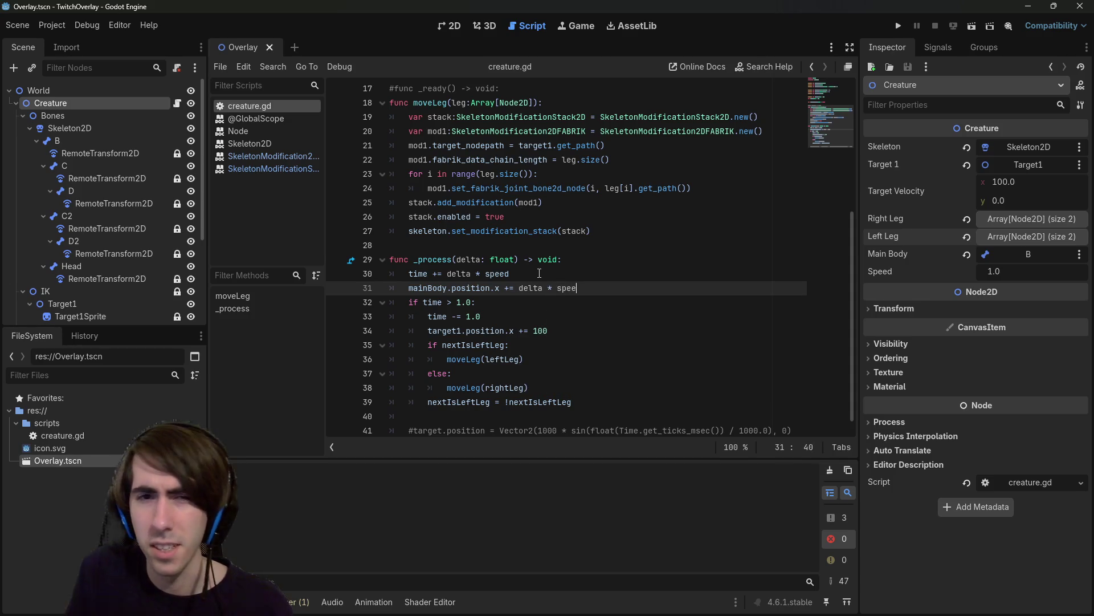
{"action": "type", "text": "d"}
{"action": "key", "text": "ctrl+s"}
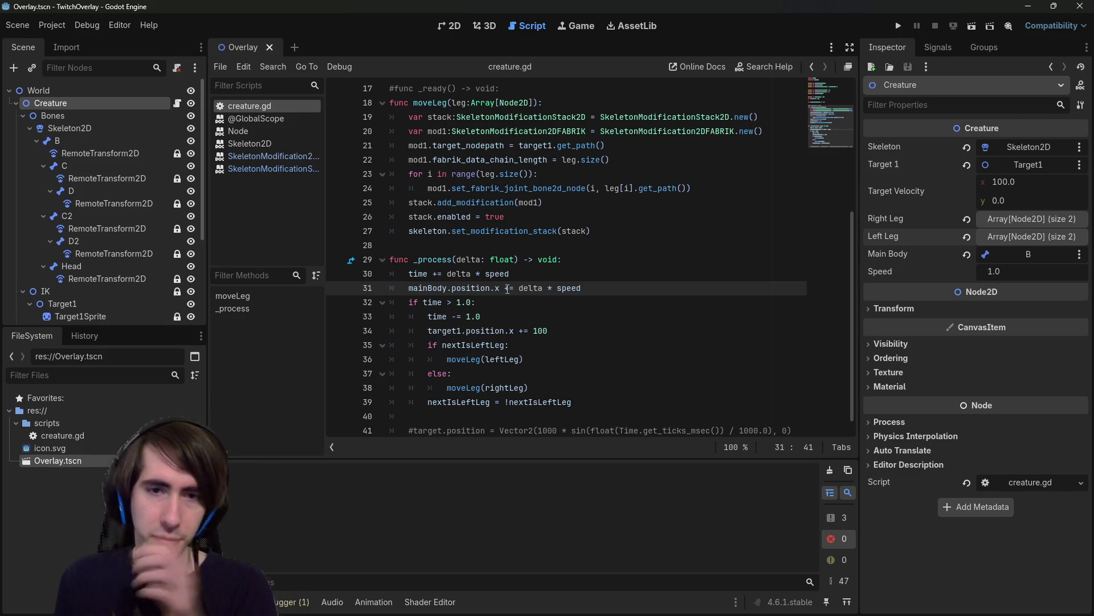
{"action": "left_click", "coordinate": [472, 303]}
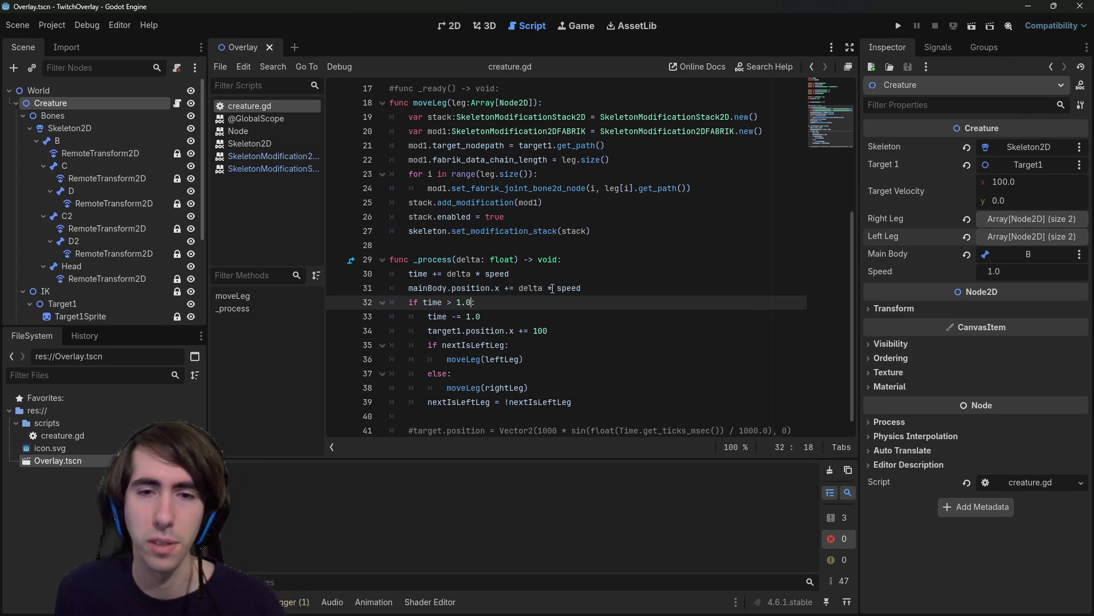
{"action": "left_click_drag", "start_coordinate": [482, 317], "coordinate": [332, 303]}
{"action": "key", "text": "ctrl+k"}
{"action": "key", "text": "ctrl+s"}
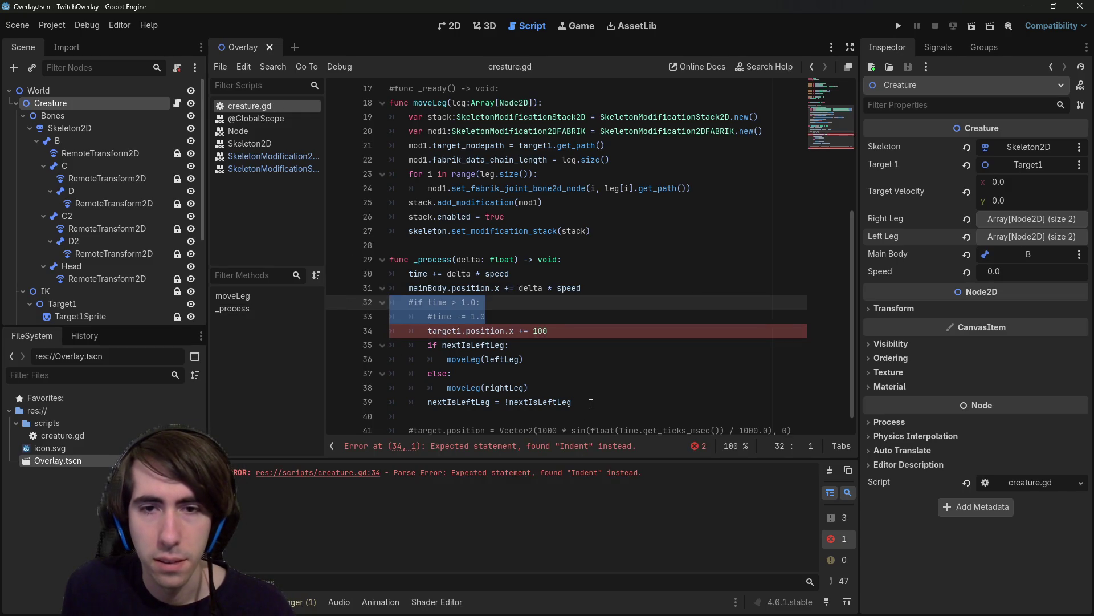
{"action": "left_click_drag", "start_coordinate": [591, 403], "coordinate": [382, 345]}
{"action": "key", "text": "ctrl+z"}
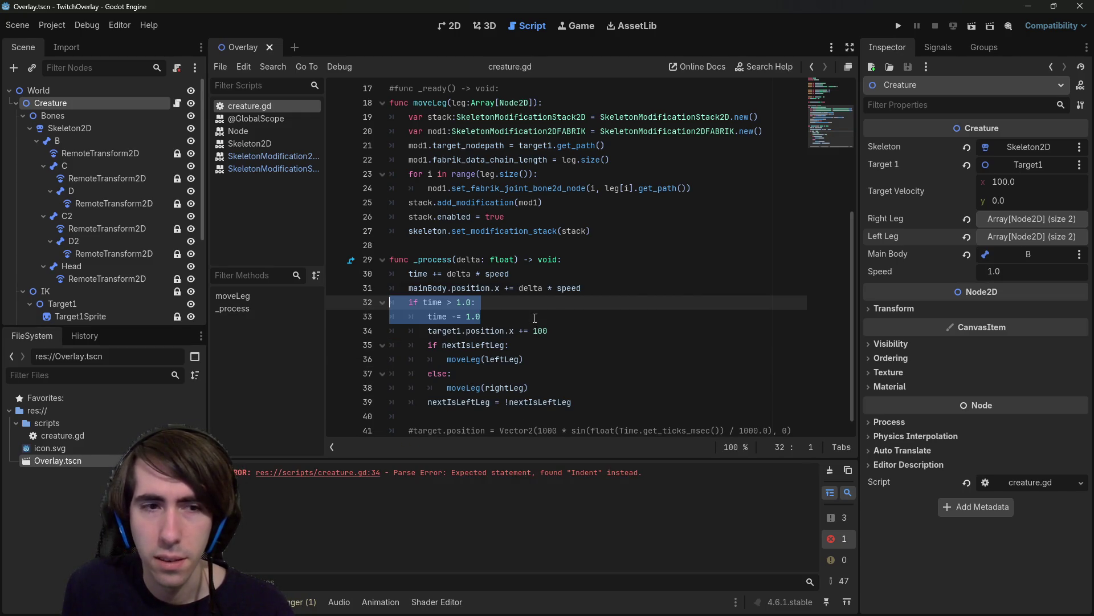
{"action": "left_click", "coordinate": [532, 312]}
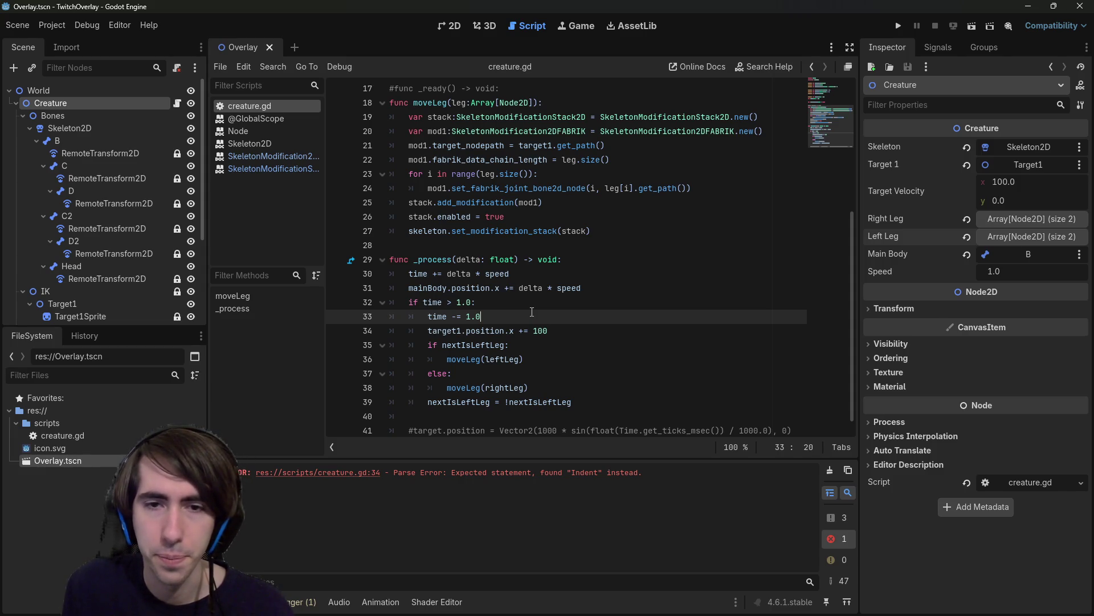
Step: Set target1.position.x to mainBody.position.x + offset, save, and test-run the scene
{"action": "left_click", "coordinate": [576, 330]}
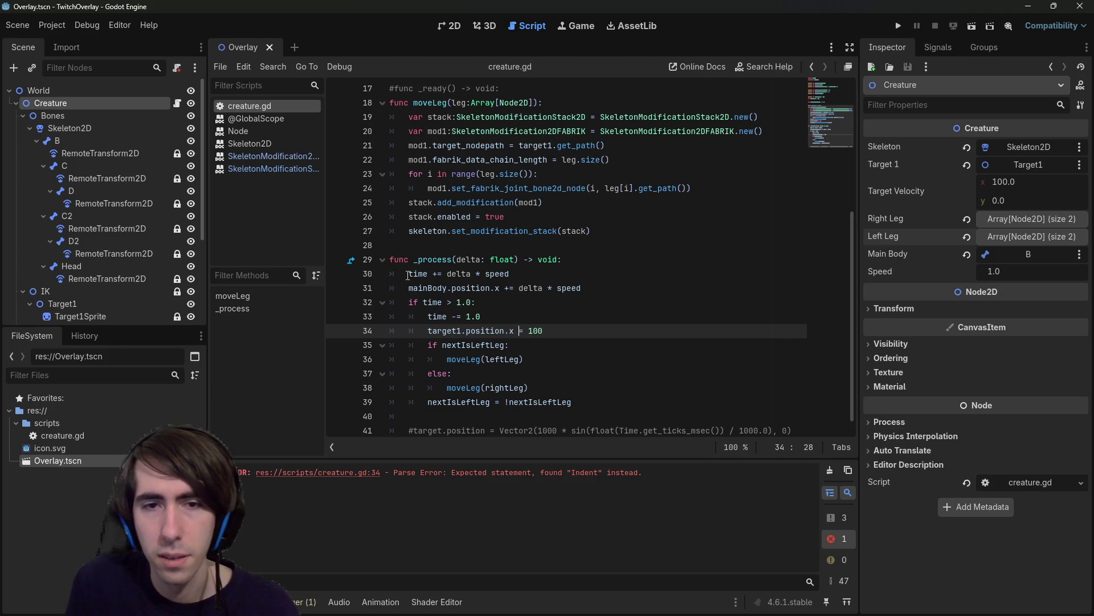
{"action": "double_click", "coordinate": [408, 287]}
{"action": "left_click_drag", "start_coordinate": [416, 287], "coordinate": [492, 288]}
{"action": "left_click", "coordinate": [530, 331]}
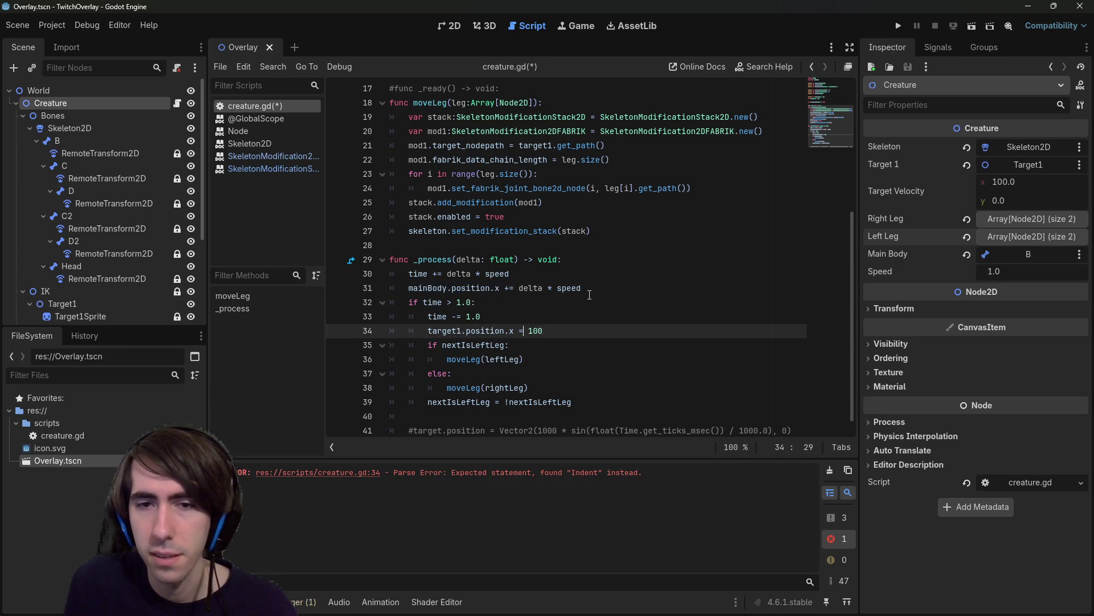
{"action": "type", "text": "mainBody.position.x"}
{"action": "key", "text": "ctrl+z"}
{"action": "type", "text": "mainBody.position.x"}
{"action": "type", "text": "+"}
{"action": "key", "text": "ctrl+s"}
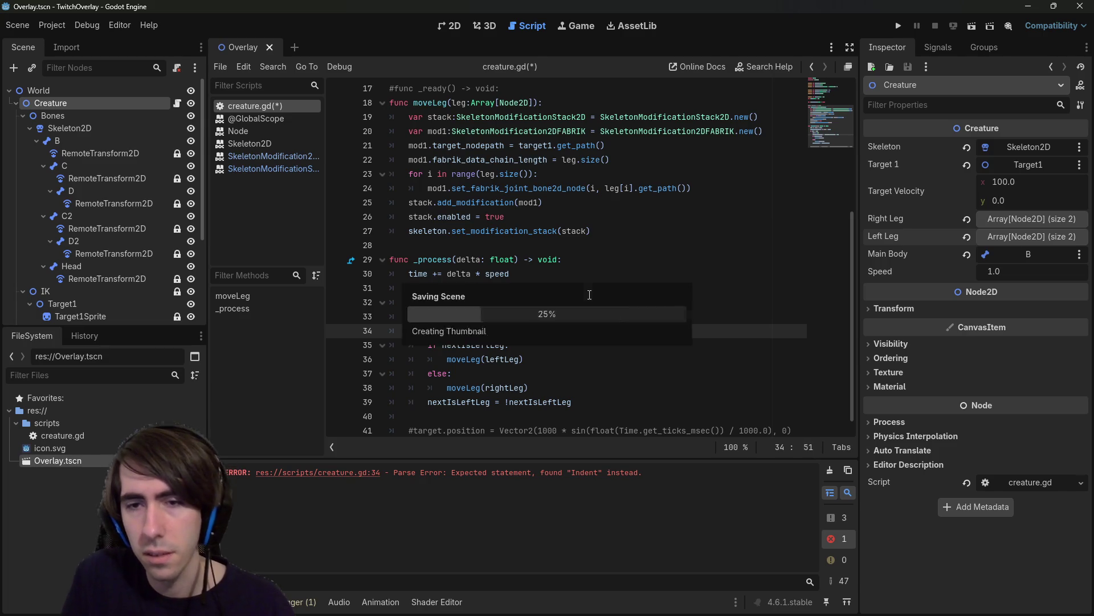
{"action": "left_click", "coordinate": [970, 26]}
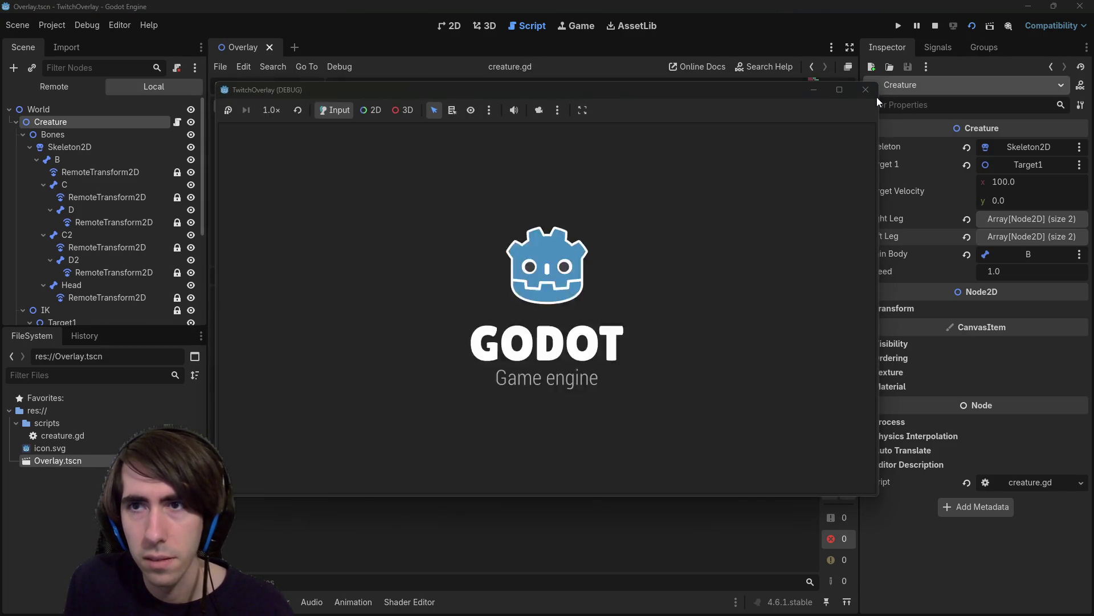
{"action": "left_click", "coordinate": [867, 90]}
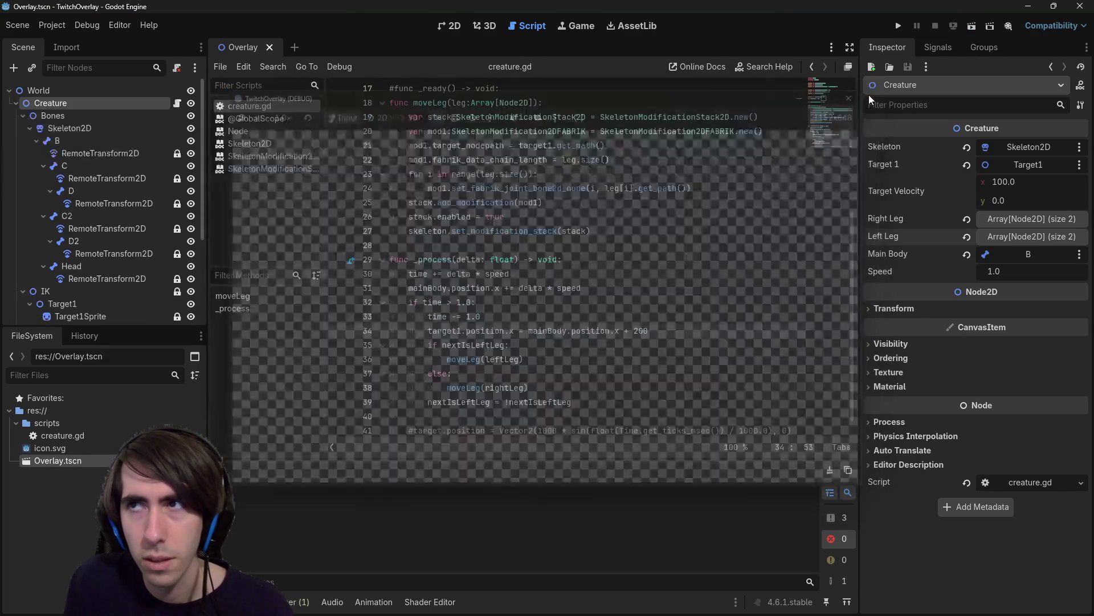
Step: Duplicate the speed export as a bodySpeed export set to 100.0 and save
{"action": "double_click", "coordinate": [525, 288]}
{"action": "scroll", "coordinate": [496, 228], "scroll_direction": "up", "scroll_amount": 5}
{"action": "left_click", "coordinate": [459, 243]}
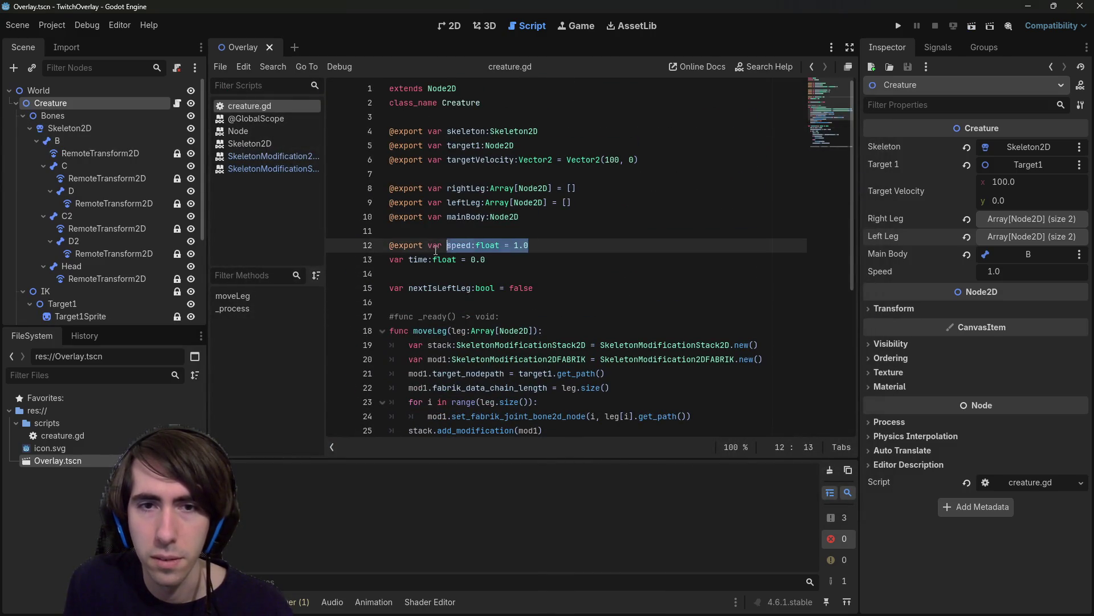
{"action": "key", "text": "Up"}
{"action": "key", "text": "ctrl+z"}
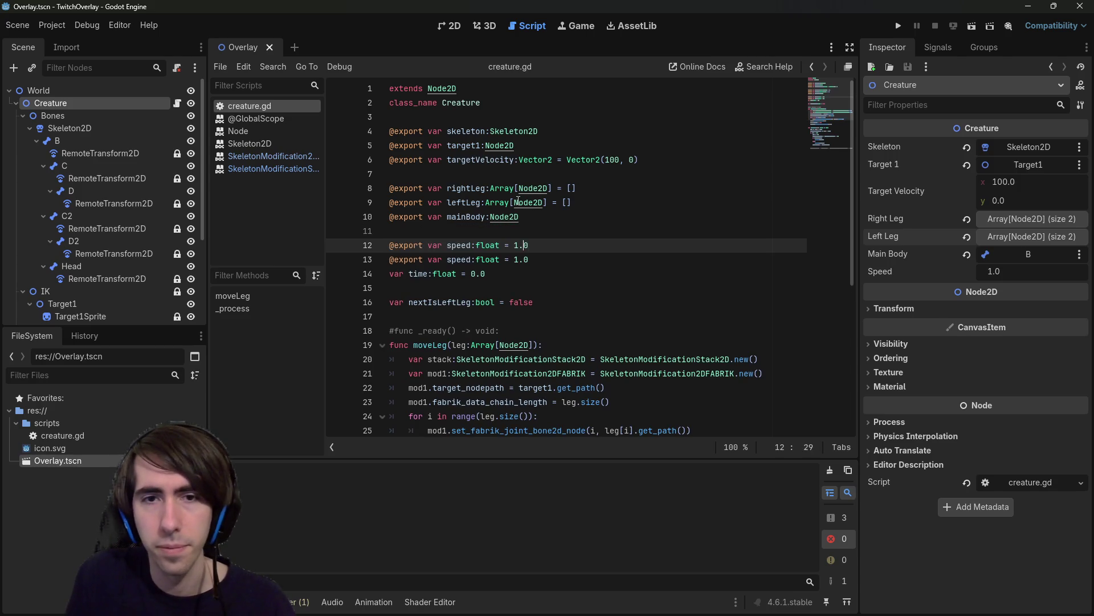
{"action": "key", "text": "ctrl+BackSpace"}
{"action": "type", "text": "bodySpeed"}
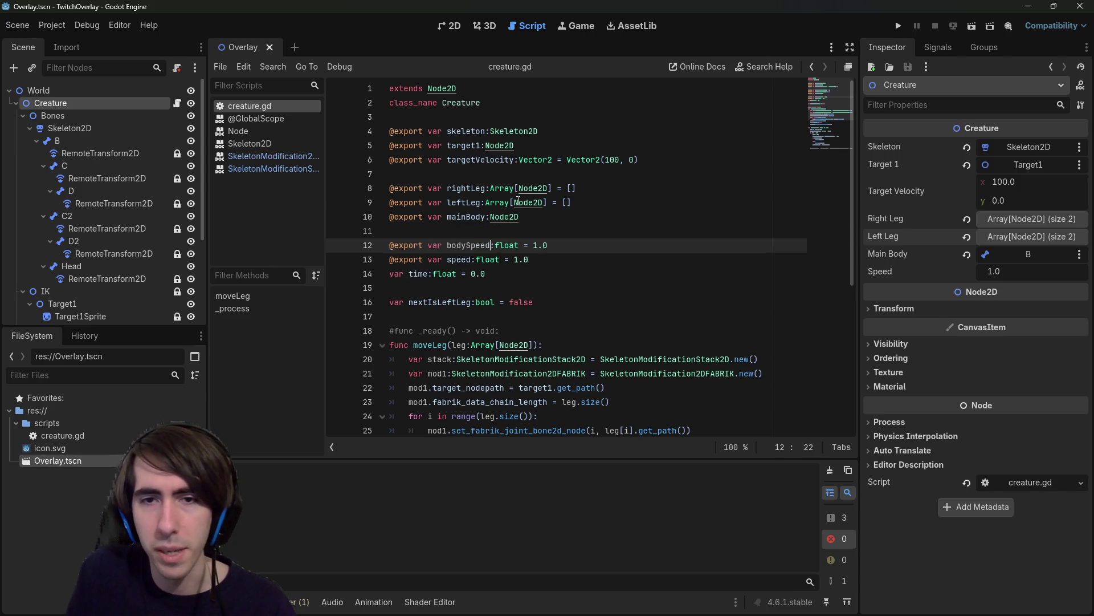
{"action": "type", "text": "-"}
{"action": "type", "text": "00"}
{"action": "key", "text": "ctrl+s"}
Step: Make the mainBody movement line use bodySpeed instead of speed, save, and test-run
{"action": "double_click", "coordinate": [479, 243]}
{"action": "key", "text": "ctrl+c"}
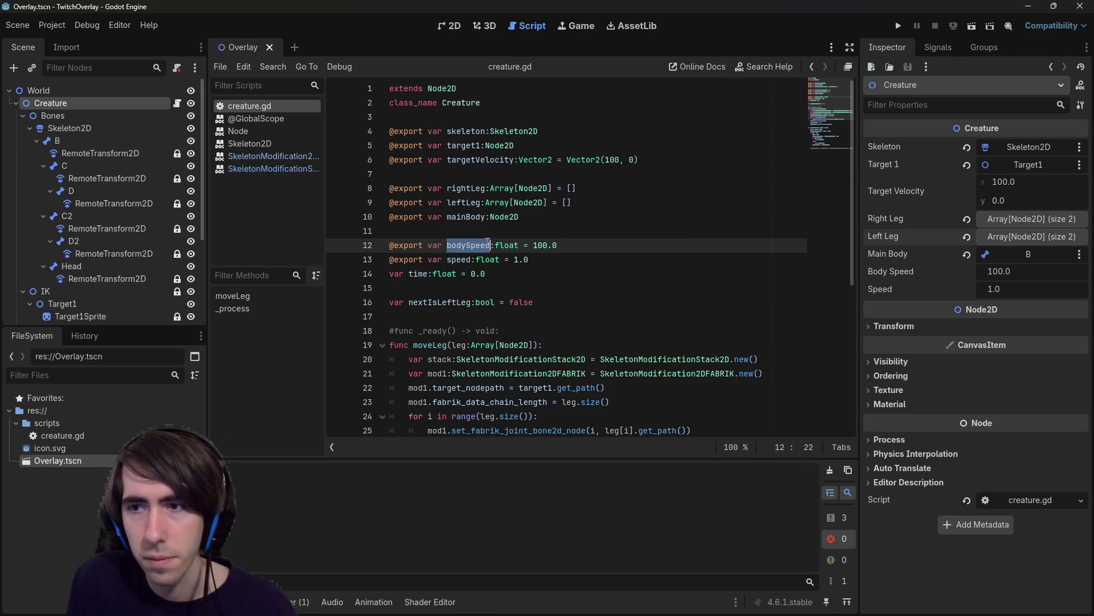
{"action": "scroll", "coordinate": [540, 285], "scroll_direction": "down", "scroll_amount": 6}
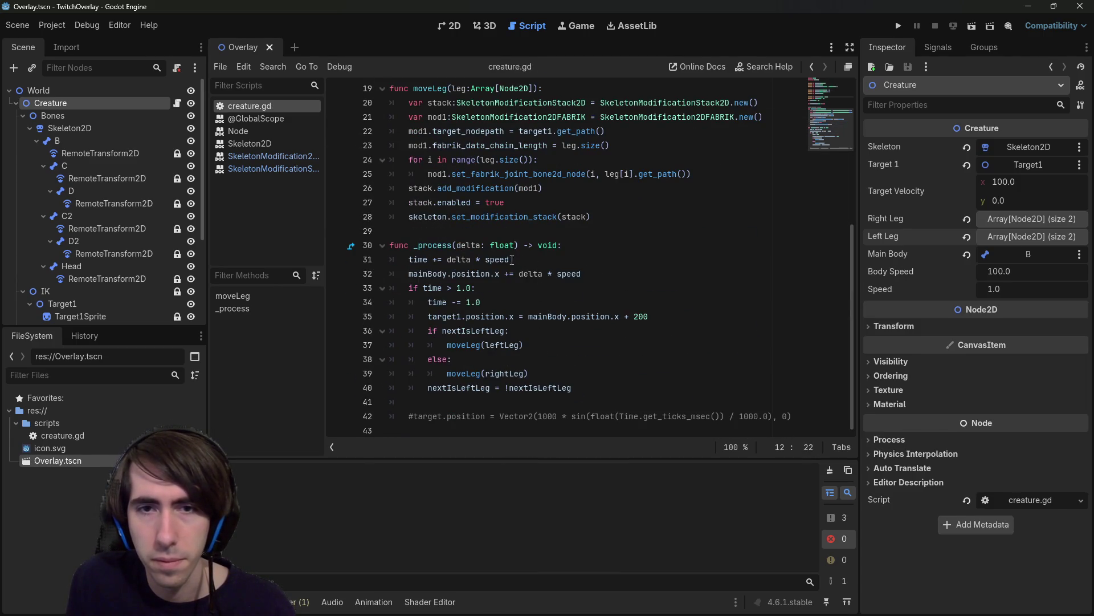
{"action": "left_click", "coordinate": [511, 260]}
{"action": "double_click", "coordinate": [458, 260]}
{"action": "double_click", "coordinate": [564, 274]}
{"action": "key", "text": "ctrl+v"}
{"action": "key", "text": "ctrl+s"}
{"action": "left_click", "coordinate": [971, 26]}
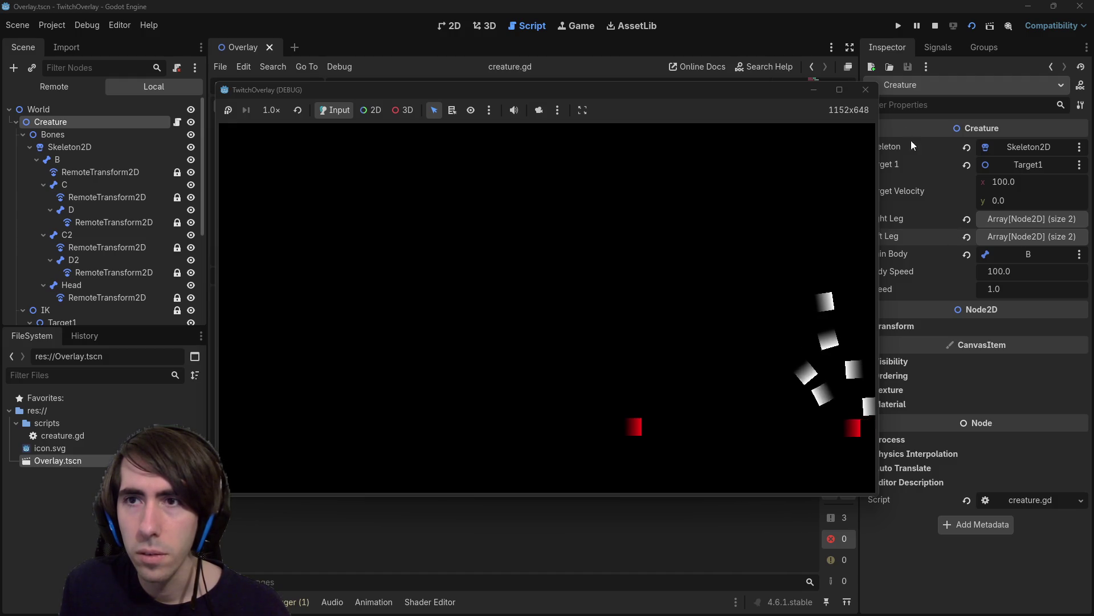
{"action": "left_click", "coordinate": [866, 90]}
Step: Set Body Speed to 500 on the Creature node, save, and run the scene again
{"action": "left_click", "coordinate": [994, 271]}
{"action": "type", "text": "5"}
{"action": "key", "text": "Return"}
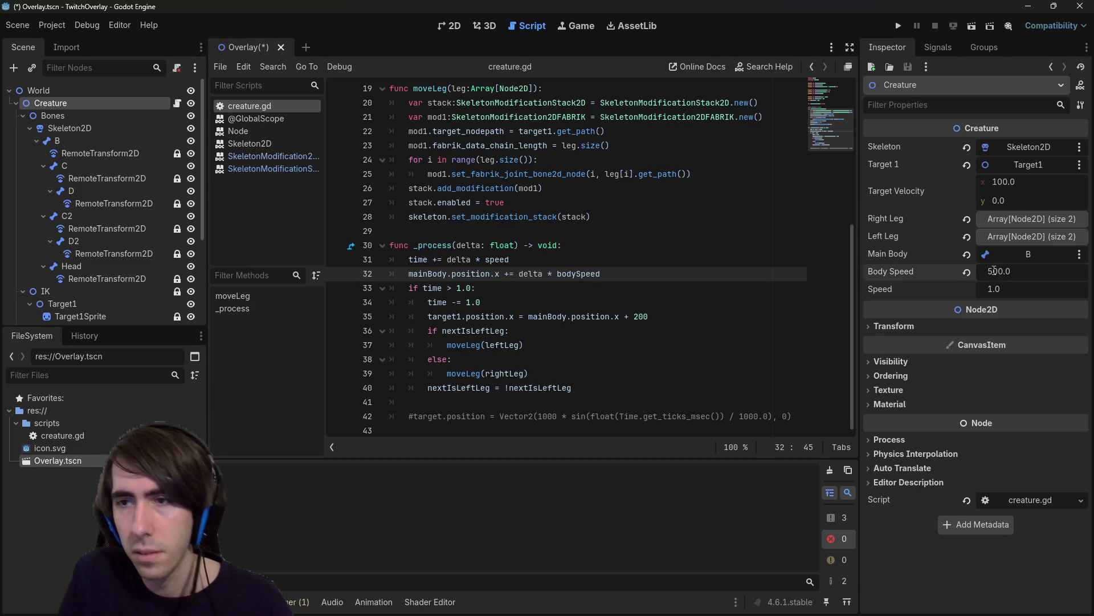
{"action": "key", "text": "ctrl+s"}
{"action": "left_click", "coordinate": [966, 29]}
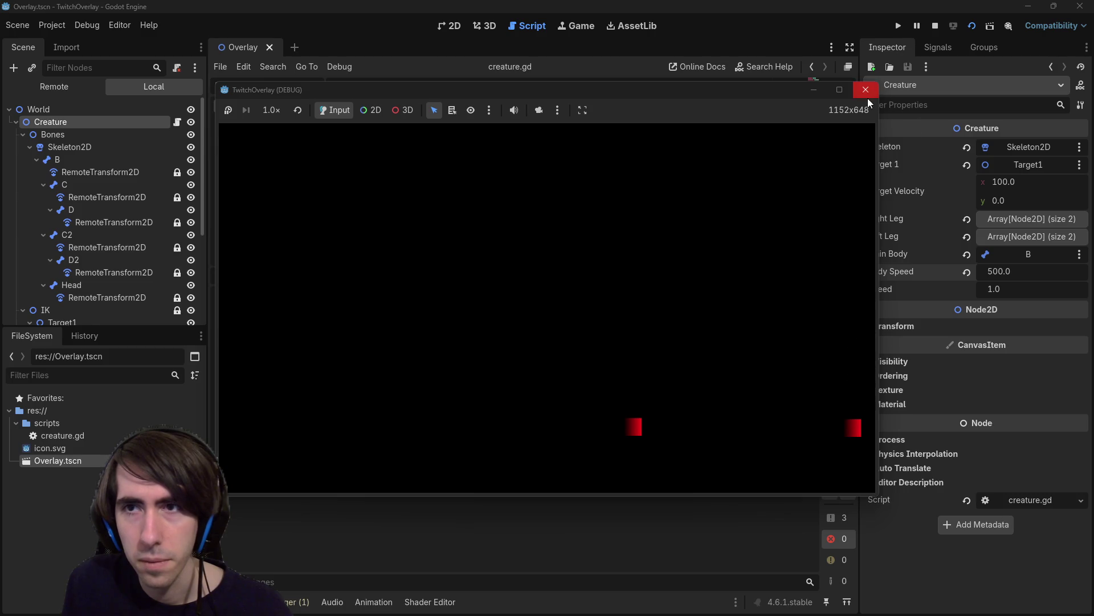
{"action": "left_click", "coordinate": [866, 91]}
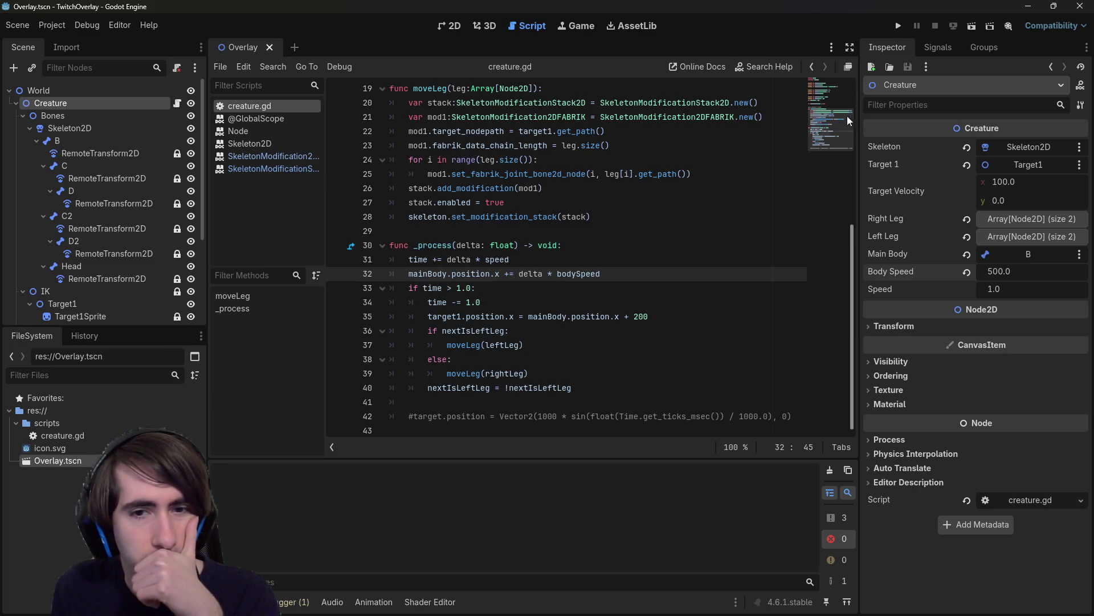
{"action": "left_click", "coordinate": [617, 290]}
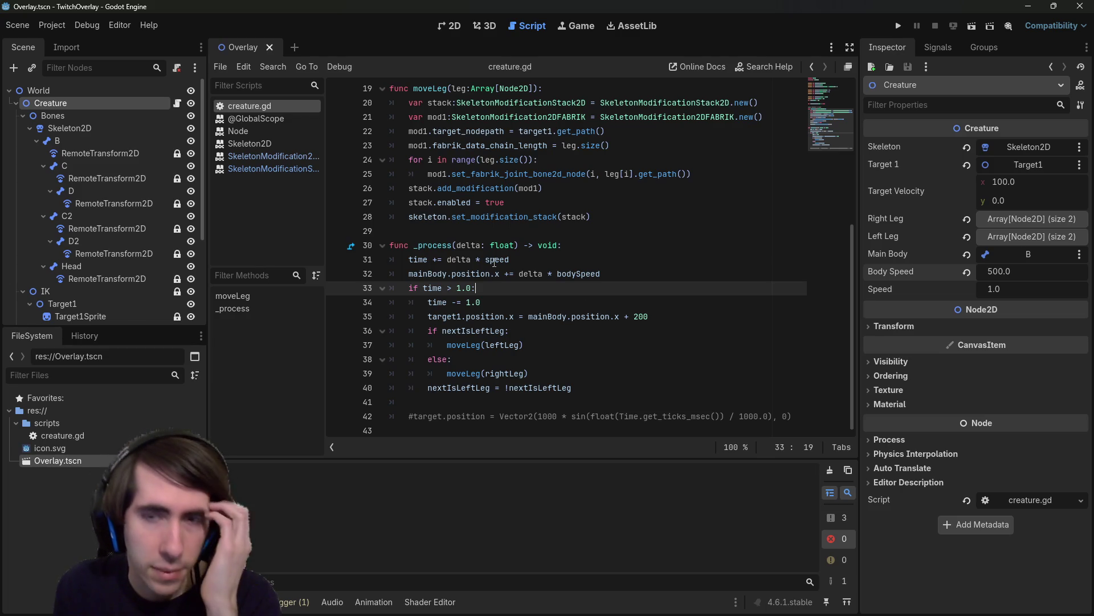
Step: Start an 'if mainBody.position.x' condition on a new line above the body movement
{"action": "left_click", "coordinate": [549, 257]}
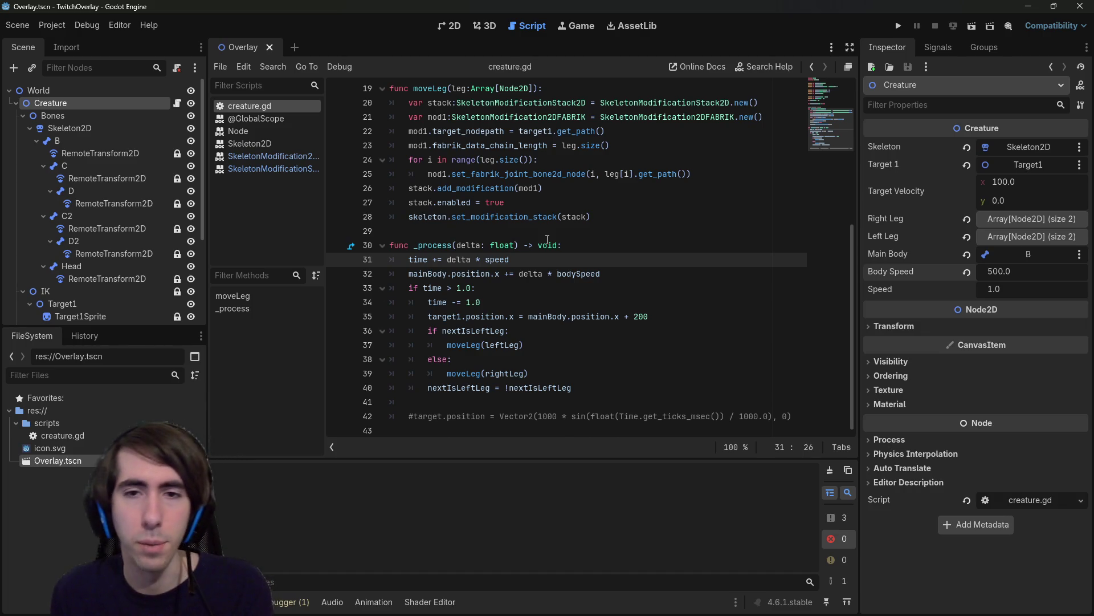
{"action": "key", "text": "Return"}
{"action": "type", "text": "if"}
{"action": "key", "text": "Down"}
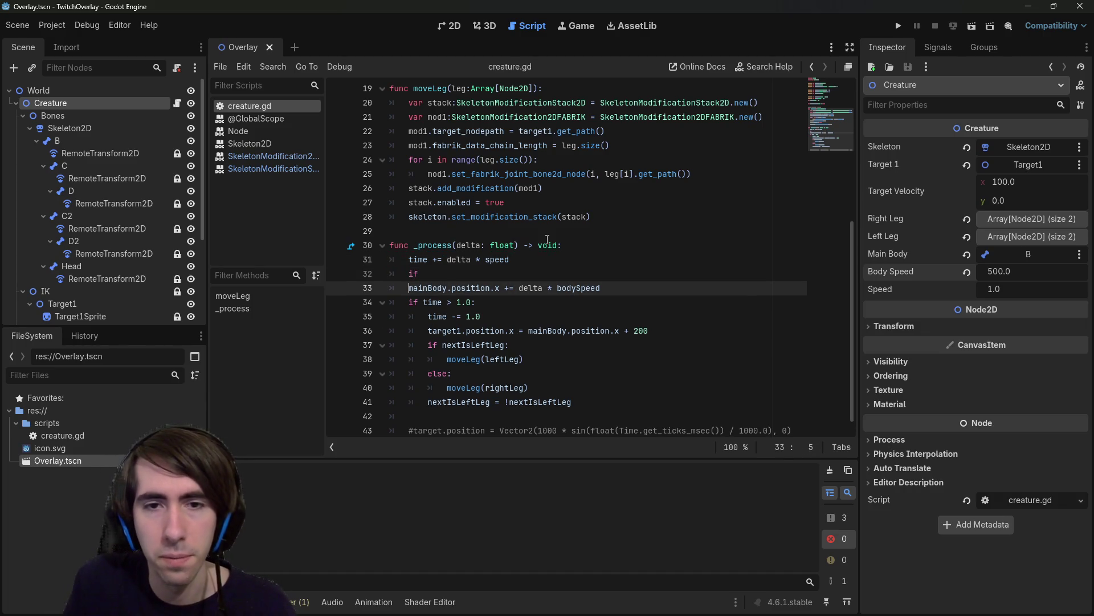
{"action": "key", "text": "ctrl+shift+Right"}
{"action": "key", "text": "ctrl+shift+Right"}
{"action": "key", "text": "ctrl+shift+Right"}
{"action": "key", "text": "ctrl+c"}
{"action": "key", "text": "Up"}
{"action": "key", "text": "ctrl+v"}
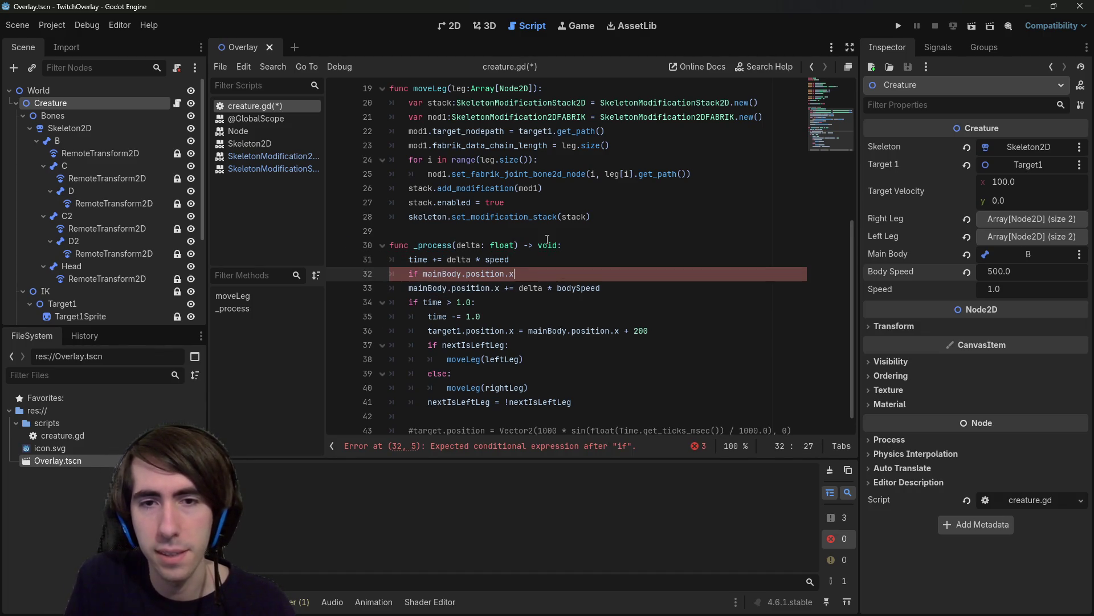
Step: Finish the condition with '< target1.position.x:', indent the movement under it, save and test-run
{"action": "key", "text": "Down"}
{"action": "key", "text": "Down"}
{"action": "key", "text": "Down"}
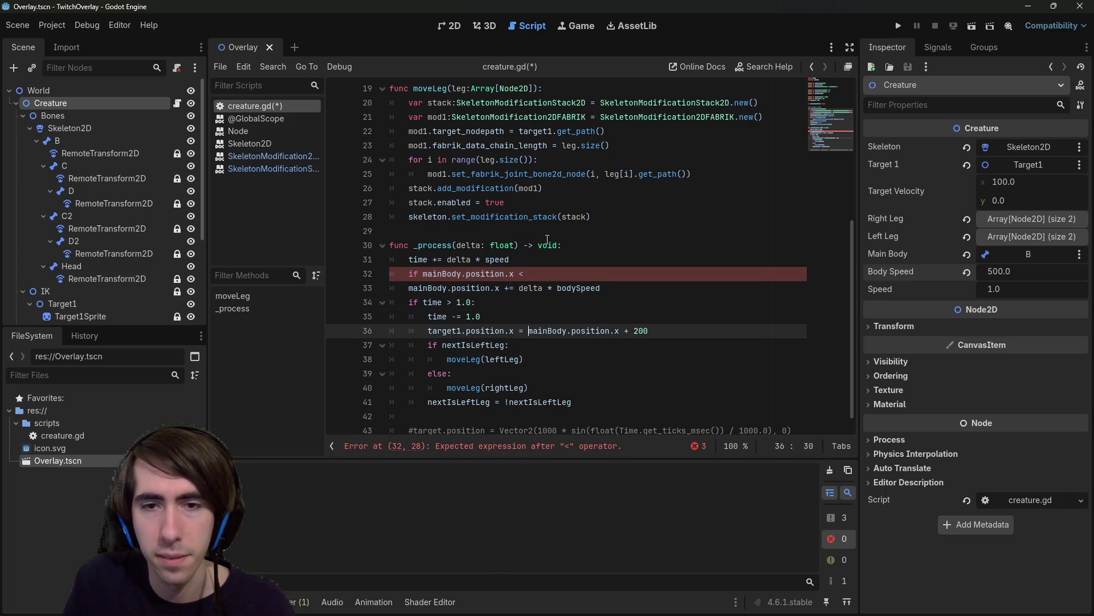
{"action": "key", "text": "Home"}
{"action": "key", "text": "Up"}
{"action": "key", "text": "Up"}
{"action": "key", "text": "Up"}
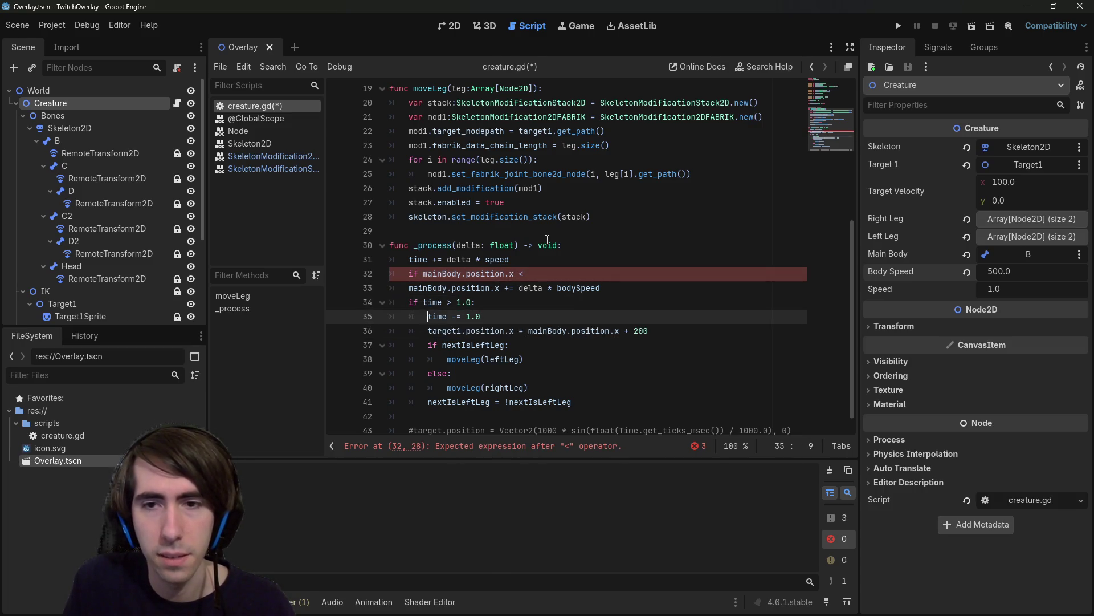
{"action": "key", "text": "Up"}
{"action": "key", "text": "End"}
{"action": "type", "text": "target1.position.x:"}
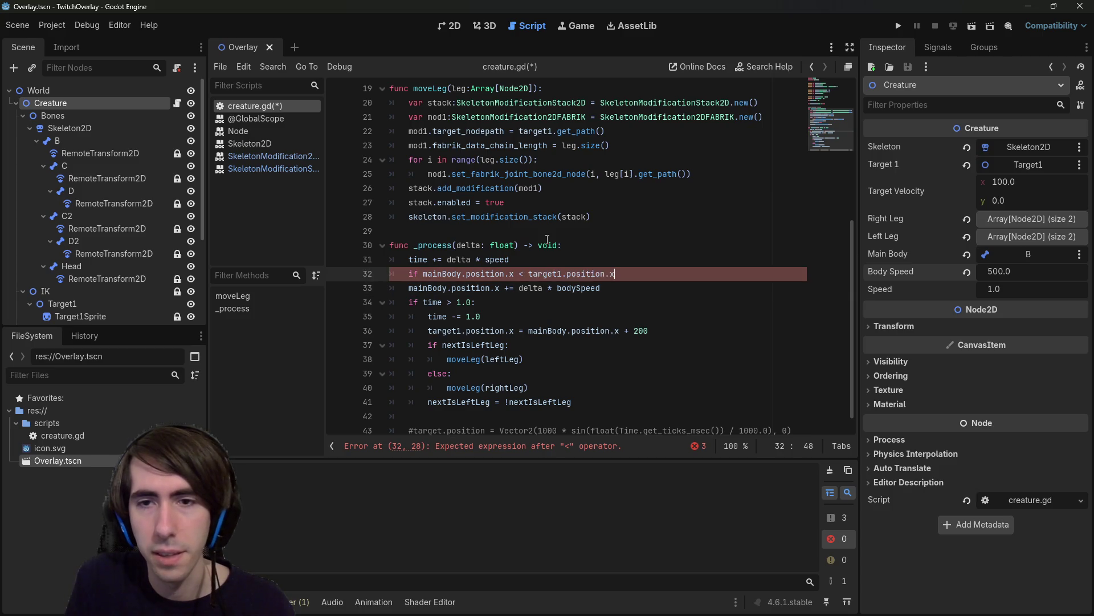
{"action": "key", "text": "Down"}
{"action": "key", "text": "Home"}
{"action": "key", "text": "Tab"}
{"action": "key", "text": "ctrl+s"}
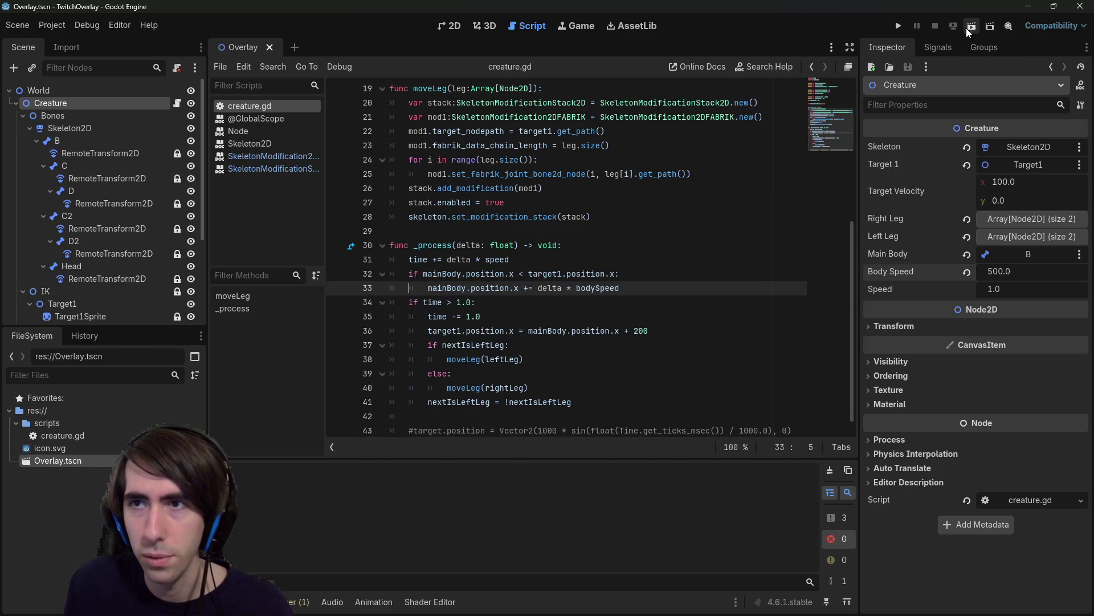
{"action": "left_click", "coordinate": [967, 29]}
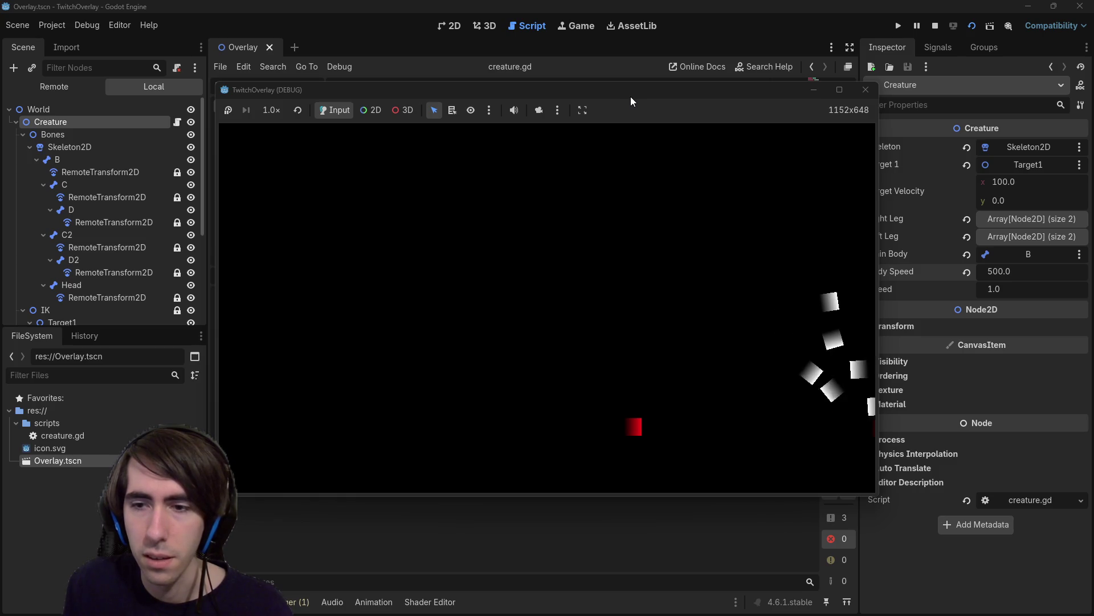
{"action": "left_click", "coordinate": [865, 90]}
Step: Add a Camera2D positioned to frame the creature and test-run the scene
{"action": "left_click", "coordinate": [459, 26]}
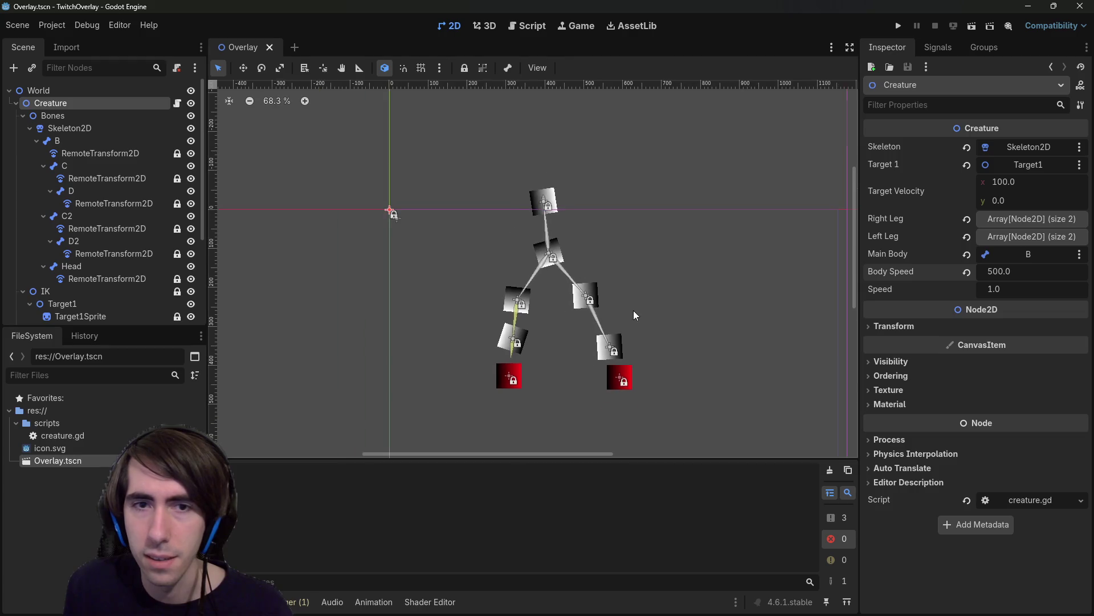
{"action": "key", "text": "ctrl+v"}
{"action": "mouse_move", "coordinate": [410, 228]}
{"action": "left_mouse_down"}
{"action": "mouse_move", "coordinate": [683, 223]}
{"action": "mouse_move", "coordinate": [671, 244]}
{"action": "mouse_move", "coordinate": [684, 241]}
{"action": "left_mouse_up"}
{"action": "left_click", "coordinate": [972, 26]}
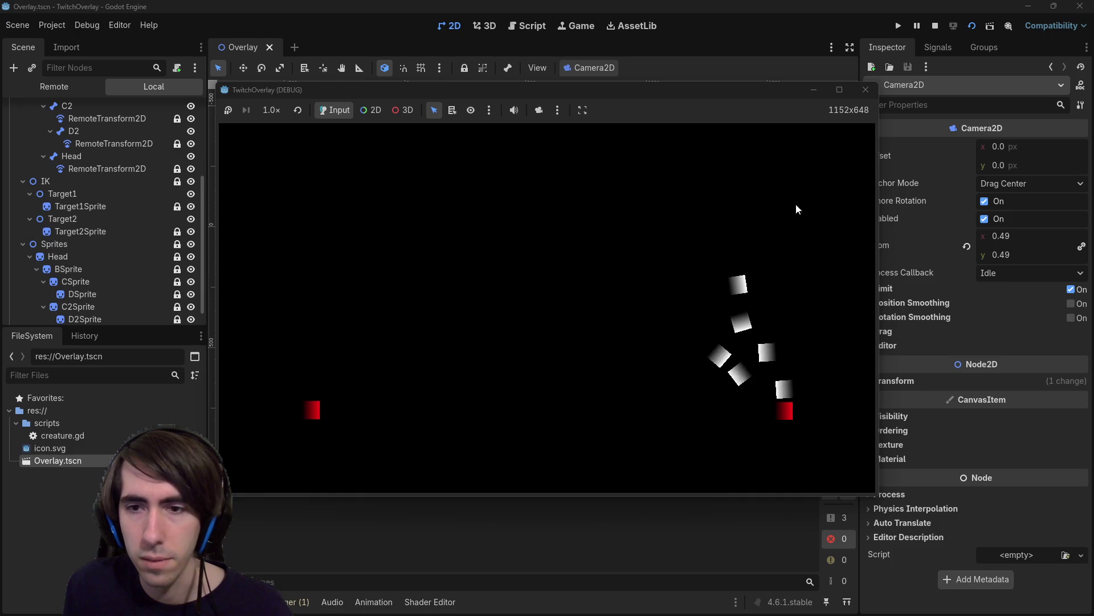
{"action": "left_click", "coordinate": [866, 90]}
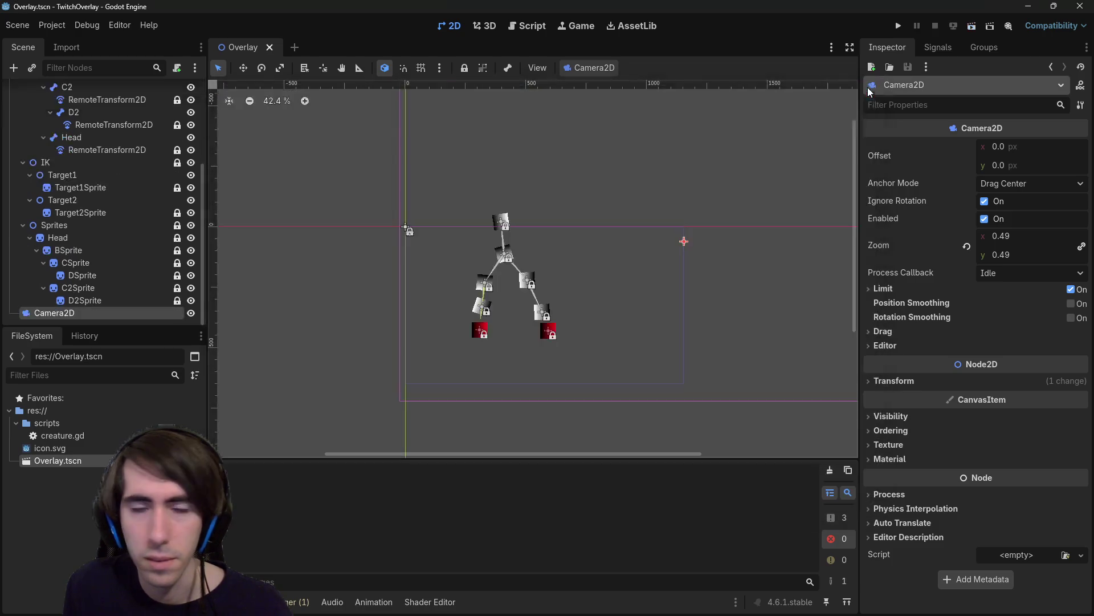
{"action": "left_click", "coordinate": [528, 26]}
{"action": "scroll", "coordinate": [568, 351], "scroll_direction": "down", "scroll_amount": 1}
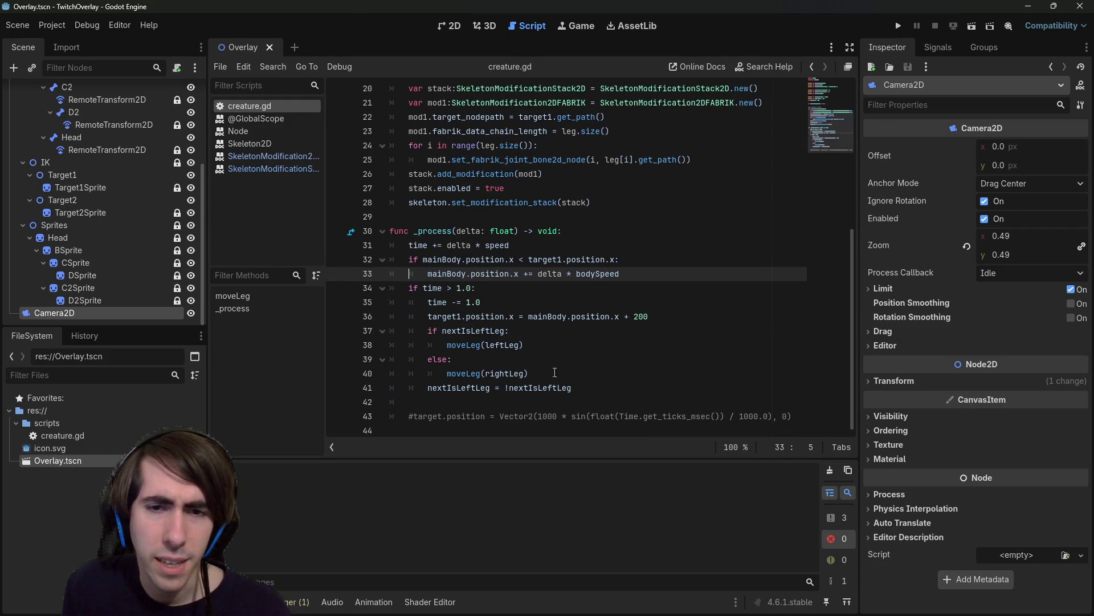
Step: Locate the leftLeg step call and the target1 update in the once-per-second block
{"action": "scroll", "coordinate": [486, 379], "scroll_direction": "up", "scroll_amount": 3}
{"action": "scroll", "coordinate": [486, 362], "scroll_direction": "down", "scroll_amount": 3}
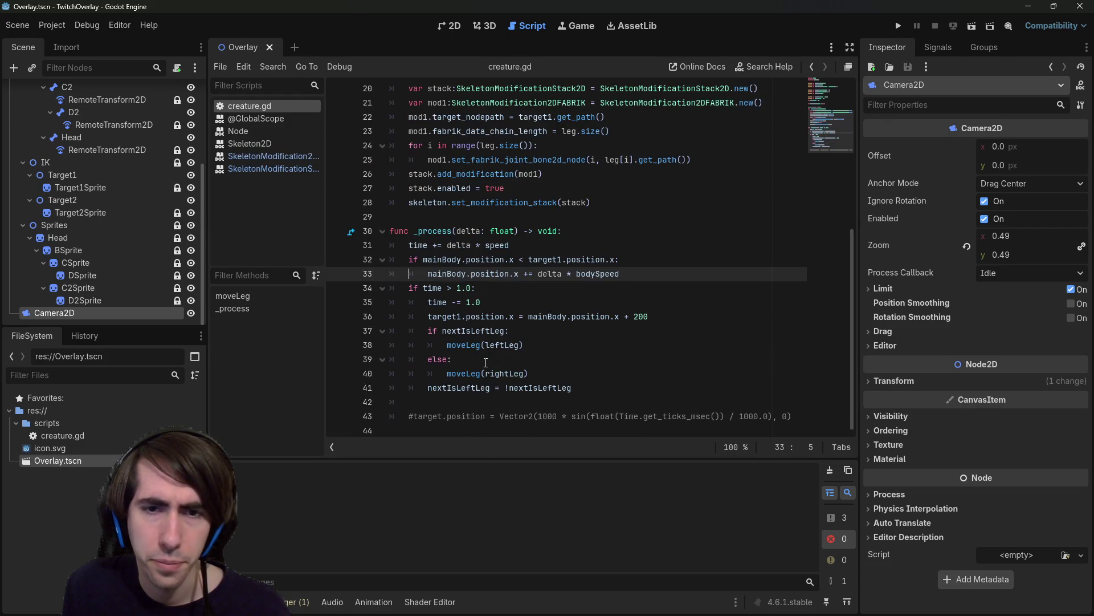
{"action": "double_click", "coordinate": [501, 345]}
{"action": "scroll", "coordinate": [569, 274], "scroll_direction": "up", "scroll_amount": 3}
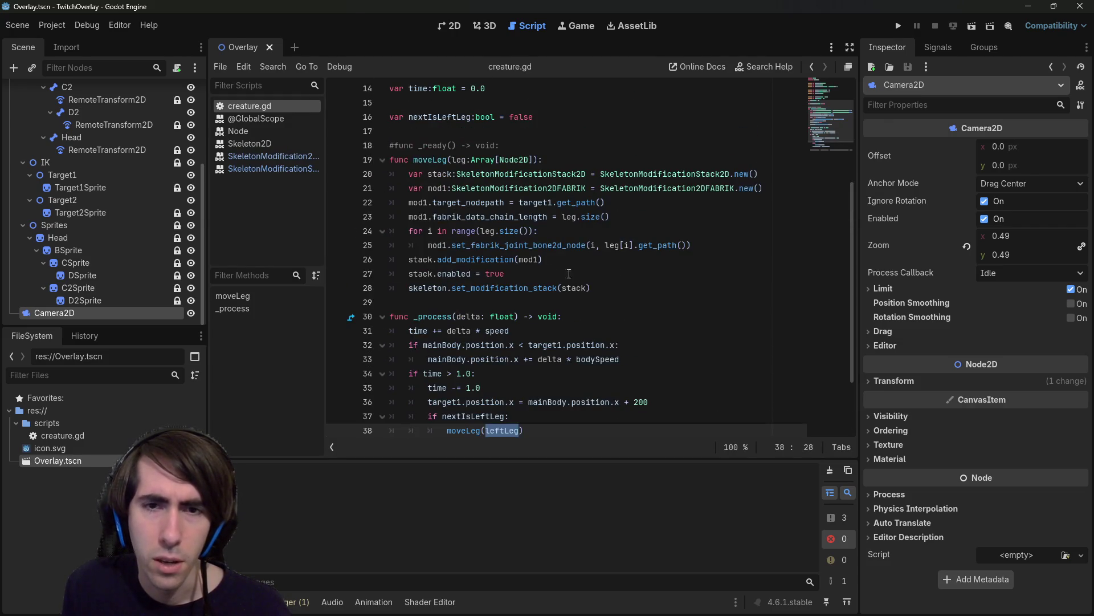
{"action": "mouse_move", "coordinate": [601, 289]}
{"action": "left_mouse_down"}
{"action": "mouse_move", "coordinate": [394, 288]}
{"action": "mouse_move", "coordinate": [409, 288]}
{"action": "left_mouse_up"}
{"action": "scroll", "coordinate": [449, 314], "scroll_direction": "down", "scroll_amount": 3}
{"action": "double_click", "coordinate": [449, 316]}
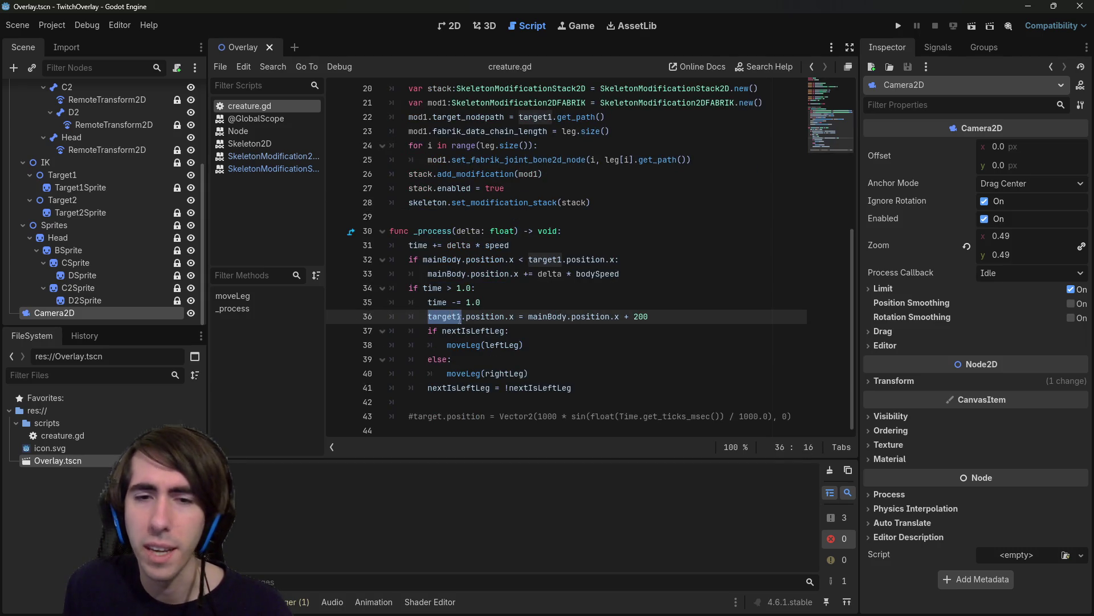
Step: Insert skeleton.set_modification_stack(null) on a new line above the target1 update
{"action": "left_click", "coordinate": [615, 198]}
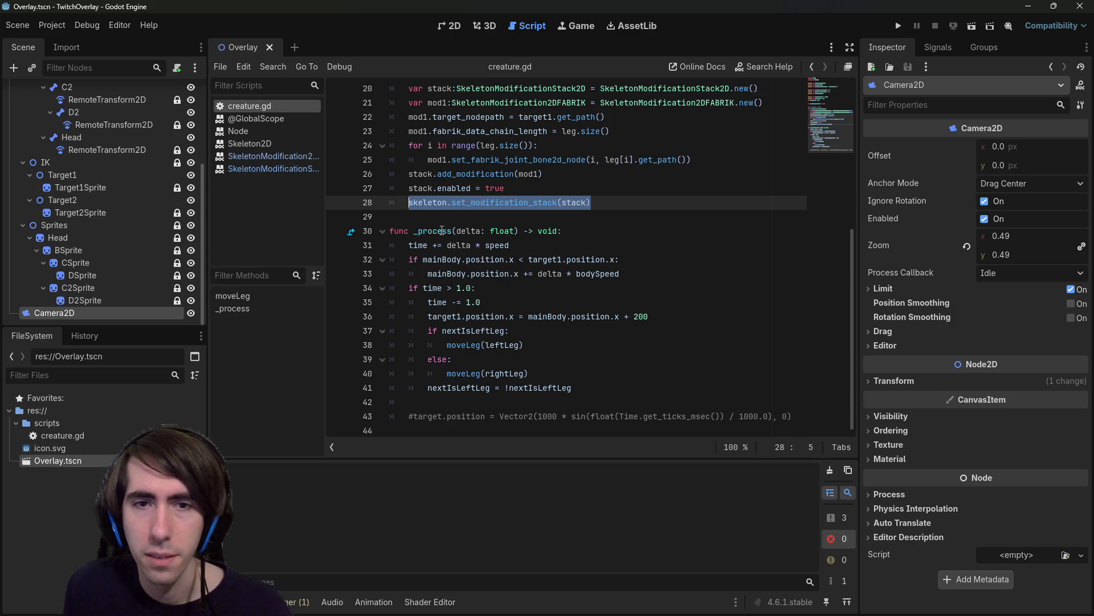
{"action": "left_click", "coordinate": [557, 301]}
{"action": "key", "text": "Return"}
{"action": "key", "text": "ctrl+v"}
{"action": "key", "text": "Left"}
{"action": "key", "text": "ctrl+shift+Left"}
{"action": "type", "text": "null"}
Step: Run the scene with F6, close the game window, and select the Creature node
{"action": "key", "text": "F6"}
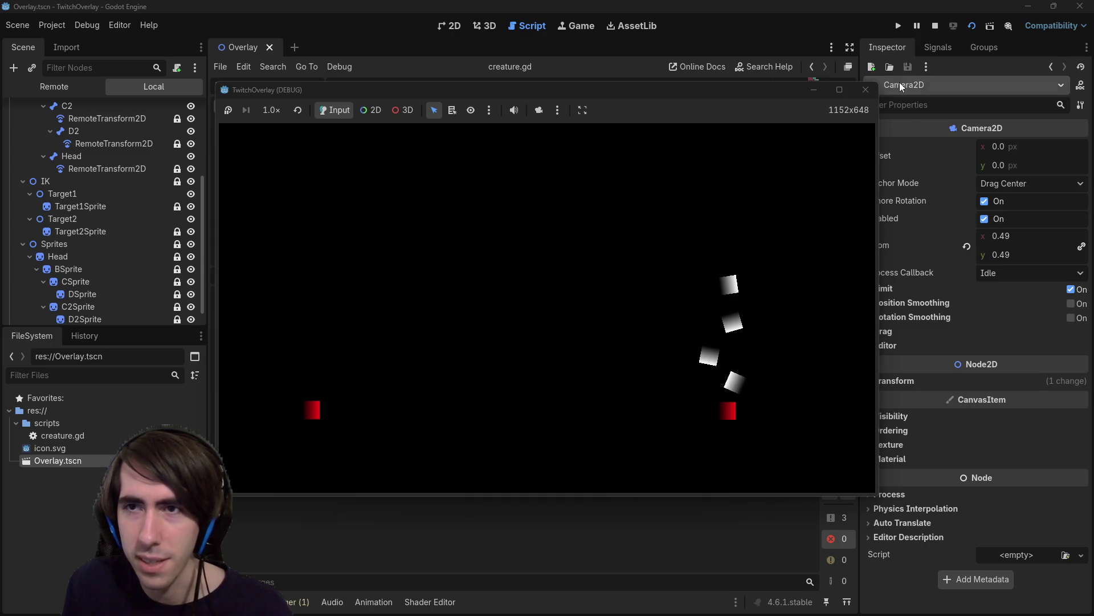
{"action": "left_click", "coordinate": [865, 89]}
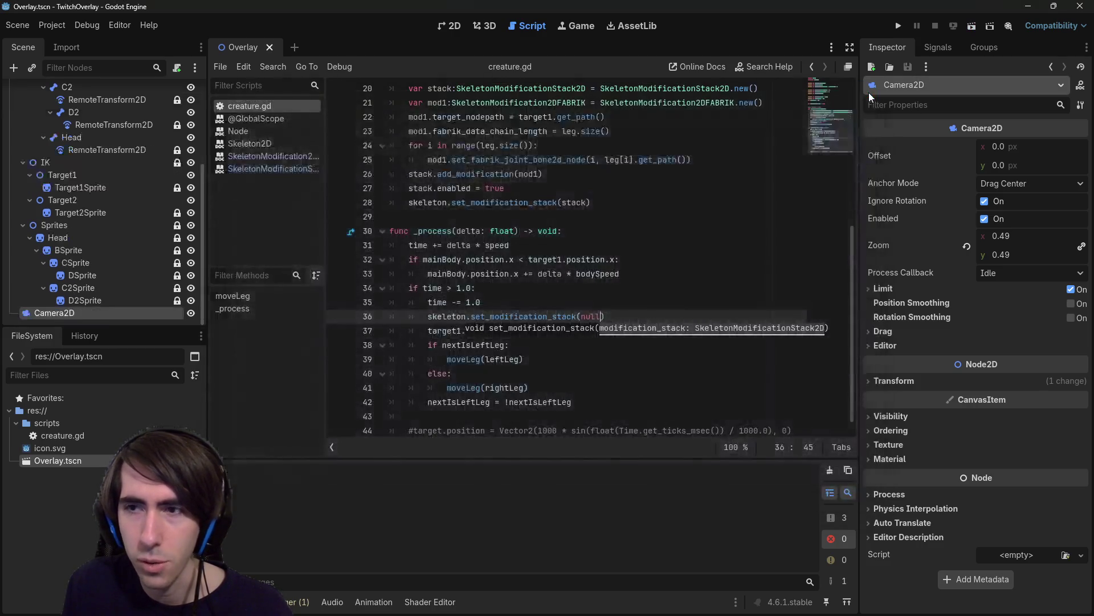
{"action": "scroll", "coordinate": [141, 176], "scroll_direction": "up", "scroll_amount": 4}
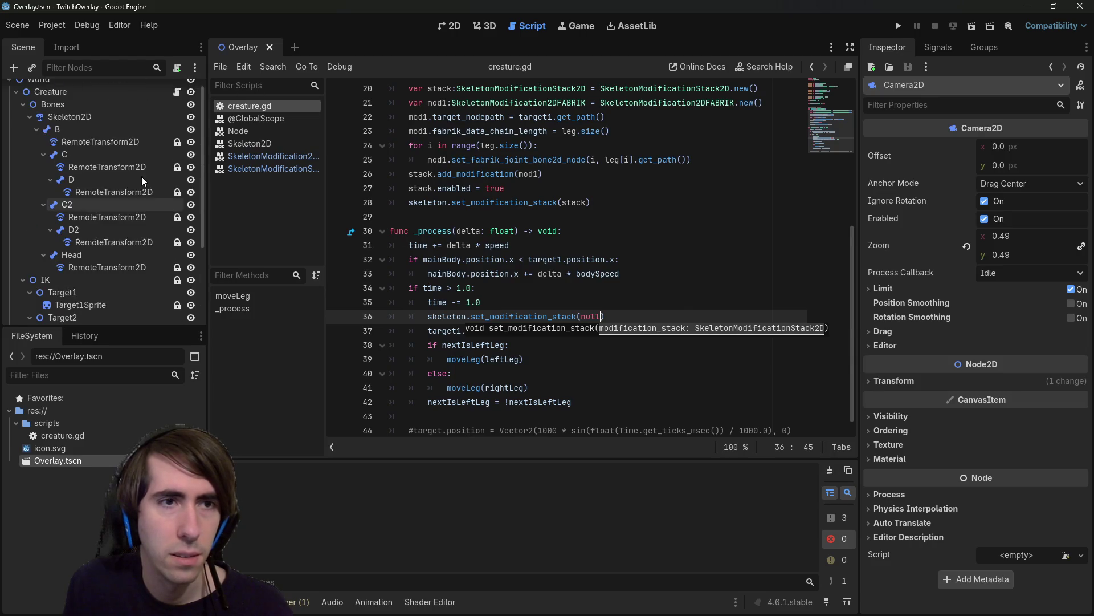
{"action": "scroll", "coordinate": [125, 166], "scroll_direction": "up", "scroll_amount": 1}
{"action": "left_click", "coordinate": [99, 105]}
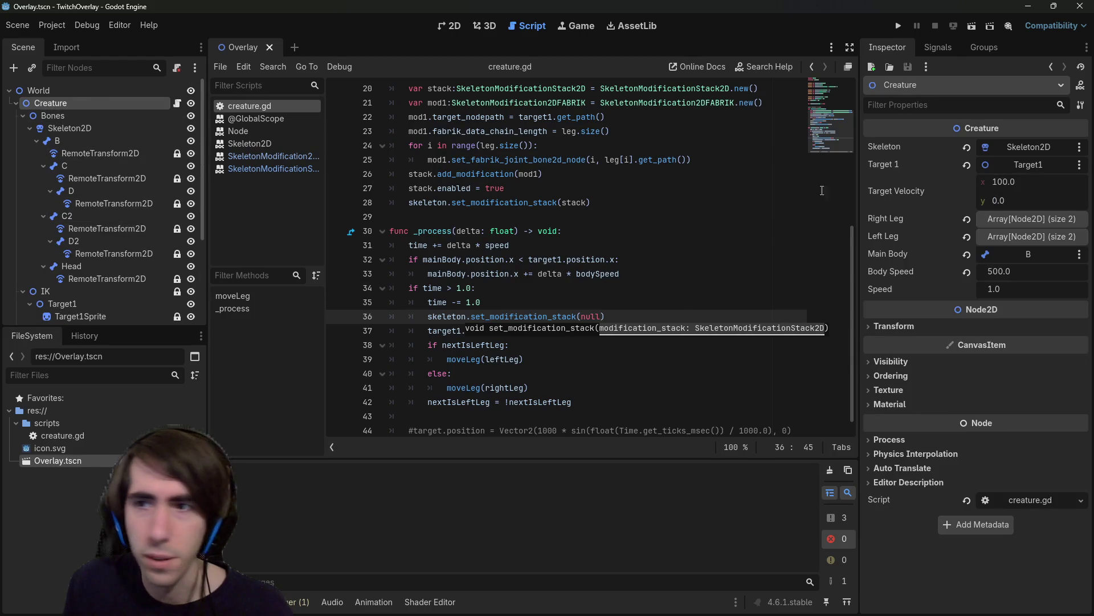
{"action": "left_click", "coordinate": [1006, 220]}
{"action": "left_click", "coordinate": [1004, 314]}
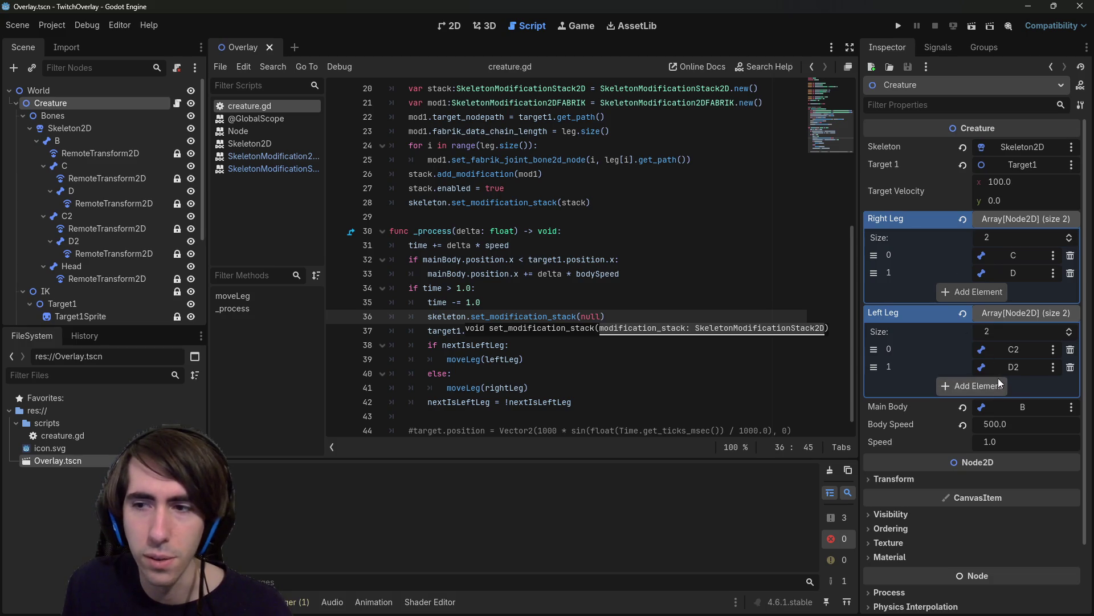
{"action": "left_click", "coordinate": [128, 168]}
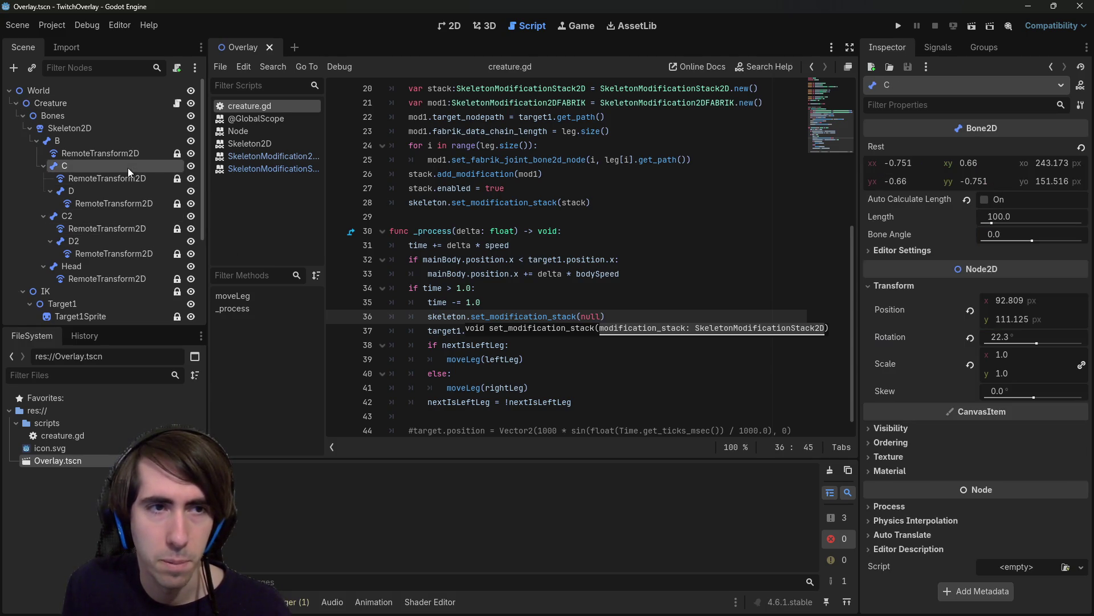
{"action": "left_click", "coordinate": [44, 164]}
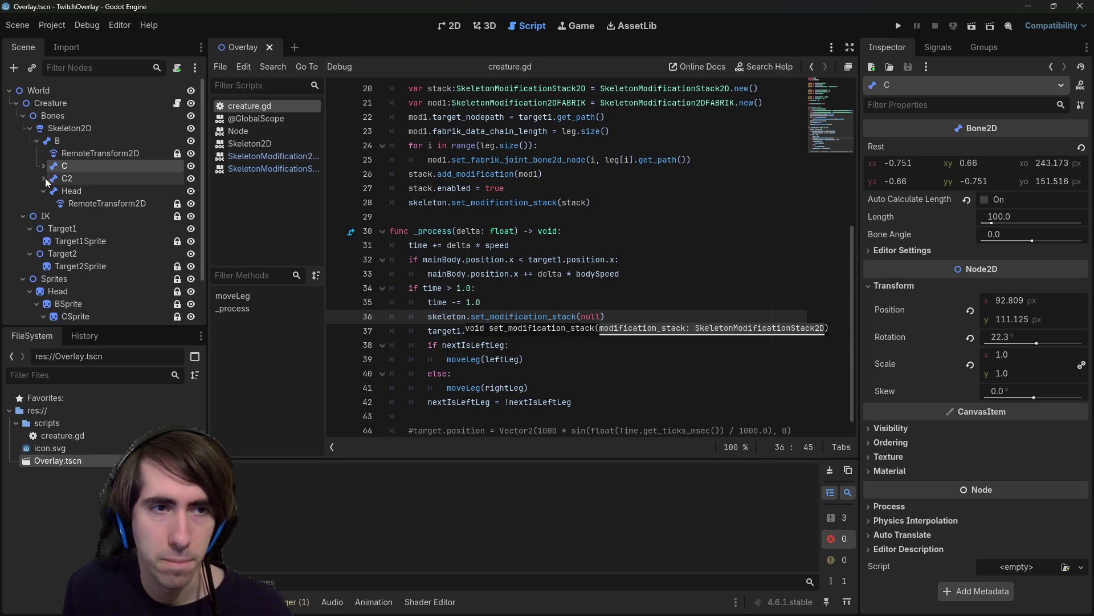
{"action": "left_click", "coordinate": [44, 165]}
{"action": "left_click", "coordinate": [49, 216]}
{"action": "left_click", "coordinate": [43, 216]}
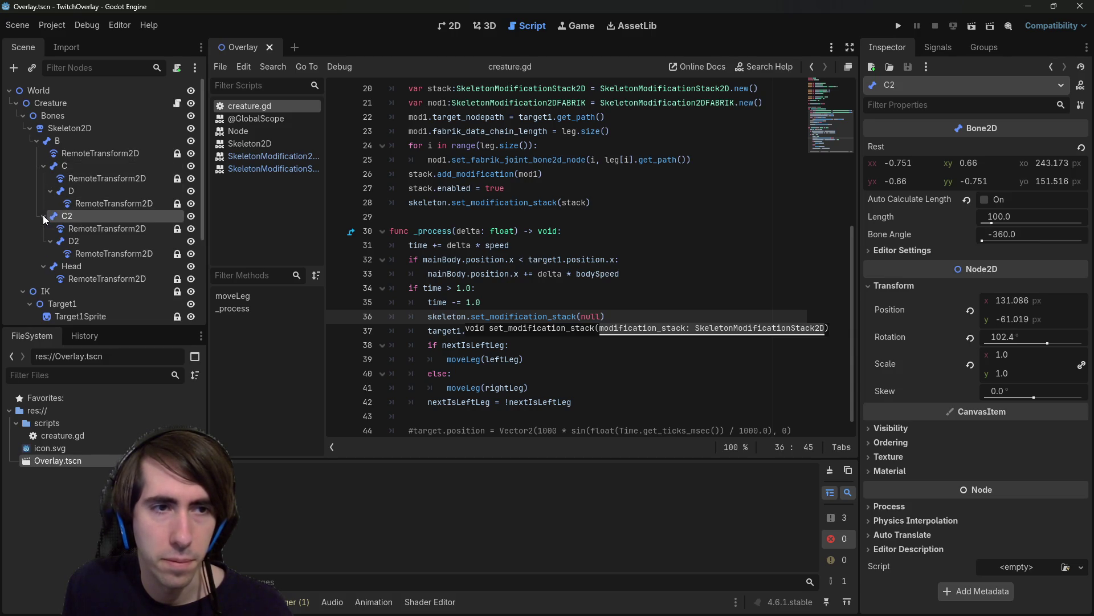
{"action": "left_click", "coordinate": [92, 228]}
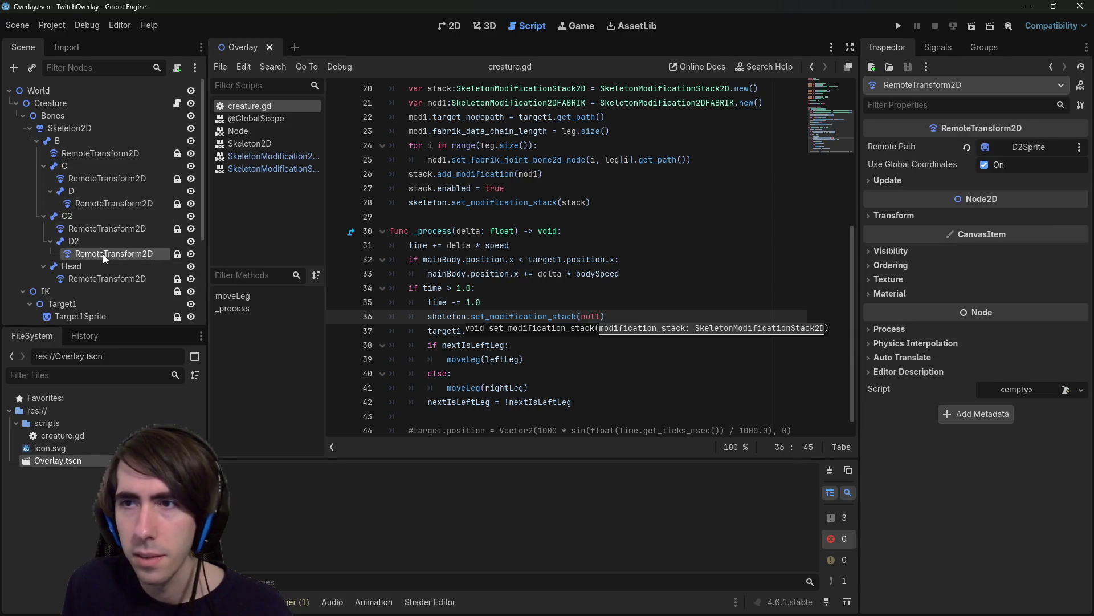
{"action": "left_click", "coordinate": [115, 177]}
{"action": "left_click", "coordinate": [108, 200]}
{"action": "left_click", "coordinate": [104, 228]}
{"action": "left_click", "coordinate": [101, 216]}
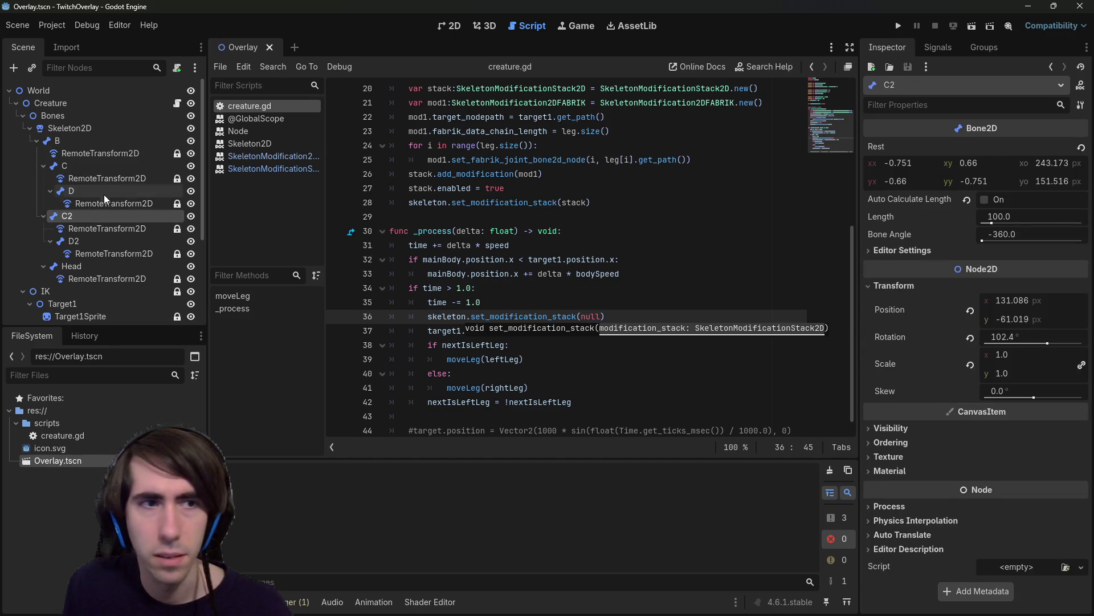
{"action": "left_click", "coordinate": [104, 192]}
{"action": "left_click", "coordinate": [104, 178]}
{"action": "left_click", "coordinate": [101, 203]}
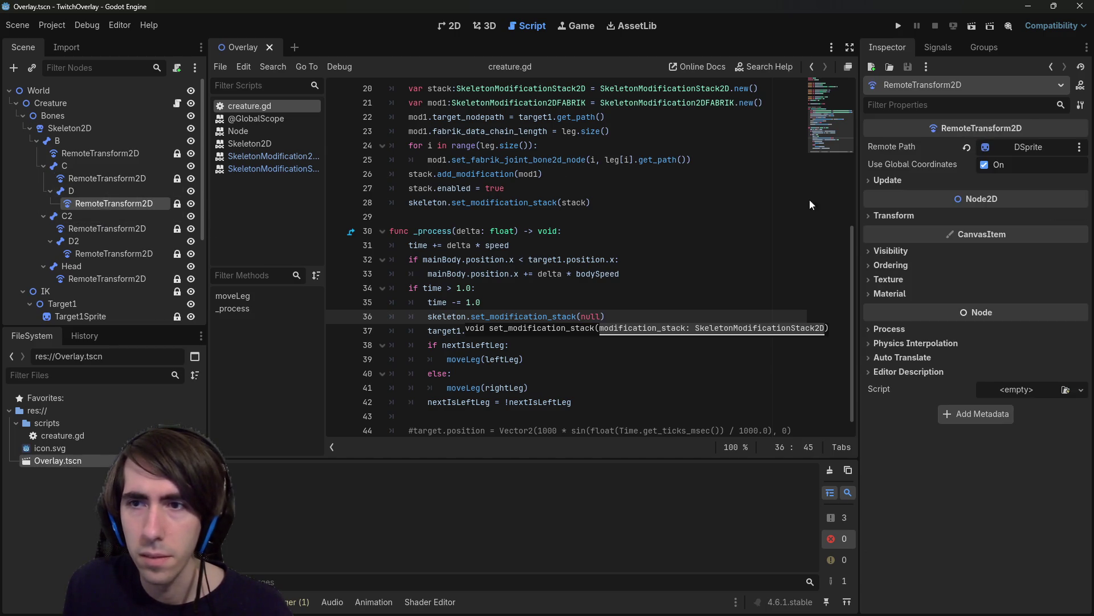
{"action": "left_click", "coordinate": [893, 216]}
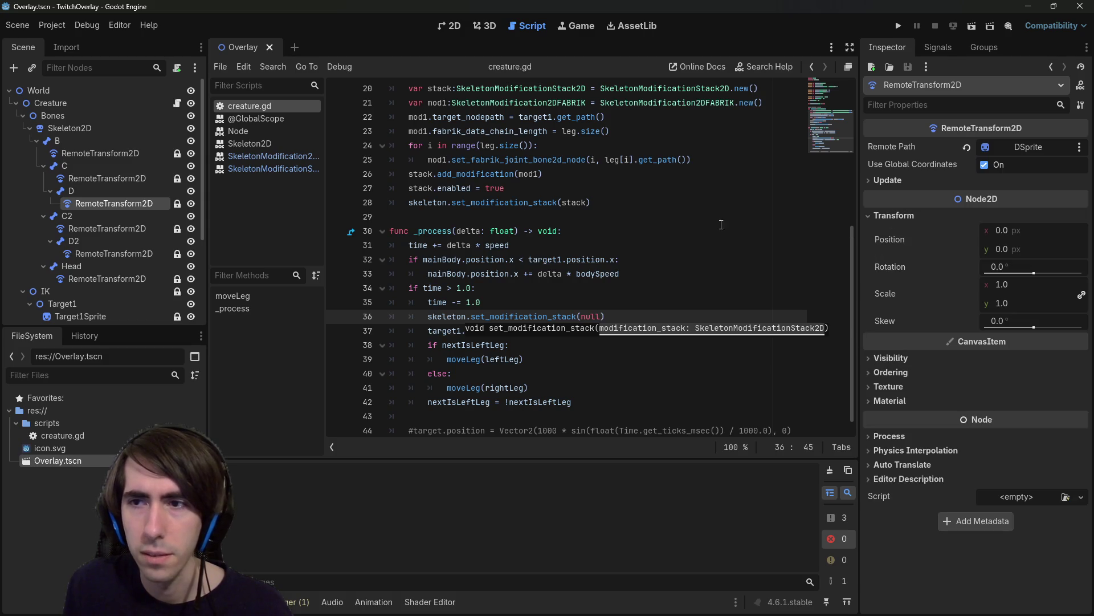
{"action": "left_click", "coordinate": [111, 232]}
{"action": "left_click", "coordinate": [112, 252]}
{"action": "left_click", "coordinate": [122, 181]}
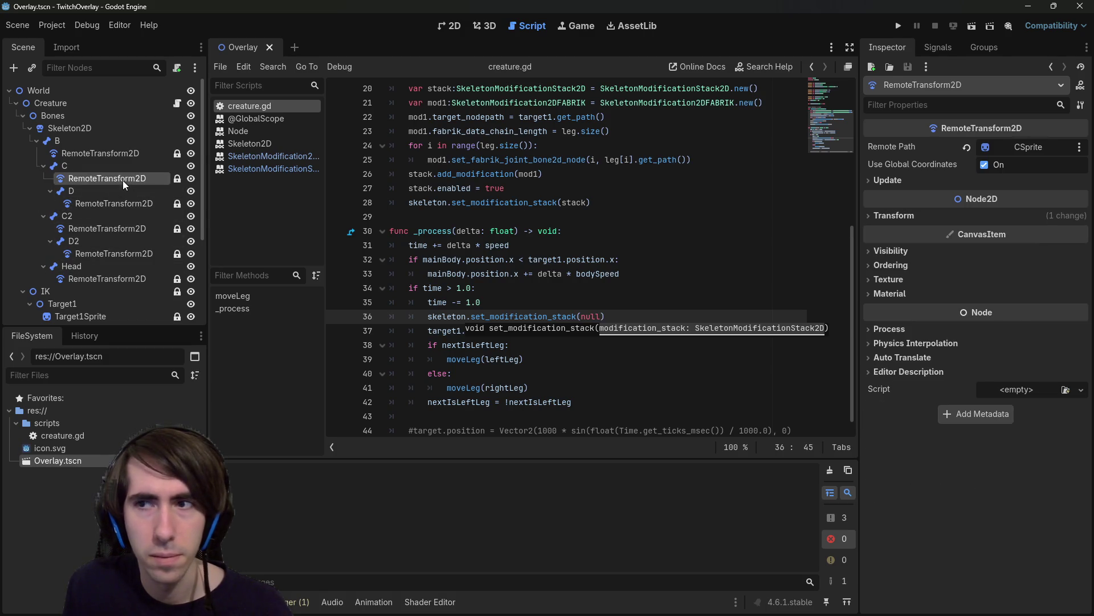
{"action": "left_click", "coordinate": [119, 216]}
{"action": "left_click", "coordinate": [119, 203]}
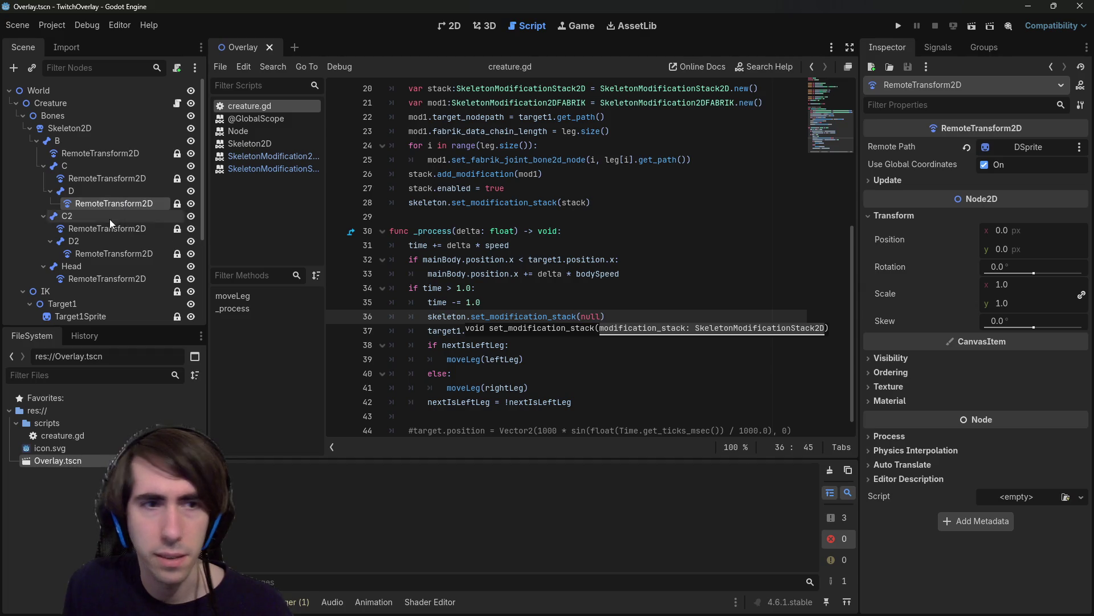
{"action": "left_click", "coordinate": [114, 254]}
{"action": "left_click", "coordinate": [895, 215]}
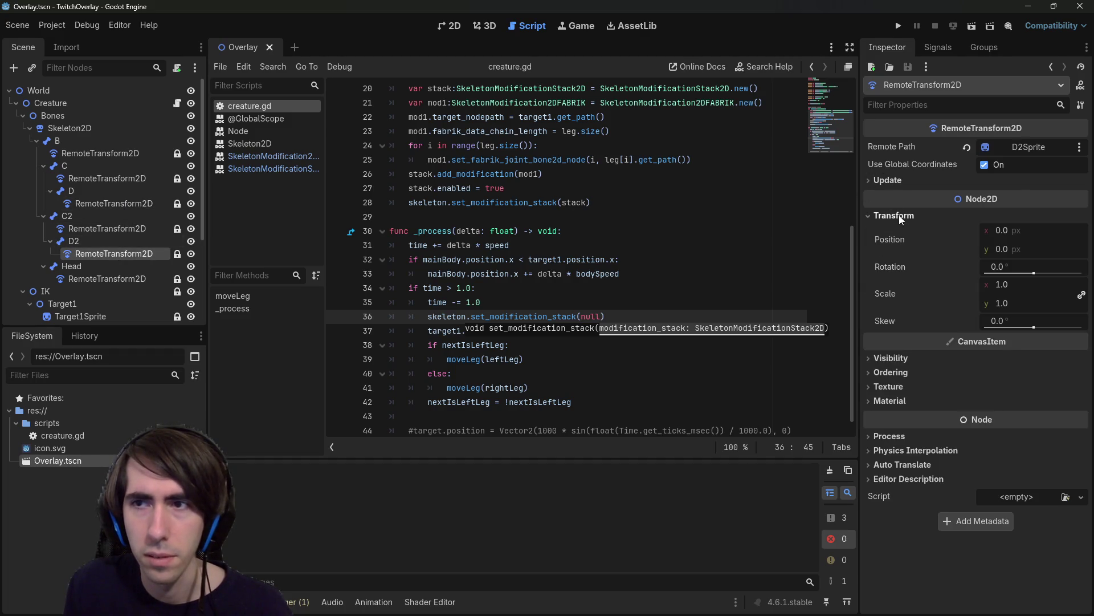
{"action": "left_click", "coordinate": [73, 224]}
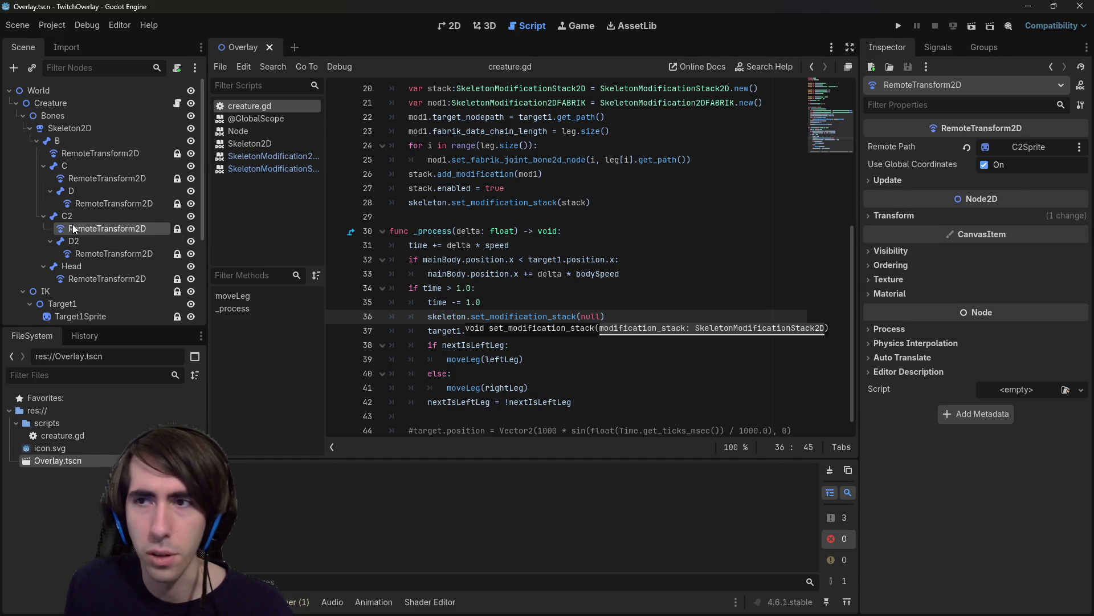
{"action": "left_click", "coordinate": [895, 215]}
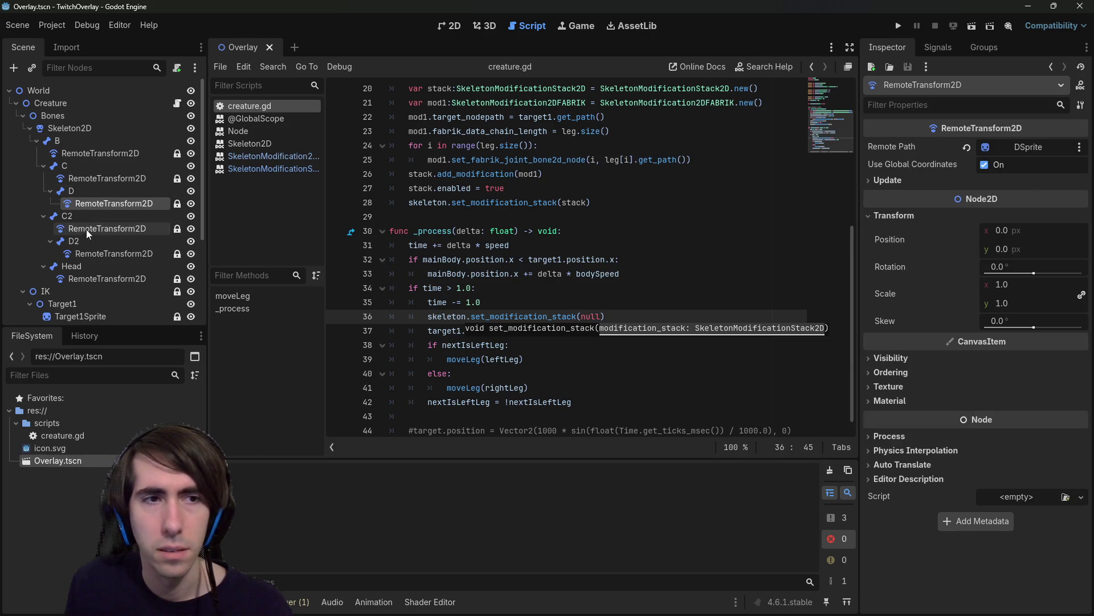
{"action": "left_click", "coordinate": [93, 179]}
{"action": "left_click", "coordinate": [75, 167]}
{"action": "left_click", "coordinate": [79, 113]}
{"action": "left_click", "coordinate": [74, 110]}
{"action": "key", "text": "Escape"}
{"action": "left_click", "coordinate": [562, 305]}
Step: Select mod1 in moveLeg, glance at the 2D view, and return to creature.gd
{"action": "scroll", "coordinate": [542, 310], "scroll_direction": "up", "scroll_amount": 3}
{"action": "scroll", "coordinate": [517, 310], "scroll_direction": "up", "scroll_amount": 2}
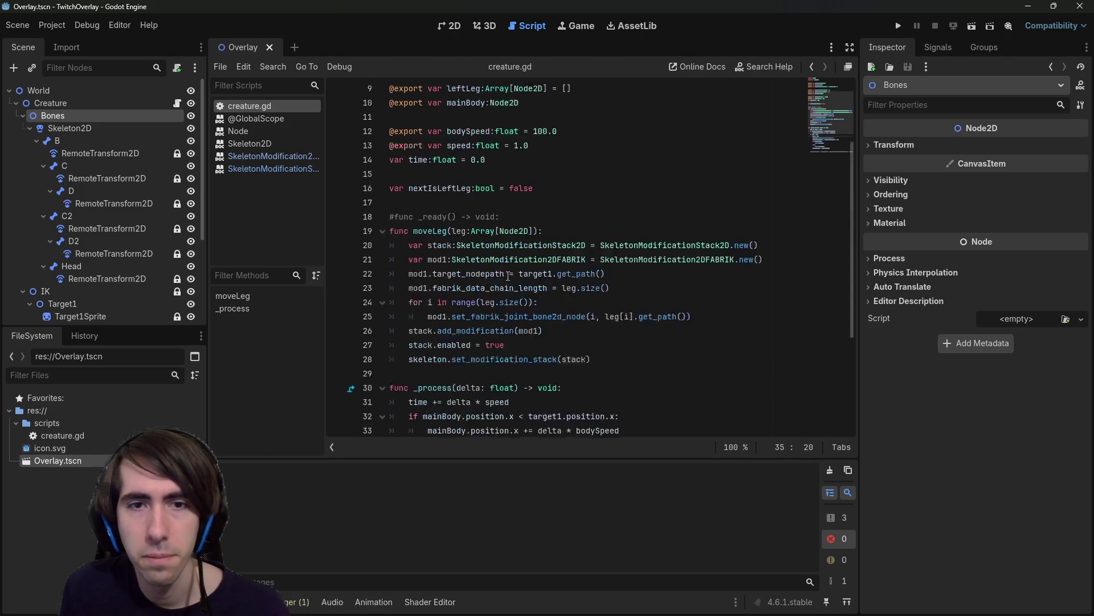
{"action": "double_click", "coordinate": [416, 317]}
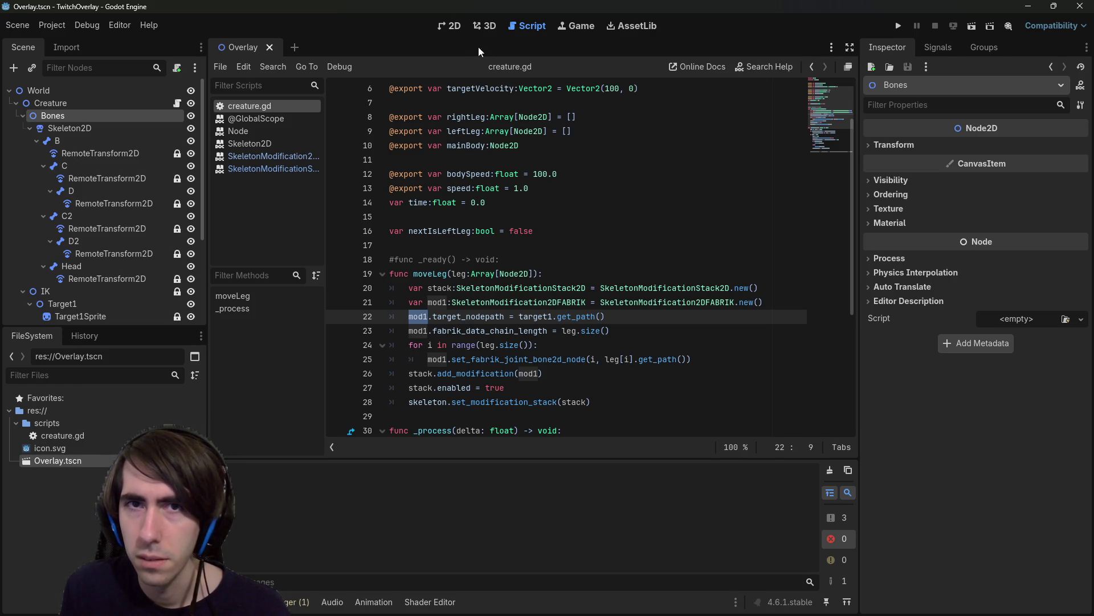
{"action": "left_click", "coordinate": [450, 27]}
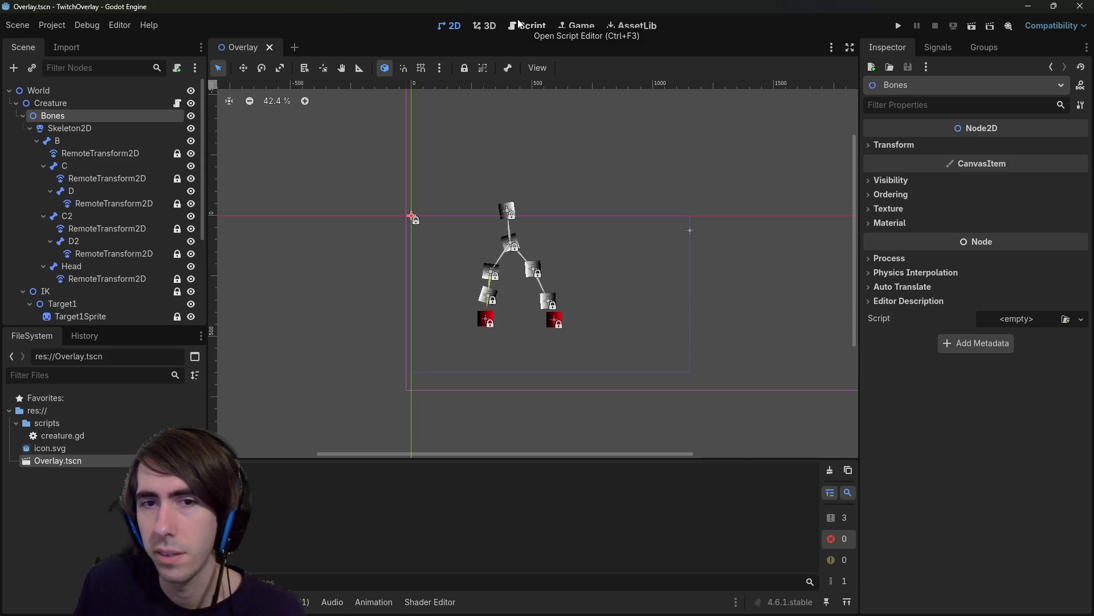
{"action": "left_click", "coordinate": [518, 25]}
Step: Run the project, restart it, and pause the creature mid-walk to view the live scene tree
{"action": "left_click", "coordinate": [980, 26]}
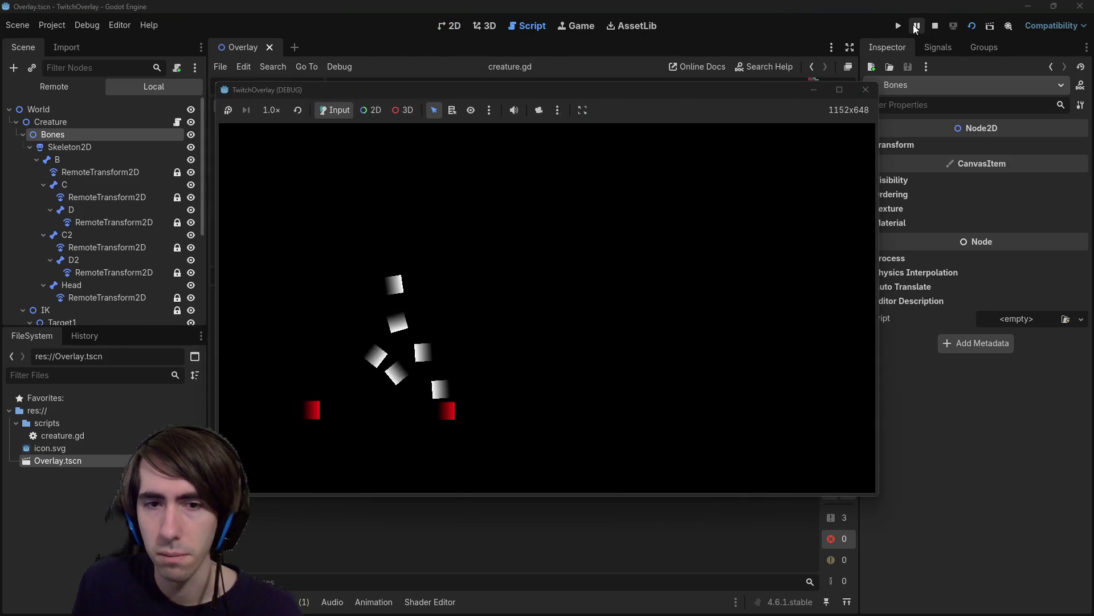
{"action": "left_click", "coordinate": [916, 27]}
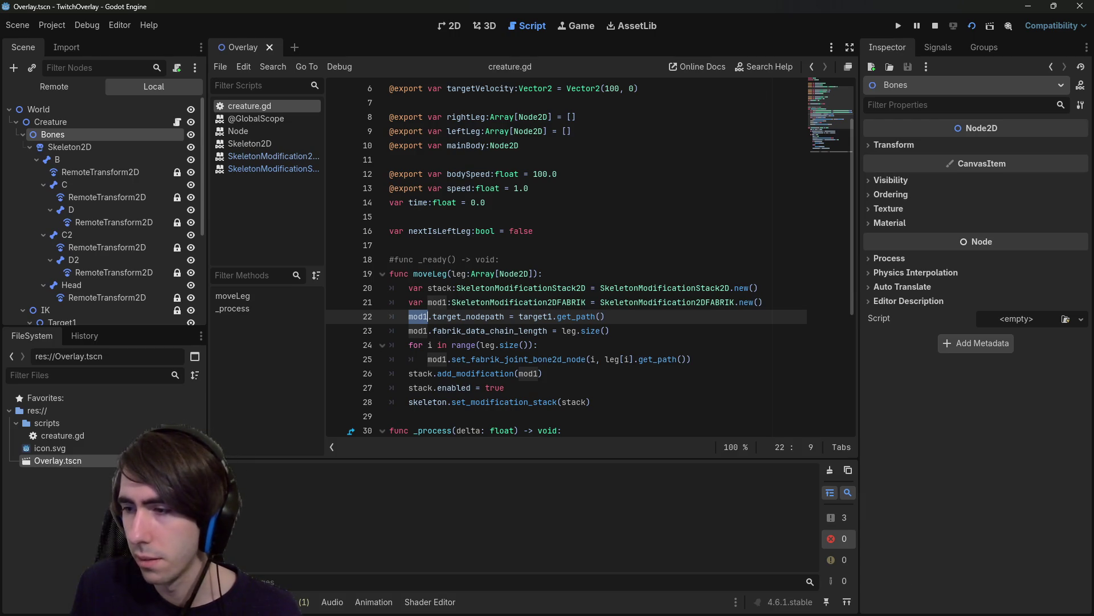
{"action": "key", "text": "alt+Tab"}
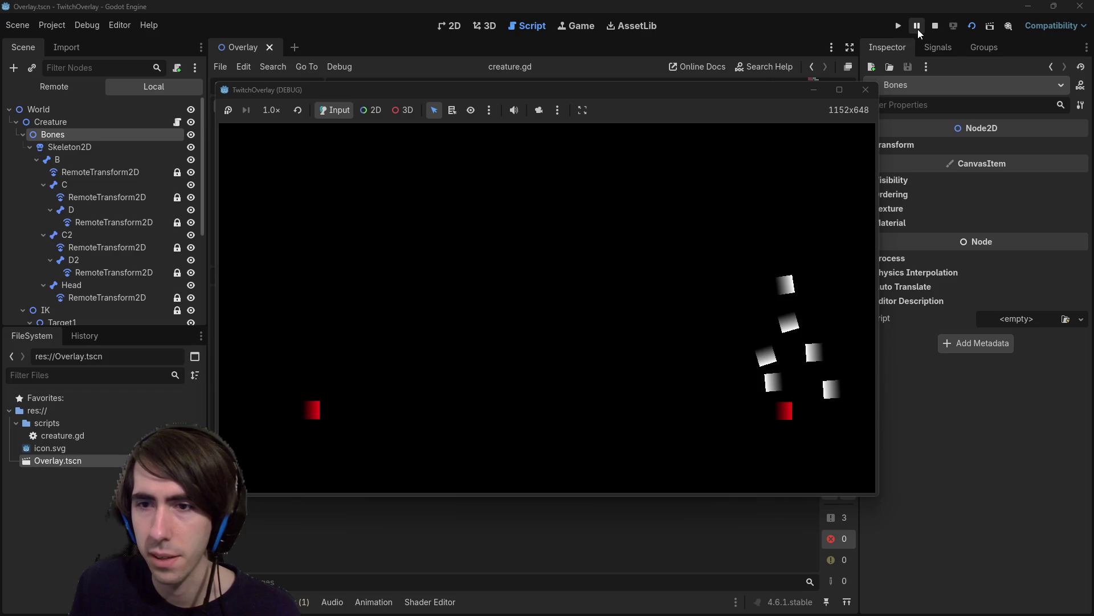
{"action": "left_click", "coordinate": [969, 26]}
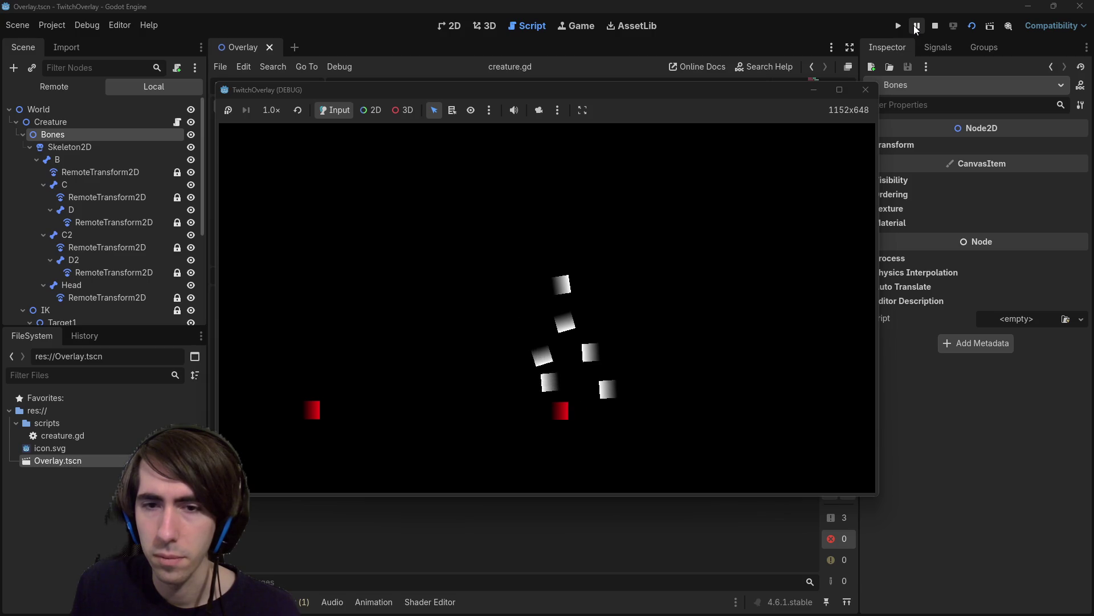
{"action": "left_click", "coordinate": [916, 28]}
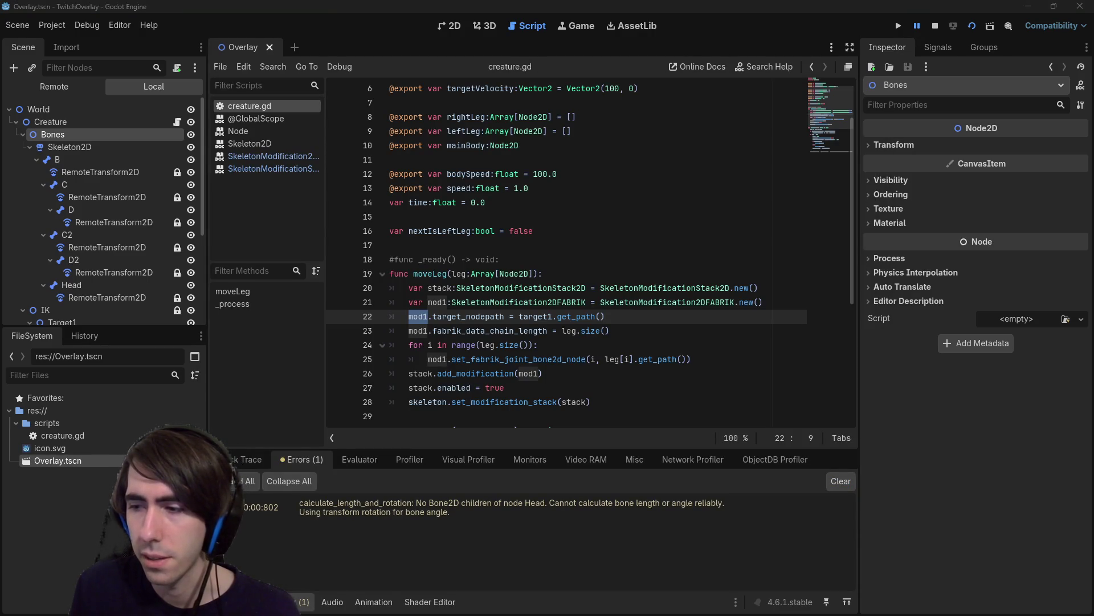
{"action": "key", "text": "alt+Tab"}
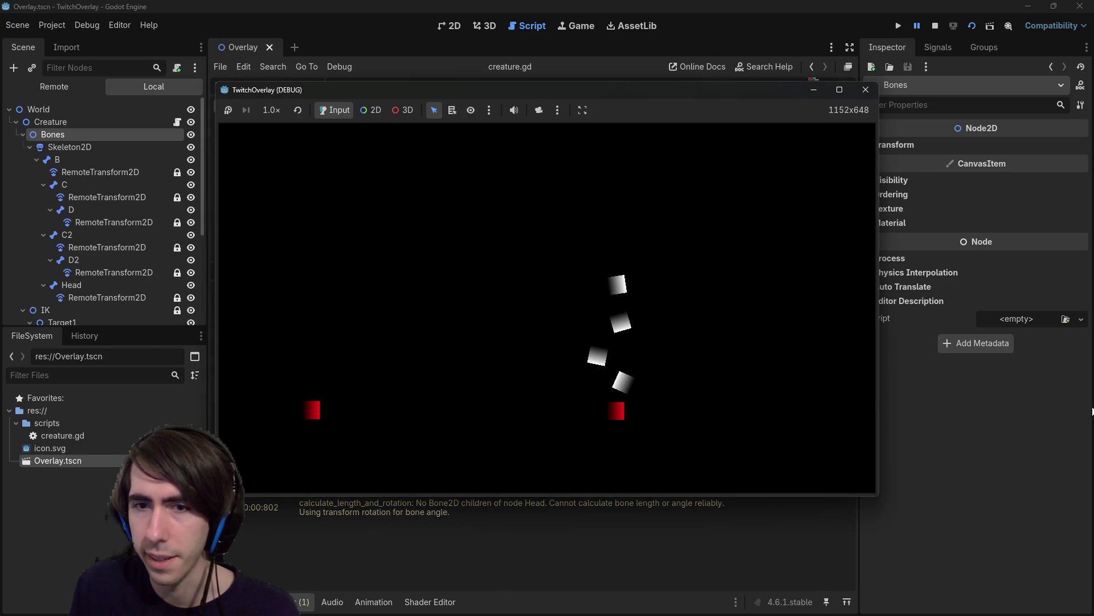
{"action": "left_click", "coordinate": [59, 85]}
Step: Expand World > Creature > Bones > Skeleton2D > B > C > C2 in the live remote tree
{"action": "left_click", "coordinate": [16, 122]}
{"action": "left_click", "coordinate": [23, 134]}
{"action": "left_click", "coordinate": [30, 147]}
{"action": "left_click", "coordinate": [36, 159]}
{"action": "left_click", "coordinate": [43, 171]}
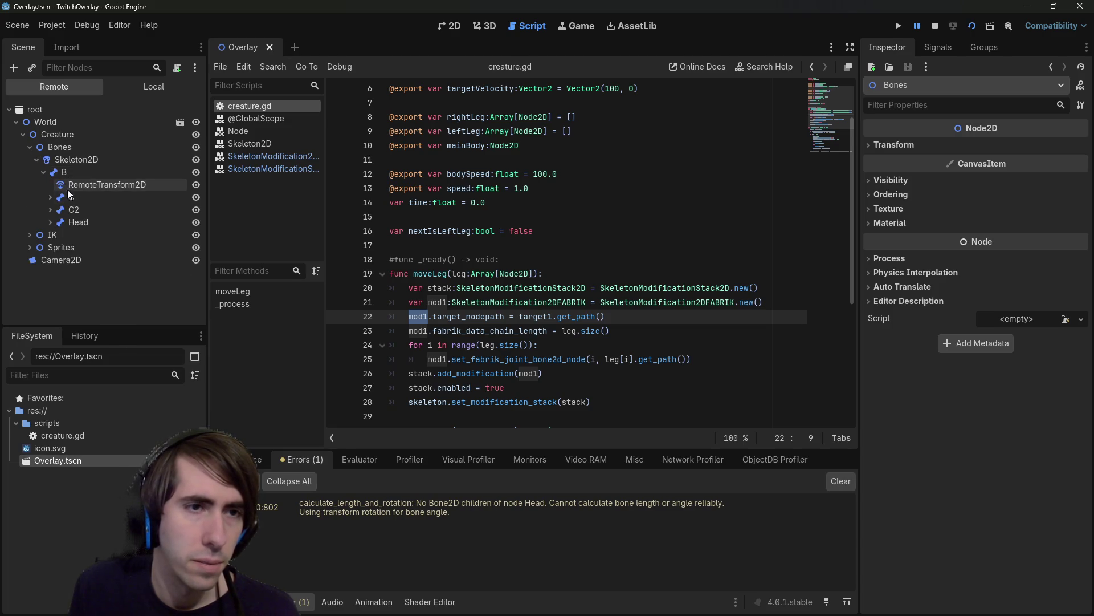
{"action": "left_click", "coordinate": [51, 197]}
{"action": "left_click", "coordinate": [50, 234]}
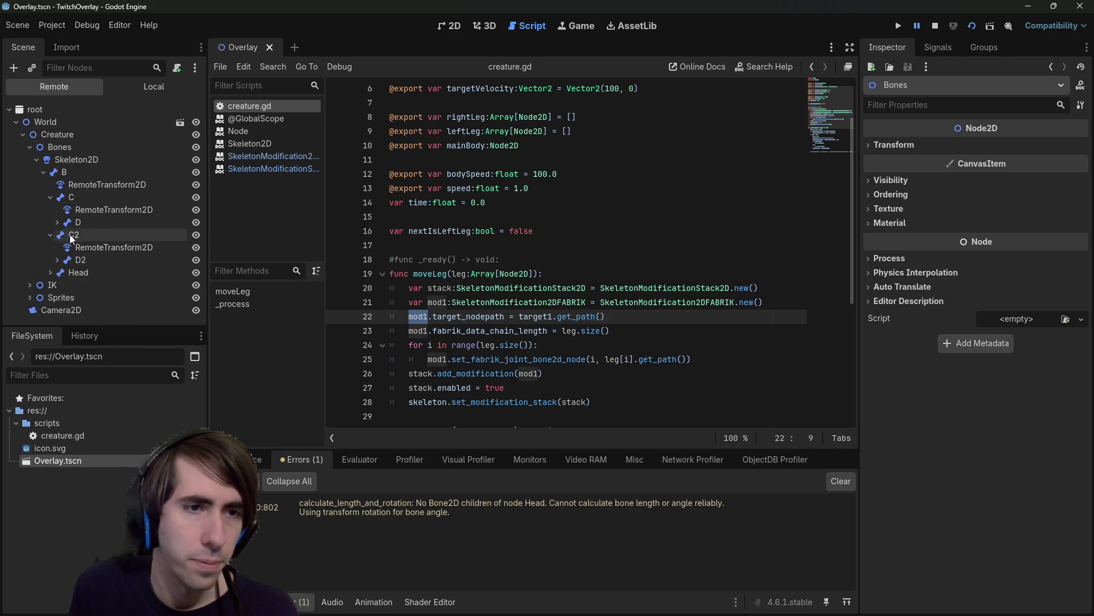
Step: Inspect bones C and C2, whose scale is 0, then switch to the Bone2D scale search
{"action": "left_click", "coordinate": [77, 197]}
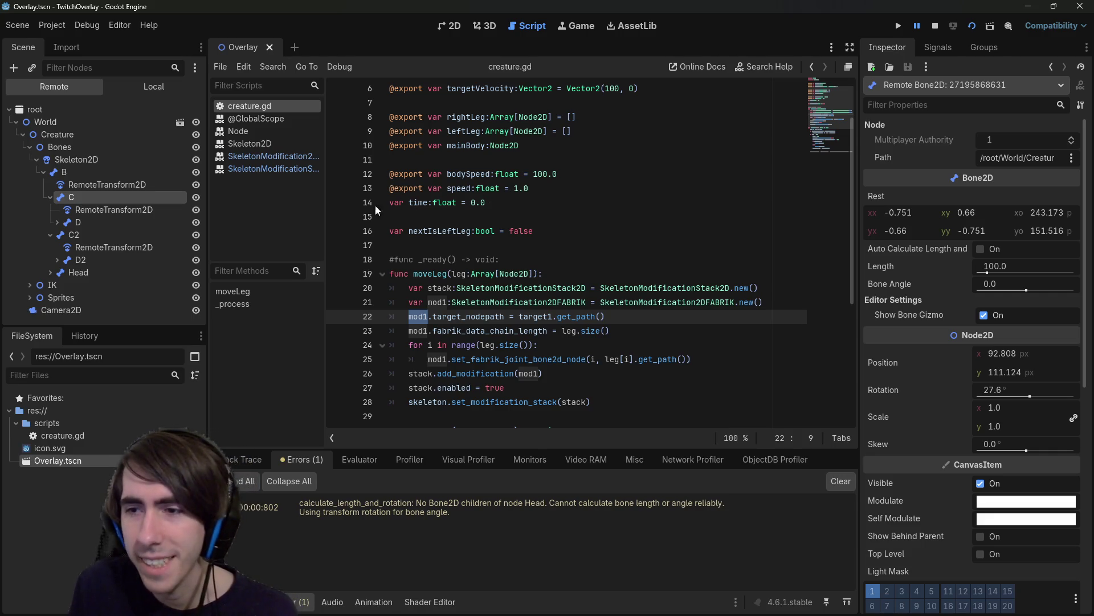
{"action": "left_click", "coordinate": [98, 233]}
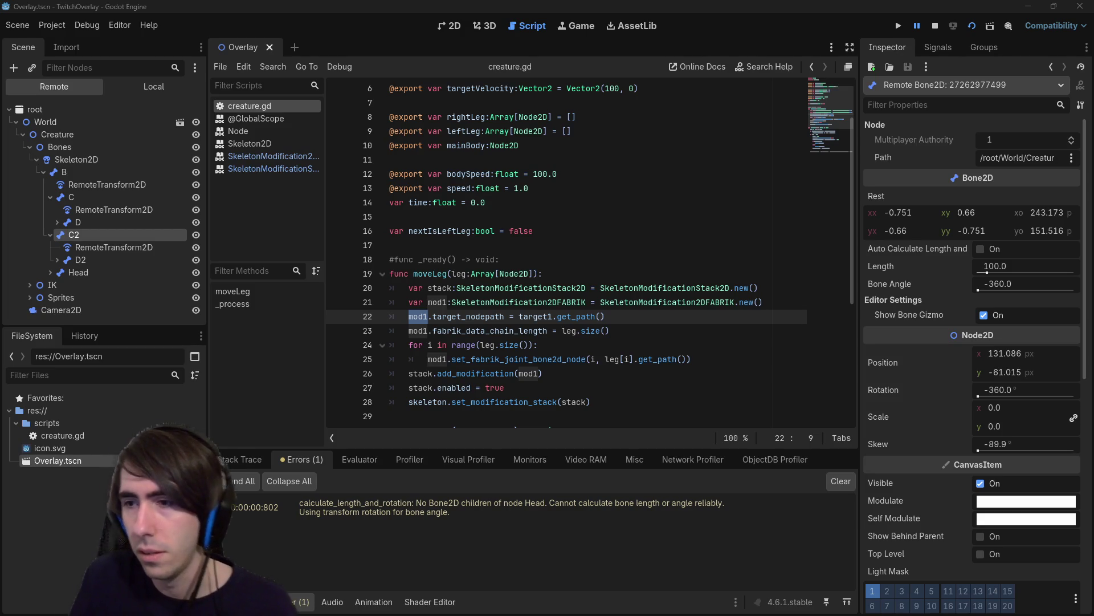
{"action": "key", "text": "alt+Tab"}
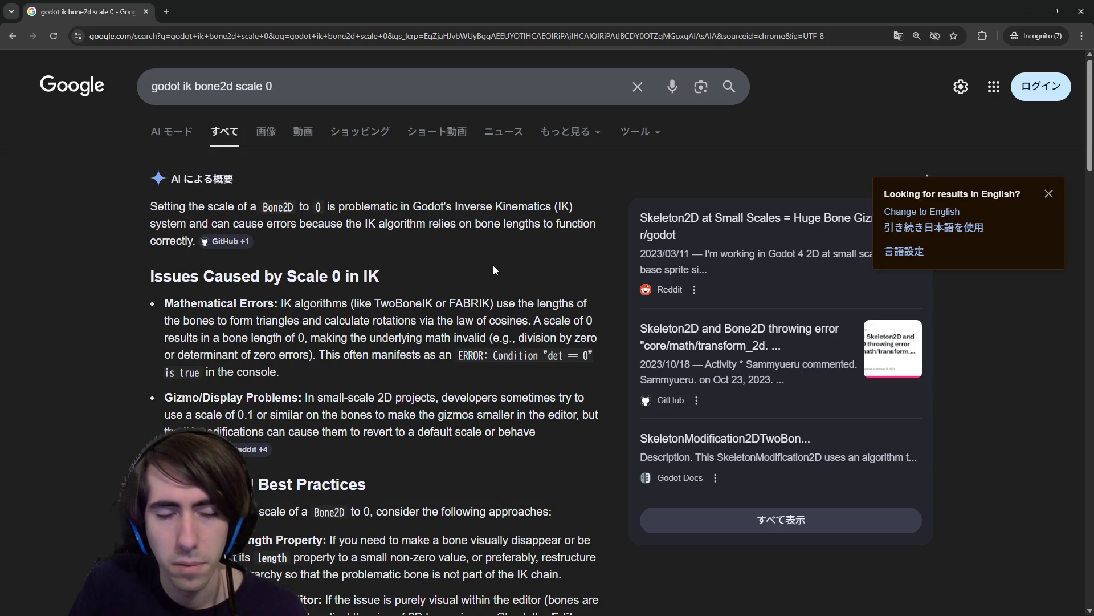
Step: Read the search advice on alternatives to zero Bone2D scale in IK, then close Chrome
{"action": "scroll", "coordinate": [419, 334], "scroll_direction": "down", "scroll_amount": 3}
{"action": "left_click_drag", "start_coordinate": [320, 340], "coordinate": [493, 365]}
{"action": "left_click_drag", "start_coordinate": [258, 340], "coordinate": [448, 342]}
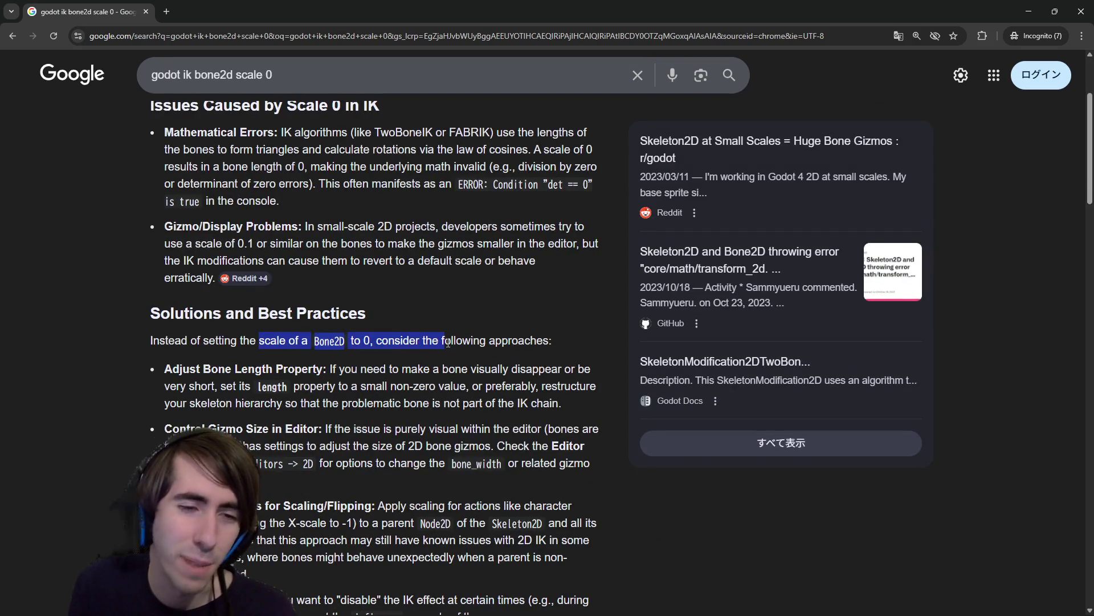
{"action": "scroll", "coordinate": [308, 394], "scroll_direction": "down", "scroll_amount": 2}
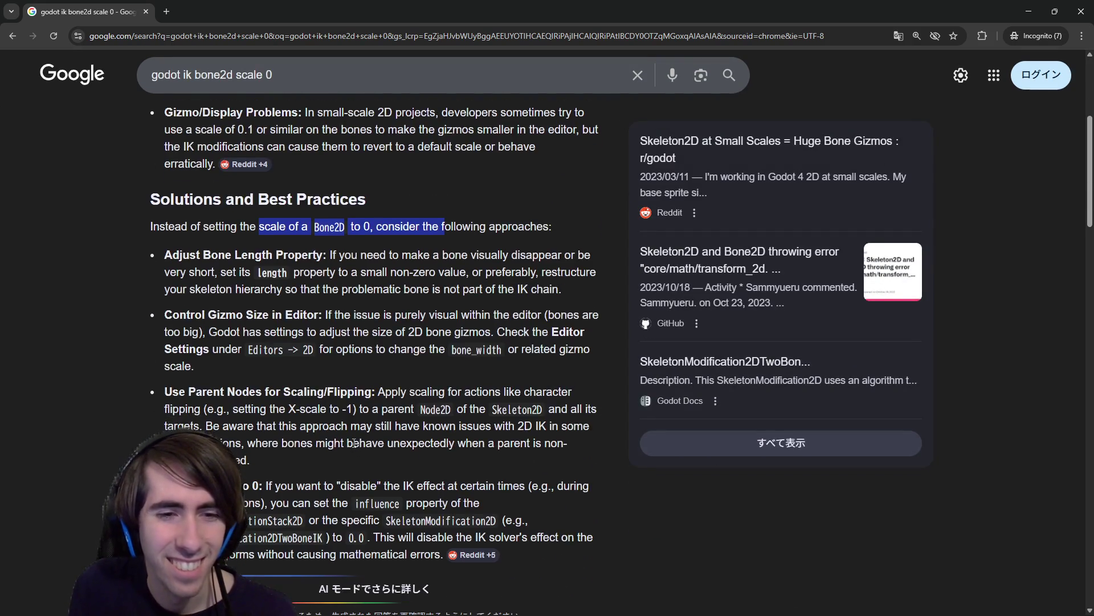
{"action": "left_click_drag", "start_coordinate": [299, 392], "coordinate": [411, 394]}
{"action": "left_click", "coordinate": [411, 393]}
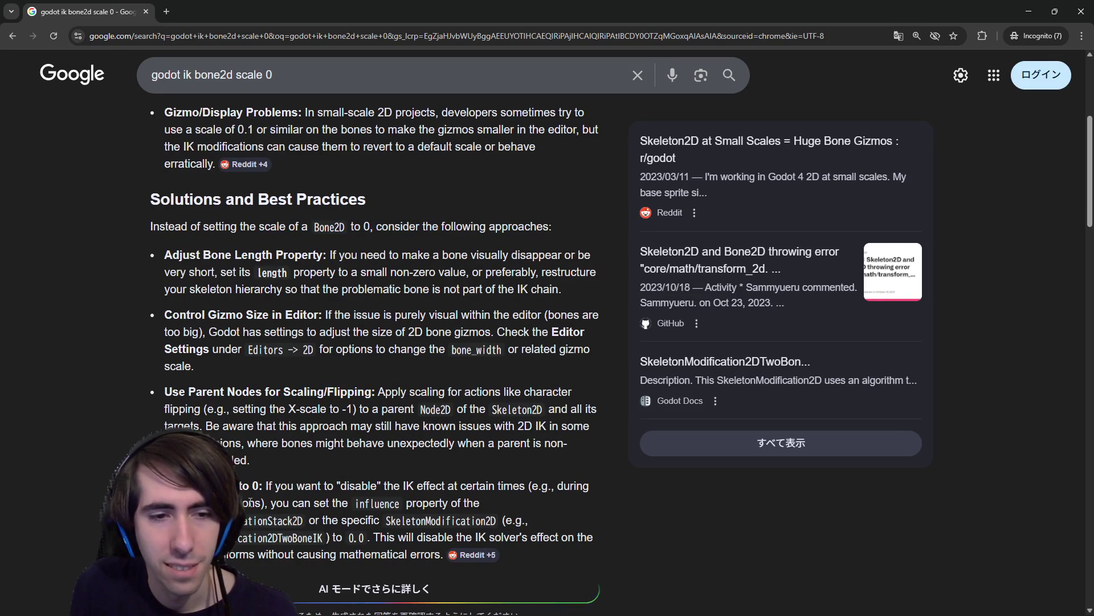
{"action": "scroll", "coordinate": [250, 504], "scroll_direction": "down", "scroll_amount": 4}
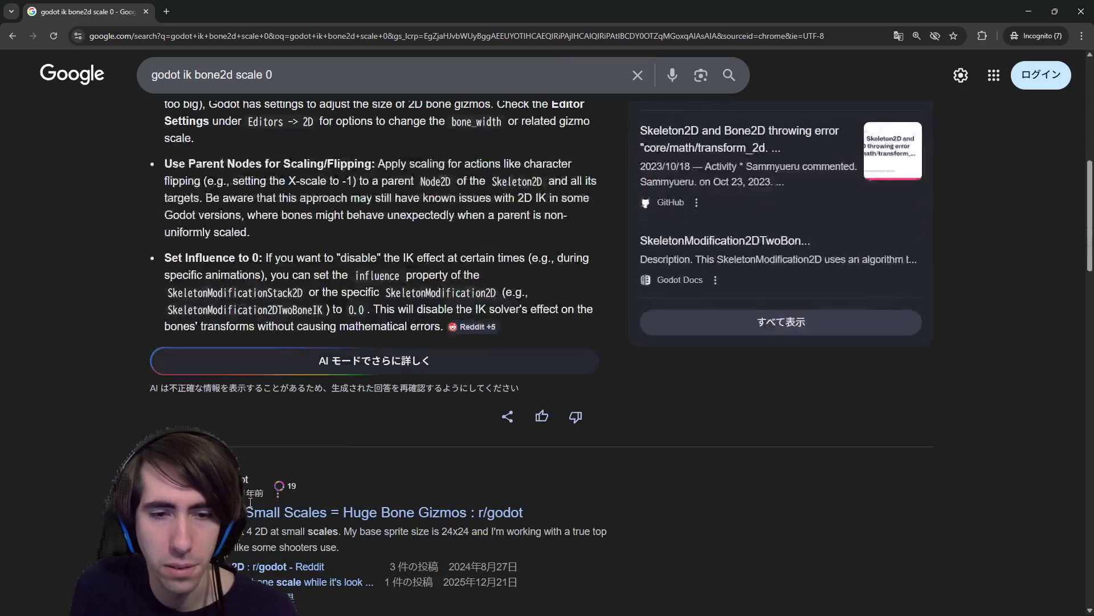
{"action": "scroll", "coordinate": [250, 506], "scroll_direction": "down", "scroll_amount": 3}
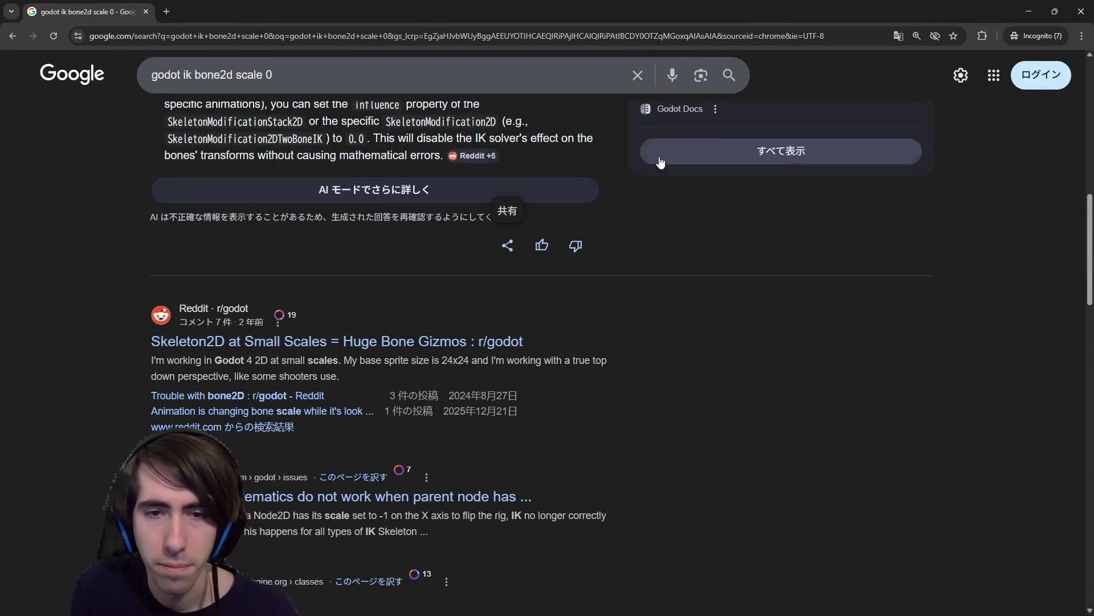
{"action": "left_click", "coordinate": [1081, 12]}
{"action": "scroll", "coordinate": [546, 374], "scroll_direction": "down", "scroll_amount": 5}
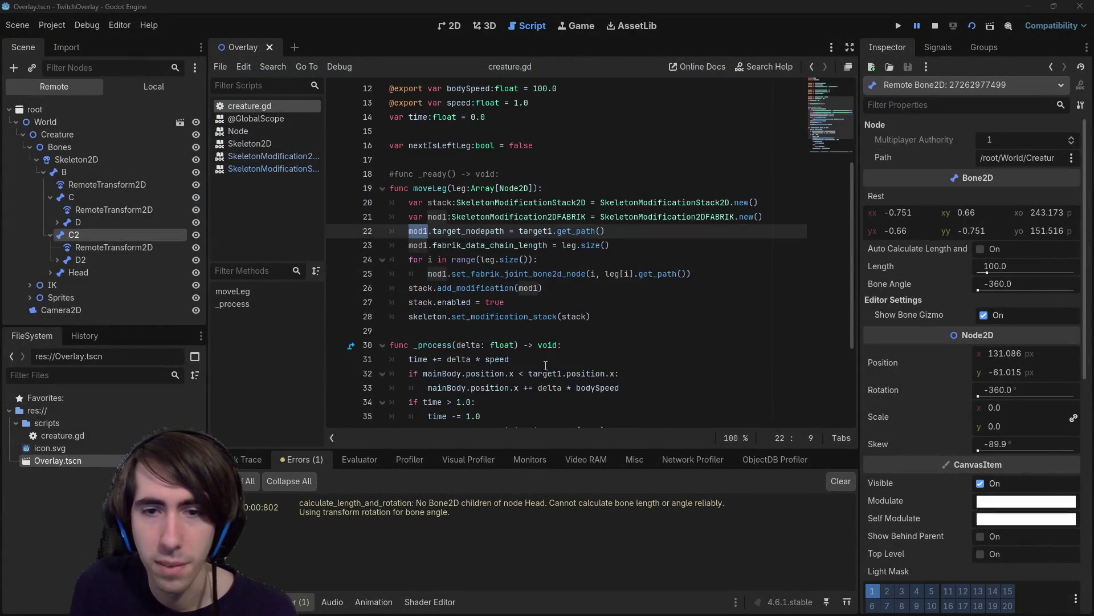
Step: Inspect the World and Creature nodes' live values in the running scene
{"action": "left_click", "coordinate": [564, 302]}
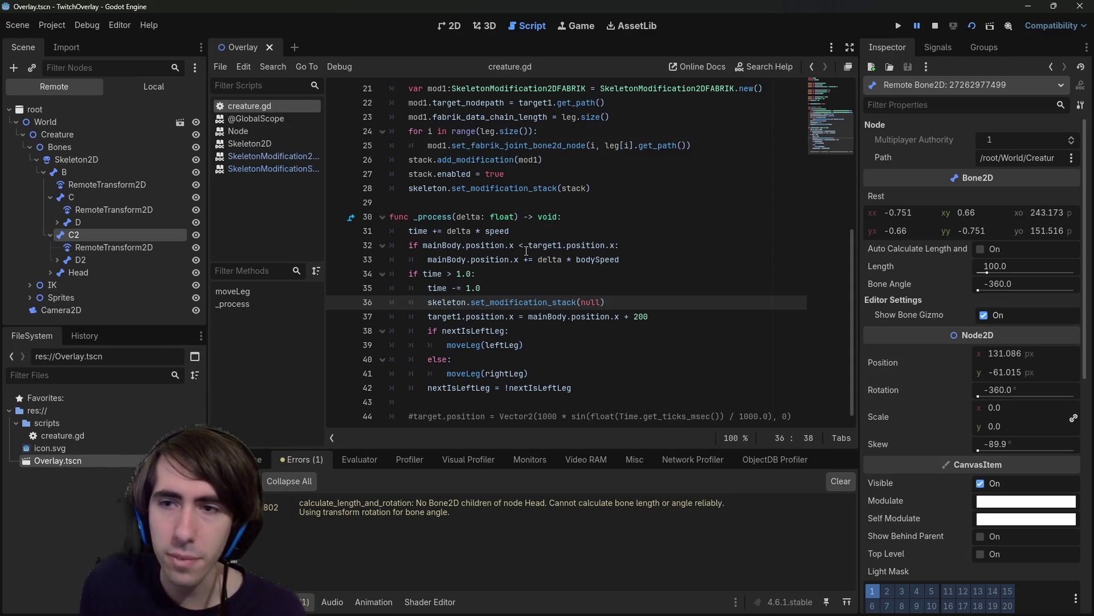
{"action": "scroll", "coordinate": [466, 276], "scroll_direction": "up", "scroll_amount": 2}
{"action": "left_click", "coordinate": [450, 26]}
{"action": "left_click", "coordinate": [45, 121]}
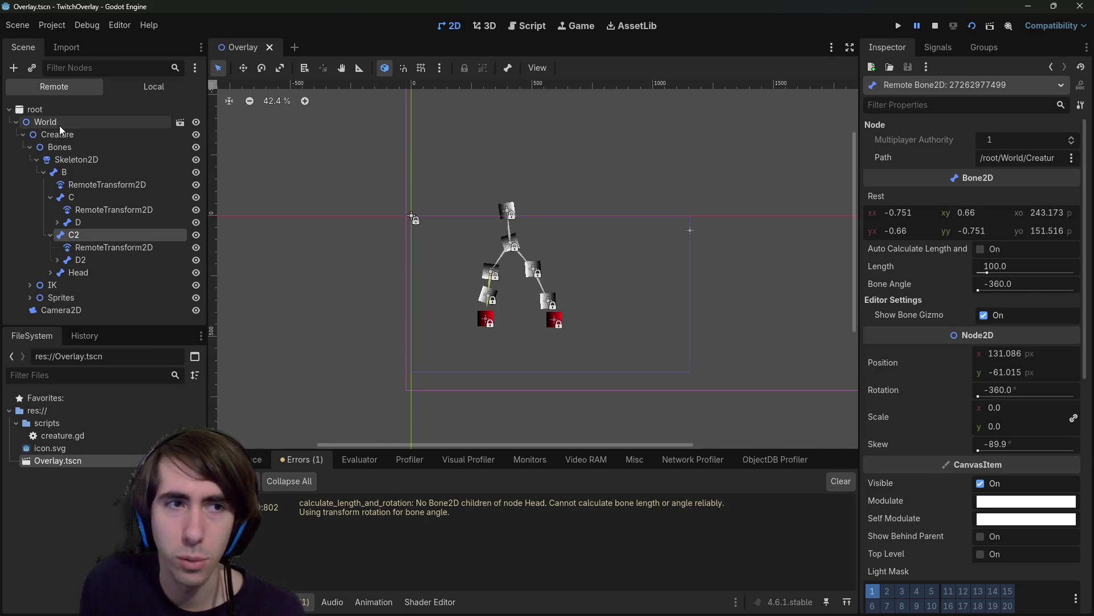
{"action": "left_click", "coordinate": [66, 136]}
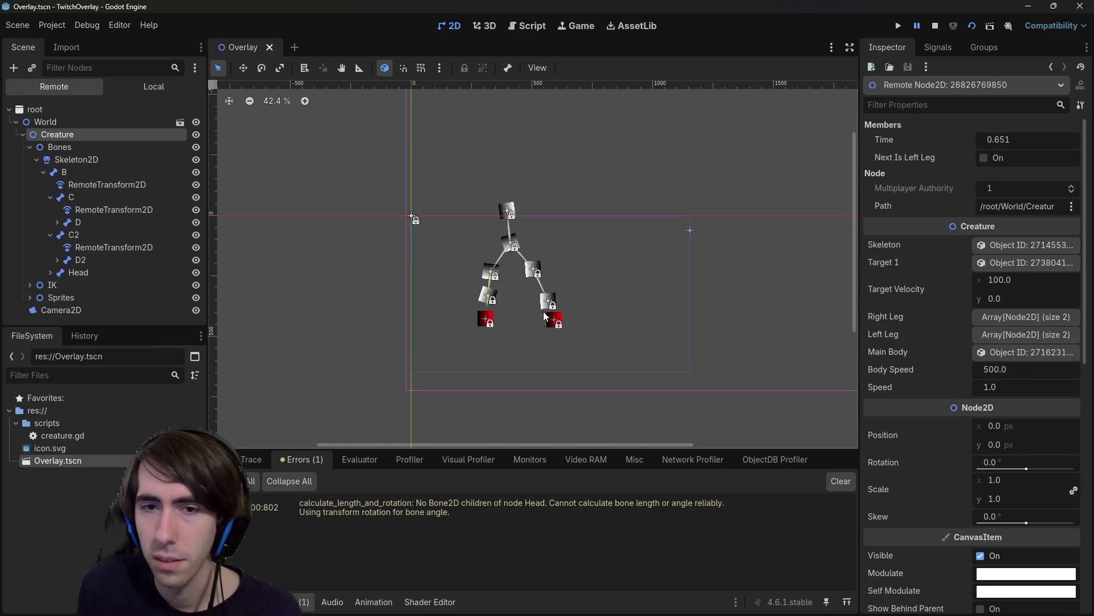
{"action": "left_click", "coordinate": [528, 25]}
{"action": "scroll", "coordinate": [640, 302], "scroll_direction": "down", "scroll_amount": 3}
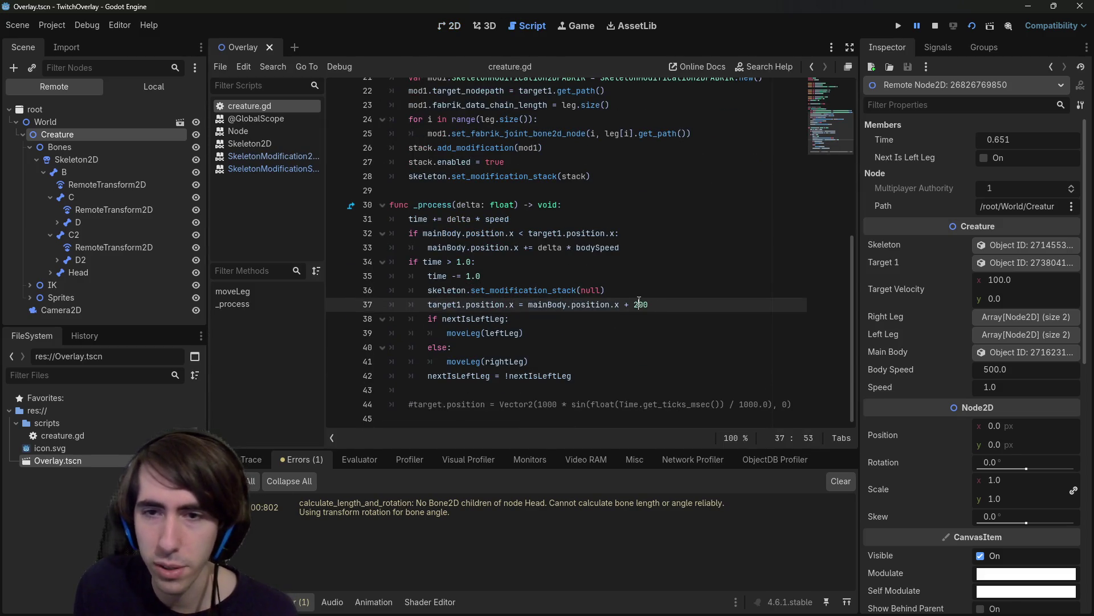
Step: Change the target1 offset on line 37 from 200 to 50, save, and stop the game
{"action": "double_click", "coordinate": [640, 304]}
{"action": "type", "text": "50"}
{"action": "key", "text": "ctrl+s"}
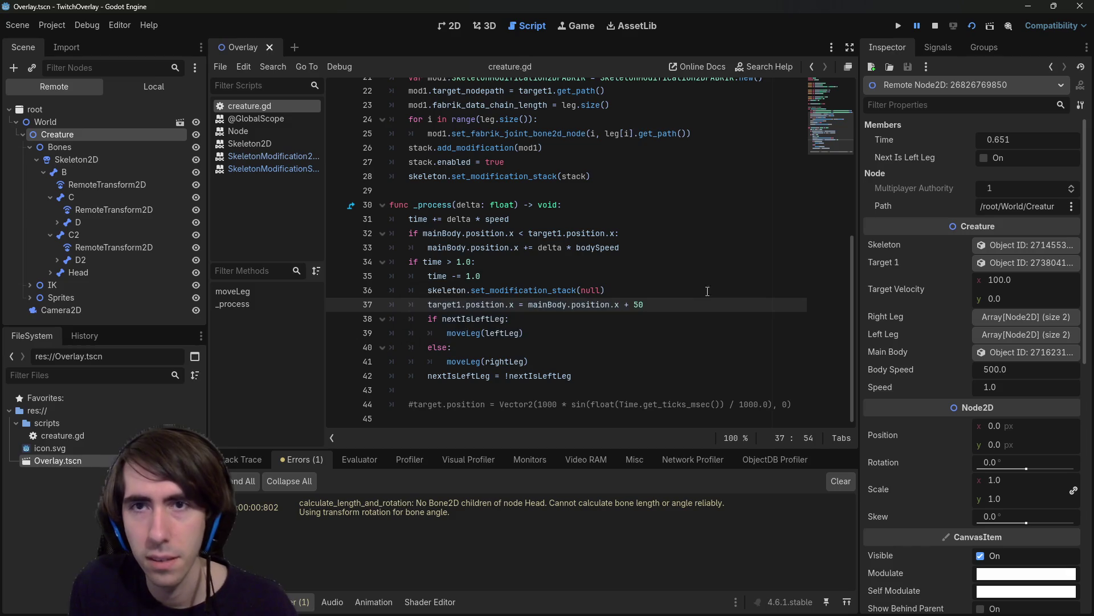
{"action": "left_click", "coordinate": [929, 27]}
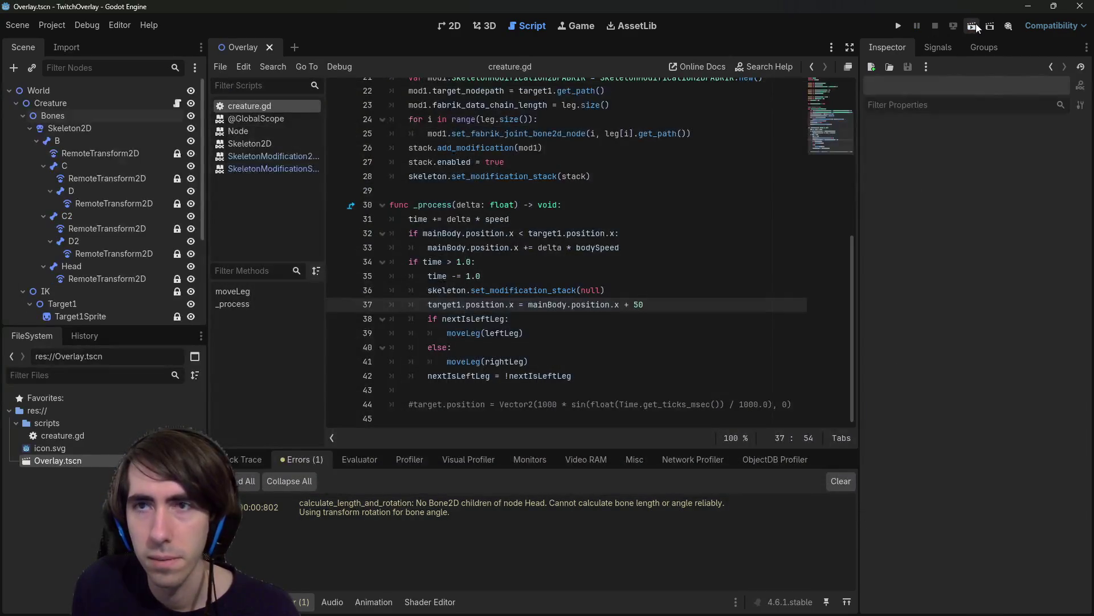
Step: Rerun the game to watch the 50-unit steps, then close it and reopen creature.gd
{"action": "left_click", "coordinate": [976, 23]}
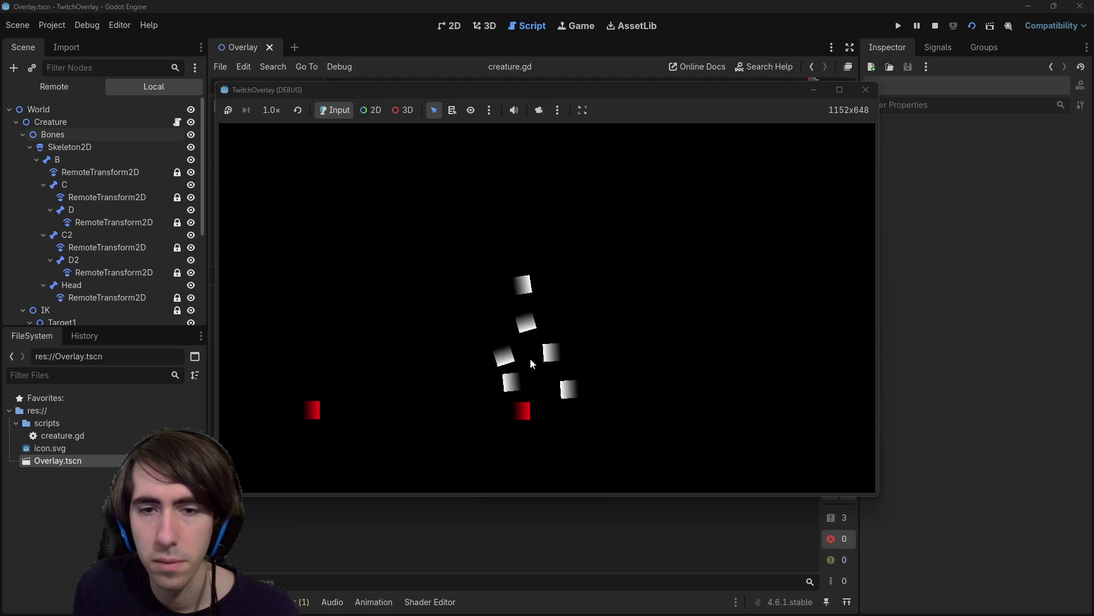
{"action": "left_click", "coordinate": [873, 93]}
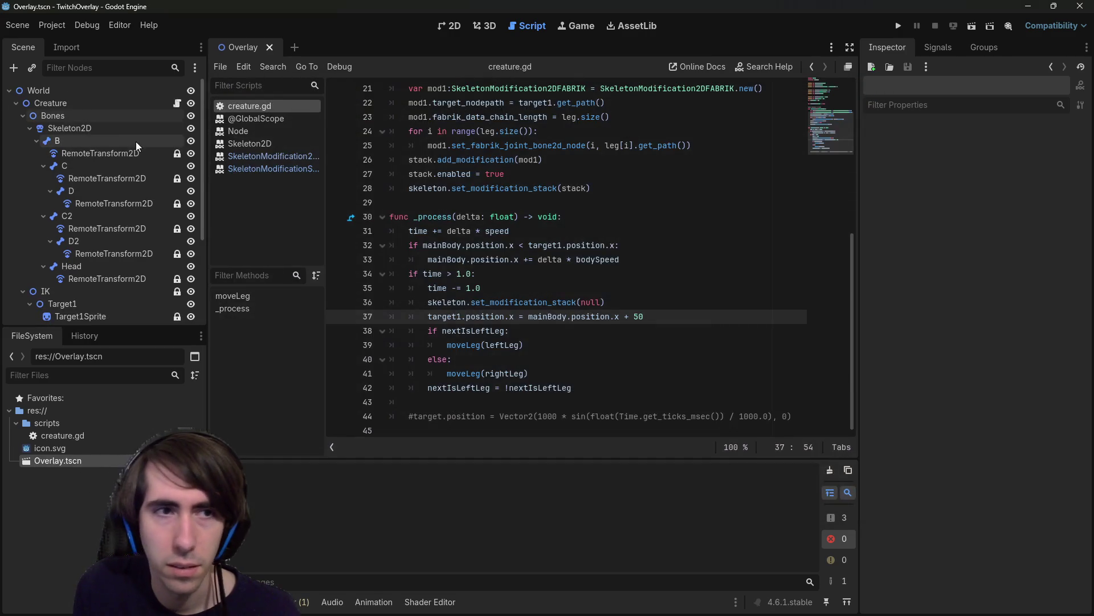
{"action": "left_click", "coordinate": [448, 27]}
{"action": "left_click", "coordinate": [527, 26]}
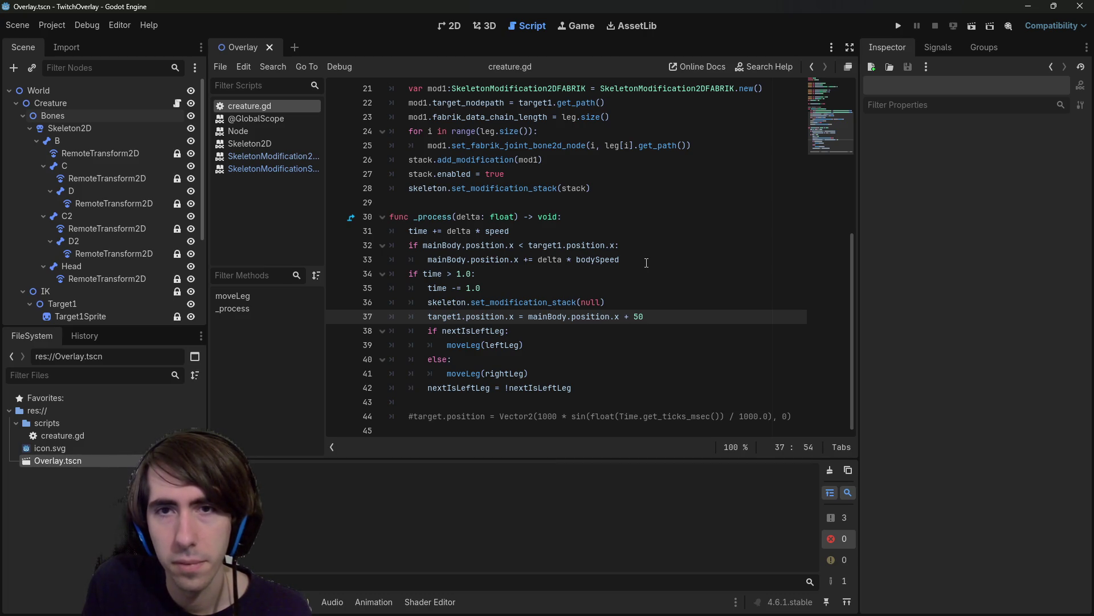
{"action": "double_click", "coordinate": [591, 145]}
{"action": "scroll", "coordinate": [614, 244], "scroll_direction": "up", "scroll_amount": 2}
{"action": "left_click", "coordinate": [529, 231]}
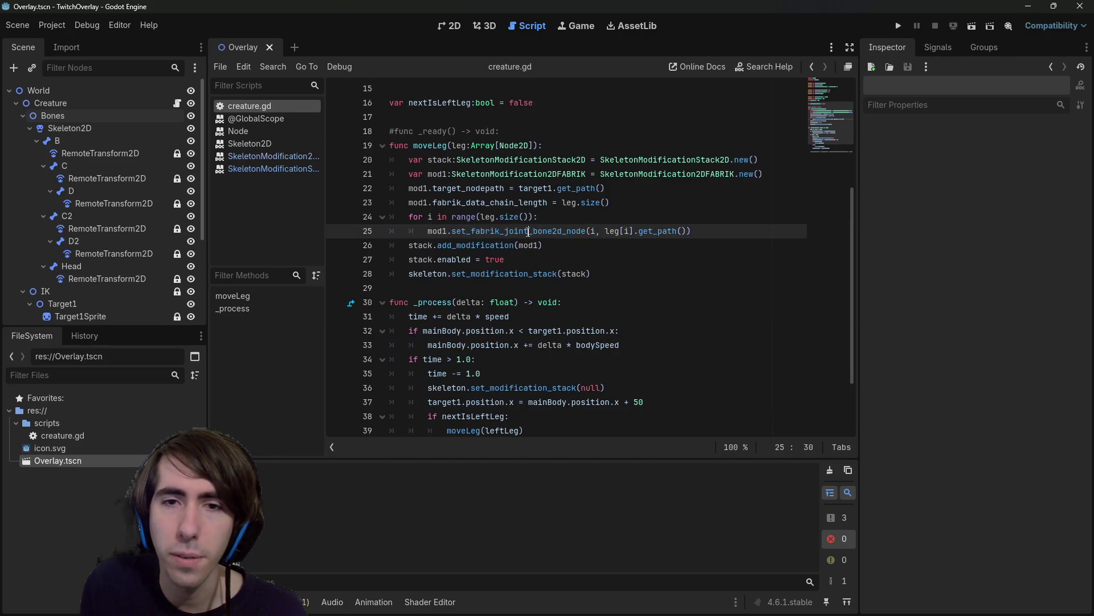
{"action": "scroll", "coordinate": [525, 290], "scroll_direction": "up", "scroll_amount": 2}
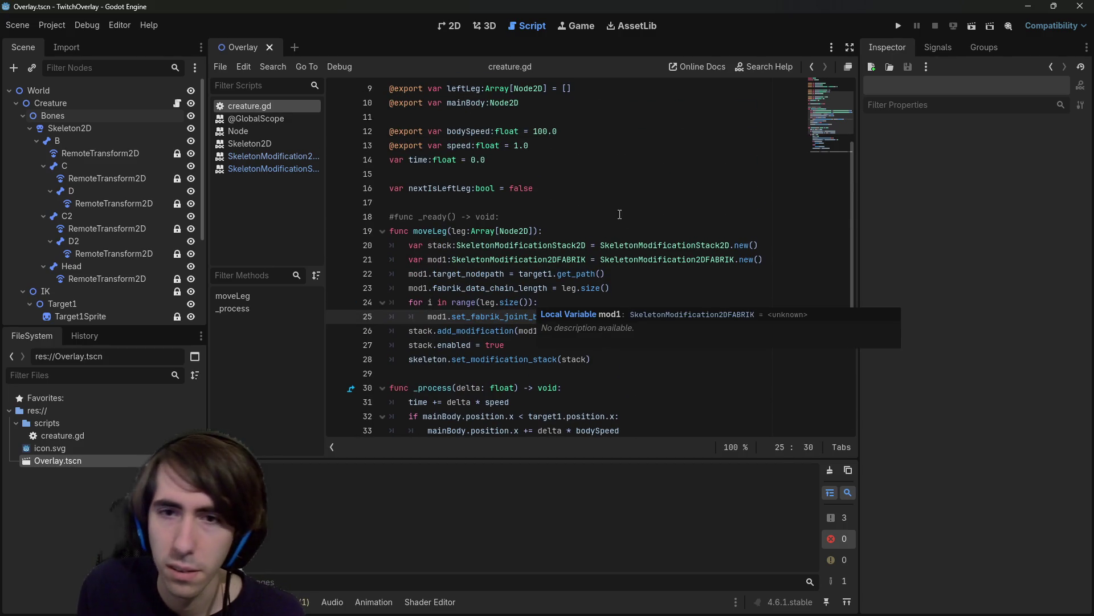
{"action": "double_click", "coordinate": [570, 289]}
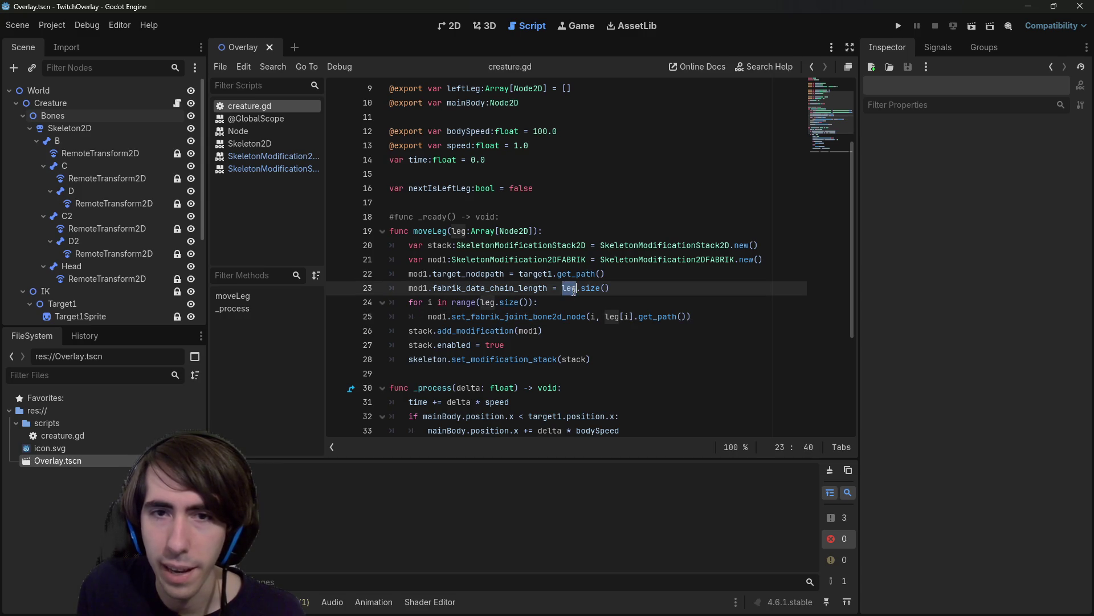
{"action": "double_click", "coordinate": [549, 274]}
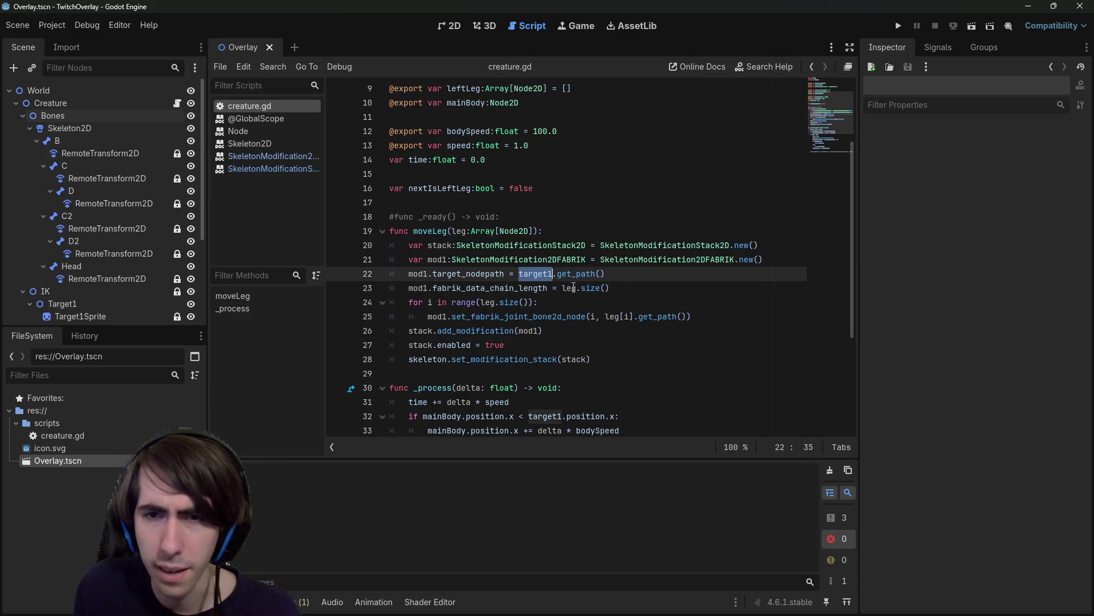
{"action": "double_click", "coordinate": [607, 317]}
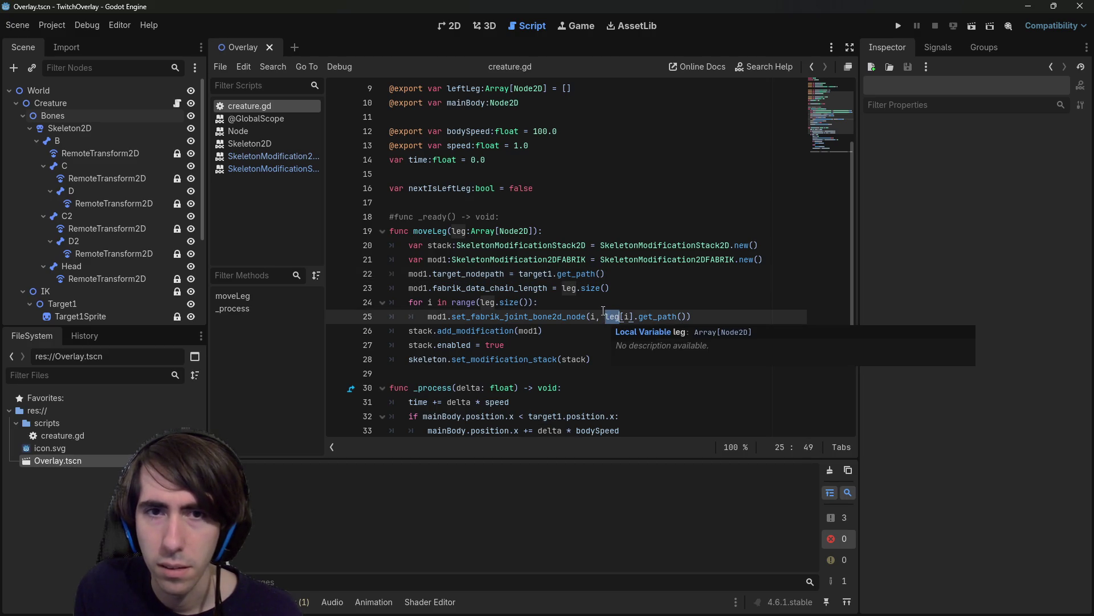
{"action": "scroll", "coordinate": [604, 314], "scroll_direction": "down", "scroll_amount": 2}
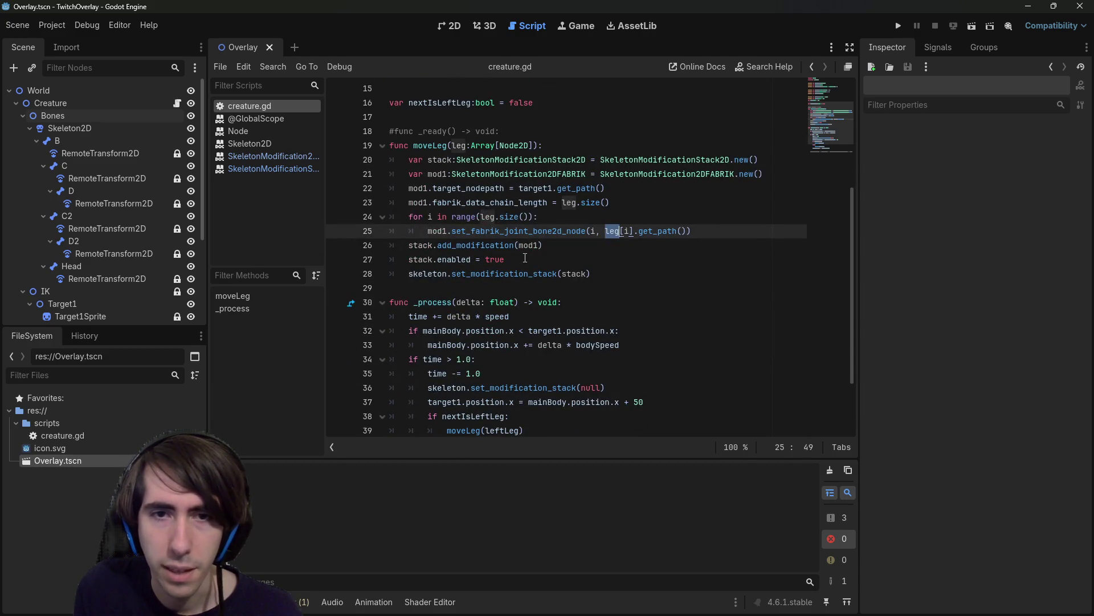
{"action": "scroll", "coordinate": [525, 258], "scroll_direction": "down", "scroll_amount": 2}
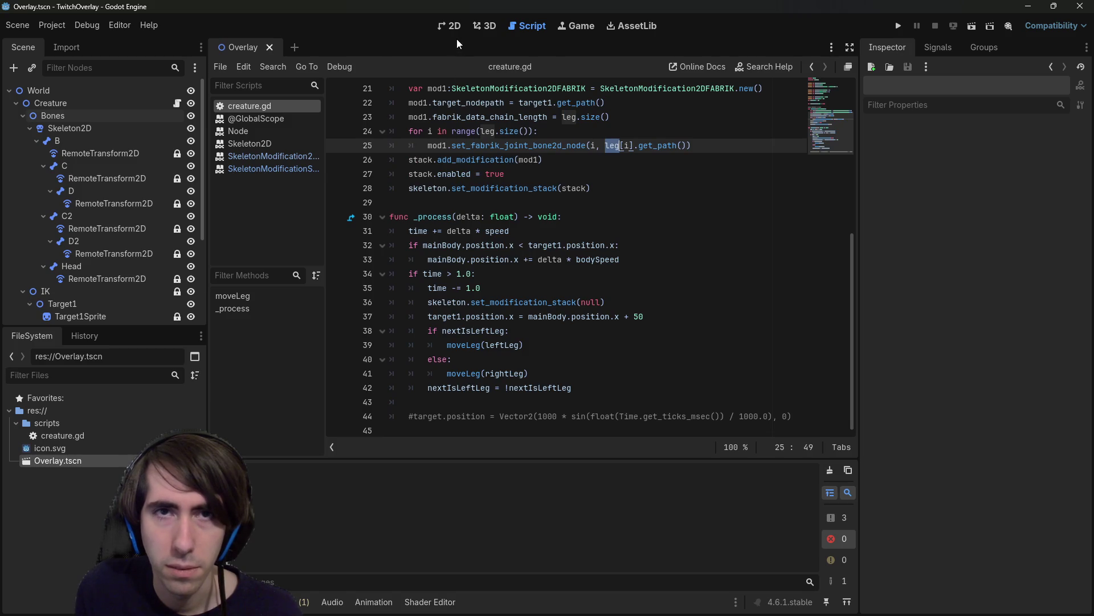
{"action": "left_click", "coordinate": [453, 28]}
{"action": "left_click", "coordinate": [100, 104]}
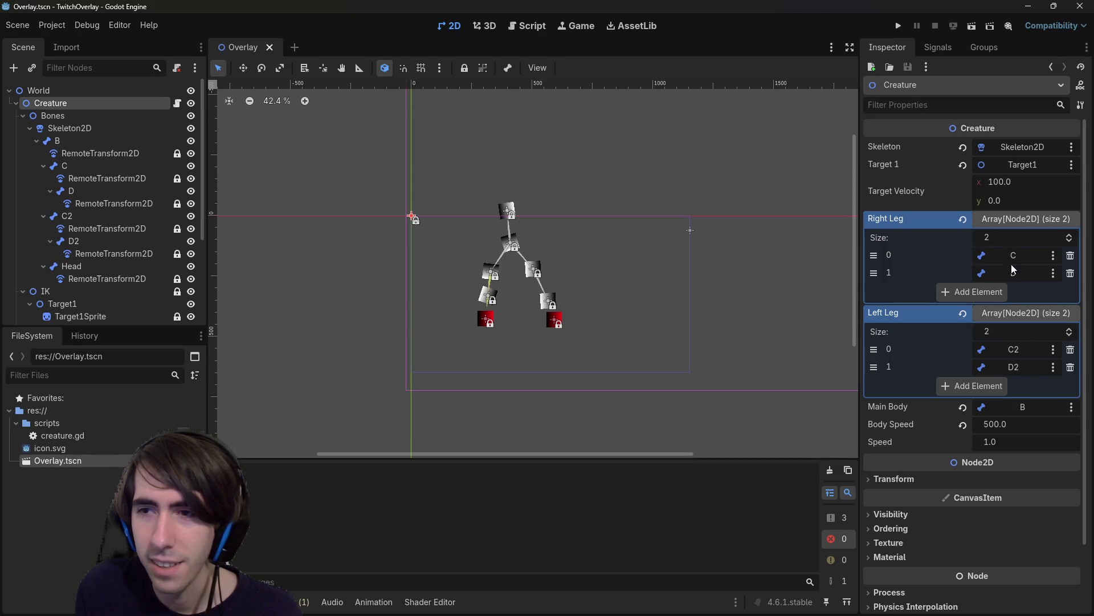
Step: Inspect bones C, C2, D2 and D to compare their lengths
{"action": "scroll", "coordinate": [103, 256], "scroll_direction": "down", "scroll_amount": 2}
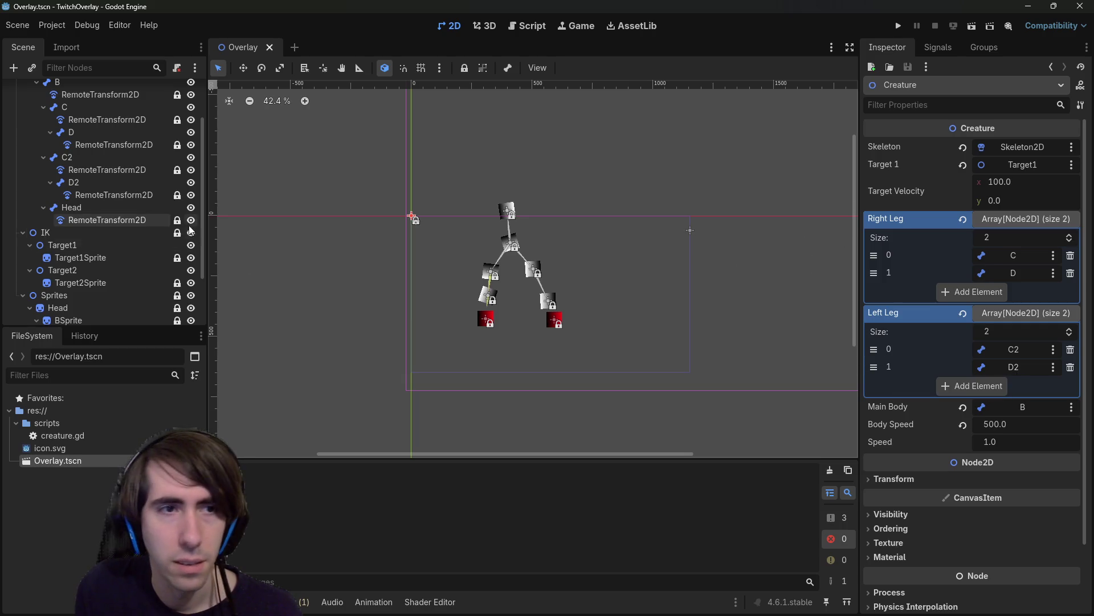
{"action": "scroll", "coordinate": [91, 251], "scroll_direction": "up", "scroll_amount": 3}
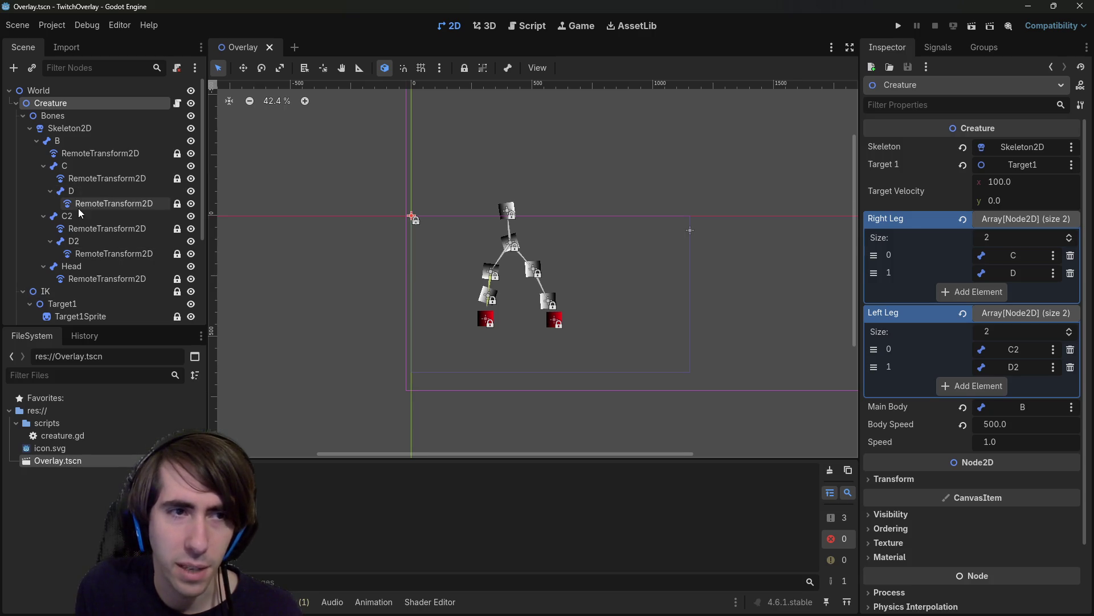
{"action": "left_click", "coordinate": [73, 171]}
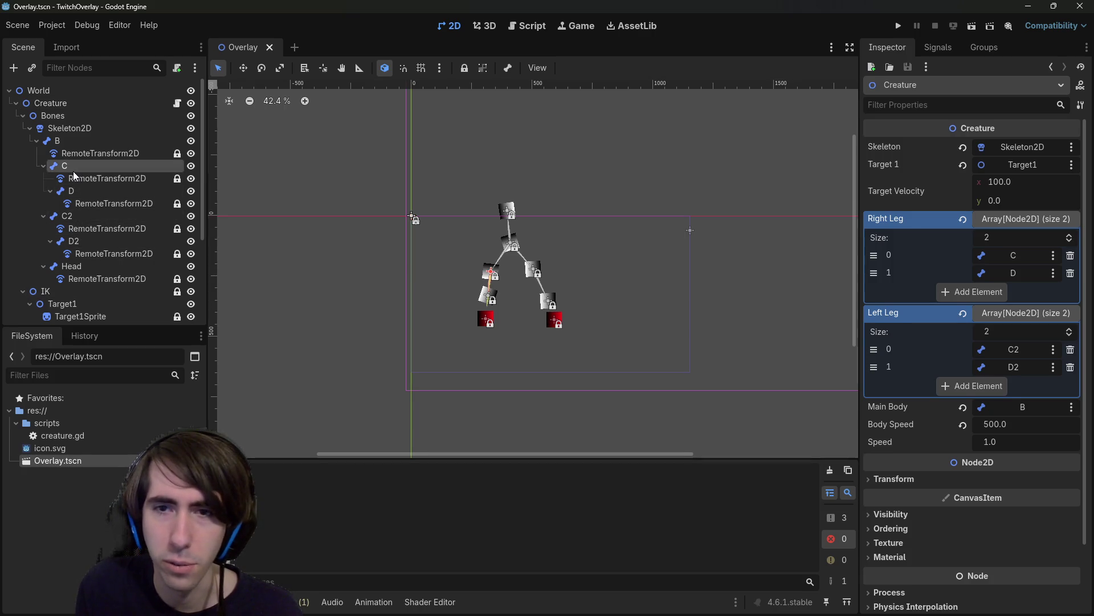
{"action": "left_click", "coordinate": [86, 215]}
{"action": "left_click", "coordinate": [84, 237]}
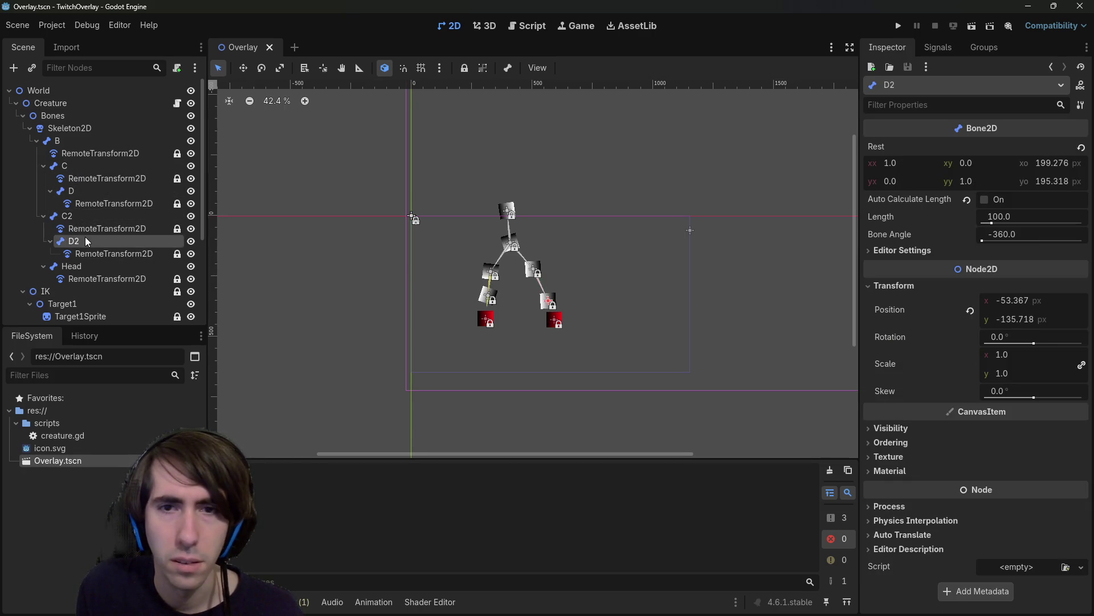
{"action": "left_click", "coordinate": [80, 164]}
{"action": "left_click", "coordinate": [77, 191]}
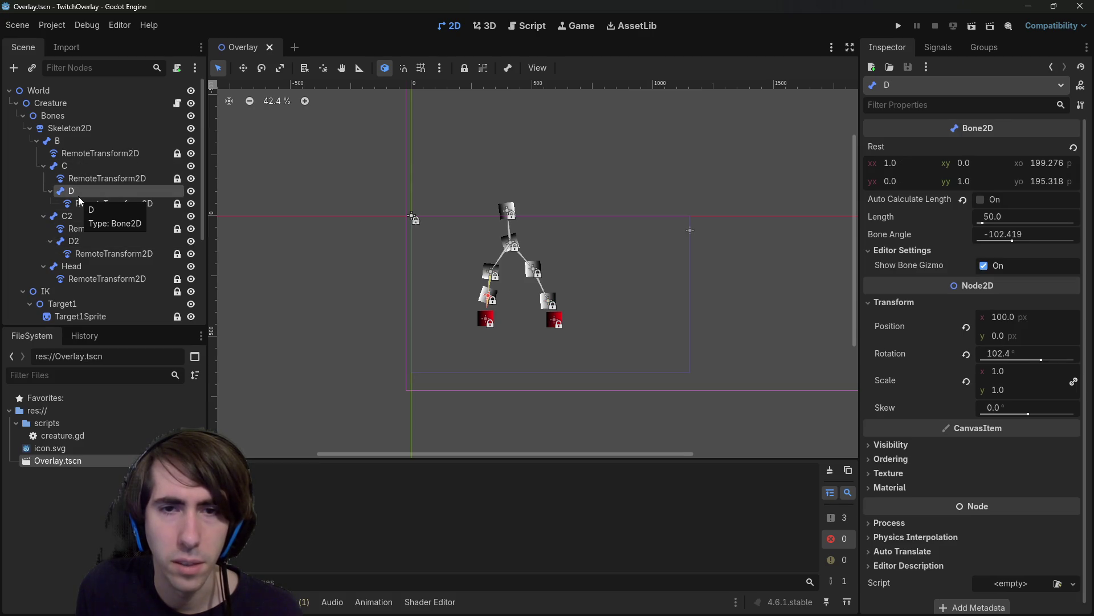
Step: Show Skeleton2D's modification stack and drag bone C2 toward FABRIK joint 0
{"action": "scroll", "coordinate": [564, 296], "scroll_direction": "up", "scroll_amount": 4}
{"action": "left_click", "coordinate": [70, 127]}
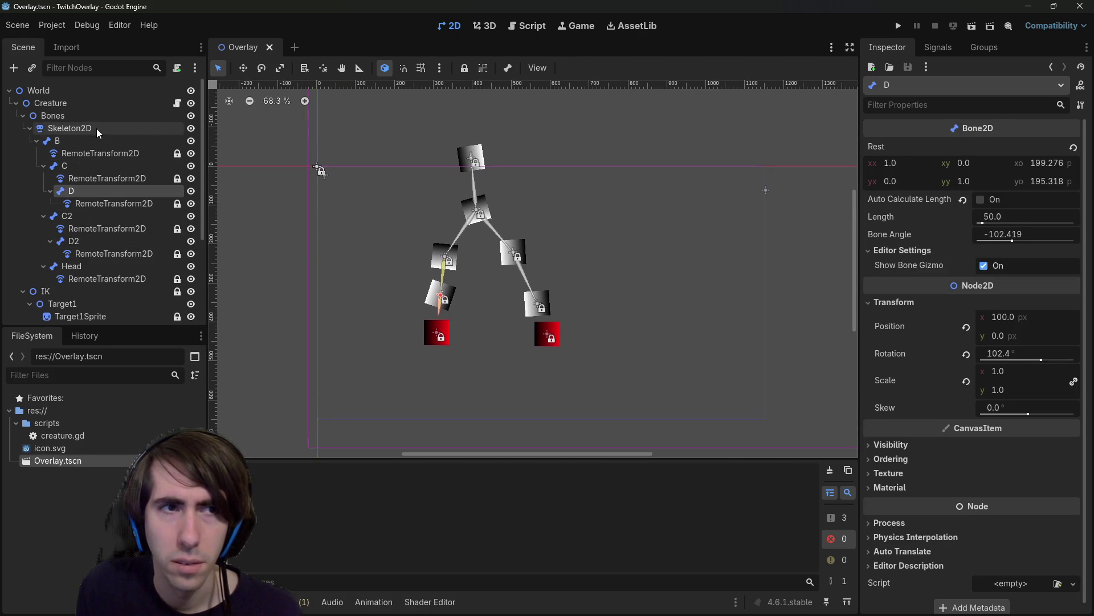
{"action": "mouse_move", "coordinate": [67, 216]}
{"action": "left_mouse_down"}
{"action": "mouse_move", "coordinate": [1034, 317]}
{"action": "mouse_move", "coordinate": [1010, 323]}
{"action": "left_mouse_up"}
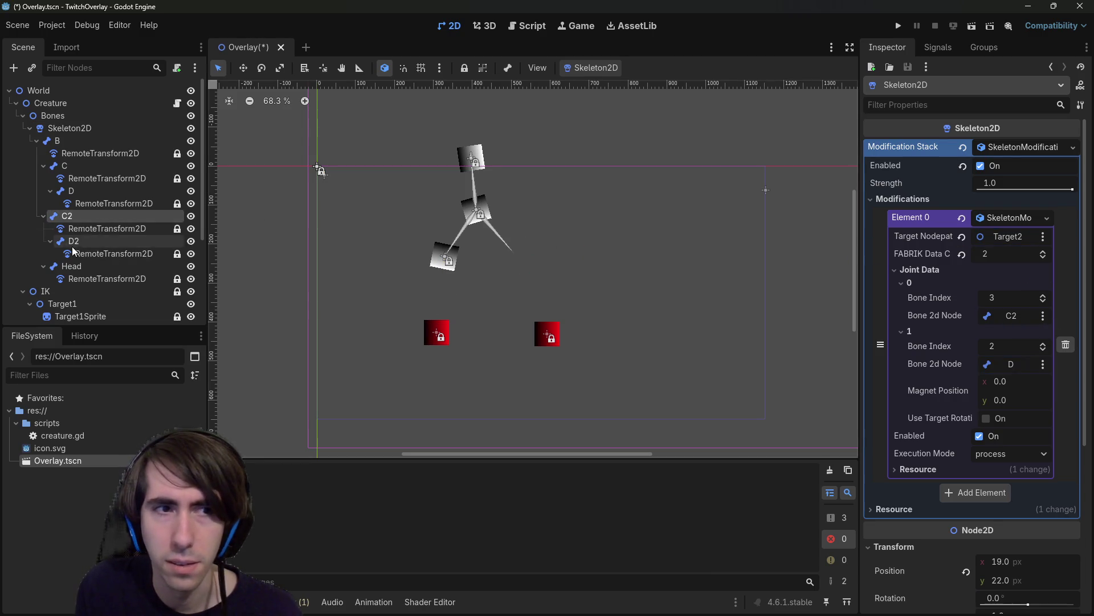
Step: Assign bones C2 and D2 to FABRIK joints 0 and 1, then inspect C2 and D2
{"action": "left_click_drag", "start_coordinate": [74, 241], "coordinate": [949, 349]}
{"action": "left_click_drag", "start_coordinate": [1017, 370], "coordinate": [1017, 369]}
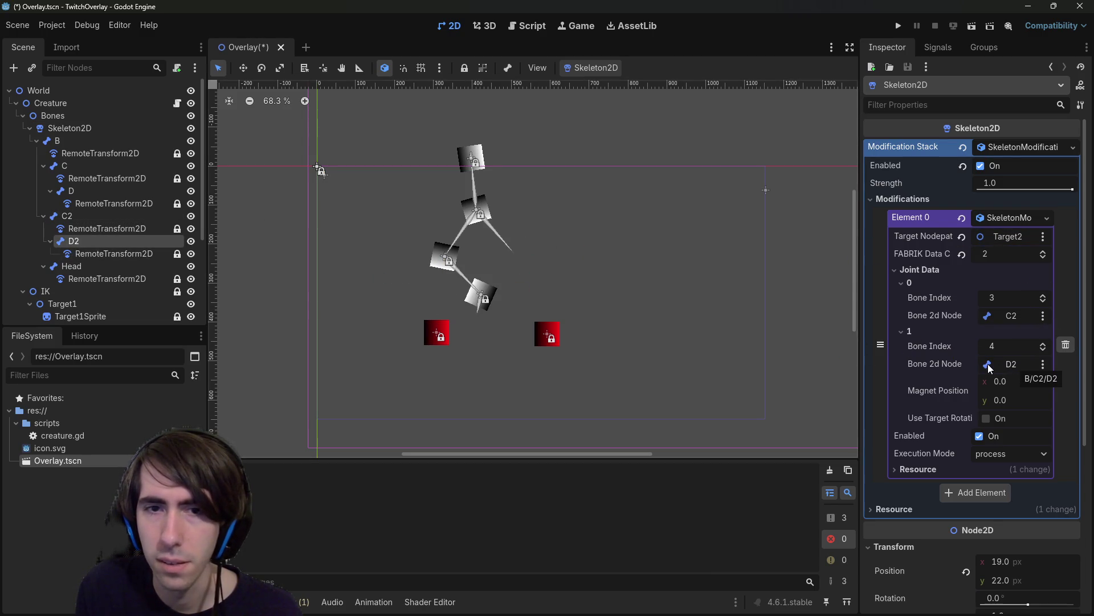
{"action": "left_click", "coordinate": [483, 300]}
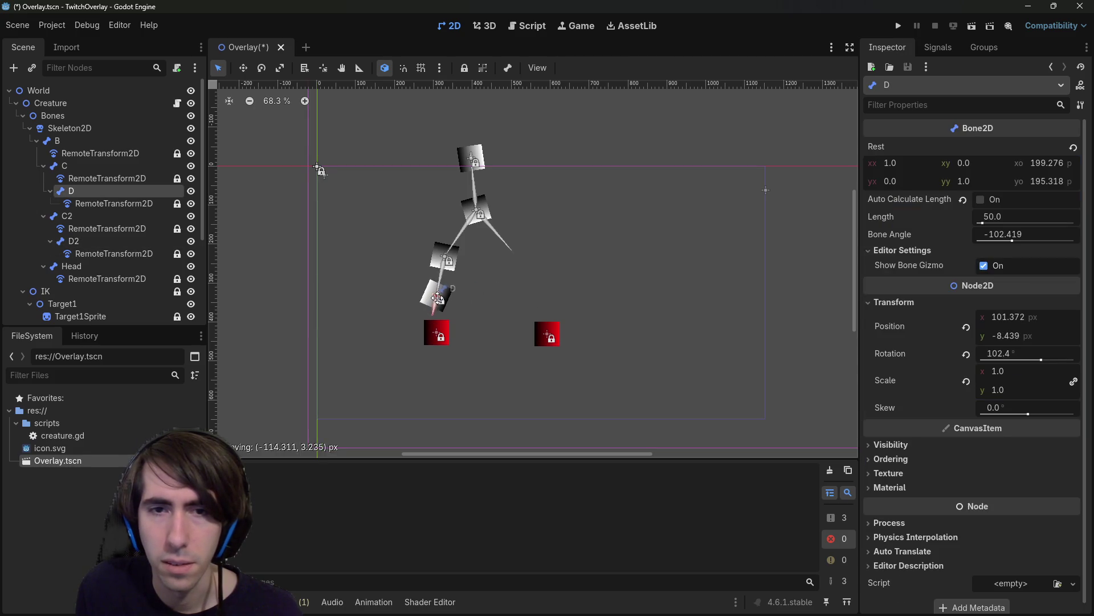
{"action": "left_click", "coordinate": [146, 216]}
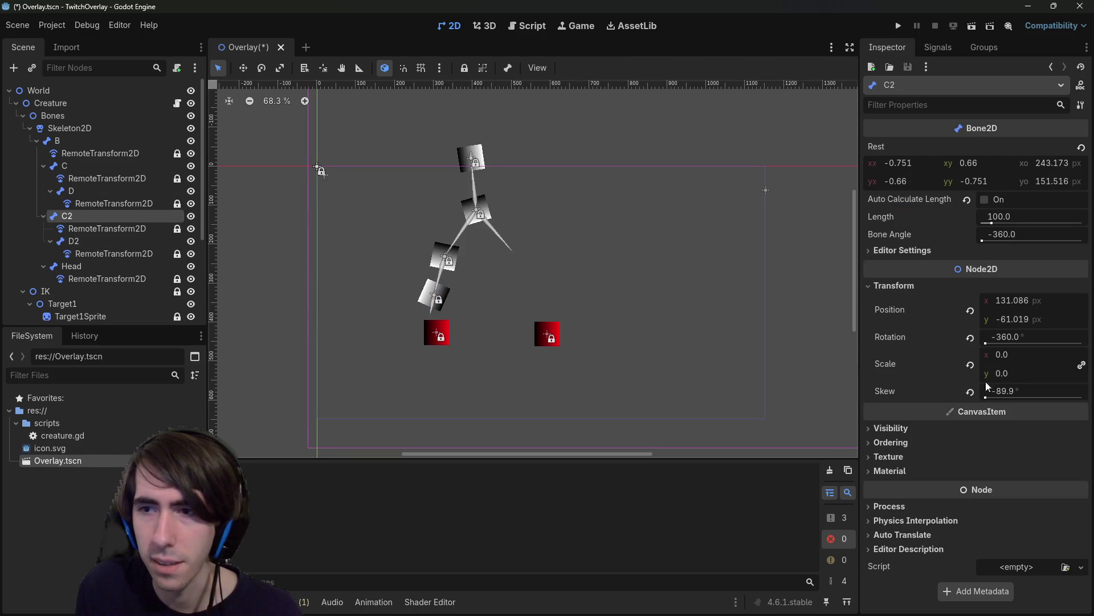
{"action": "left_click", "coordinate": [86, 229]}
{"action": "left_click", "coordinate": [81, 243]}
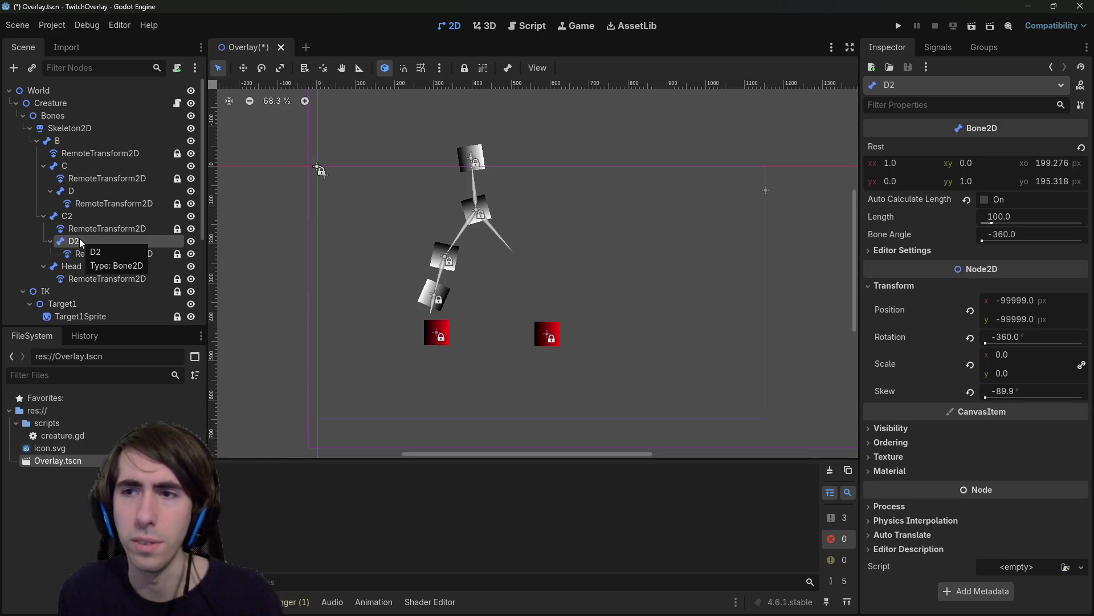
Step: Toggle C2's Auto Calculate Length on and back off, then save the scene
{"action": "key", "text": "Up"}
{"action": "key", "text": "Up"}
{"action": "left_click", "coordinate": [998, 201]}
{"action": "left_click", "coordinate": [999, 203]}
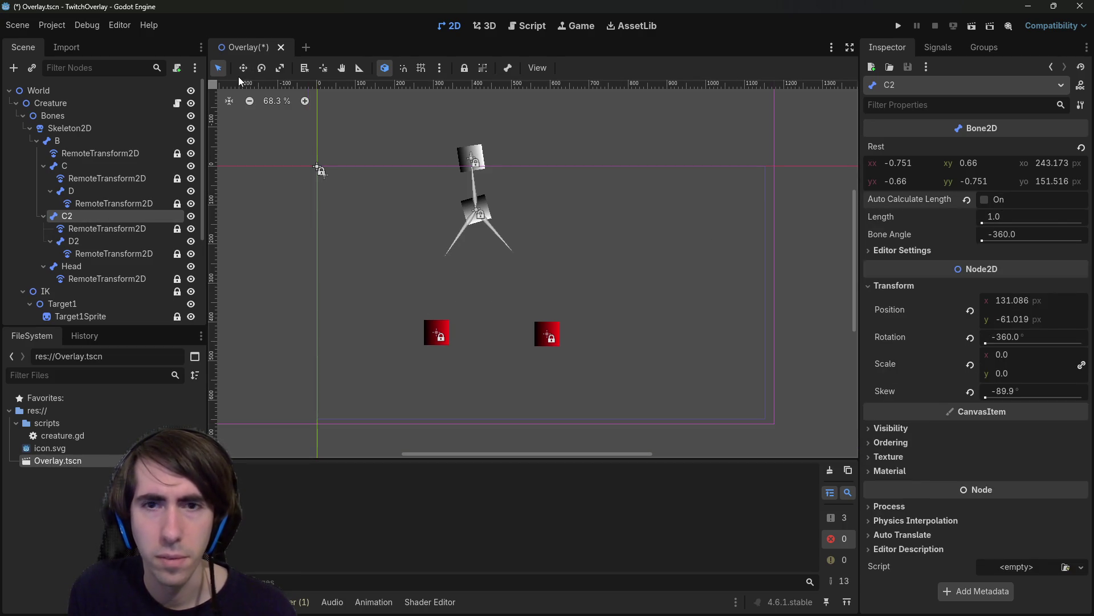
{"action": "left_click", "coordinate": [90, 128]}
{"action": "key", "text": "ctrl+s"}
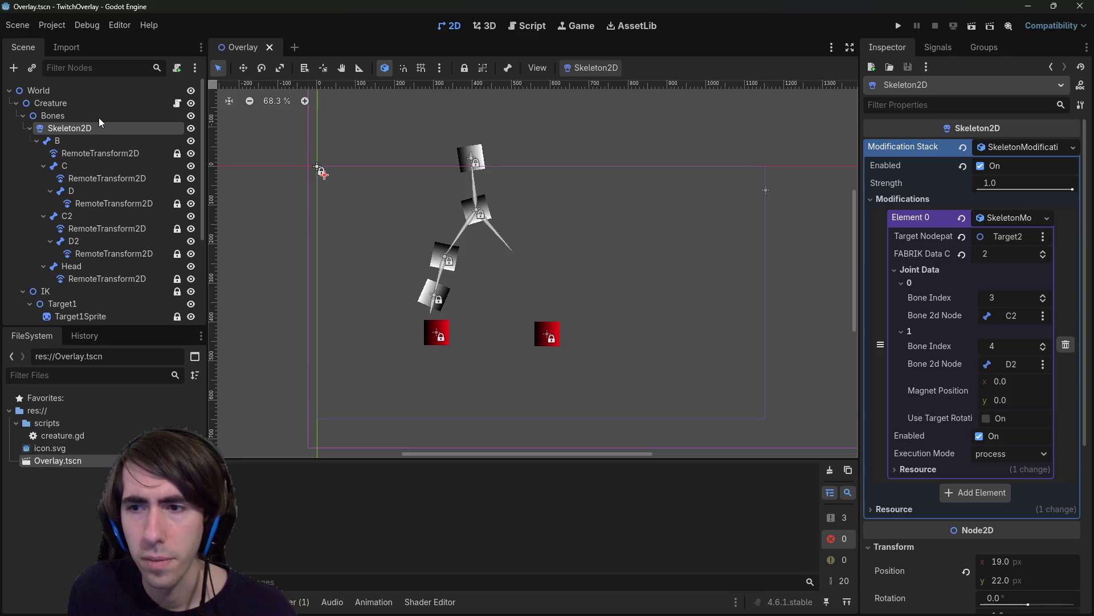
{"action": "left_click", "coordinate": [51, 25]}
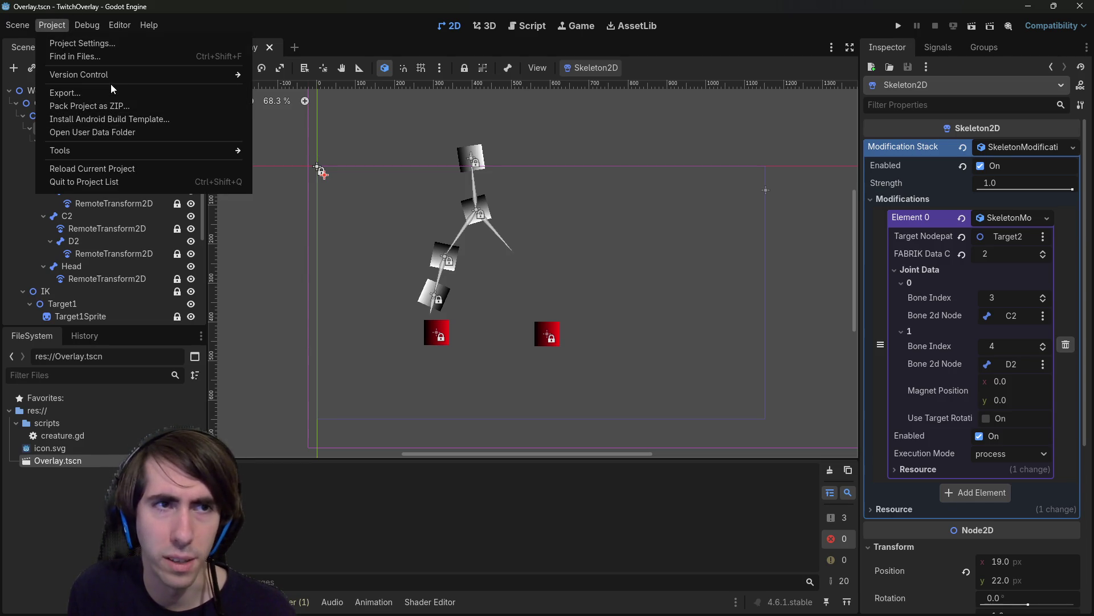
Step: Reload the TwitchOverlay project and select bone C2 afterwards
{"action": "left_click", "coordinate": [111, 167]}
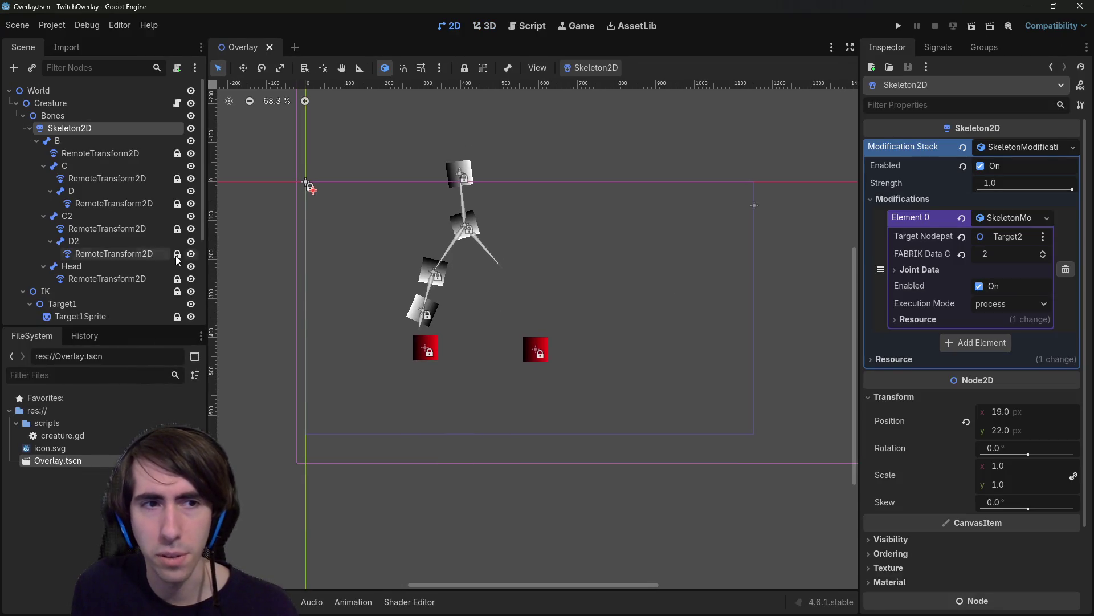
{"action": "left_click", "coordinate": [121, 219]}
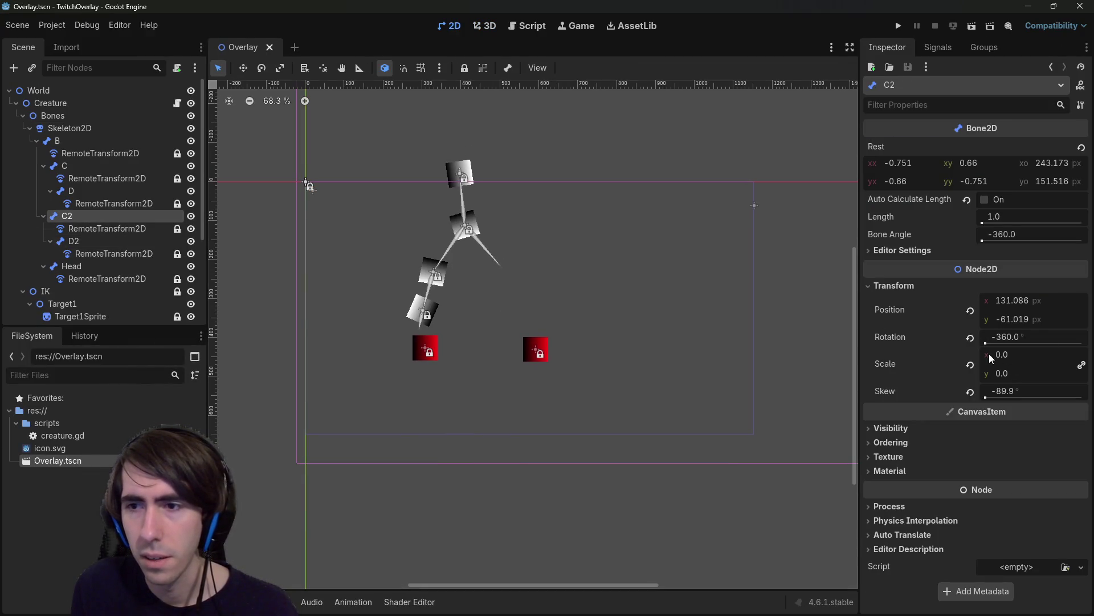
Step: Reassign FABRIK joints 0 and 1 back to bones C and D
{"action": "left_click", "coordinate": [308, 185]}
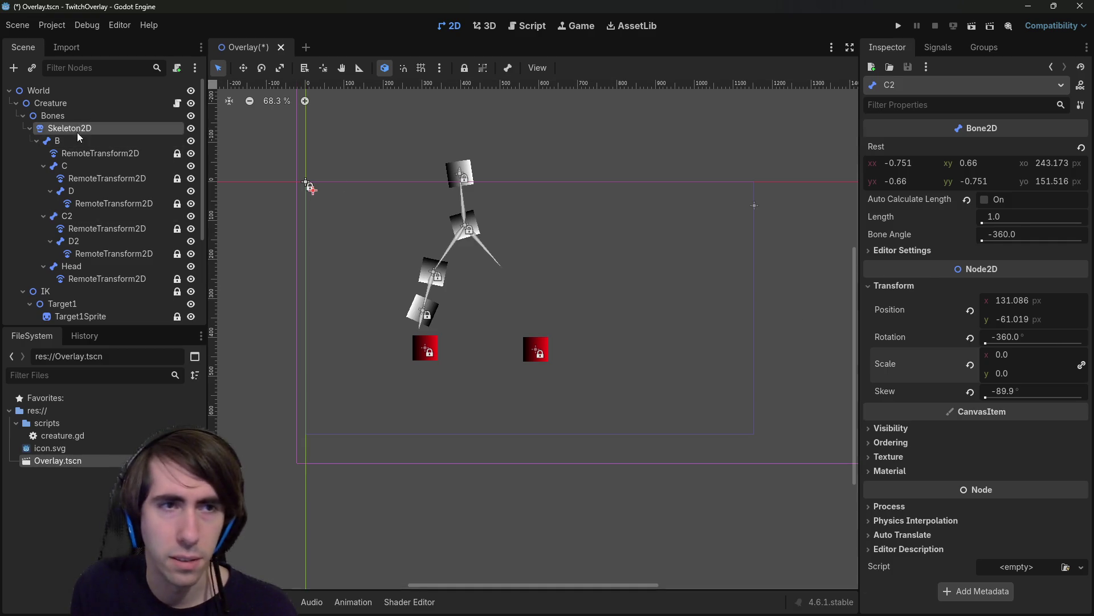
{"action": "left_click", "coordinate": [994, 254]}
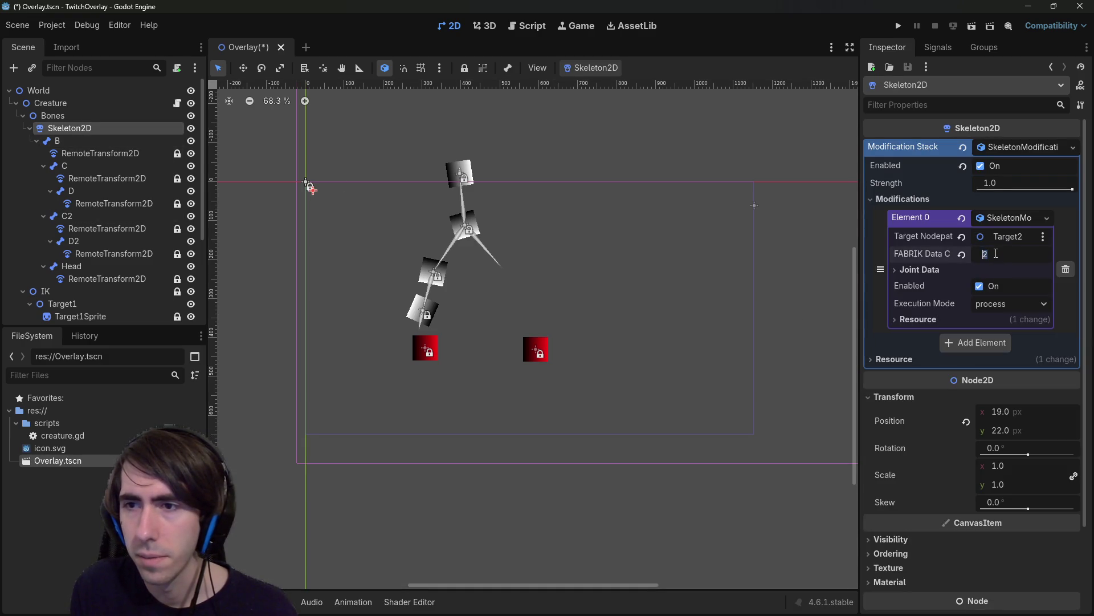
{"action": "left_click", "coordinate": [921, 273]}
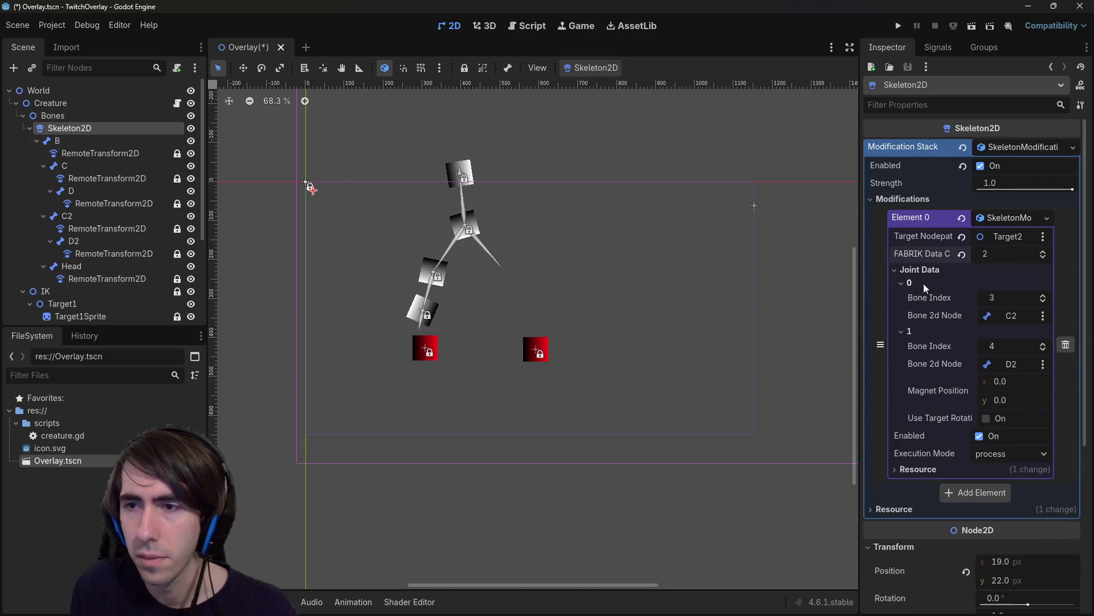
{"action": "mouse_move", "coordinate": [65, 165]}
{"action": "left_mouse_down"}
{"action": "mouse_move", "coordinate": [1015, 316]}
{"action": "mouse_move", "coordinate": [980, 315]}
{"action": "left_mouse_up"}
{"action": "left_click_drag", "start_coordinate": [71, 190], "coordinate": [831, 311]}
{"action": "left_click_drag", "start_coordinate": [1021, 372], "coordinate": [1016, 368]}
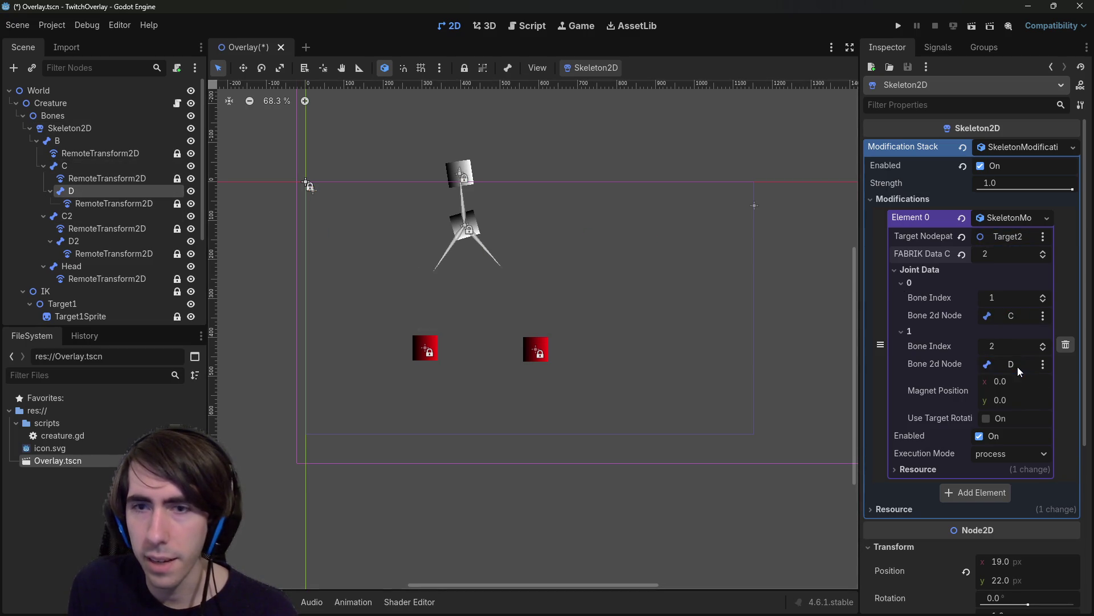
{"action": "left_click", "coordinate": [64, 166]}
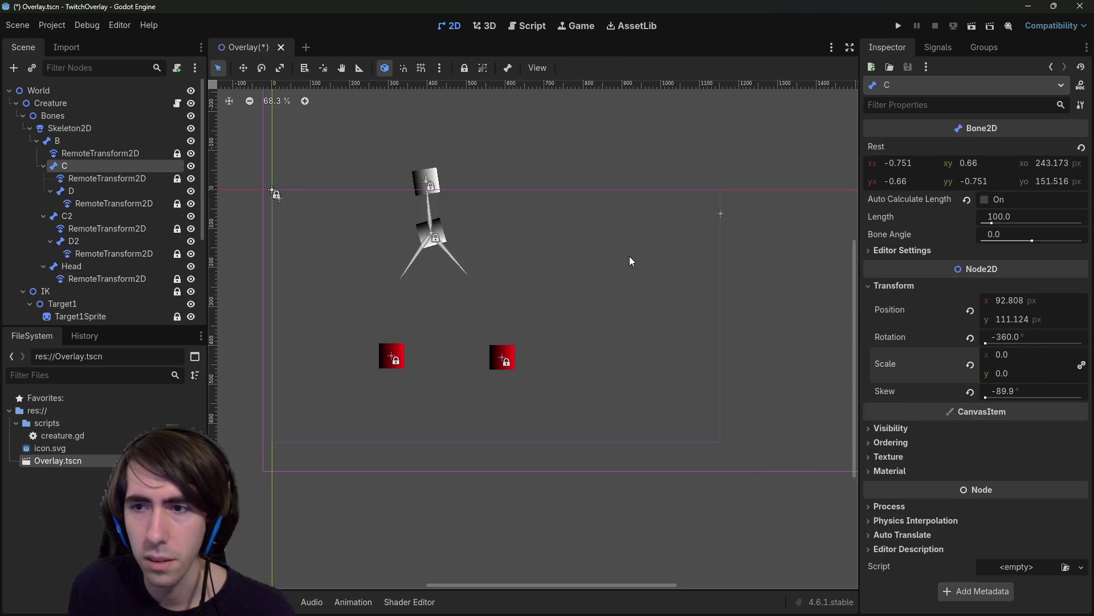
{"action": "left_click", "coordinate": [143, 129]}
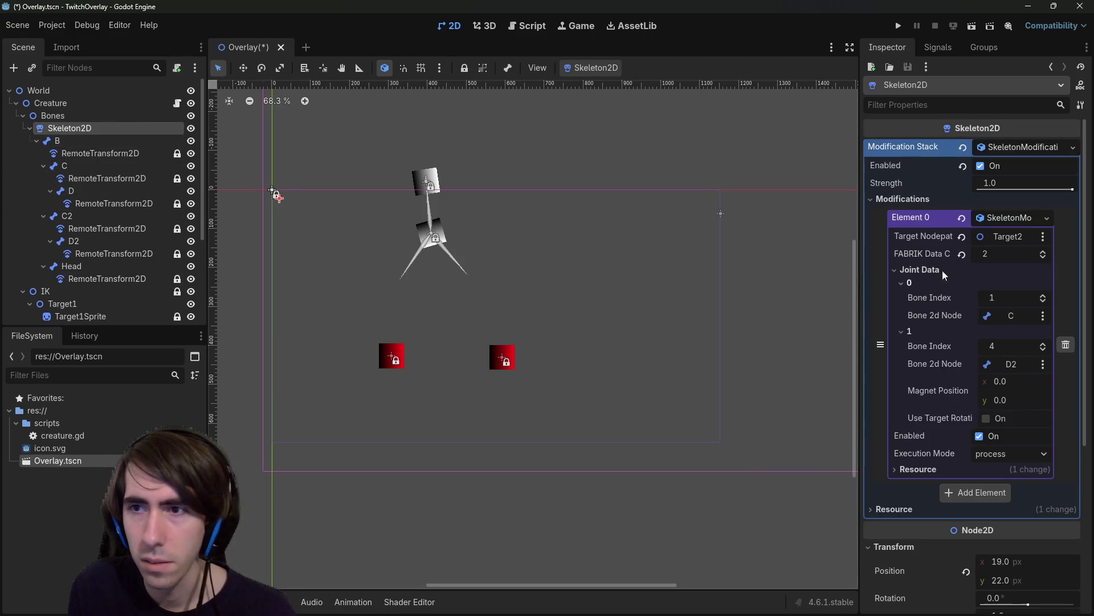
Step: Clear and delete FABRIK Element 0, disable the modification stack, and save
{"action": "left_click", "coordinate": [961, 167]}
{"action": "key", "text": "ctrl+s"}
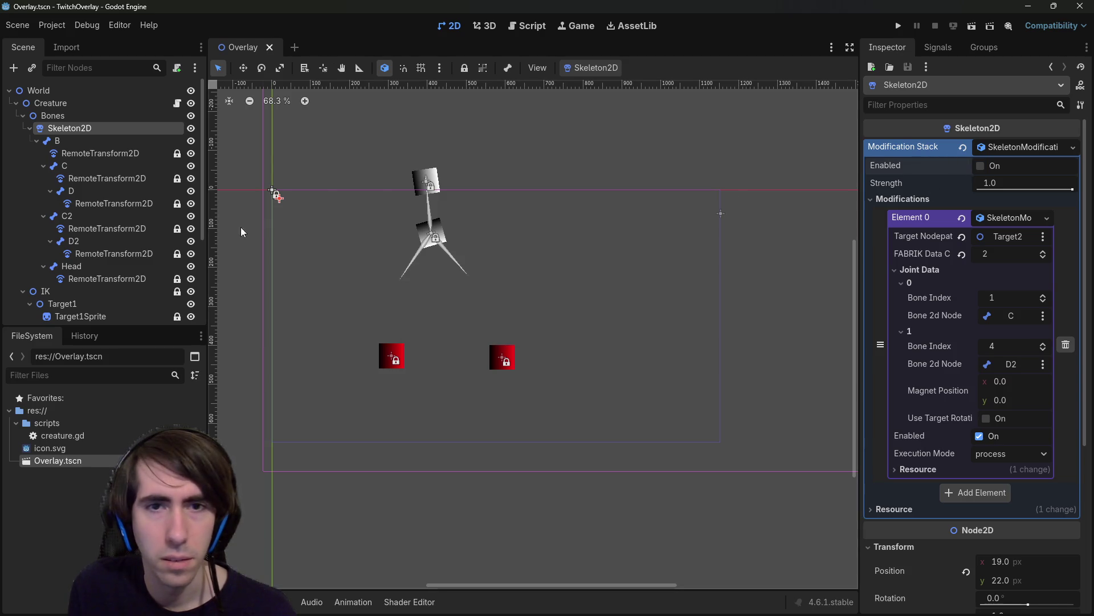
{"action": "left_click", "coordinate": [980, 166]}
{"action": "key", "text": "ctrl+s"}
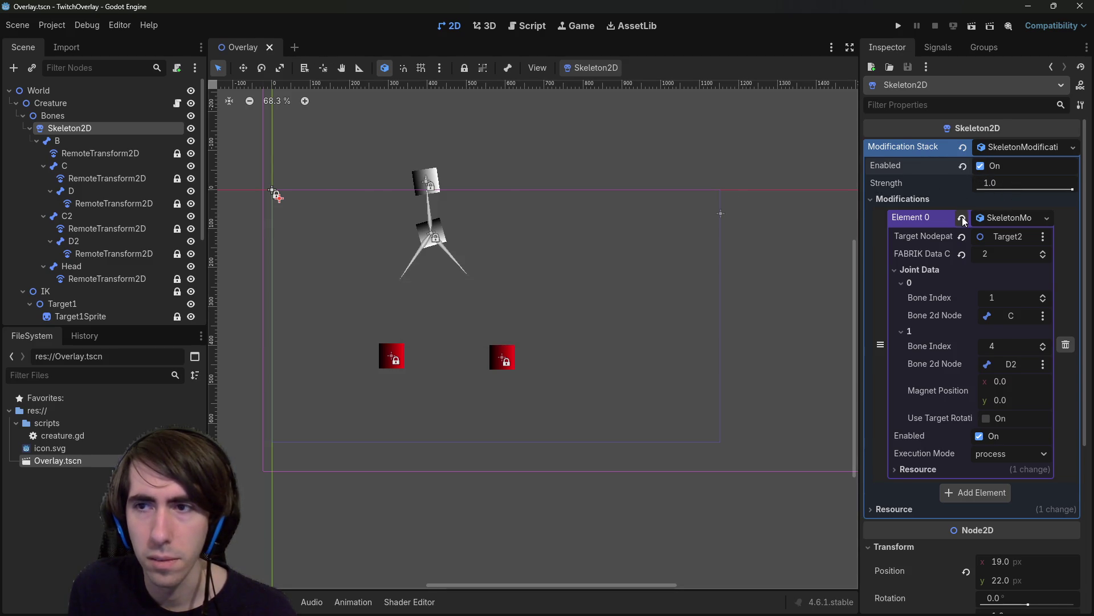
{"action": "left_click", "coordinate": [963, 218]}
{"action": "key", "text": "ctrl+s"}
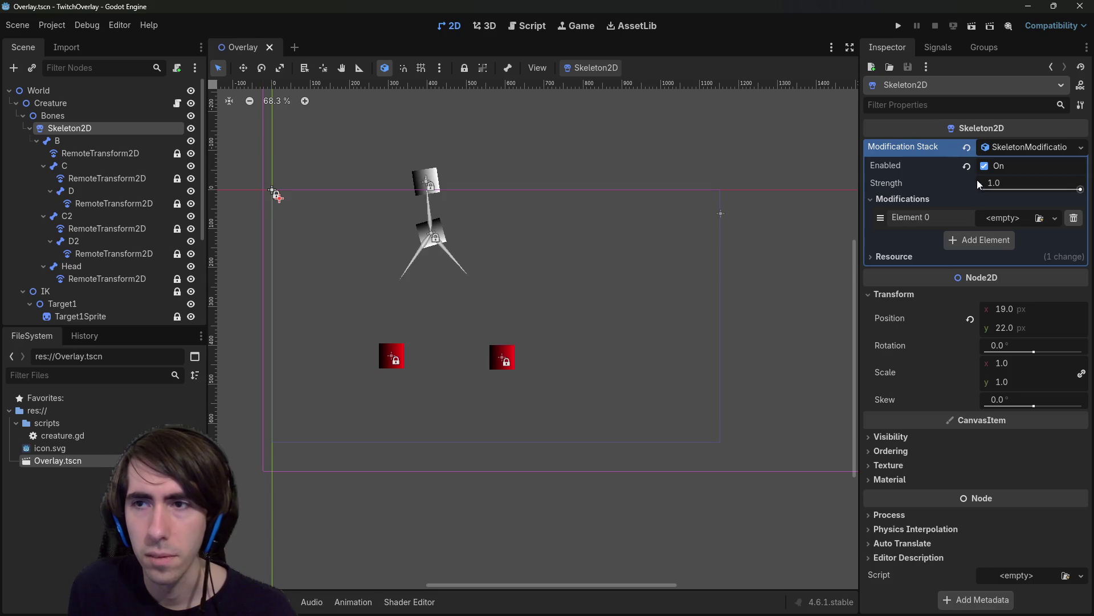
{"action": "left_click", "coordinate": [966, 166]}
{"action": "left_click", "coordinate": [1076, 219]}
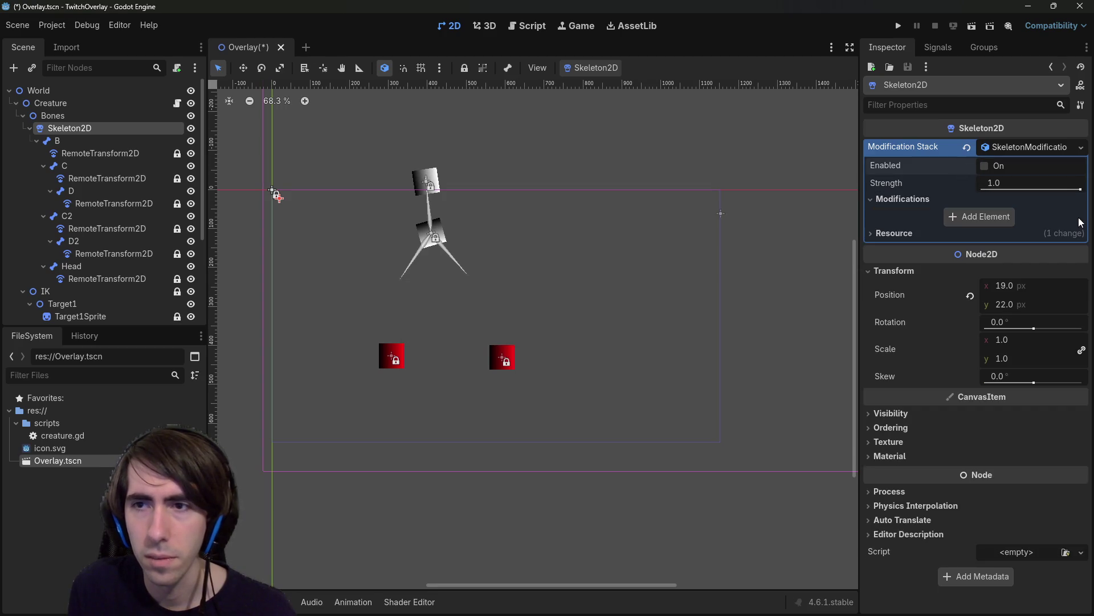
{"action": "key", "text": "ctrl+s"}
Step: Inspect bones C and B, then save the scene again
{"action": "left_click", "coordinate": [90, 169]}
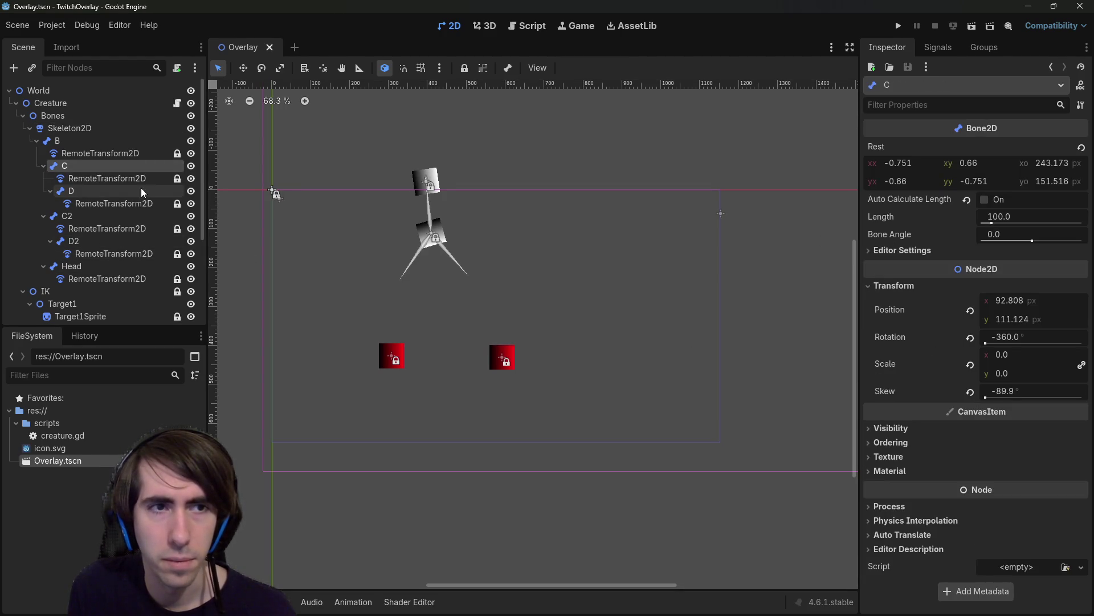
{"action": "left_click", "coordinate": [970, 365]}
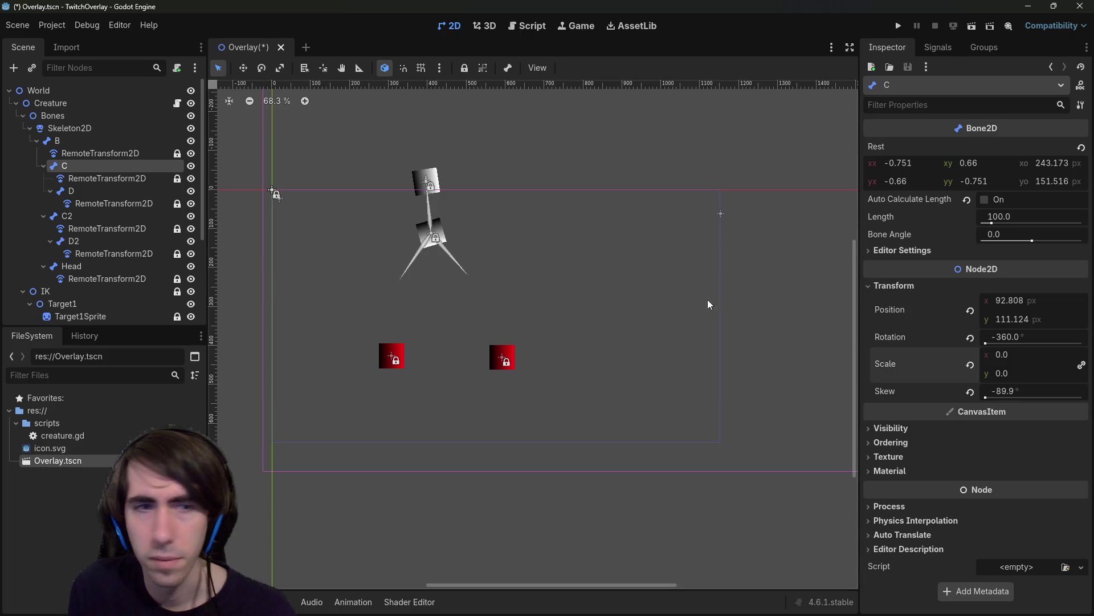
{"action": "left_click", "coordinate": [57, 141]}
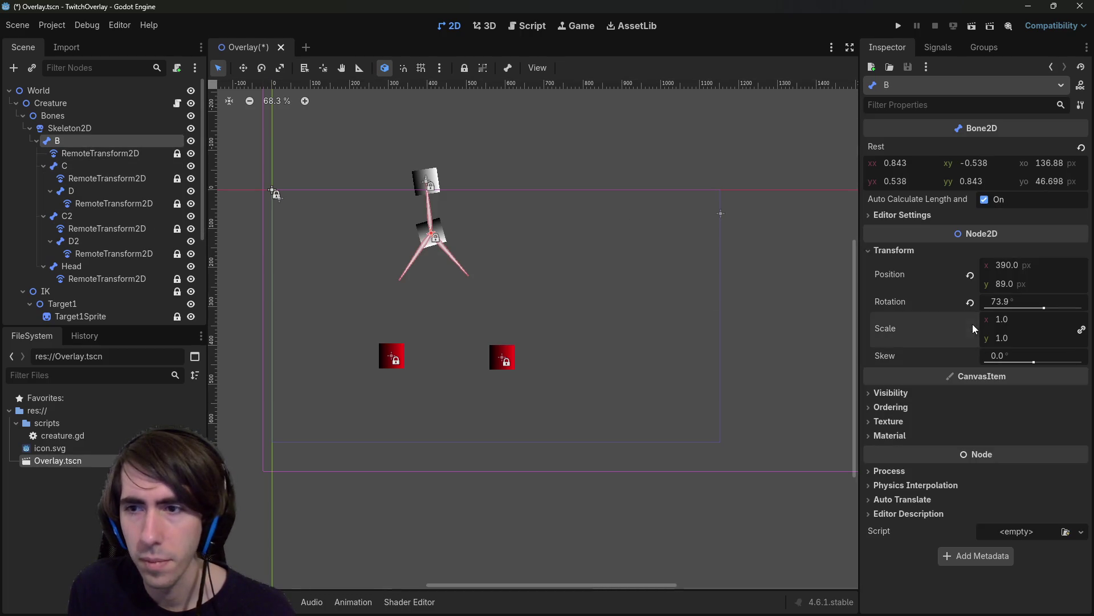
{"action": "left_click", "coordinate": [64, 166]}
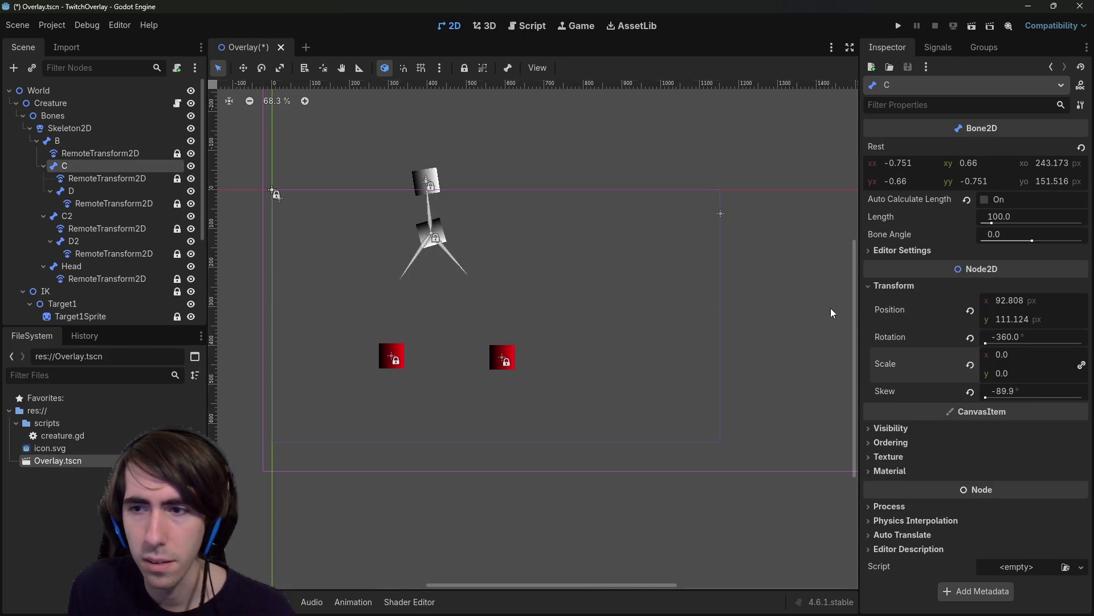
{"action": "key", "text": "ctrl+s"}
{"action": "left_click", "coordinate": [52, 25]}
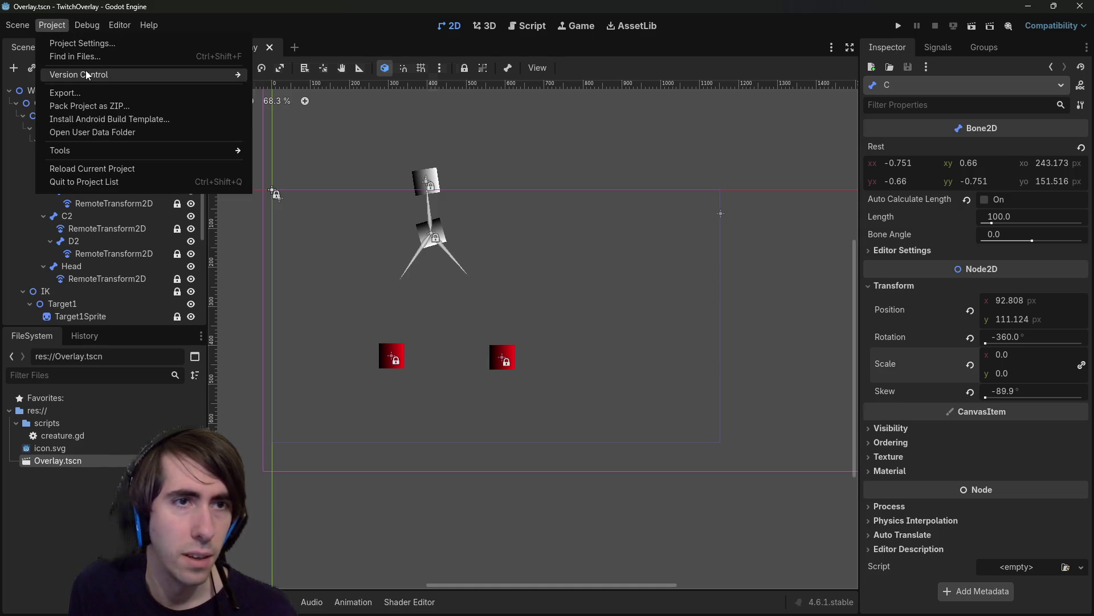
Step: Reload the TwitchOverlay project, then reselect bone C and try resetting its 0.0, 0.0 scale
{"action": "left_click", "coordinate": [93, 166]}
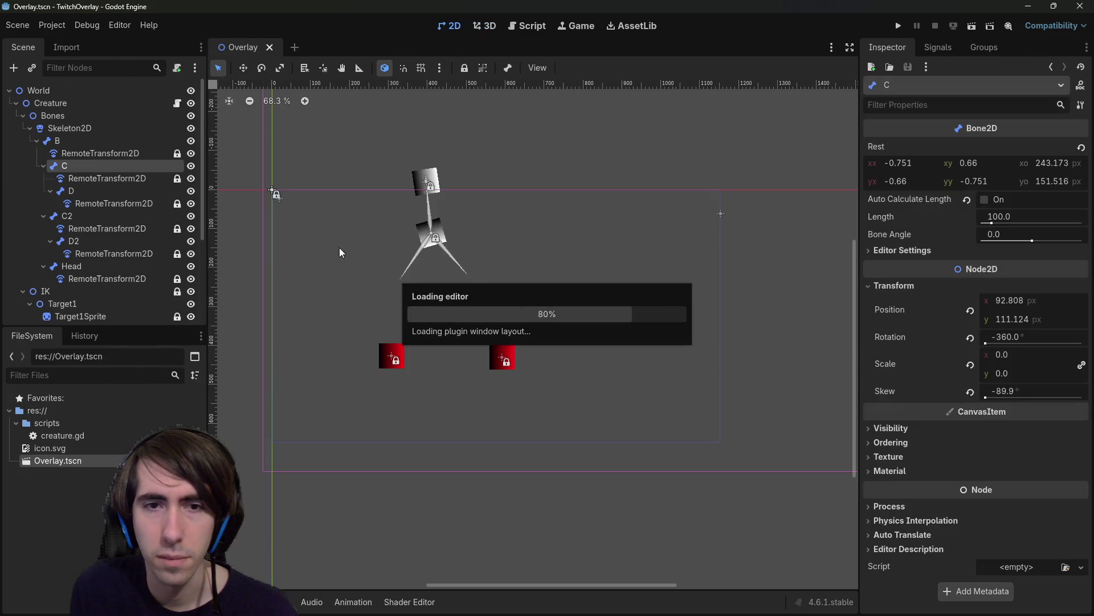
{"action": "left_click", "coordinate": [90, 178]}
{"action": "left_click", "coordinate": [87, 171]}
{"action": "left_click", "coordinate": [970, 367]}
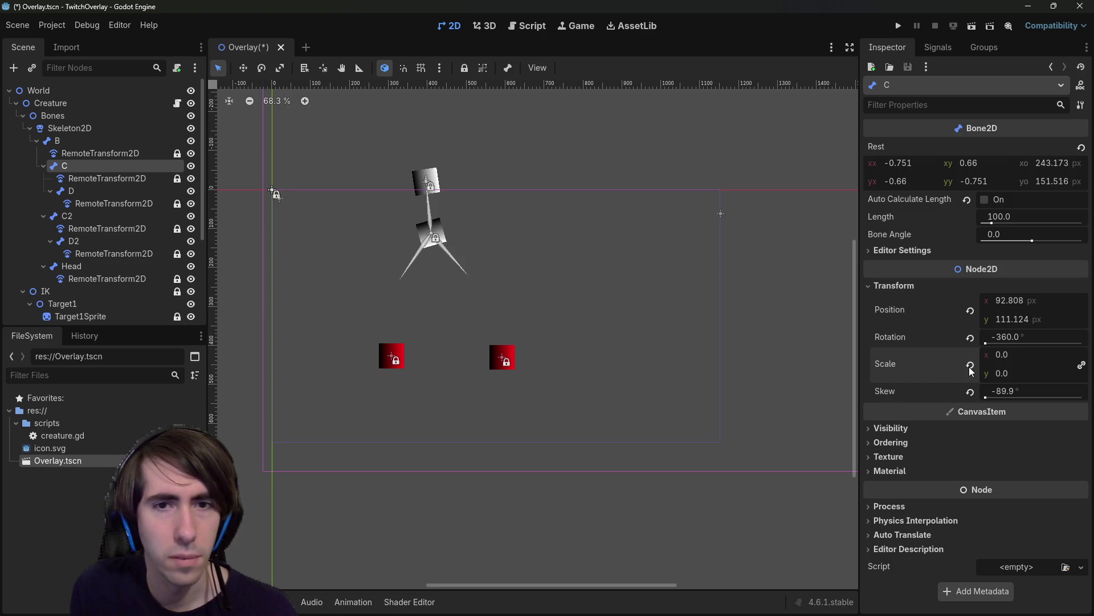